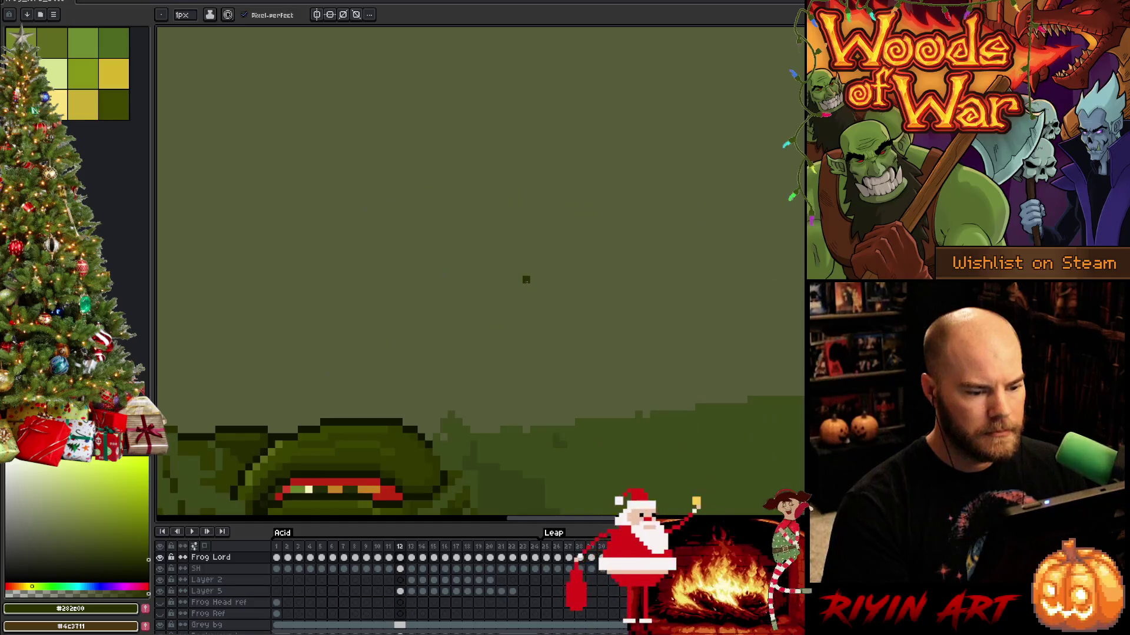
On frame 10, check the sketch under Frog Lord and paint a dark stroke below the eye's lower-left edge.
key(comma)
key(comma)
drag(579, 326, 385, 320)
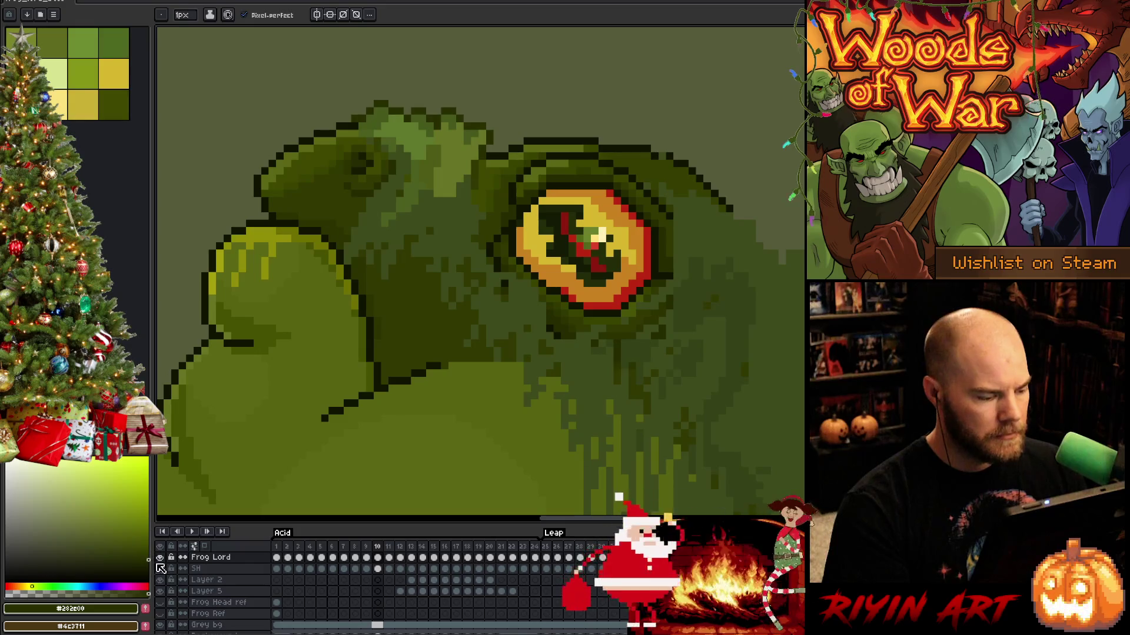
click(161, 558)
click(161, 558)
click(161, 558)
click(161, 558)
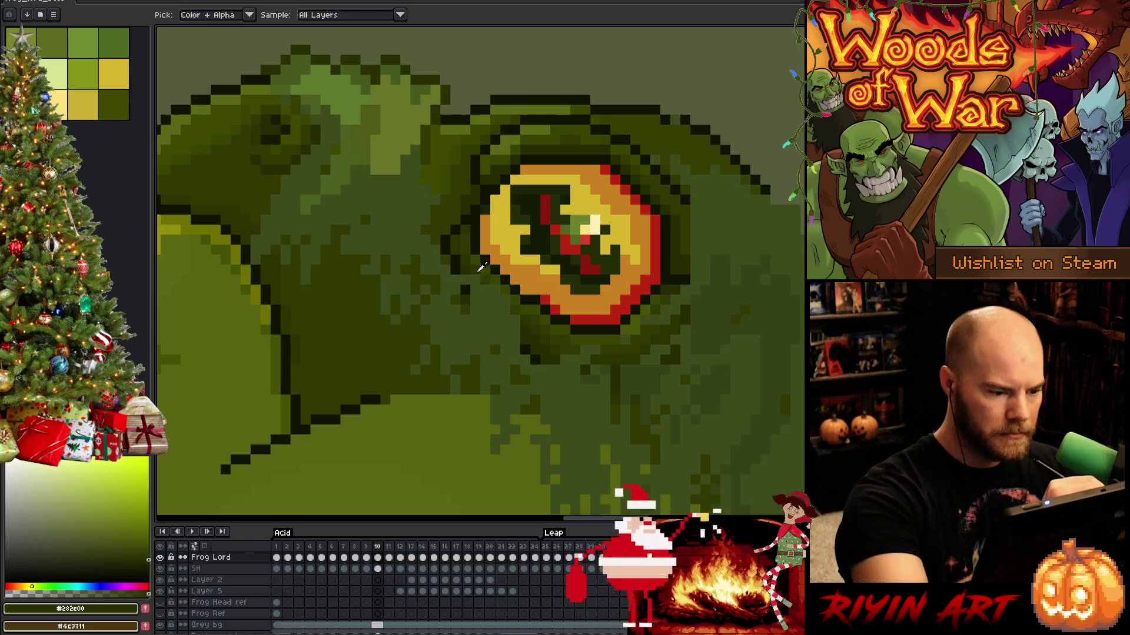
alt+click(481, 266)
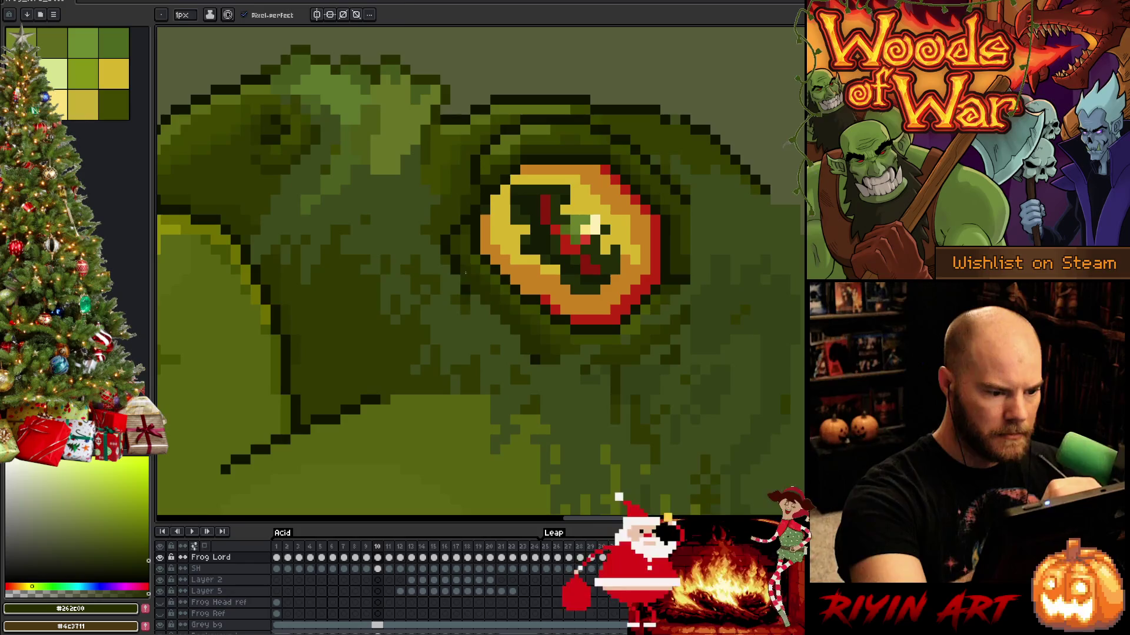
alt+click(492, 321)
drag(492, 320, 520, 352)
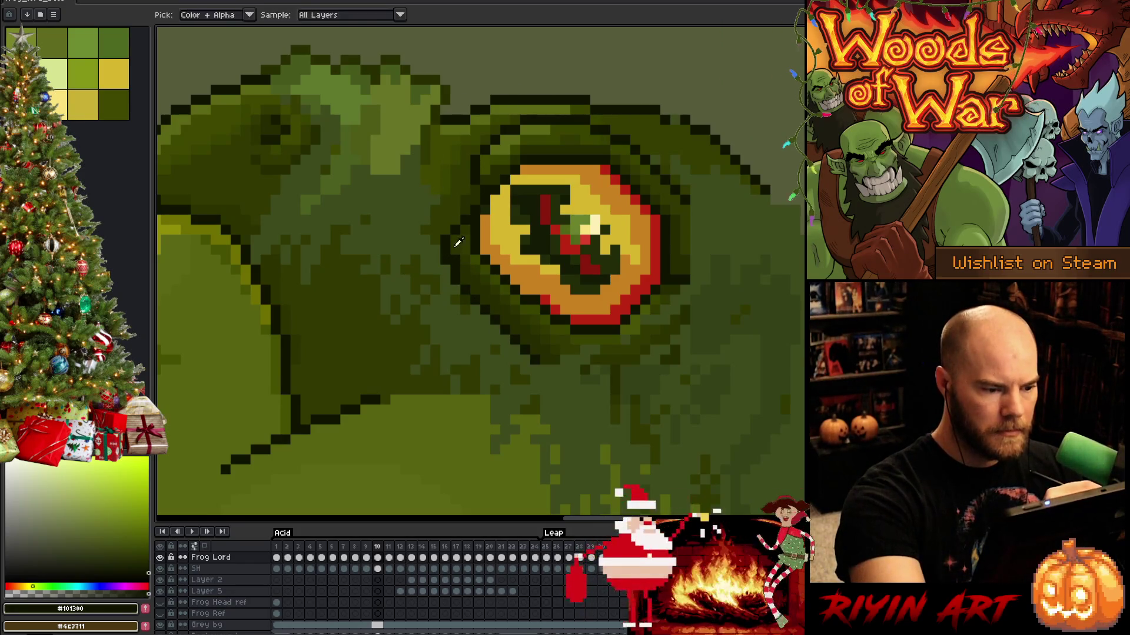
On frame 9, paint darkest-green outline pixels below-left of the eye.
alt+click(471, 194)
key(comma)
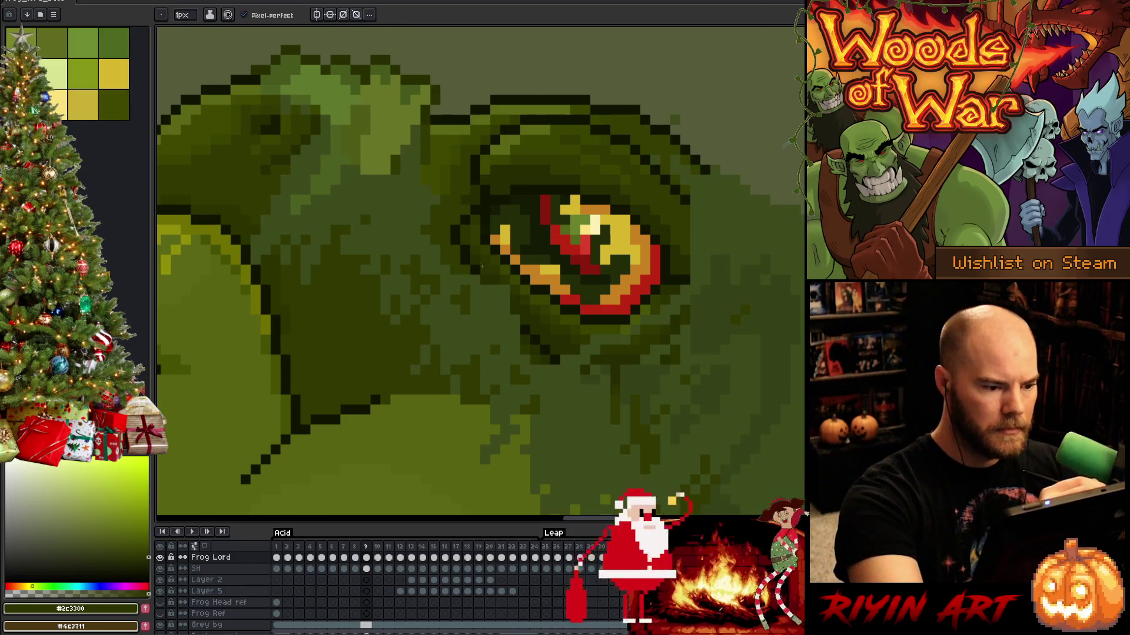
alt+click(476, 270)
click(515, 319)
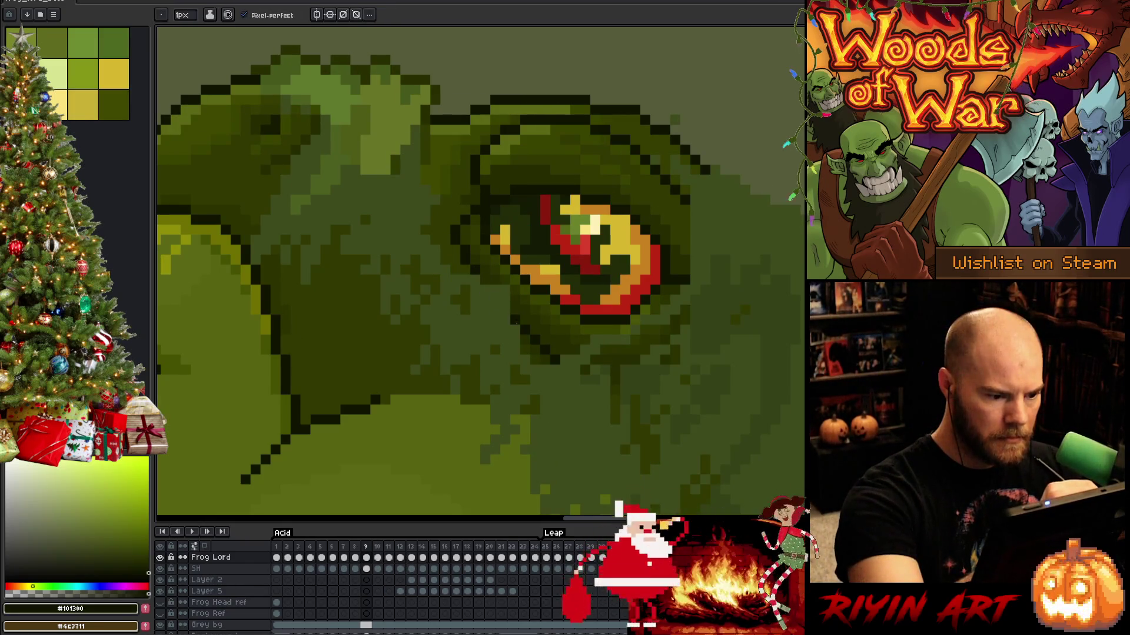
drag(505, 311, 483, 286)
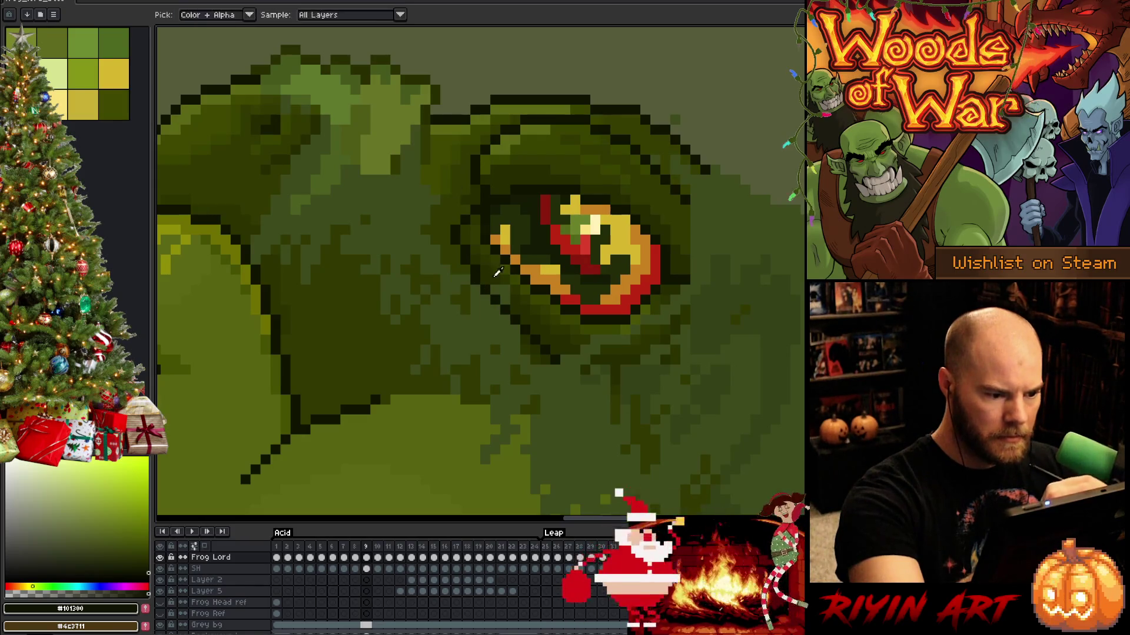
alt+click(503, 299)
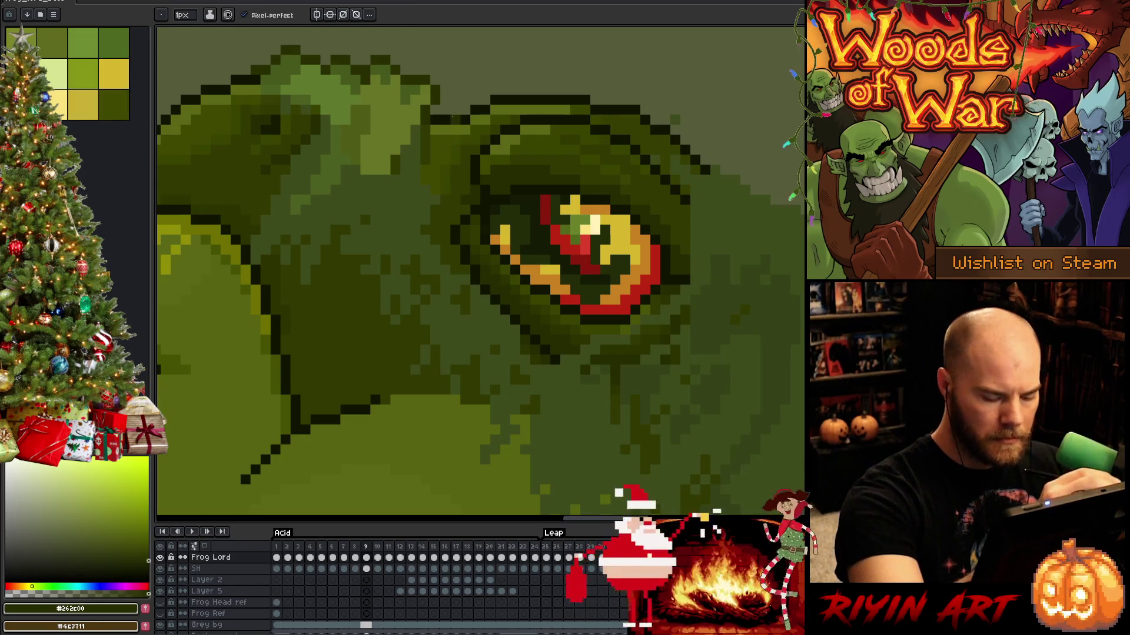
key(comma)
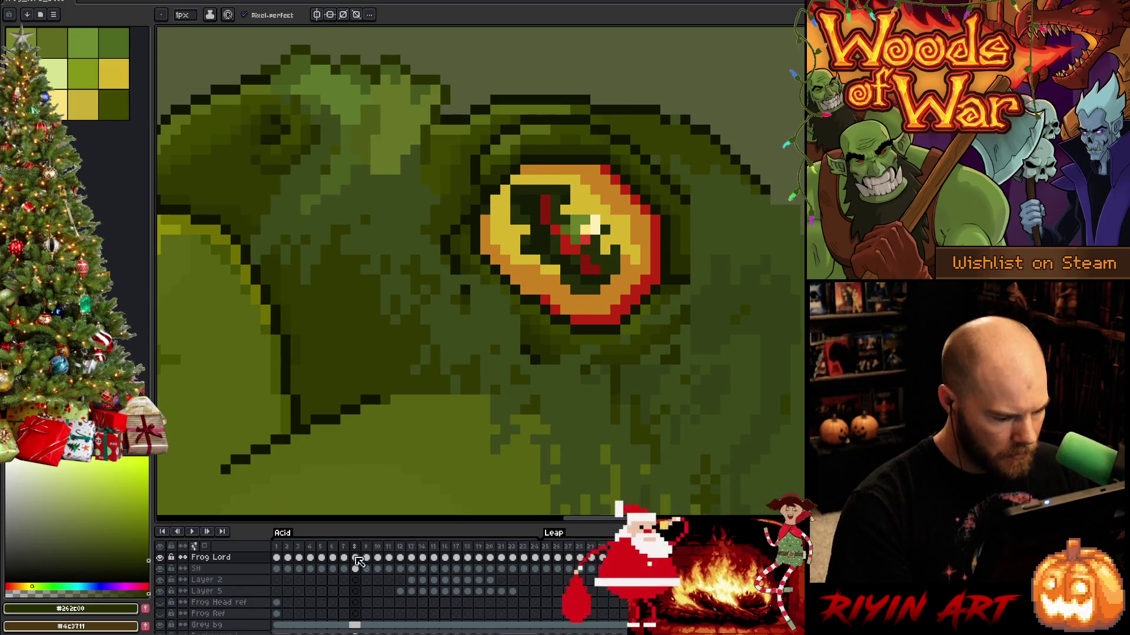
Compare the eye across frames 7, 8 and 9, settling on frame 8.
click(345, 558)
key(period)
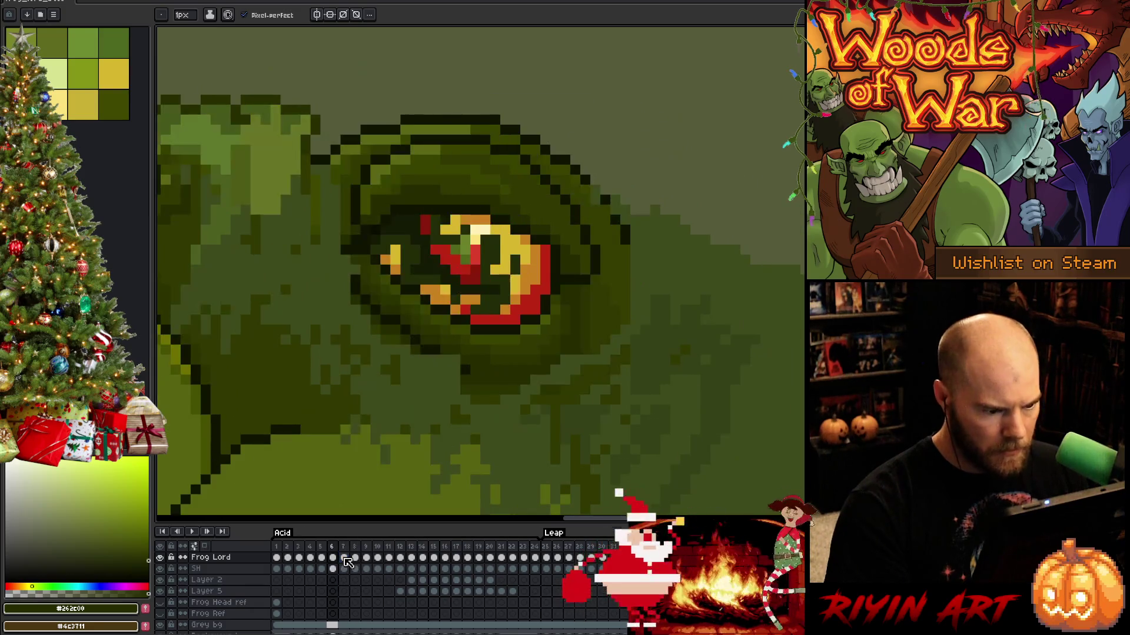
key(comma)
key(period)
key(period)
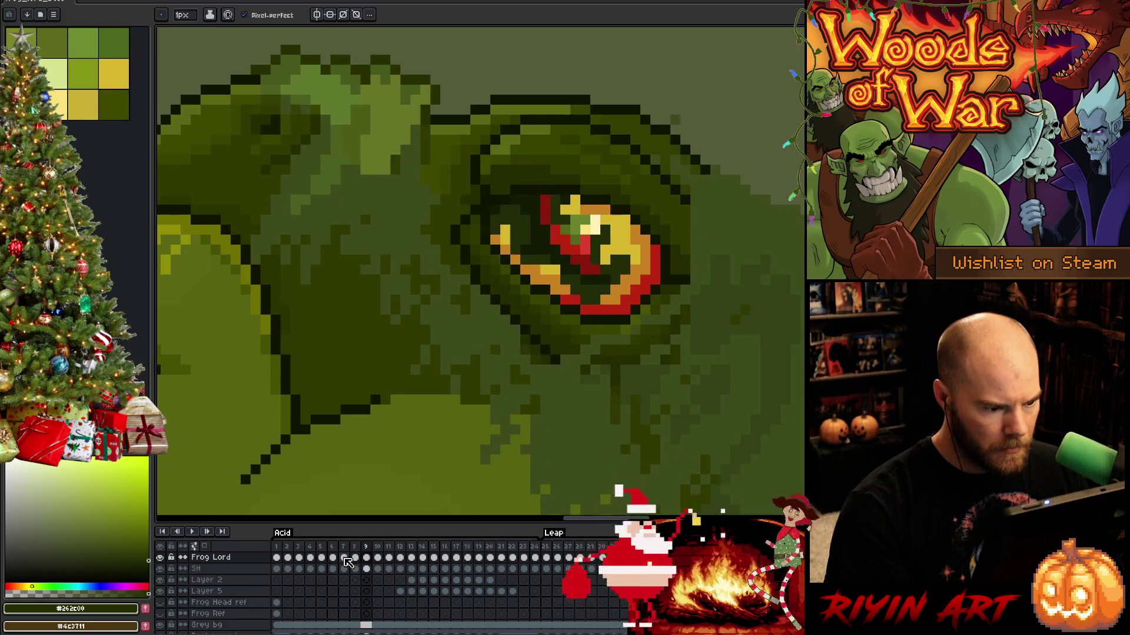
click(365, 559)
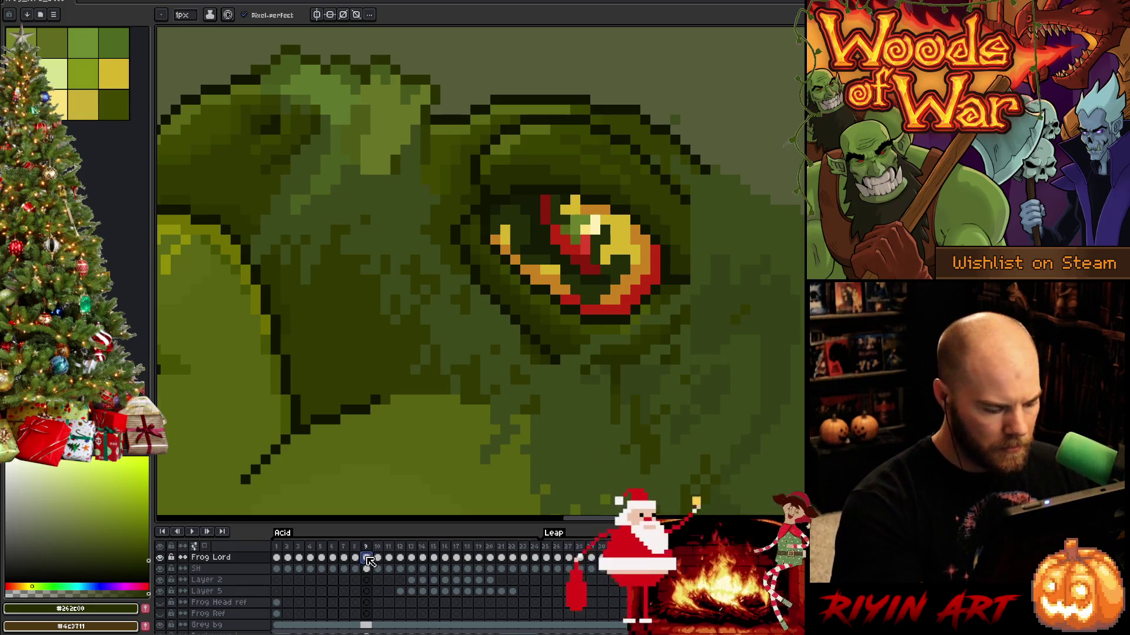
key(comma)
key(comma)
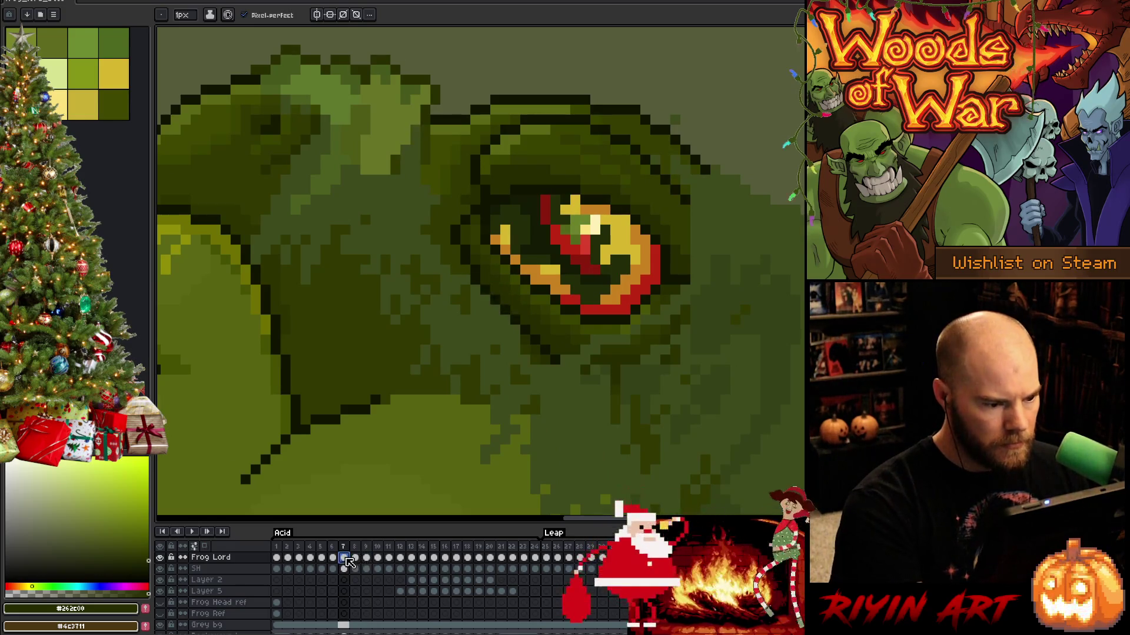
key(period)
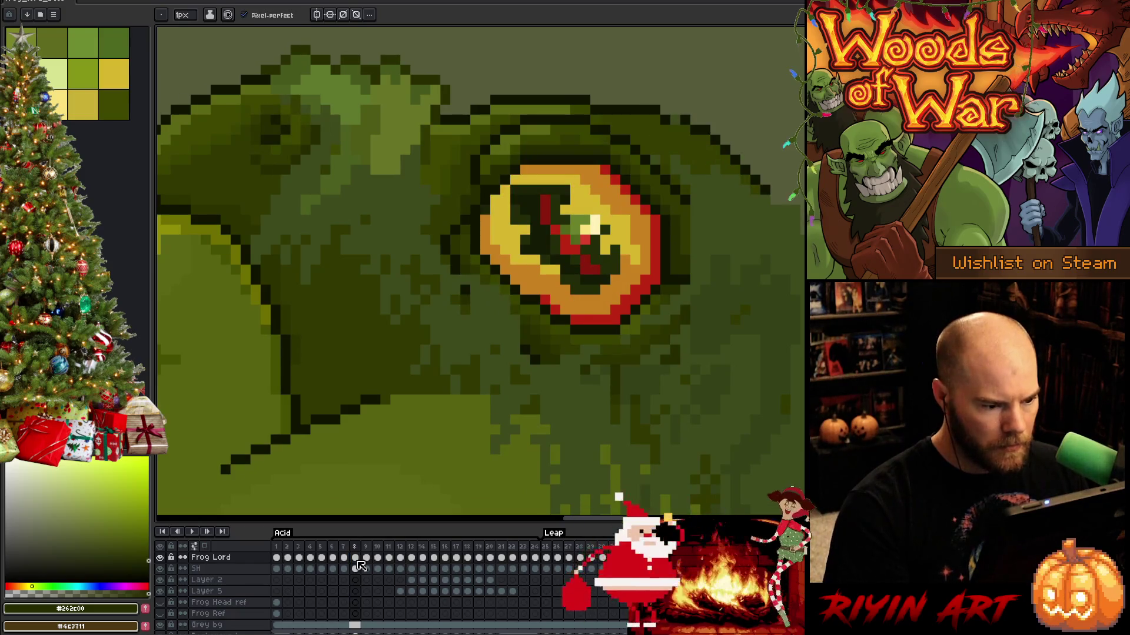
Paint a darkest-green outline diagonal below-left of the eye, touched up with a lighter dark green.
click(355, 568)
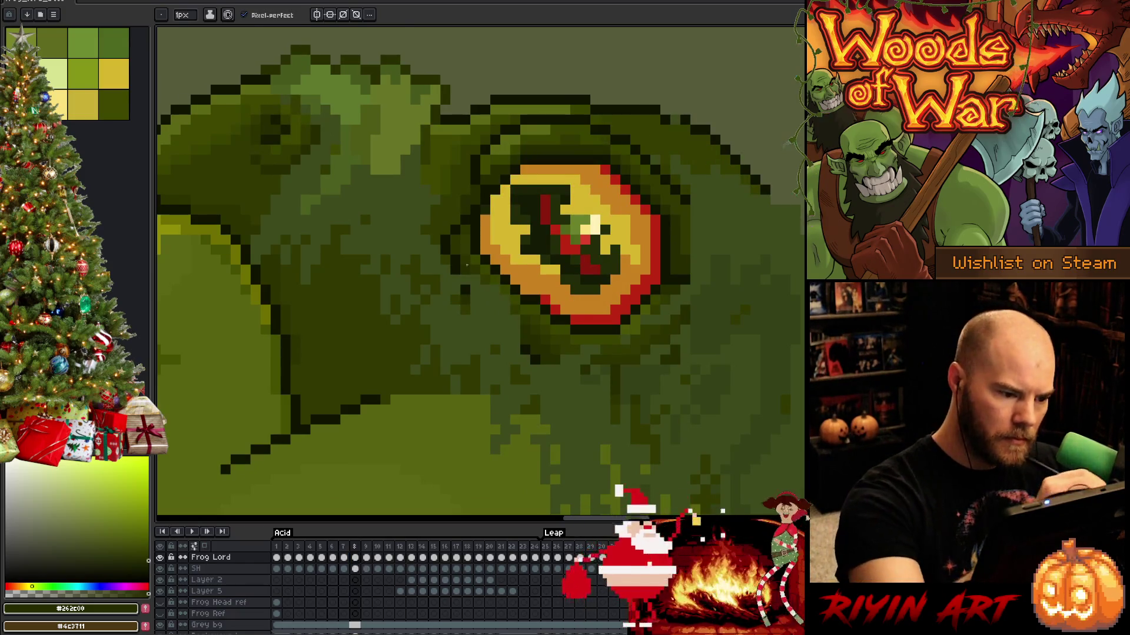
alt+click(460, 278)
mouse_move(460, 277)
mouse_down()
mouse_move(514, 344)
mouse_move(484, 307)
mouse_move(509, 324)
mouse_up()
alt+click(468, 280)
click(476, 280)
drag(483, 286, 512, 321)
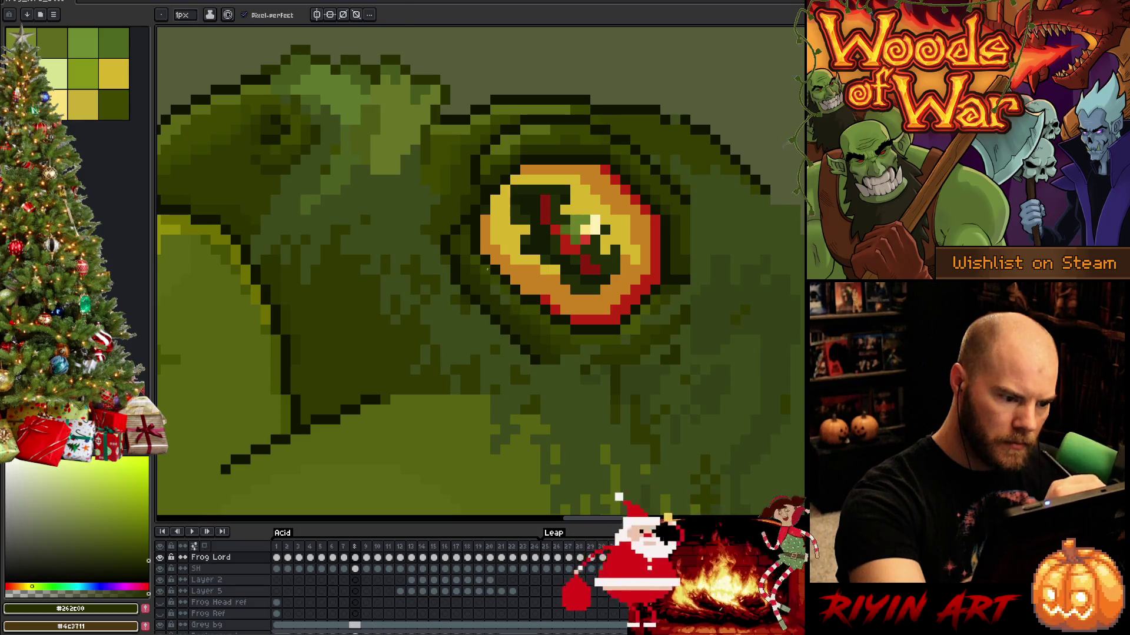
alt+click(486, 280)
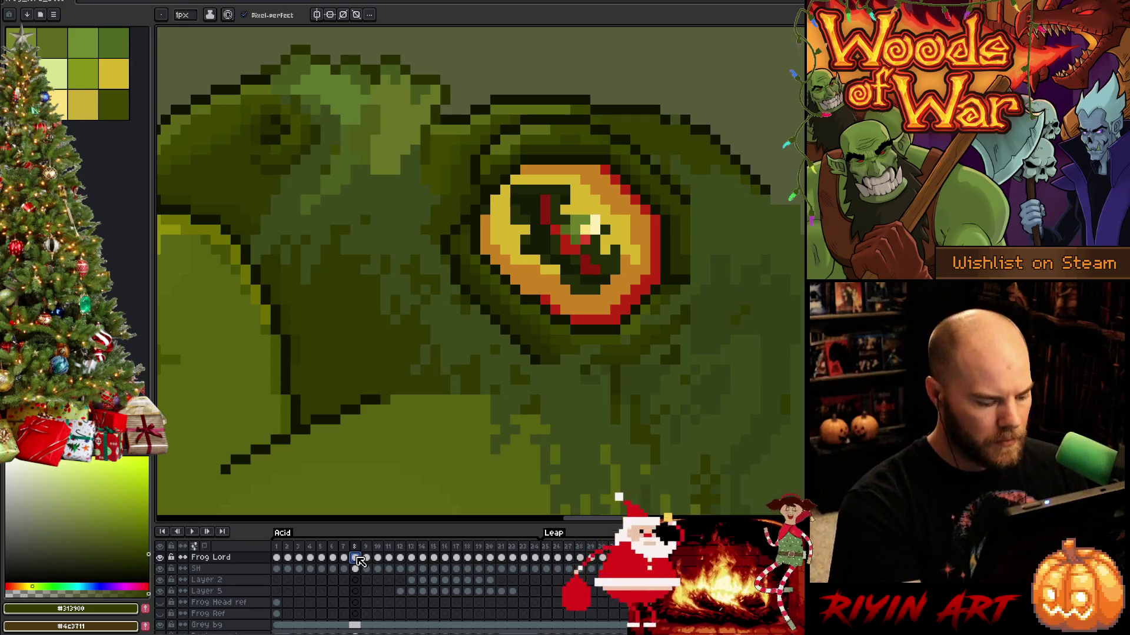
Compare frame 8's eye outline against frame 10, then zoom out.
click(378, 559)
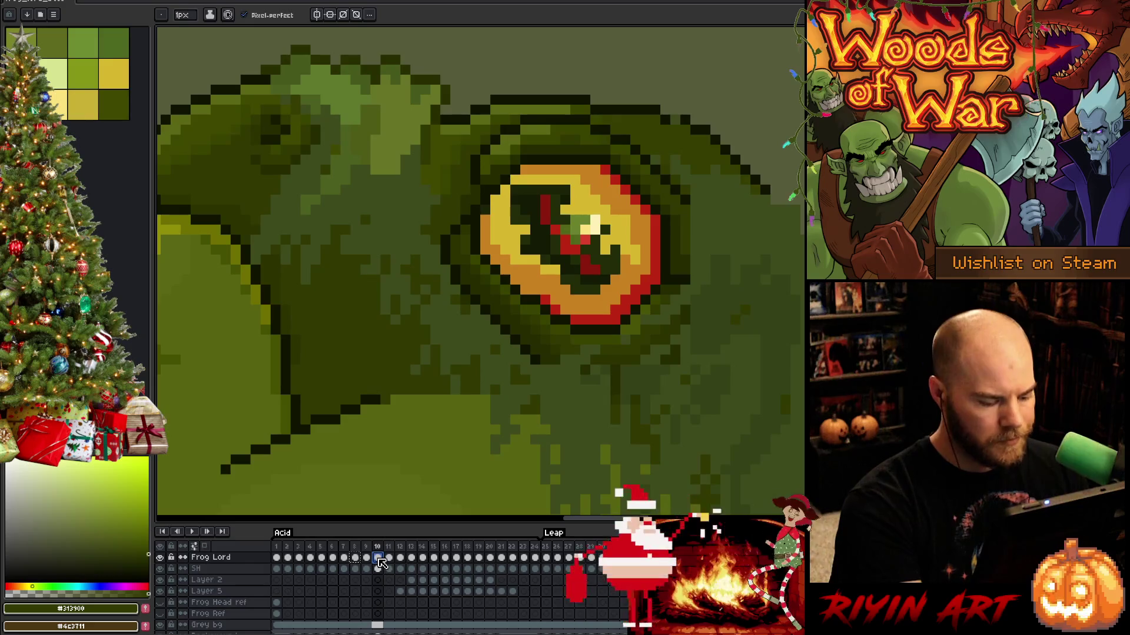
click(355, 559)
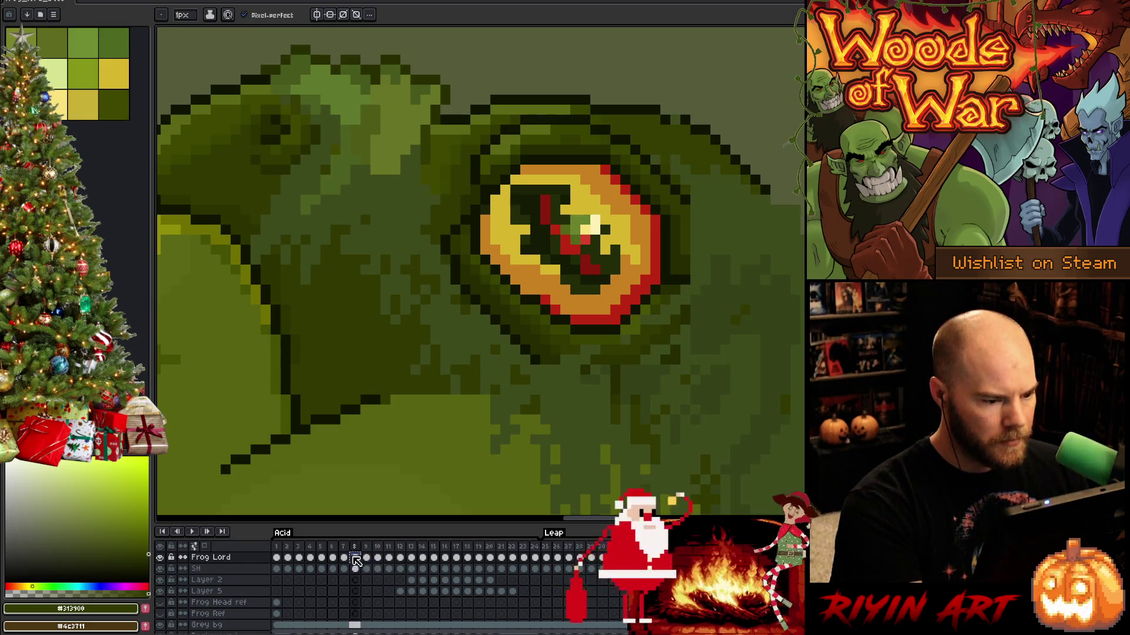
click(378, 559)
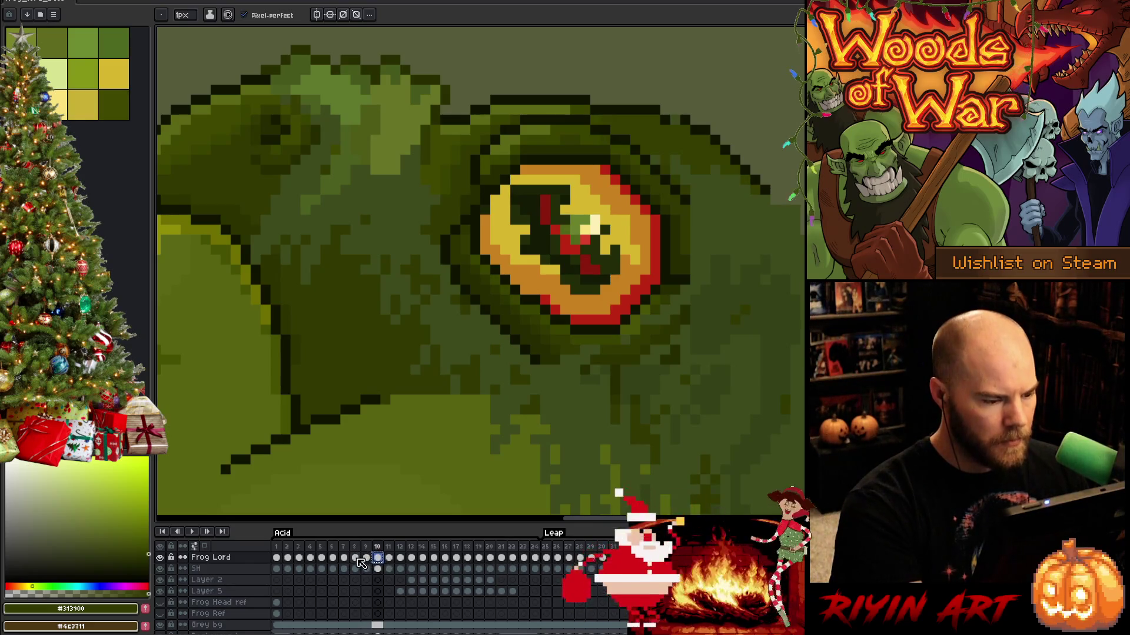
click(355, 559)
scroll(364, 408, down, 2)
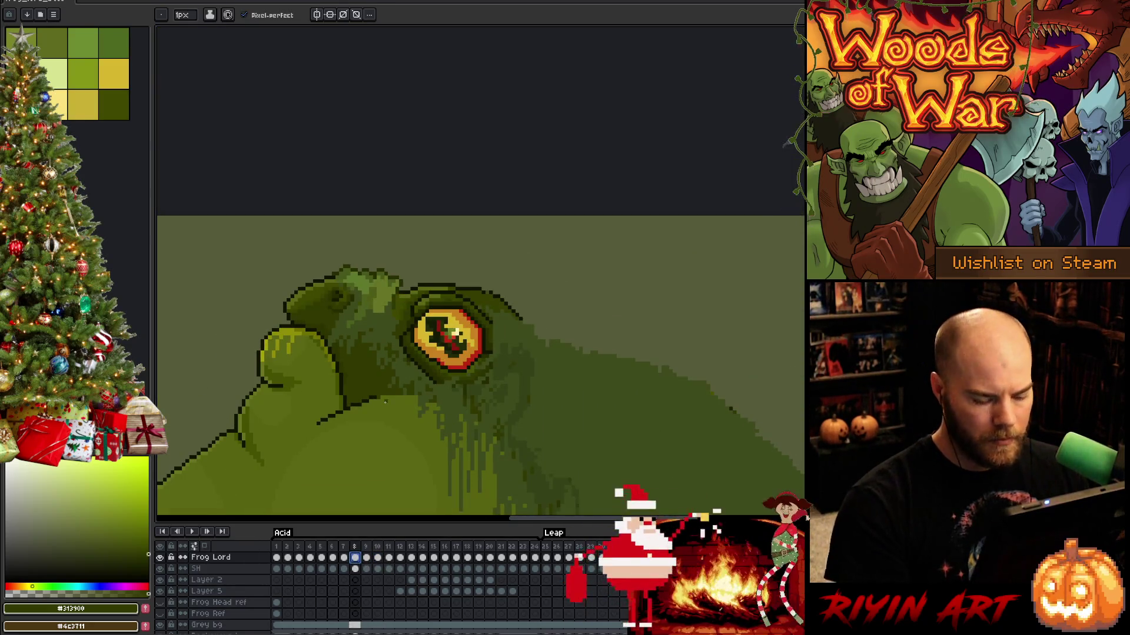
Play the animation from frame 1 and pan to centre the whole frog.
key(Return)
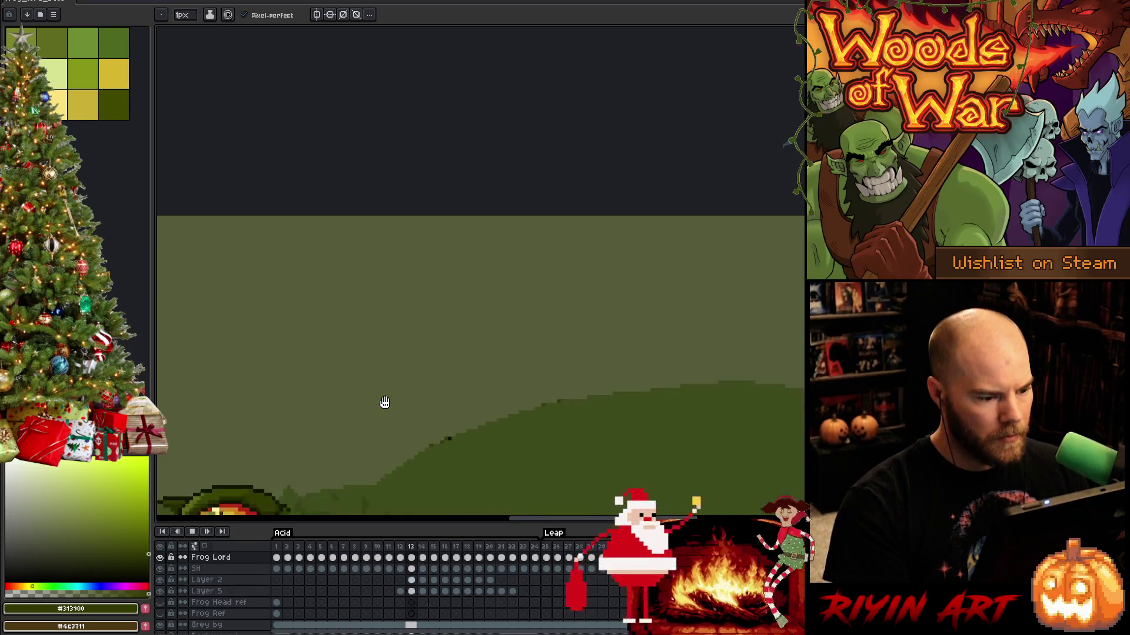
scroll(385, 402, down, 1)
key(Return)
drag(412, 400, 436, 382)
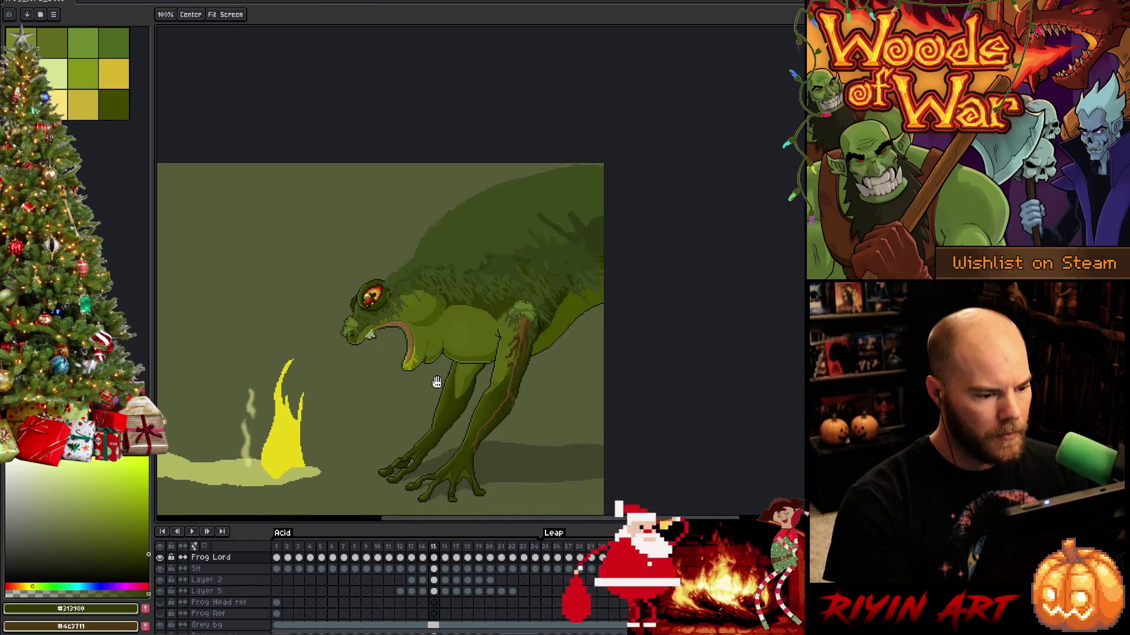
key(Return)
drag(417, 427, 467, 388)
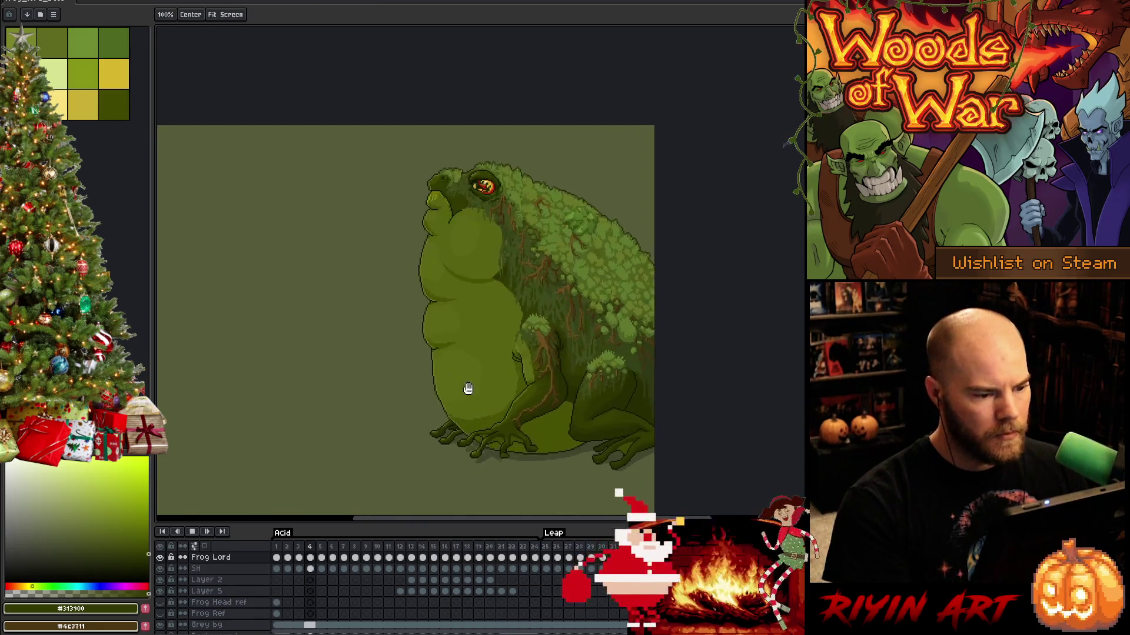
key(b)
key(Return)
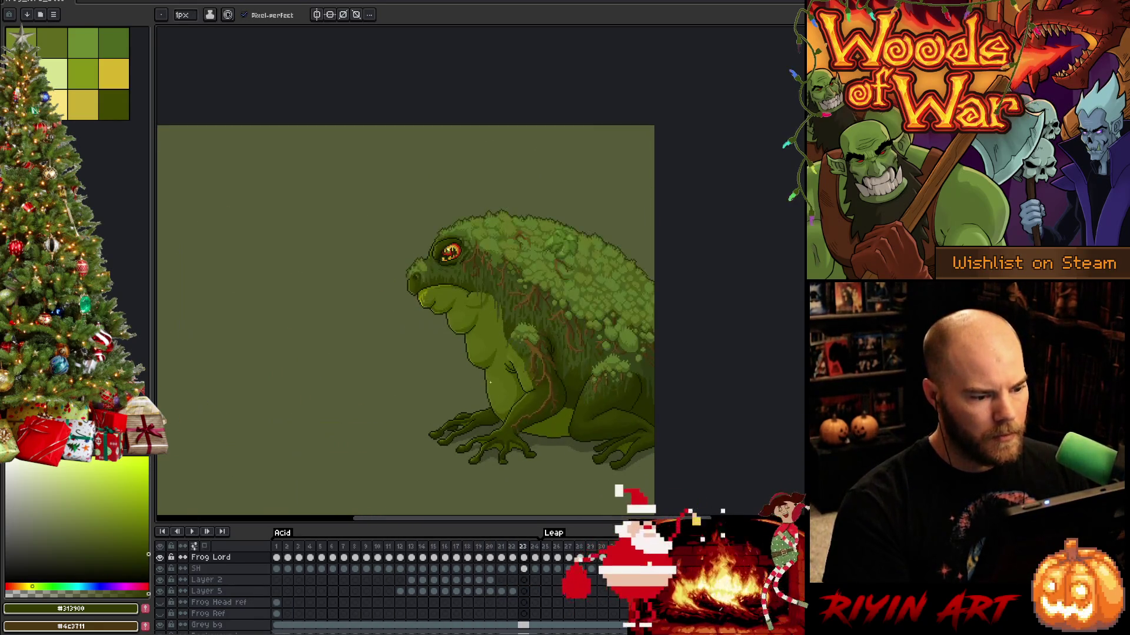
click(278, 546)
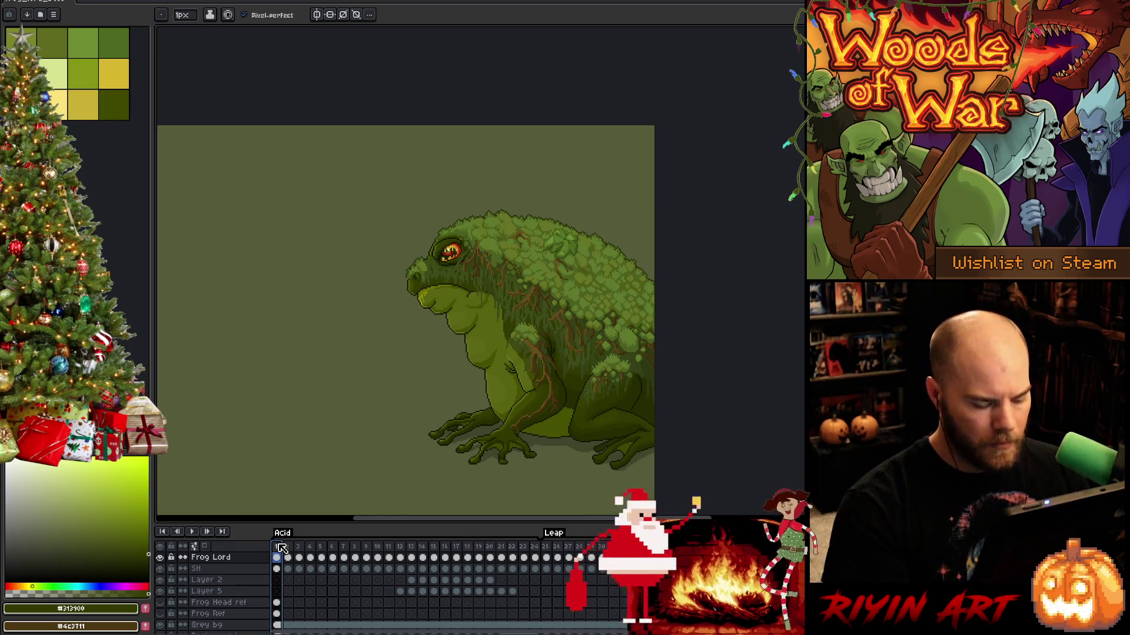
key(Return)
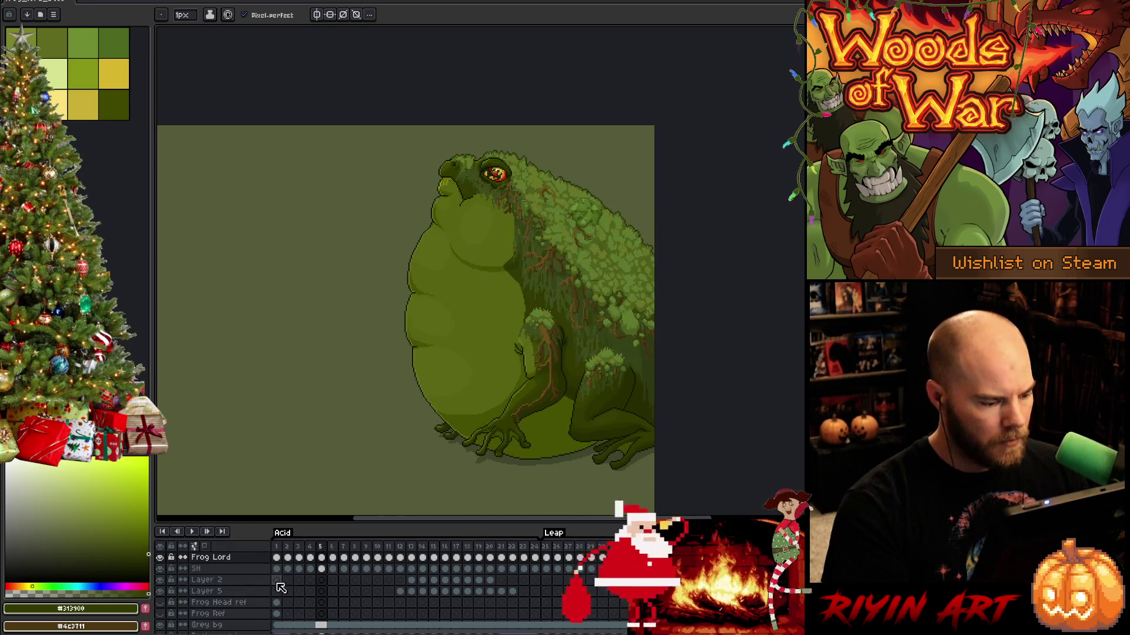
scroll(323, 570, up, 4)
Select the Moss layer's frame 6 cel and pan toward the frog's back.
click(322, 590)
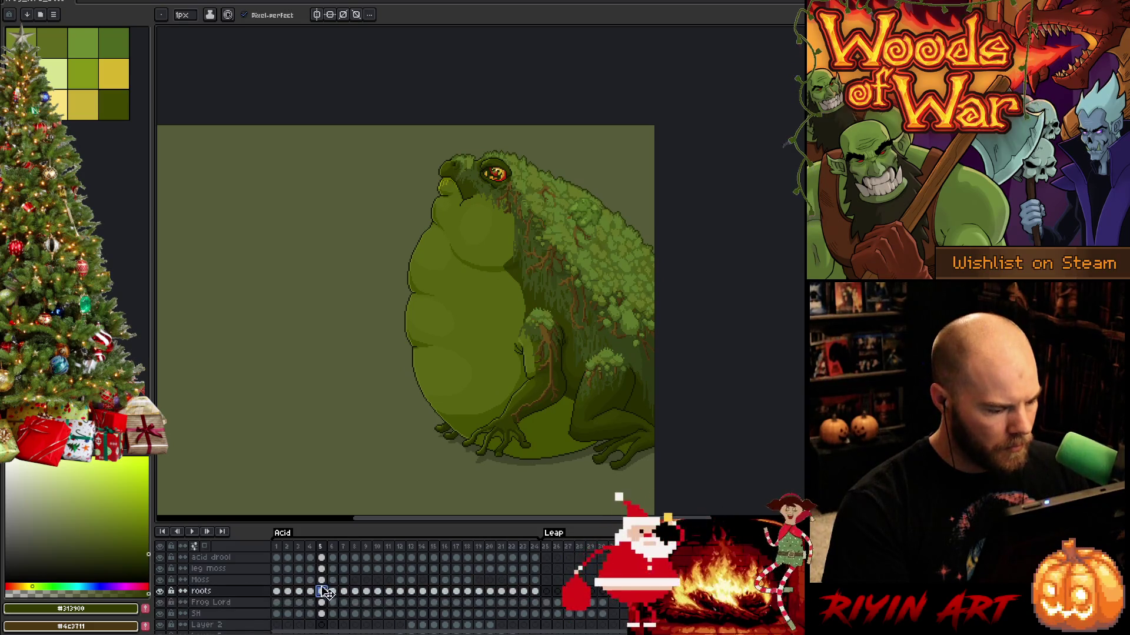
click(322, 583)
key(Right)
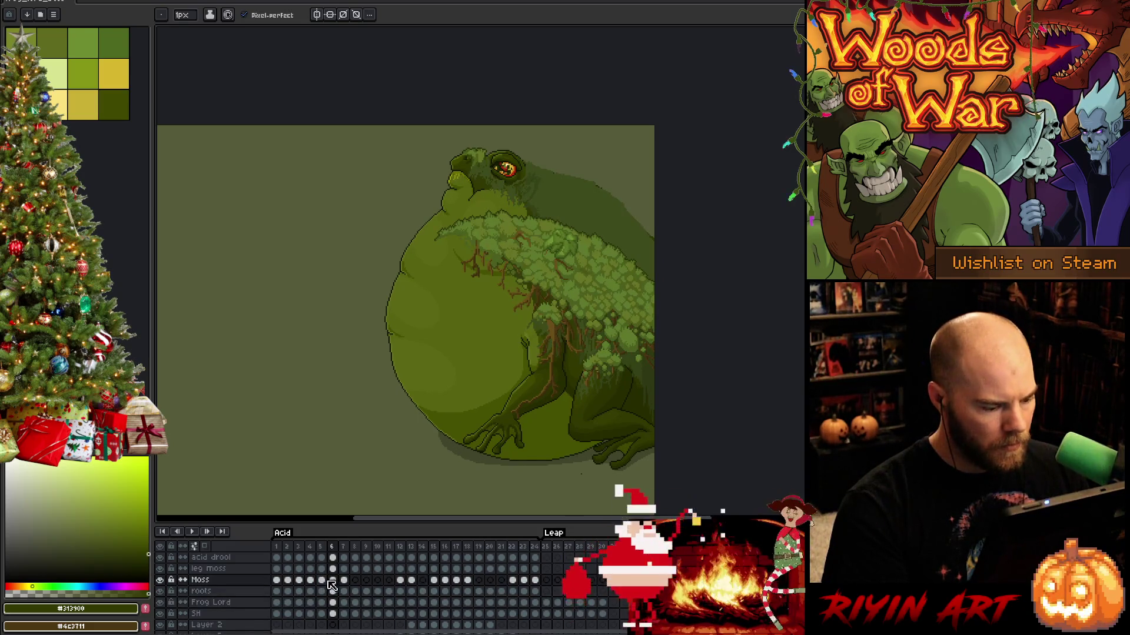
key(Left)
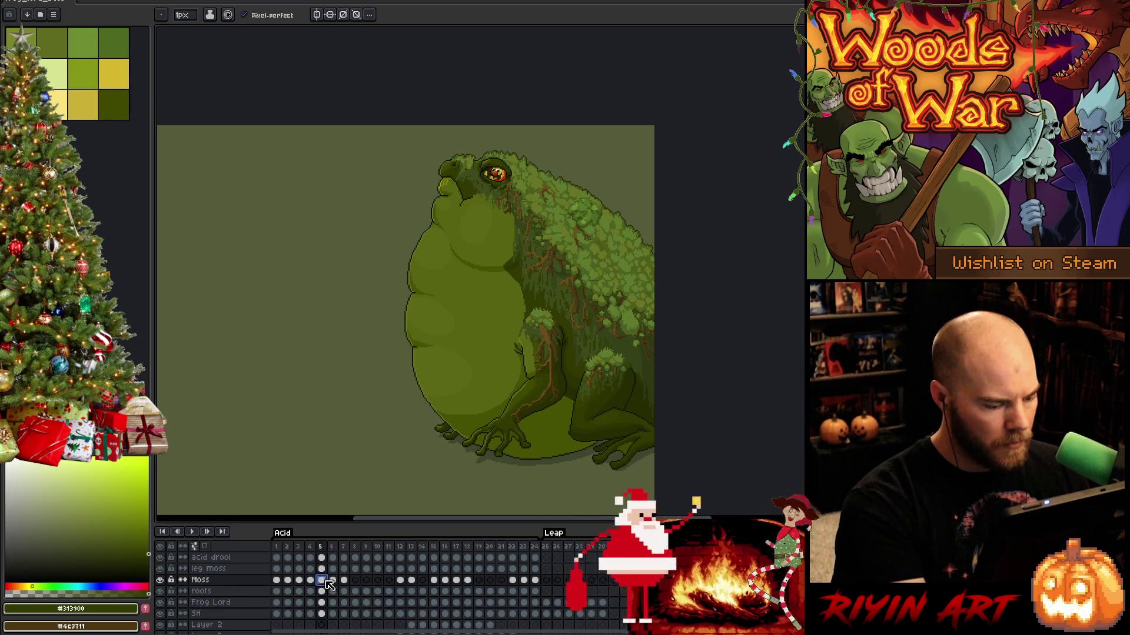
click(333, 581)
drag(333, 582, 348, 584)
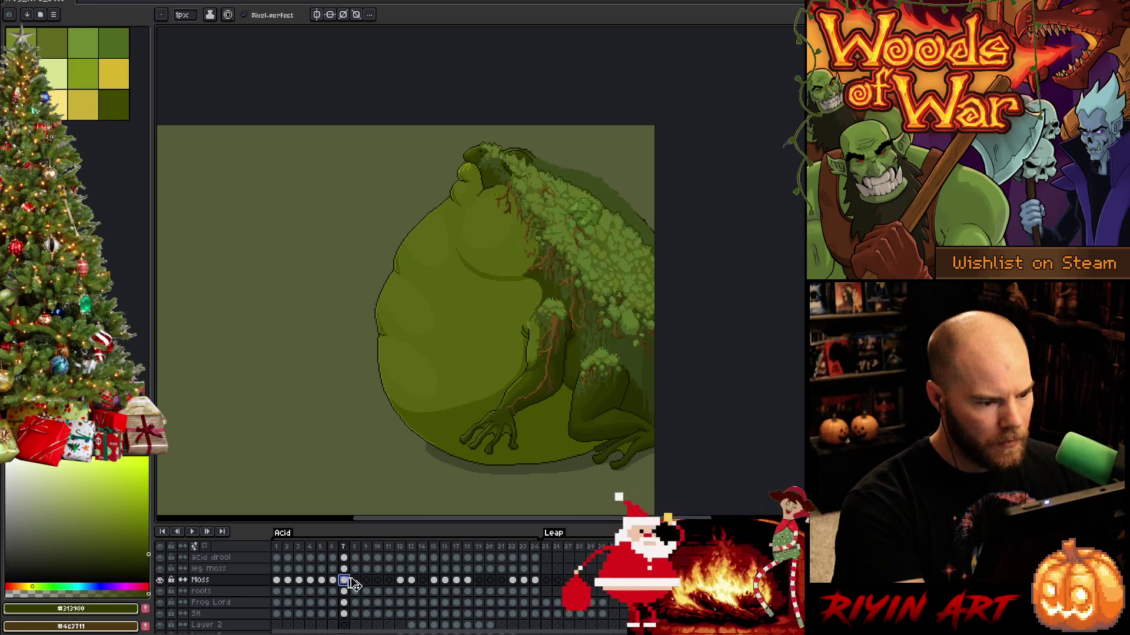
click(333, 581)
key(space)
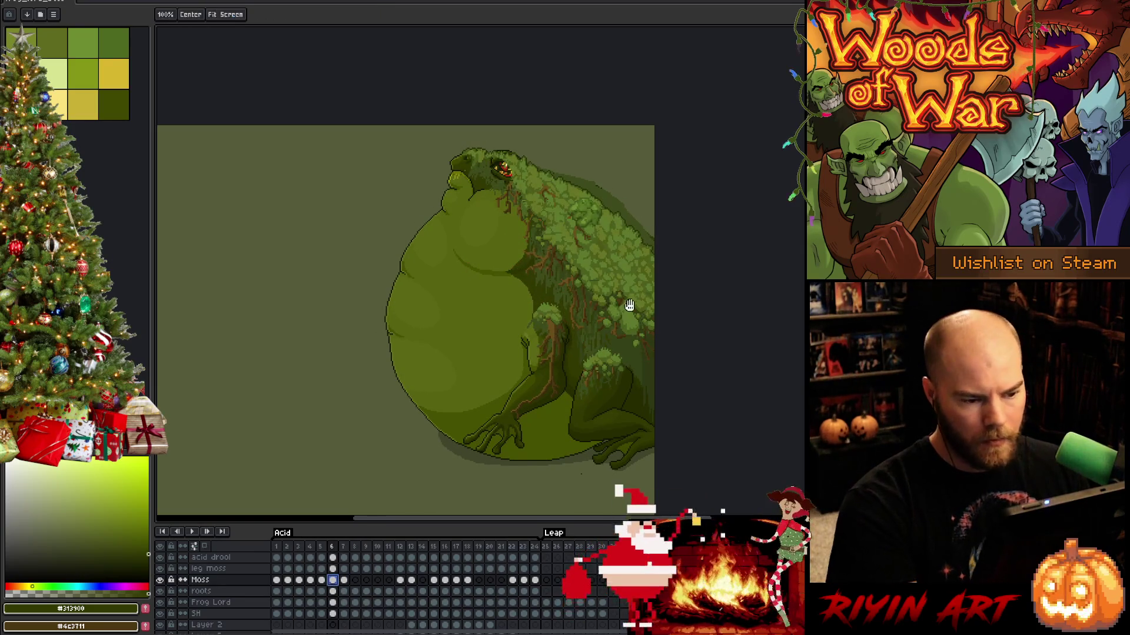
drag(573, 471, 521, 503)
scroll(553, 323, up, 1)
Rotate frame 6's moss about -2.8° and shift it roughly 6 px right.
key(m)
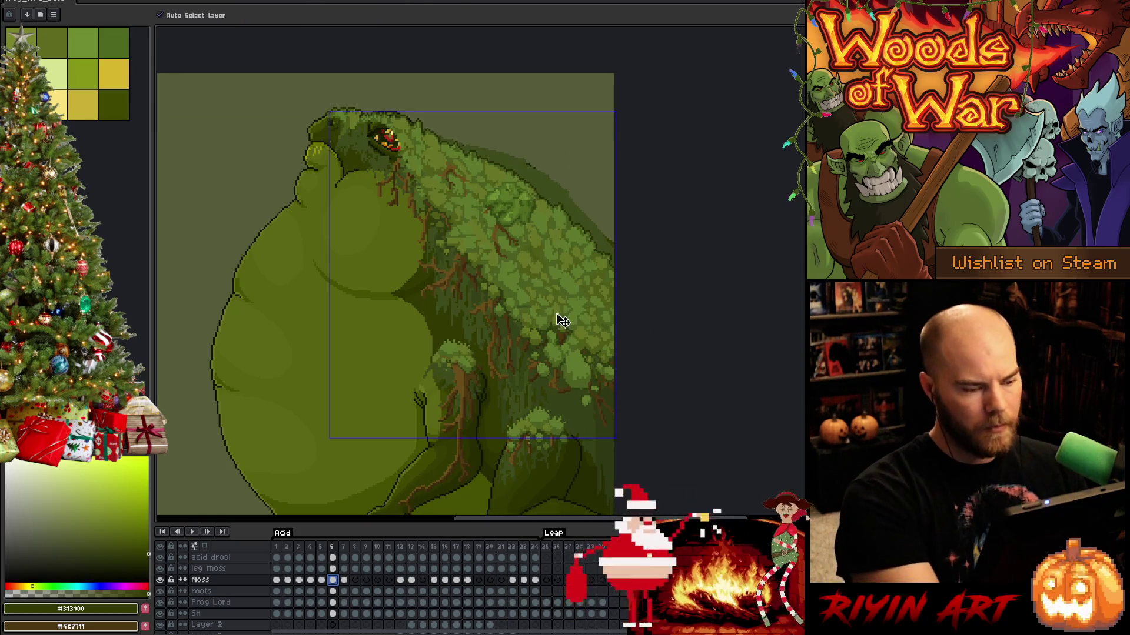
key(ctrl+shift+d)
drag(629, 104, 652, 110)
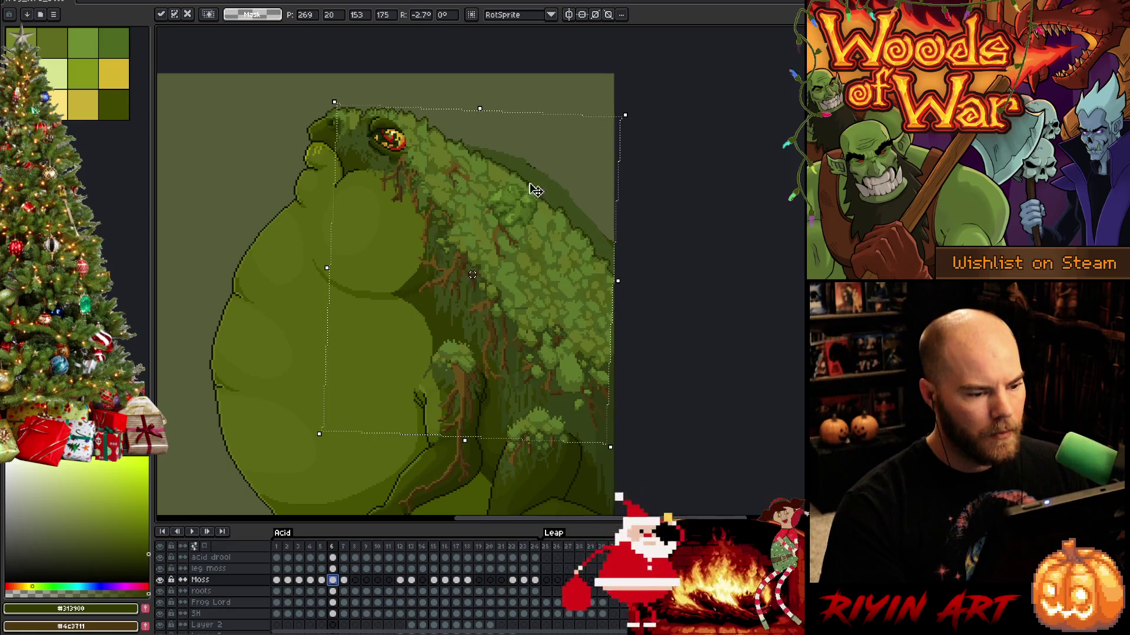
drag(523, 193, 534, 196)
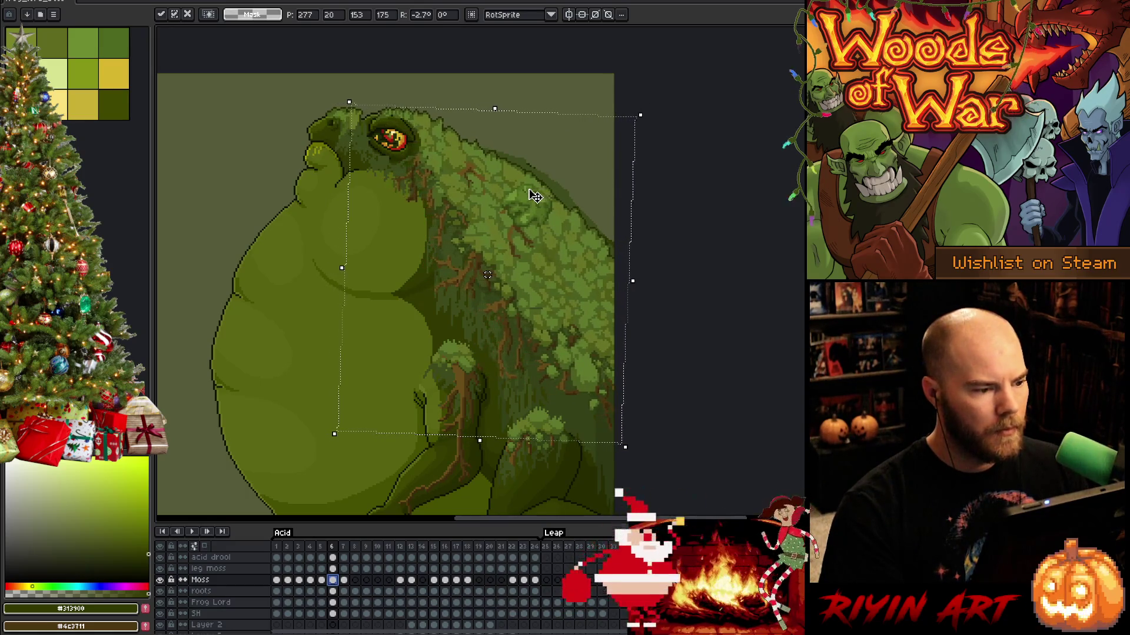
key(Right)
key(Up)
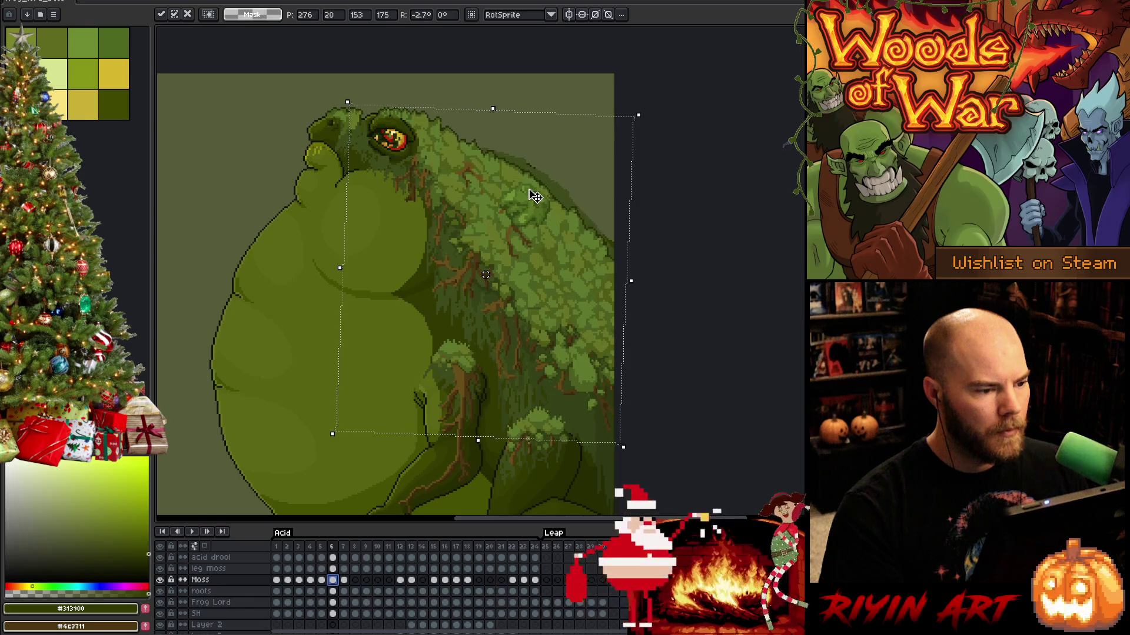
key(Left)
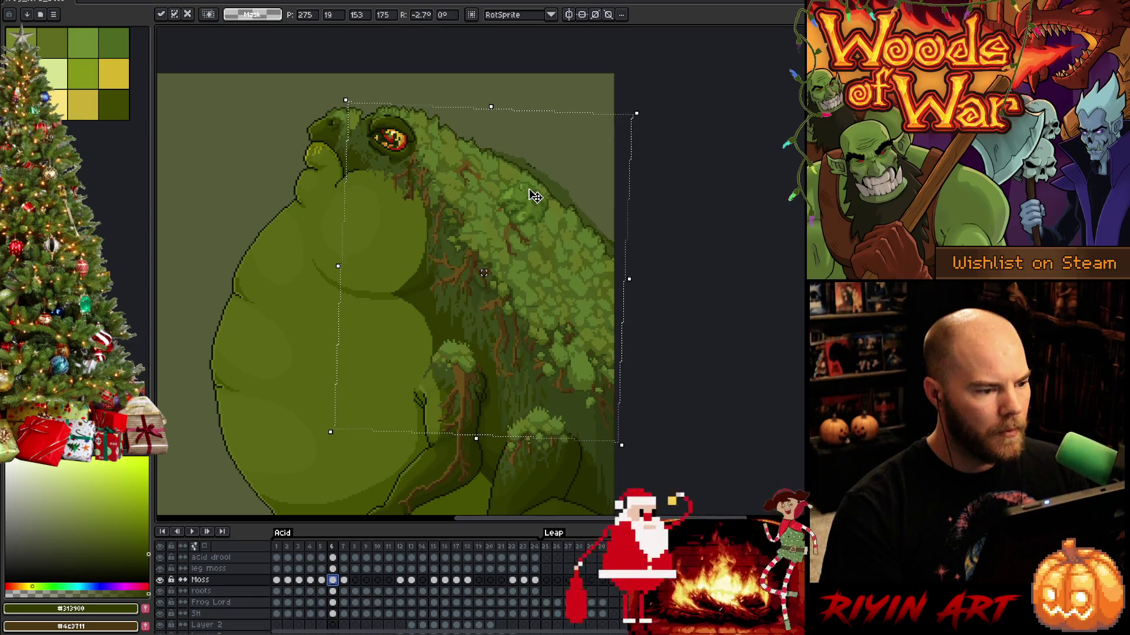
key(Return)
Compare the adjusted moss against frame 5, reconfirm the transform and deselect.
key(Left)
key(Right)
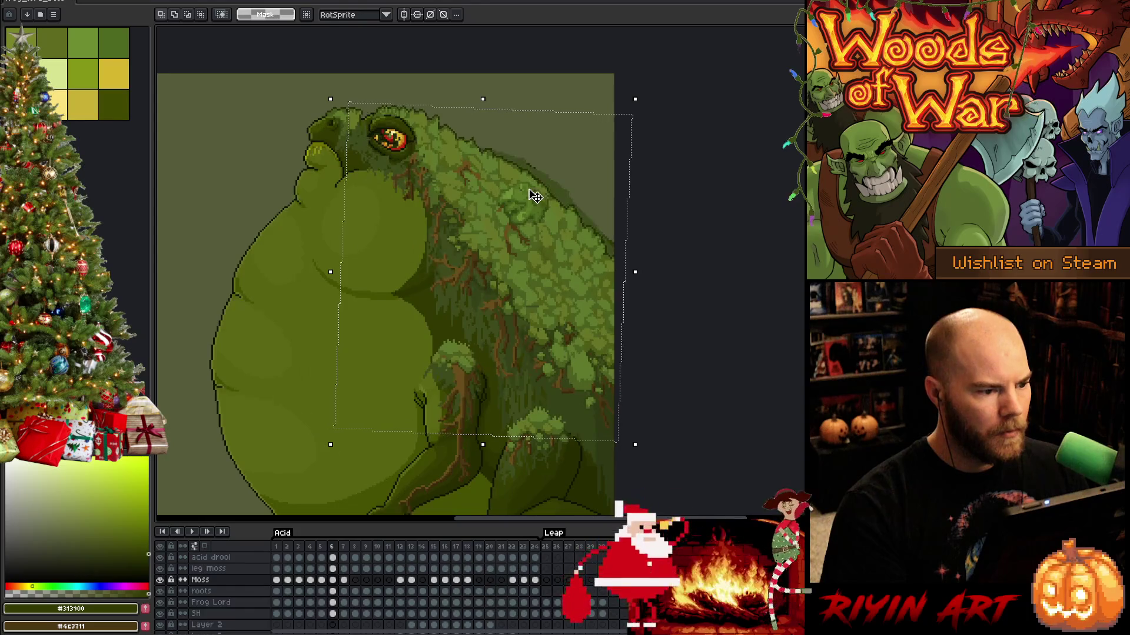
key(ctrl+t)
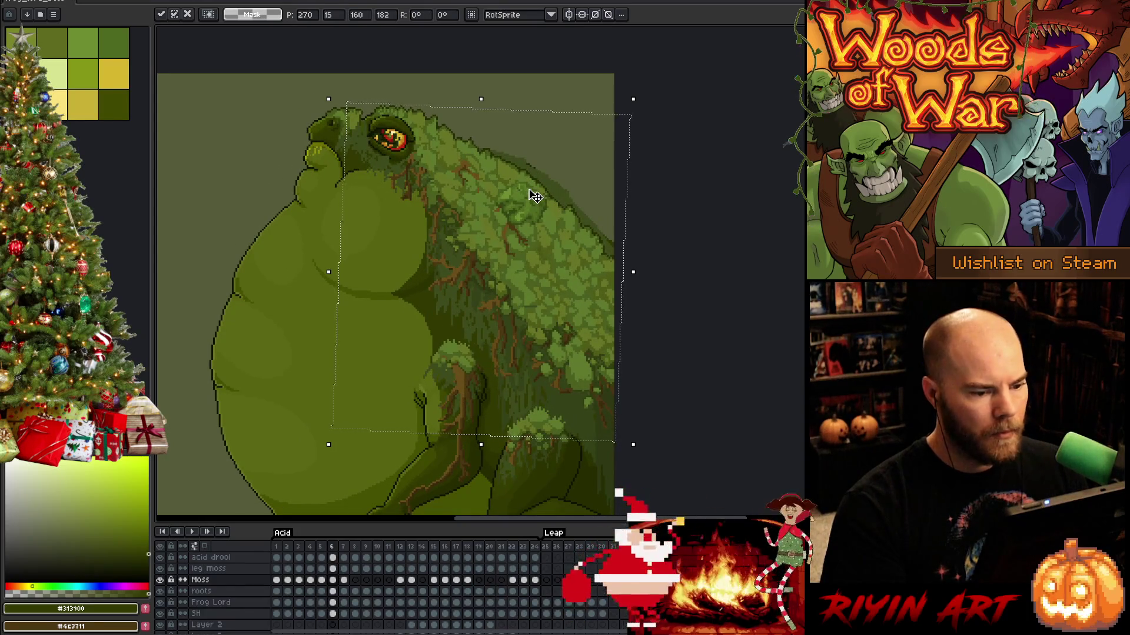
key(Return)
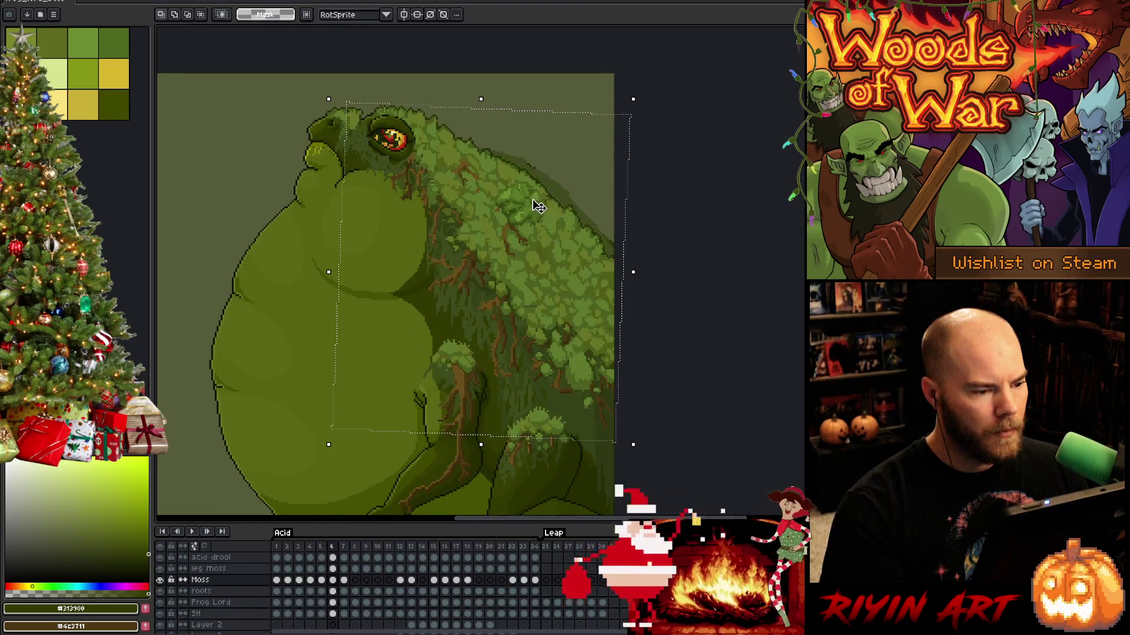
key(ctrl+d)
Lasso-select moss patches along the top edge of the frog's back.
key(b)
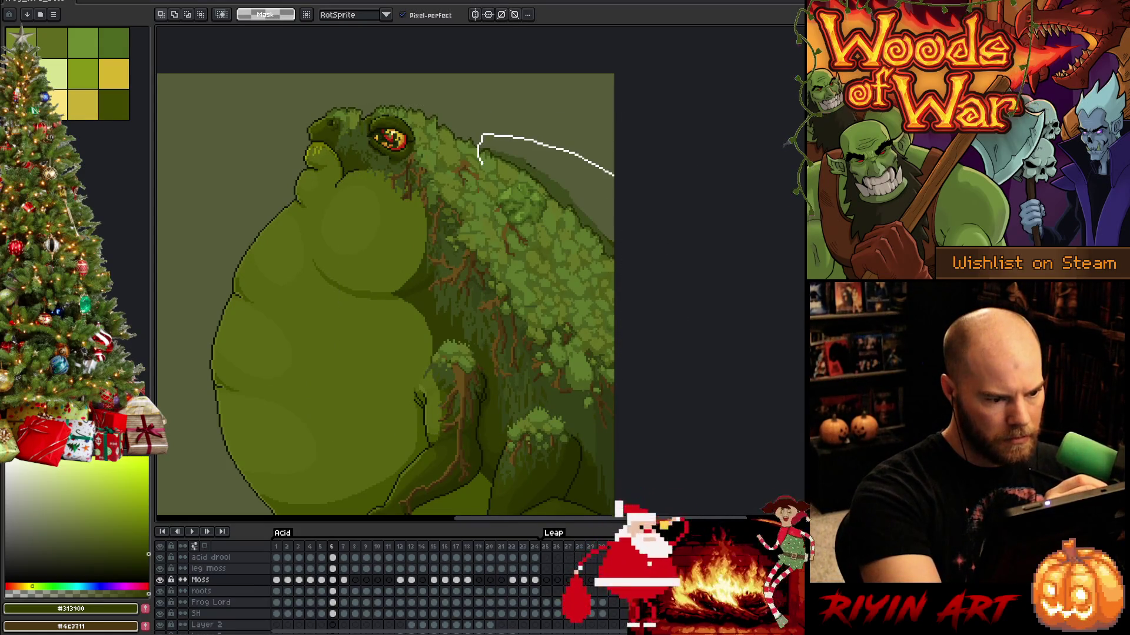
mouse_move(450, 177)
mouse_down()
mouse_move(605, 252)
mouse_move(573, 250)
mouse_up()
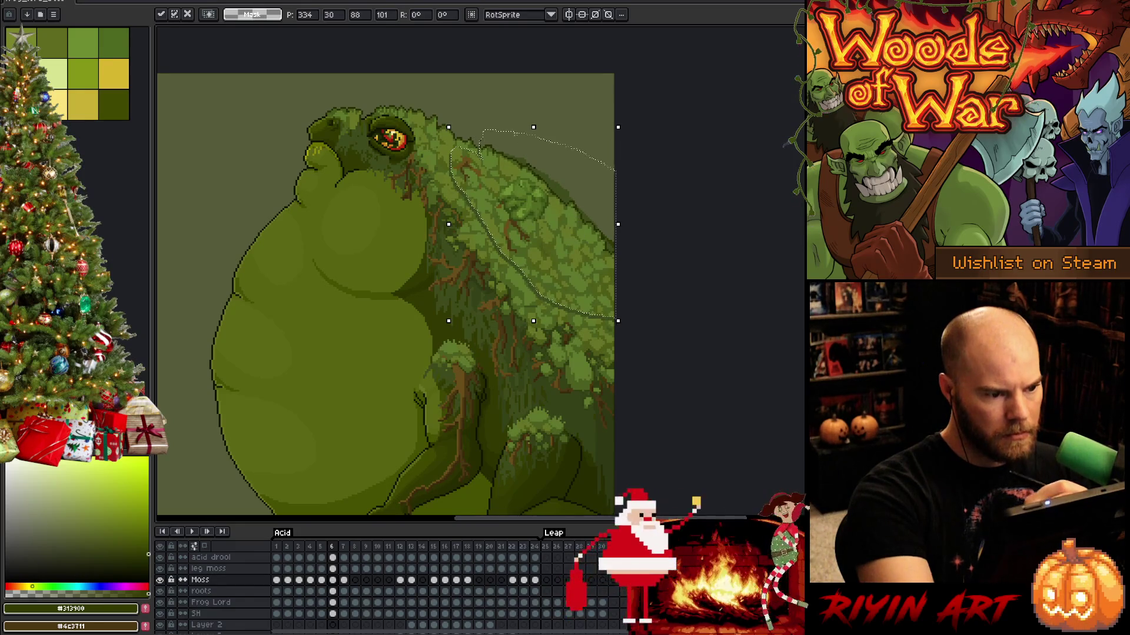
drag(488, 95, 497, 160)
drag(435, 133, 439, 138)
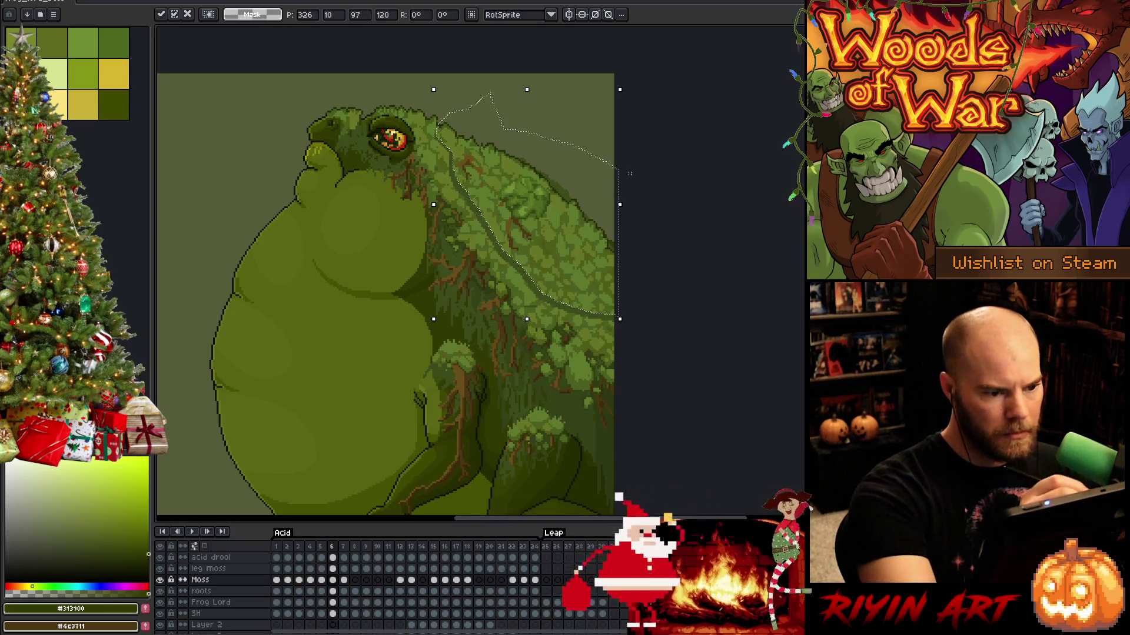
mouse_move(512, 186)
mouse_down()
mouse_move(616, 279)
mouse_move(496, 203)
mouse_up()
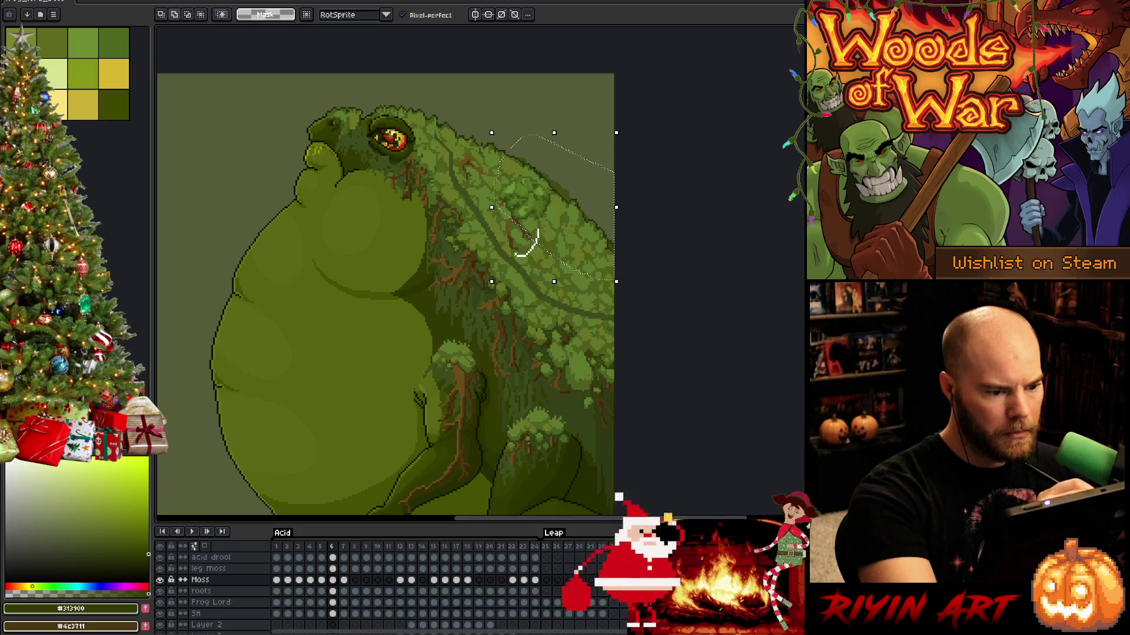
click(564, 234)
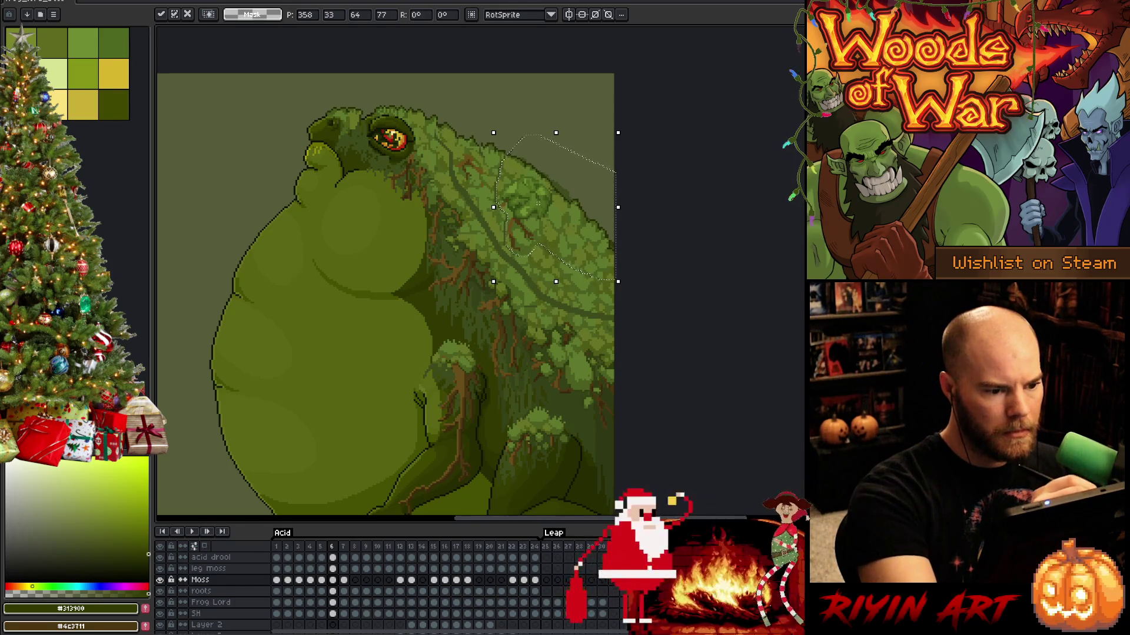
key(Return)
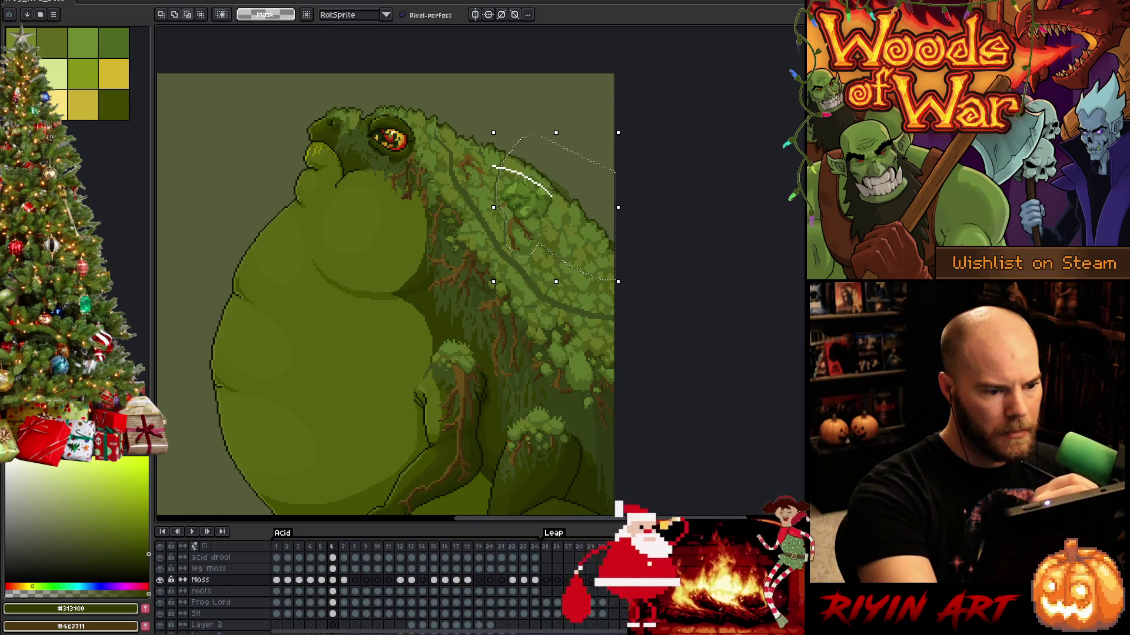
Trim the selection to a small edge patch, shift it about 3 px right, and deselect.
drag(556, 282, 556, 282)
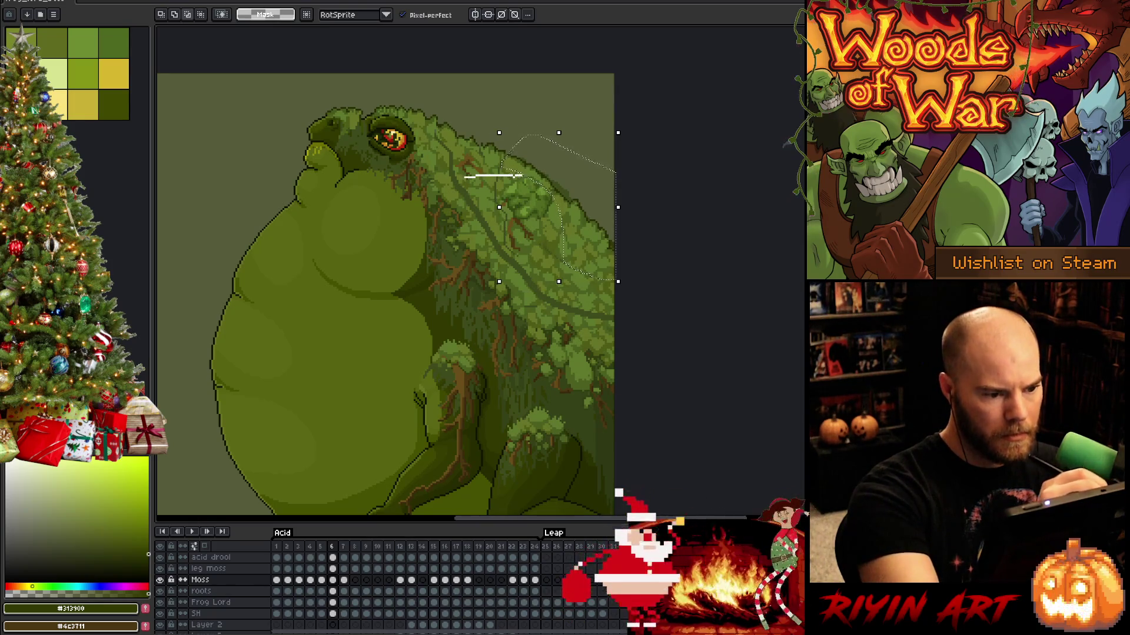
drag(588, 316, 588, 316)
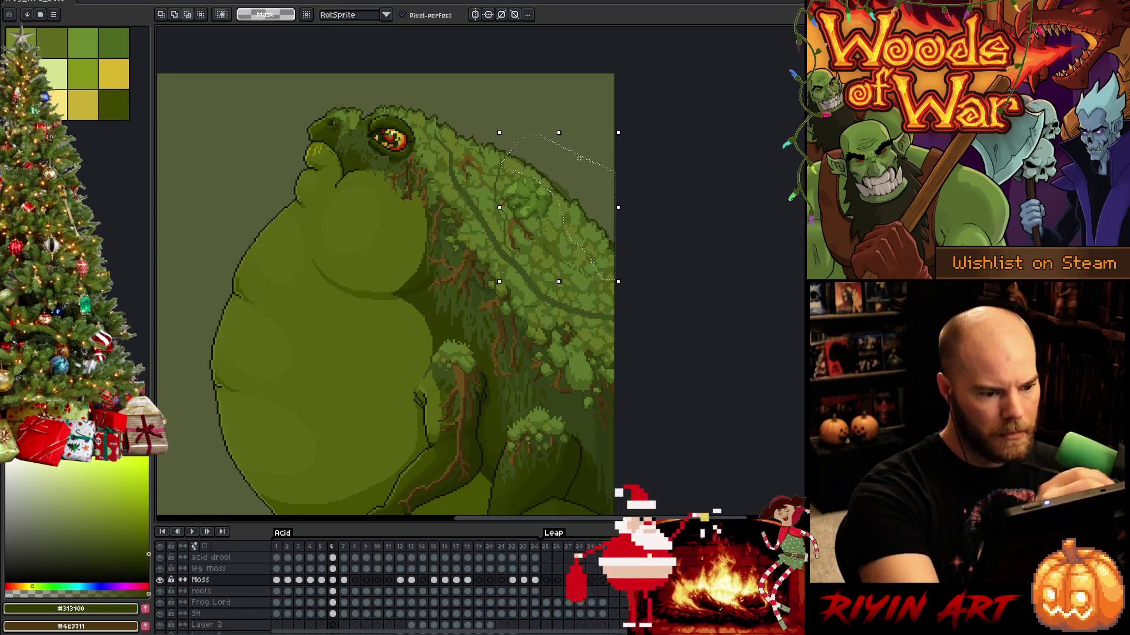
drag(596, 248, 598, 248)
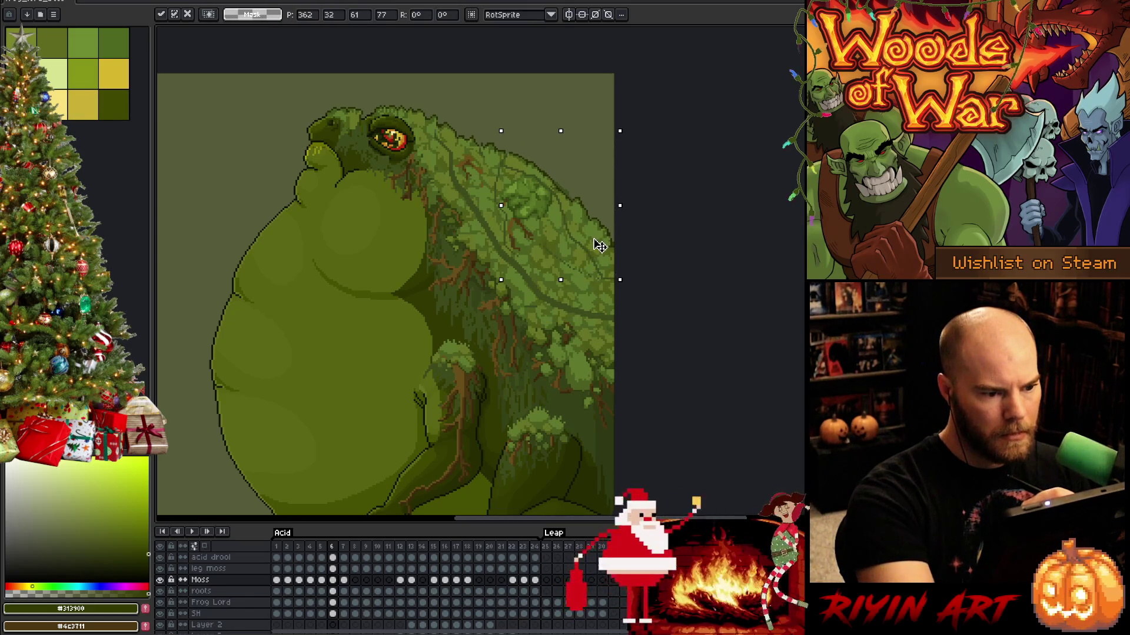
key(Return)
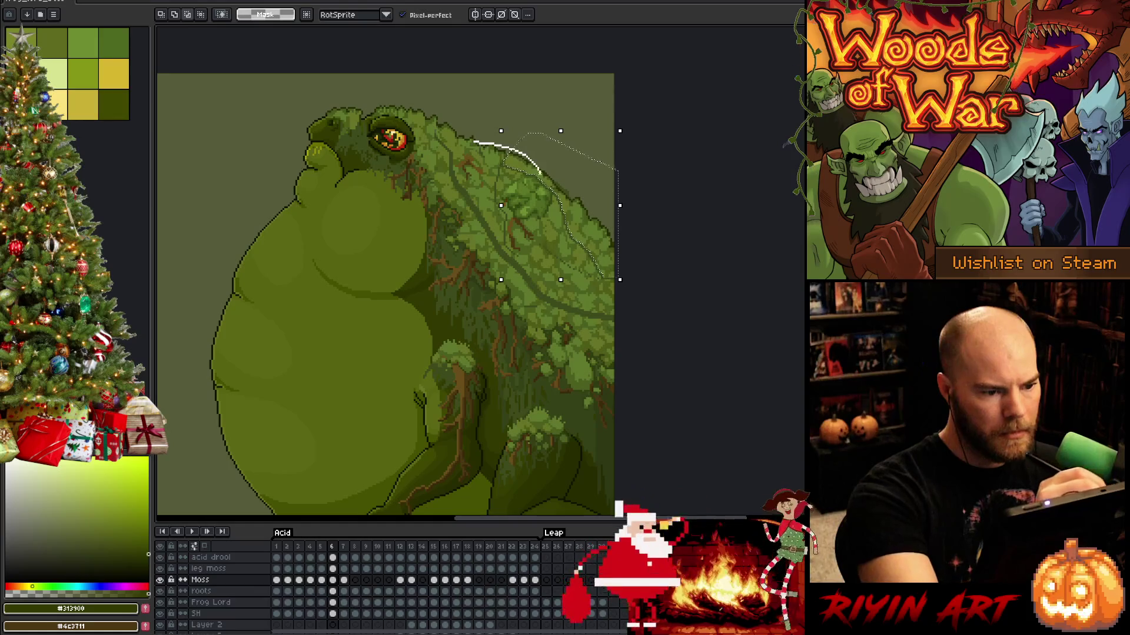
mouse_move(540, 174)
mouse_down()
mouse_move(504, 263)
mouse_move(494, 121)
mouse_up()
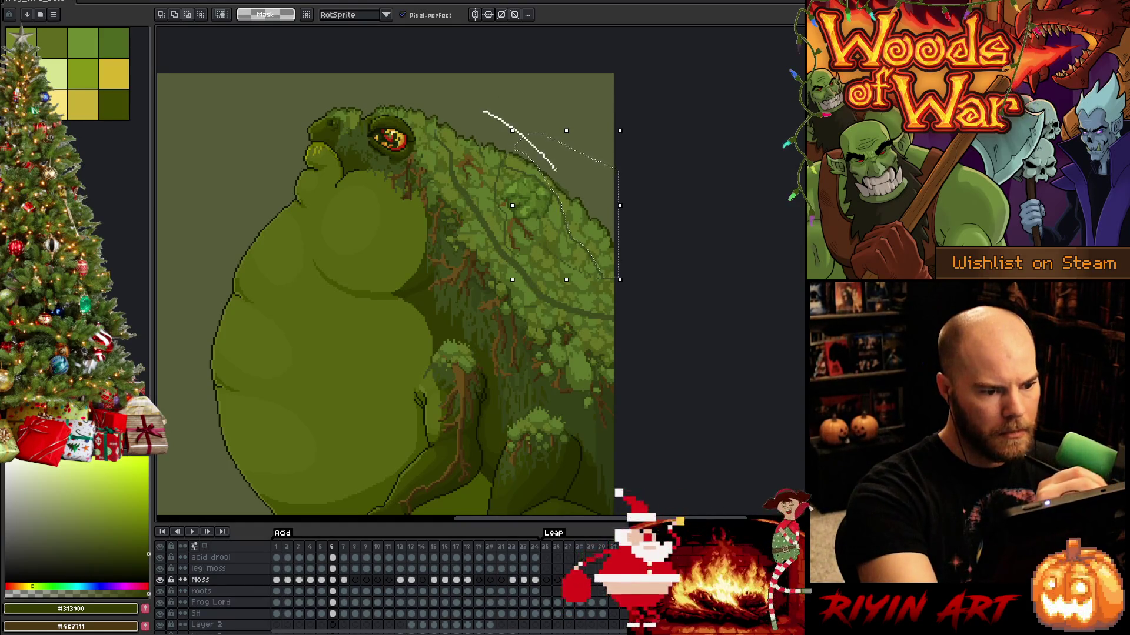
drag(471, 231, 472, 231)
click(596, 233)
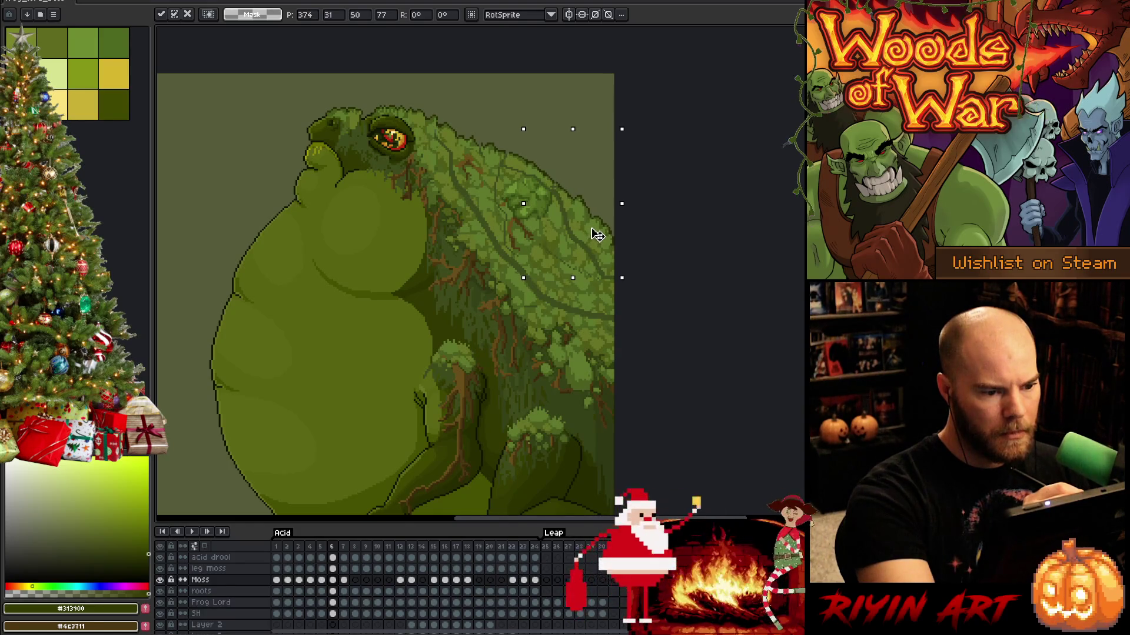
mouse_move(503, 107)
mouse_down()
mouse_move(583, 154)
mouse_move(594, 238)
mouse_up()
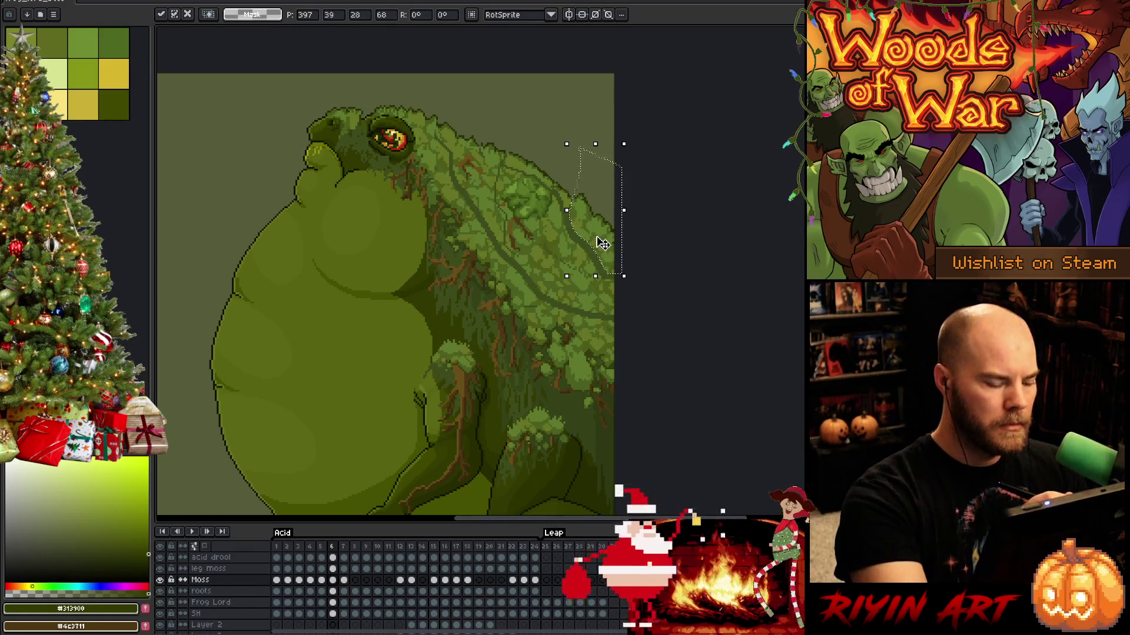
key(ctrl+d)
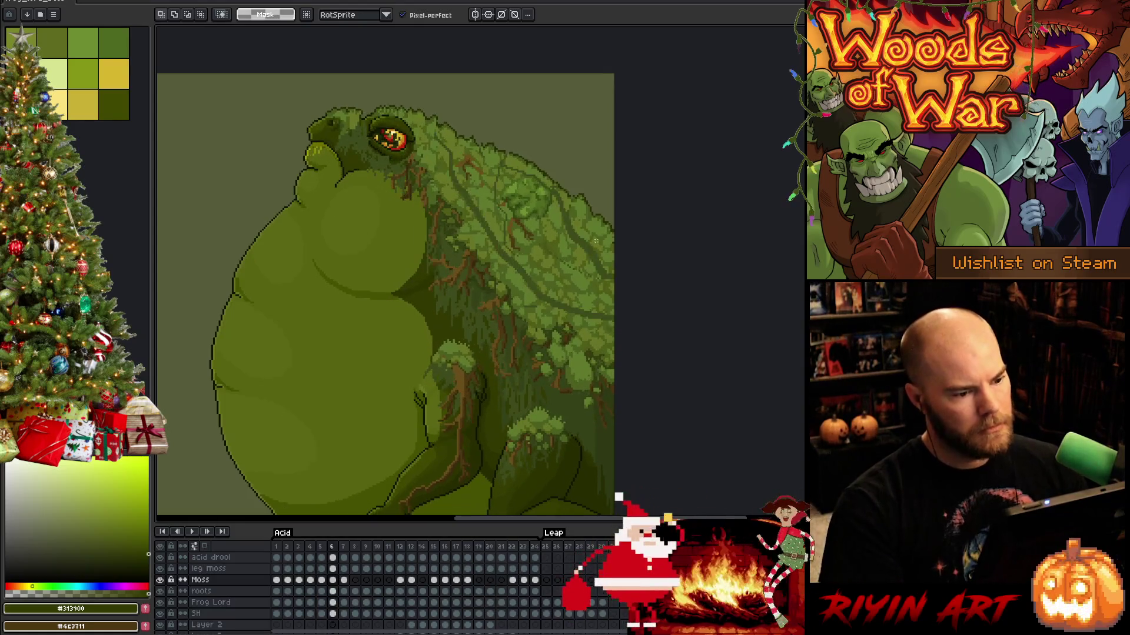
Zoom to the back's moss and ready the Pencil with a mid green at 4px size.
scroll(527, 236, up, 2)
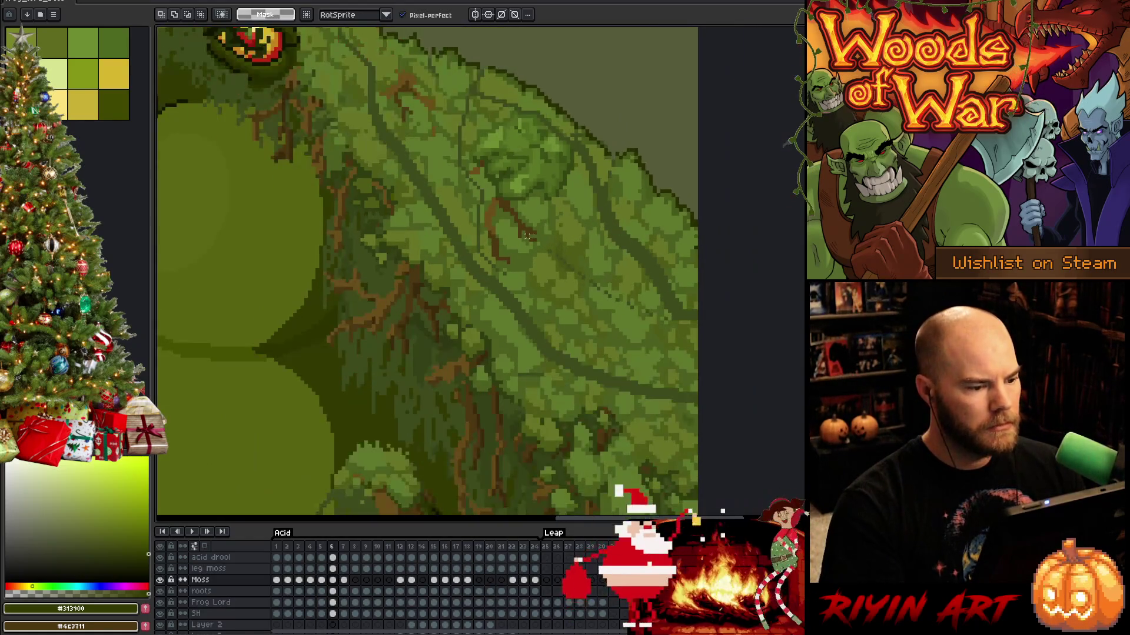
drag(537, 245, 494, 313)
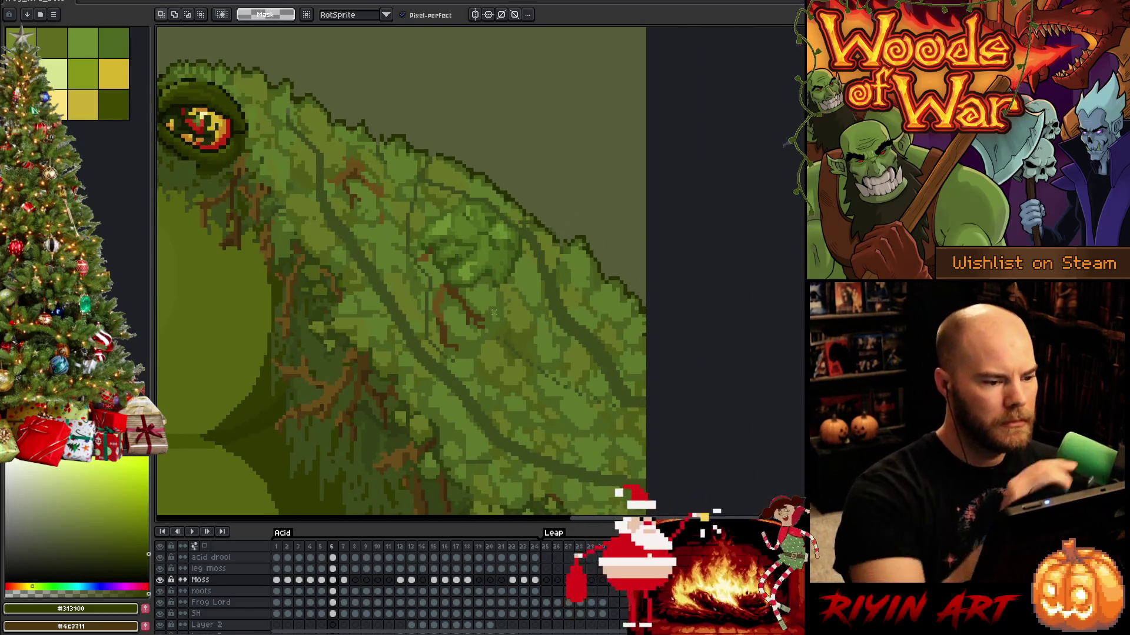
key(b)
alt+click(494, 312)
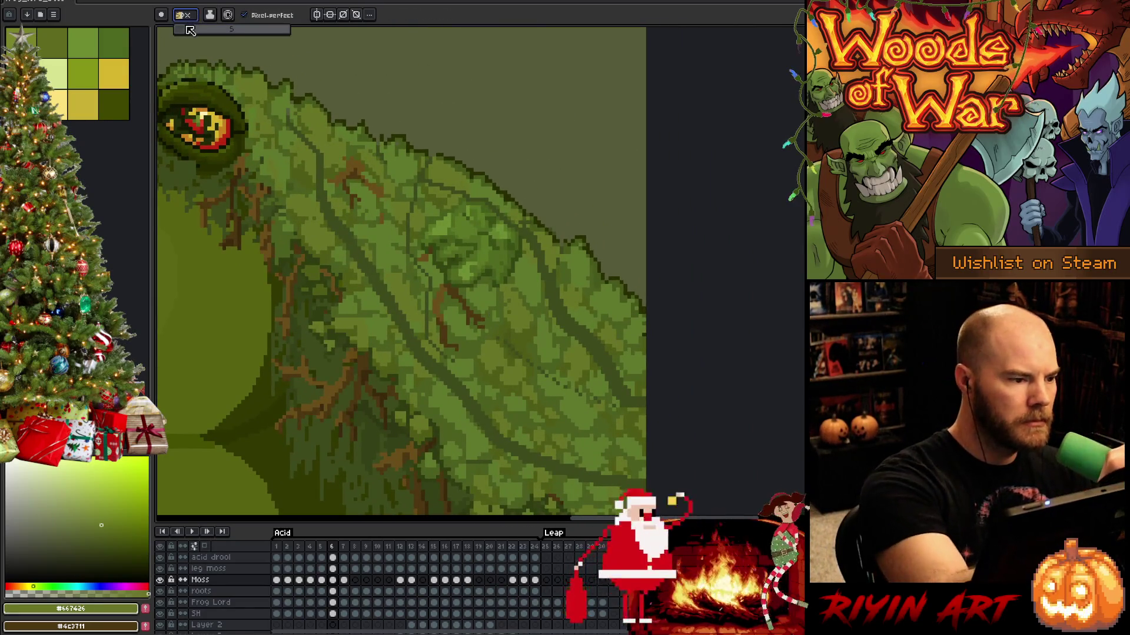
click(190, 30)
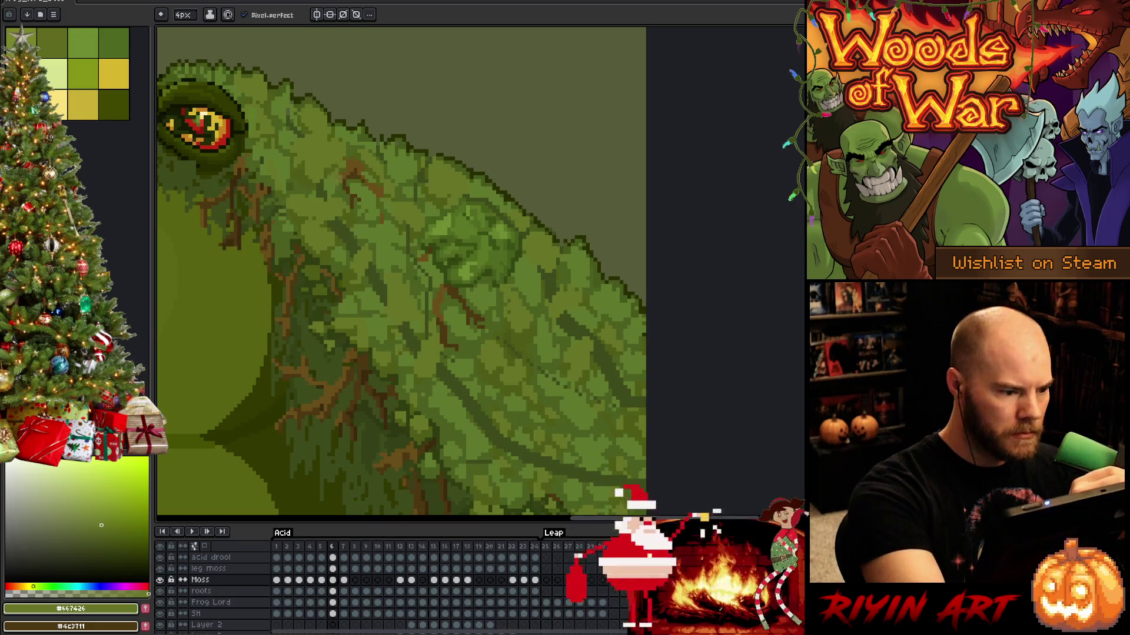
Shade the lower-right moss clumps with sampled olive #4F5C18, mid, bright and light greens.
alt+click(348, 219)
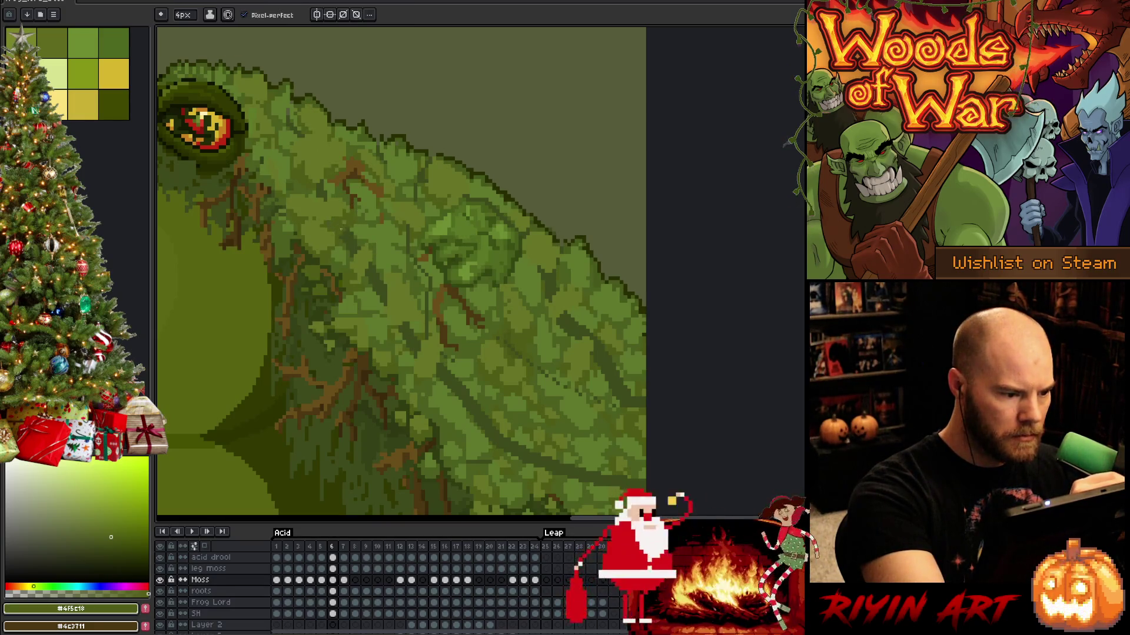
alt+click(360, 250)
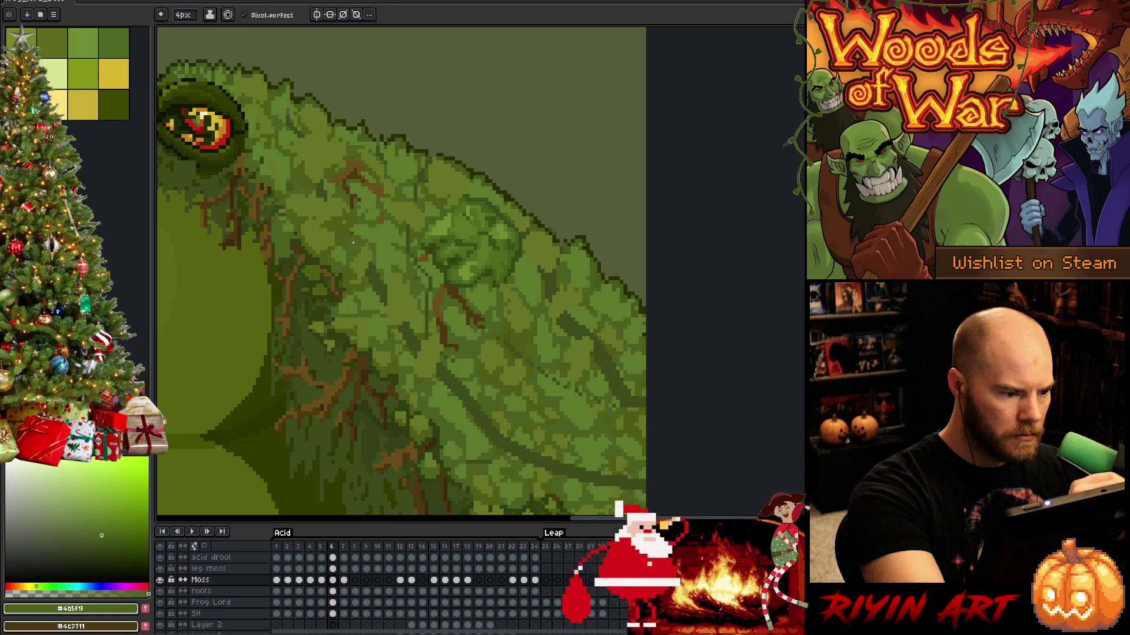
alt+click(358, 258)
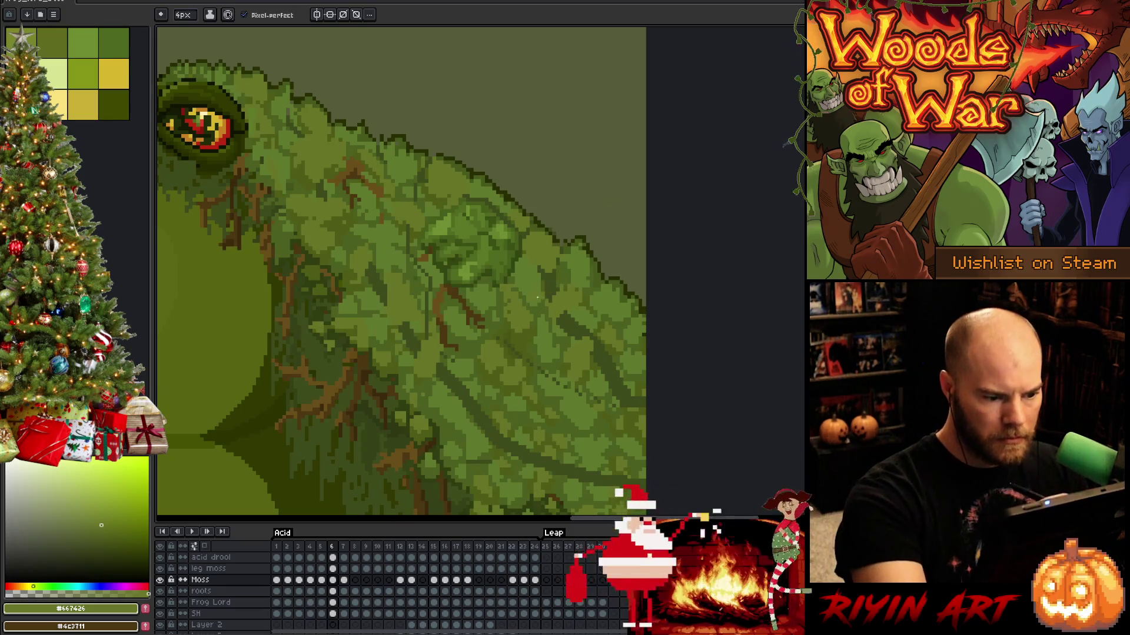
alt+click(528, 358)
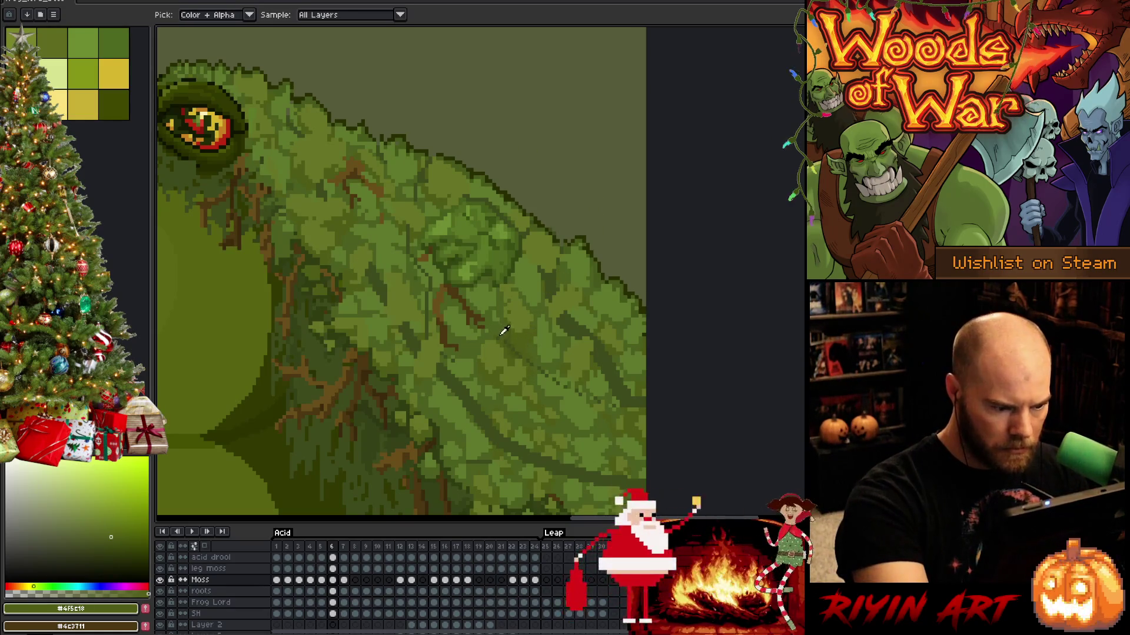
alt+click(477, 388)
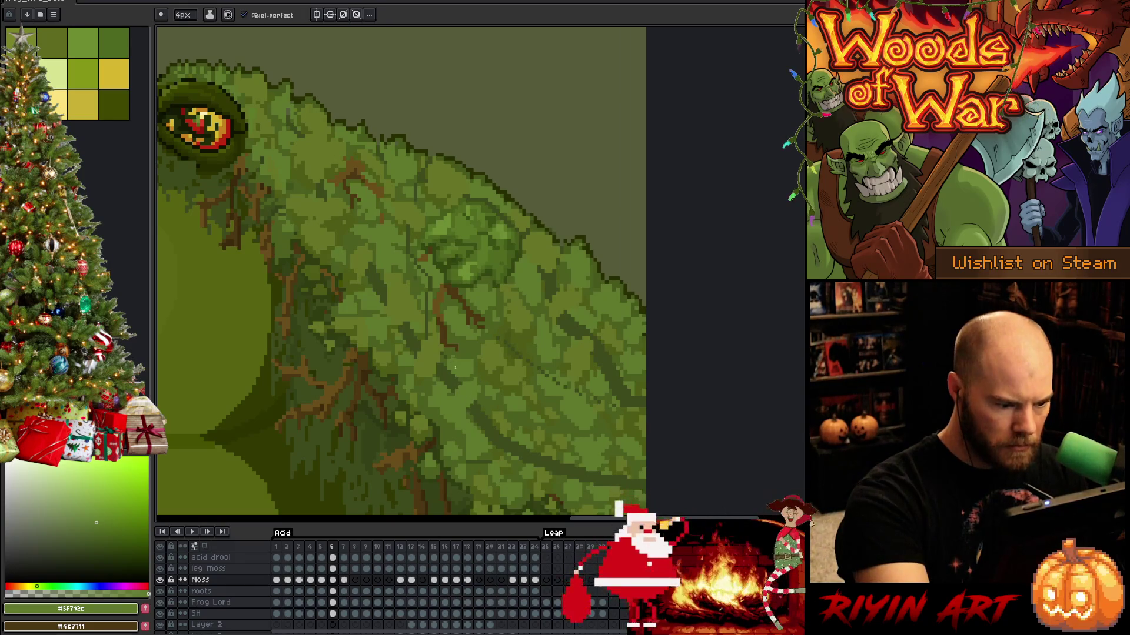
alt+click(459, 385)
alt+click(463, 392)
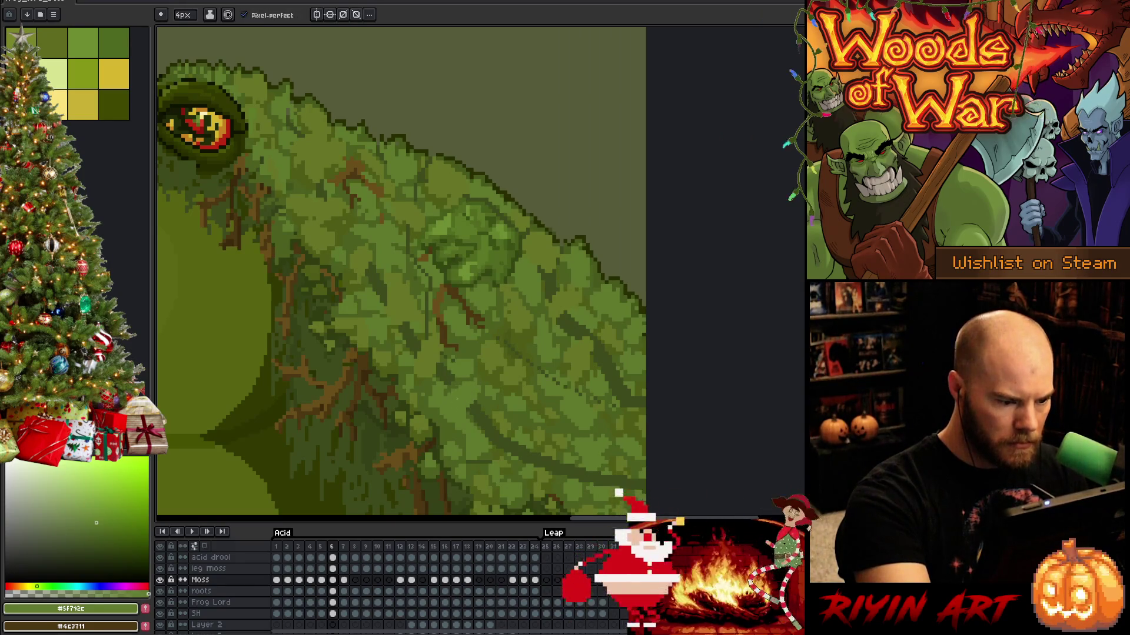
alt+click(446, 365)
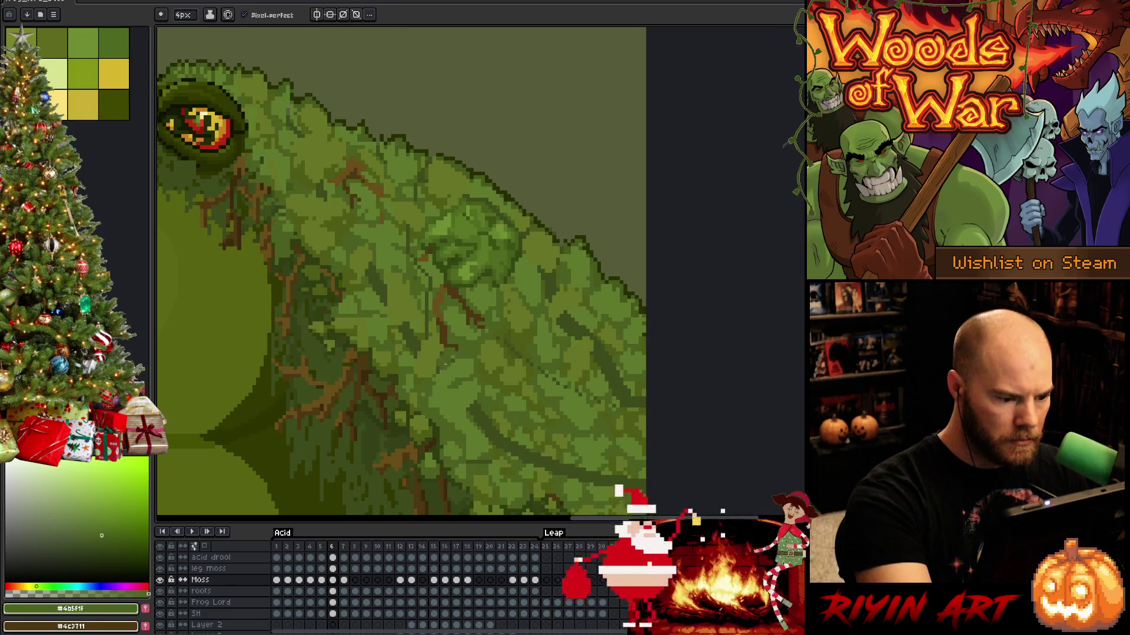
alt+click(439, 356)
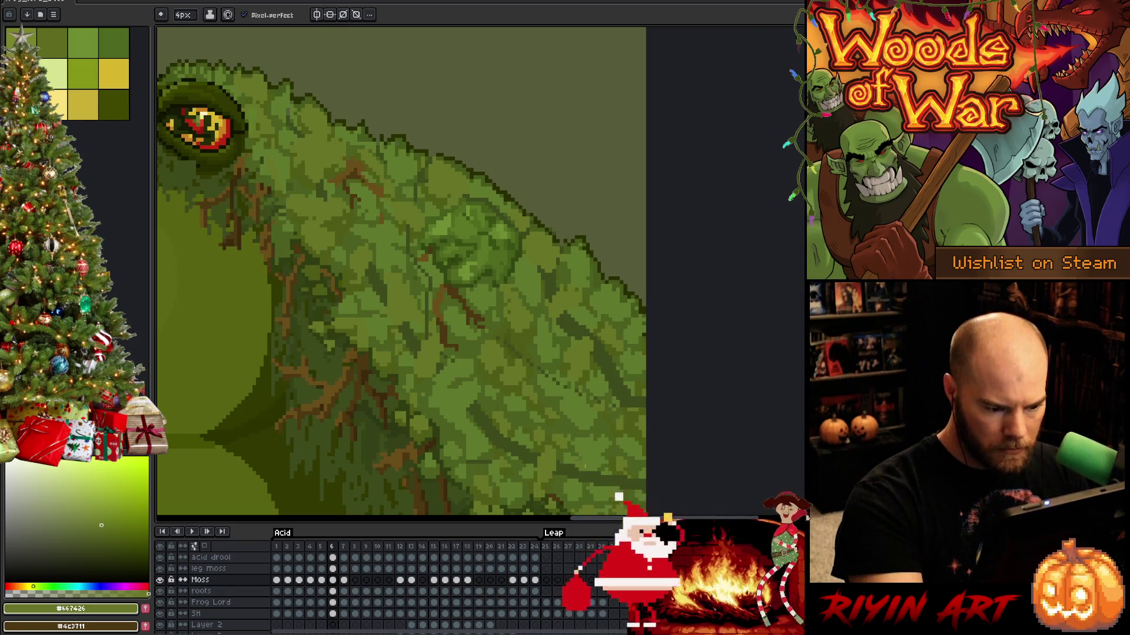
Outline the moss clumps using the dark outline and deep shadow greens, adding olive and mid tones.
alt+click(574, 488)
alt+click(548, 298)
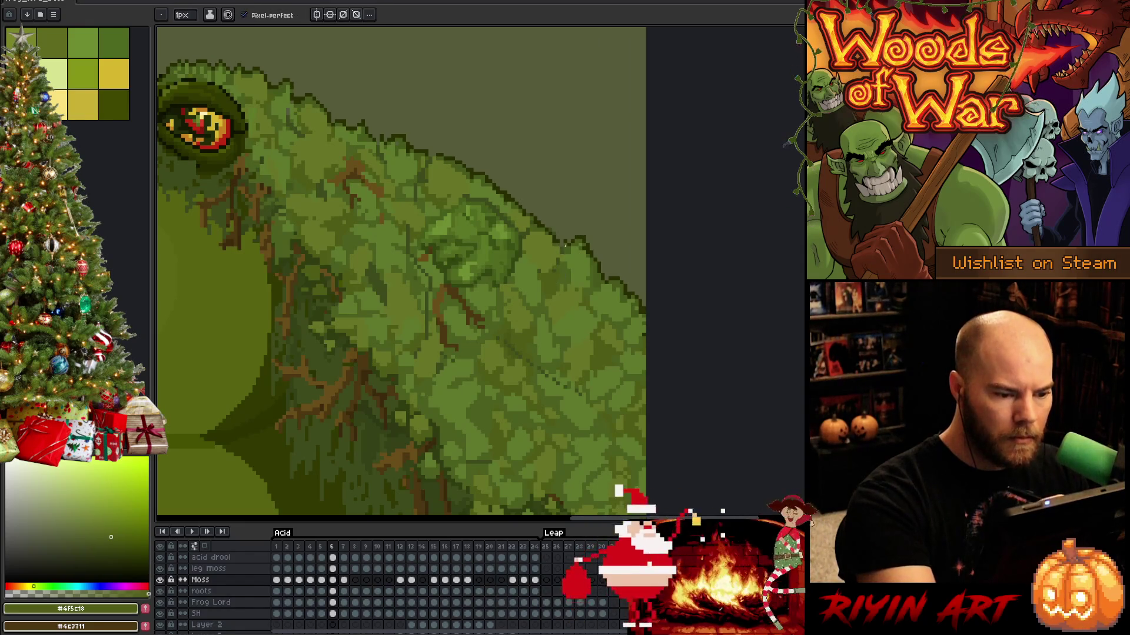
alt+click(544, 256)
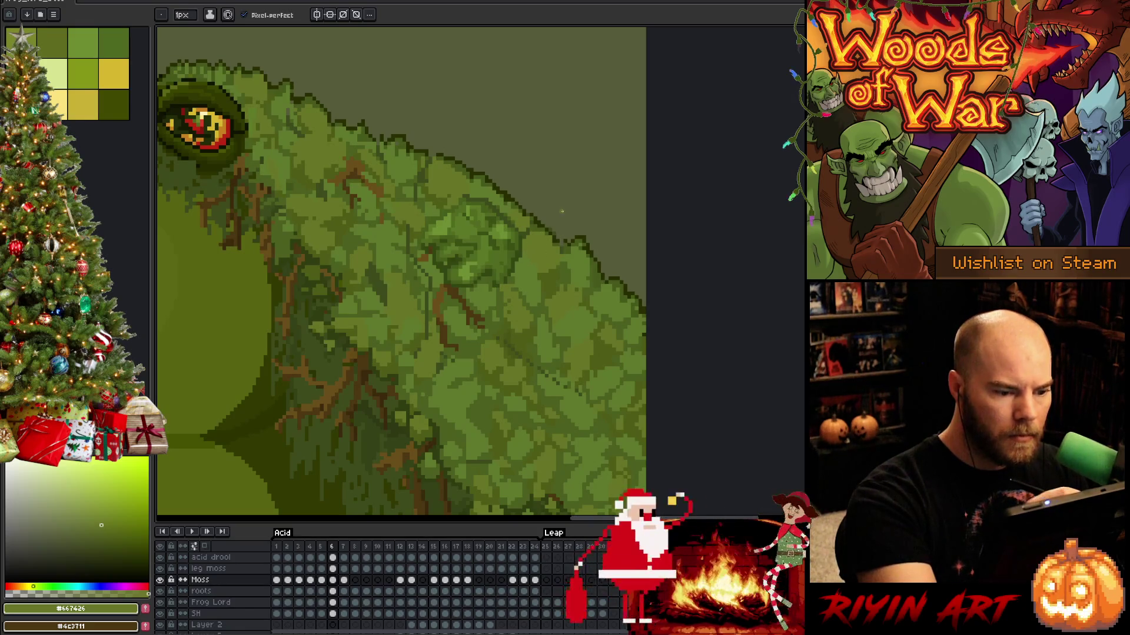
alt+click(562, 241)
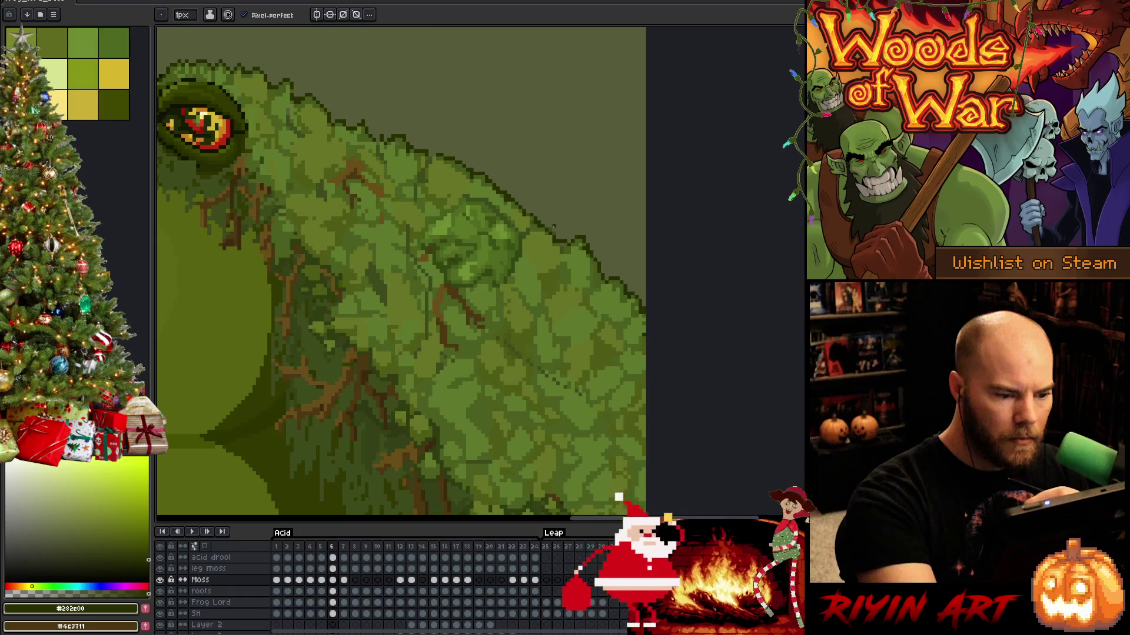
alt+click(562, 227)
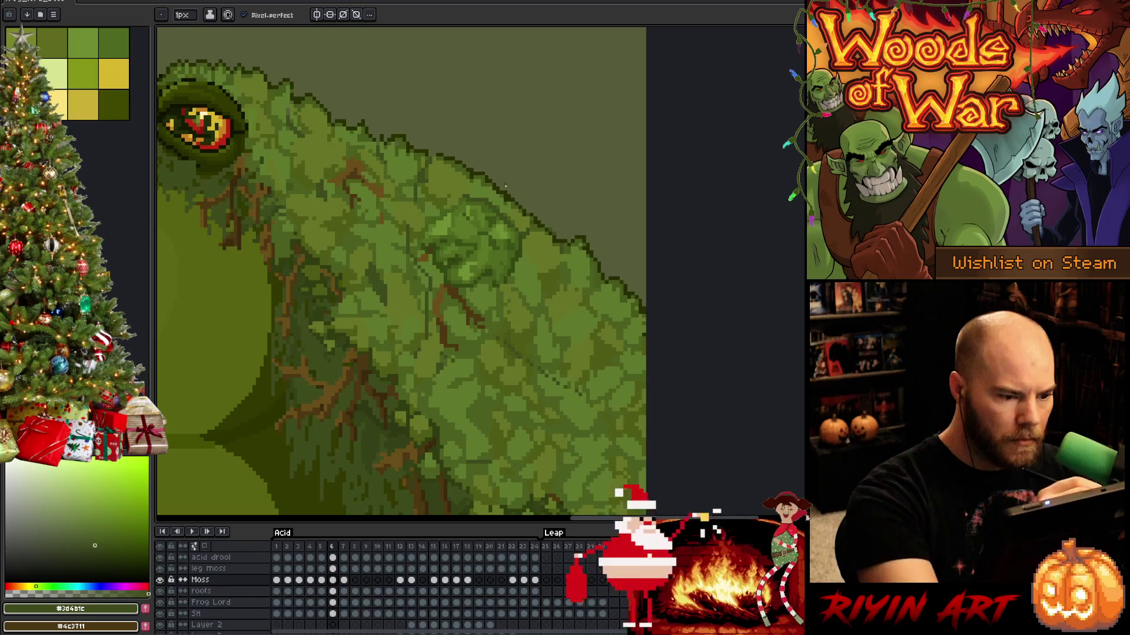
key(alt)
alt+click(494, 210)
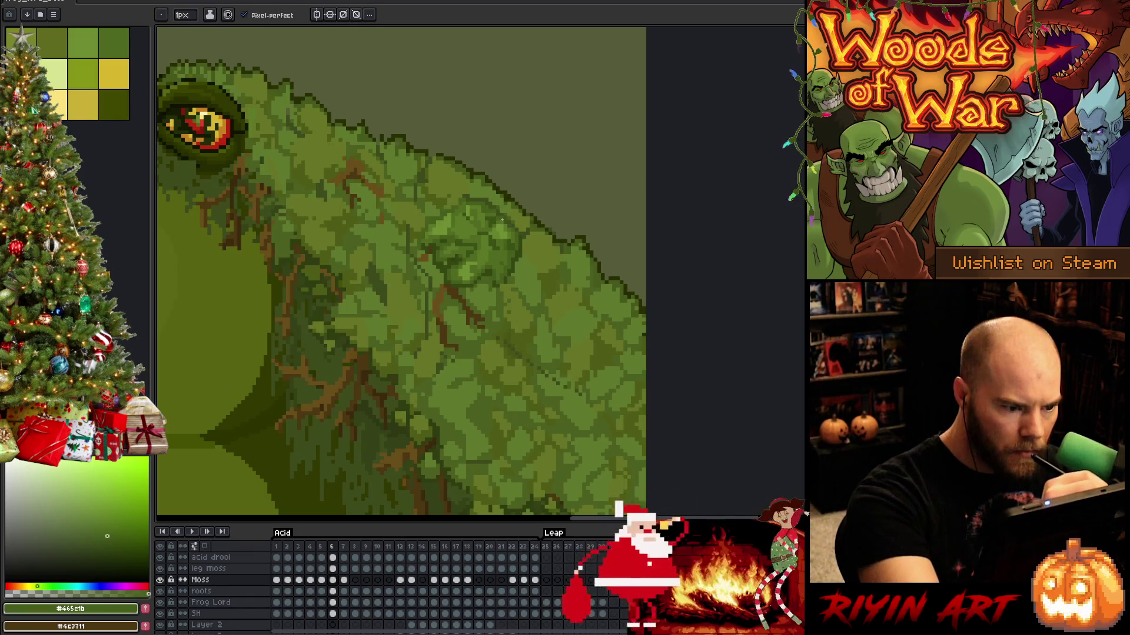
alt+click(509, 218)
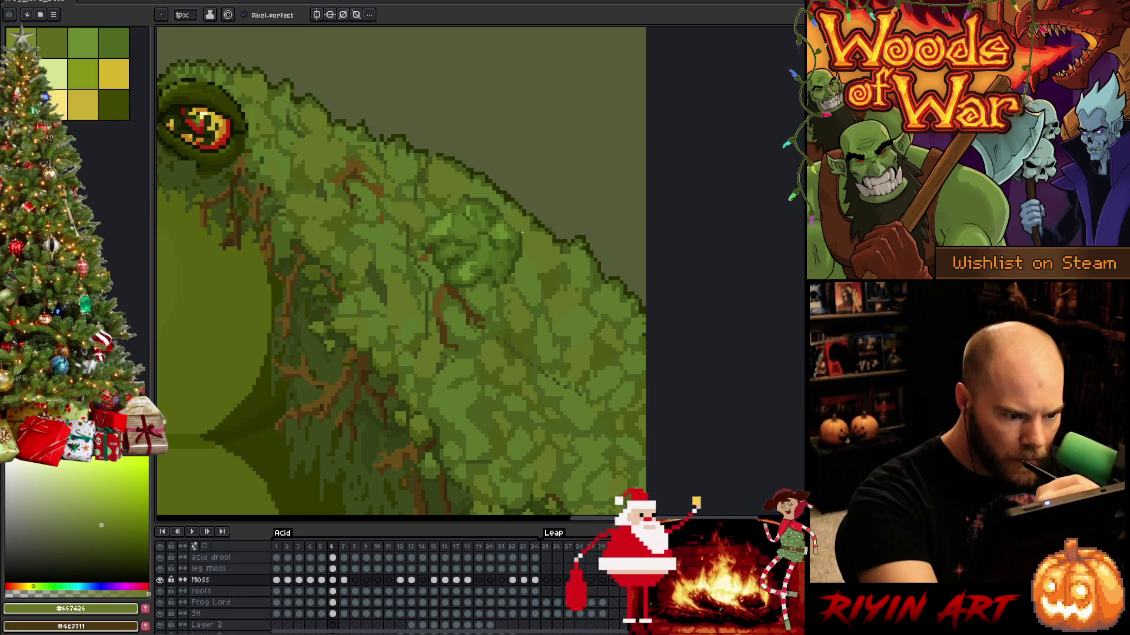
Shade the shoulder moss with sampled mid, light, olive and dark outline greens.
alt+click(496, 209)
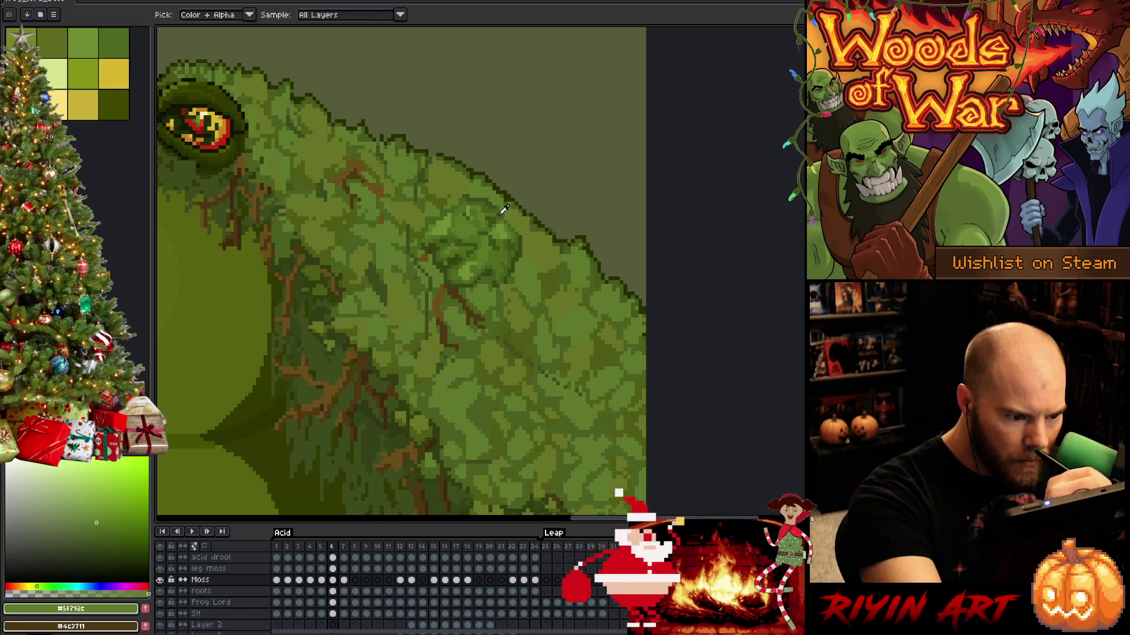
alt+click(499, 216)
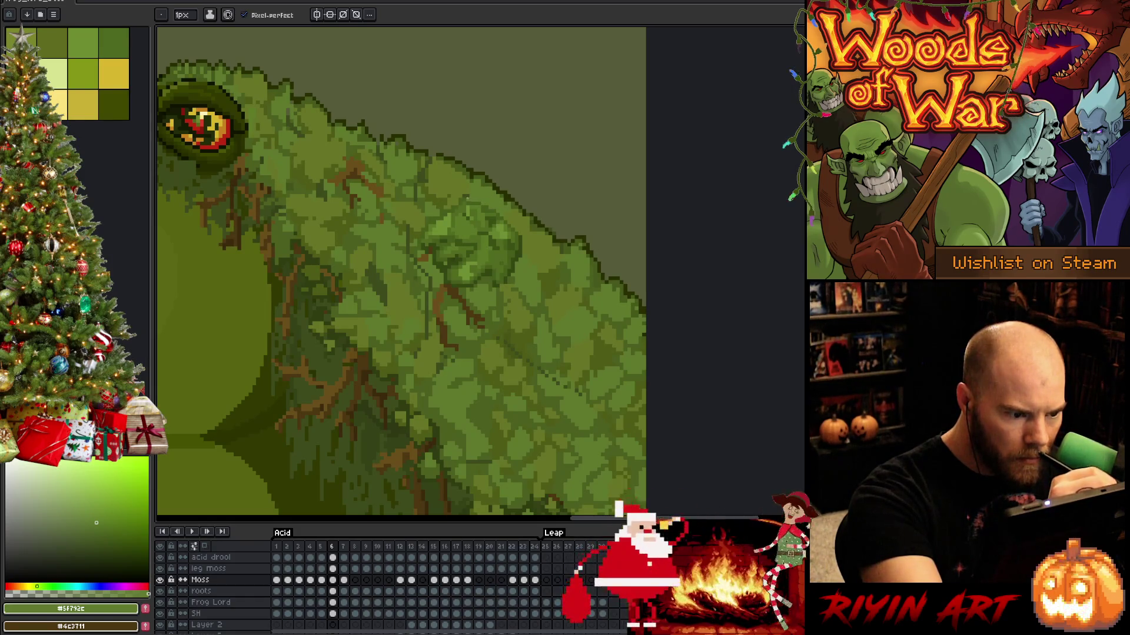
alt+click(466, 186)
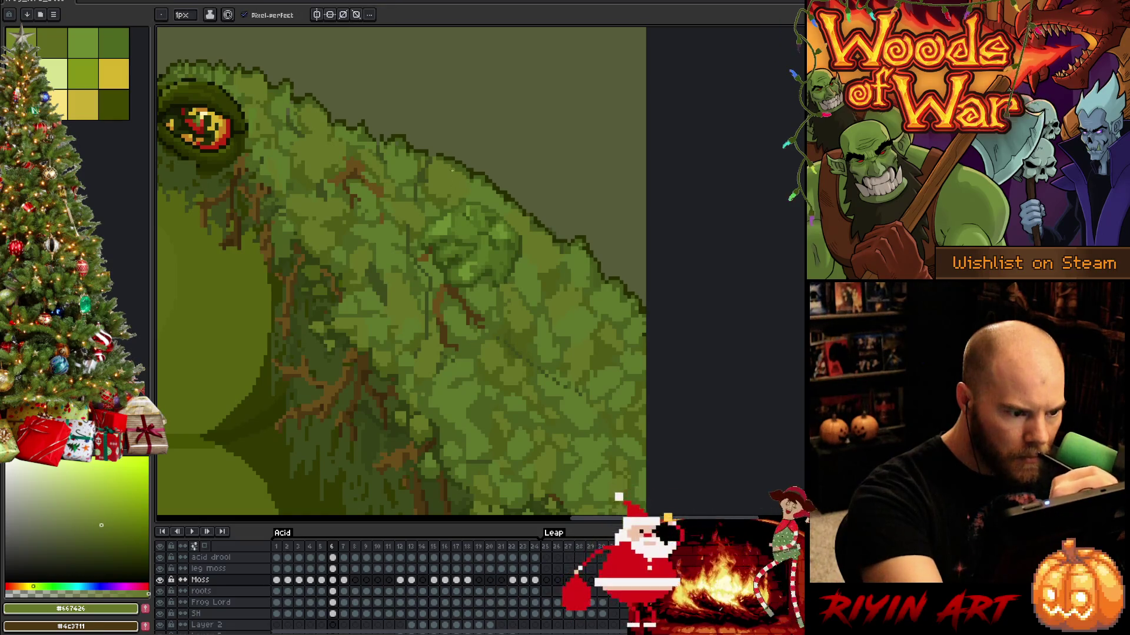
alt+click(423, 181)
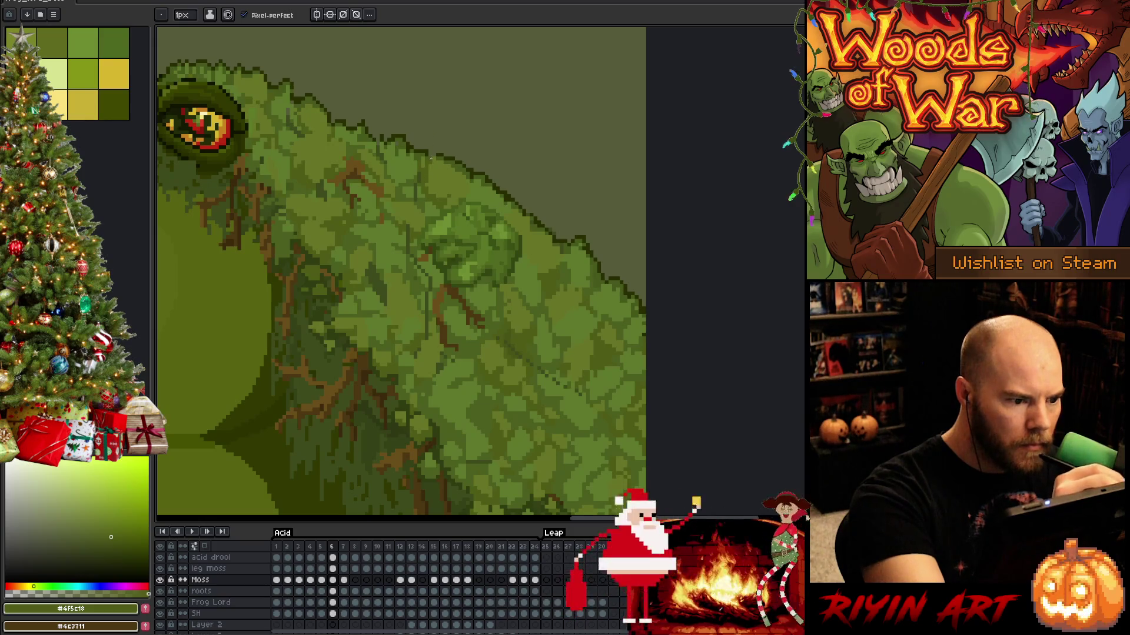
alt+click(195, 150)
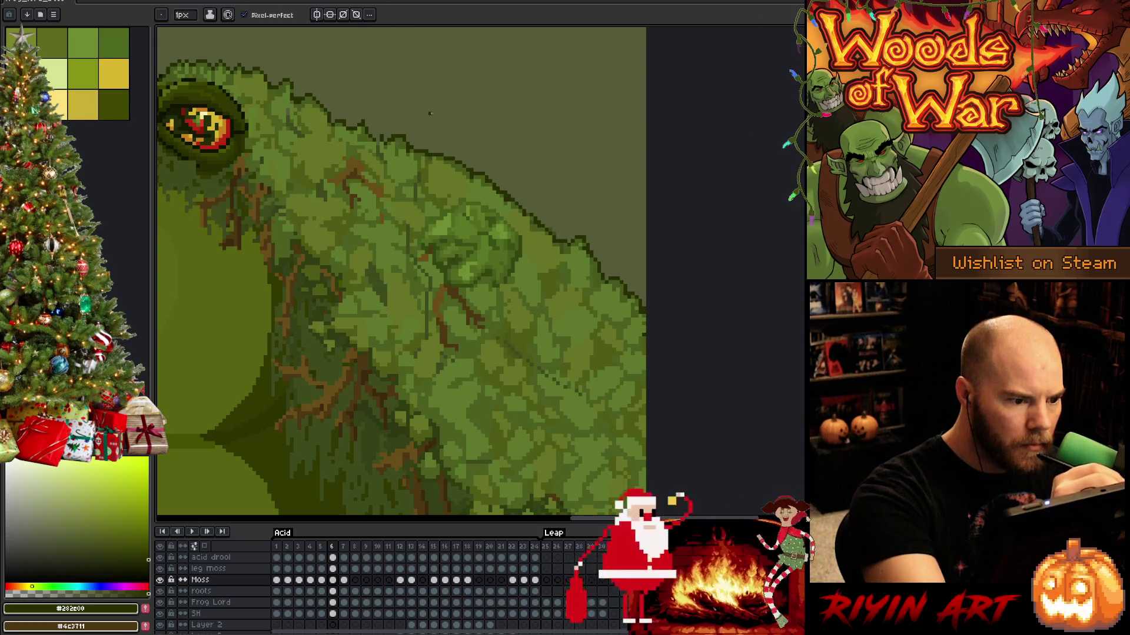
alt+click(422, 180)
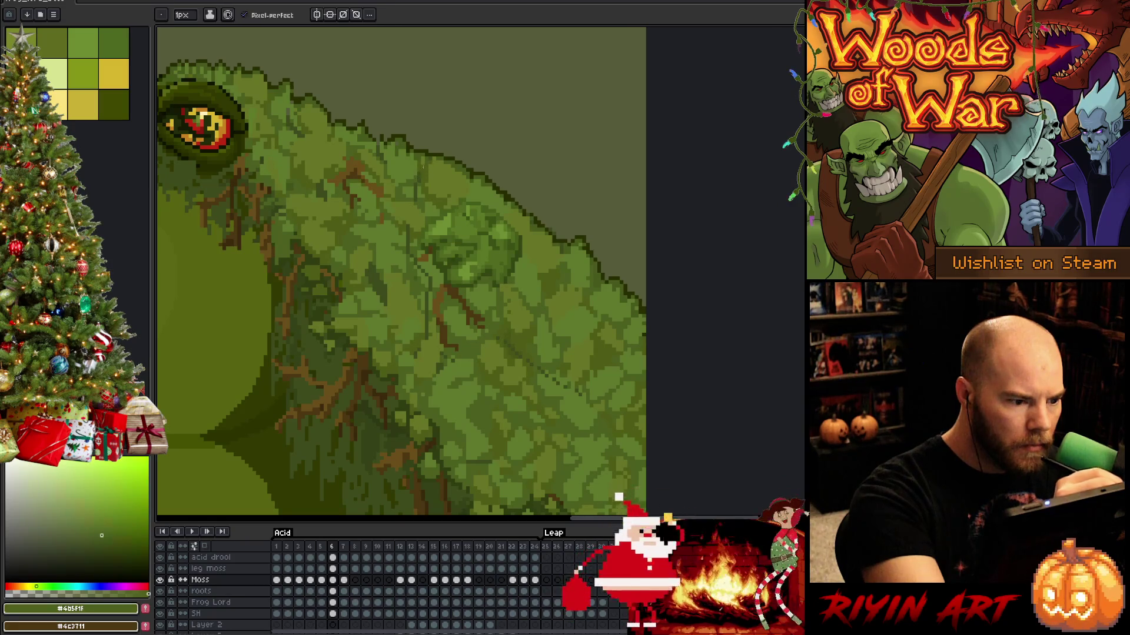
alt+click(415, 194)
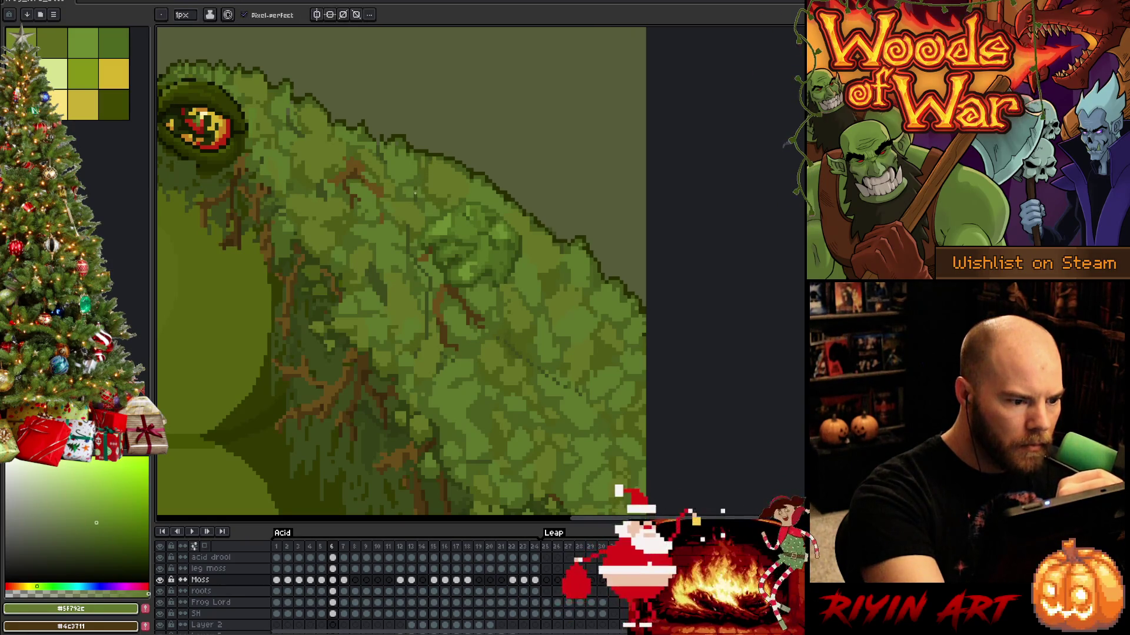
alt+click(469, 220)
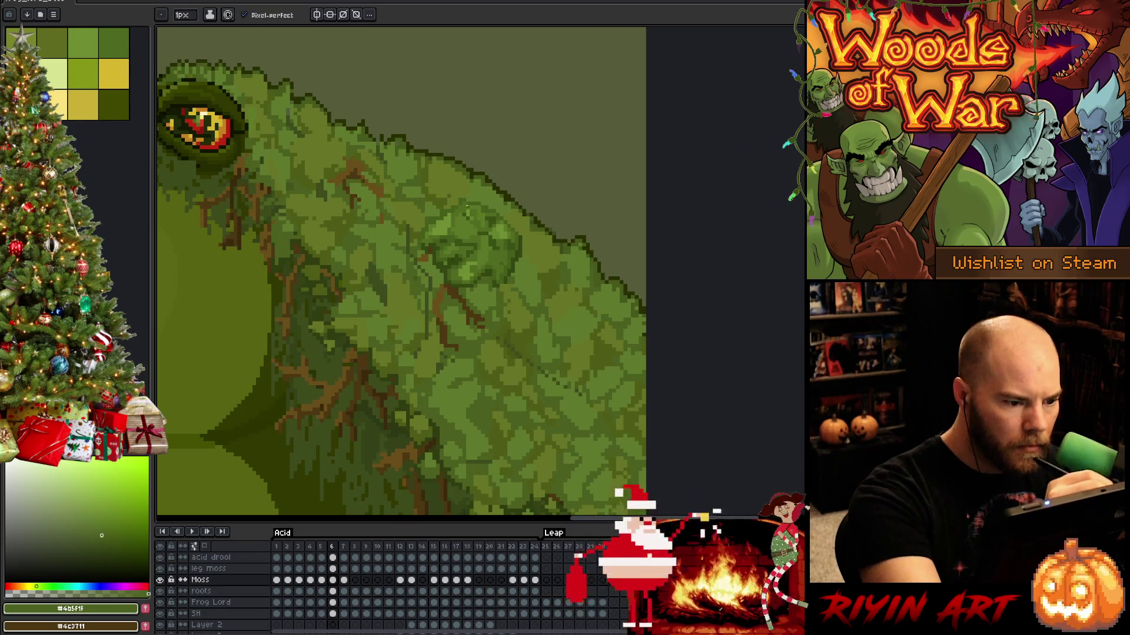
alt+click(469, 215)
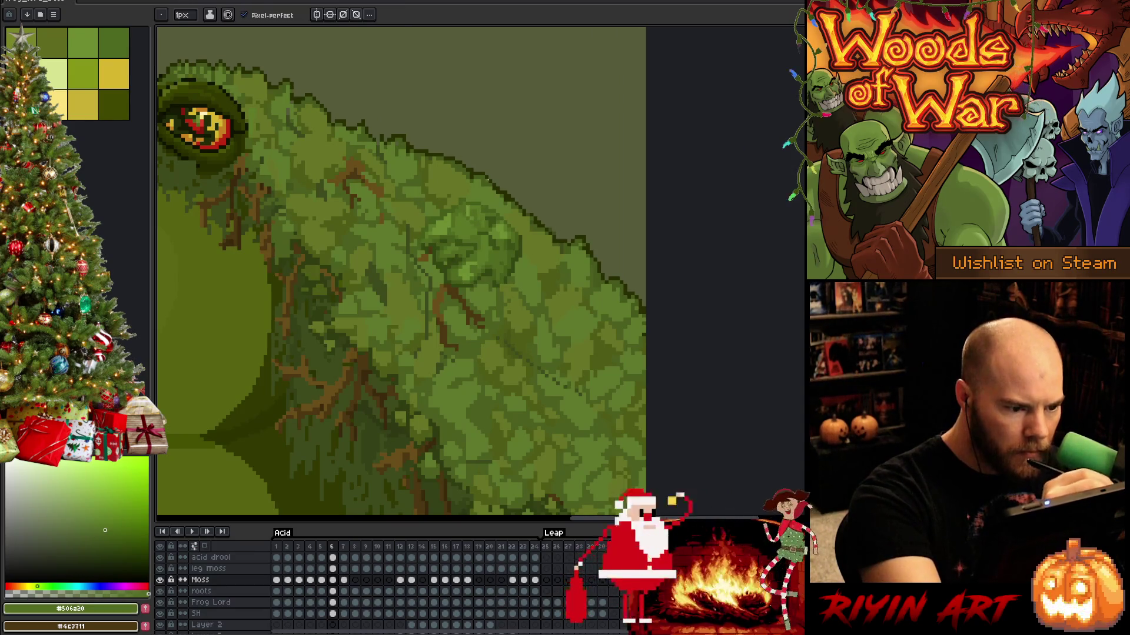
Add light highlights and darker olive shading to the moss lower on the back.
alt+click(421, 266)
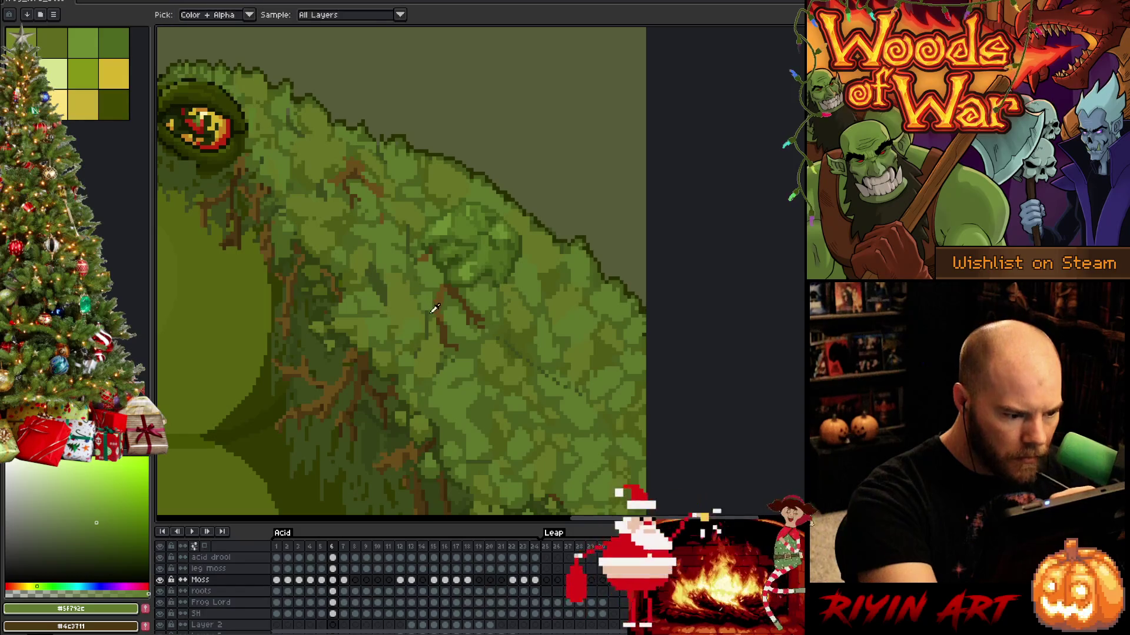
alt+click(426, 318)
alt+click(428, 326)
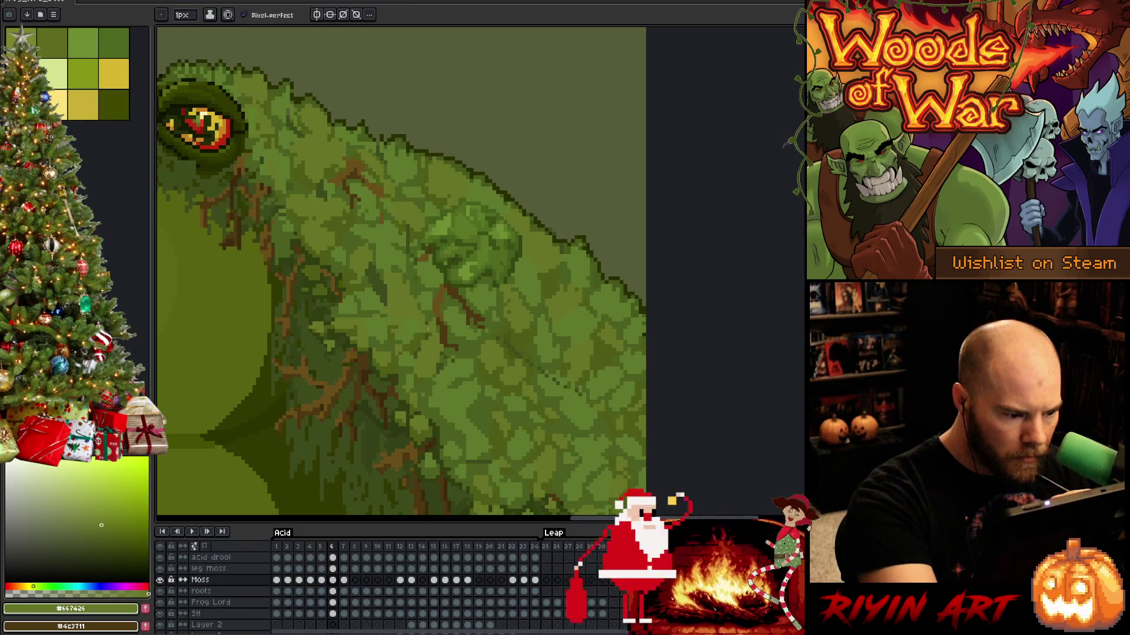
alt+click(428, 332)
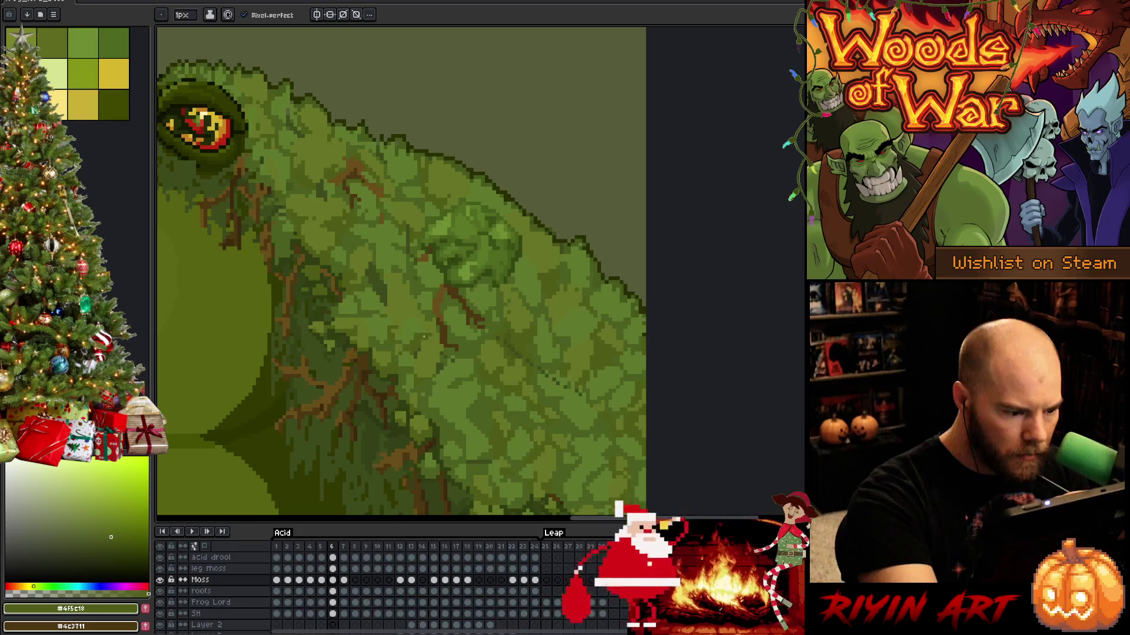
alt+click(419, 354)
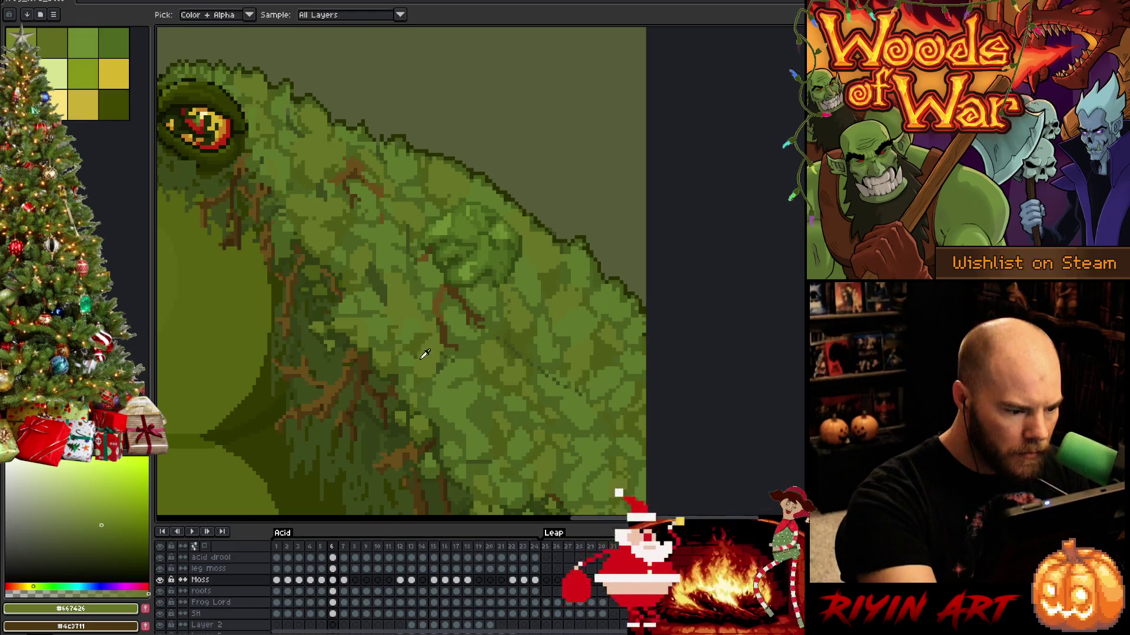
alt+click(440, 365)
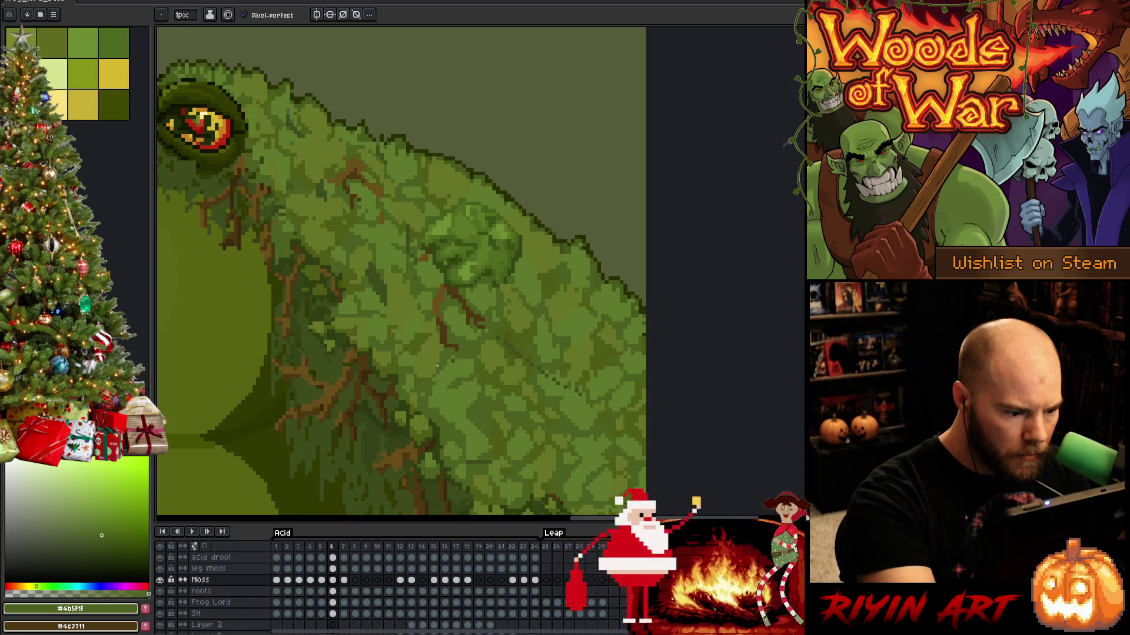
alt+click(457, 364)
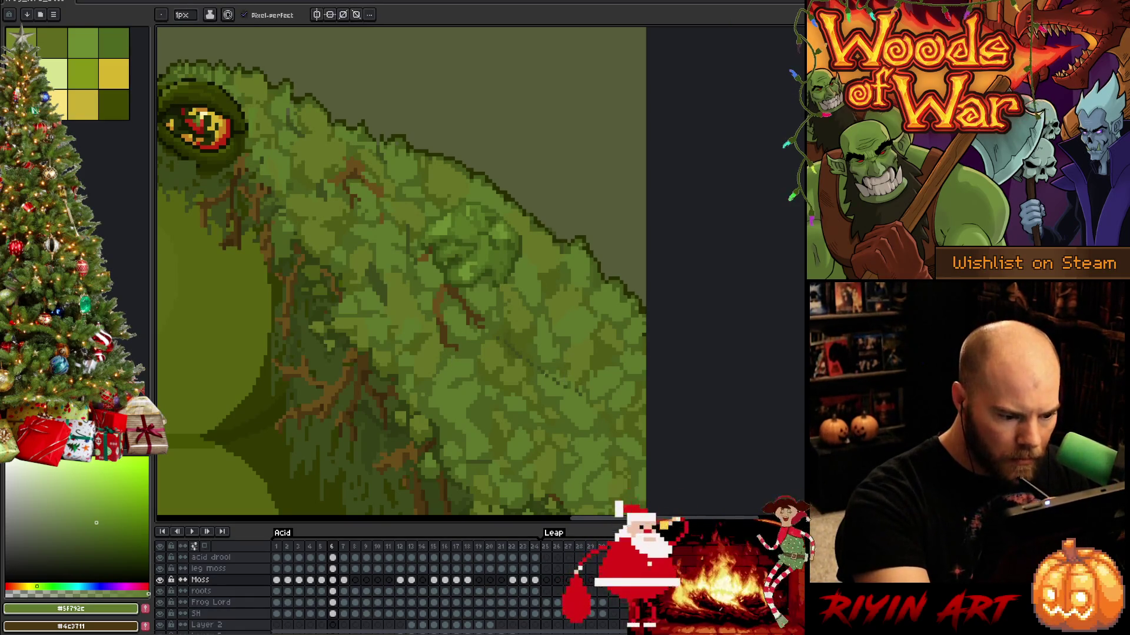
alt+click(572, 378)
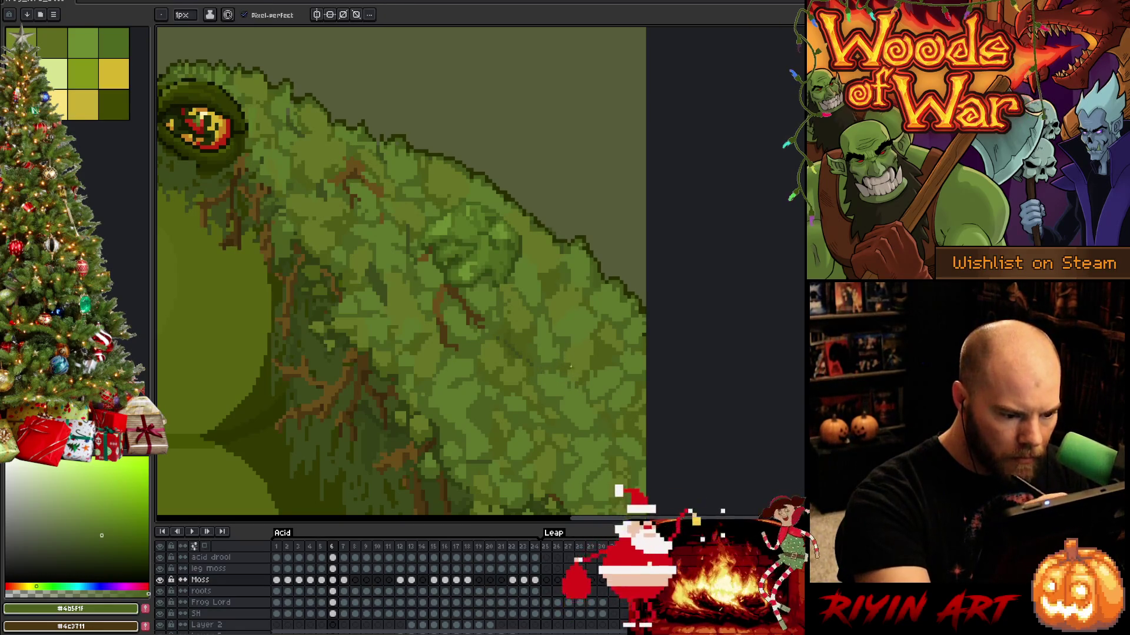
alt+click(524, 352)
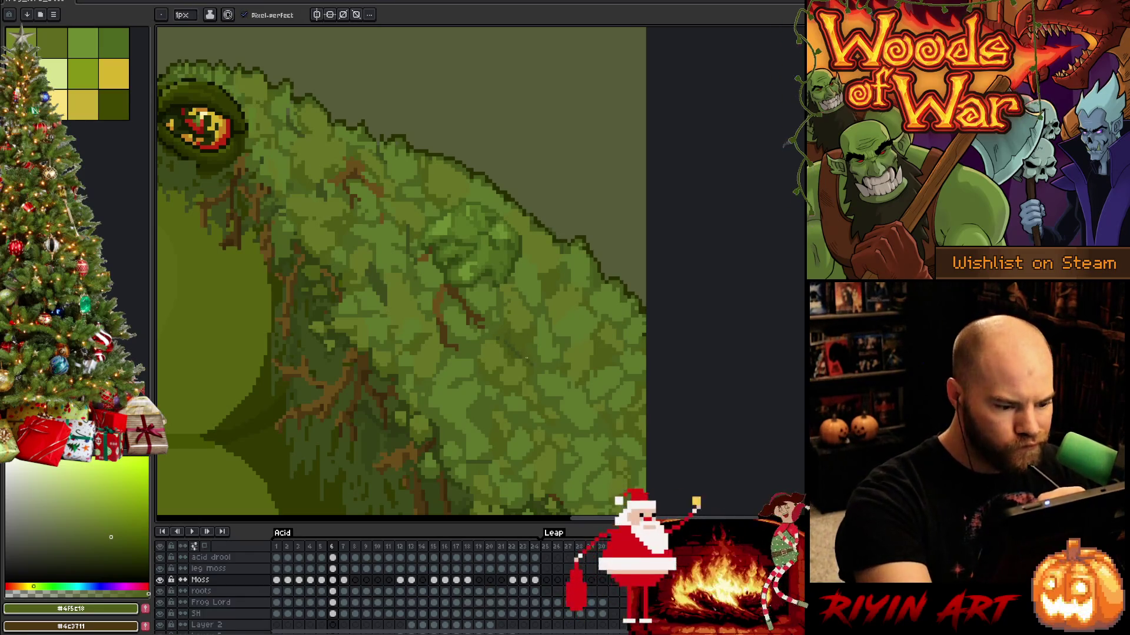
Rework the moss clumps with alternating mid and light greens.
alt+click(515, 352)
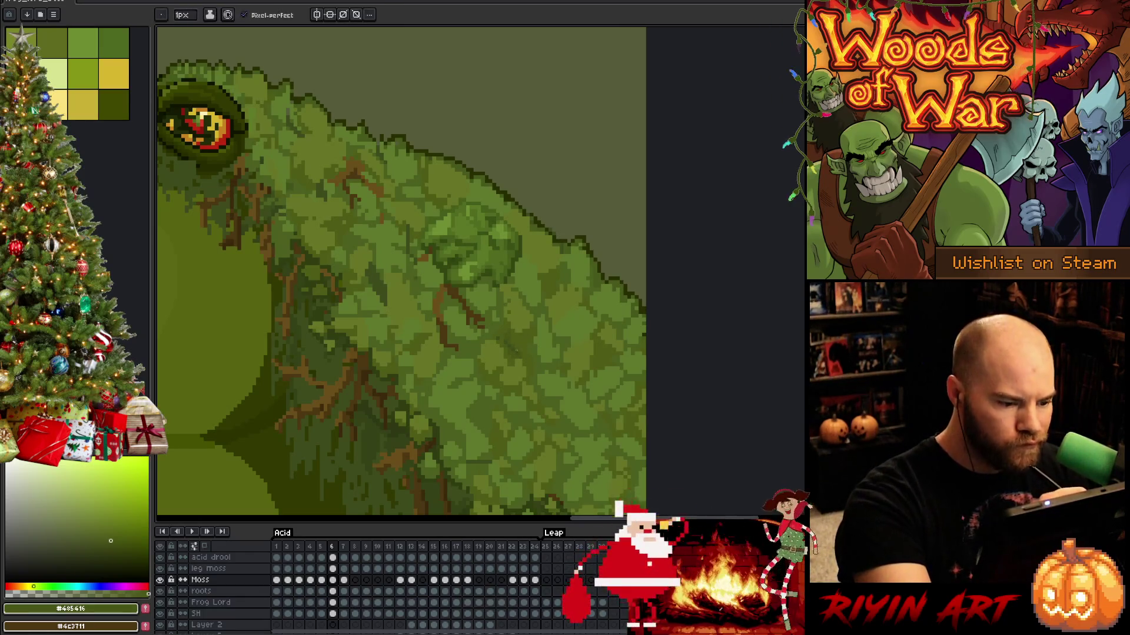
alt+click(505, 275)
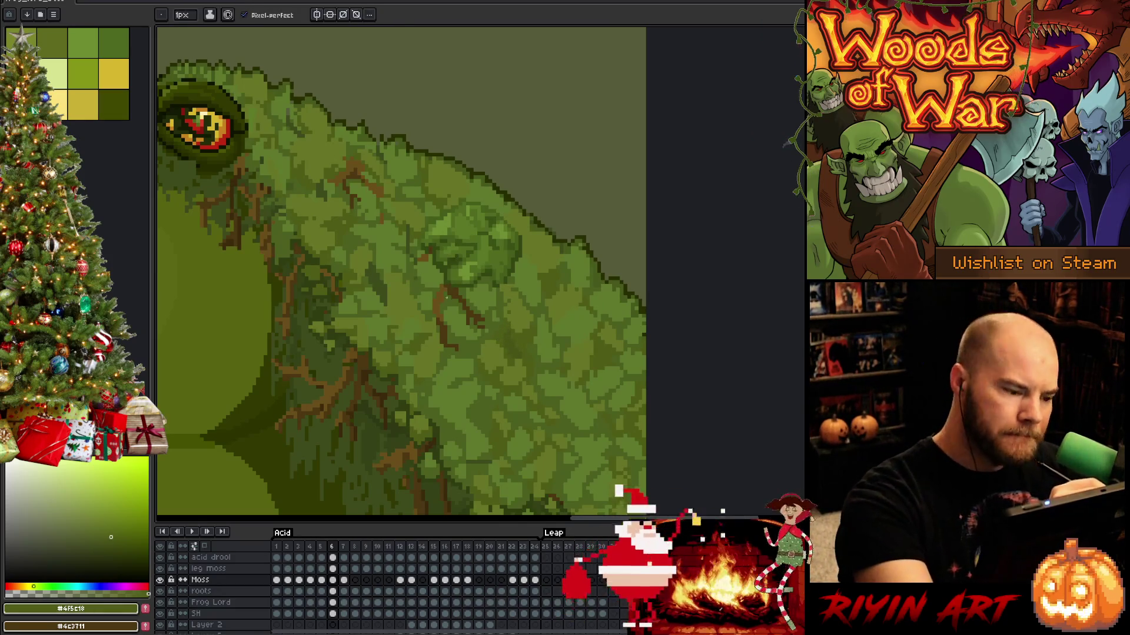
alt+click(442, 309)
alt+click(433, 306)
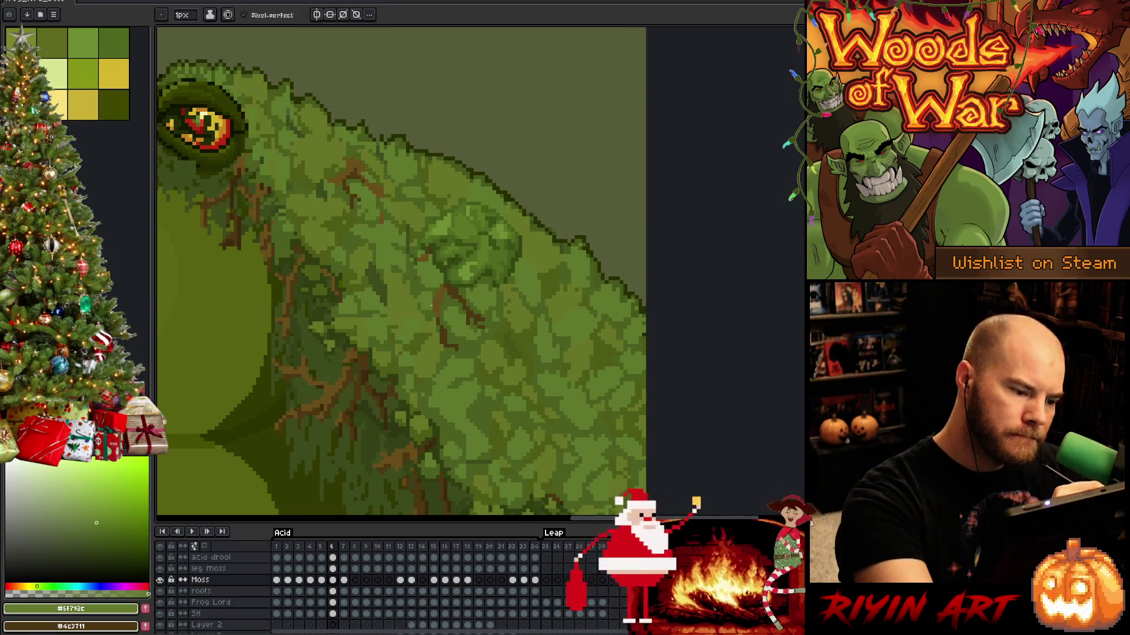
alt+click(437, 279)
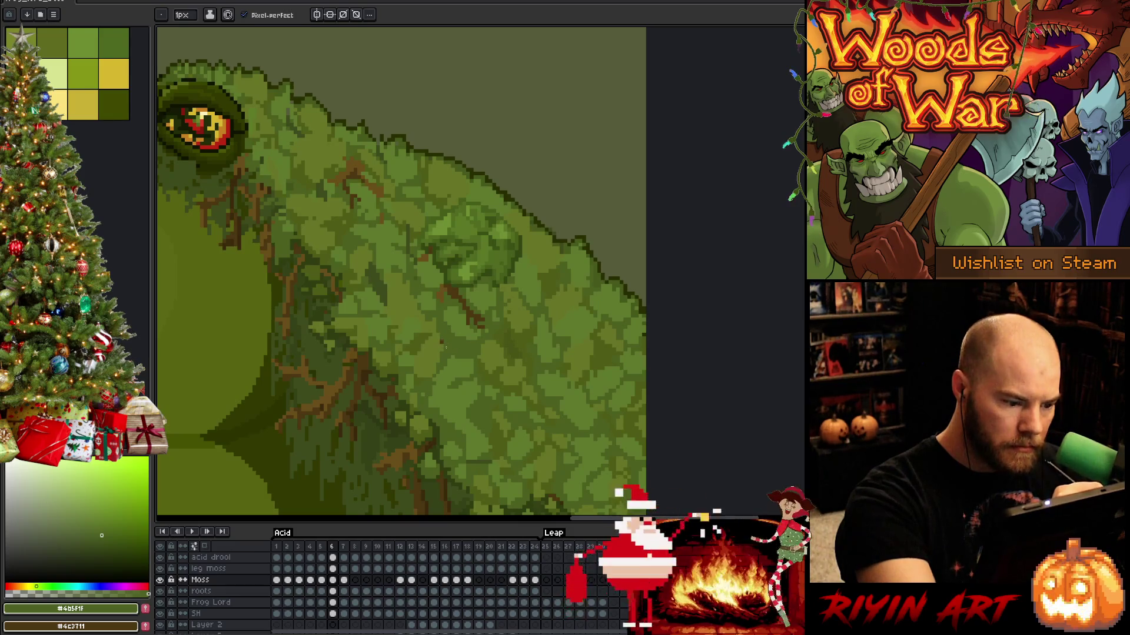
alt+click(447, 350)
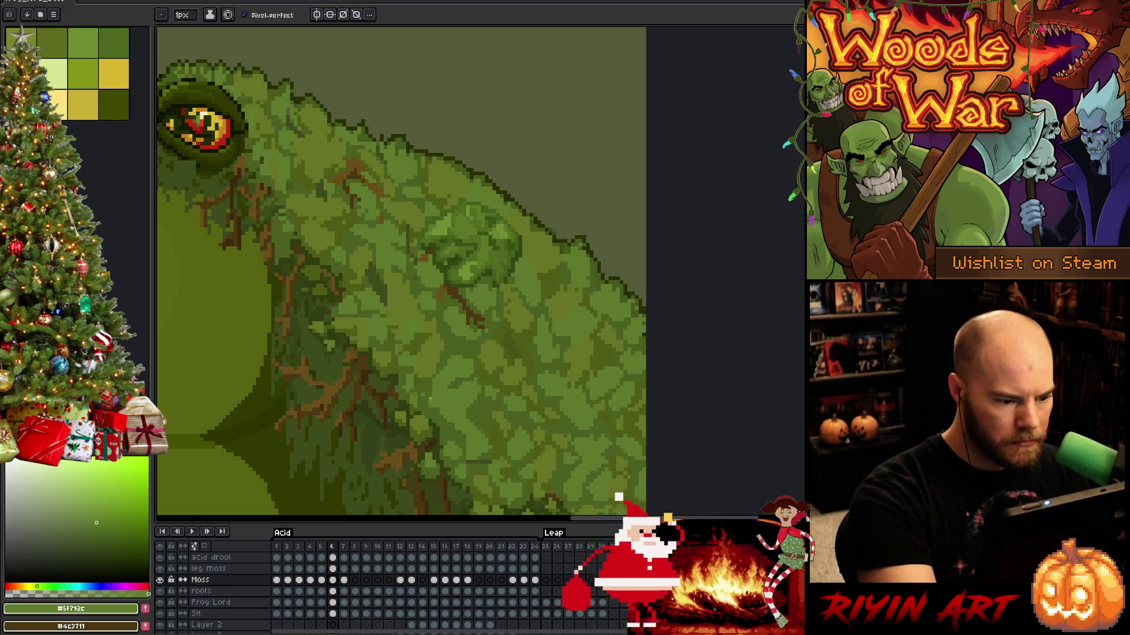
alt+click(428, 373)
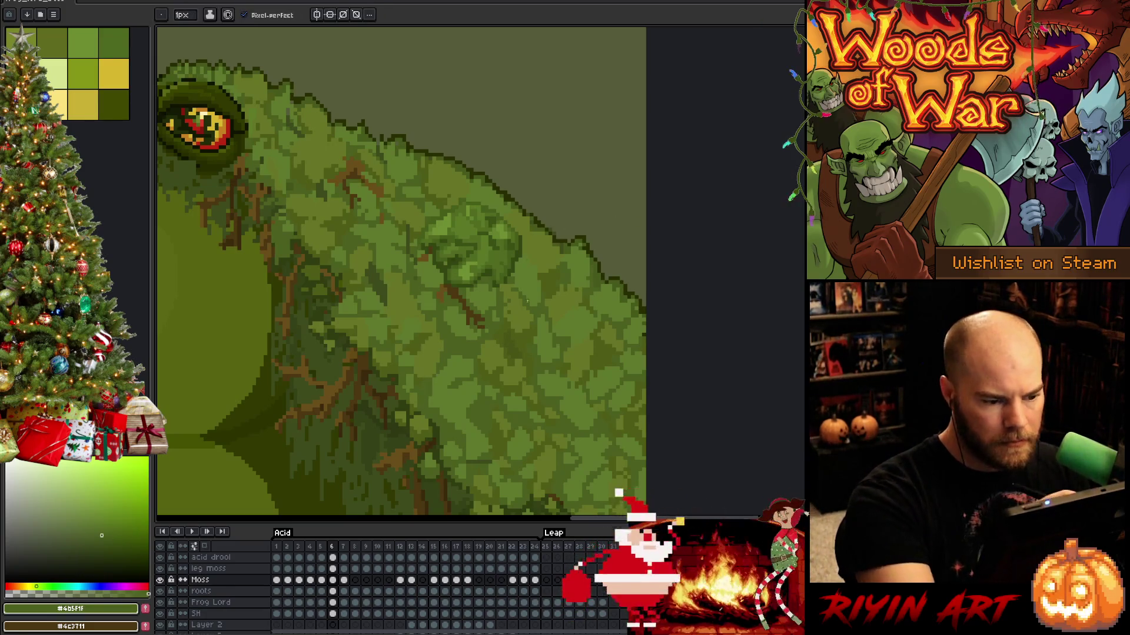
Add olive, darkest-green and root-brown details, then zoom out to the whole frog.
alt+click(507, 313)
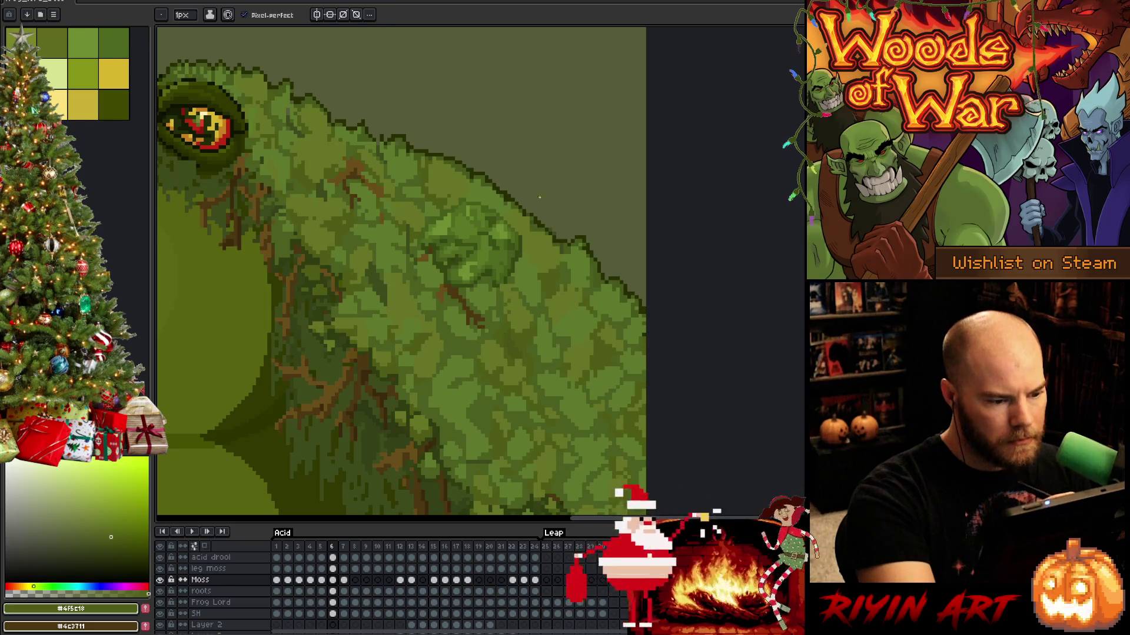
alt+click(413, 276)
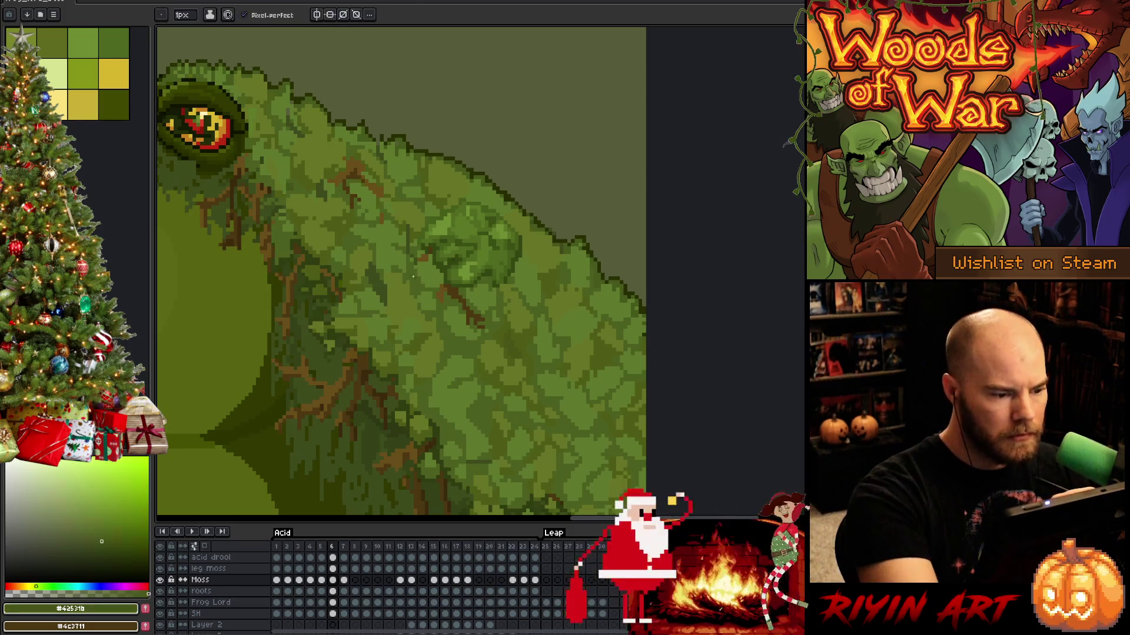
alt+click(410, 251)
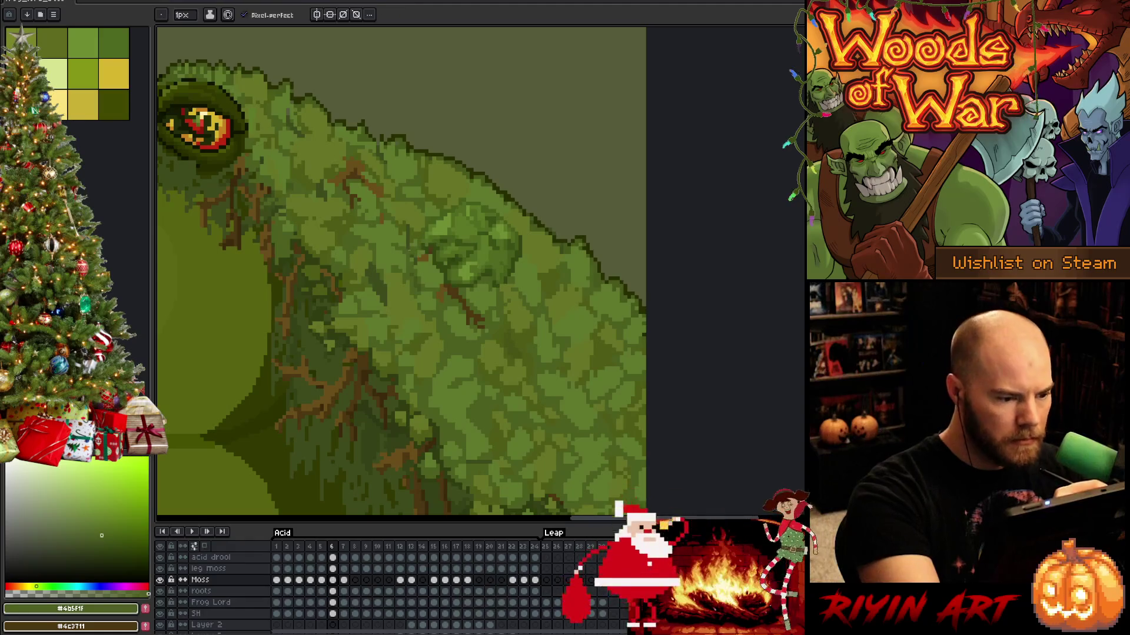
alt+click(408, 241)
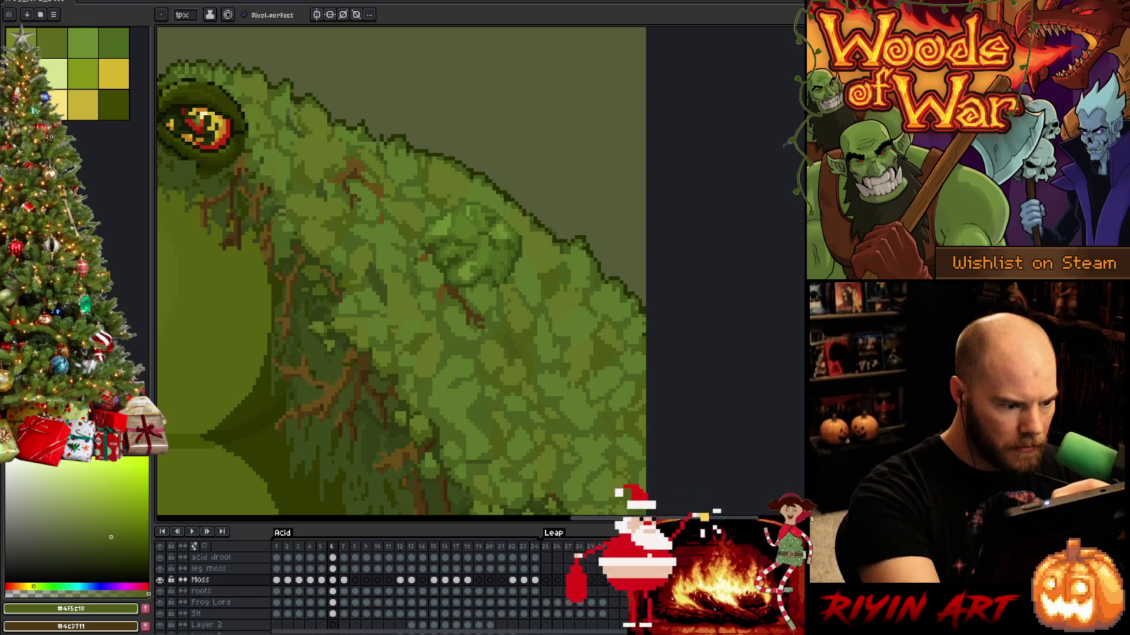
alt+click(421, 251)
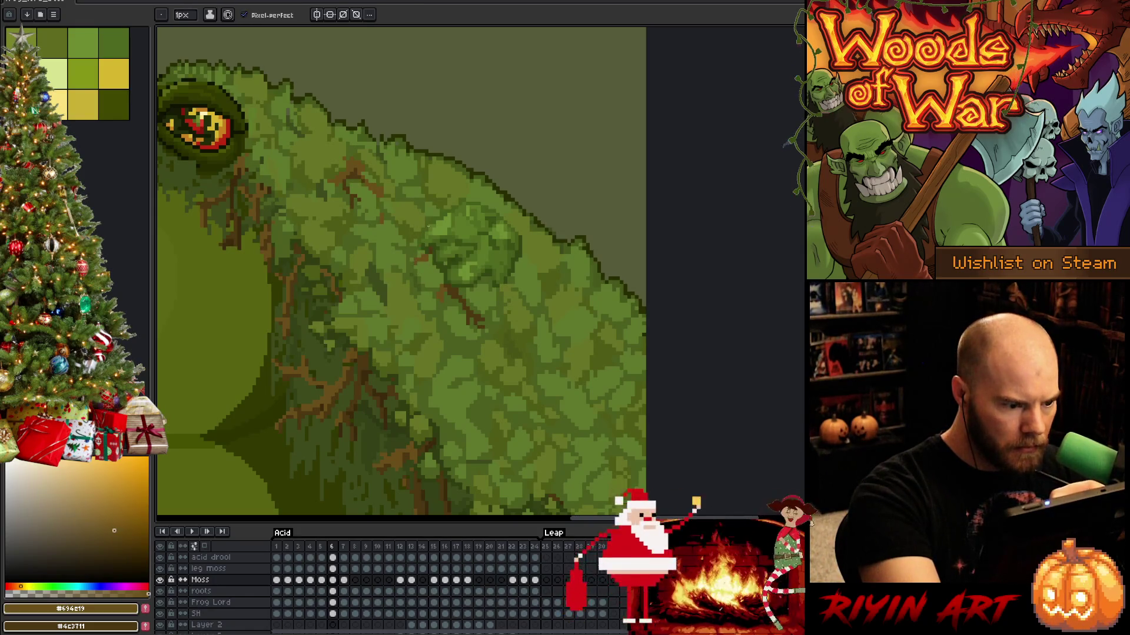
alt+click(425, 248)
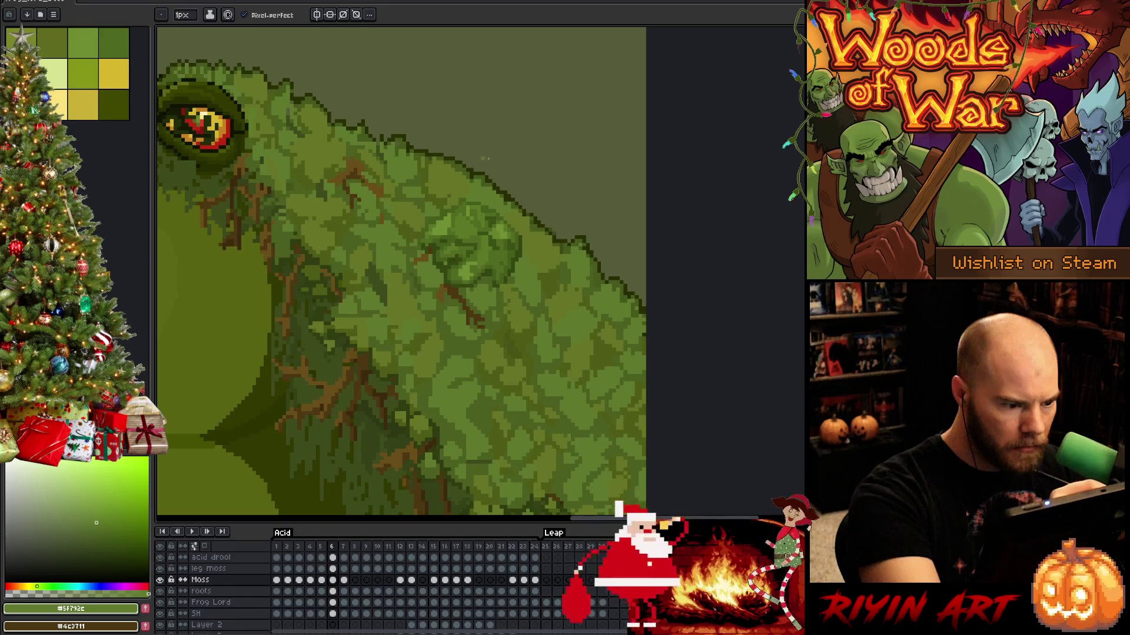
key(minus)
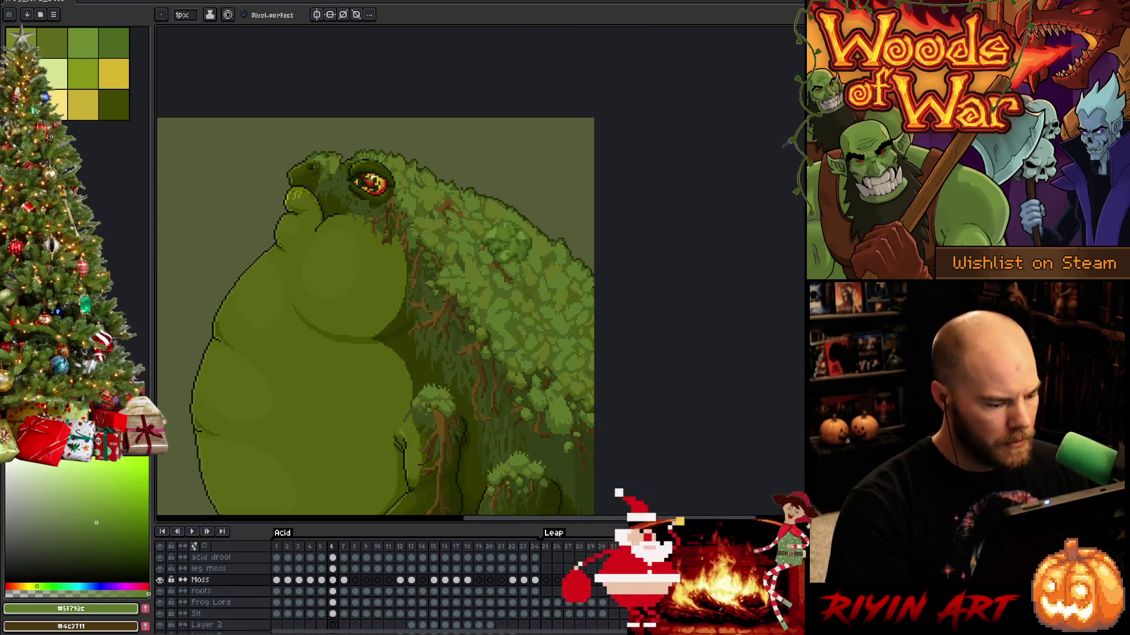
Duplicate the Grey bg layer.
scroll(326, 589, down, 2)
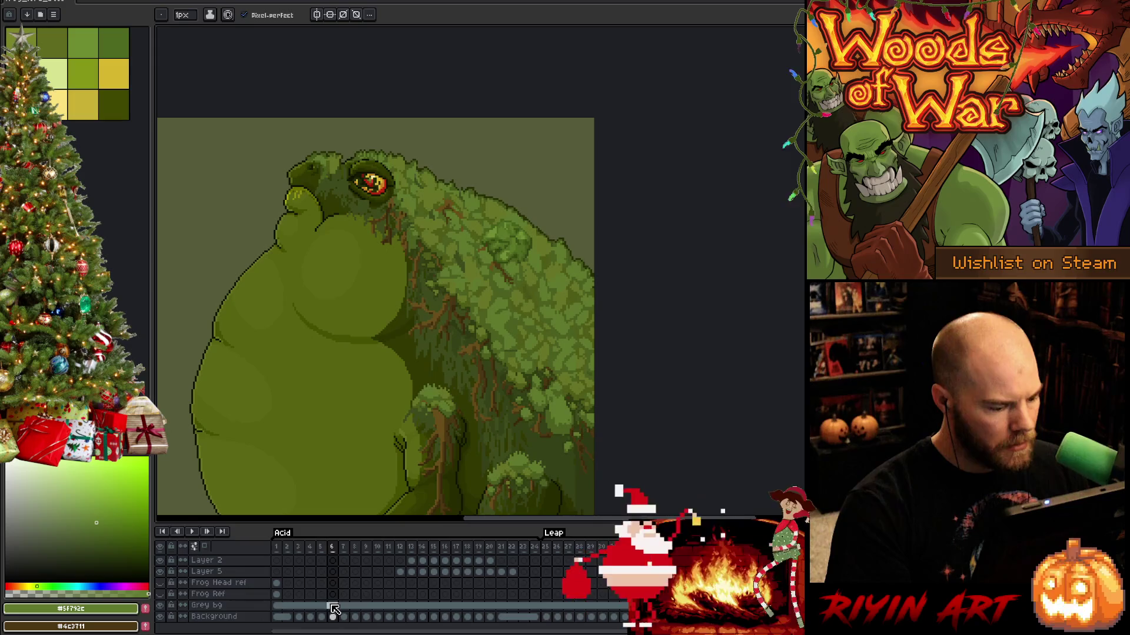
right_click(235, 606)
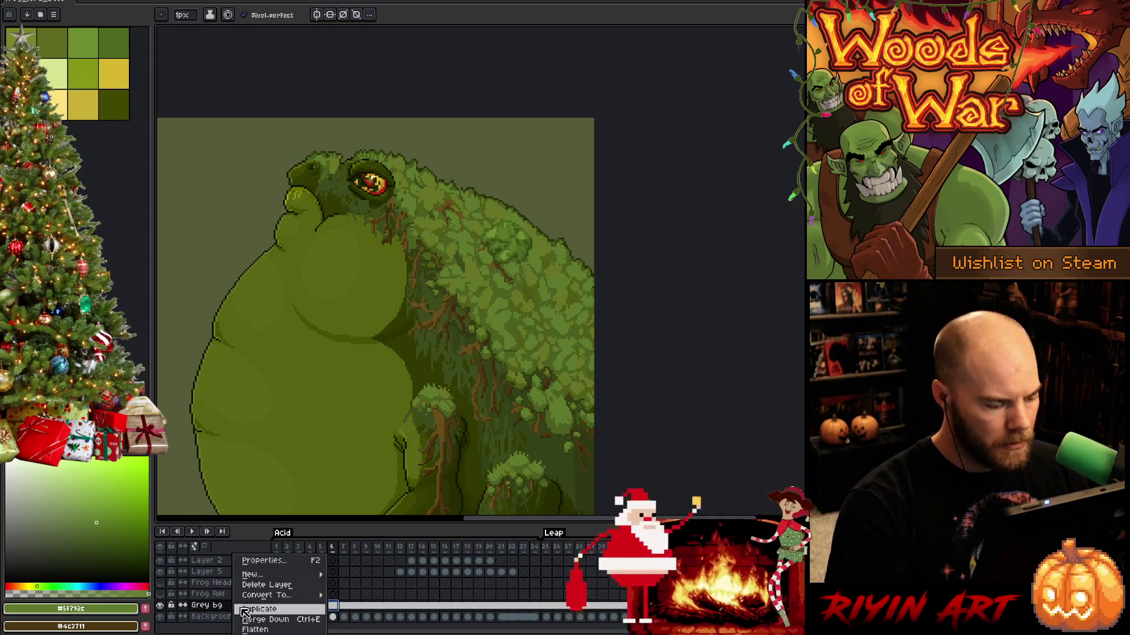
click(245, 613)
Tint the background copy bright magenta-purple with Hue/Saturation (H -134, S 22, L 15).
key(ctrl+u)
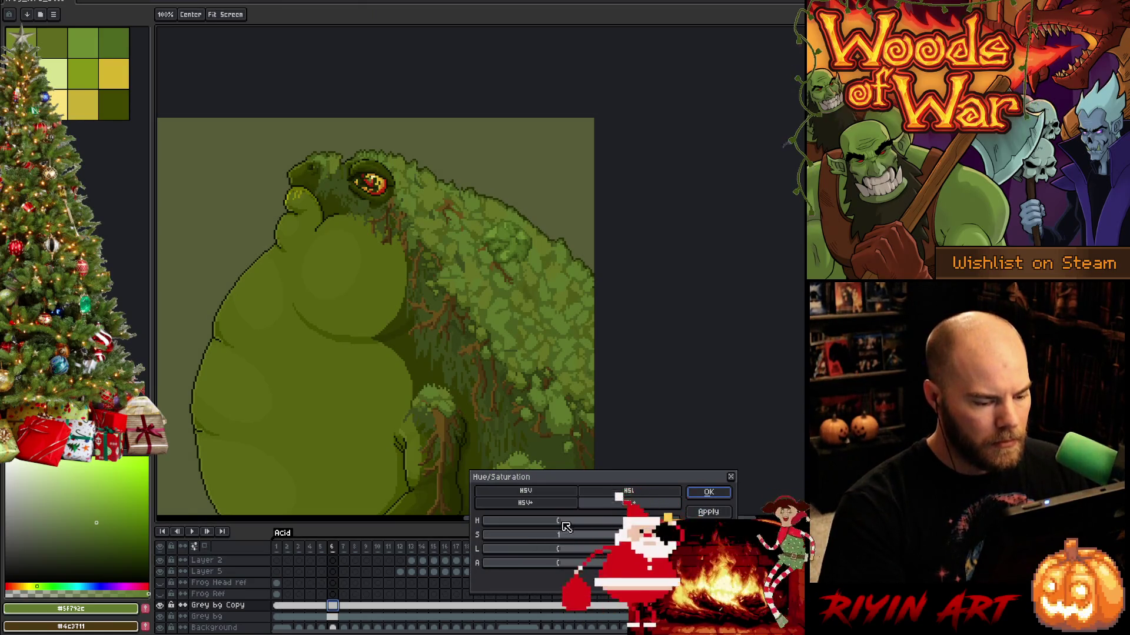
mouse_move(568, 538)
mouse_down()
mouse_move(567, 524)
mouse_move(644, 524)
mouse_move(511, 526)
mouse_up()
drag(559, 549, 579, 554)
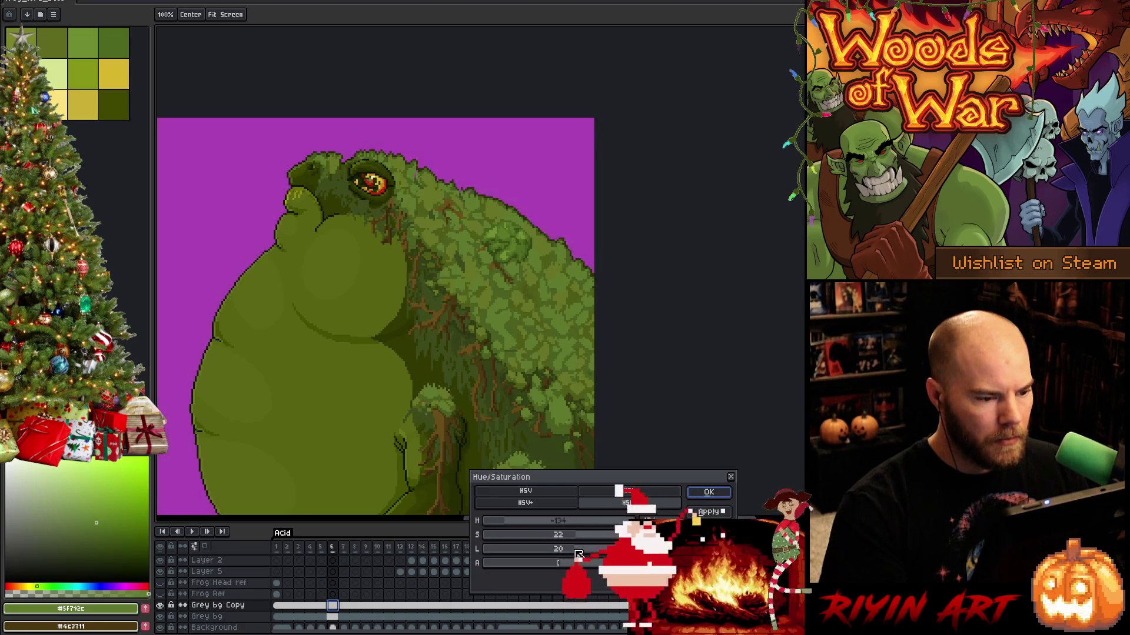
scroll(544, 246, up, 2)
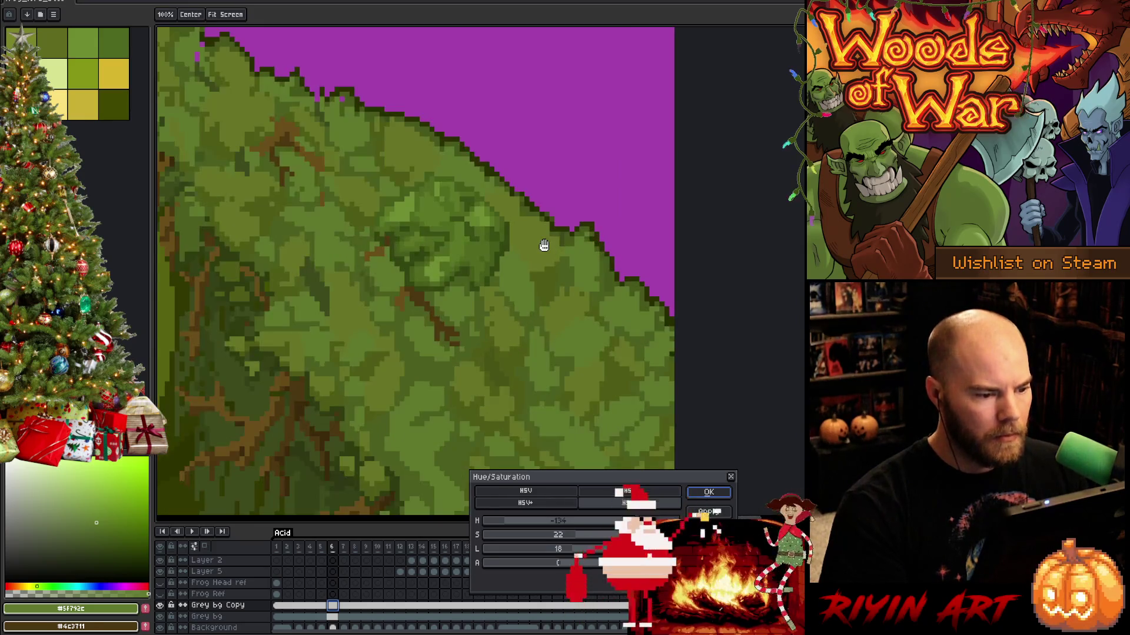
drag(519, 298, 603, 146)
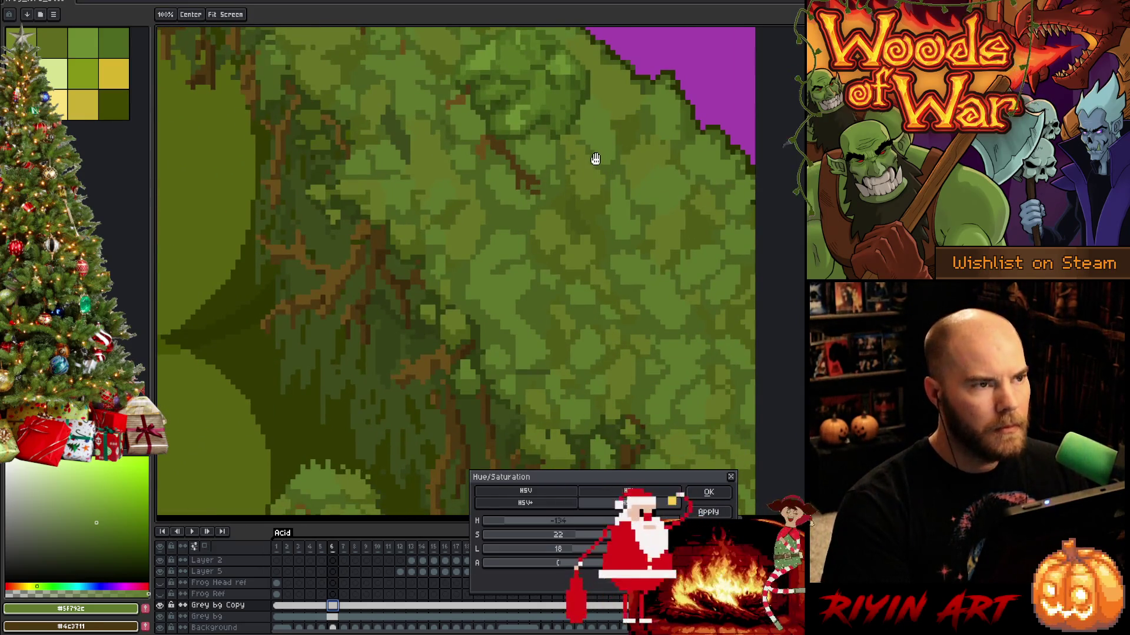
click(708, 492)
mouse_move(479, 230)
mouse_down()
mouse_move(484, 299)
mouse_move(523, 363)
mouse_up()
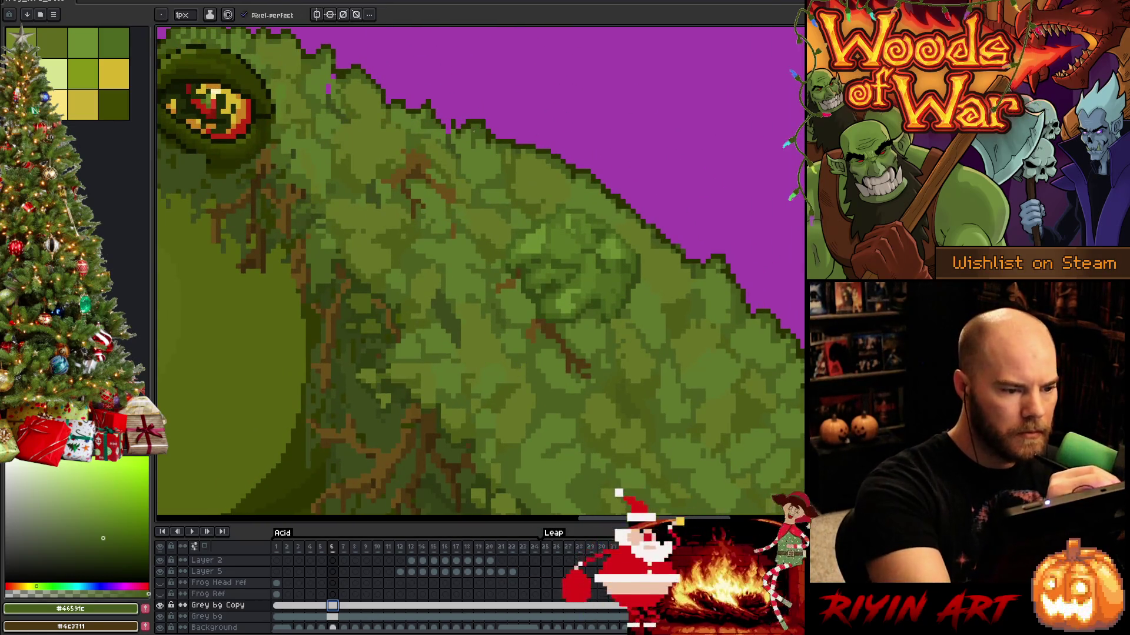
Sample a dark moss green and select the Moss layer with the pencil active.
alt+click(332, 93)
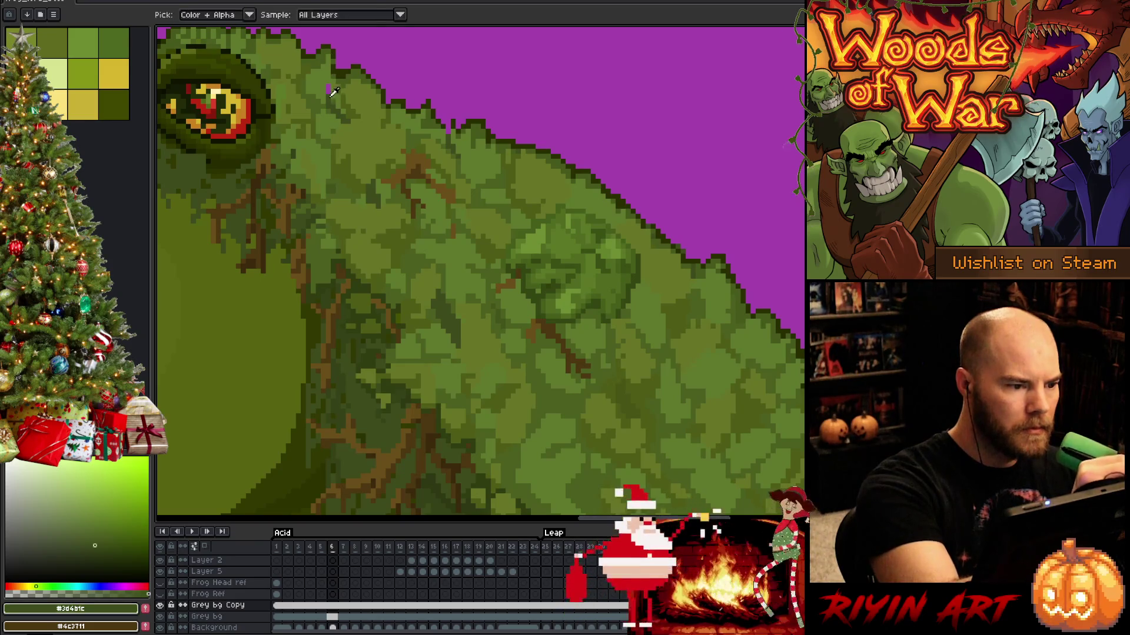
drag(471, 283, 598, 371)
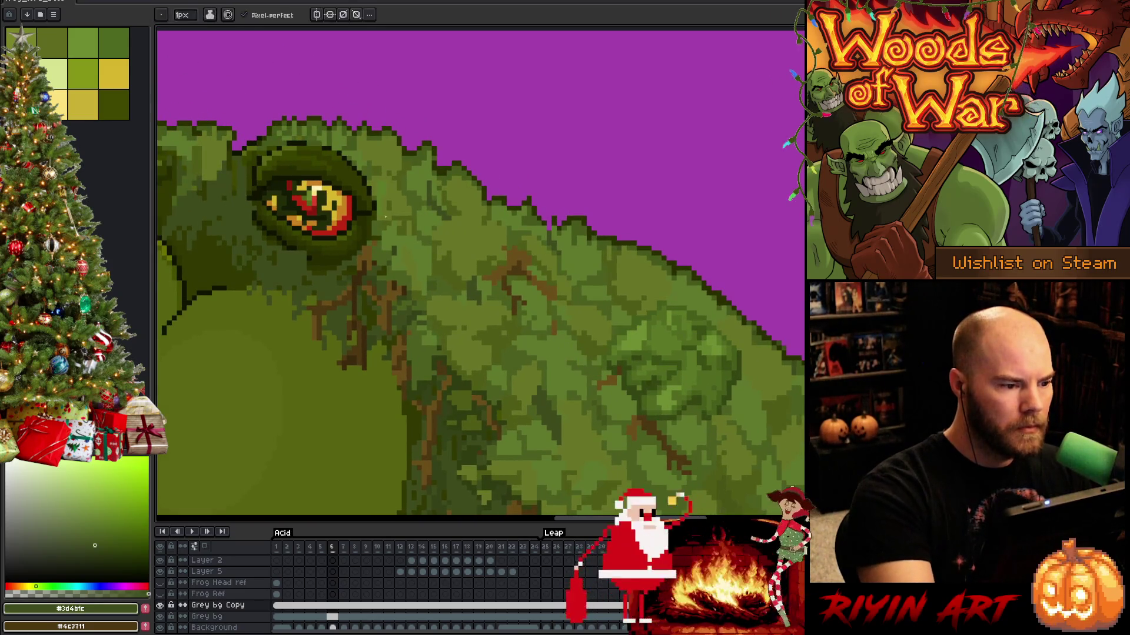
key(b)
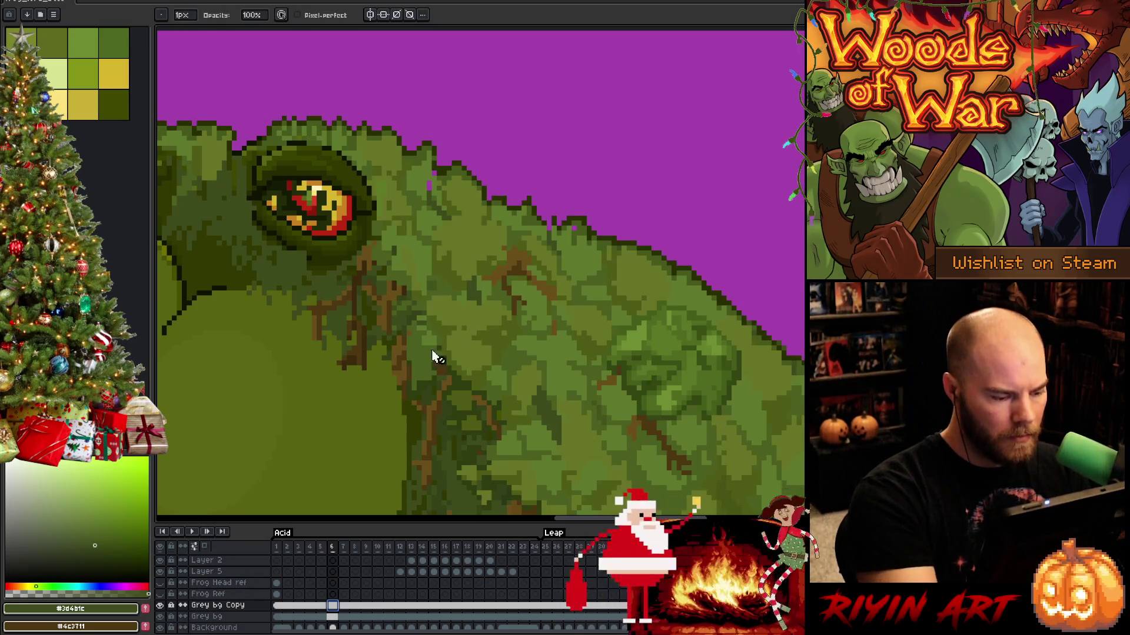
key(v)
click(474, 197)
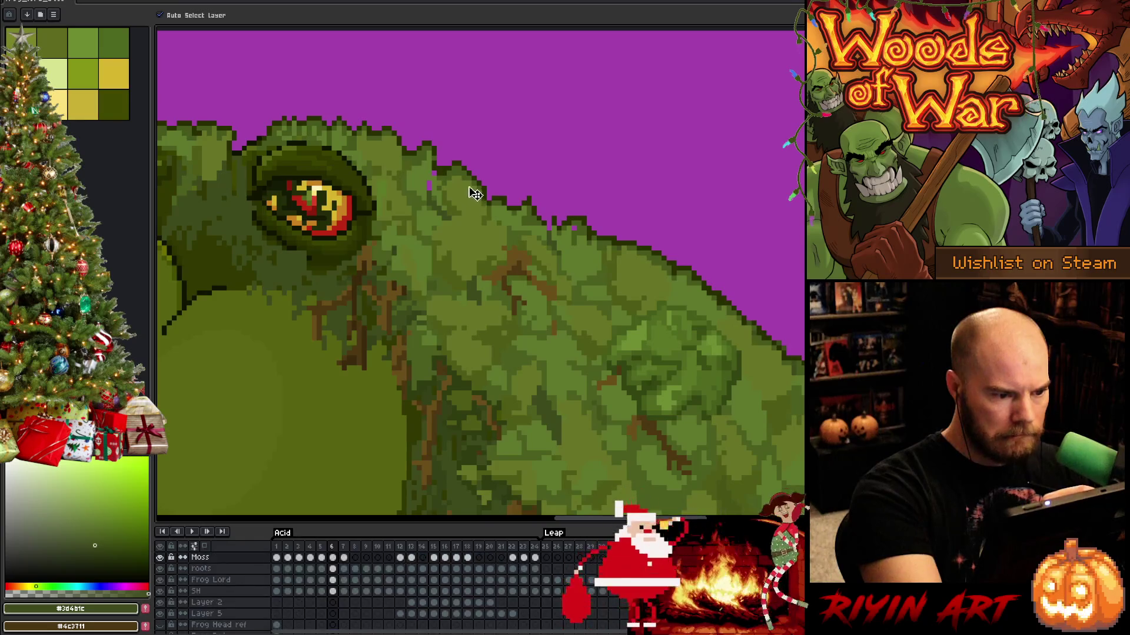
key(b)
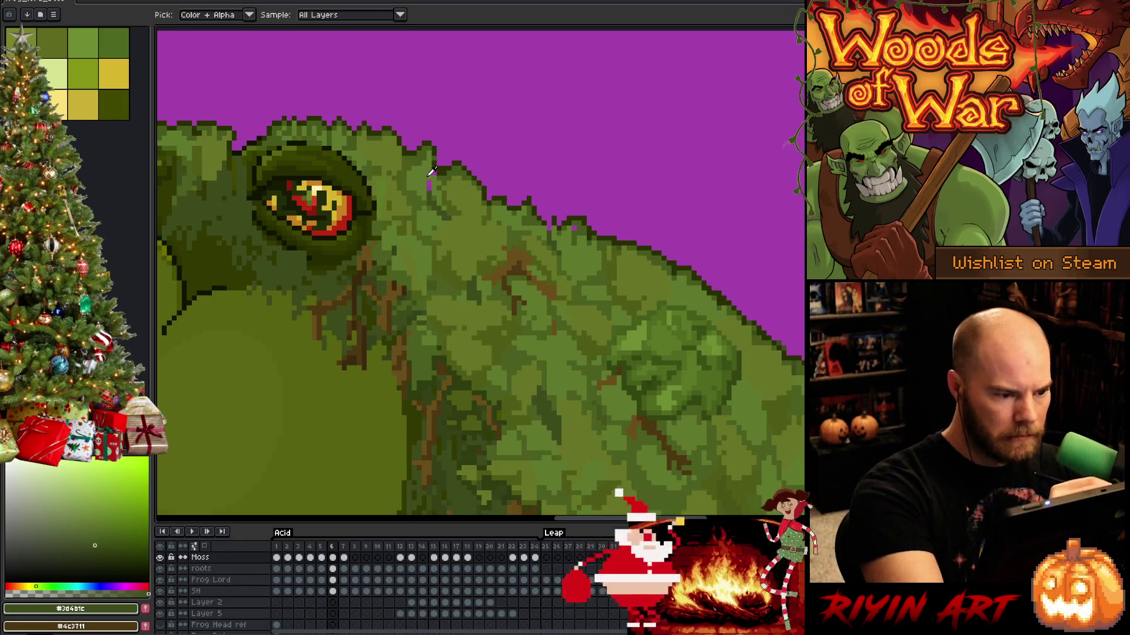
Sample light, mid and dark outline moss greens from the canvas edge.
alt+click(439, 169)
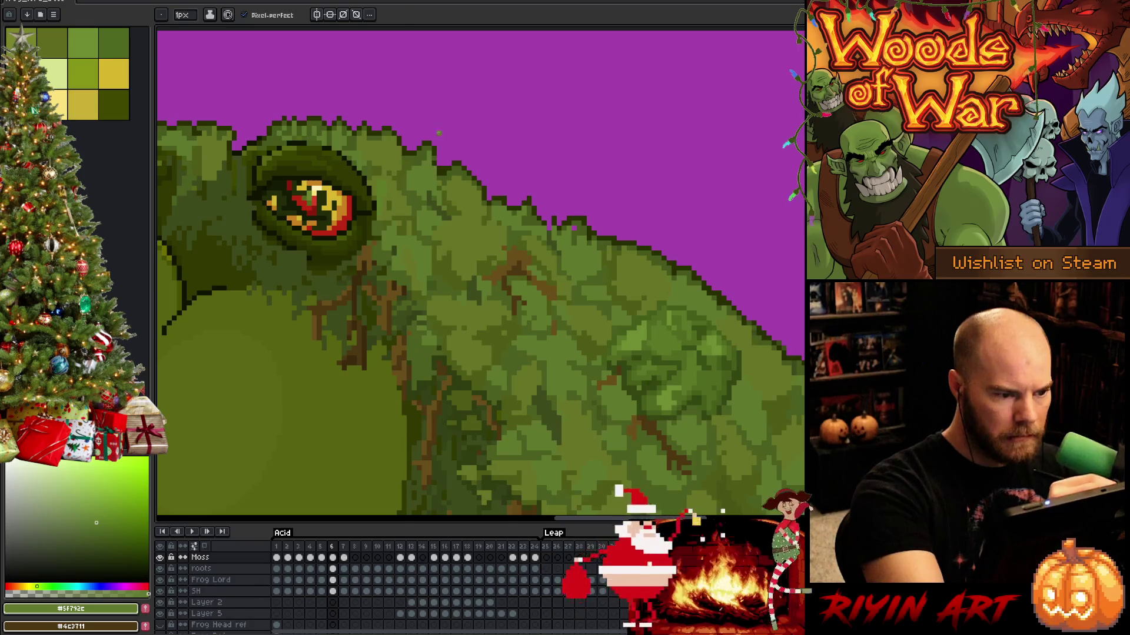
alt+click(435, 159)
alt+click(553, 224)
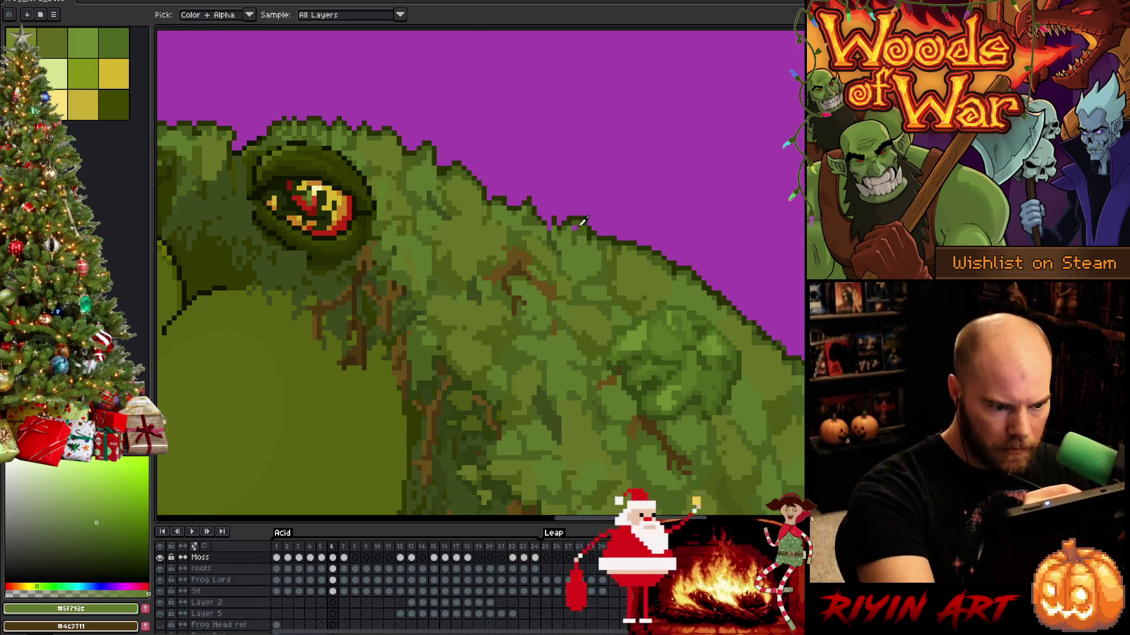
alt+click(554, 221)
alt+click(554, 222)
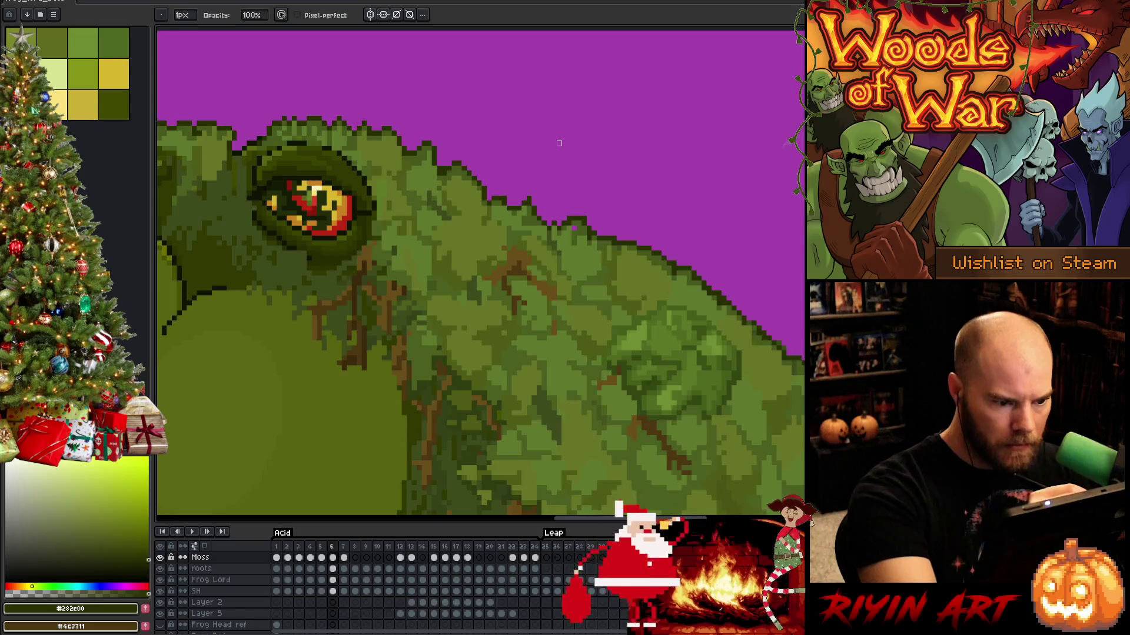
alt+click(689, 238)
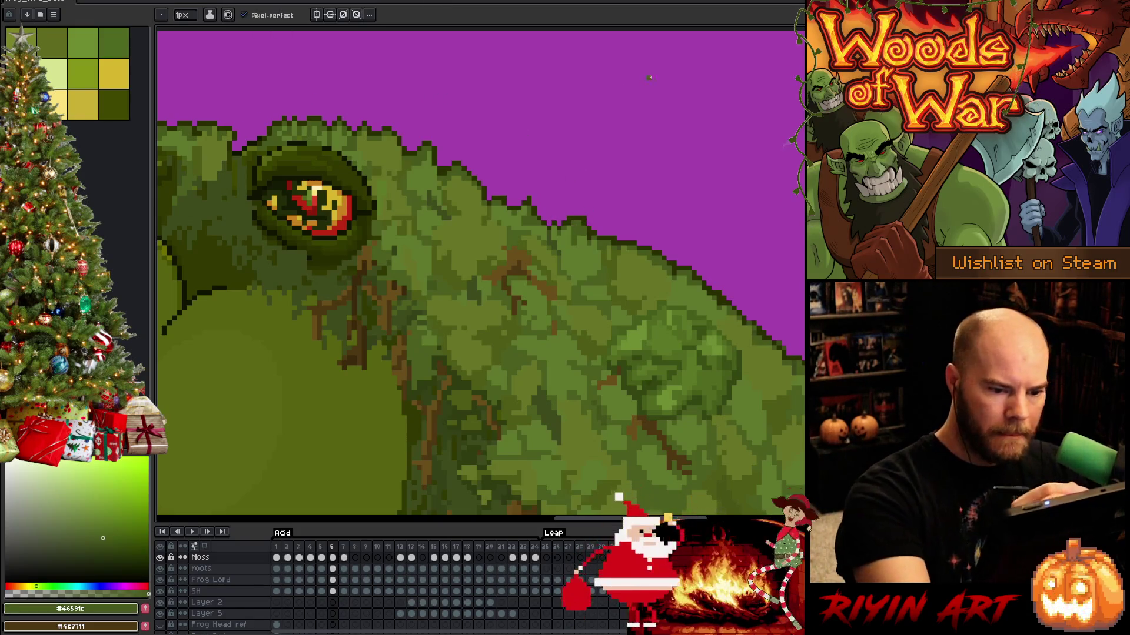
Bring the frog's mossy back into close view and return to the 1px Pencil.
key(e)
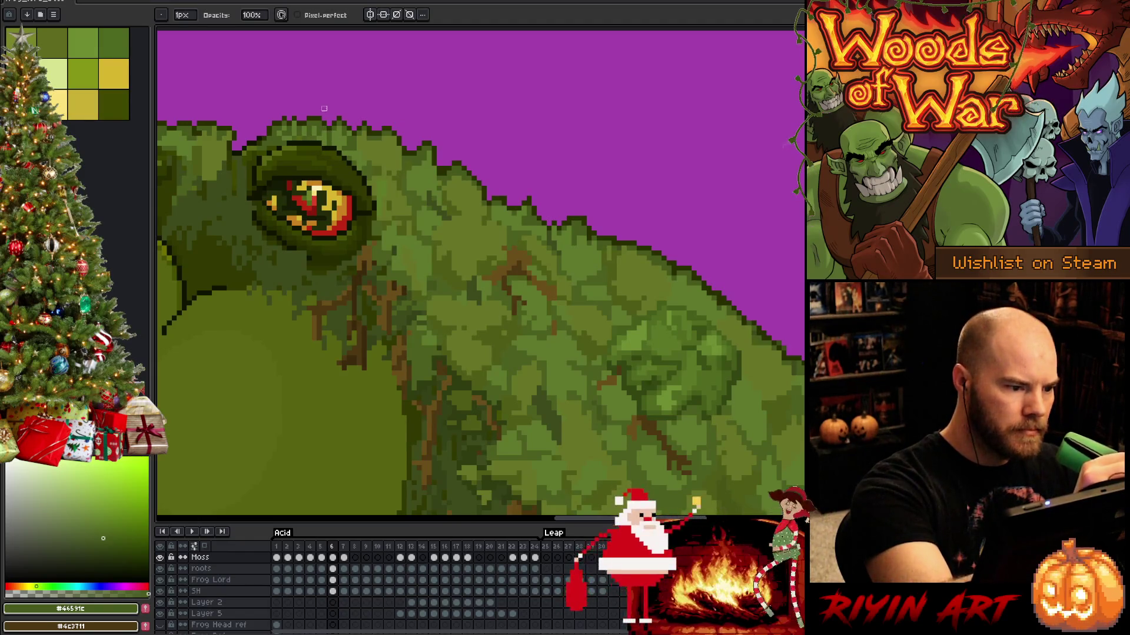
drag(289, 143, 324, 54)
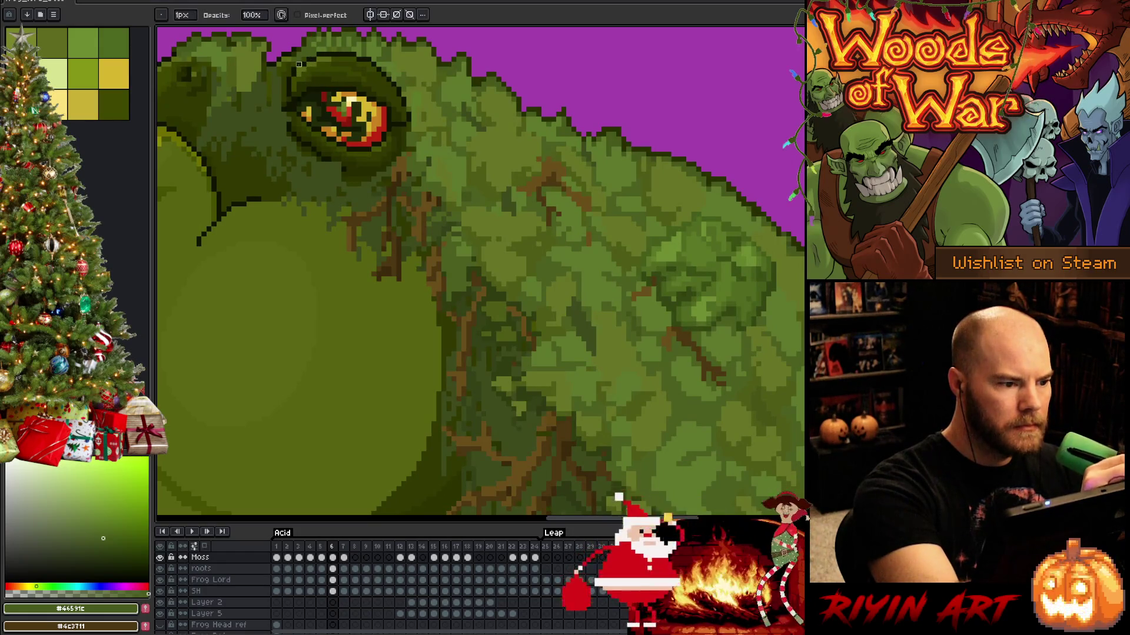
mouse_move(569, 354)
mouse_down()
mouse_move(626, 370)
mouse_move(565, 404)
mouse_move(585, 212)
mouse_up()
key(b)
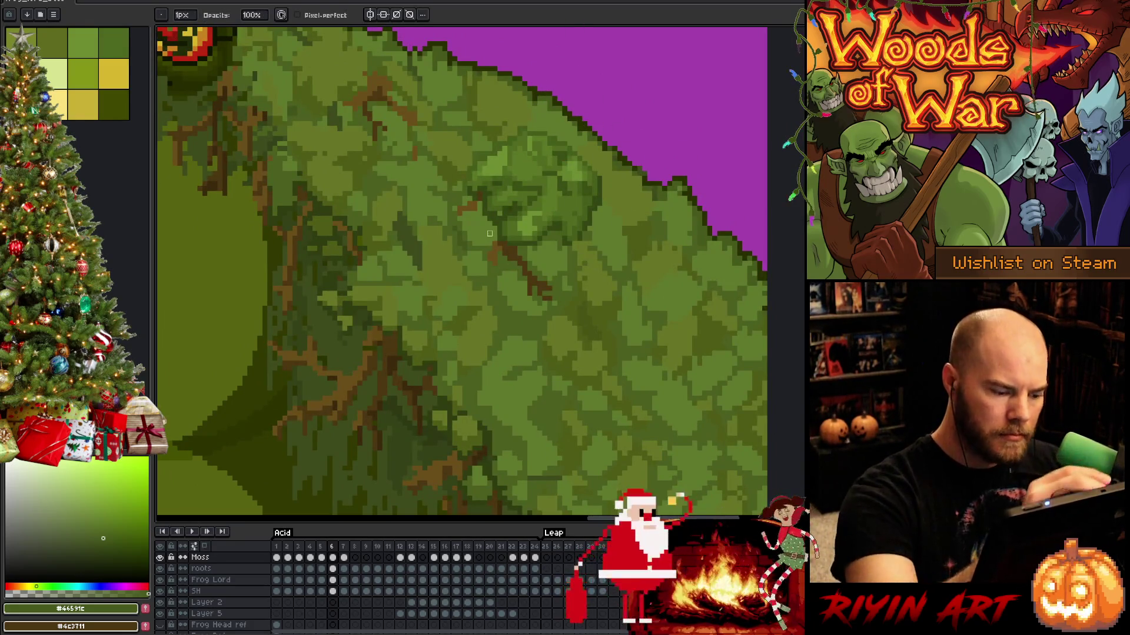
Select the Frog Lord cel in frame 6 with an 18px round brush over the back.
click(334, 581)
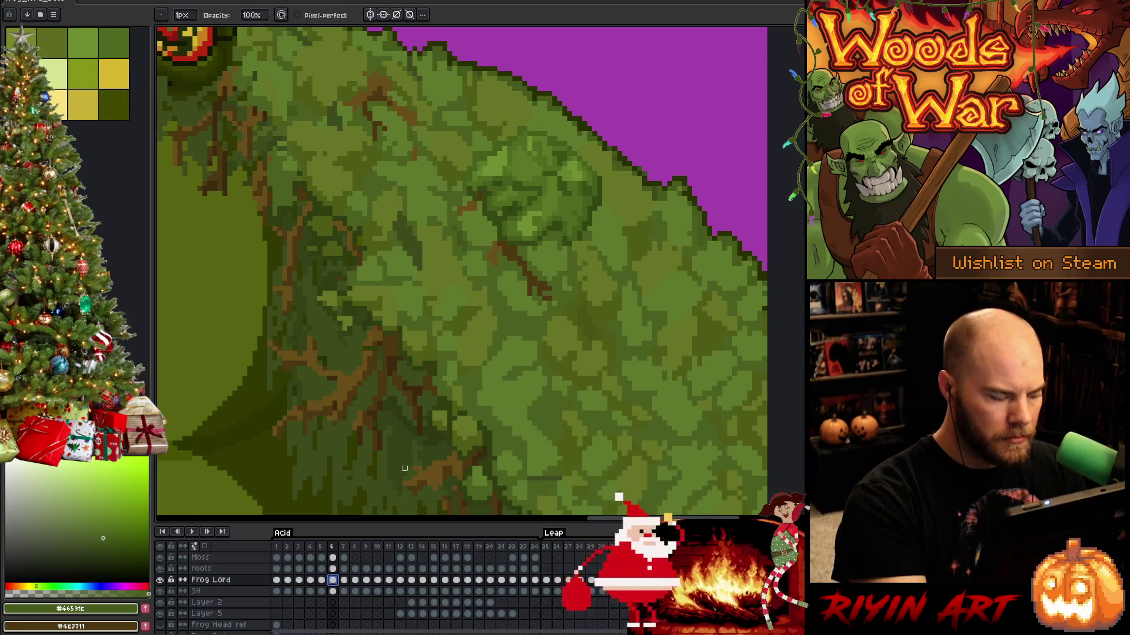
scroll(612, 329, up, 2)
key(e)
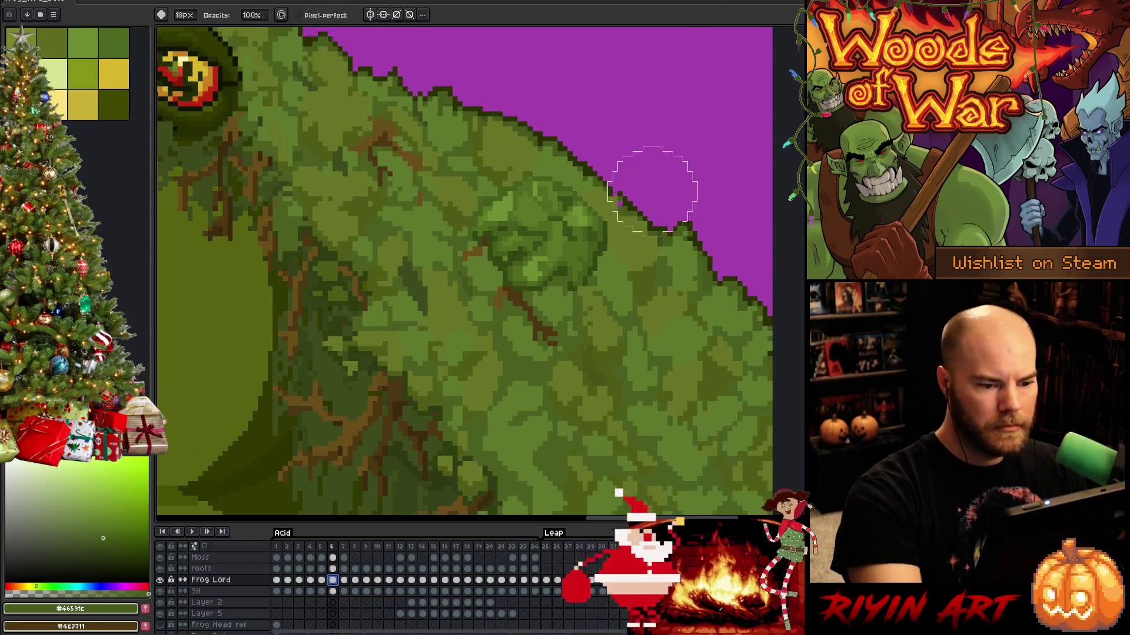
drag(542, 114, 731, 340)
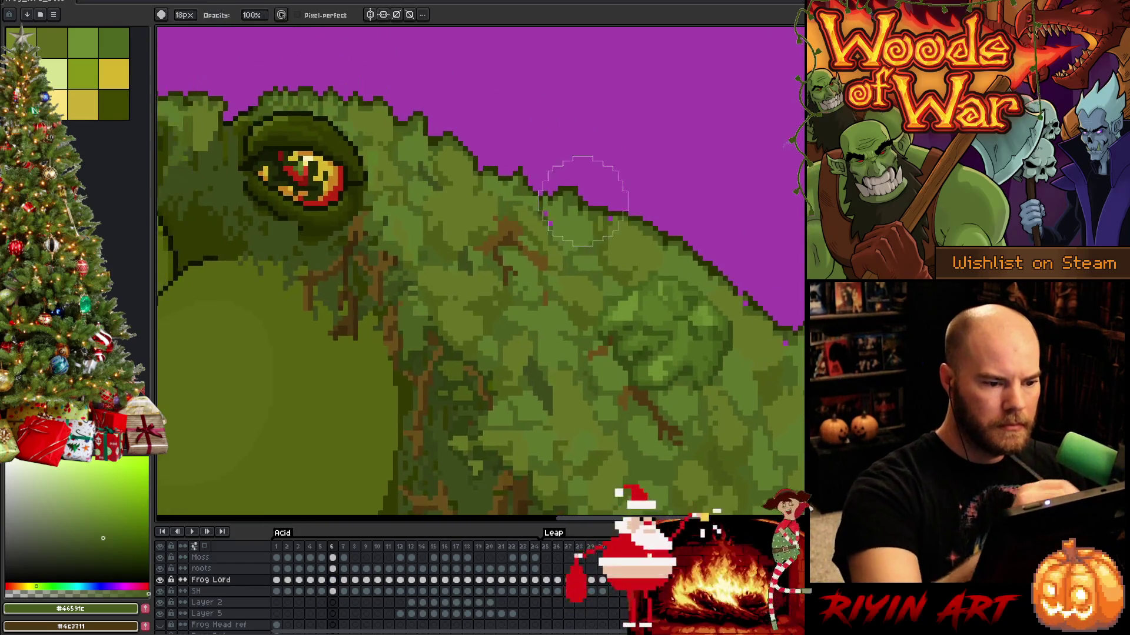
mouse_move(574, 189)
mouse_down()
mouse_move(477, 165)
mouse_move(609, 260)
mouse_up()
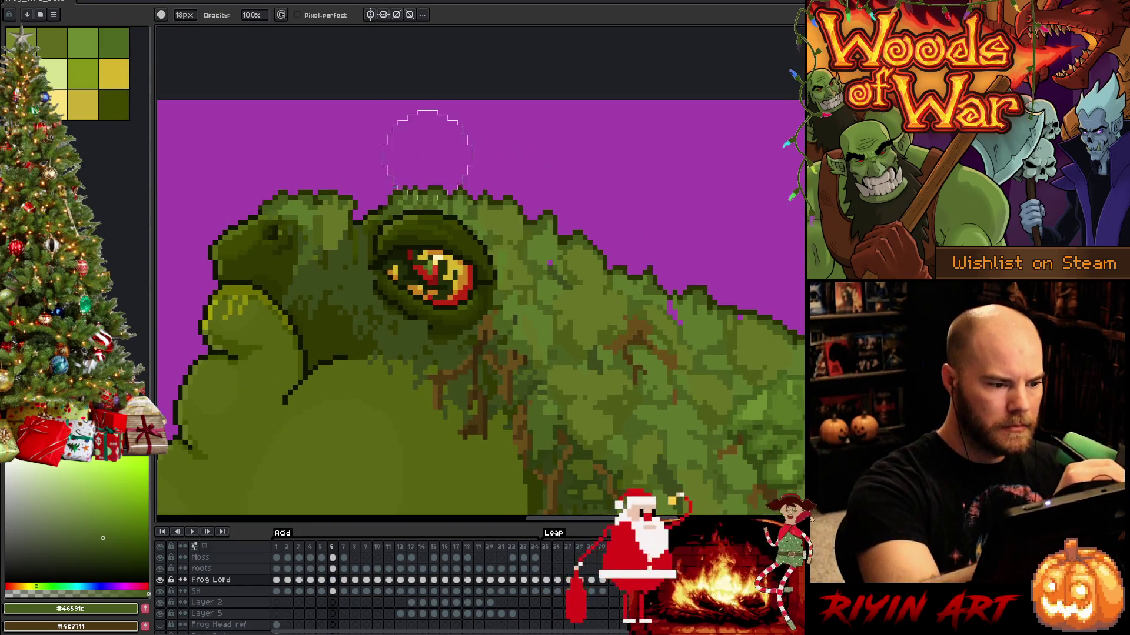
mouse_move(532, 184)
mouse_down()
mouse_move(663, 366)
mouse_move(570, 184)
mouse_move(638, 227)
mouse_move(628, 222)
mouse_up()
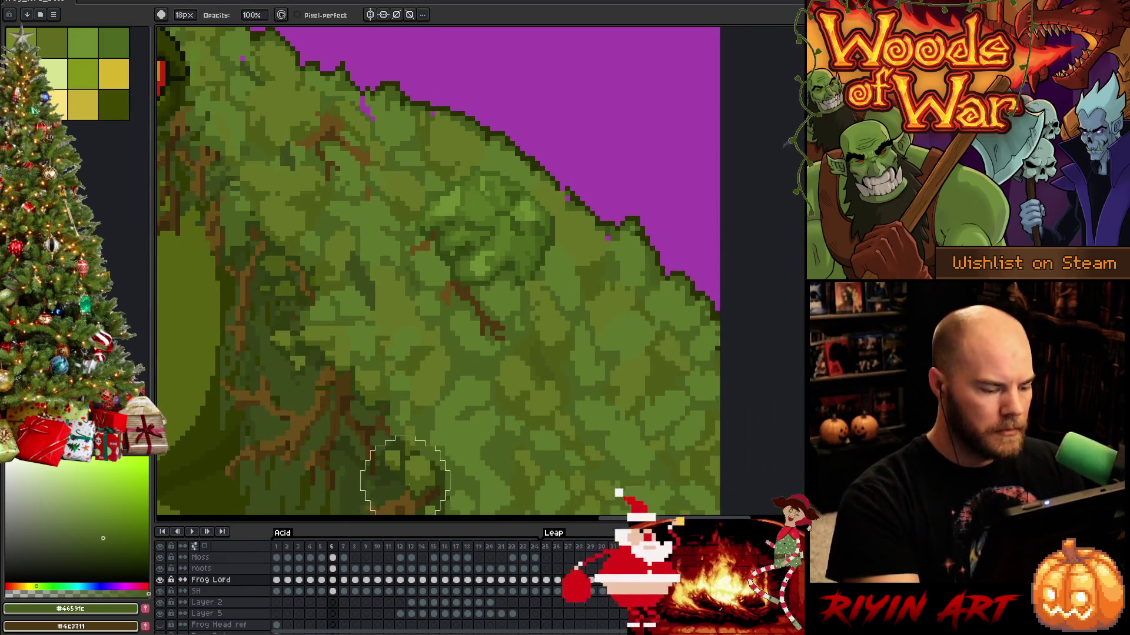
Work along the mossy back edge while stepping back from frame 5 to frame 1.
key(Left)
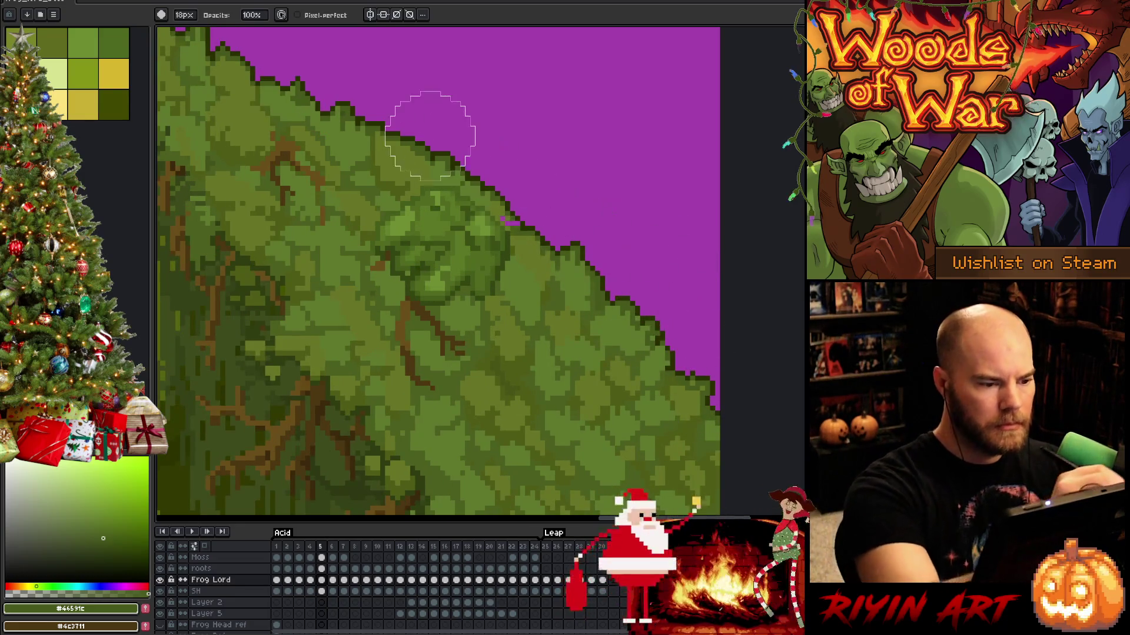
mouse_move(489, 156)
mouse_down()
mouse_move(555, 194)
mouse_move(629, 268)
mouse_up()
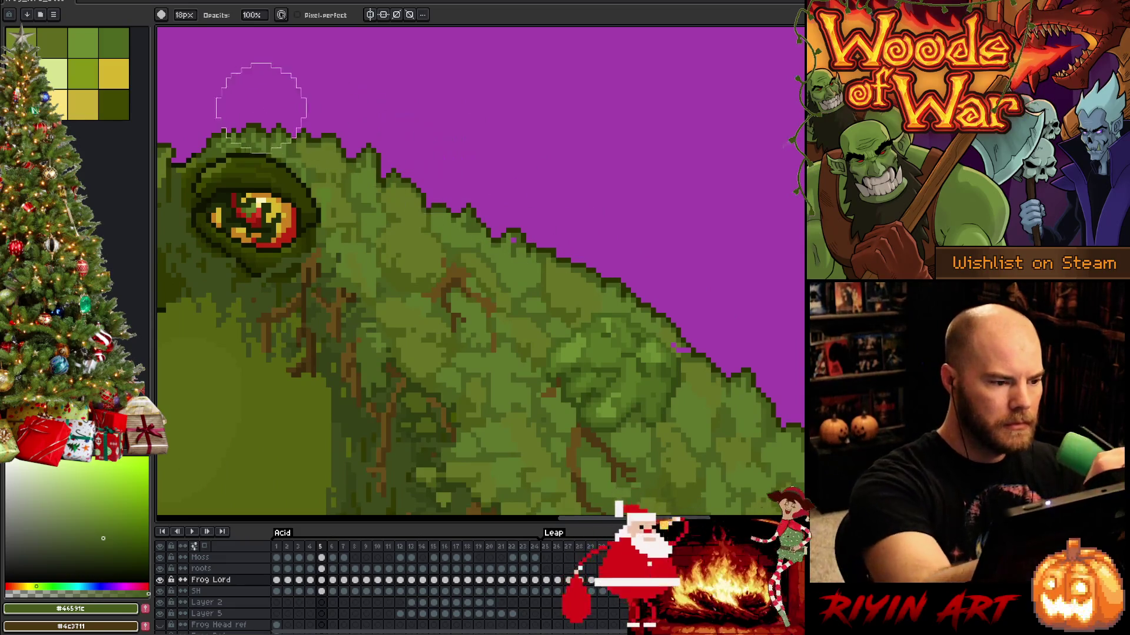
key(Left)
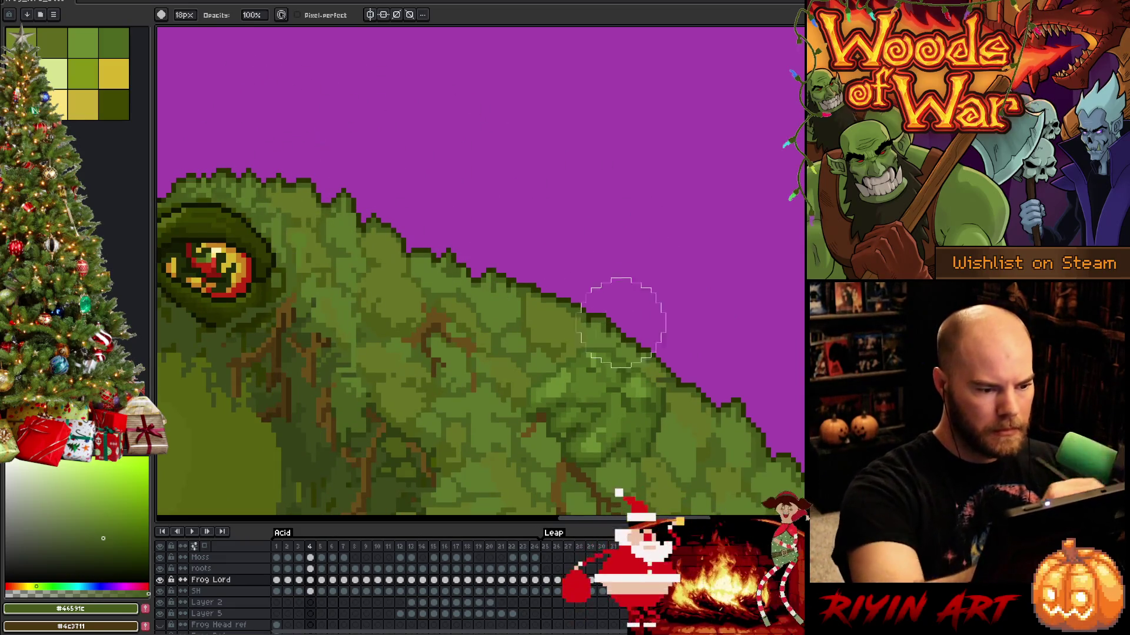
key(space)
drag(701, 342, 428, 114)
key(Left)
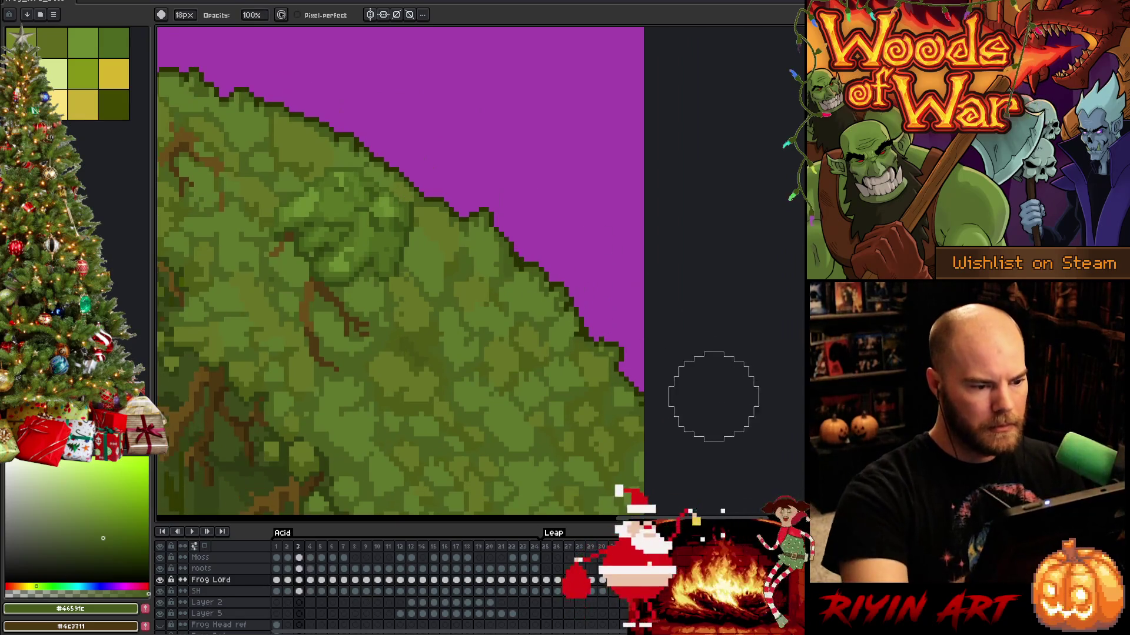
mouse_move(347, 126)
mouse_down()
mouse_move(605, 265)
mouse_move(580, 259)
mouse_up()
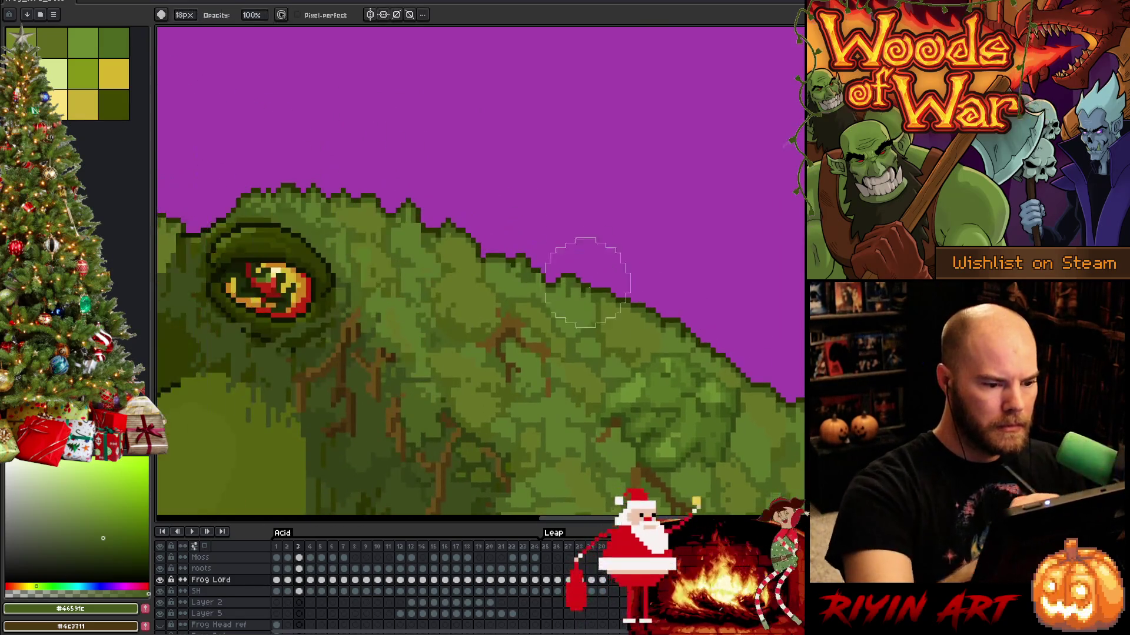
key(Left)
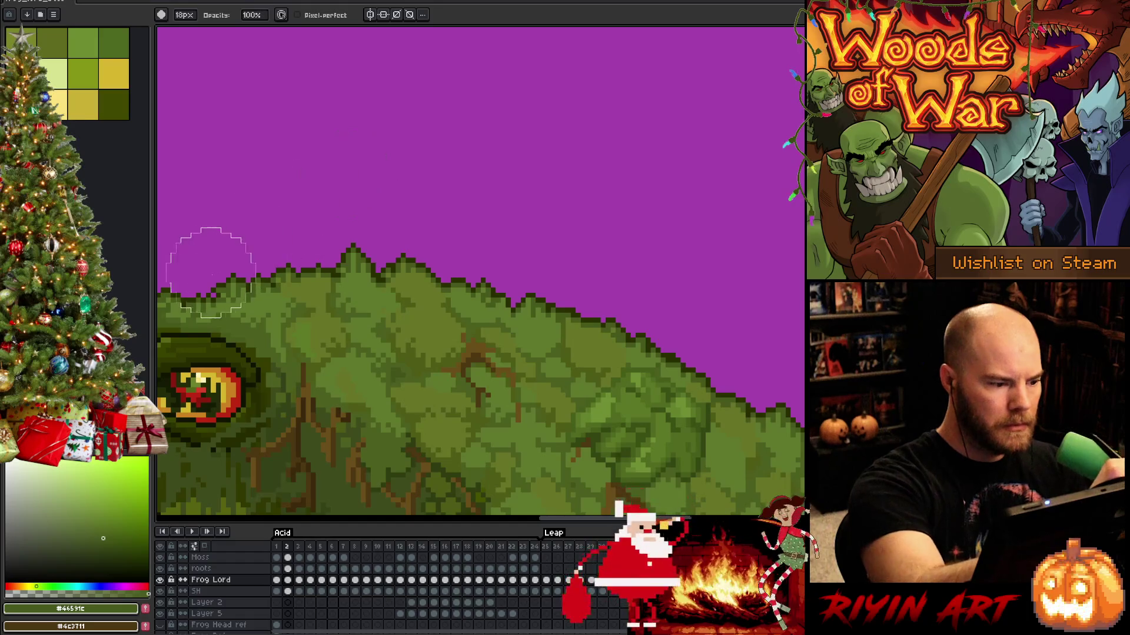
drag(718, 328, 379, 114)
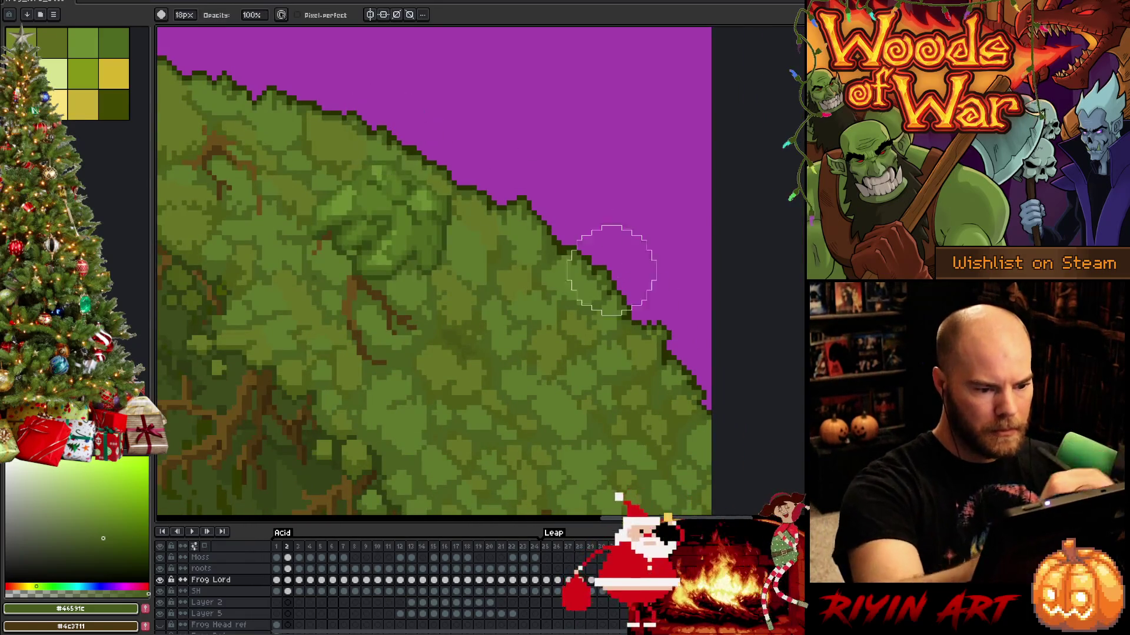
key(Left)
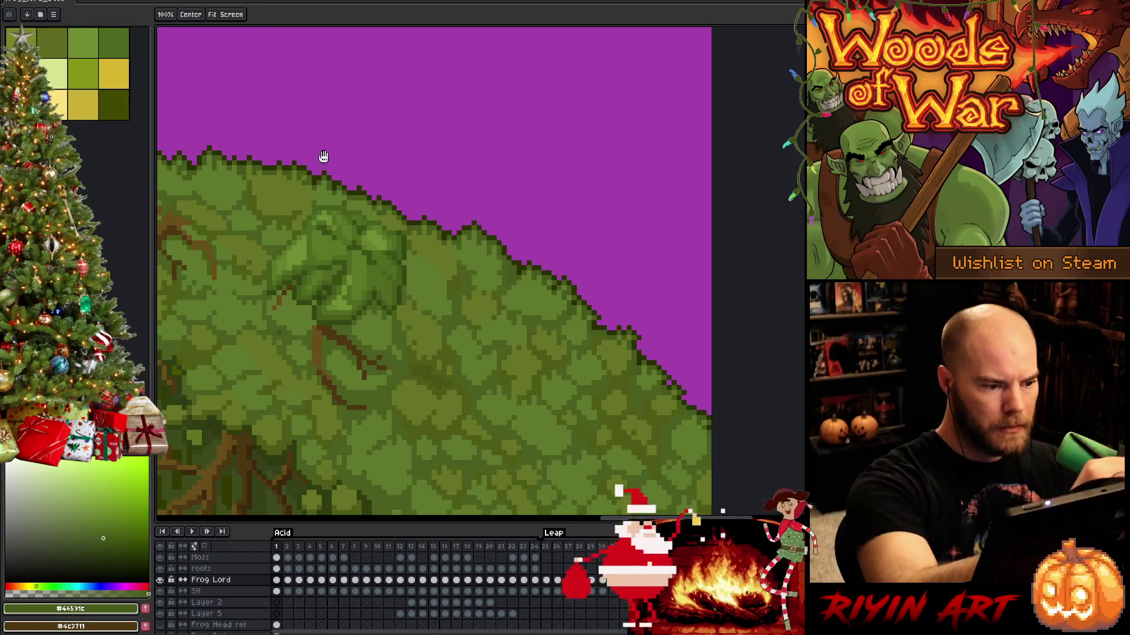
drag(320, 157, 713, 319)
Compare frames 24, 1 and 2, adjust the brush size and save the file.
key(Left)
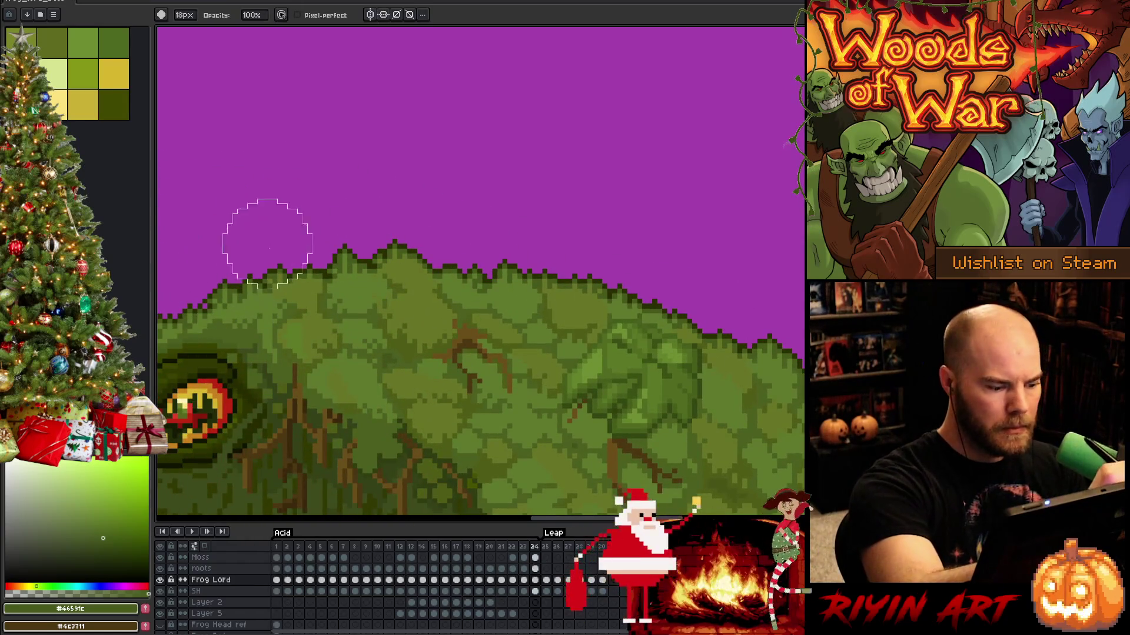
key(Right)
key(Right)
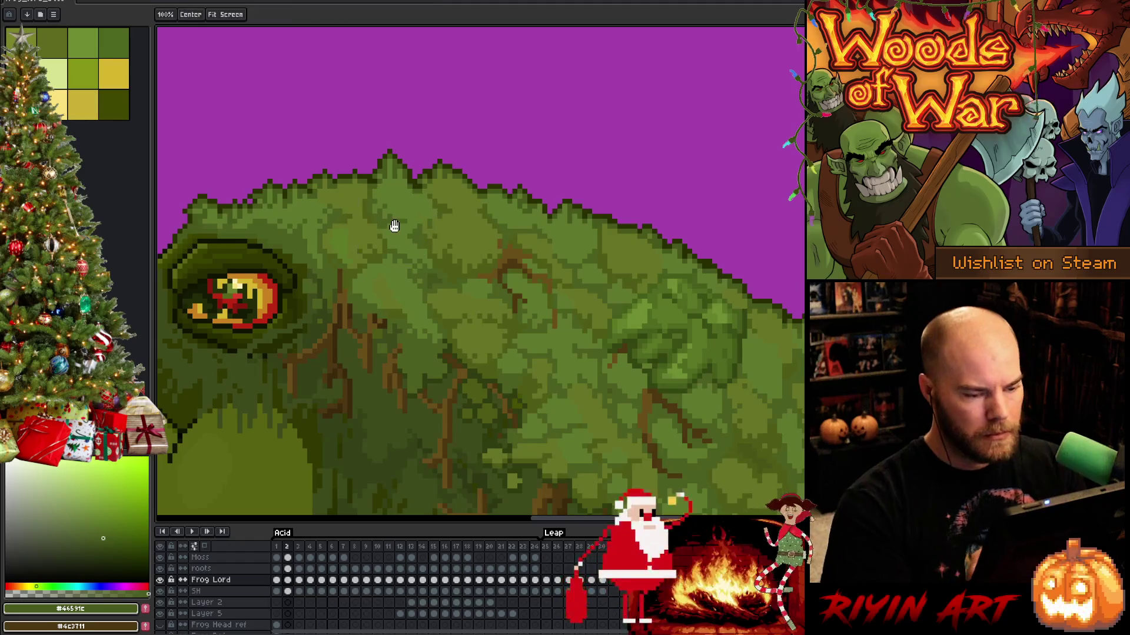
mouse_move(391, 221)
mouse_down()
mouse_move(439, 267)
mouse_move(367, 256)
mouse_up()
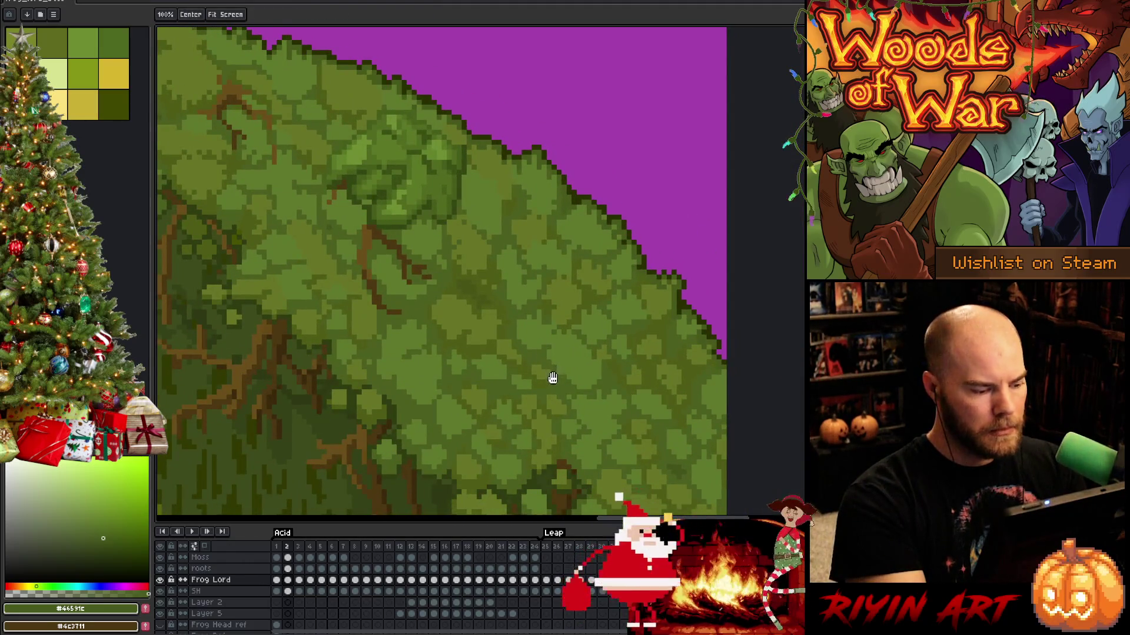
key(Left)
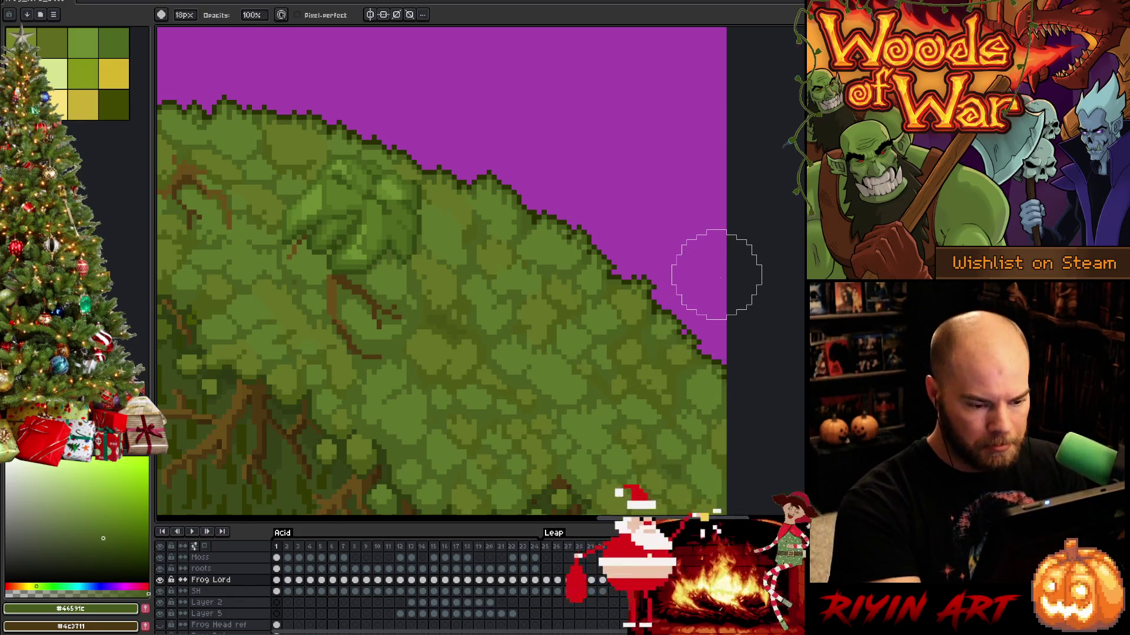
key(Right)
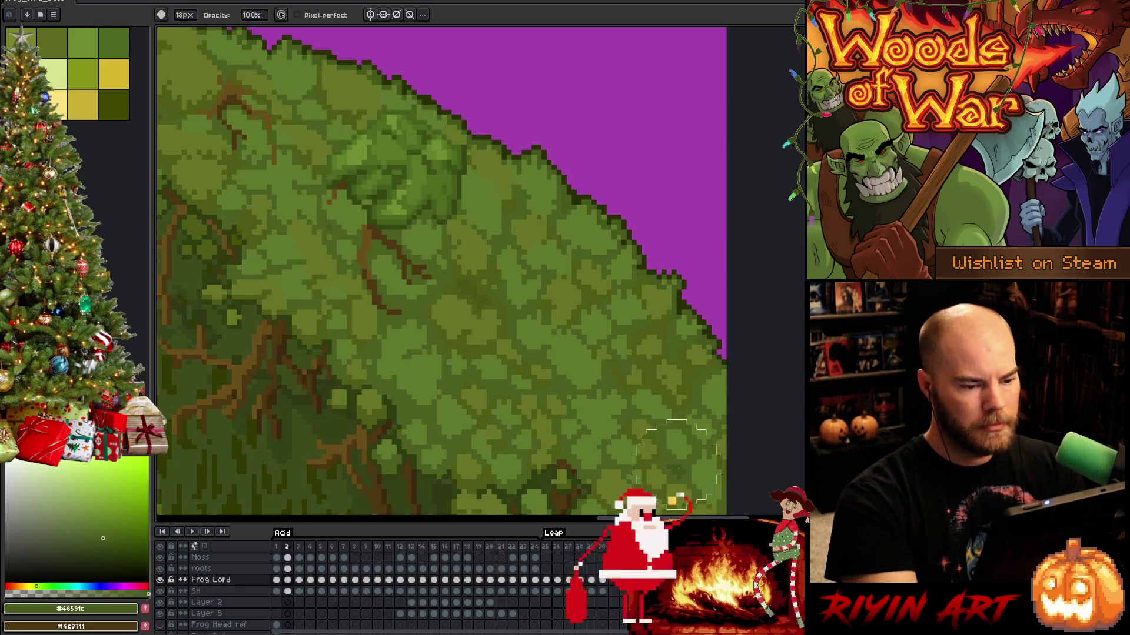
click(184, 15)
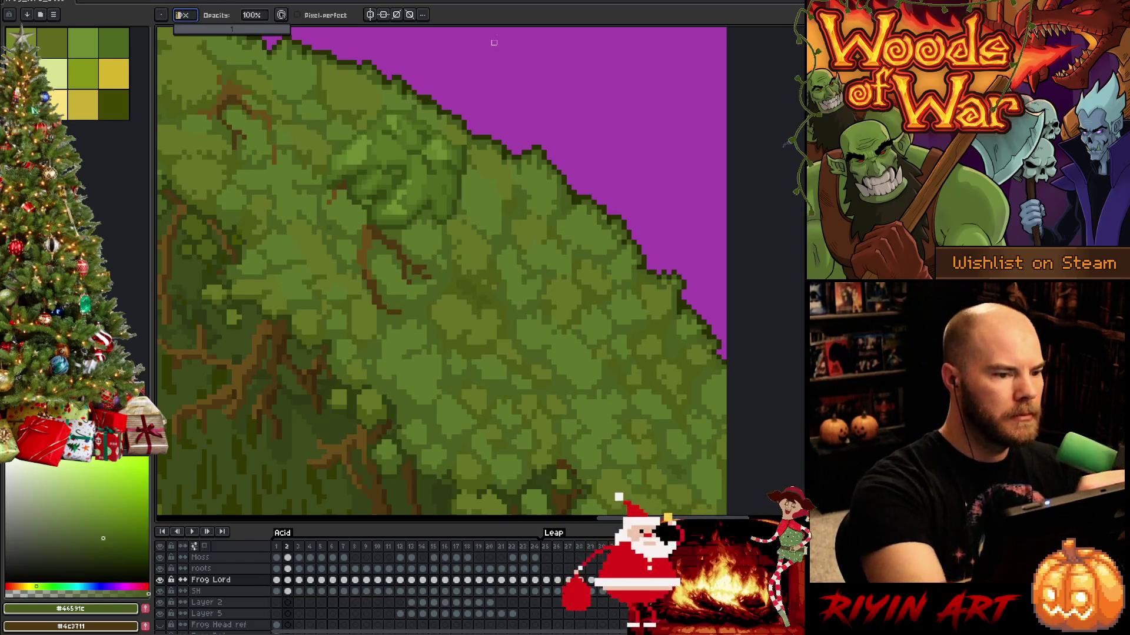
key(ctrl+s)
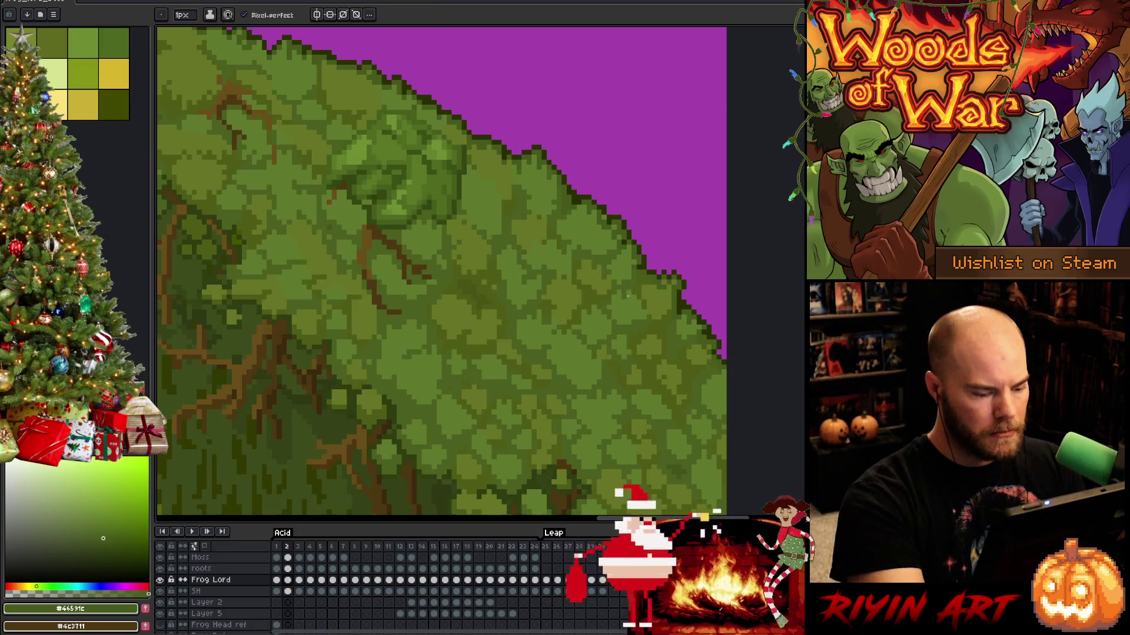
Zoom in on the back foliage and advance to frame 3.
scroll(549, 343, up, 2)
drag(560, 330, 674, 195)
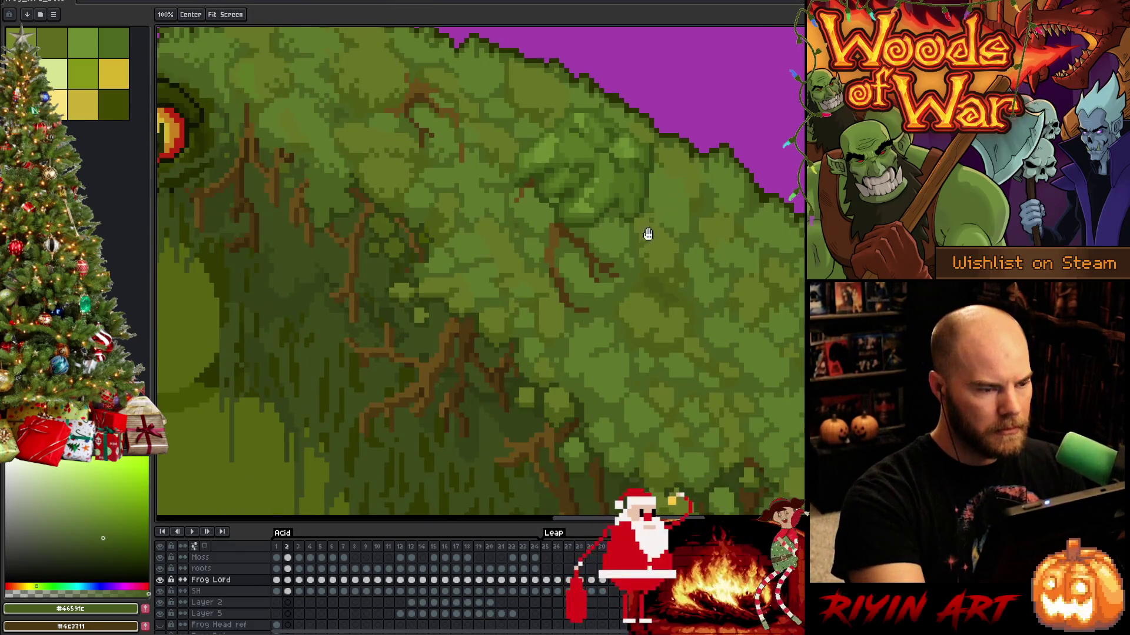
mouse_move(648, 234)
mouse_down()
mouse_move(600, 212)
mouse_move(600, 249)
mouse_move(555, 171)
mouse_move(580, 149)
mouse_up()
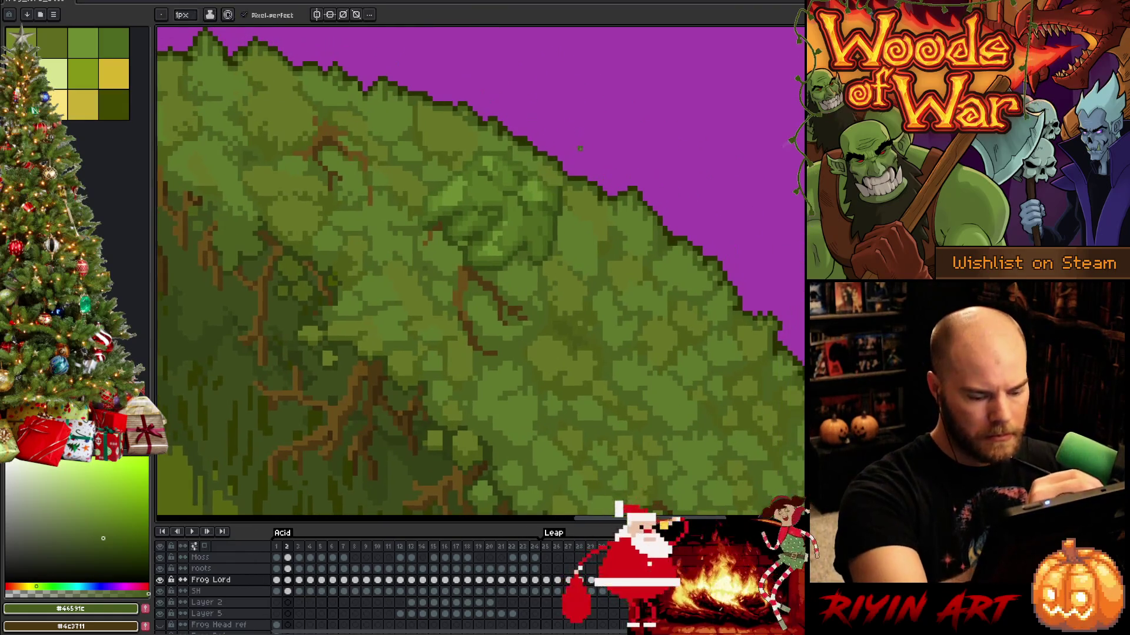
key(Right)
mouse_move(606, 78)
mouse_down()
mouse_move(623, 126)
mouse_move(565, 194)
mouse_up()
Hide the Grey bg Copy layer and shift the background hue up to 65.
scroll(588, 294, up, 1)
scroll(211, 591, down, 3)
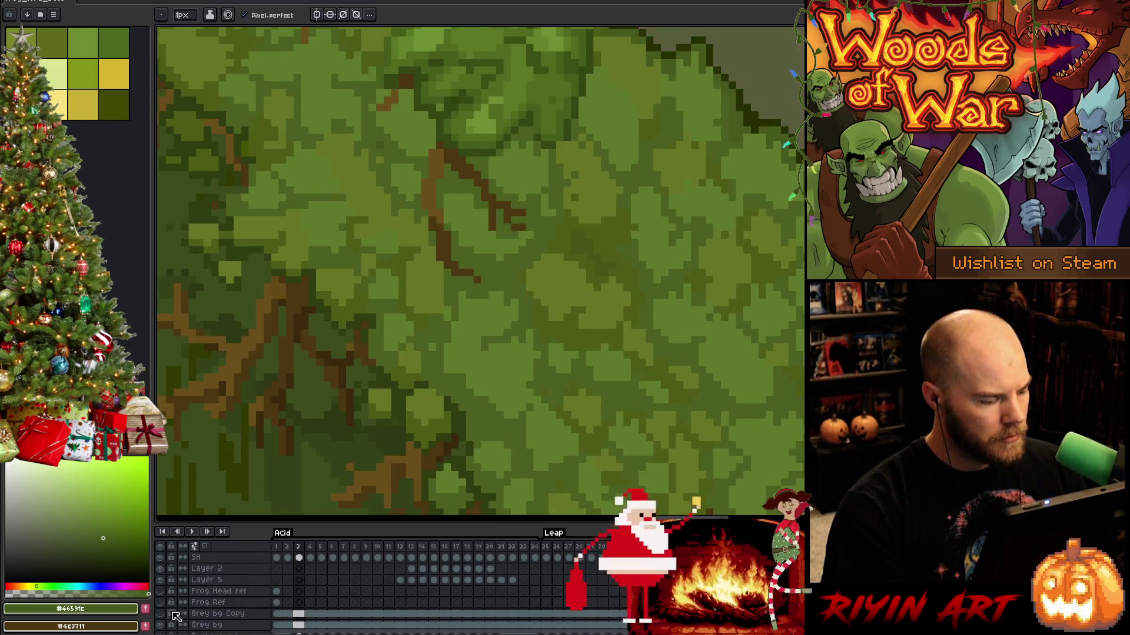
scroll(490, 286, down, 2)
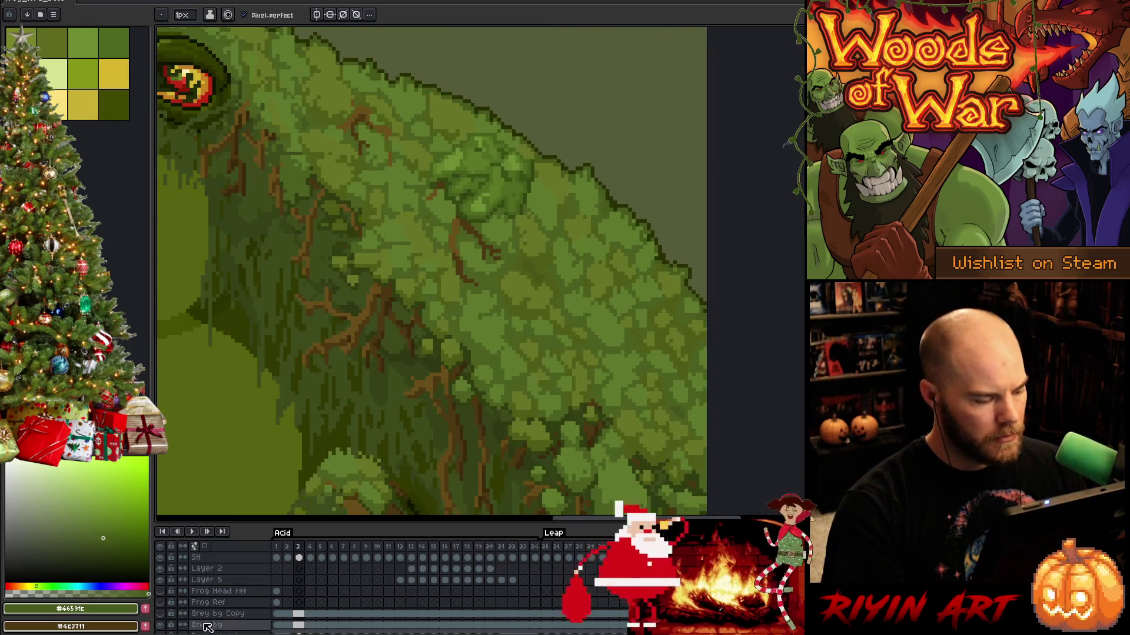
click(161, 614)
key(ctrl+u)
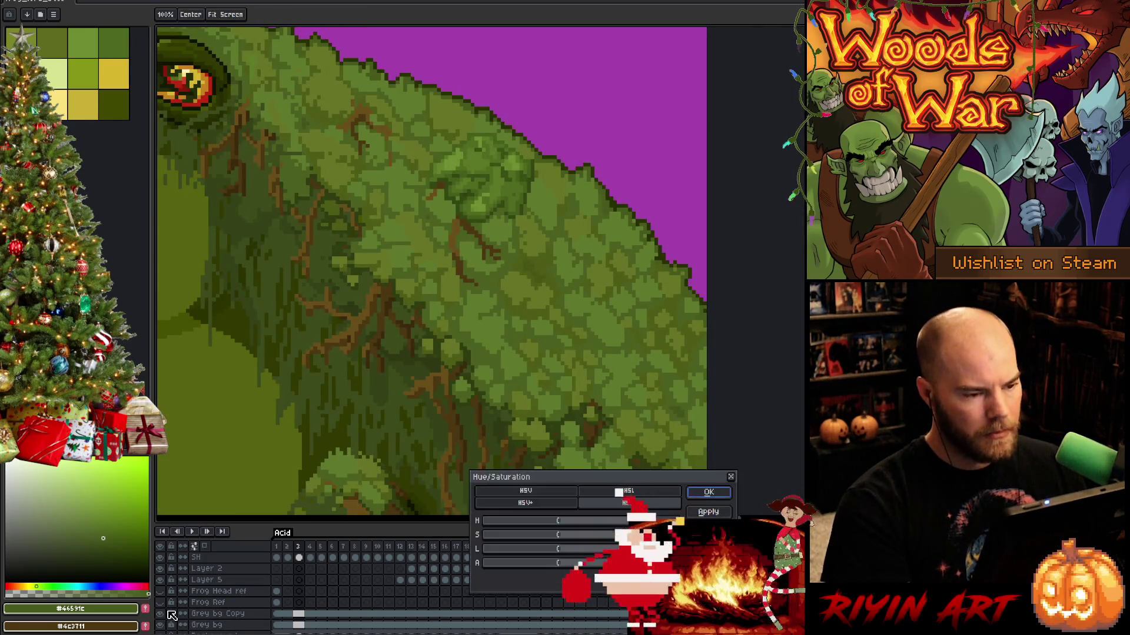
drag(569, 525, 591, 523)
key(Return)
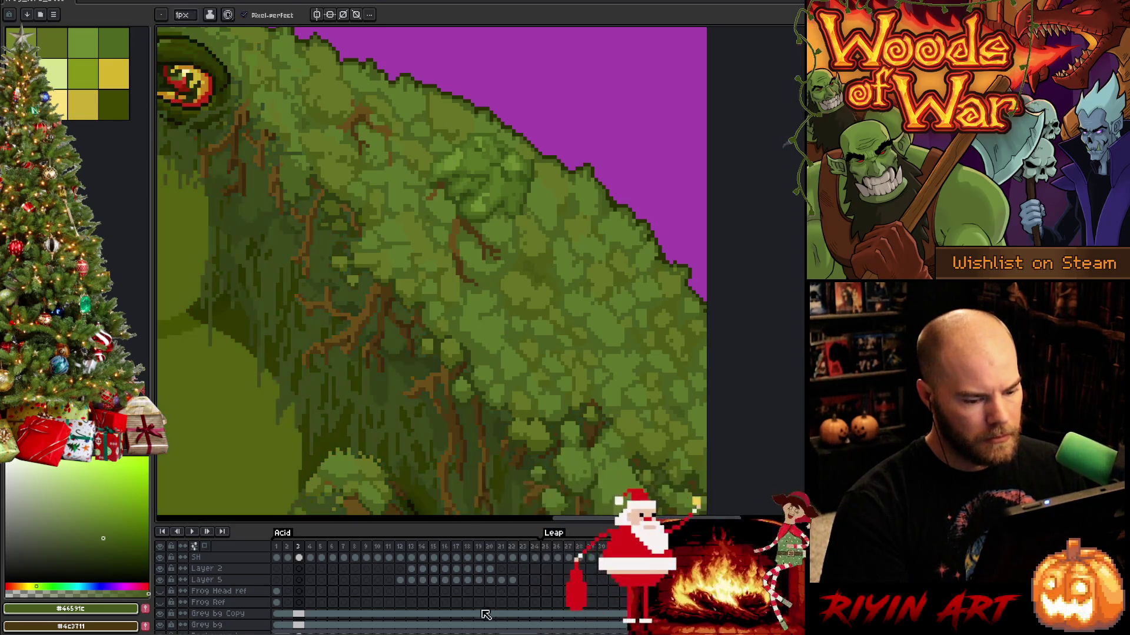
Raise saturation to 21, darken lightness and lower the hue to deep crimson (about 62–64).
key(ctrl+u)
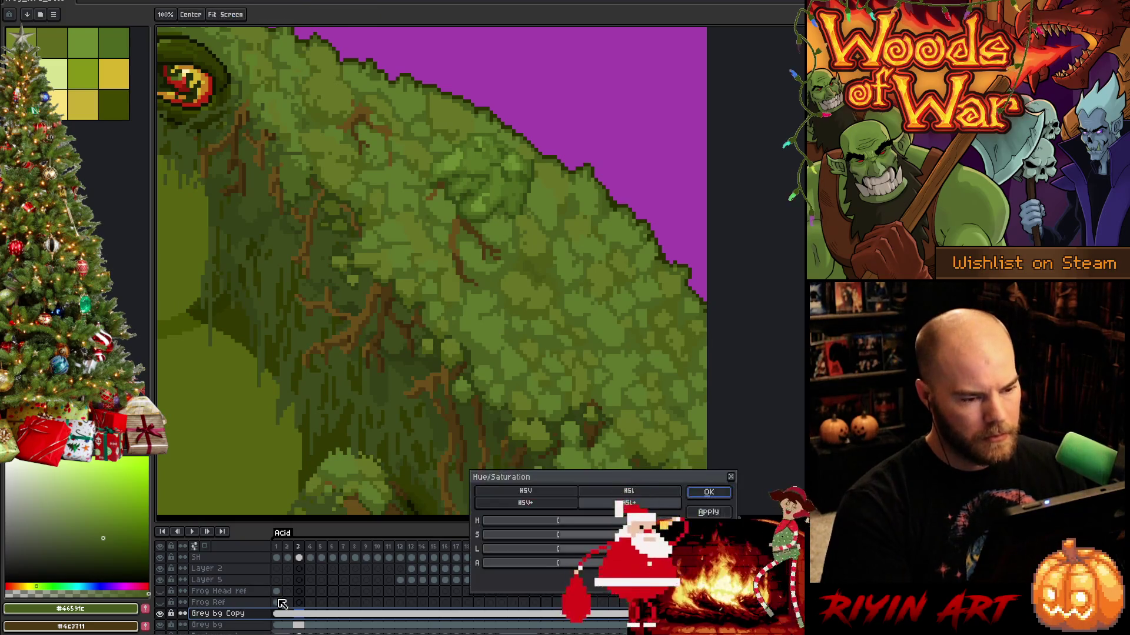
click(576, 536)
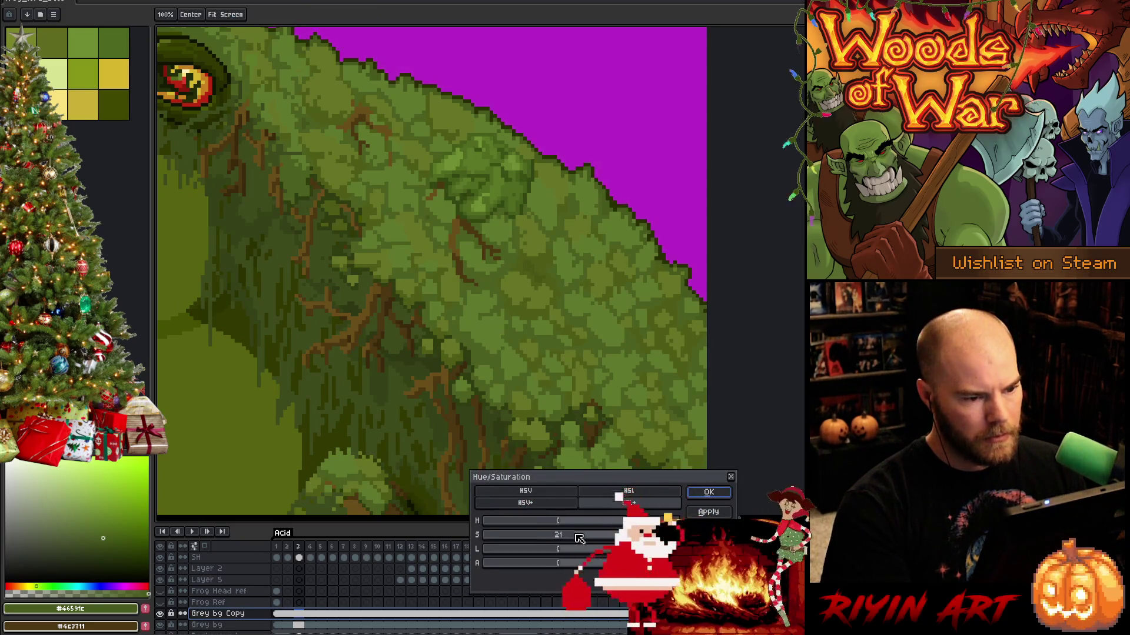
click(553, 549)
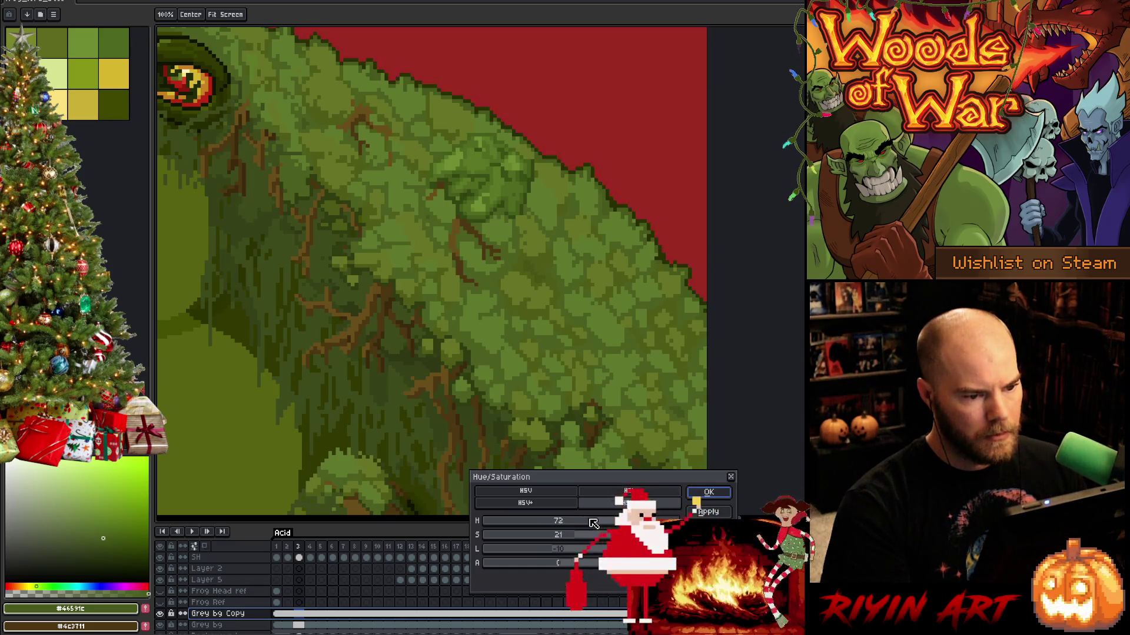
drag(594, 523, 589, 523)
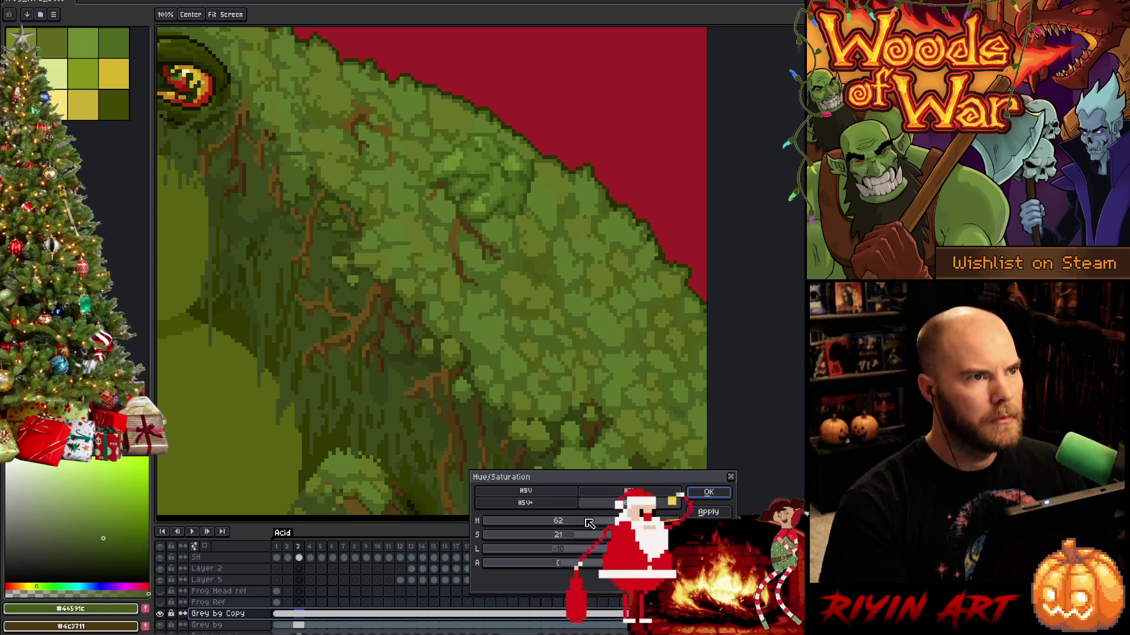
key(Return)
key(b)
scroll(573, 220, up, 2)
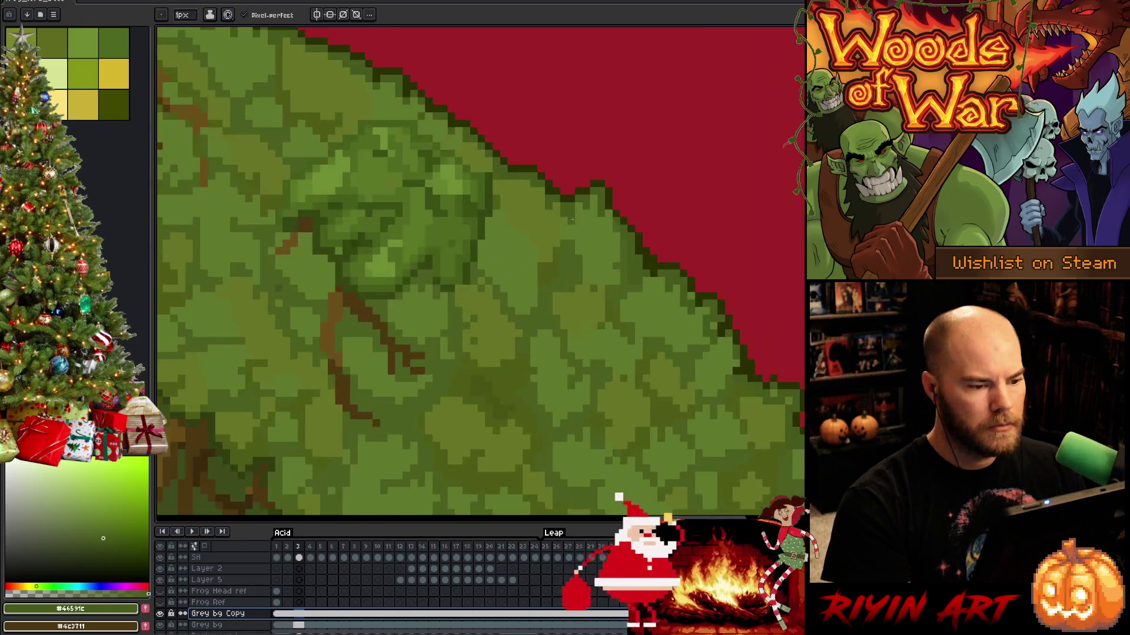
scroll(518, 219, up, 1)
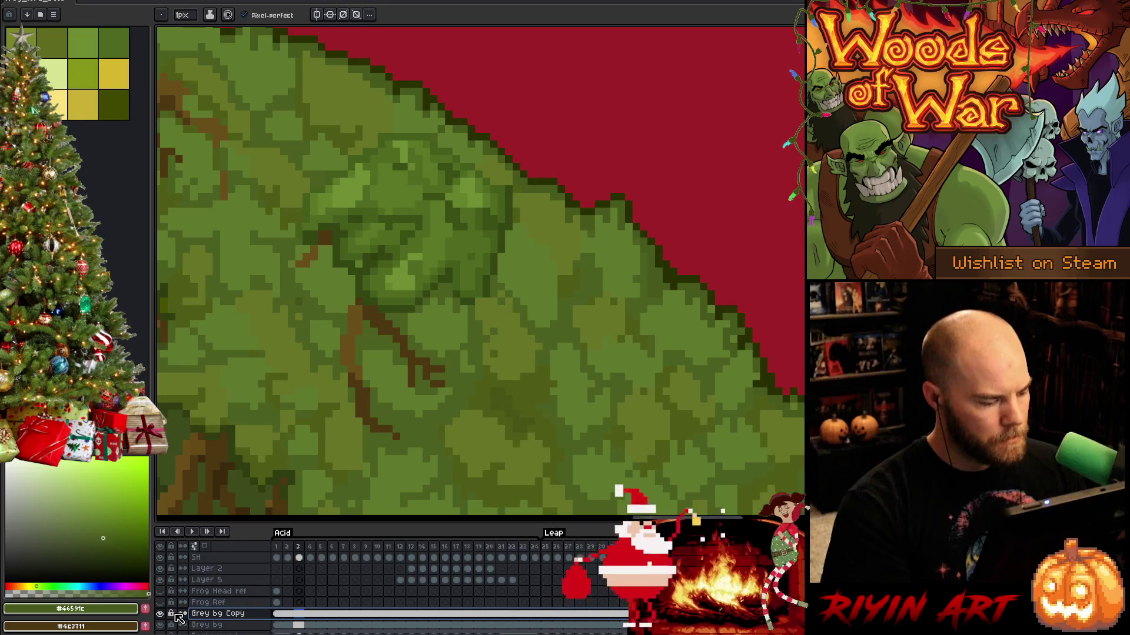
scroll(179, 618, up, 5)
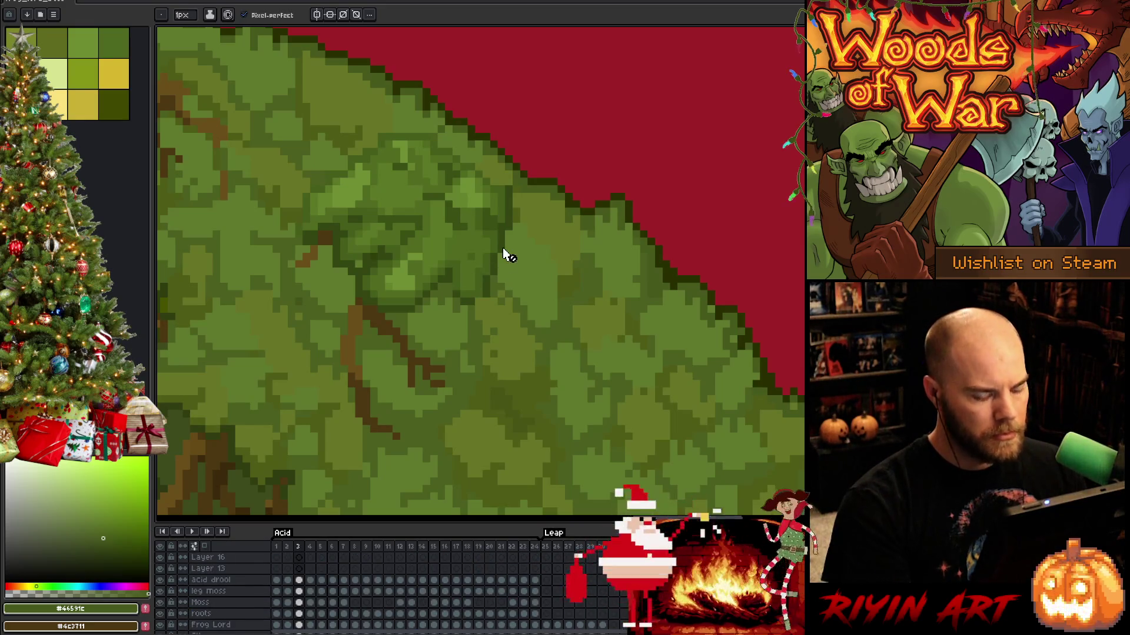
ctrl+click(537, 227)
drag(411, 272, 658, 338)
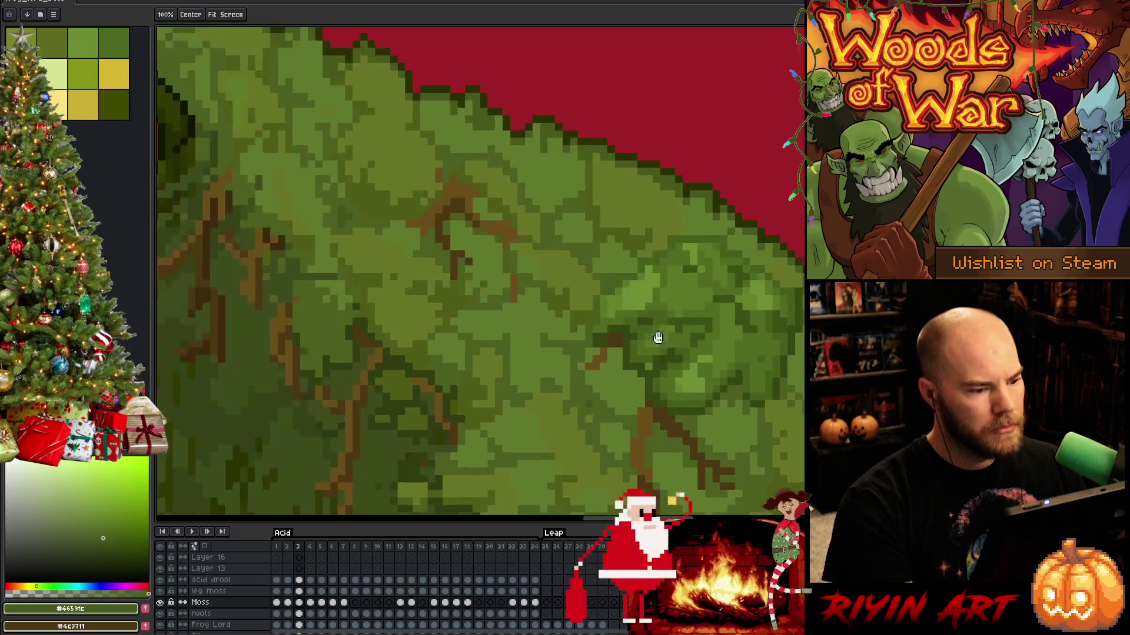
scroll(593, 270, down, 3)
scroll(570, 235, up, 3)
mouse_move(567, 303)
mouse_down()
mouse_move(440, 250)
mouse_move(496, 207)
mouse_move(467, 191)
mouse_up()
scroll(542, 295, down, 2)
scroll(456, 230, up, 2)
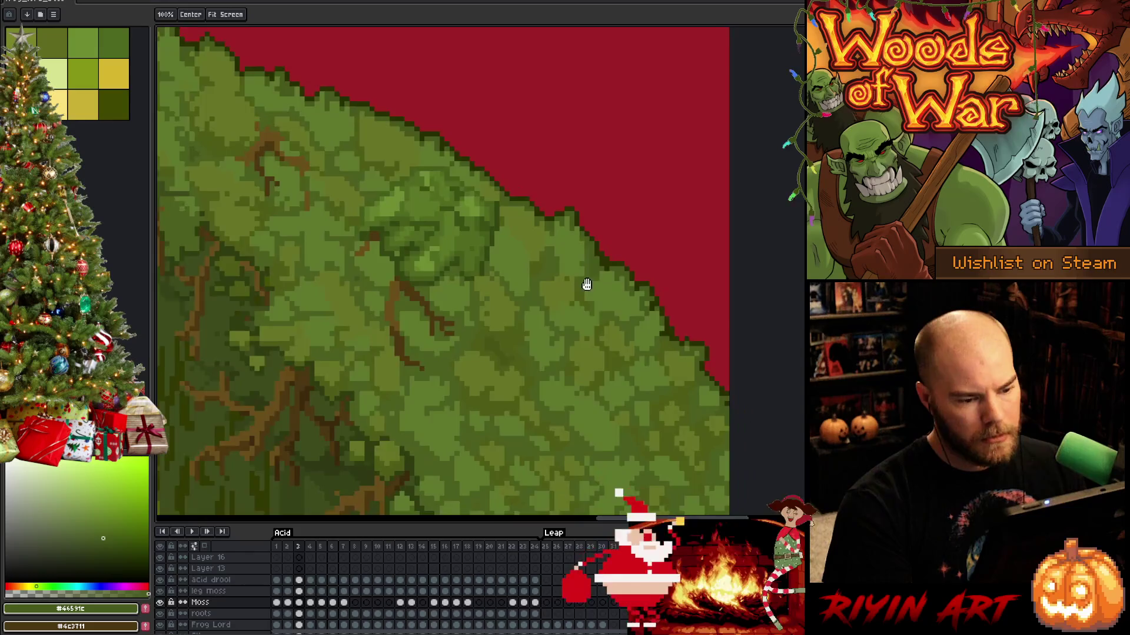
drag(586, 284, 522, 227)
scroll(617, 323, down, 2)
scroll(606, 323, up, 2)
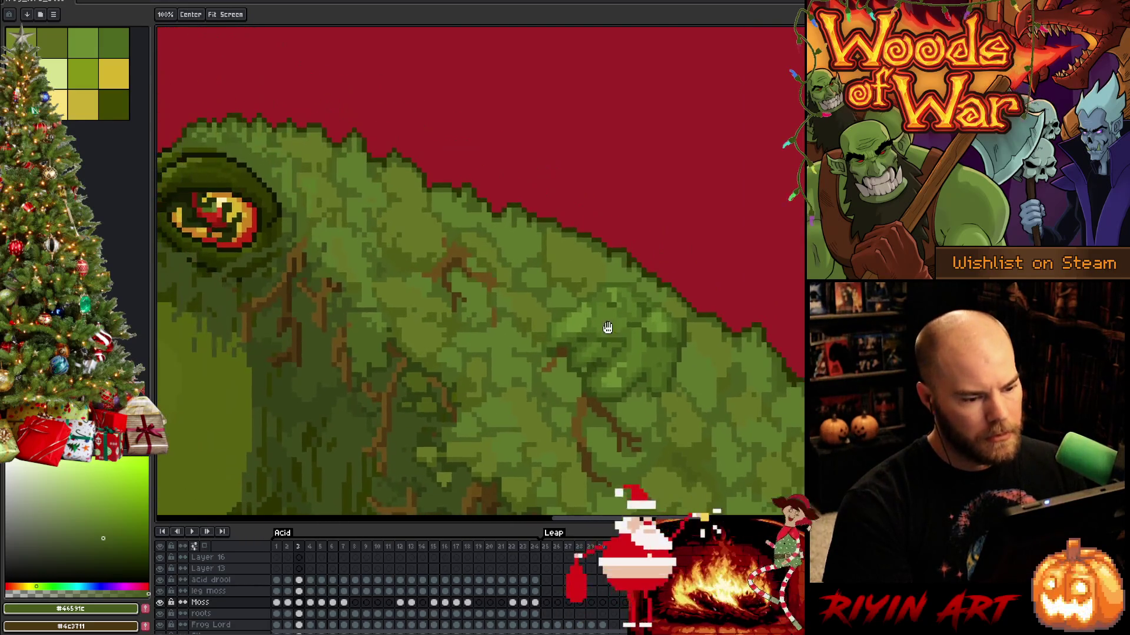
scroll(546, 305, down, 2)
scroll(514, 302, up, 2)
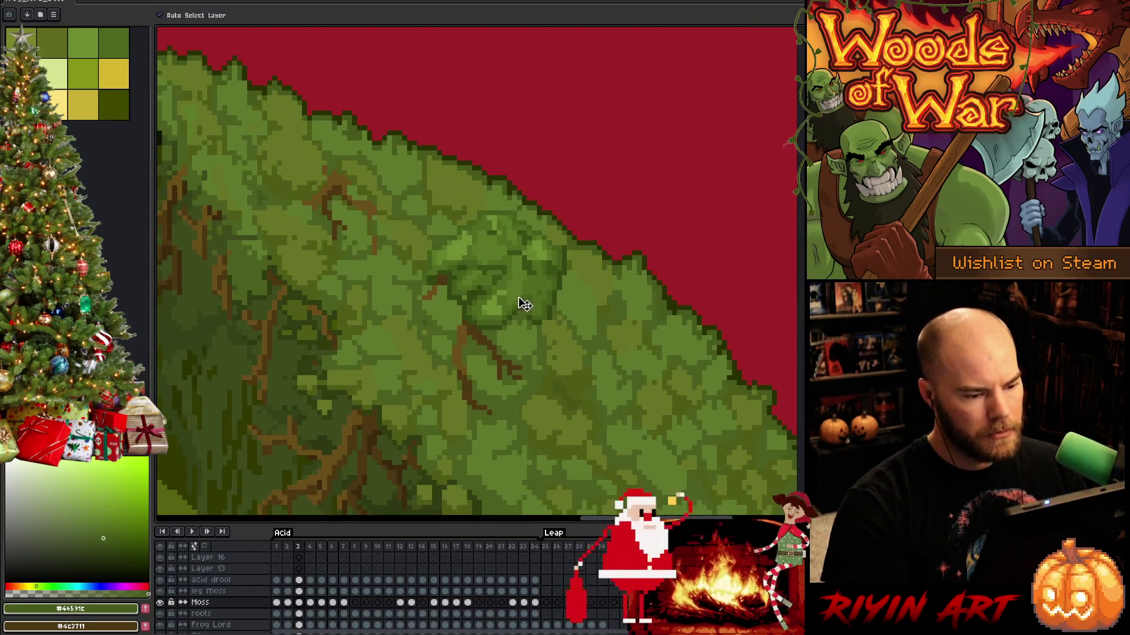
key(b)
alt+click(553, 365)
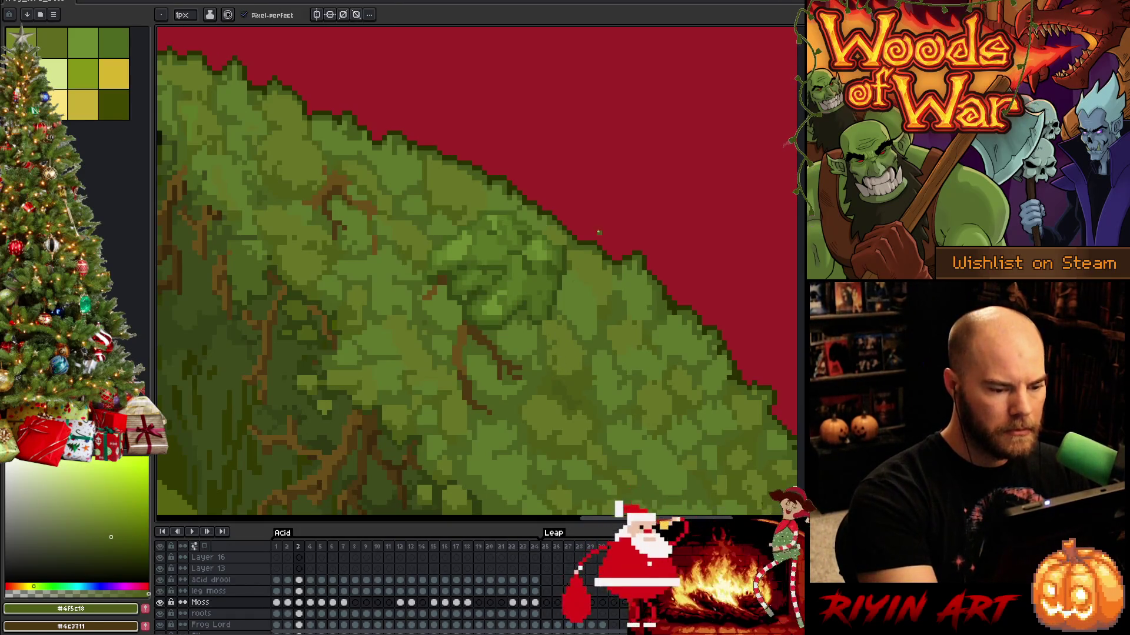
key(ctrl+alt+c)
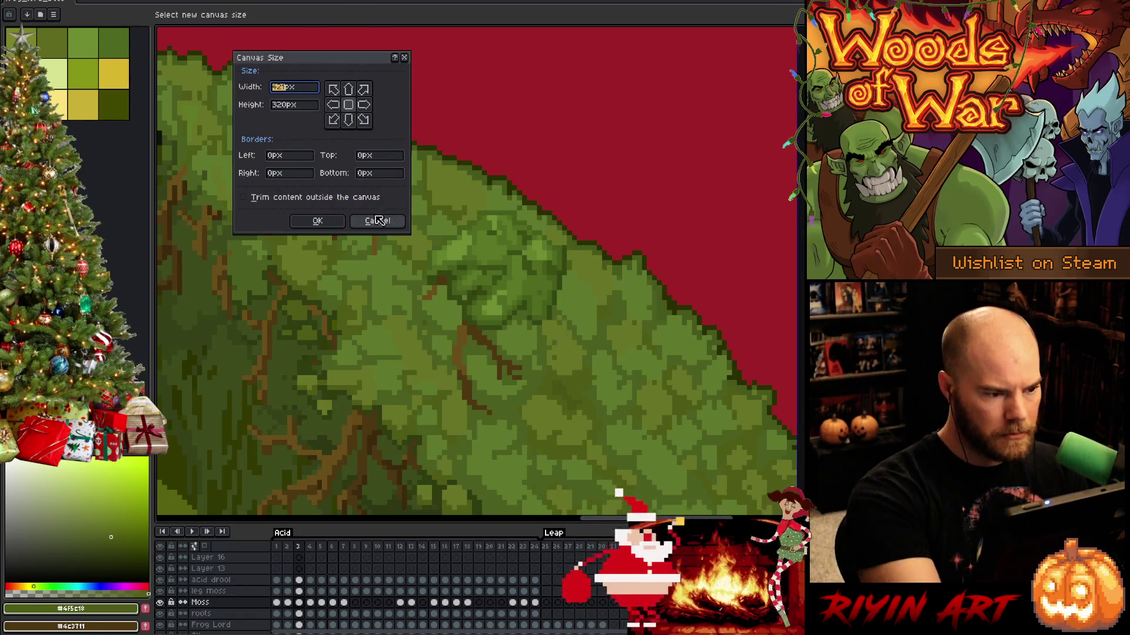
click(374, 219)
click(160, 602)
click(160, 603)
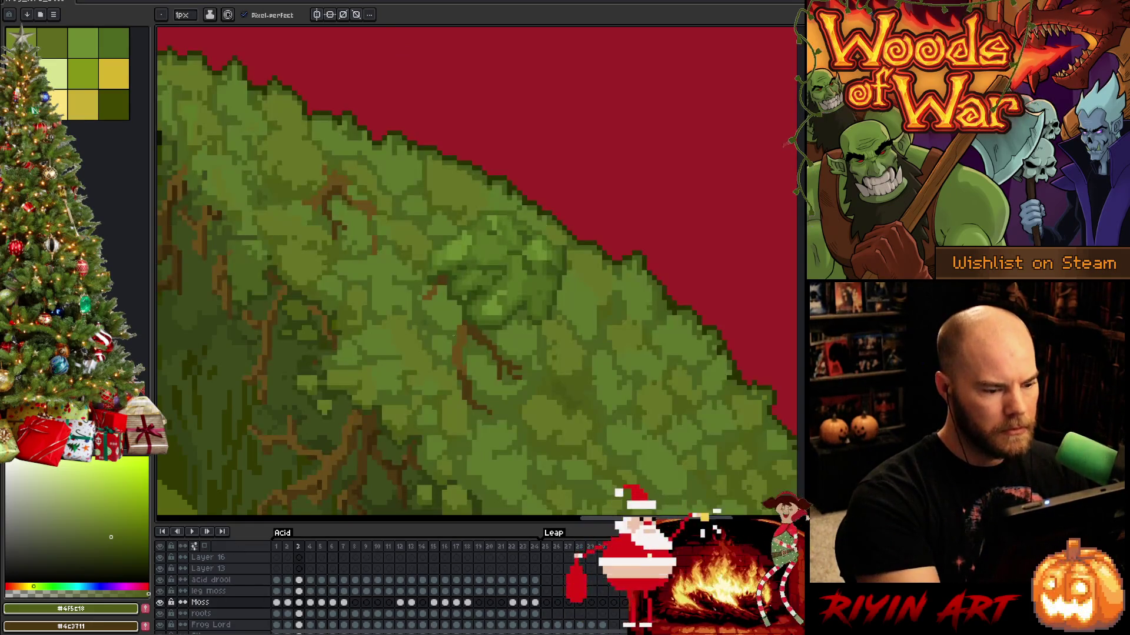
key(alt)
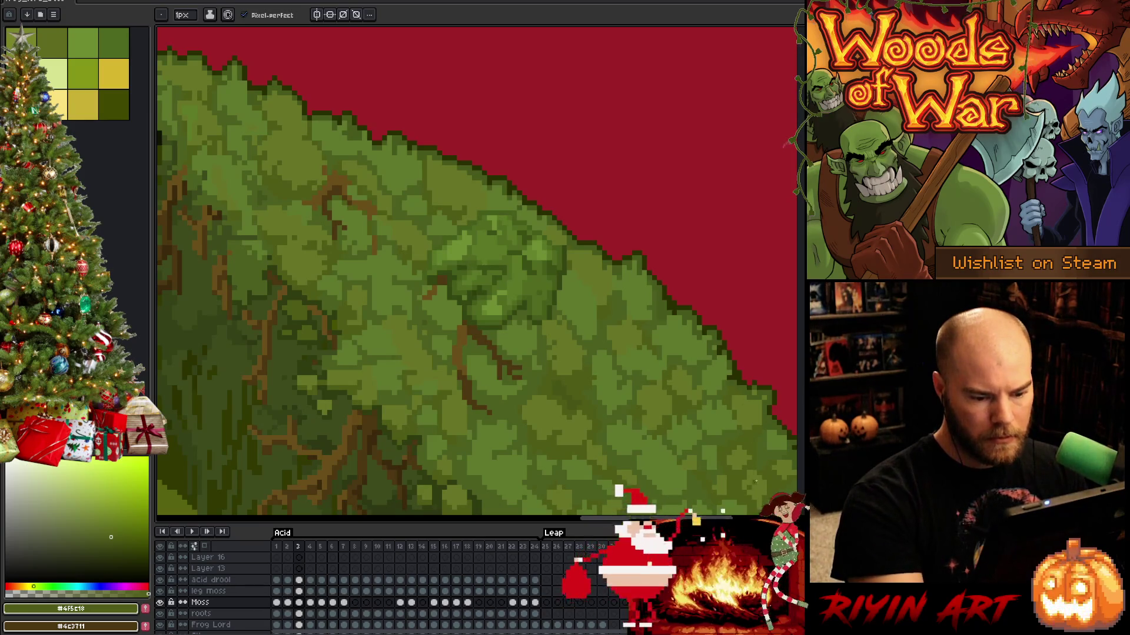
On frame 4, pick olive and moss greens to retouch the back edge, then save.
mouse_move(748, 471)
mouse_down()
mouse_move(650, 428)
mouse_move(573, 317)
mouse_up()
key(Right)
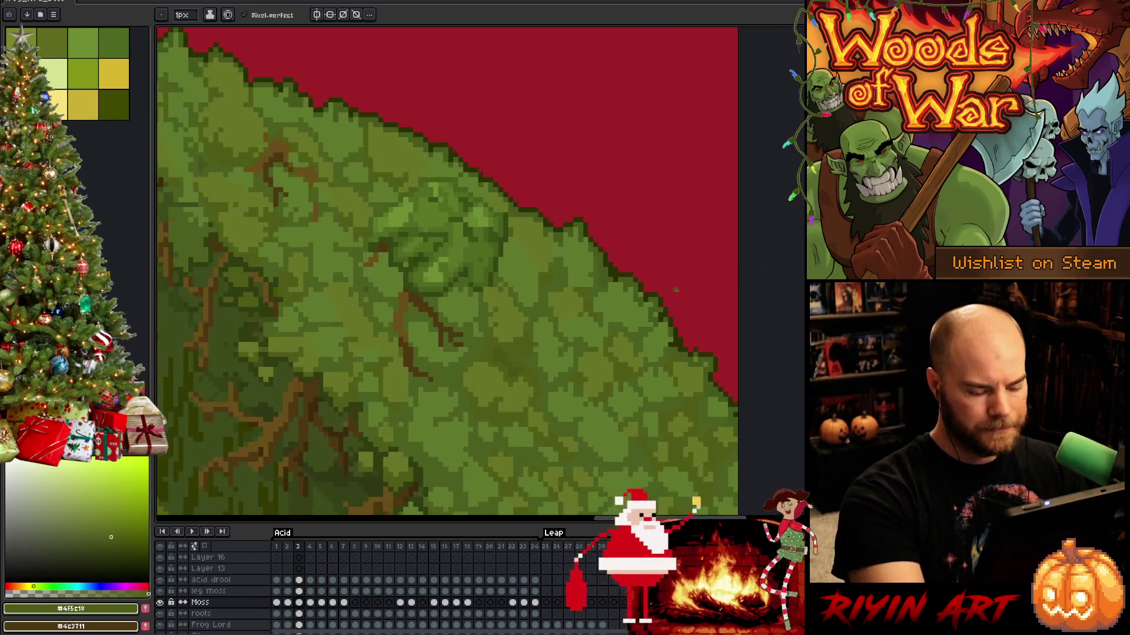
alt+click(512, 179)
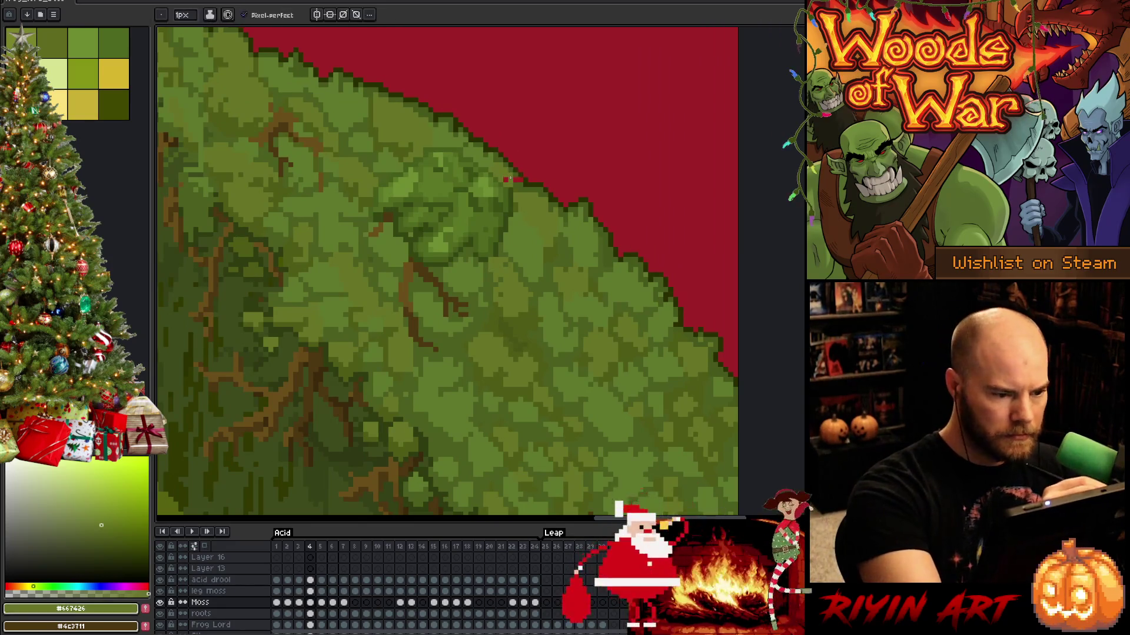
alt+click(518, 177)
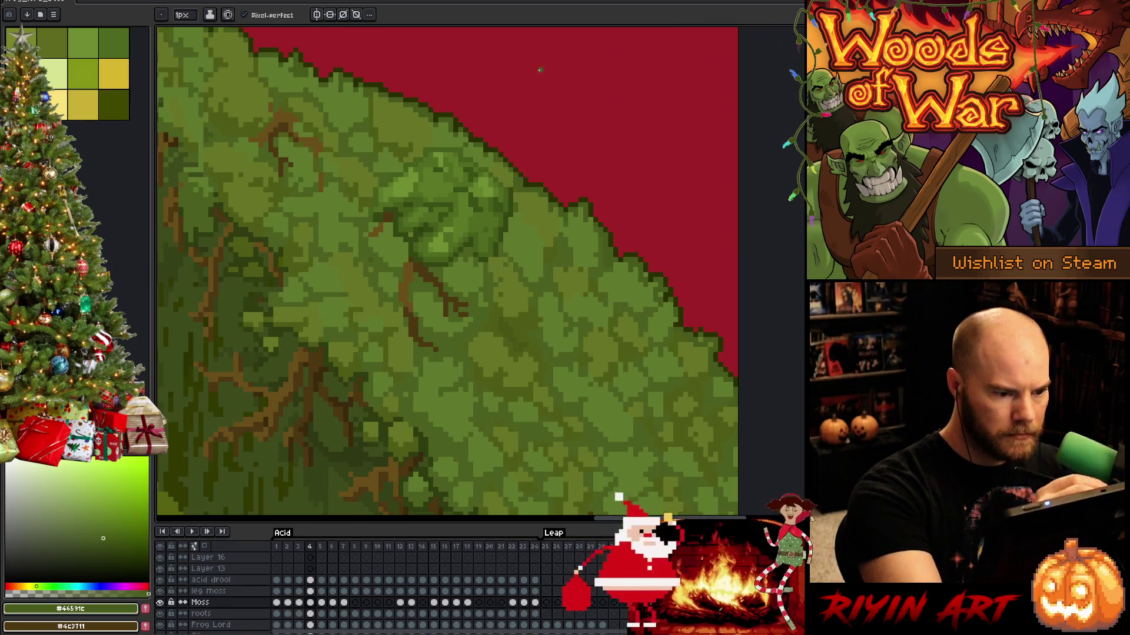
mouse_move(540, 70)
mouse_down()
mouse_move(575, 333)
mouse_move(551, 159)
mouse_up()
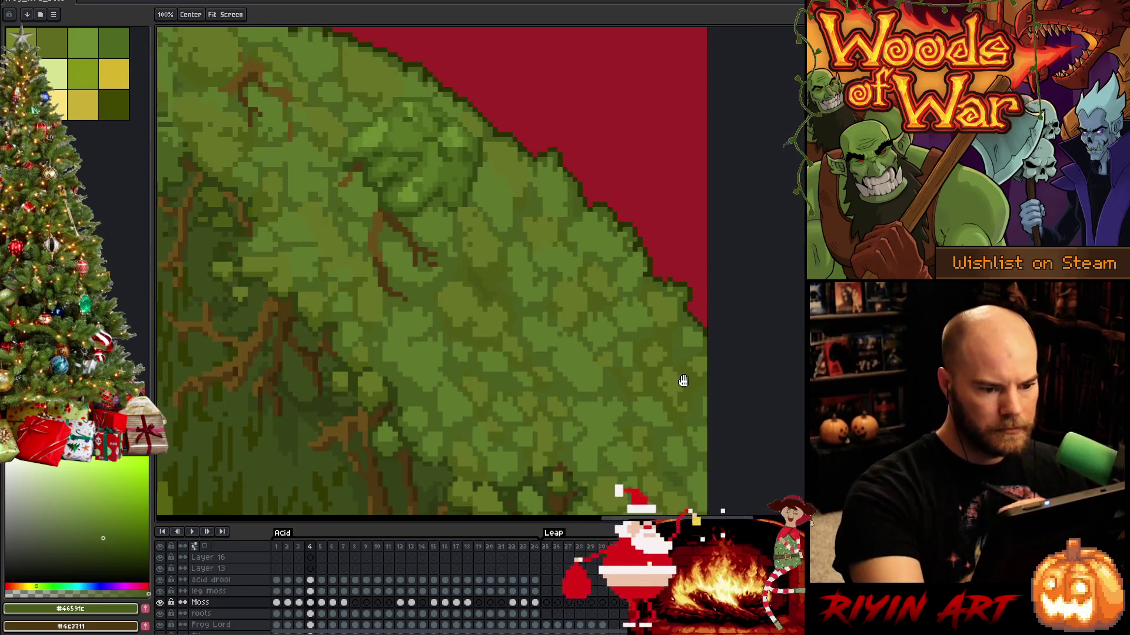
alt+click(475, 240)
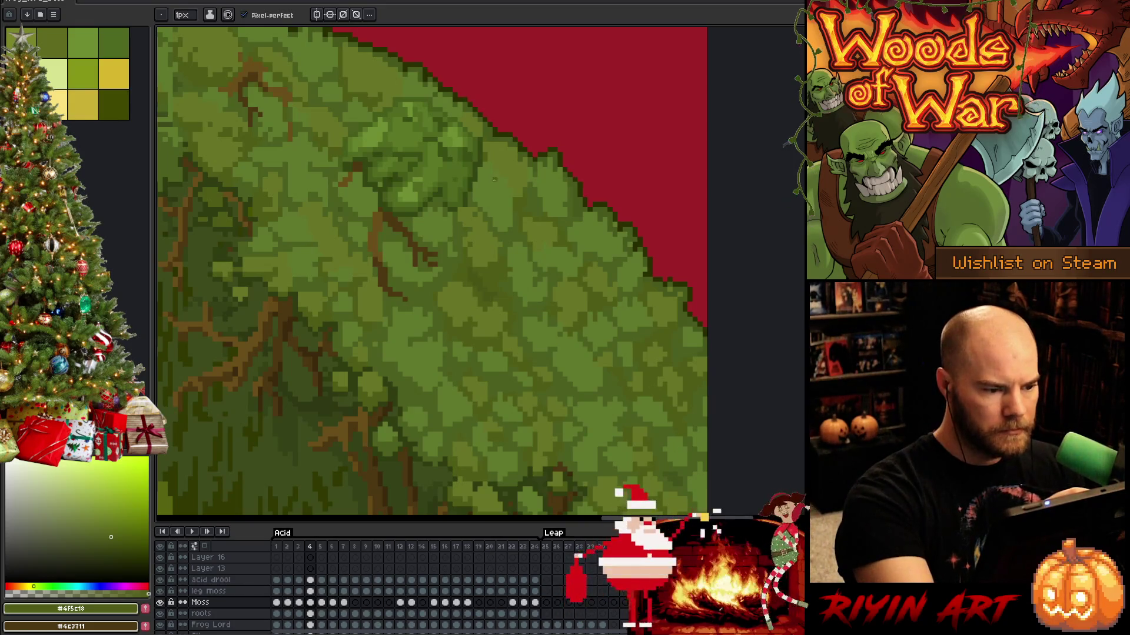
alt+click(475, 215)
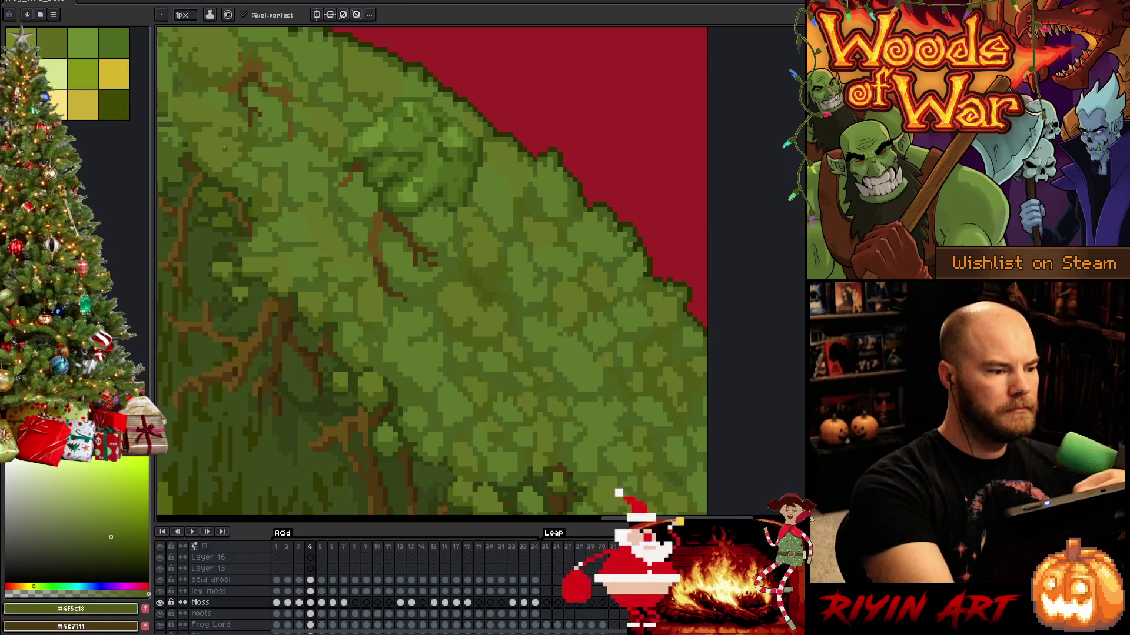
alt+click(189, 153)
key(ctrl+s)
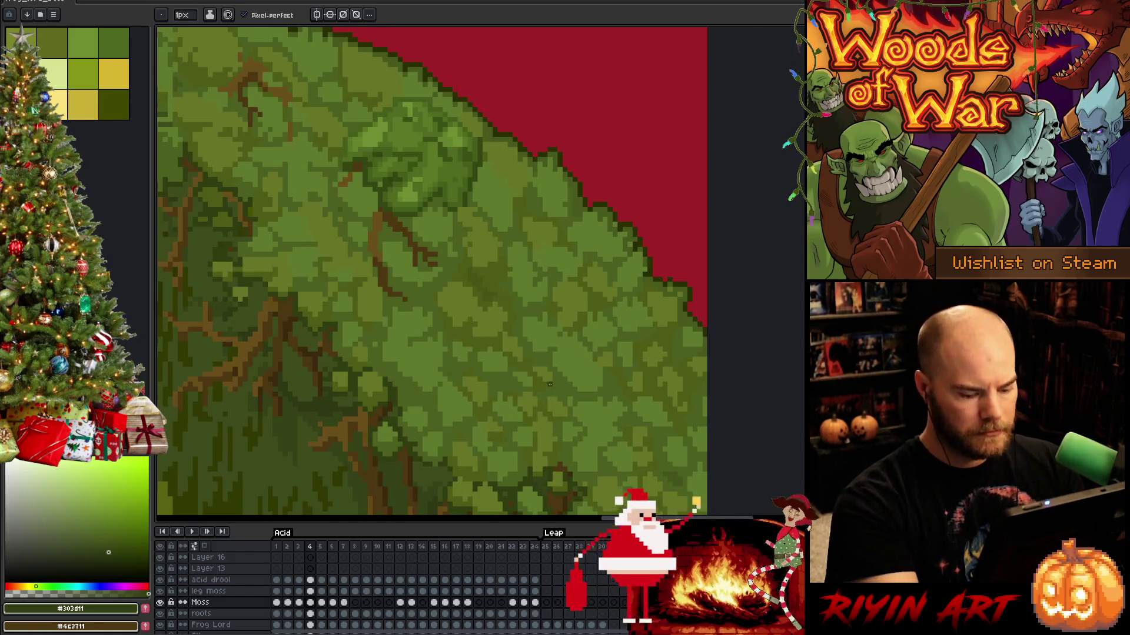
On frame 5, sample olive, moss and dark shadow greens along the back edge.
key(Right)
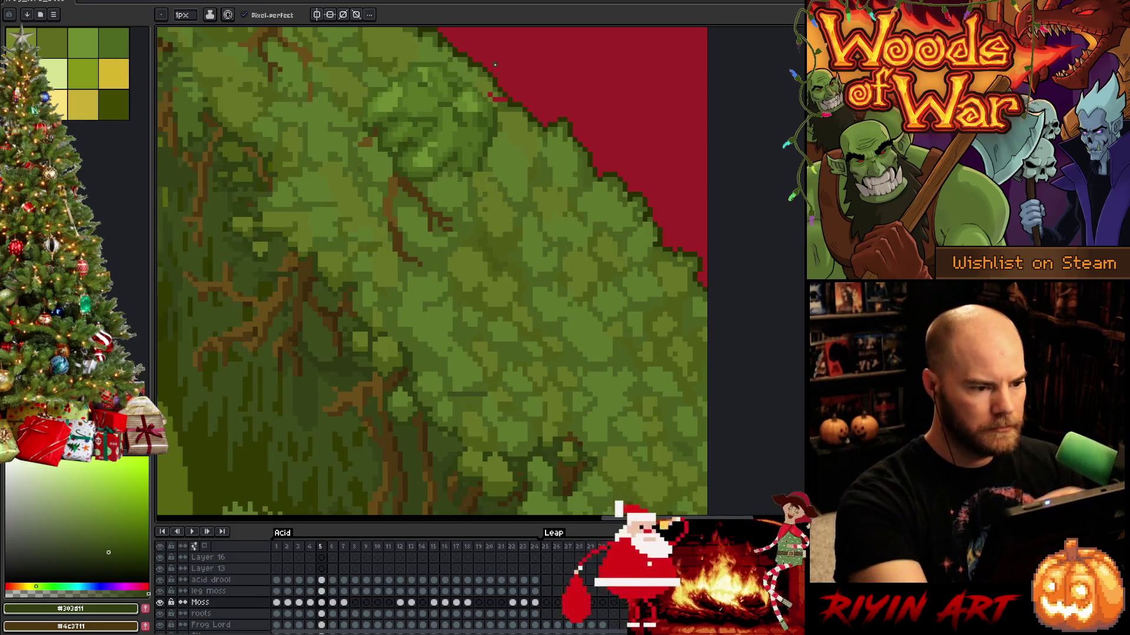
alt+click(493, 96)
alt+click(501, 98)
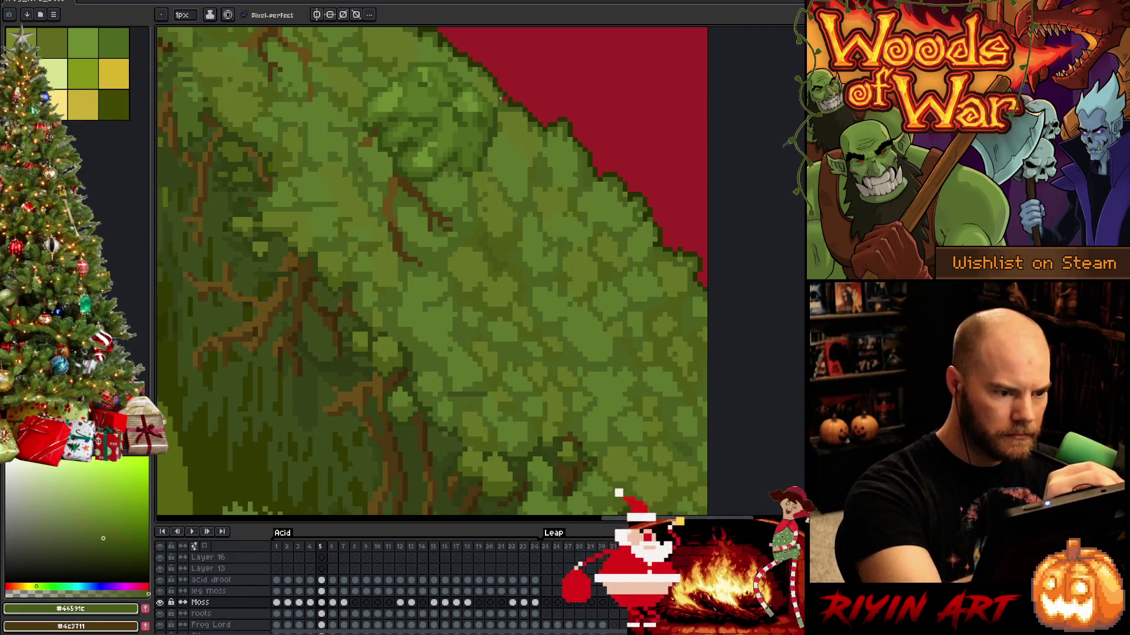
alt+click(505, 97)
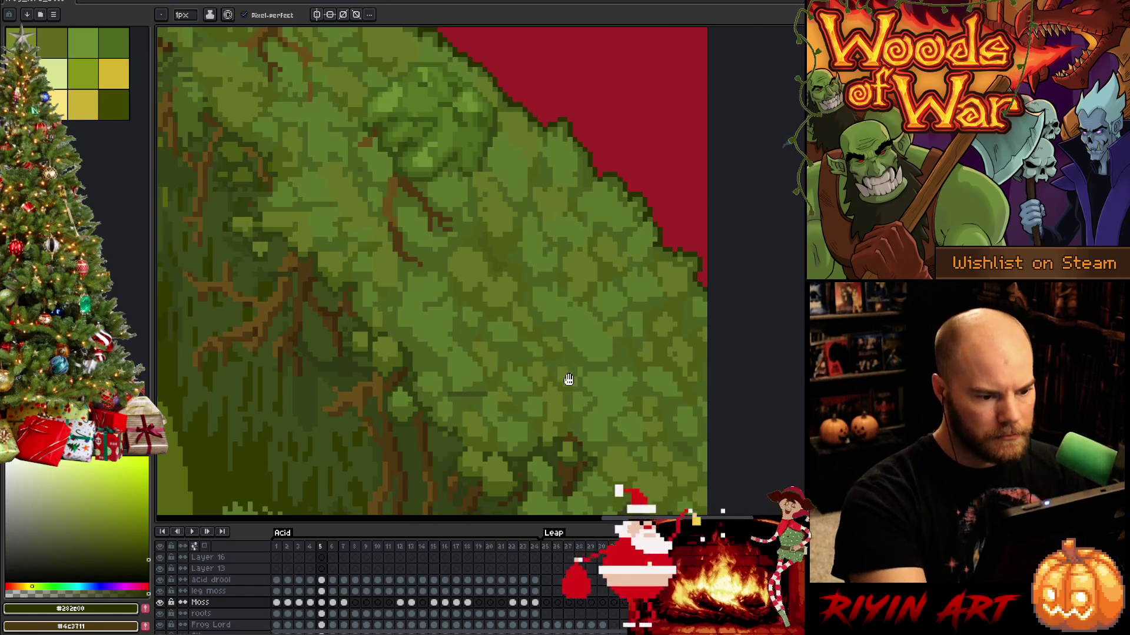
drag(568, 380, 570, 395)
alt+click(592, 267)
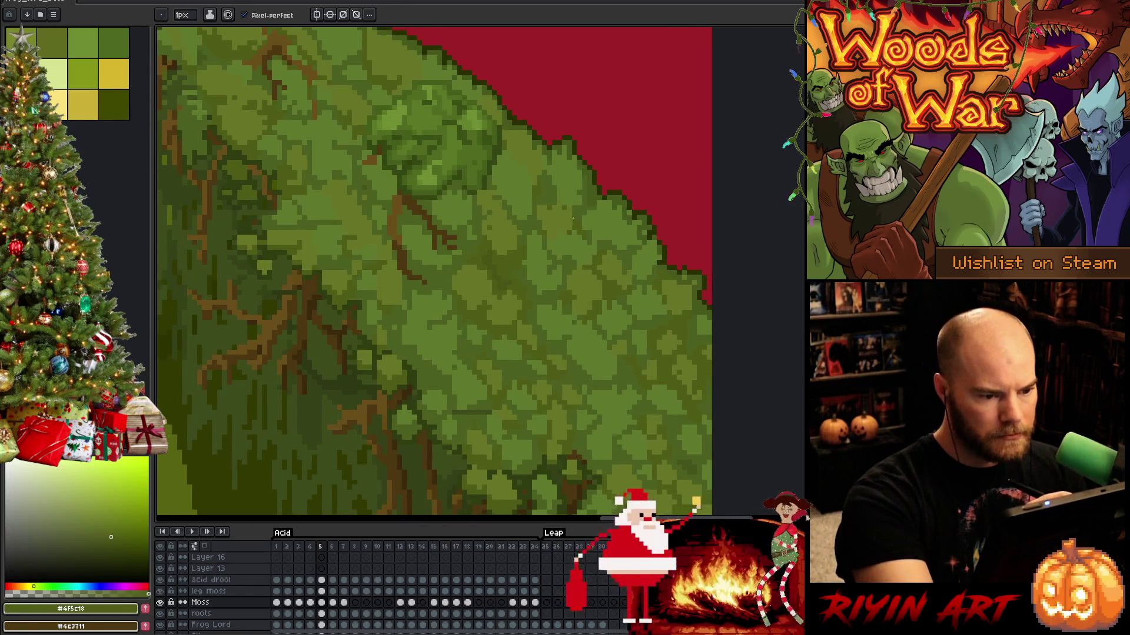
alt+click(568, 208)
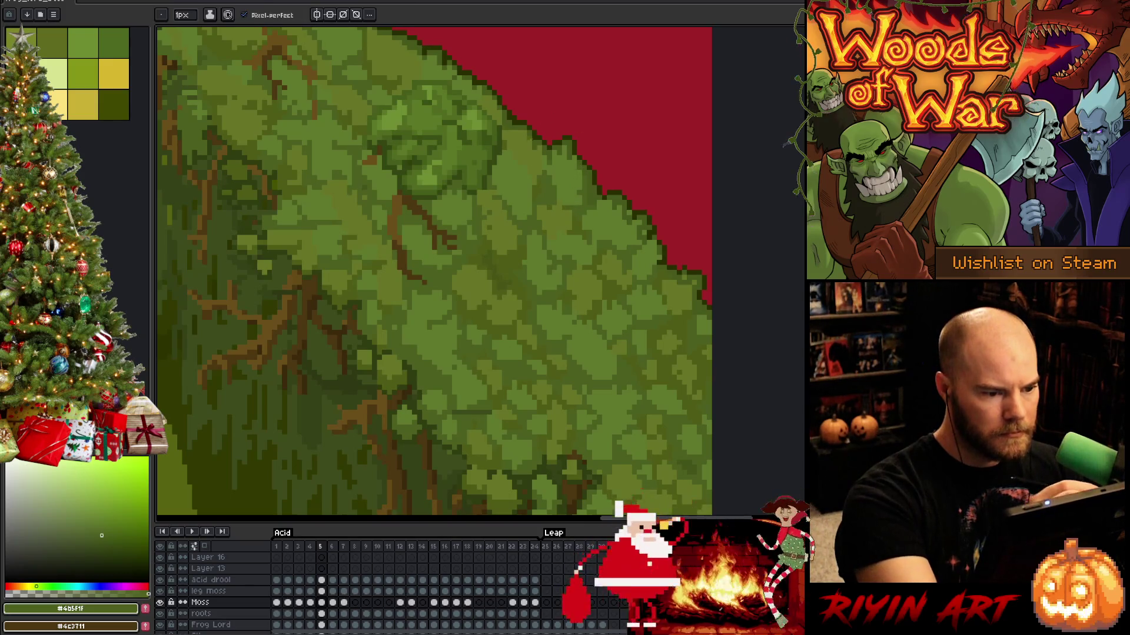
alt+click(490, 229)
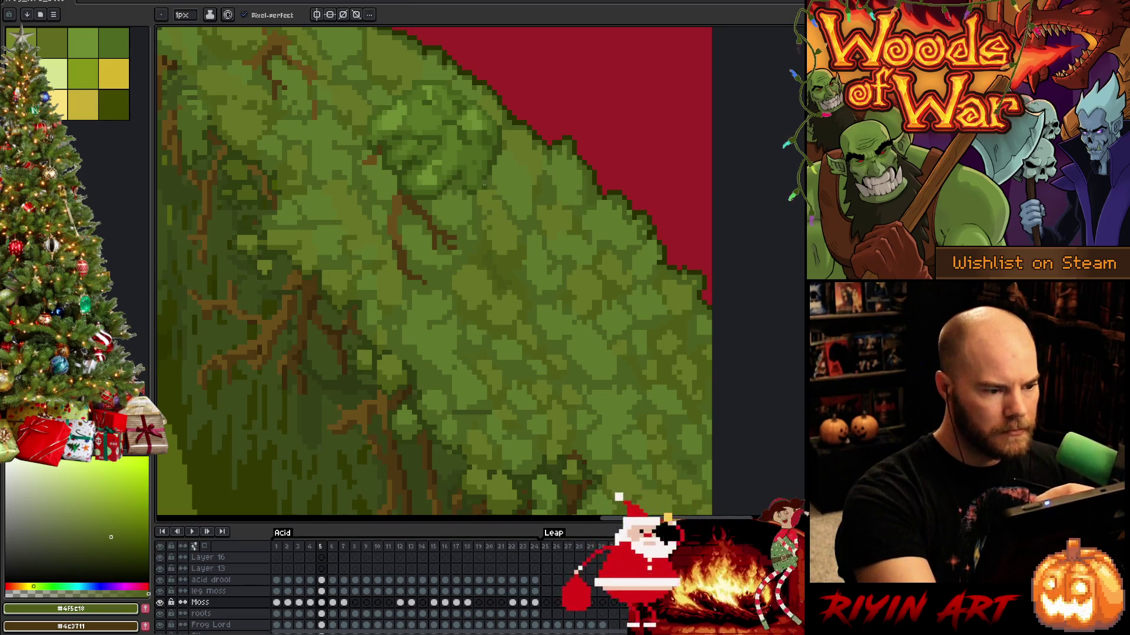
drag(363, 177, 476, 277)
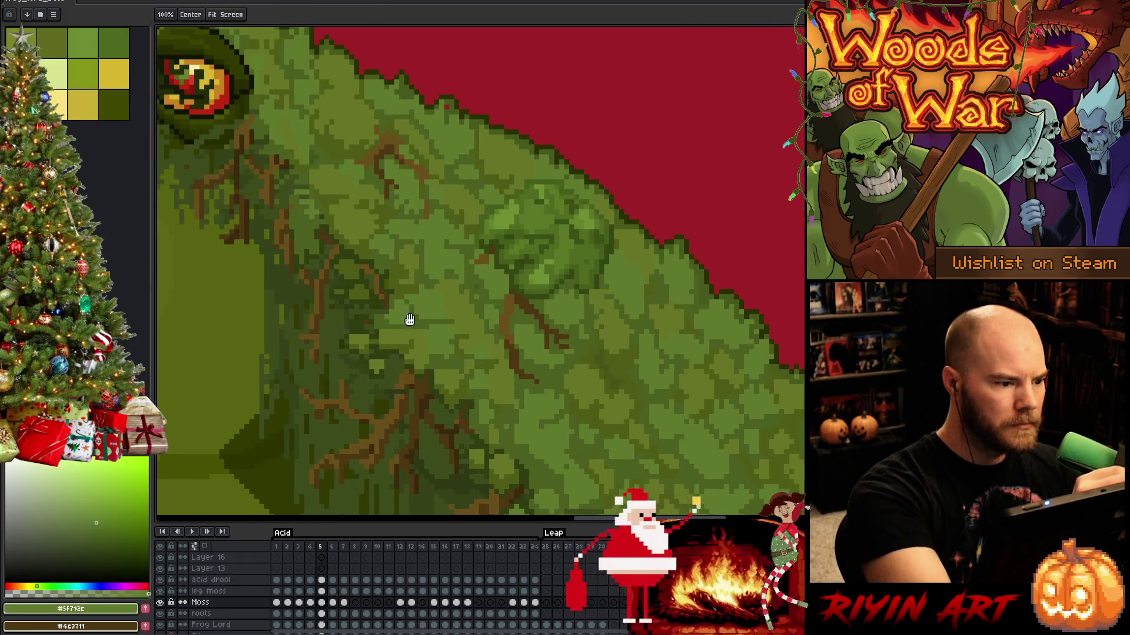
drag(409, 318, 485, 423)
drag(644, 432, 517, 182)
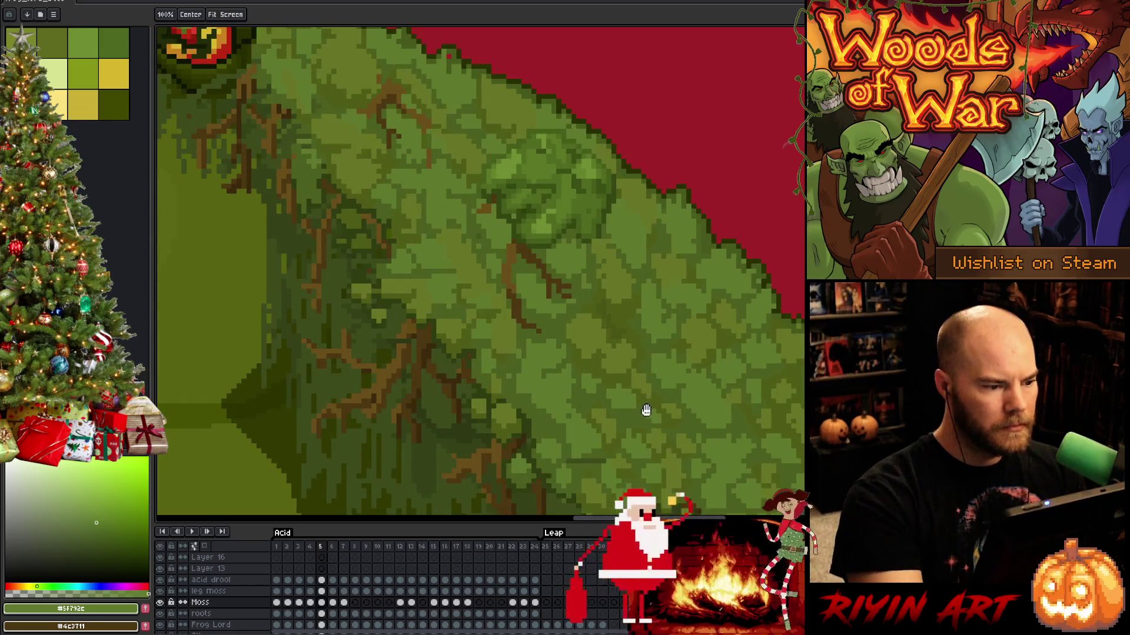
alt+click(348, 202)
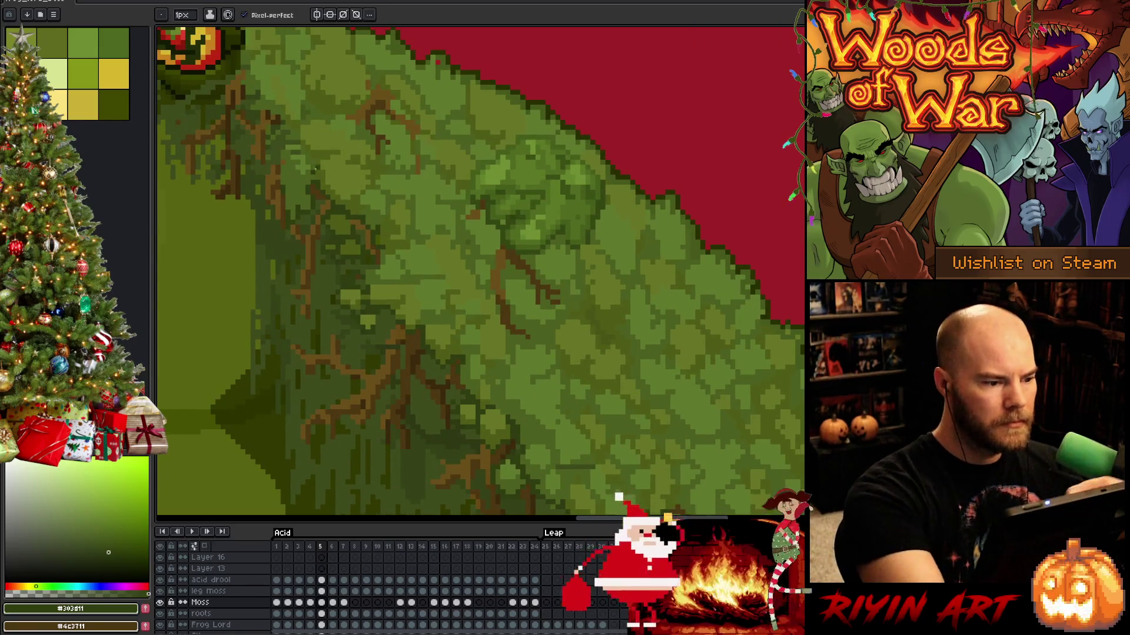
Compare frame 5 against frame 4 and darken a moss pixel with a mid green.
key(comma)
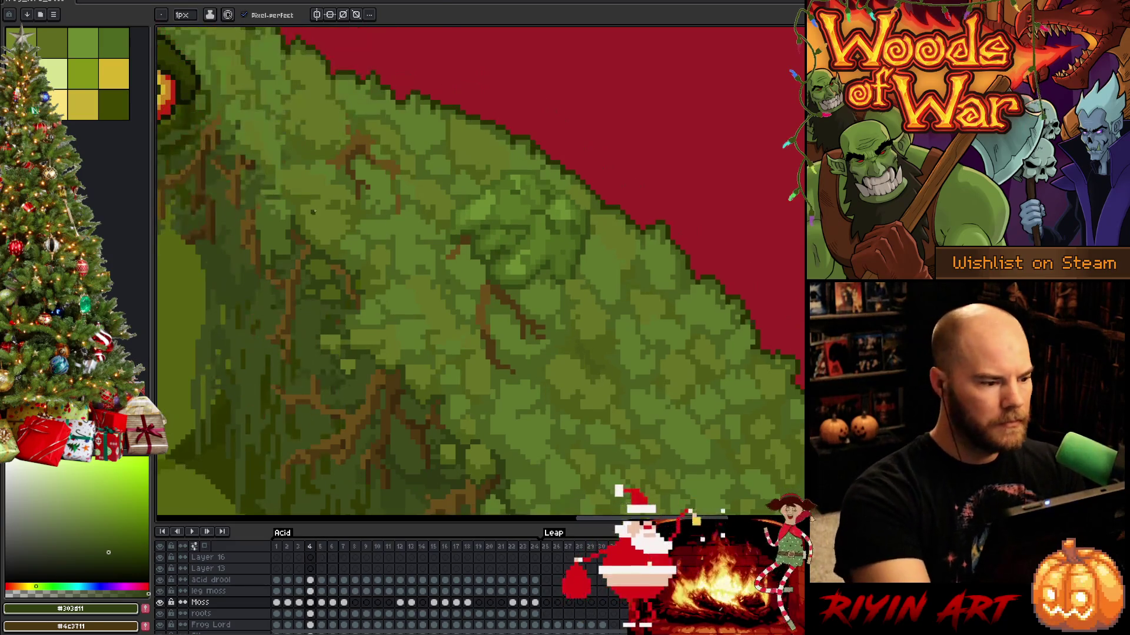
key(period)
key(comma)
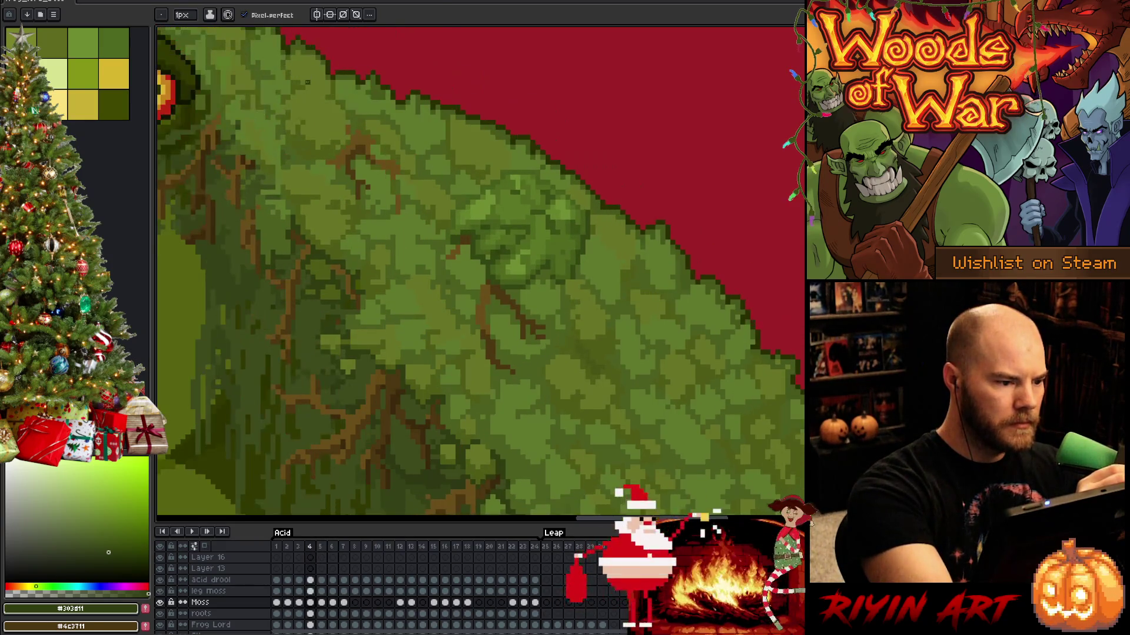
key(period)
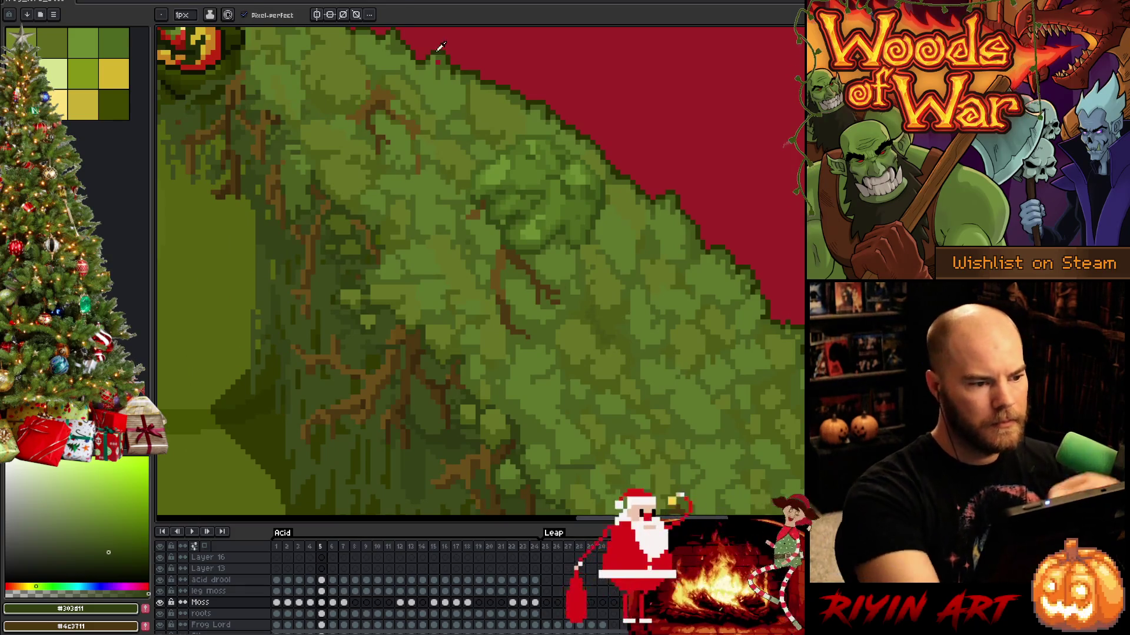
drag(440, 48, 454, 176)
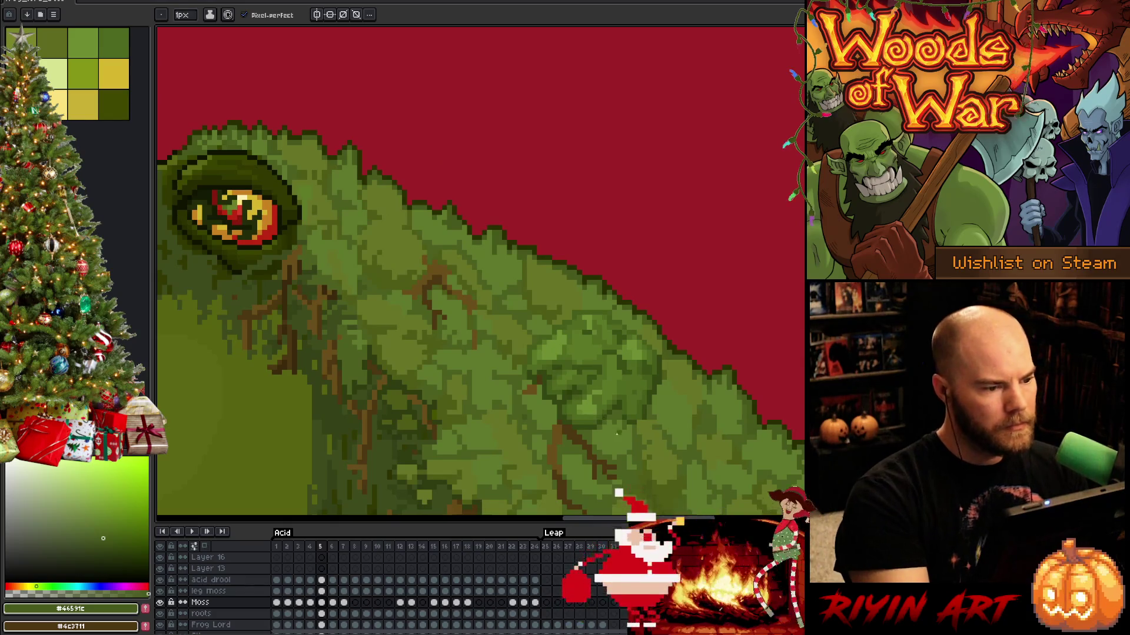
drag(651, 456, 690, 255)
drag(612, 346, 681, 381)
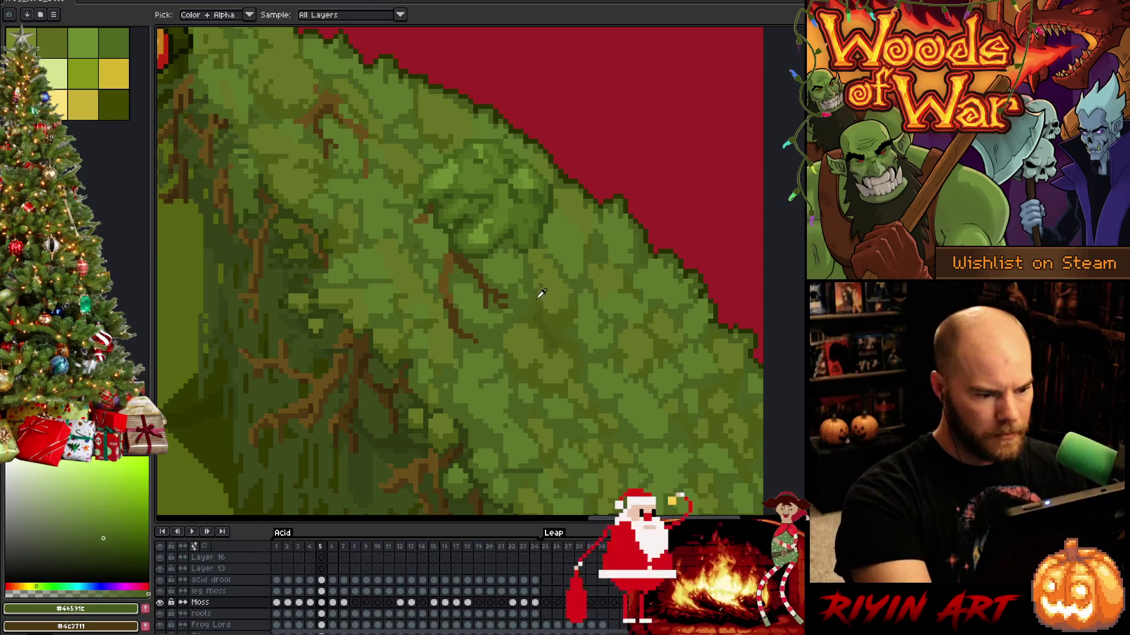
alt+click(537, 286)
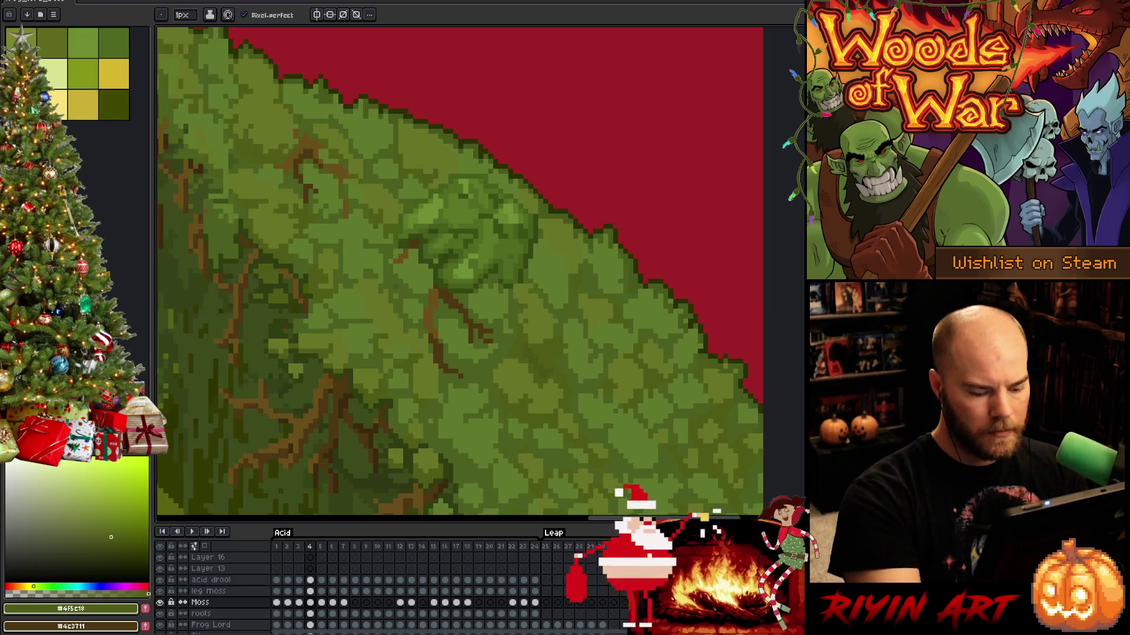
click(600, 226)
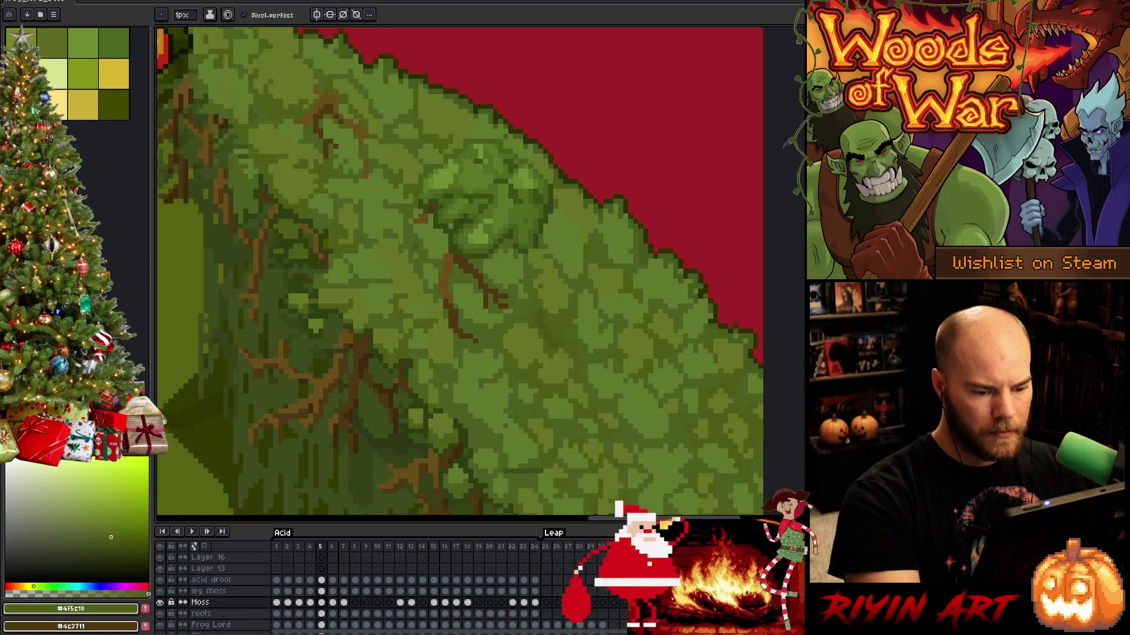
On frame 6, pick dark edge and mid moss greens around the head and back.
key(Right)
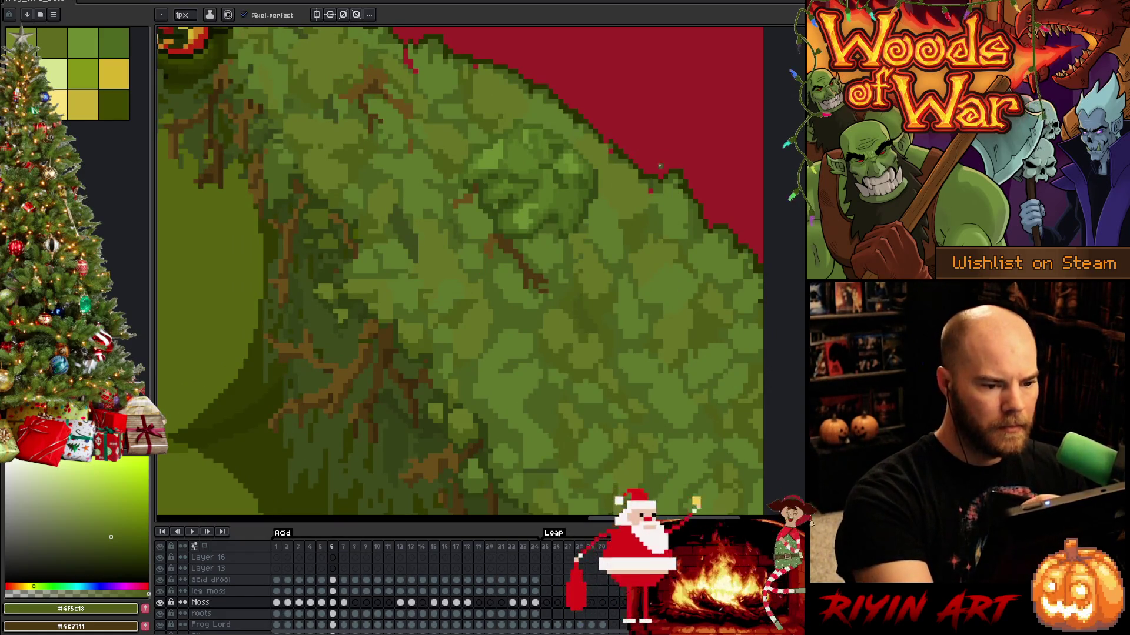
alt+click(654, 184)
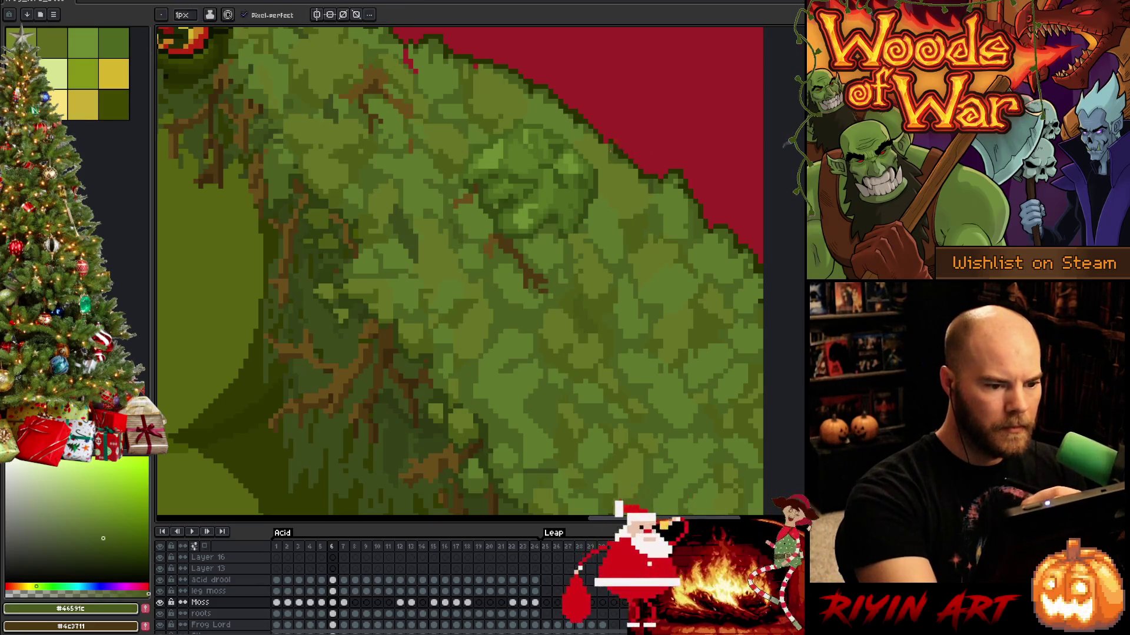
alt+click(611, 141)
drag(507, 58, 560, 122)
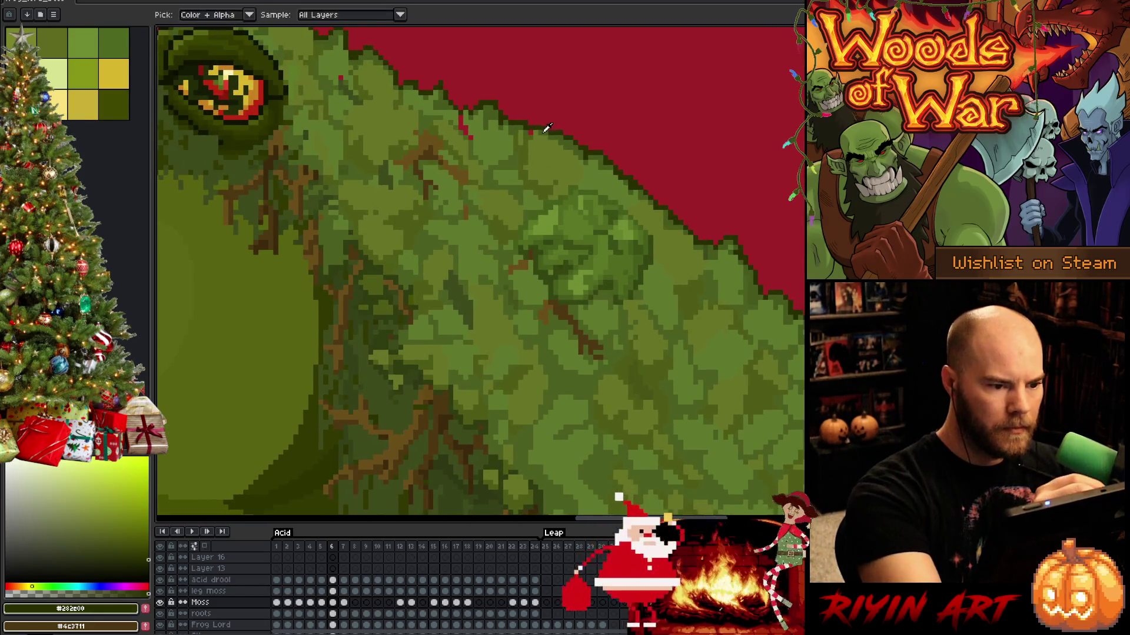
alt+click(539, 131)
alt+click(470, 136)
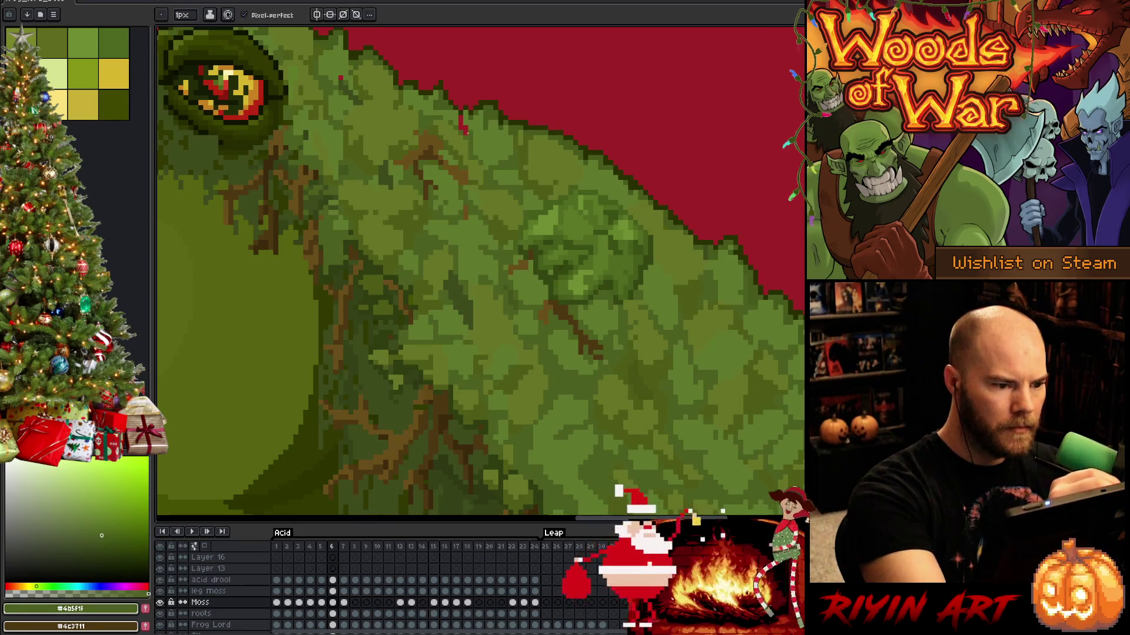
drag(460, 83, 515, 135)
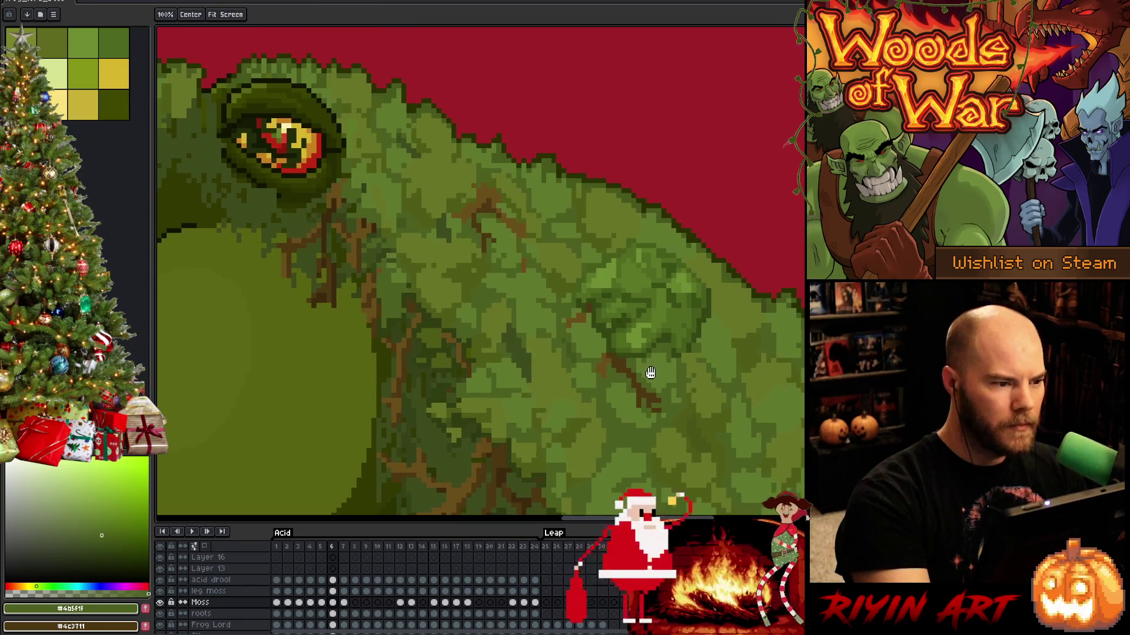
mouse_move(648, 373)
mouse_down()
mouse_move(582, 309)
mouse_move(655, 282)
mouse_move(660, 366)
mouse_move(633, 328)
mouse_up()
Advance to frame 7 and view the moss edge.
key(Right)
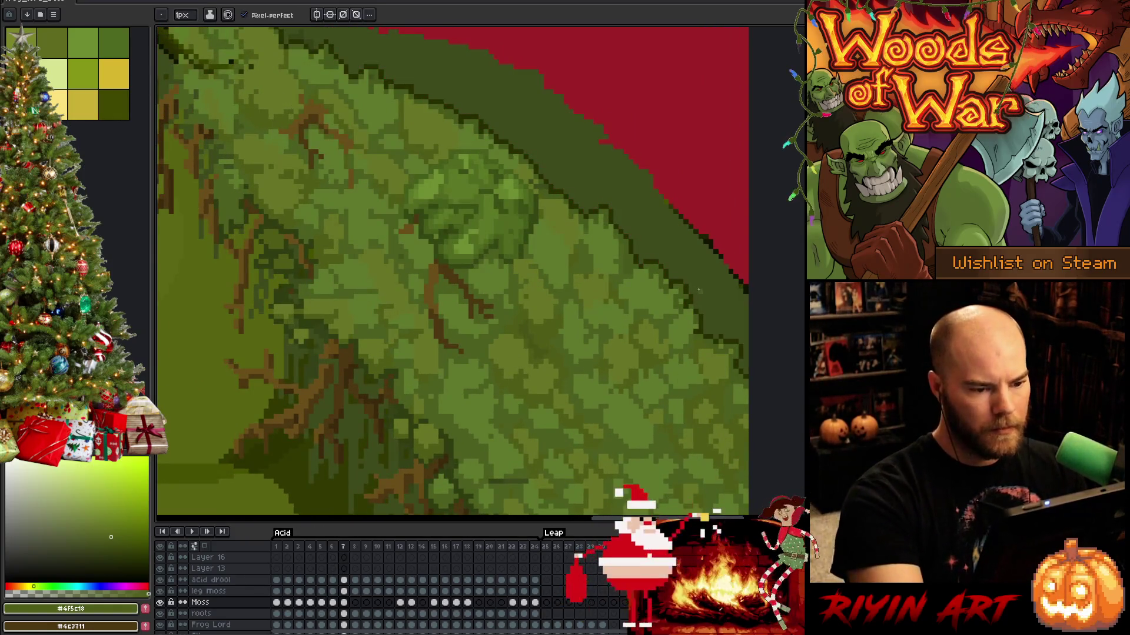
mouse_move(694, 306)
mouse_down()
mouse_move(708, 441)
mouse_move(749, 247)
mouse_up()
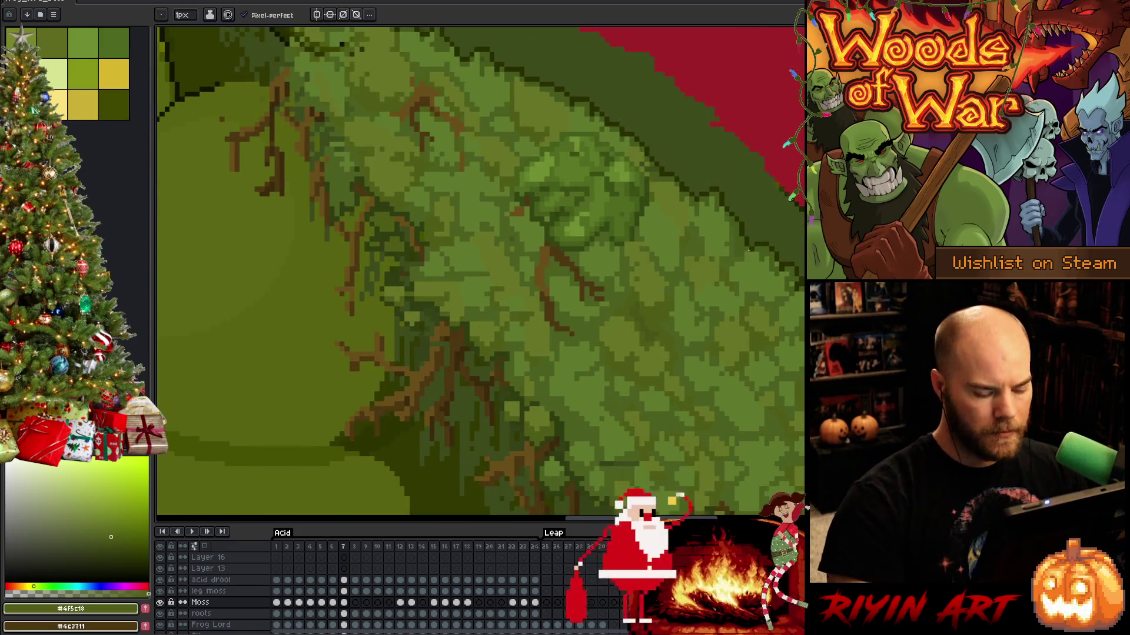
scroll(176, 615, down, 5)
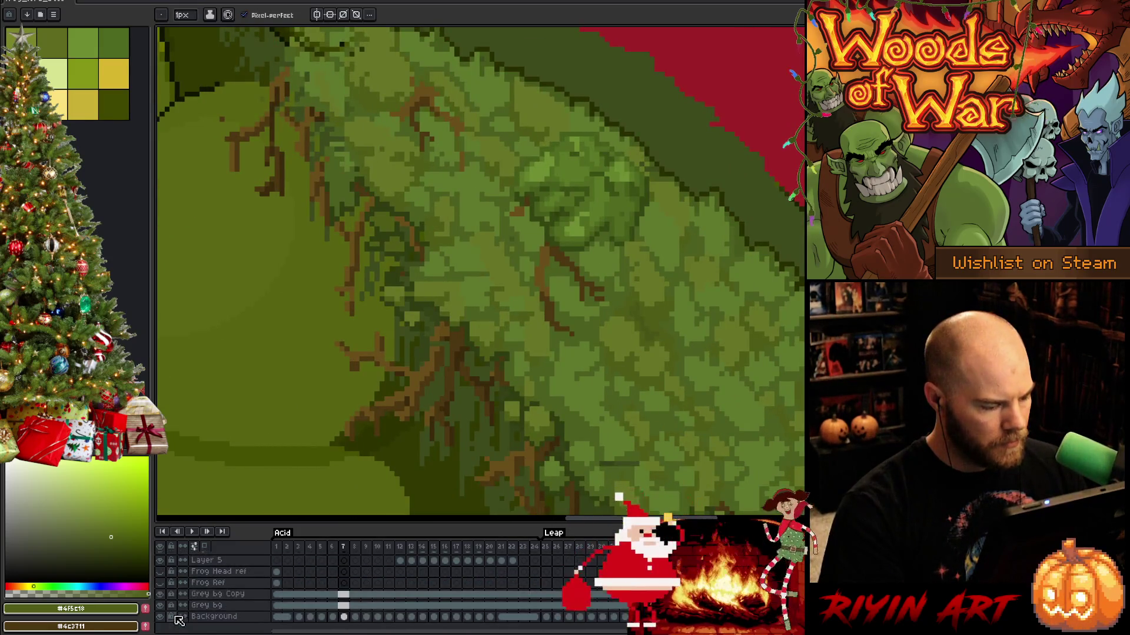
Zoom out, return to frame 6, select the Moss cel and use the eraser over the head.
key(minus)
key(minus)
key(minus)
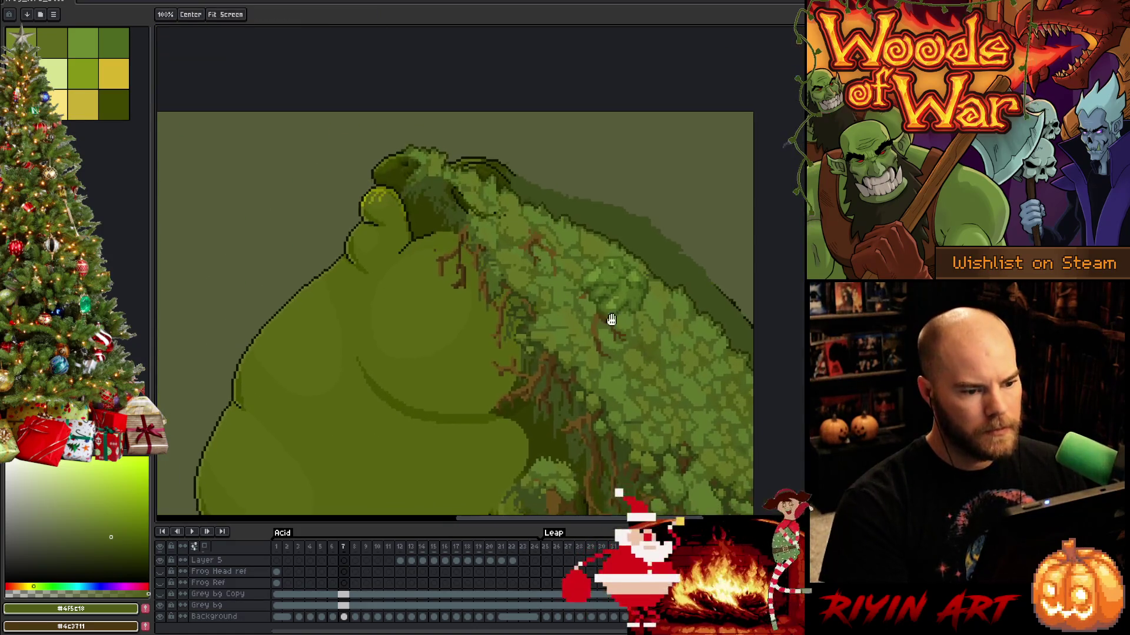
key(comma)
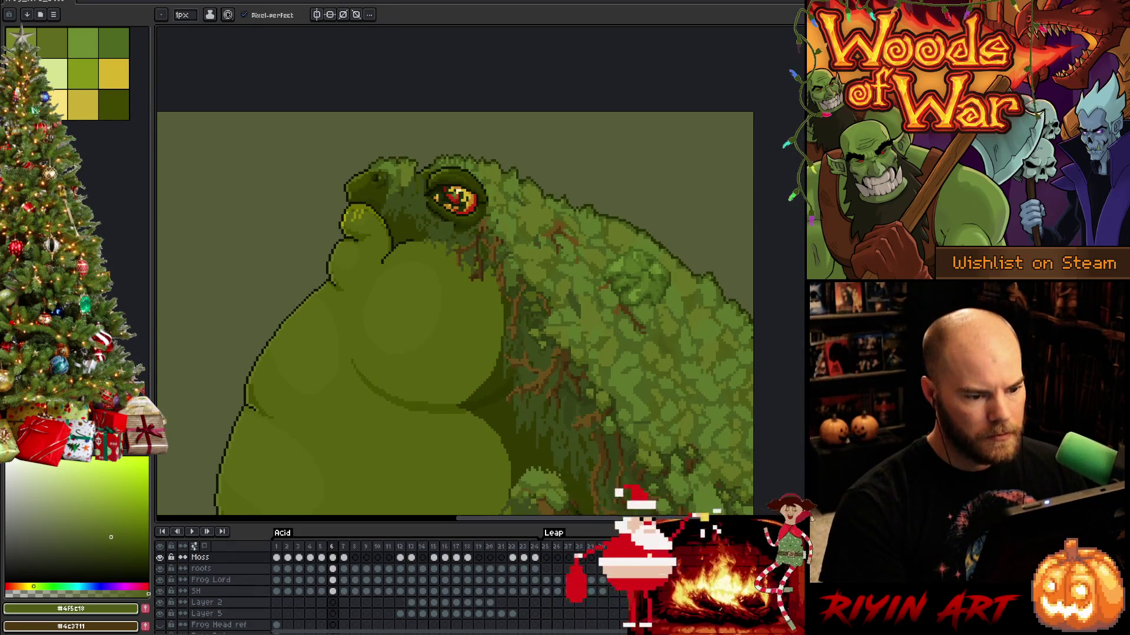
scroll(678, 264, up, 2)
drag(659, 315, 580, 271)
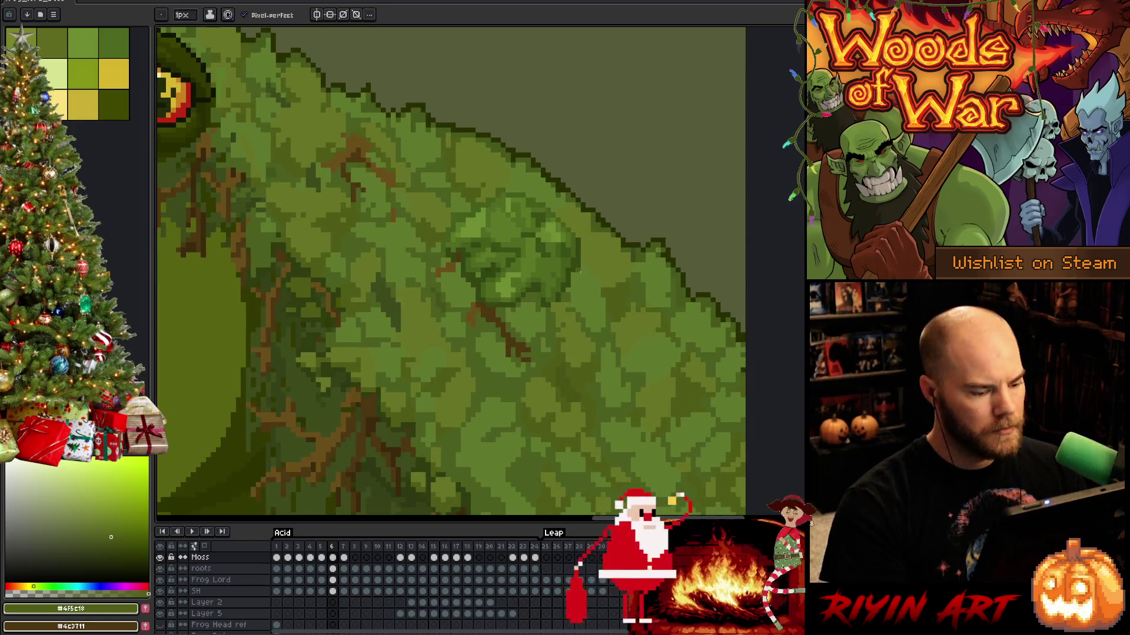
click(332, 557)
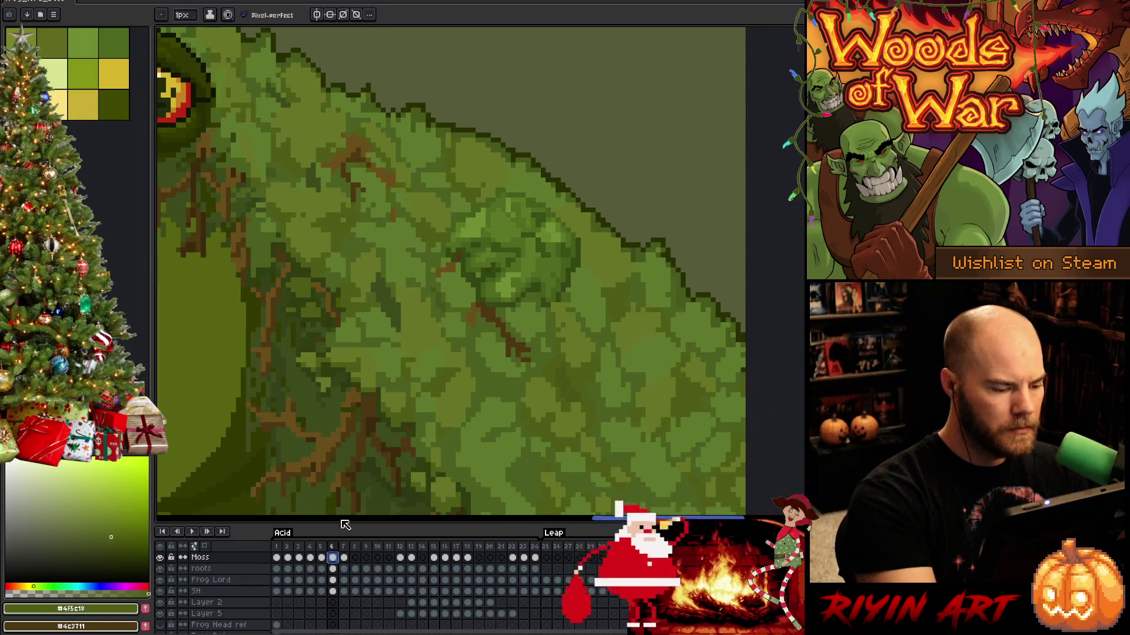
key(e)
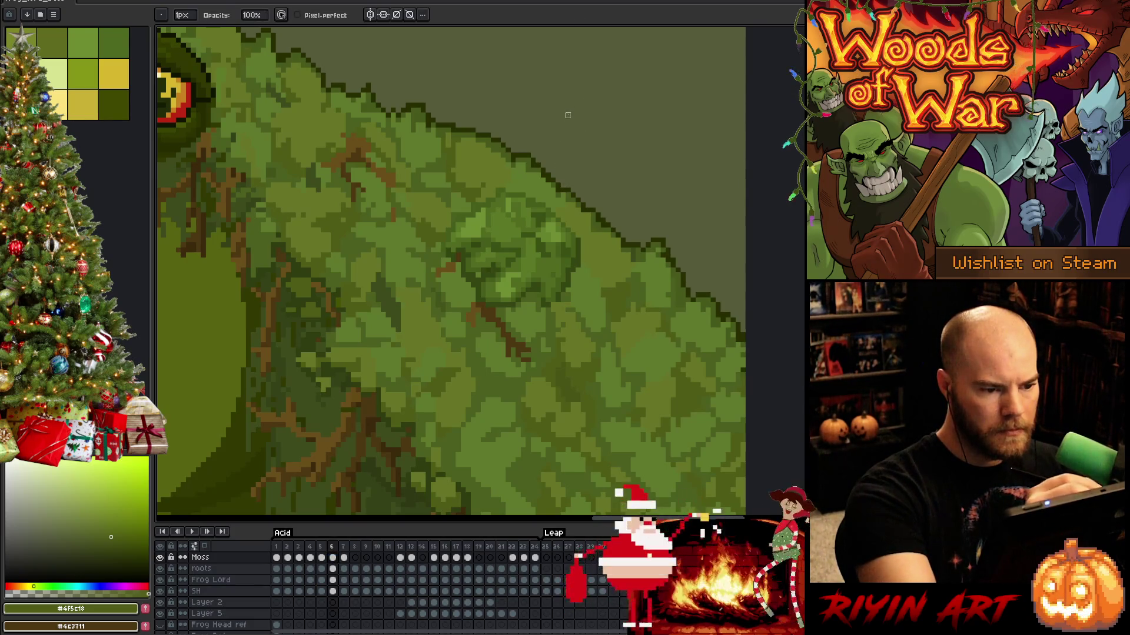
drag(676, 247, 564, 223)
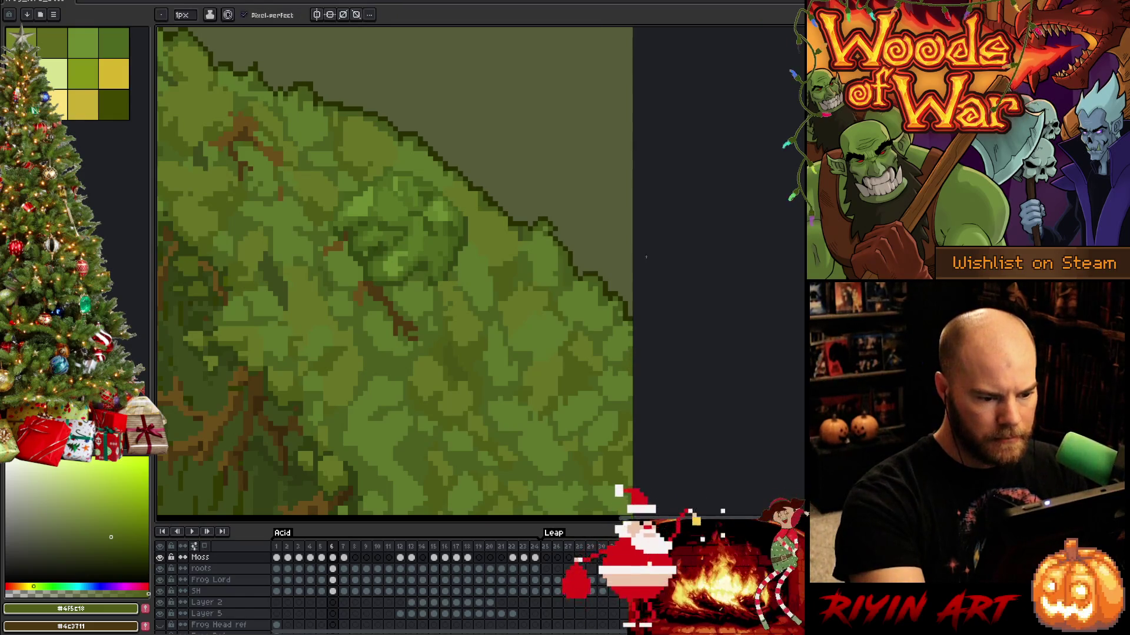
drag(542, 233, 690, 342)
drag(480, 170, 529, 213)
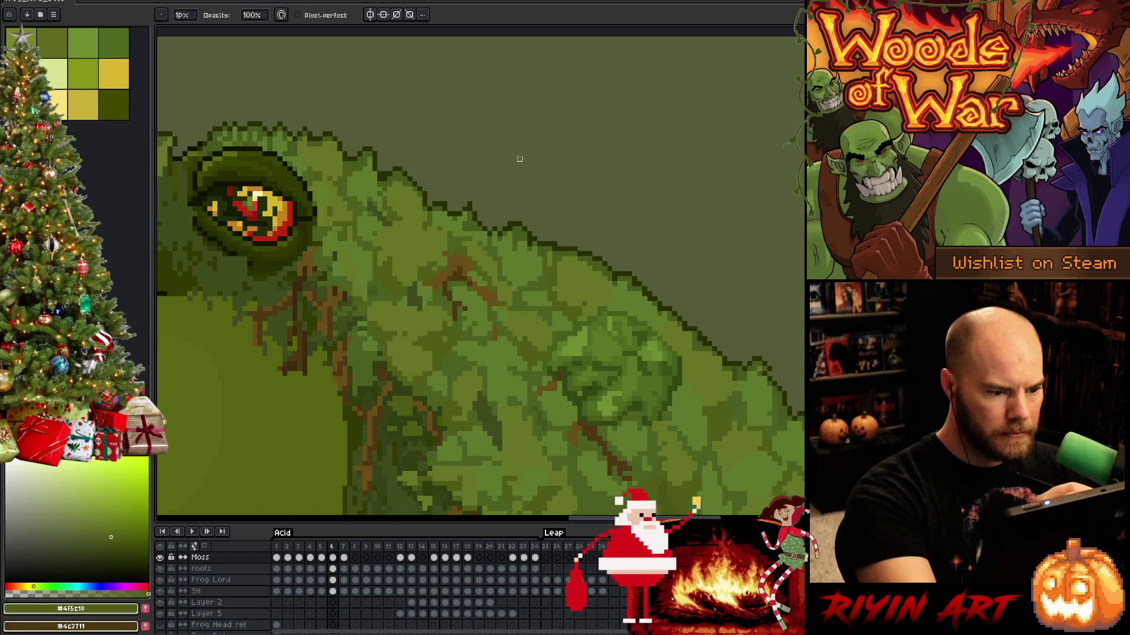
drag(386, 177, 503, 236)
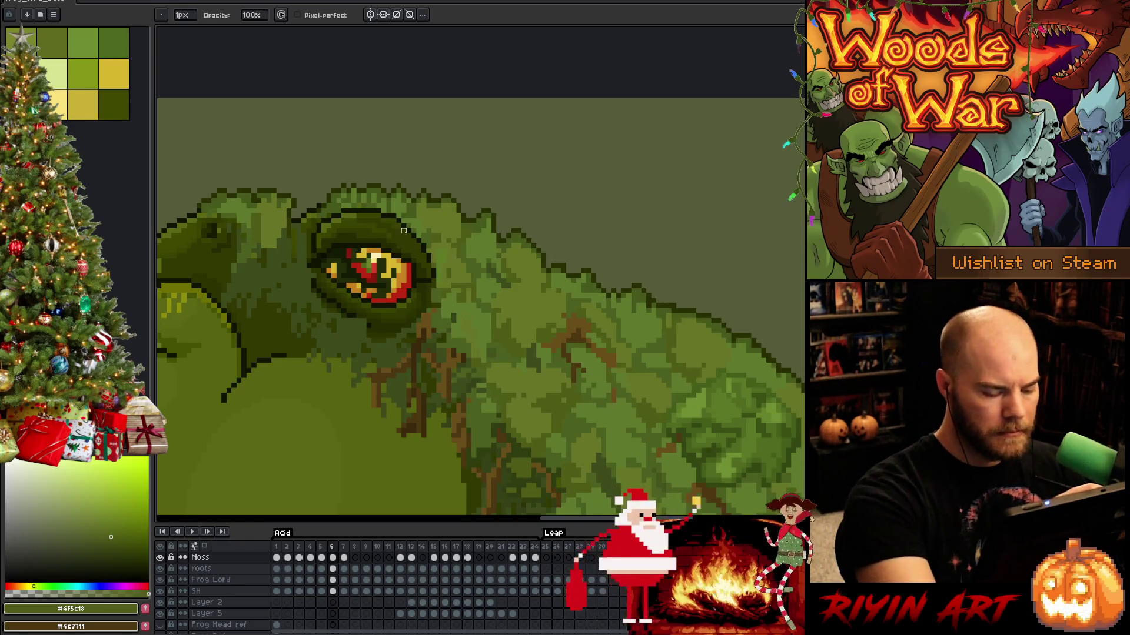
Marquee the moss patch above the eye, shift it up one pixel, save and deselect.
key(m)
drag(303, 191, 333, 235)
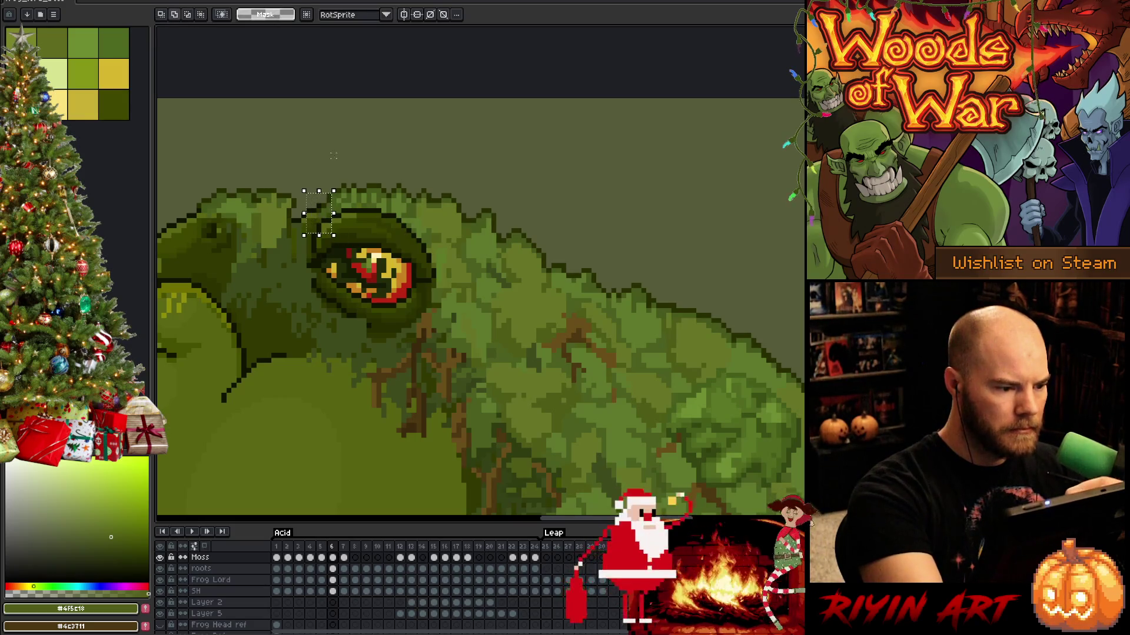
drag(329, 187, 329, 181)
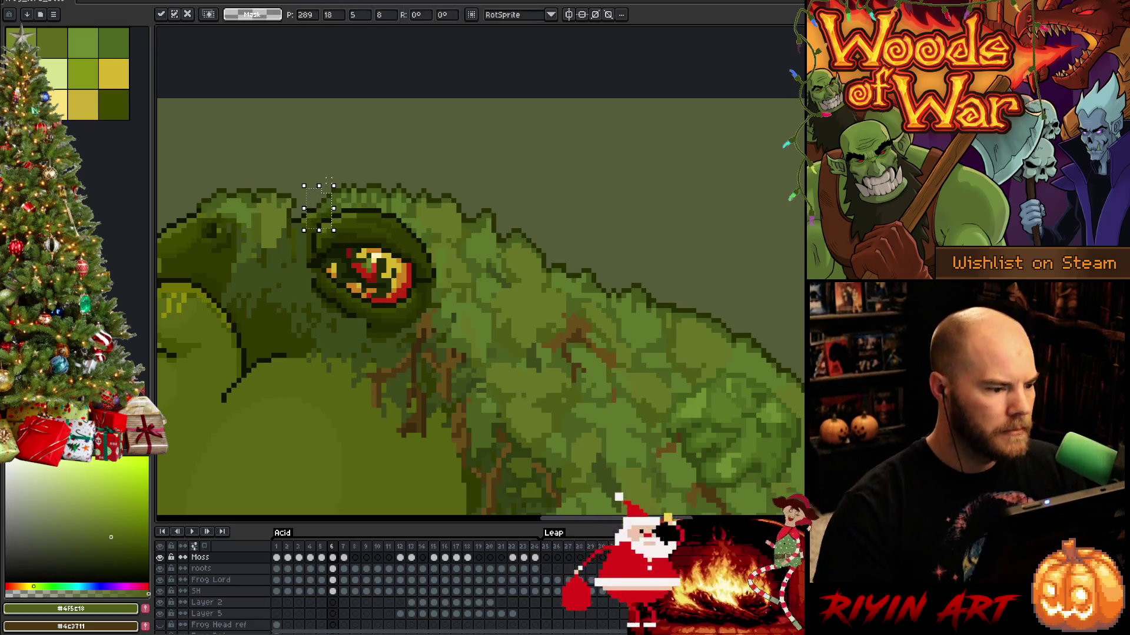
key(Return)
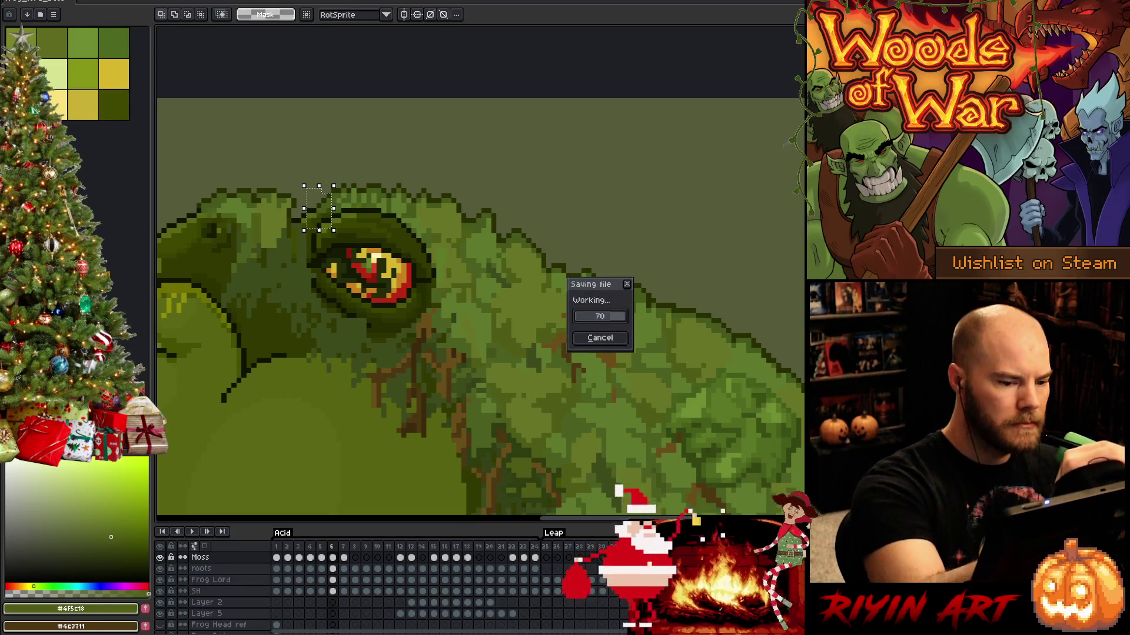
key(ctrl+d)
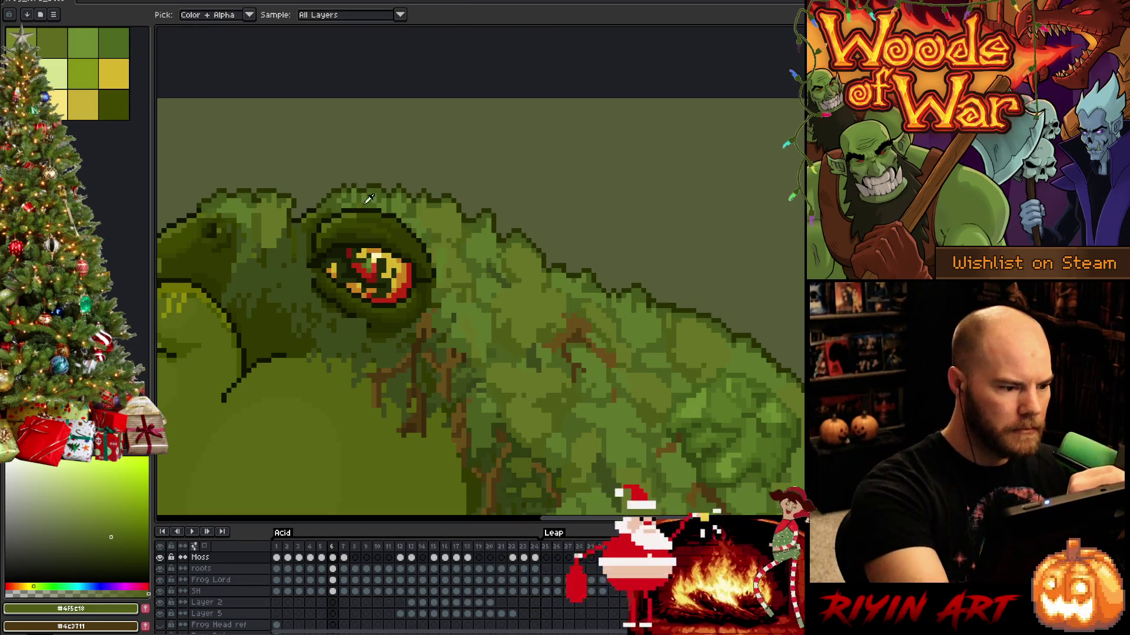
Return to the pencil and pick the dark olive green from the head.
key(b)
key(e)
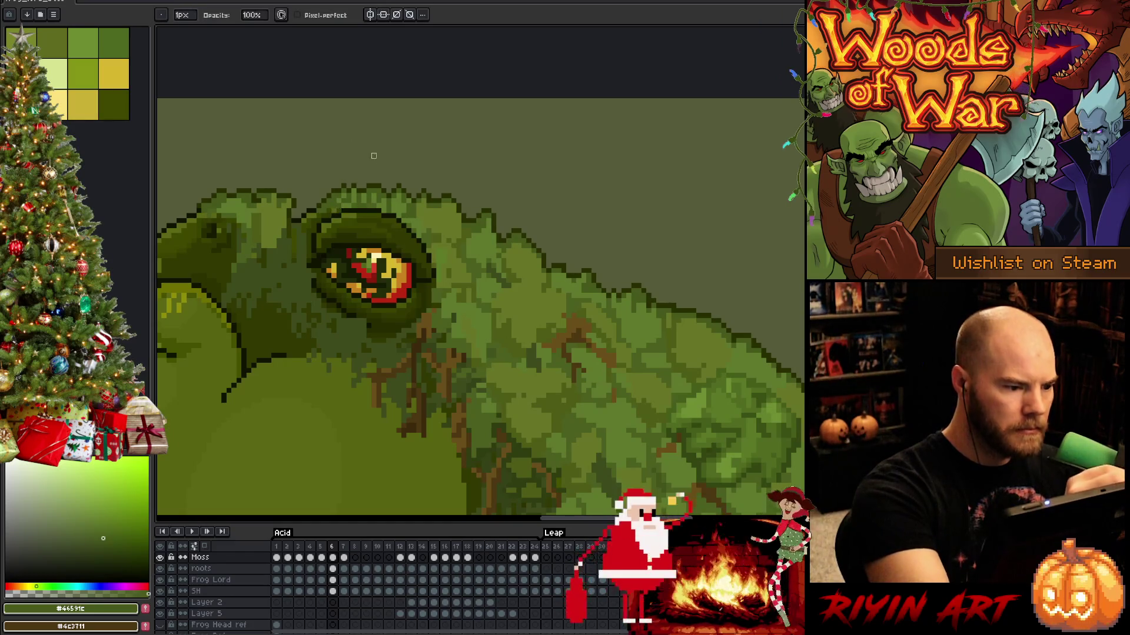
key(b)
alt+click(334, 210)
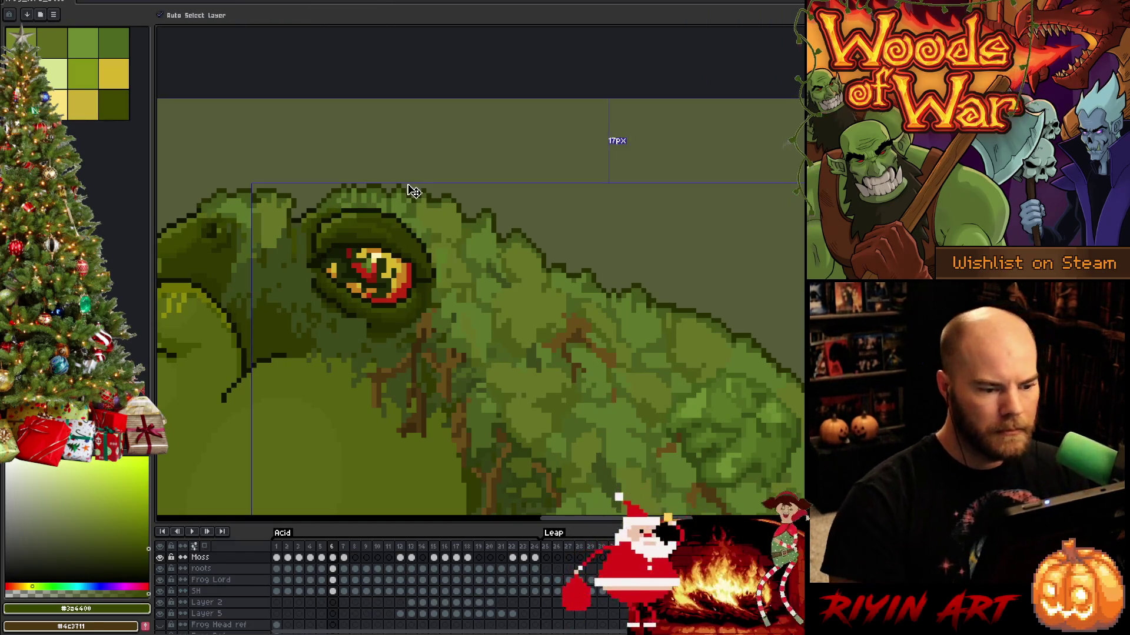
Zoom onto the frog's back, sample a dark moss green, and return to the 1px pencil.
scroll(397, 196, down, 2)
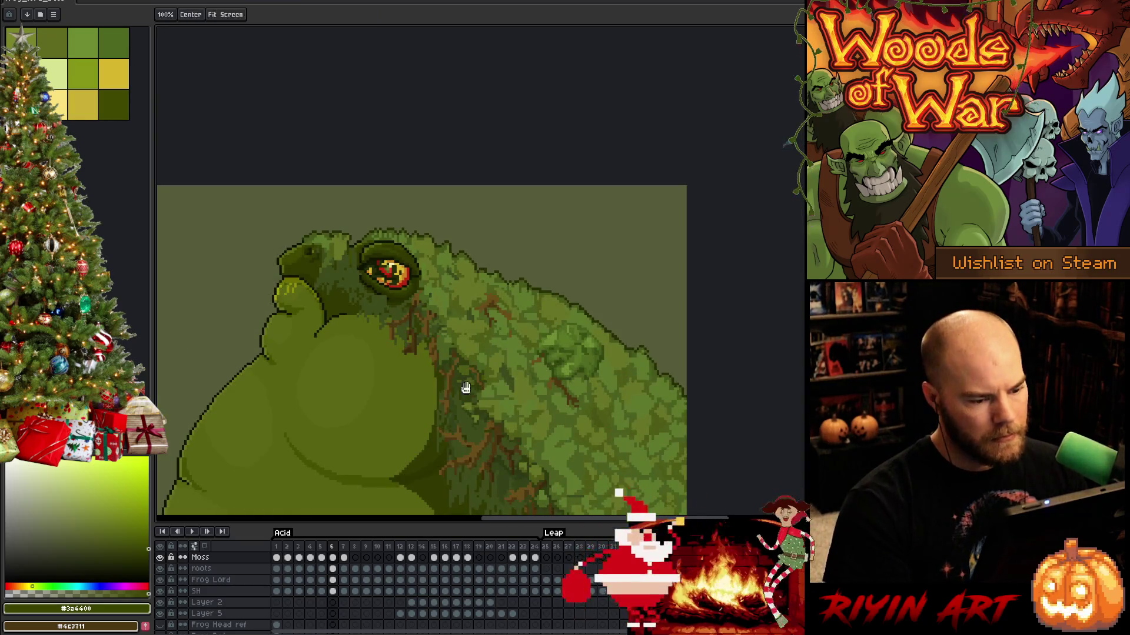
scroll(479, 323, up, 3)
scroll(561, 306, up, 2)
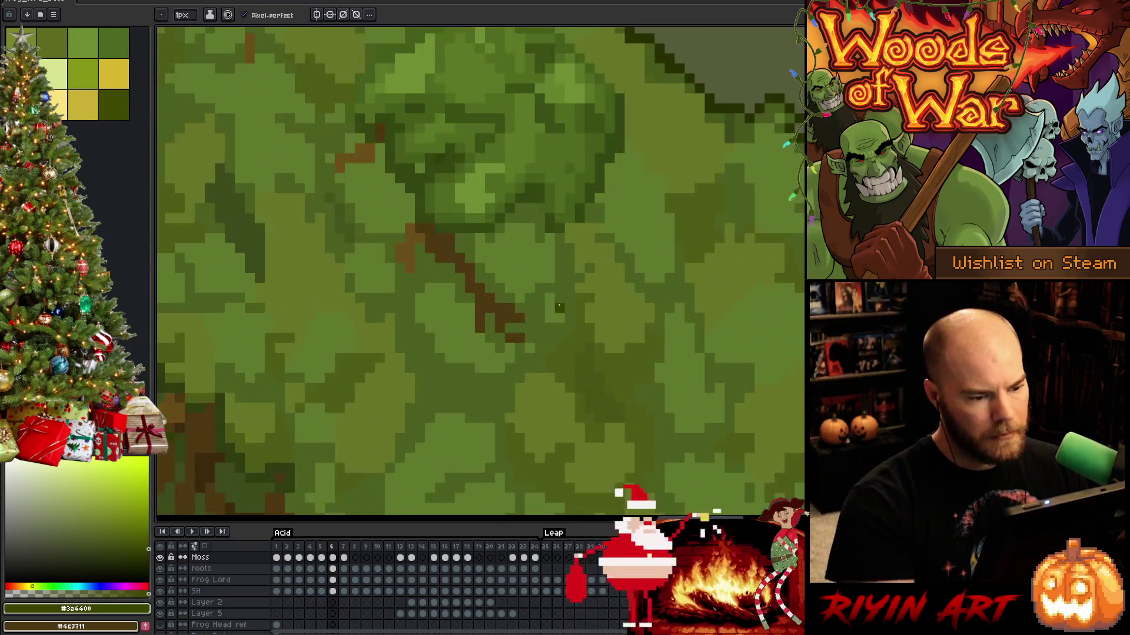
alt+click(580, 265)
scroll(580, 261, down, 3)
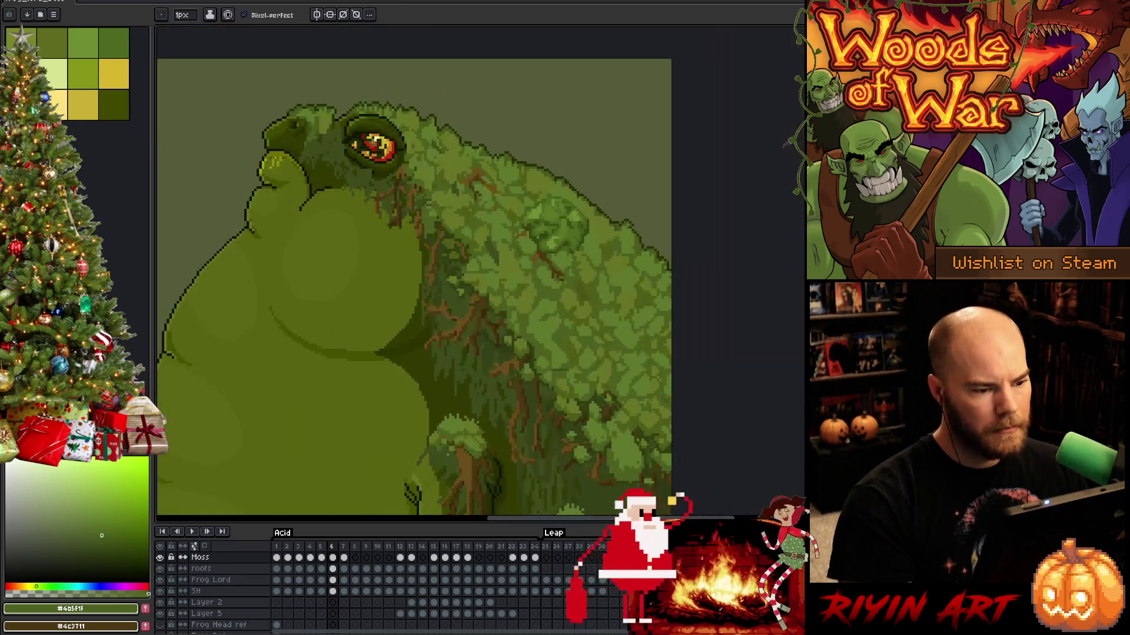
scroll(410, 139, up, 1)
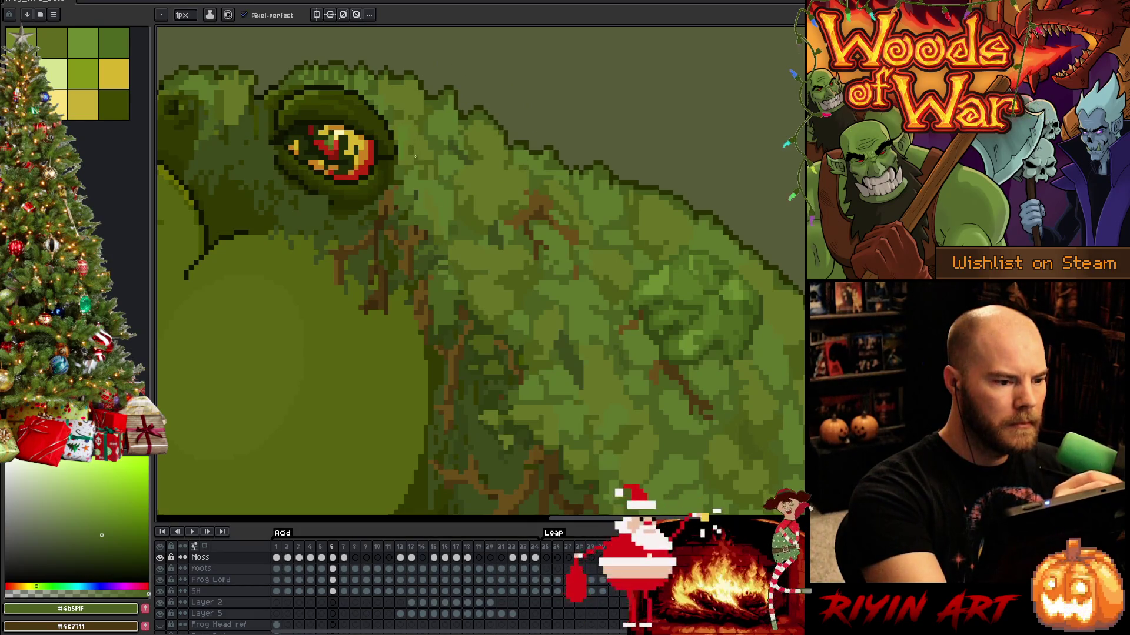
mouse_move(647, 429)
mouse_down()
mouse_move(688, 386)
mouse_move(635, 396)
mouse_up()
key(b)
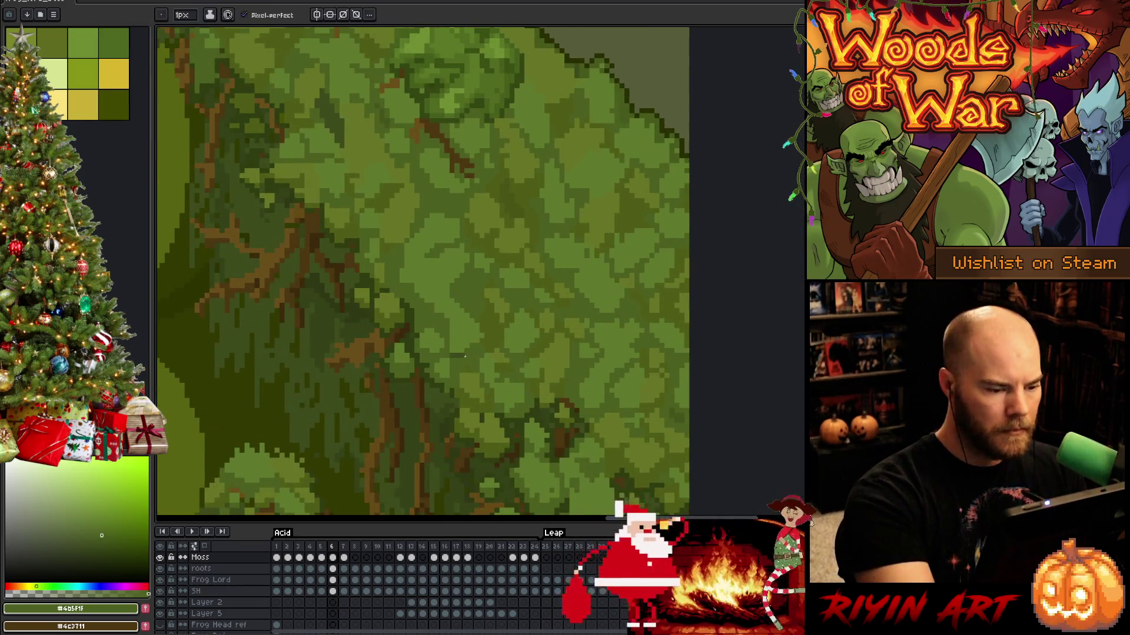
Pan across the left and lower moss and sample several lighter moss greens.
drag(685, 365, 606, 353)
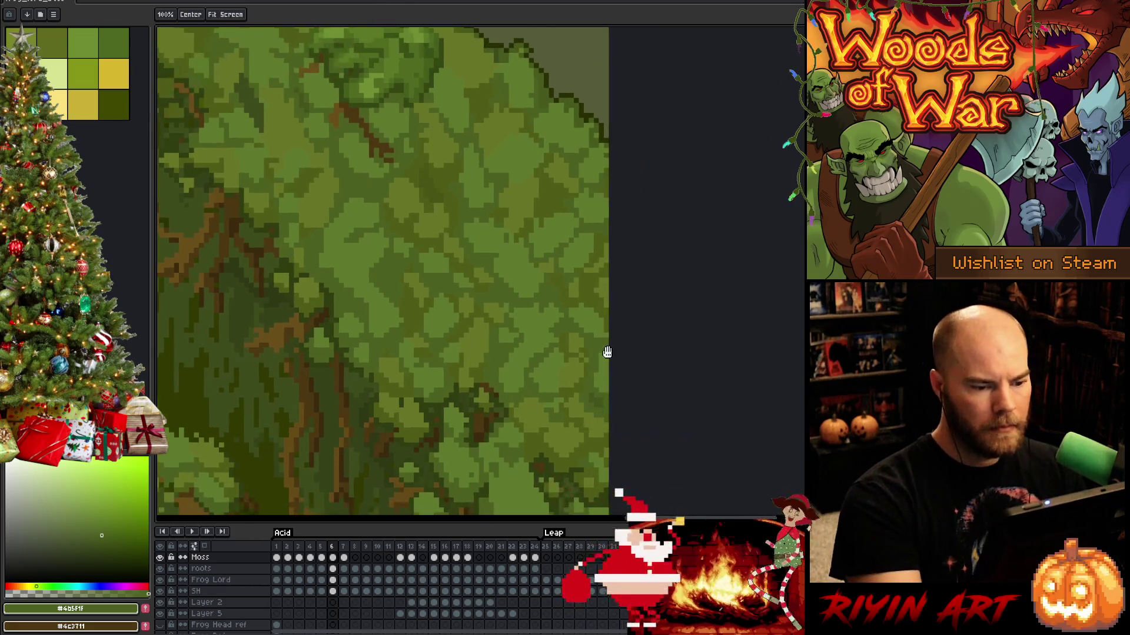
alt+click(587, 358)
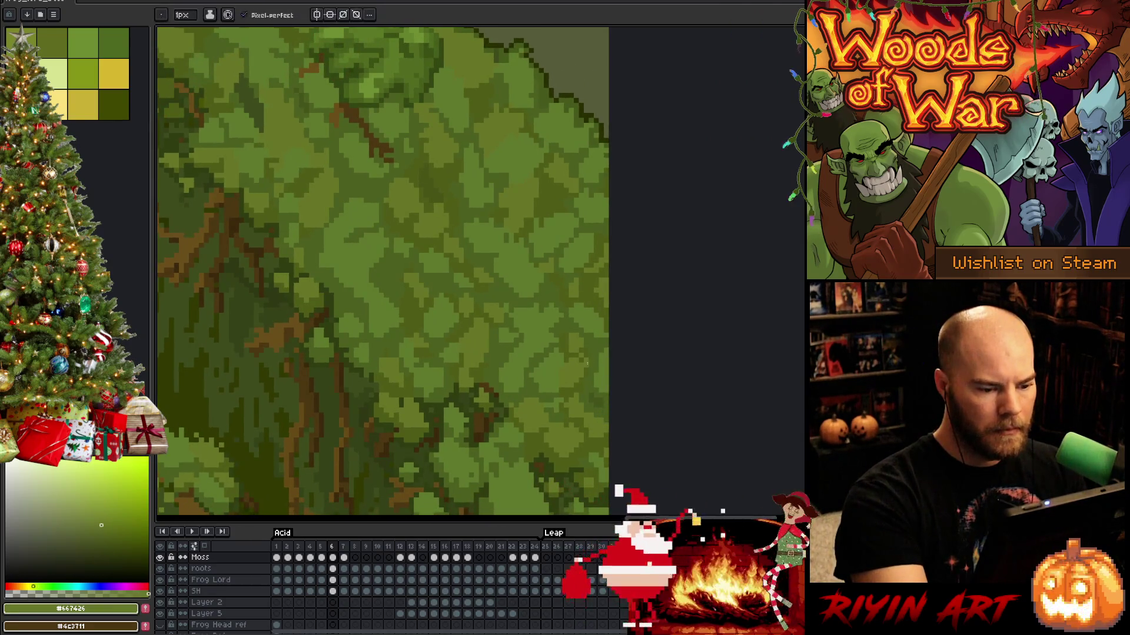
drag(600, 248, 616, 319)
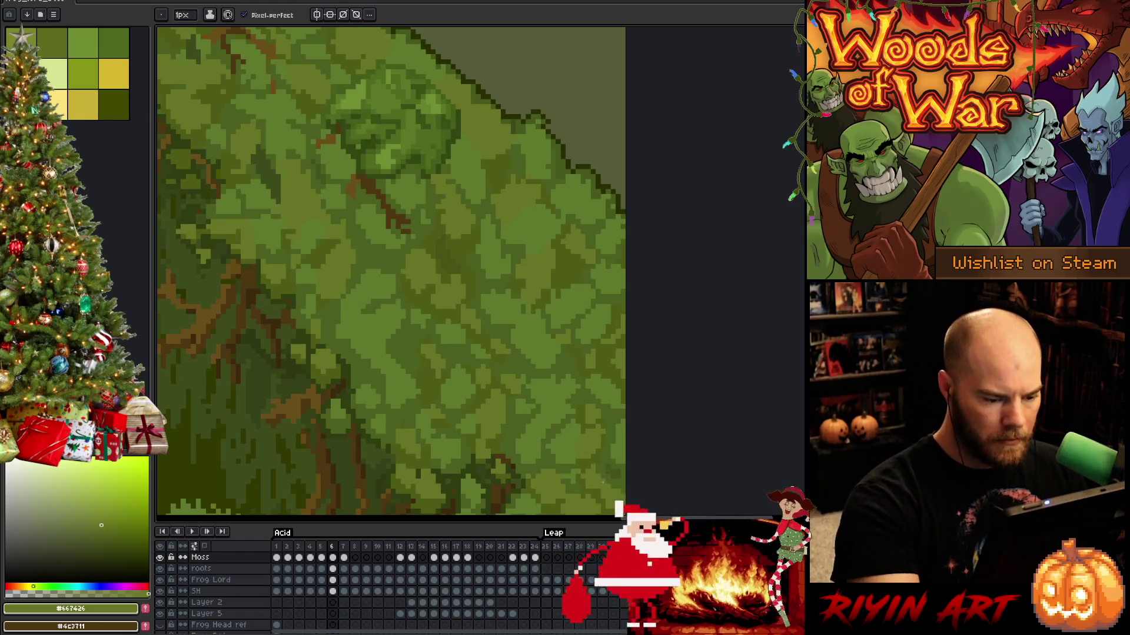
scroll(634, 386, down, 2)
scroll(522, 393, up, 3)
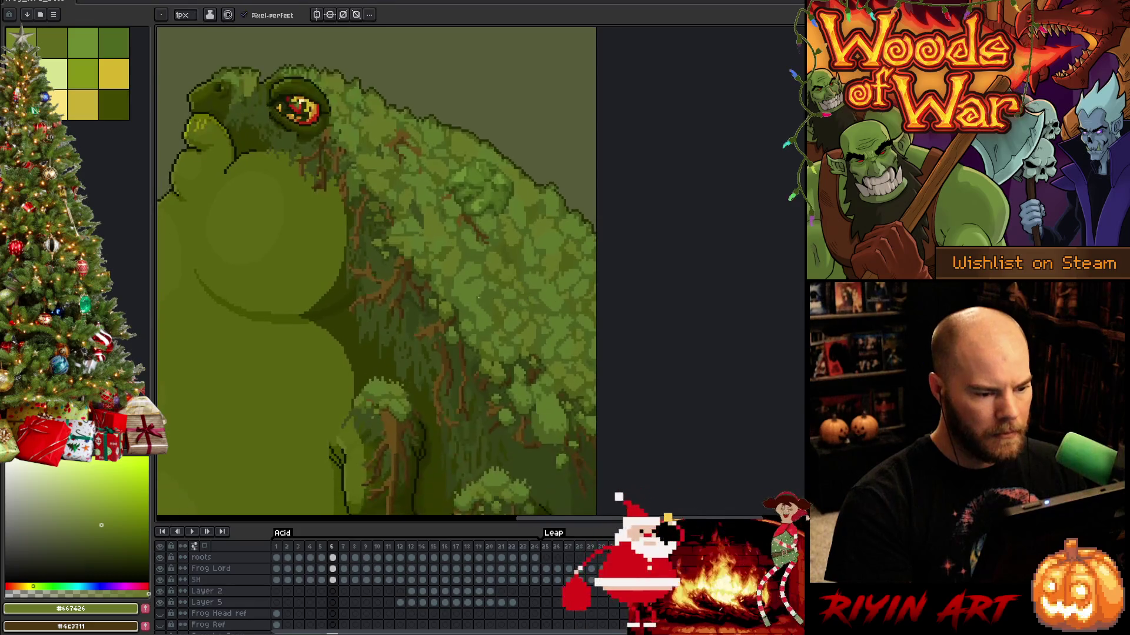
alt+click(540, 278)
alt+click(521, 207)
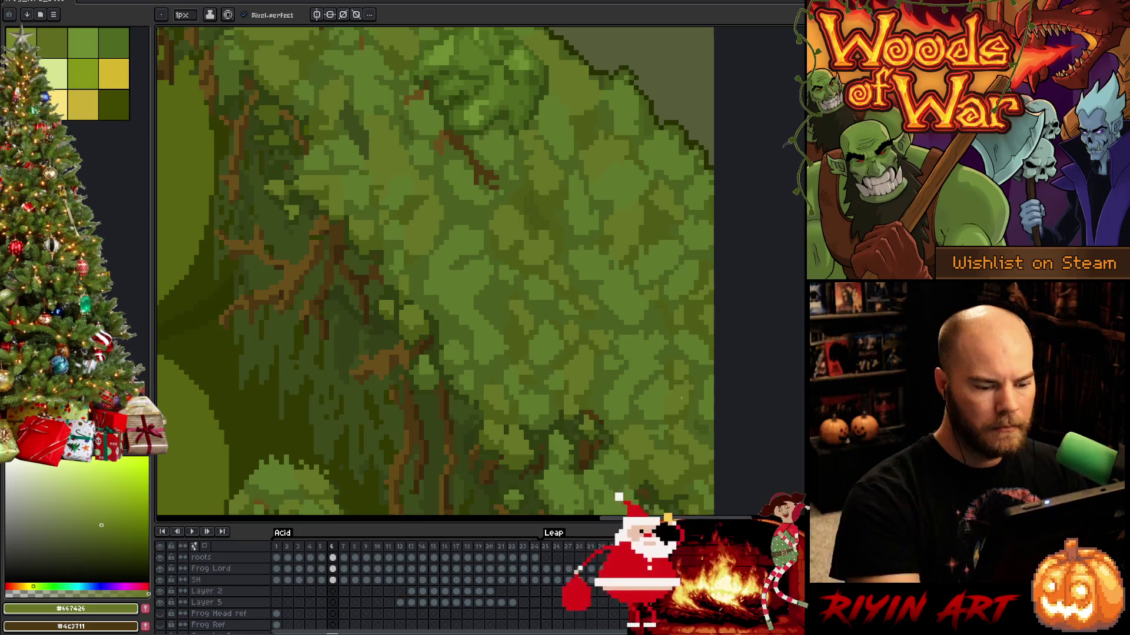
Sample the dark green #4B5F1F from the lower moss near the trunk and branches.
drag(588, 471, 576, 347)
alt+click(577, 399)
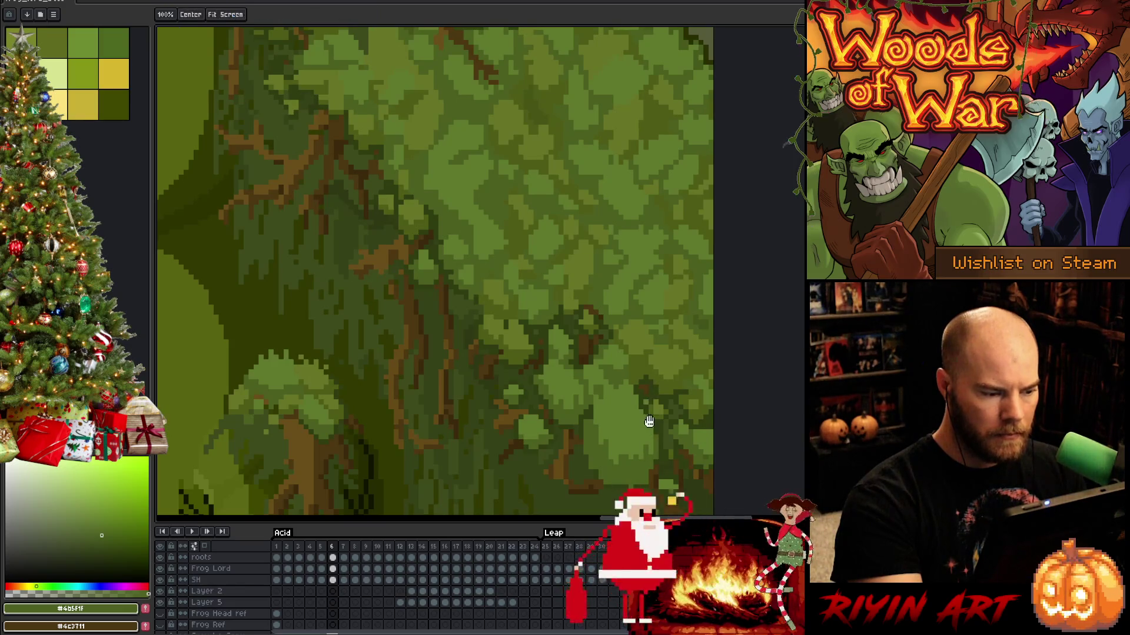
drag(646, 421, 679, 317)
key(space)
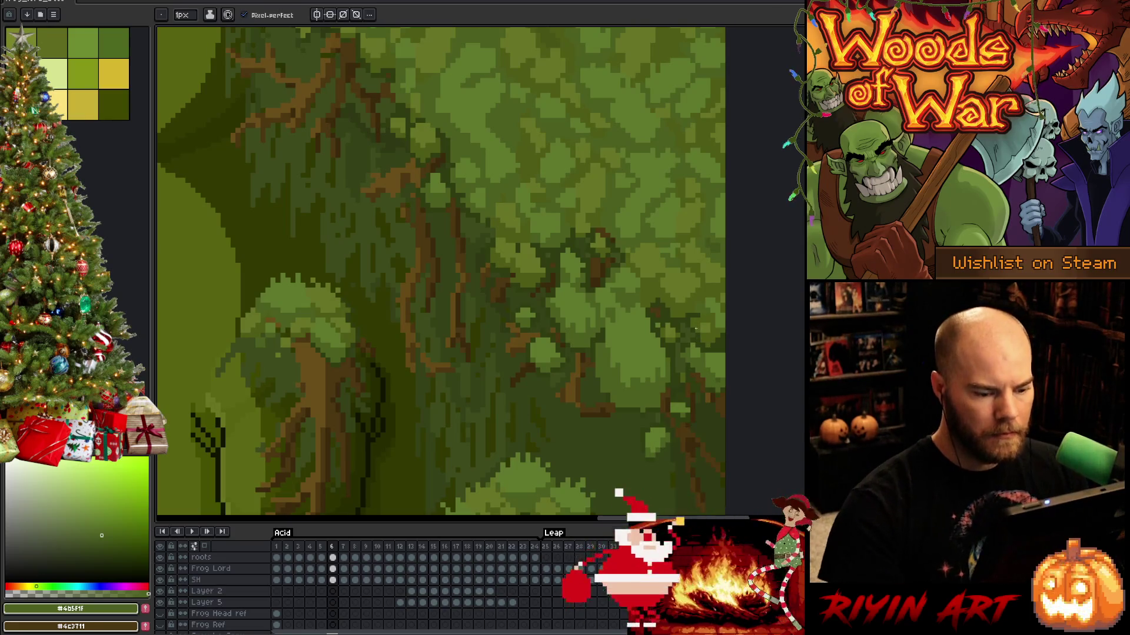
scroll(609, 297, down, 3)
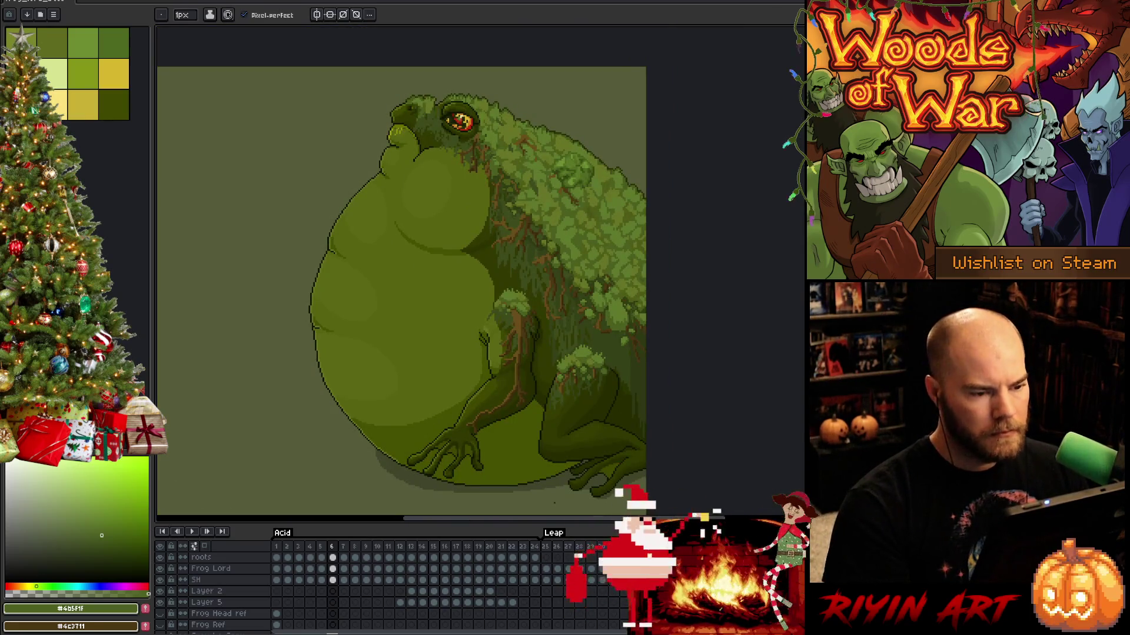
Review the moss on frames 6, 12 and 22, then settle on frame 7, the inflated pose.
key(Right)
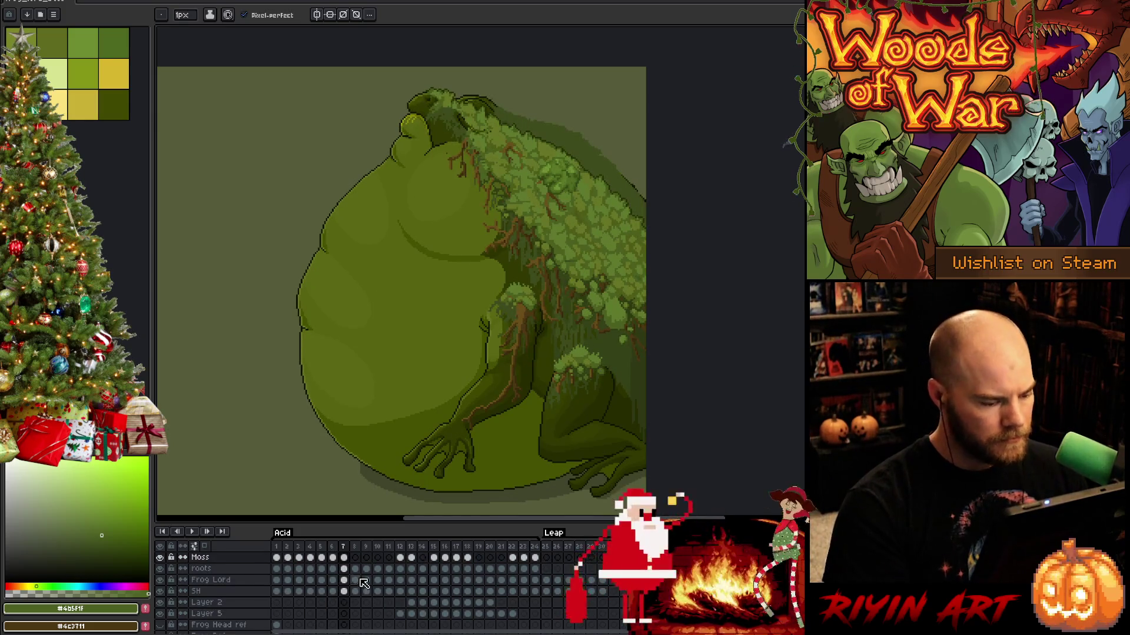
key(Left)
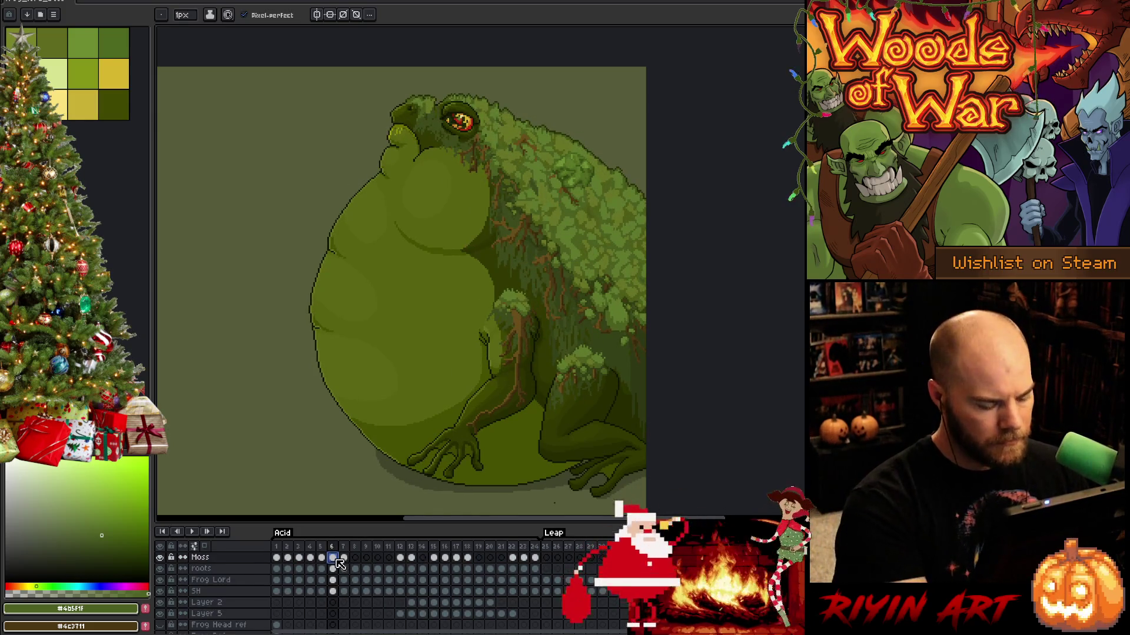
click(400, 561)
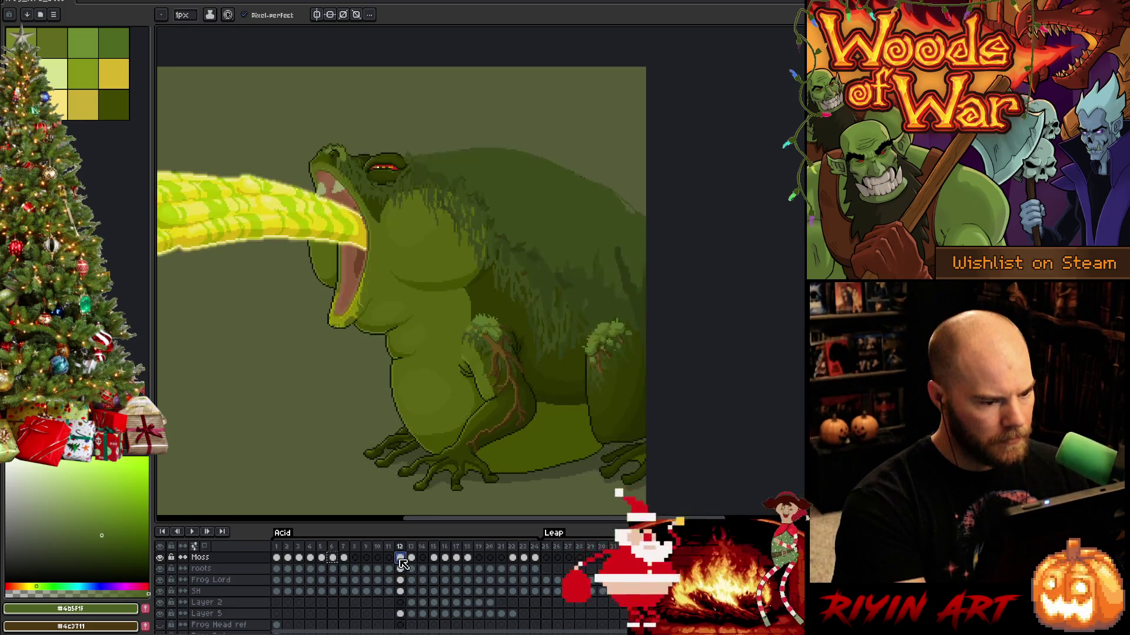
click(513, 561)
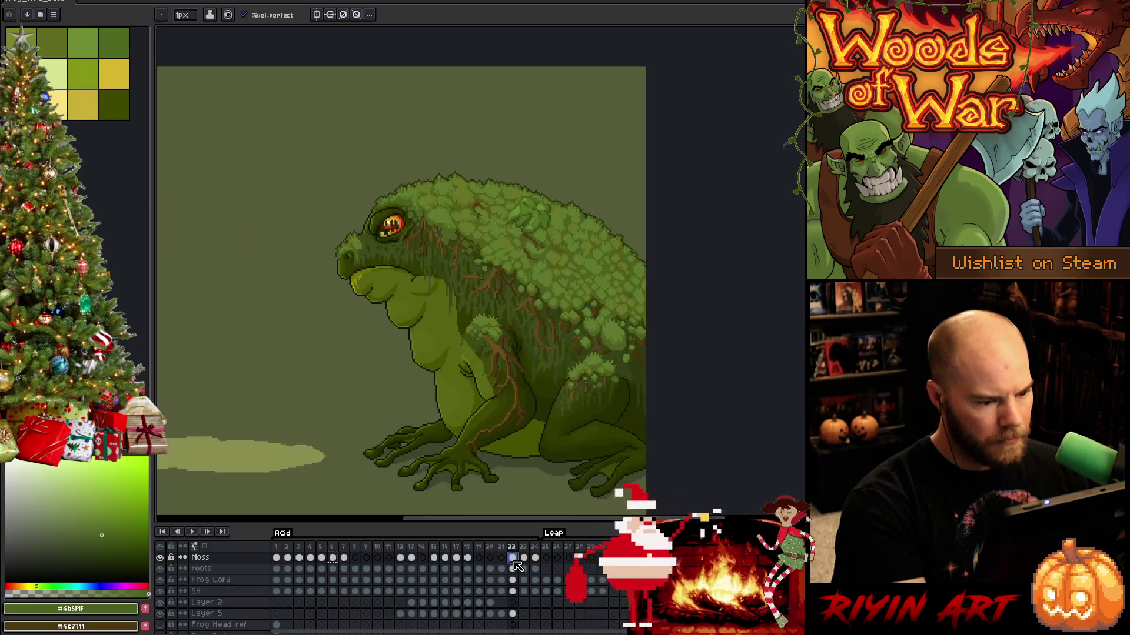
click(345, 560)
click(333, 560)
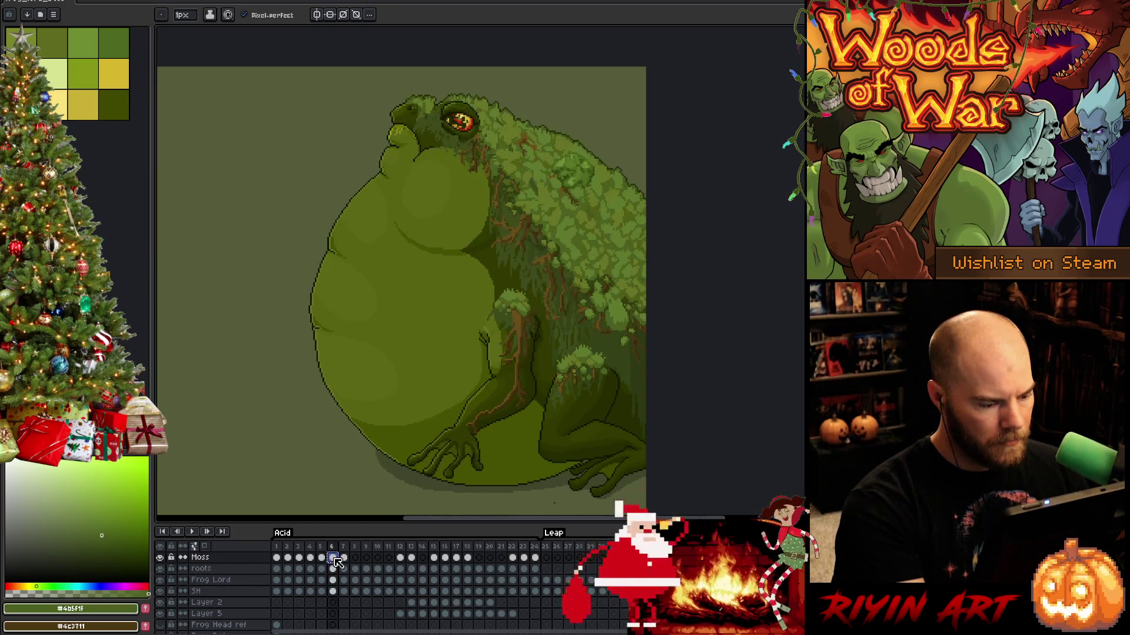
click(345, 560)
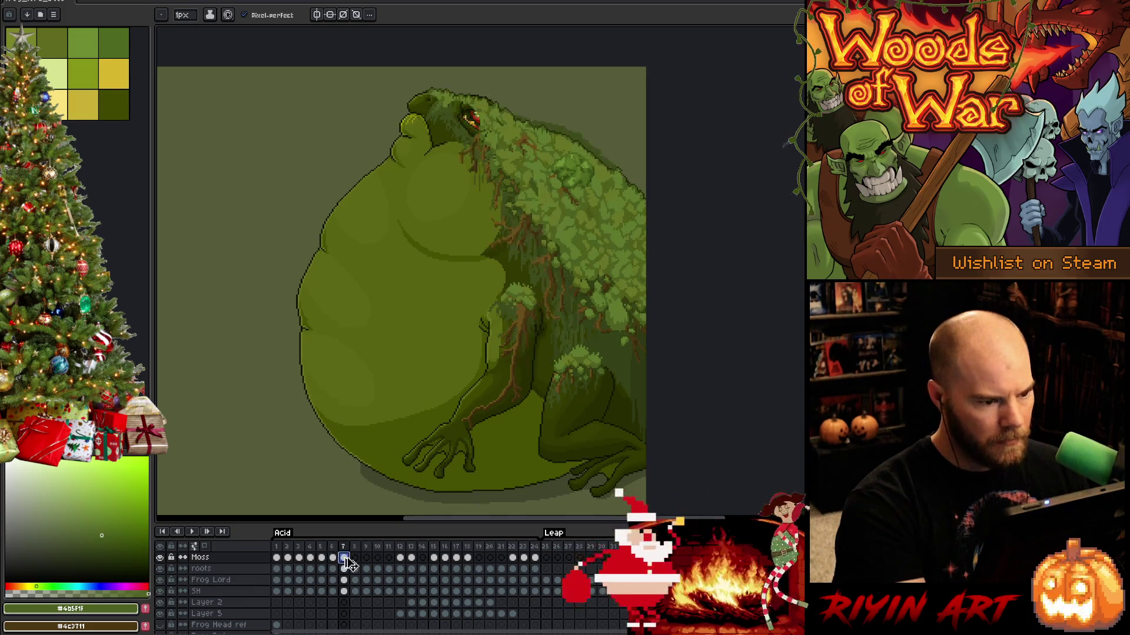
Frame the inflated frog's head and moss, then start transforming the Moss layer content.
drag(555, 358, 479, 365)
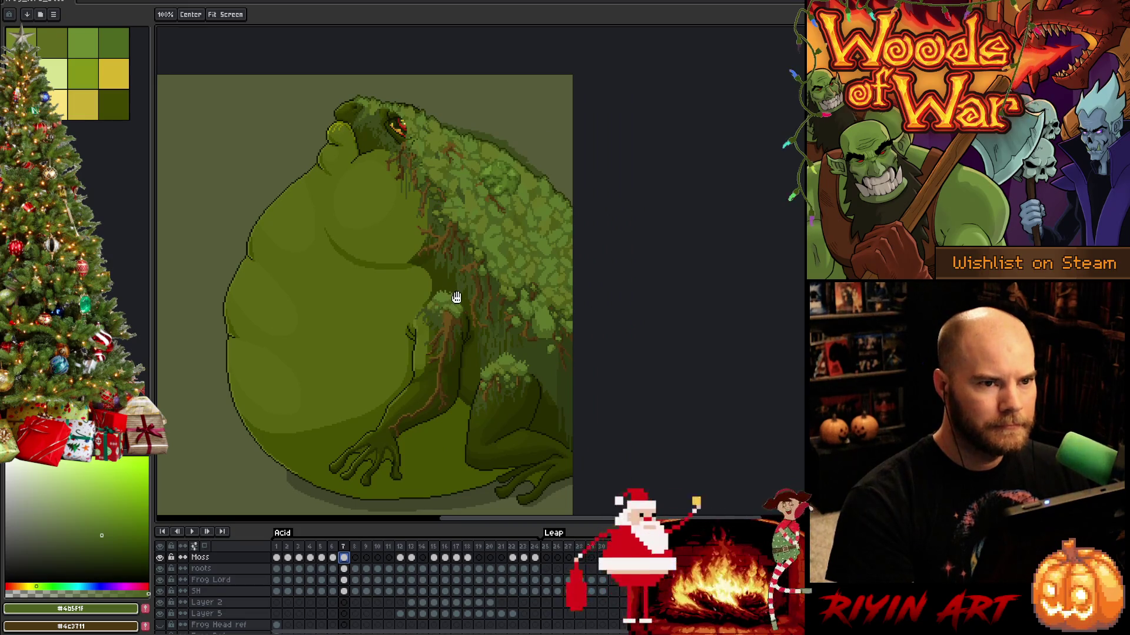
key(b)
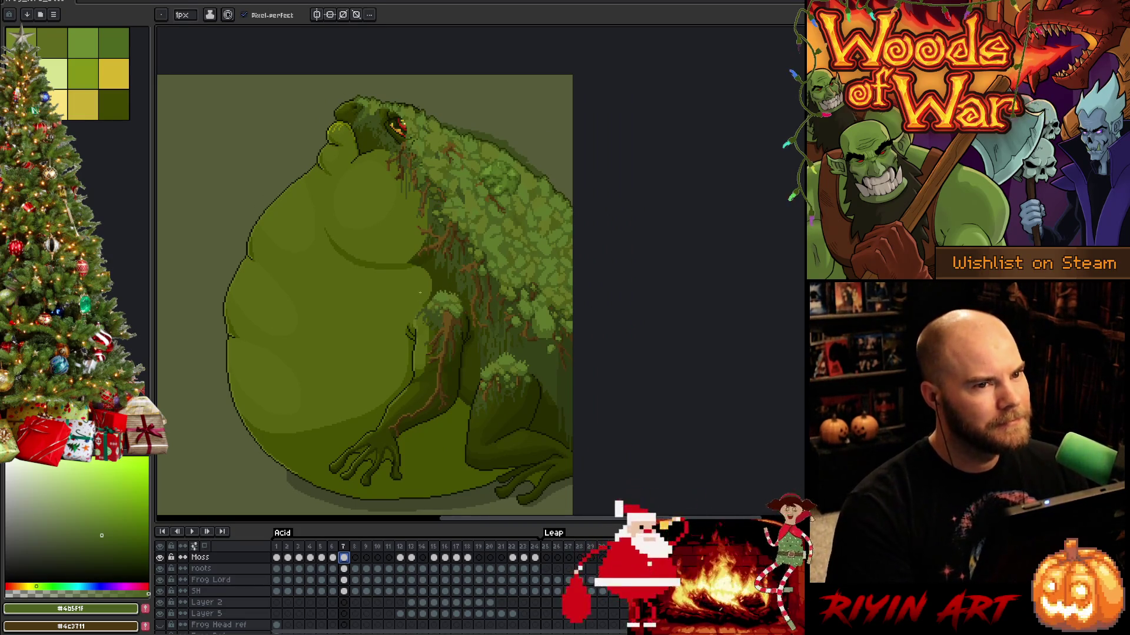
scroll(420, 293, up, 1)
key(h)
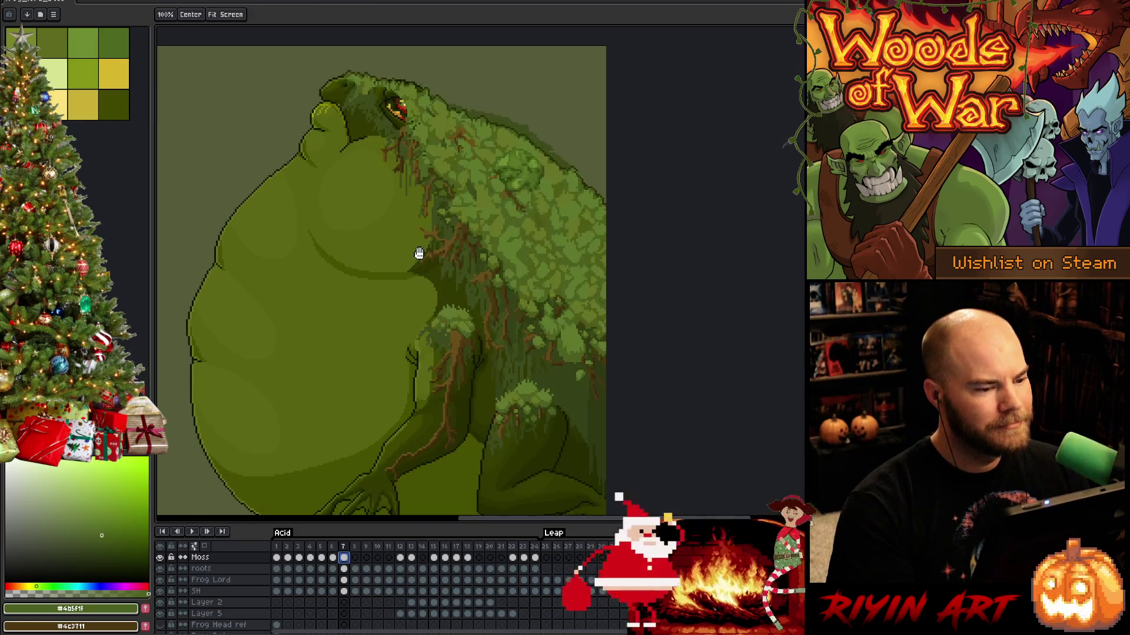
drag(407, 219, 425, 244)
key(b)
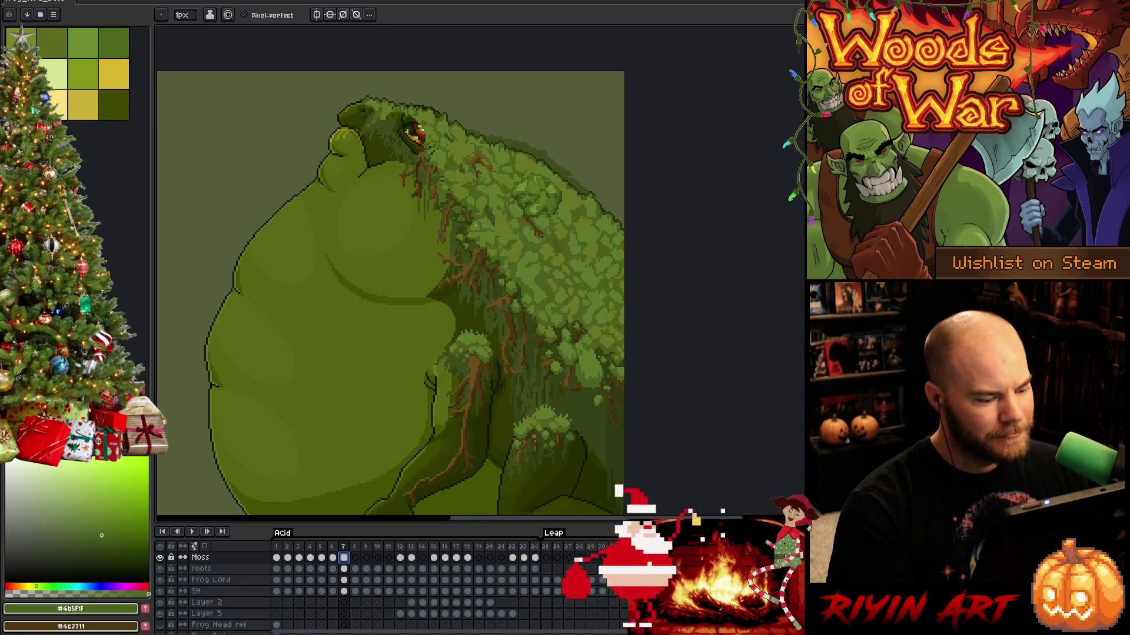
key(ctrl+t)
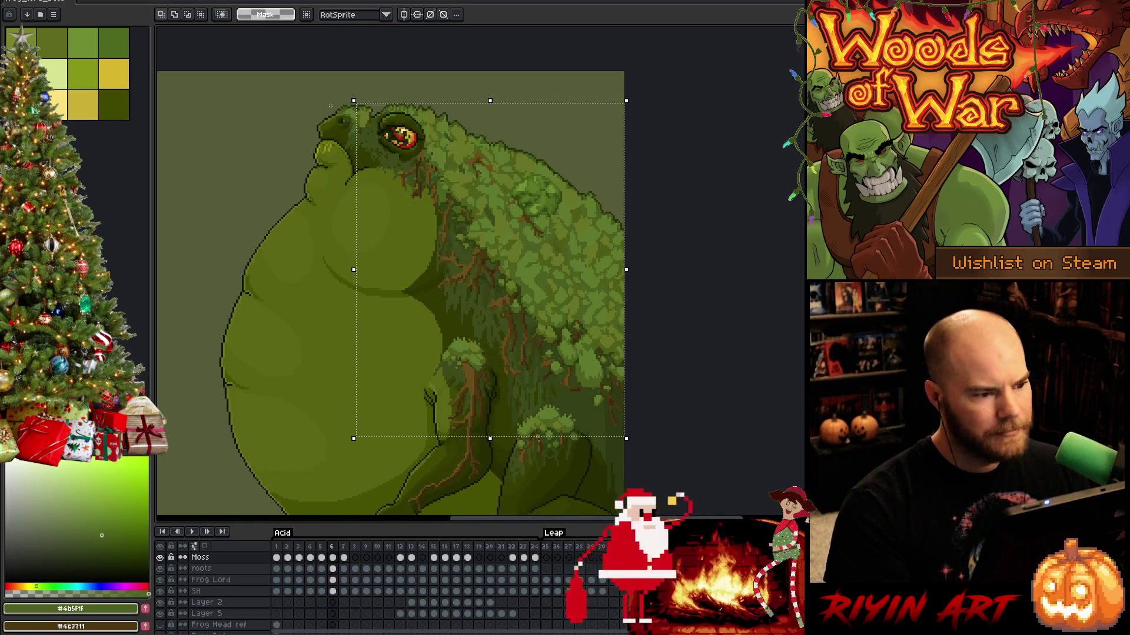
Rotate the frame 7 moss about -2.7°, enlarge it slightly, and nudge it right and down.
drag(345, 91, 359, 88)
key(Right)
key(Right)
key(Right)
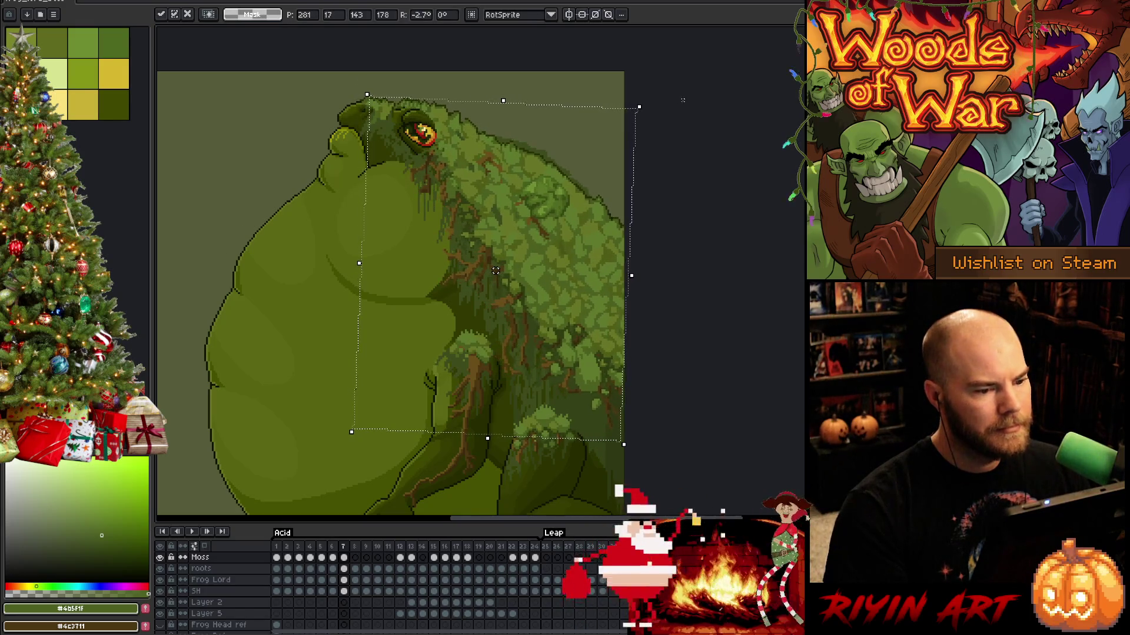
drag(640, 107, 653, 112)
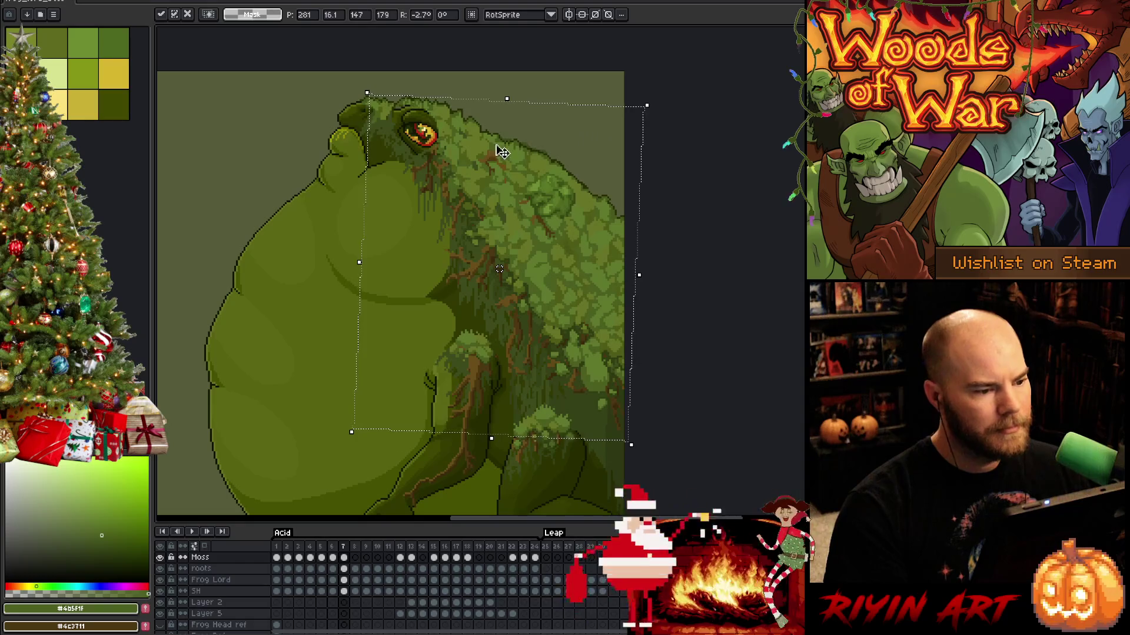
key(Right)
key(Right)
key(Right)
key(Right)
key(Right)
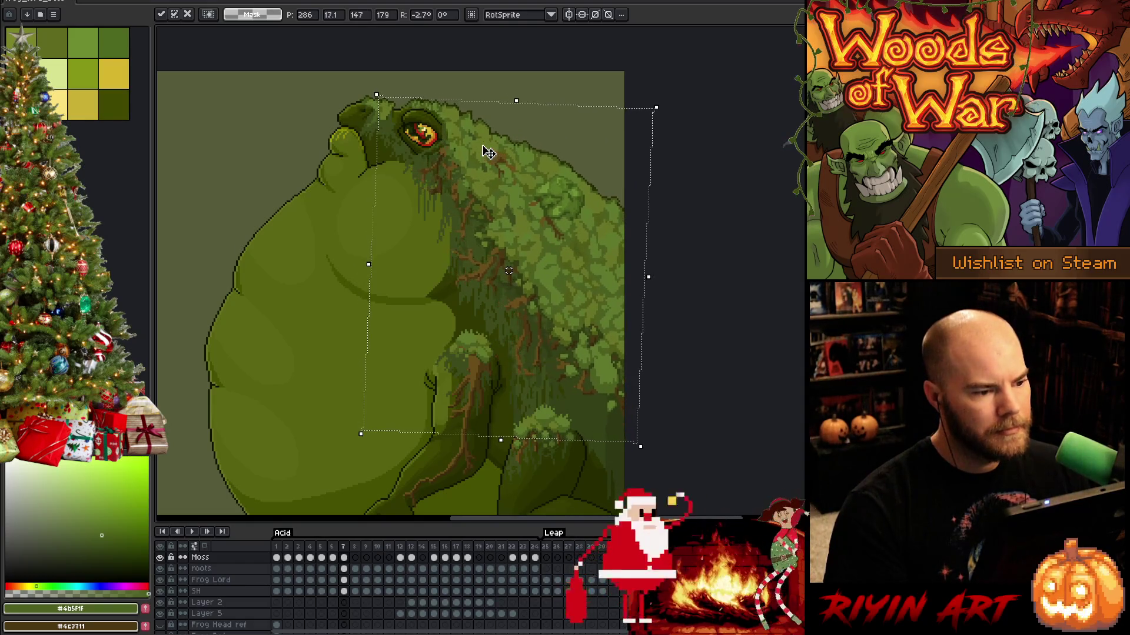
key(Down)
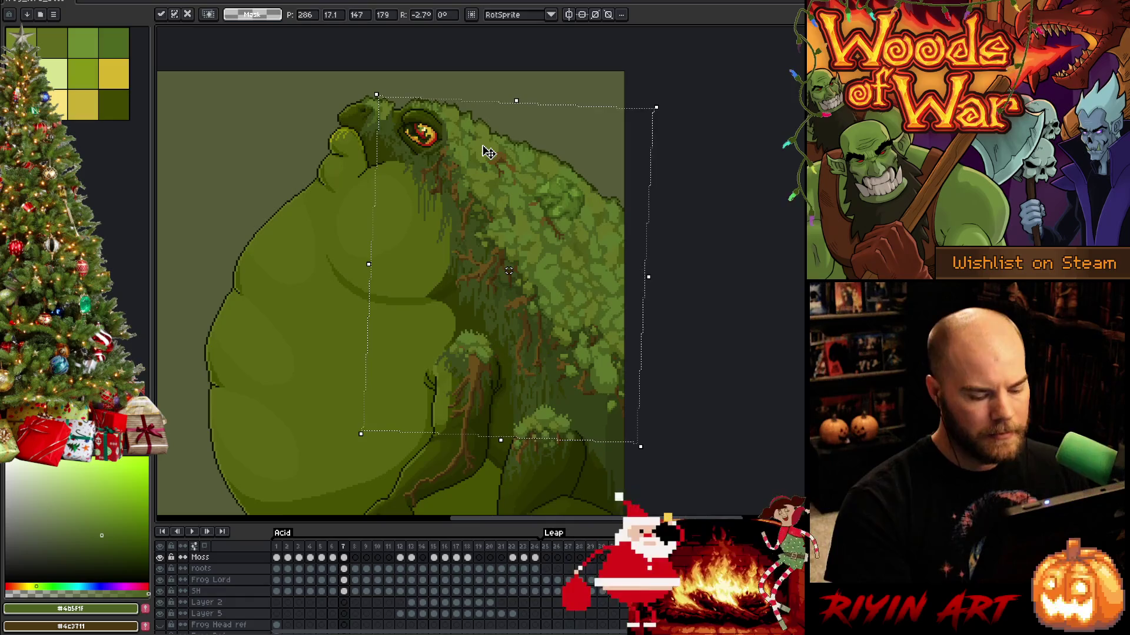
key(comma)
Flip between frames 6 and 7 to check moss alignment, then commit the repositioned moss.
key(period)
key(comma)
key(period)
key(comma)
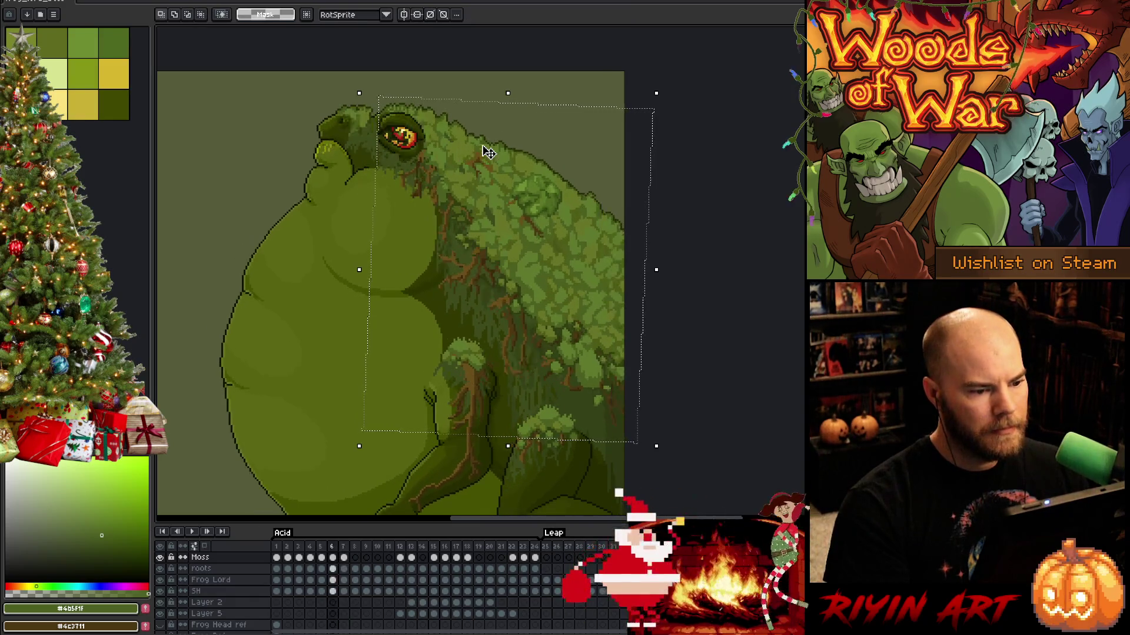
key(period)
key(comma)
key(period)
key(comma)
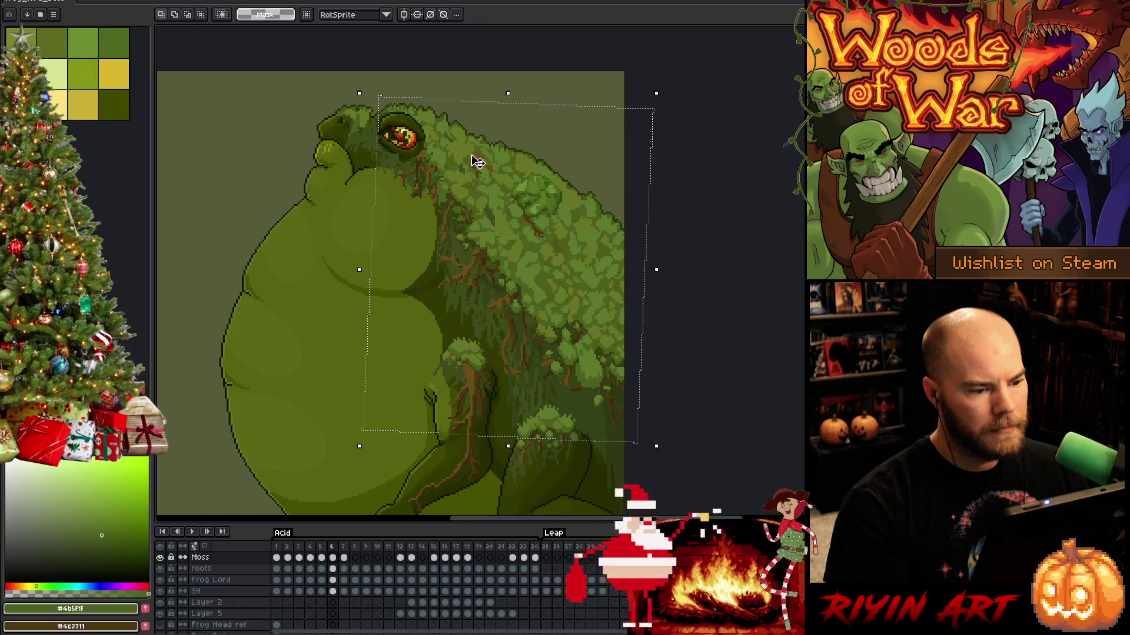
key(period)
key(comma)
key(period)
key(comma)
key(period)
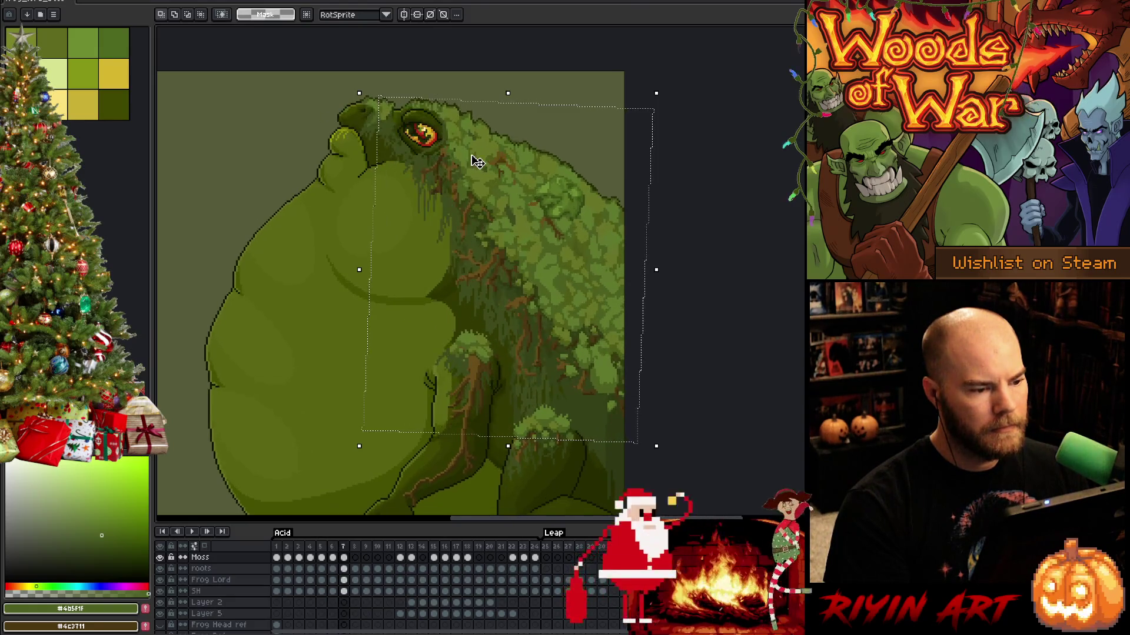
key(comma)
key(period)
key(comma)
key(period)
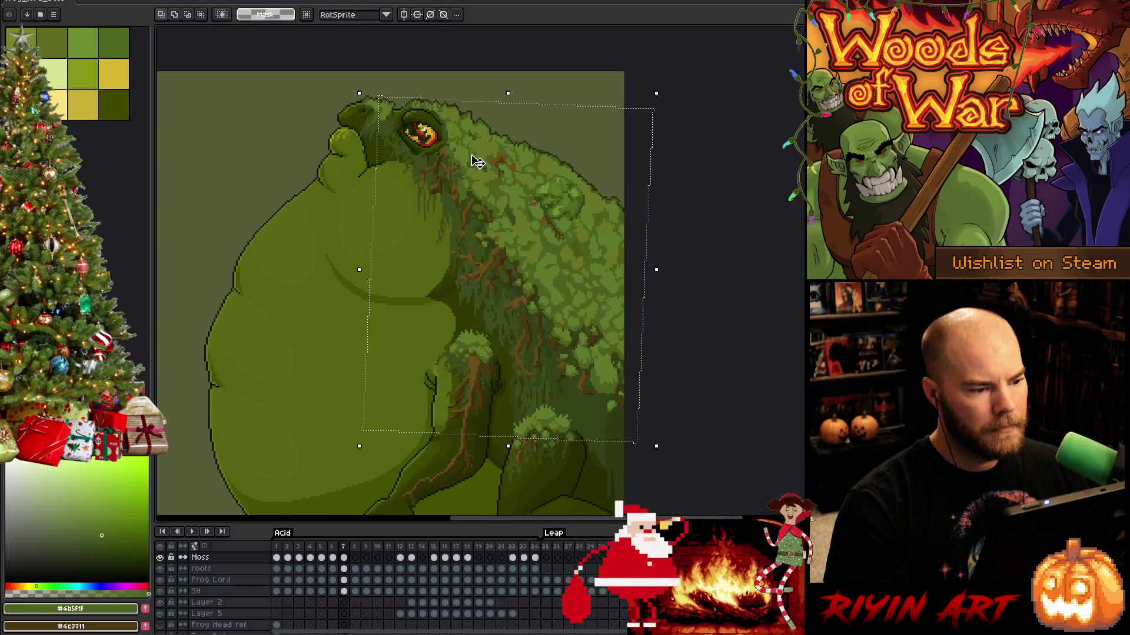
key(comma)
key(period)
click(386, 140)
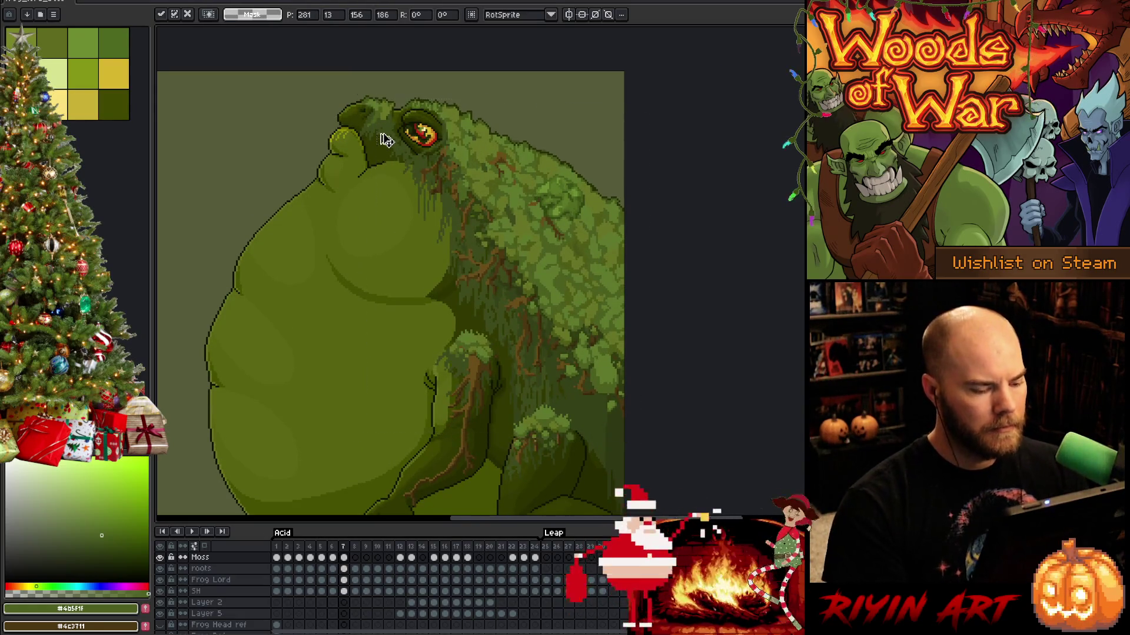
key(Return)
Zoom onto the eye, pick the dark outline colour, and draw a line down its right edge.
scroll(256, 213, up, 3)
drag(256, 213, 239, 207)
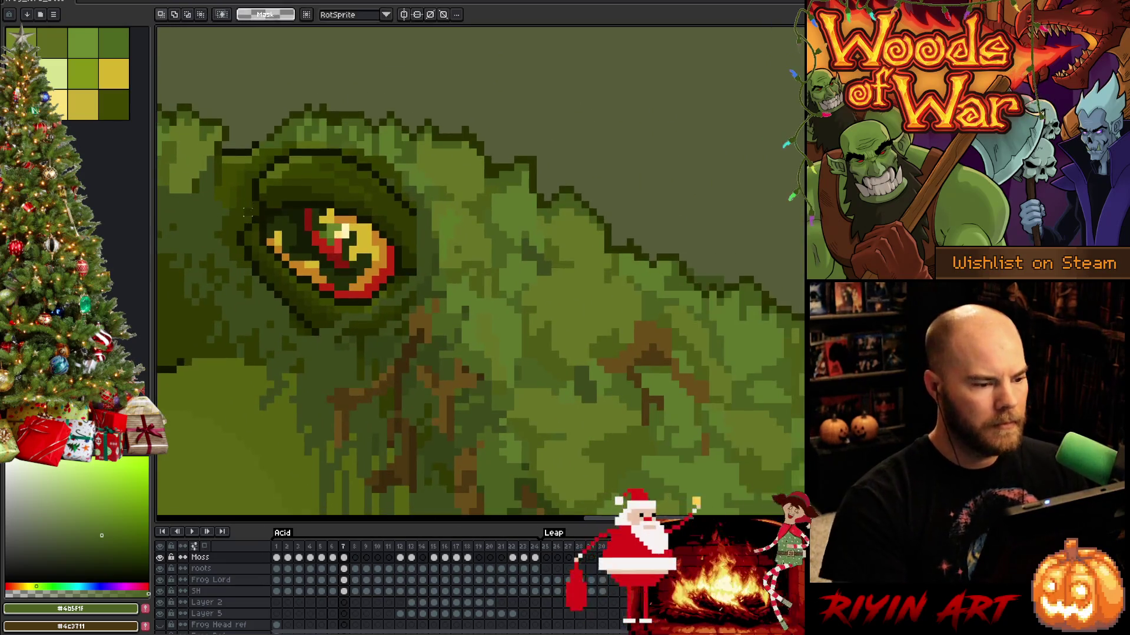
key(alt)
click(419, 218)
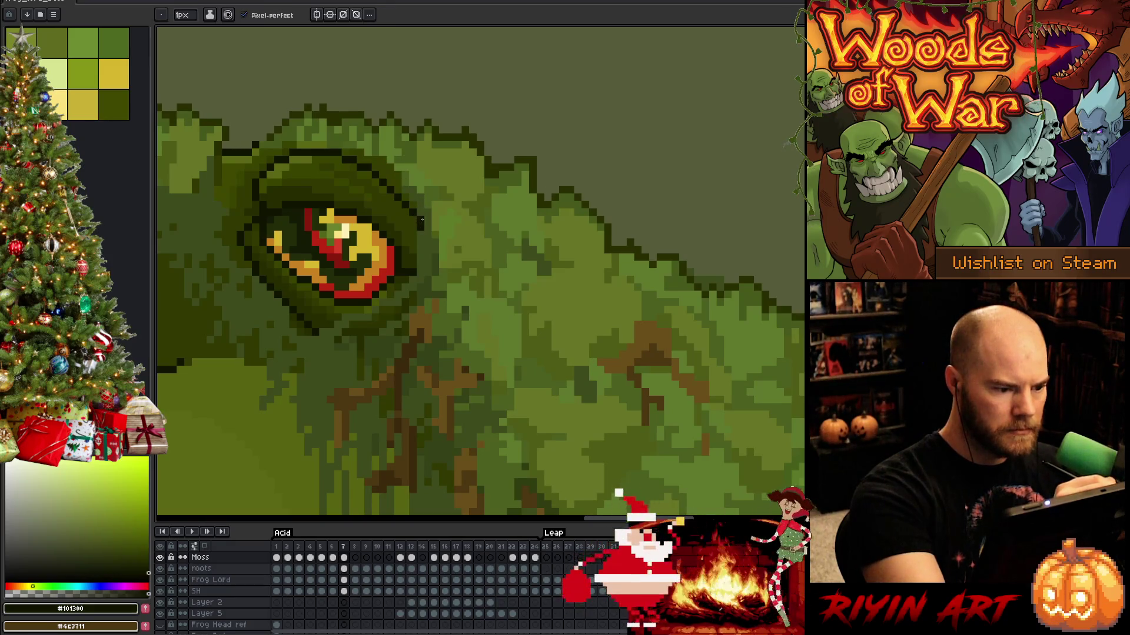
mouse_move(425, 235)
mouse_down()
mouse_move(428, 266)
mouse_move(429, 257)
mouse_up()
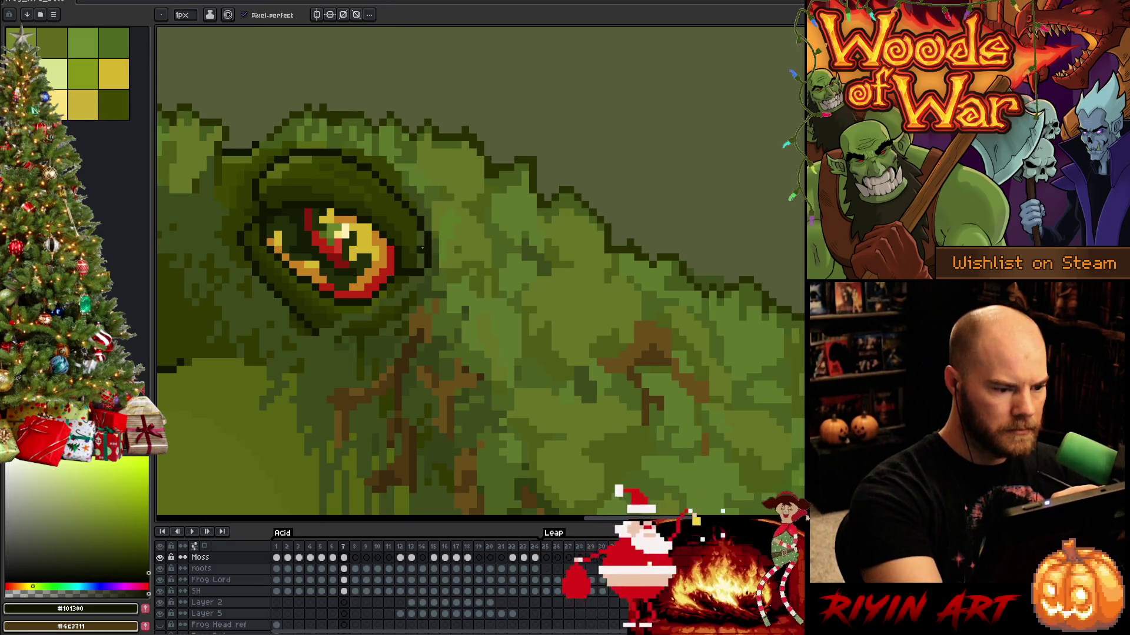
Sample a dark olive and an olive green beside the eye, then compare frames 6 and 7.
alt+click(422, 249)
key(alt)
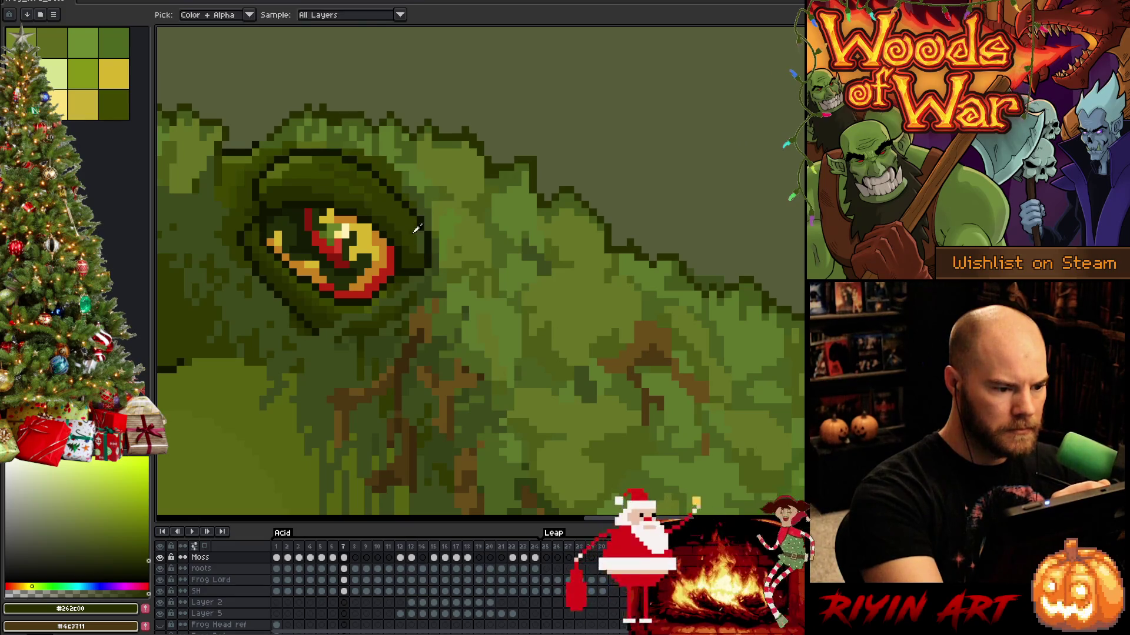
alt+click(417, 229)
scroll(415, 229, down, 2)
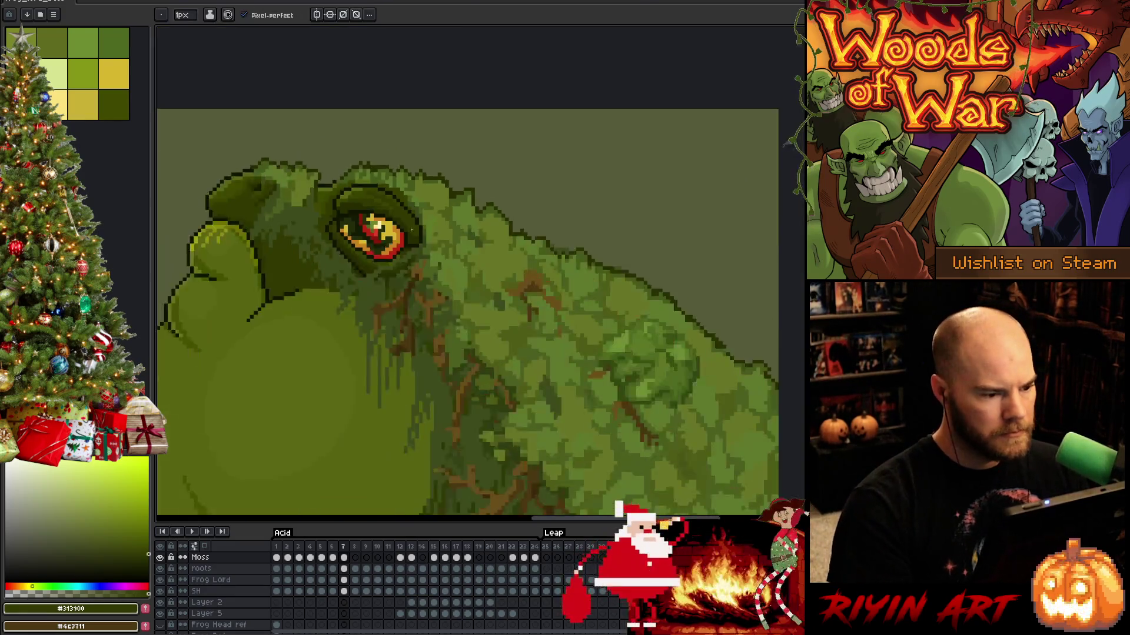
scroll(412, 231, down, 2)
key(comma)
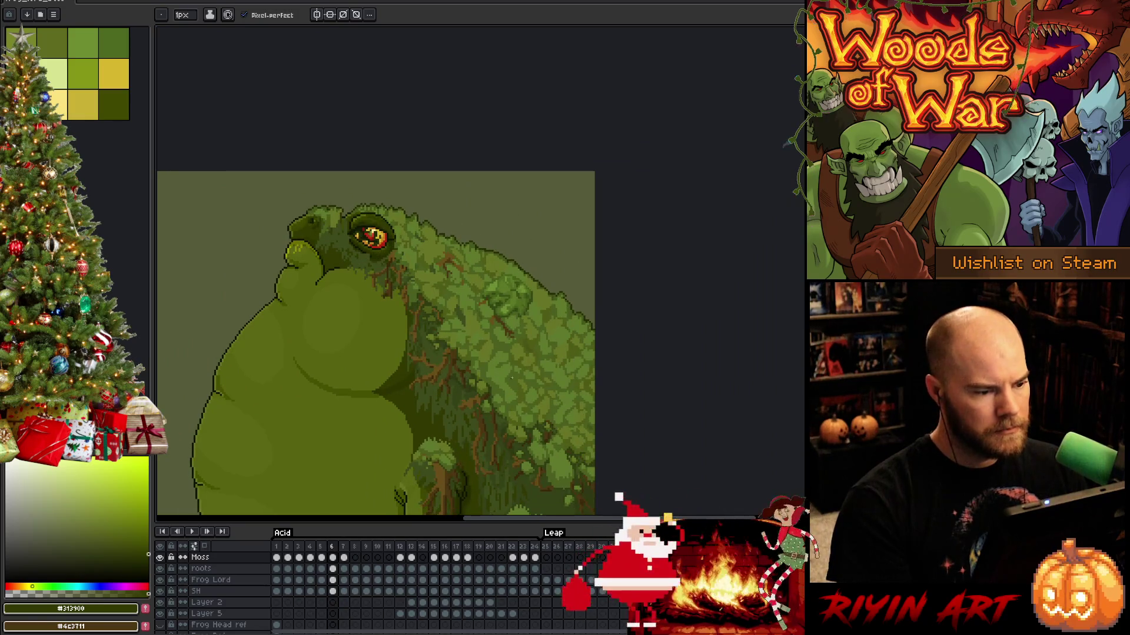
key(period)
key(comma)
Pick a moss green, recheck the neighbouring frame, and bring the head and moss into view.
scroll(468, 289, up, 2)
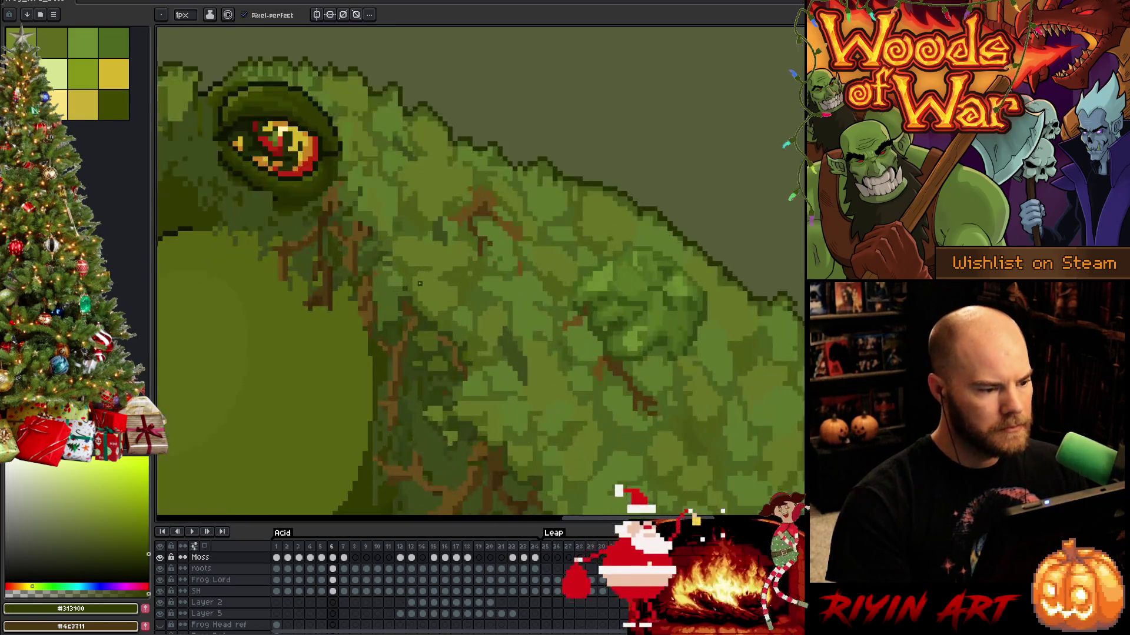
alt+click(265, 197)
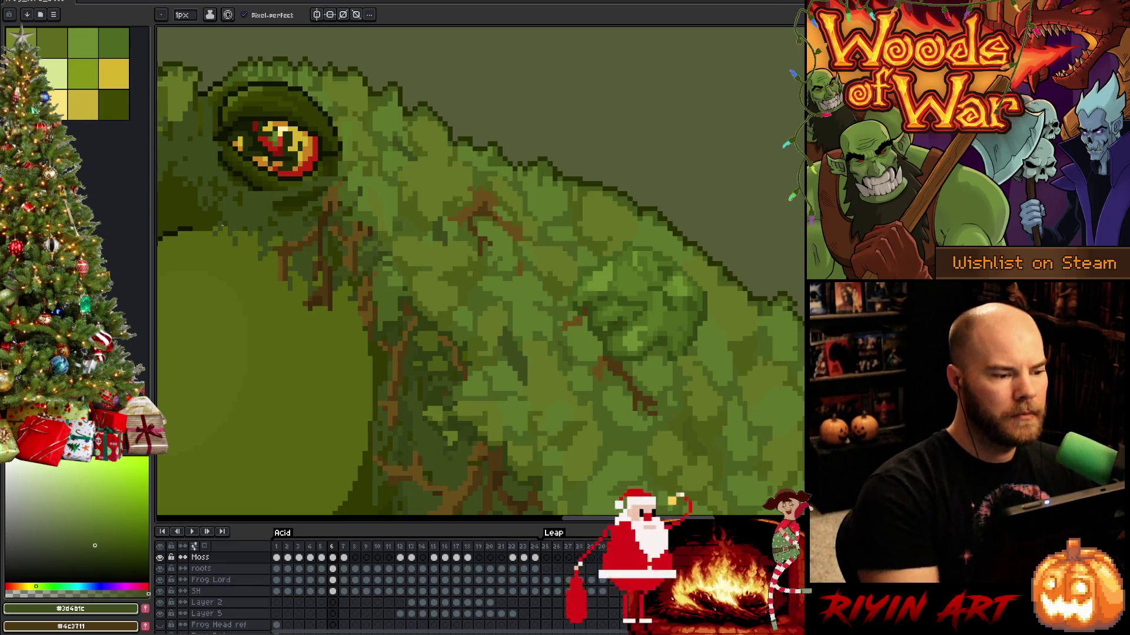
key(period)
key(comma)
key(period)
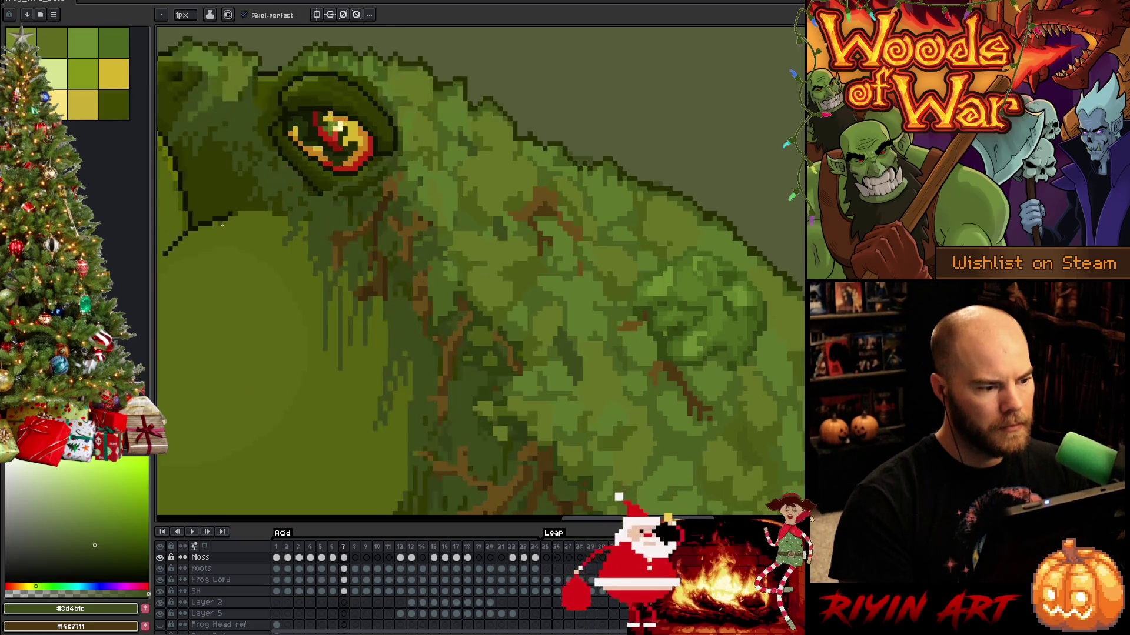
key(comma)
mouse_move(447, 360)
mouse_down()
mouse_move(577, 416)
mouse_move(595, 285)
mouse_up()
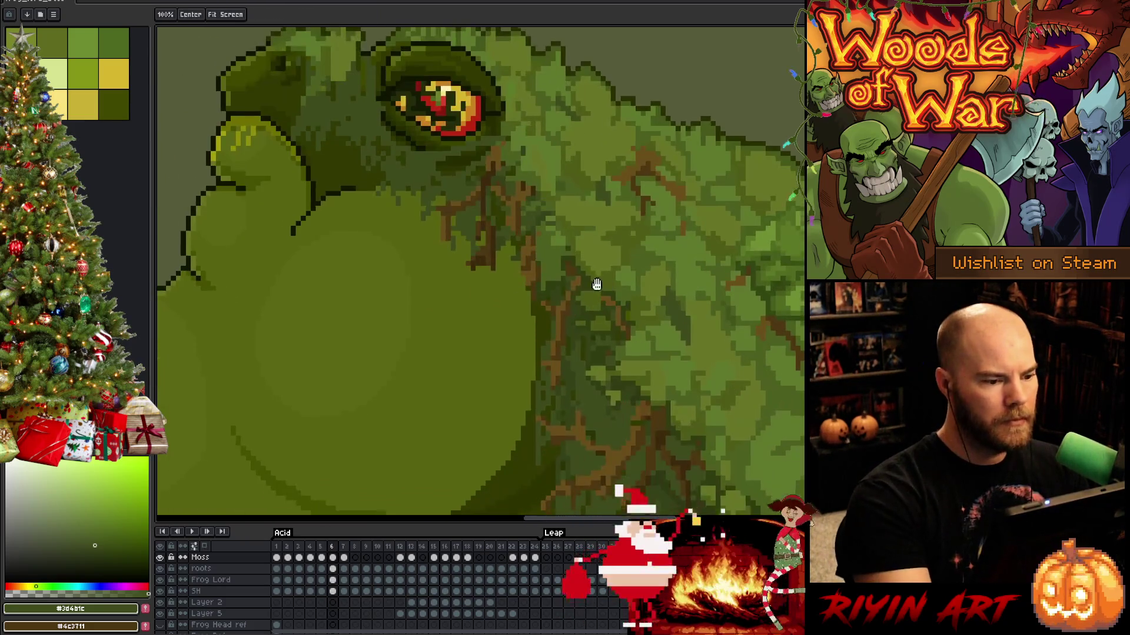
Zoom onto the head and sample the darkest eye-outline colour and a dark olive shade.
scroll(583, 289, down, 2)
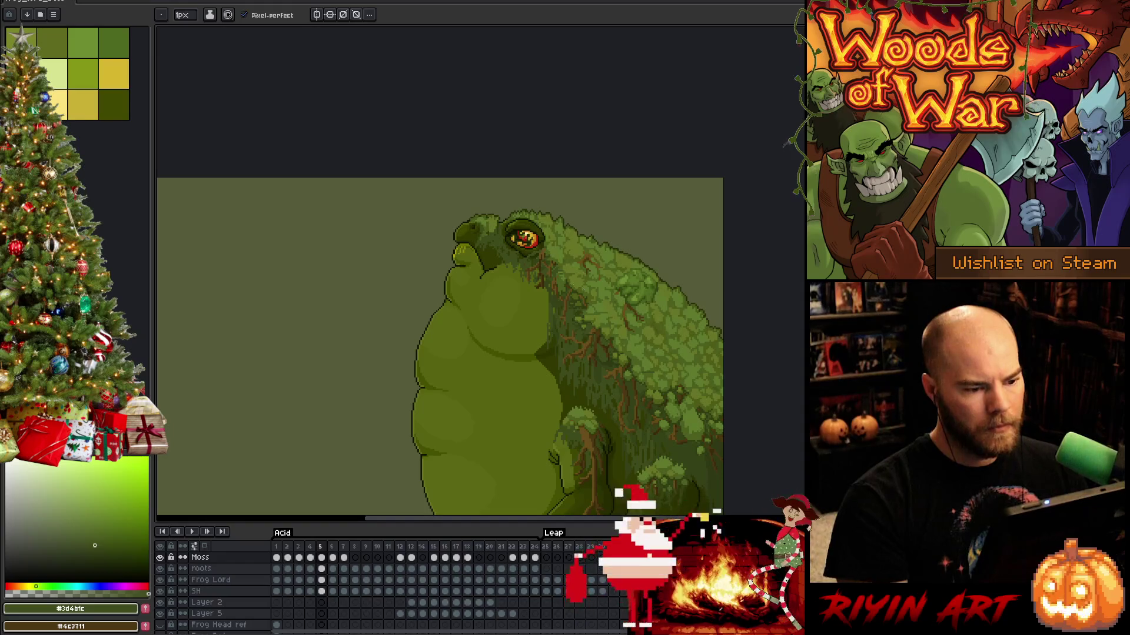
scroll(568, 278, up, 2)
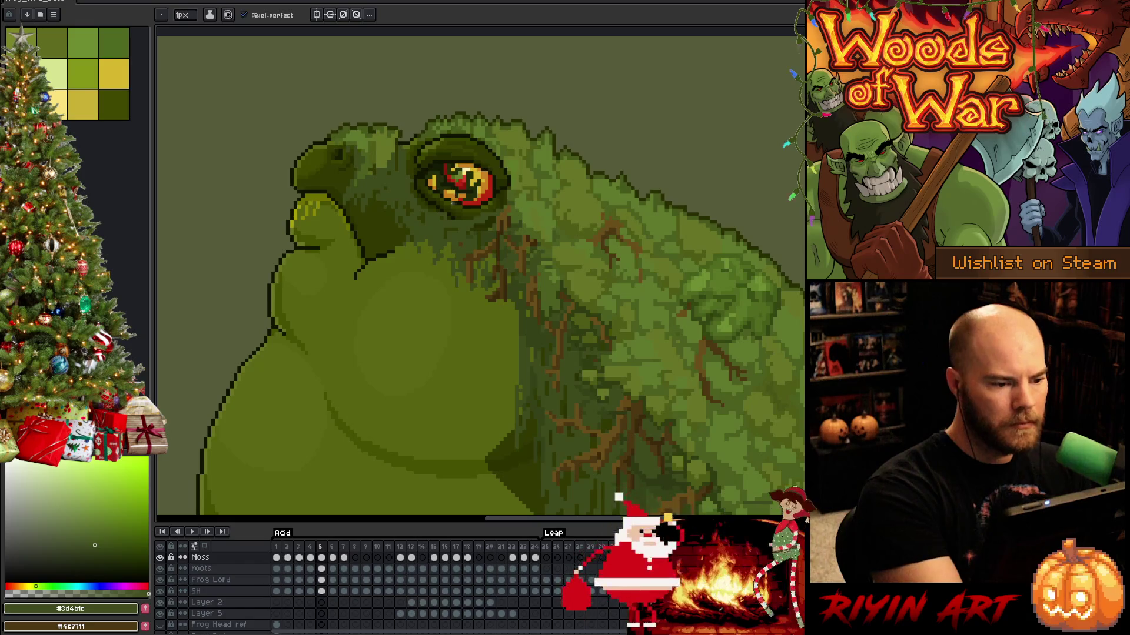
key(alt)
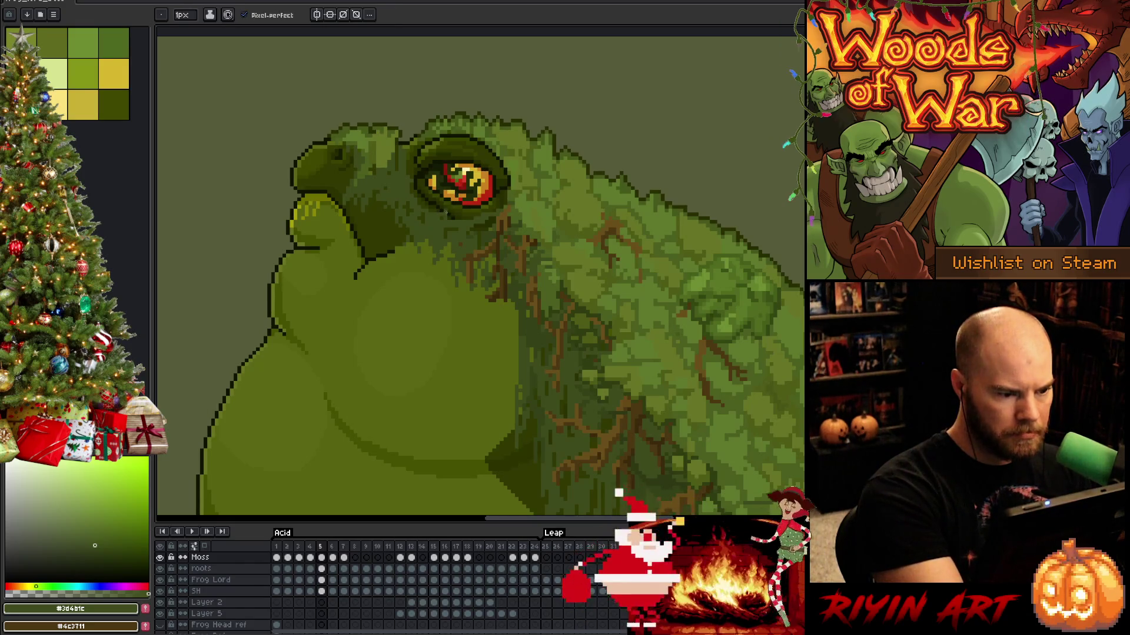
alt+click(444, 216)
alt+click(448, 215)
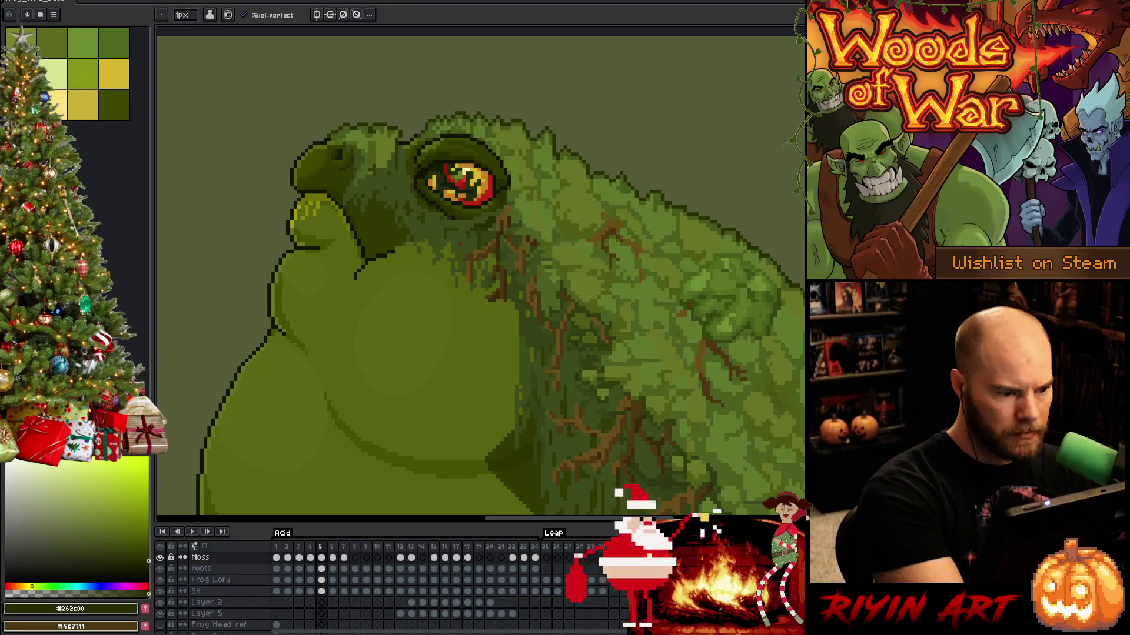
Pick a moss green while flipping between frames 6 and 7, then advance to frame 8.
key(Right)
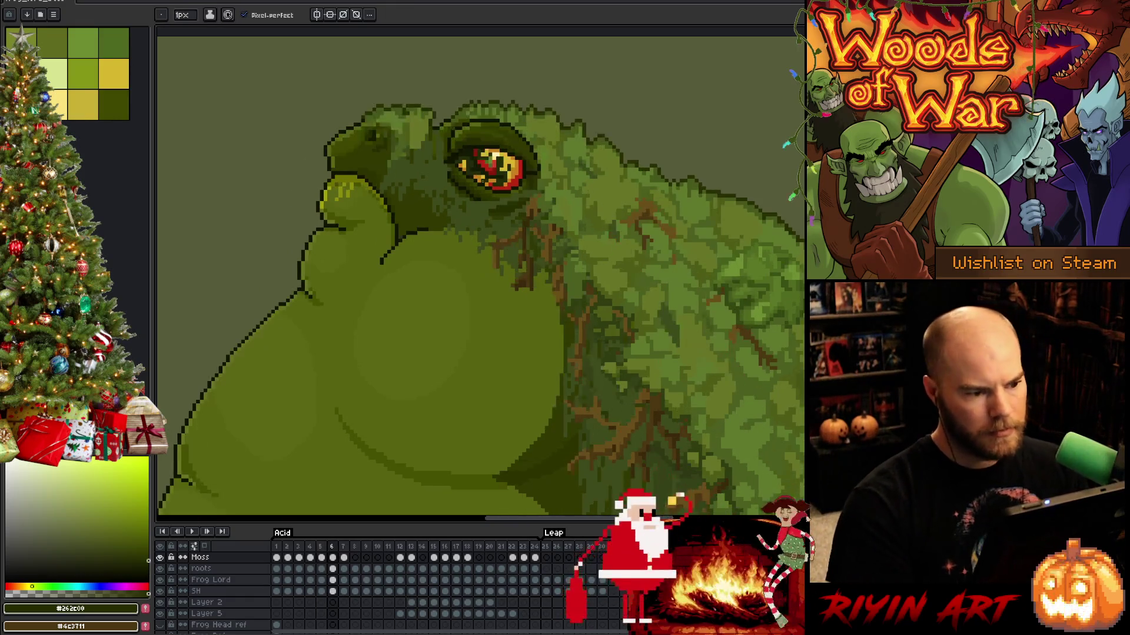
key(Right)
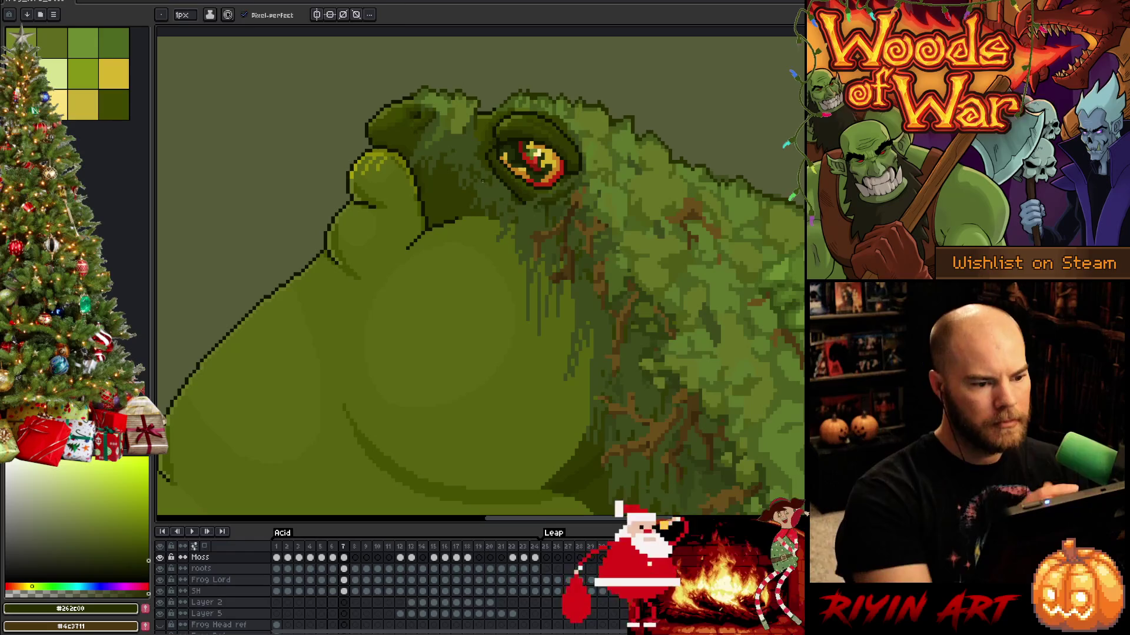
alt+click(536, 196)
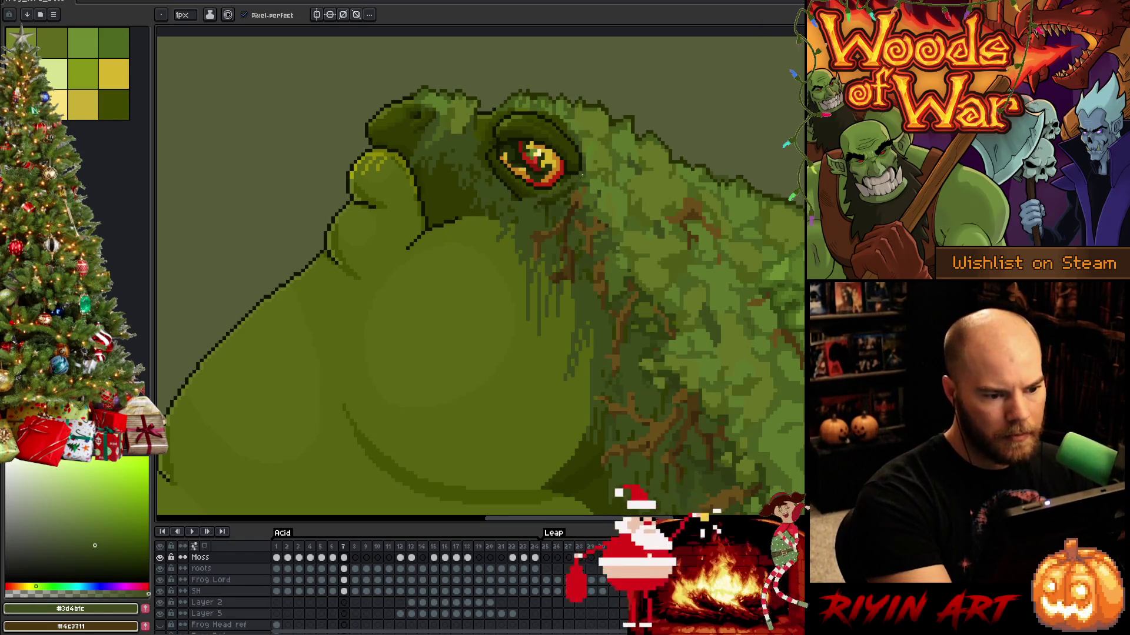
key(Left)
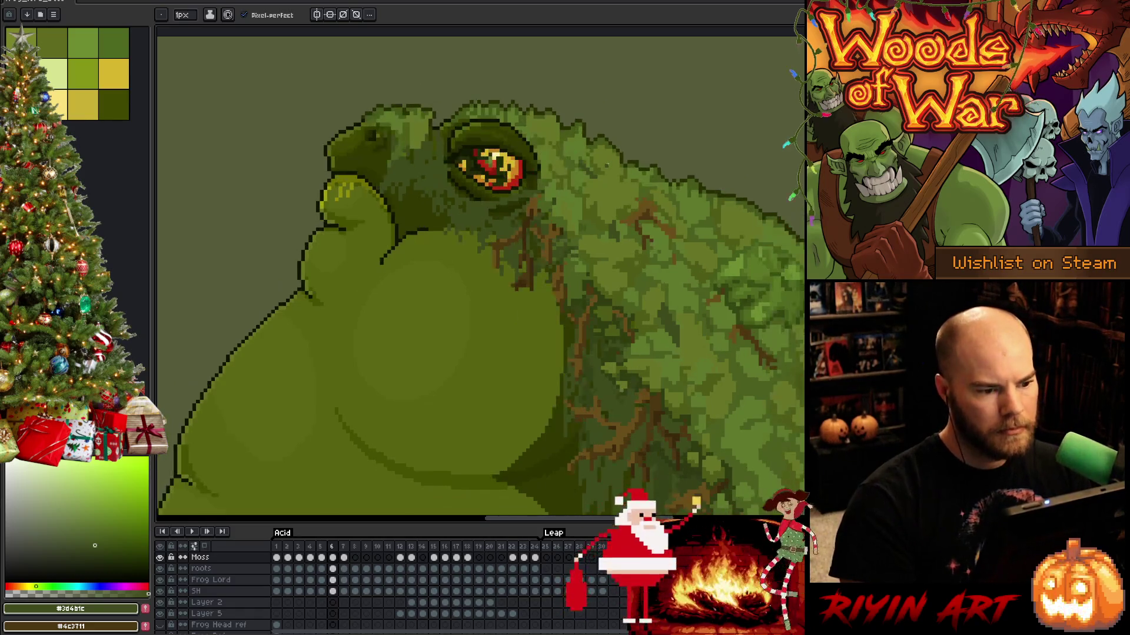
key(Right)
key(Left)
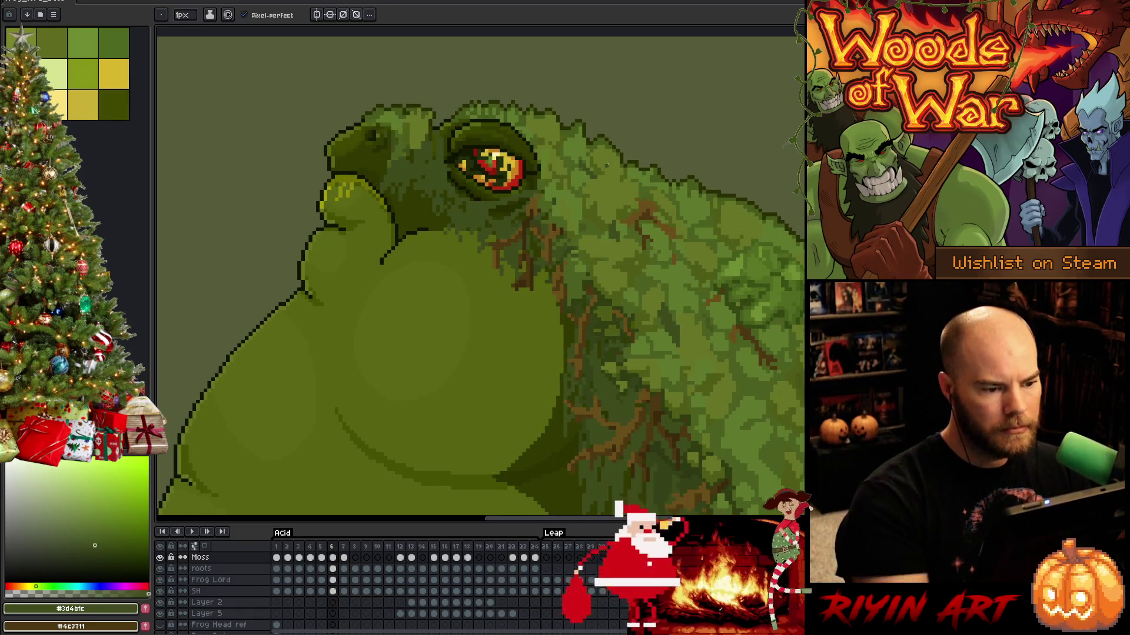
alt+click(518, 208)
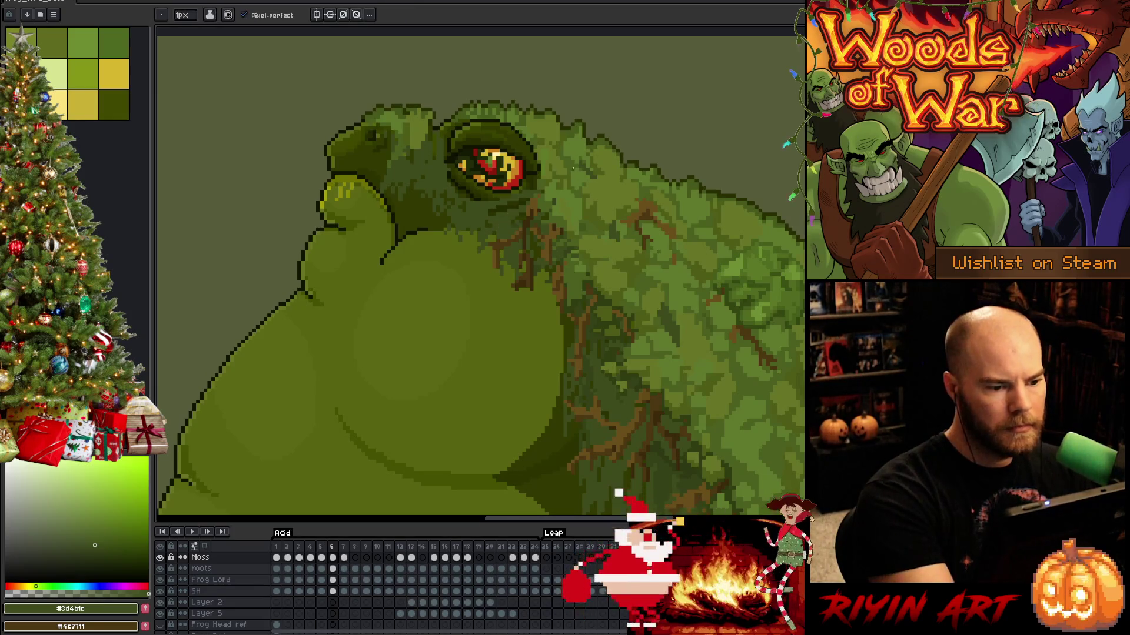
key(Right)
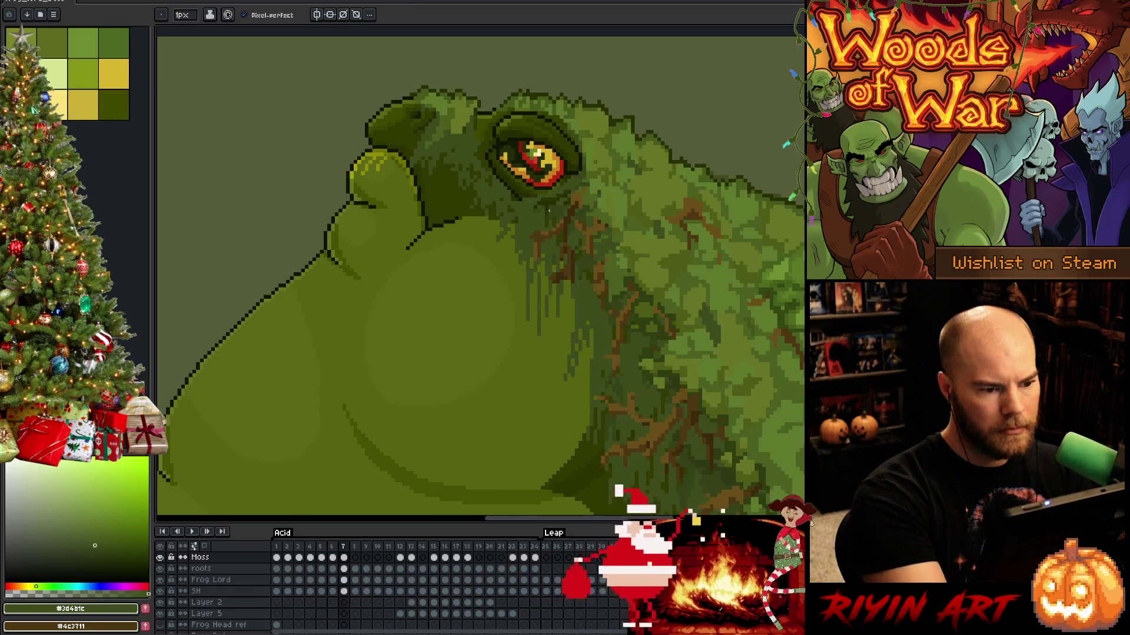
key(Right)
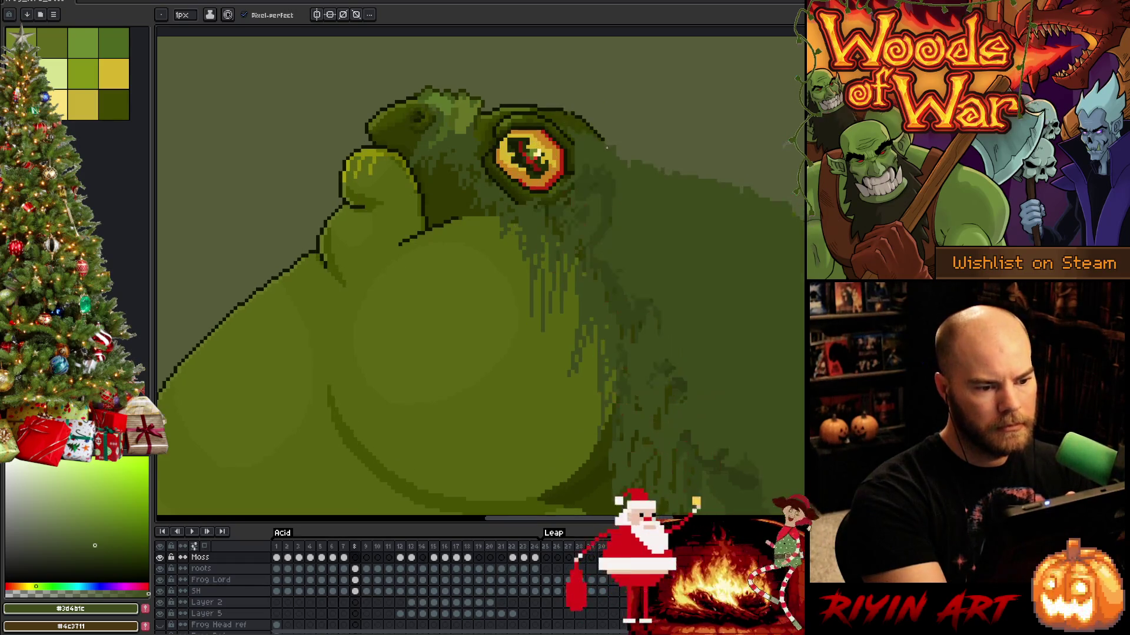
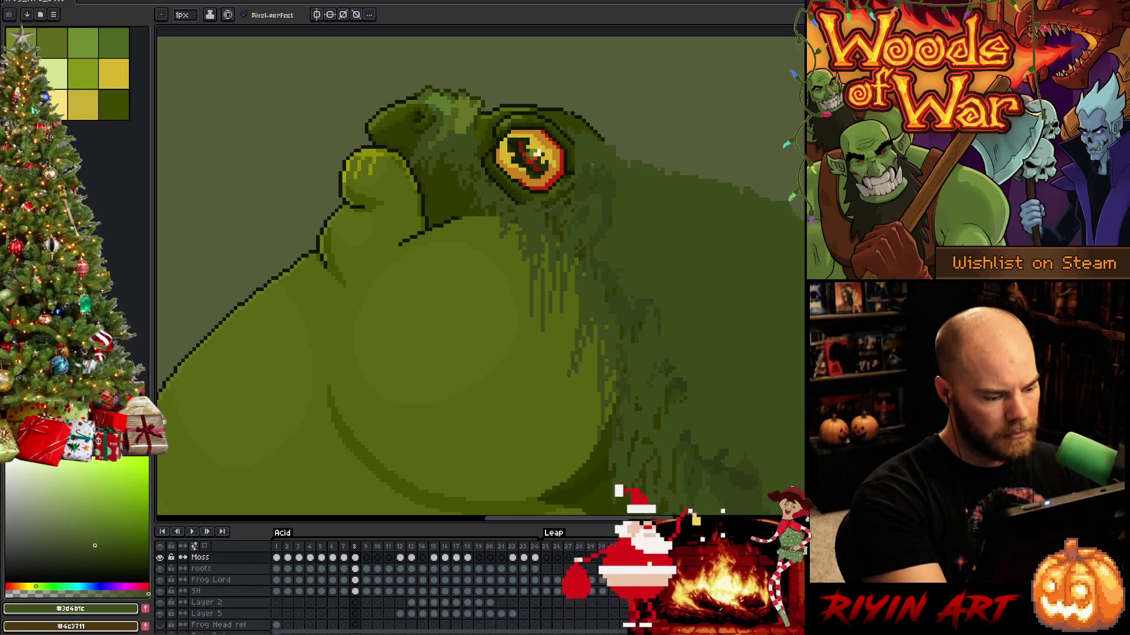
Copy the Moss cels from frames 7 and 8 and paste them onto frame 9.
scroll(579, 165, down, 2)
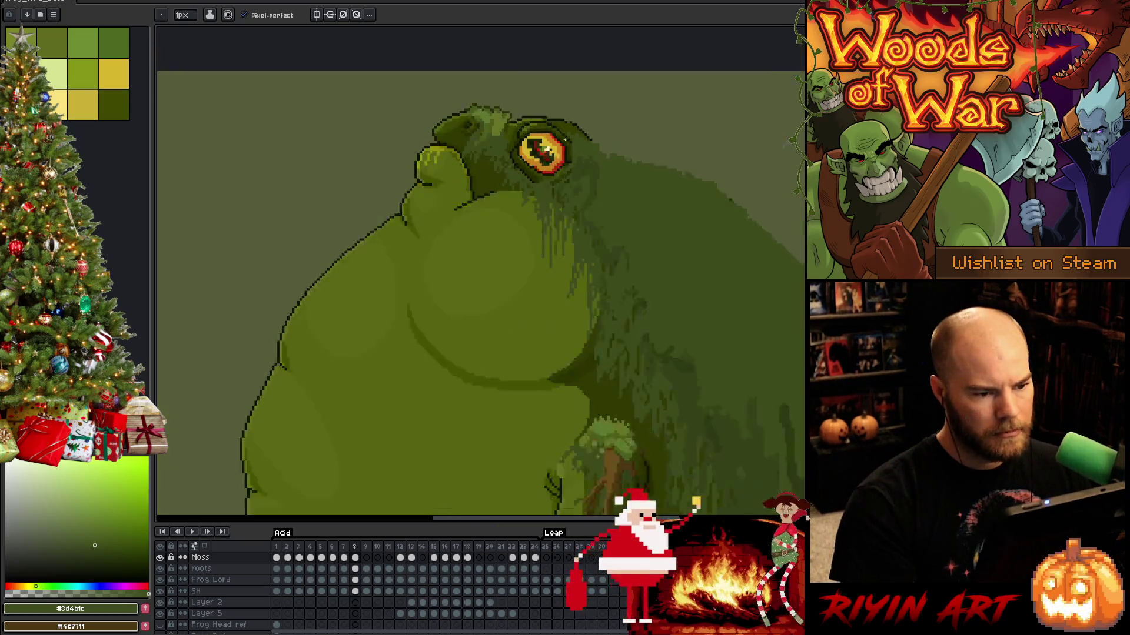
key(Right)
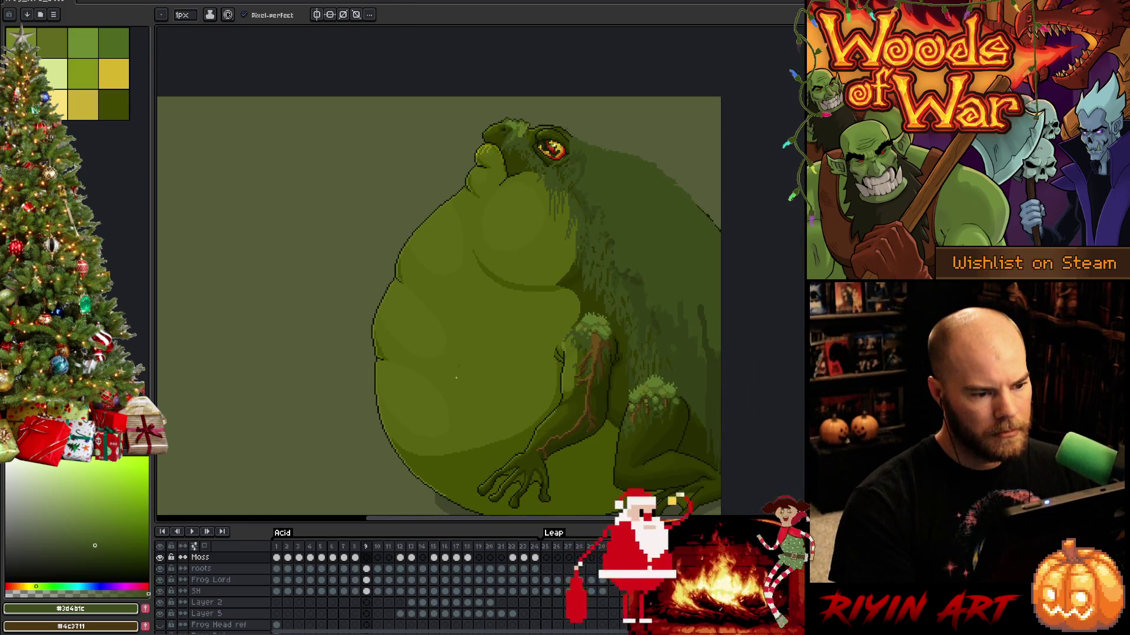
click(354, 569)
drag(343, 557, 351, 560)
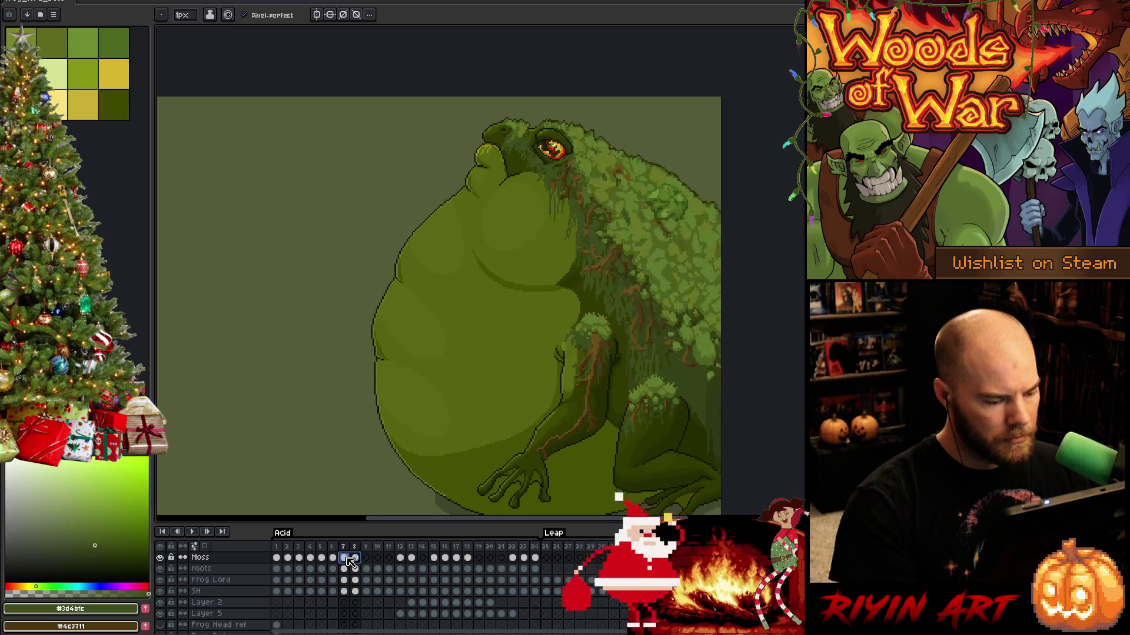
key(ctrl+c)
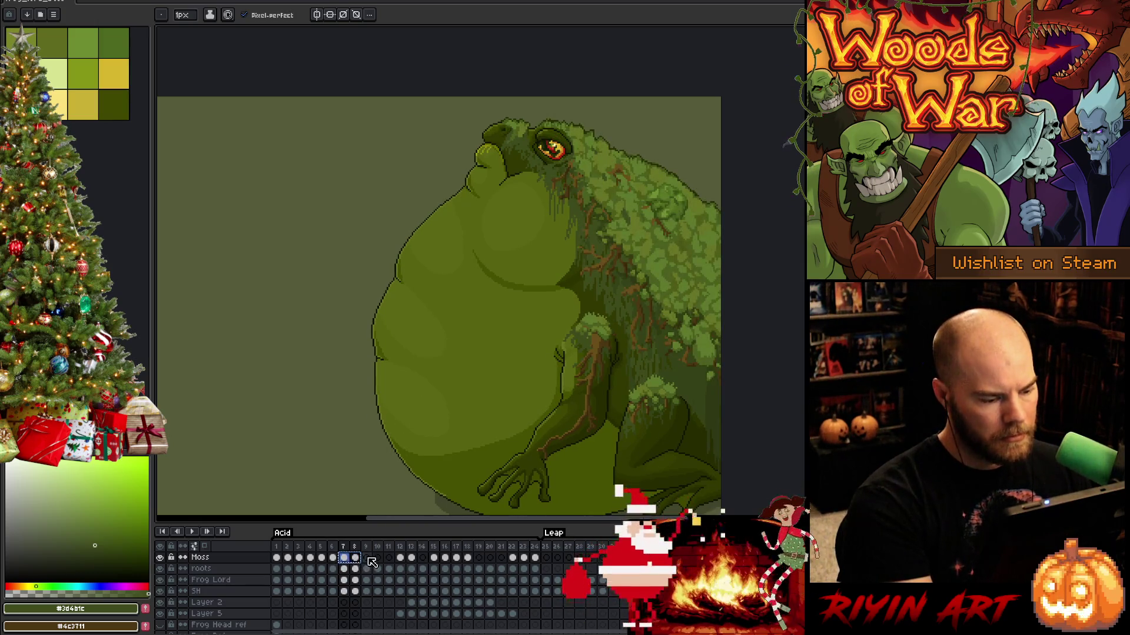
click(366, 557)
key(ctrl+v)
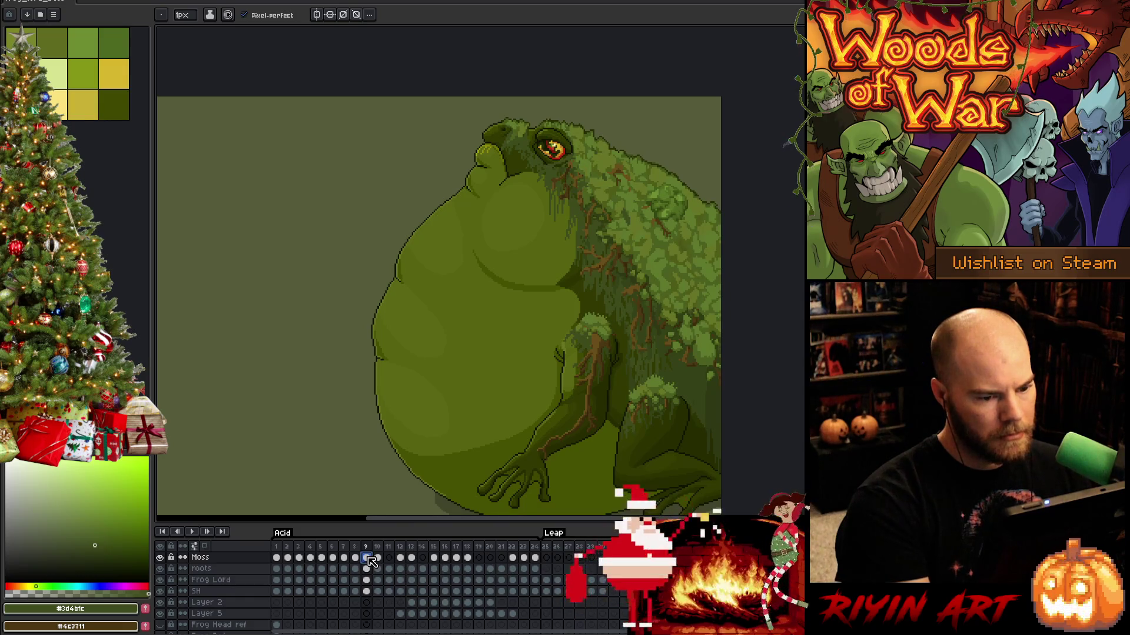
Flip between frames 7, 8 and 9 to compare the moss coverage.
key(Left)
key(Left)
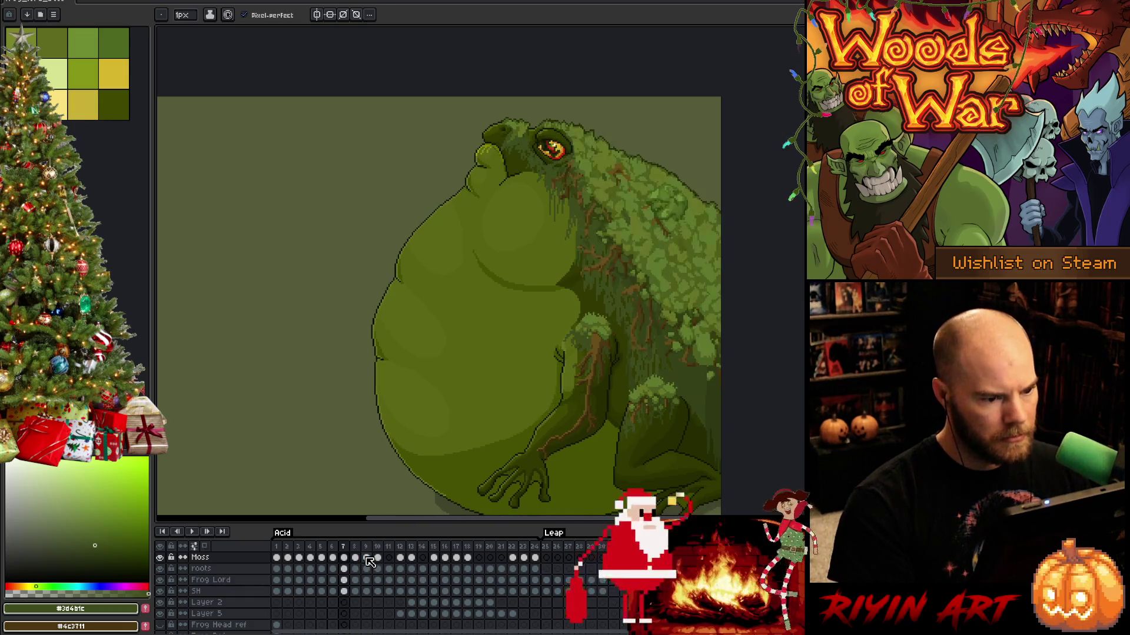
key(Left)
key(Right)
key(Right)
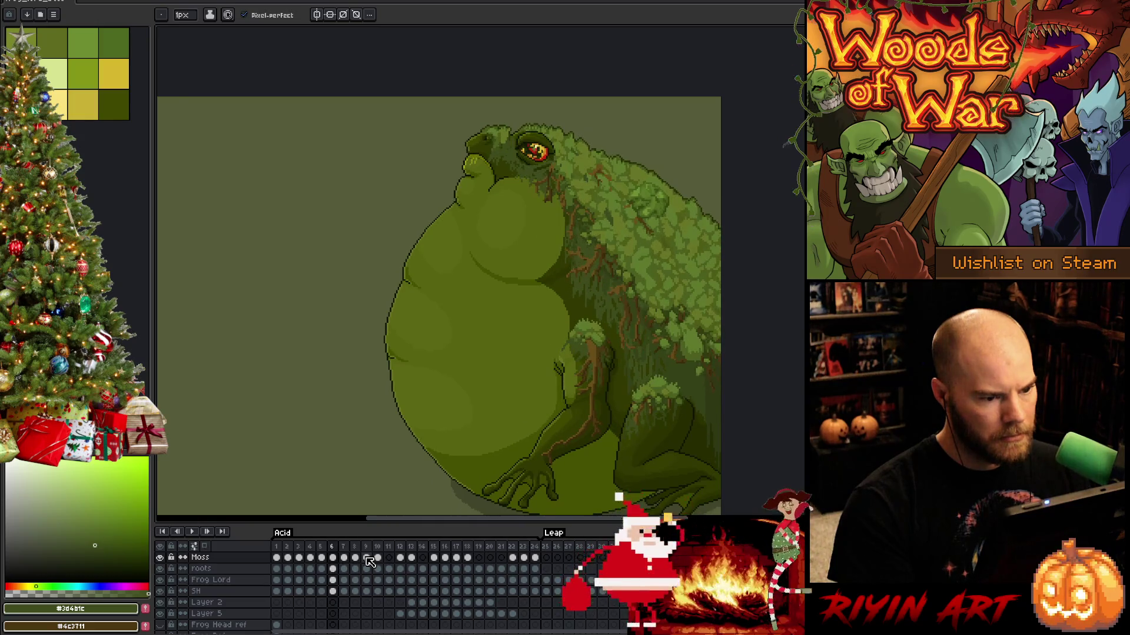
key(Left)
key(Right)
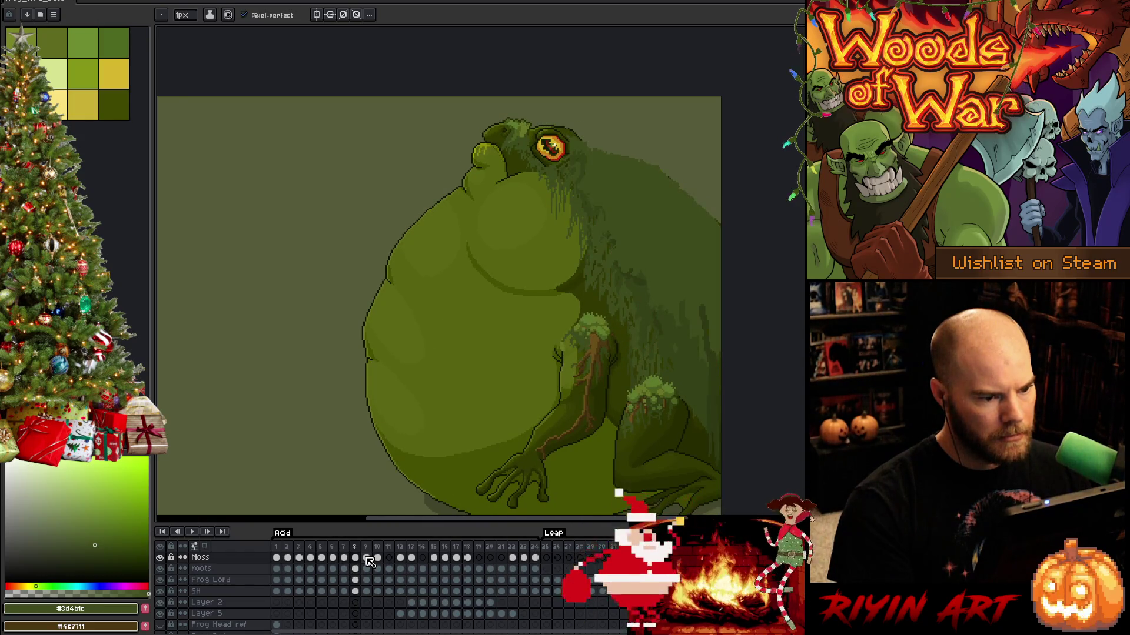
key(Right)
key(Left)
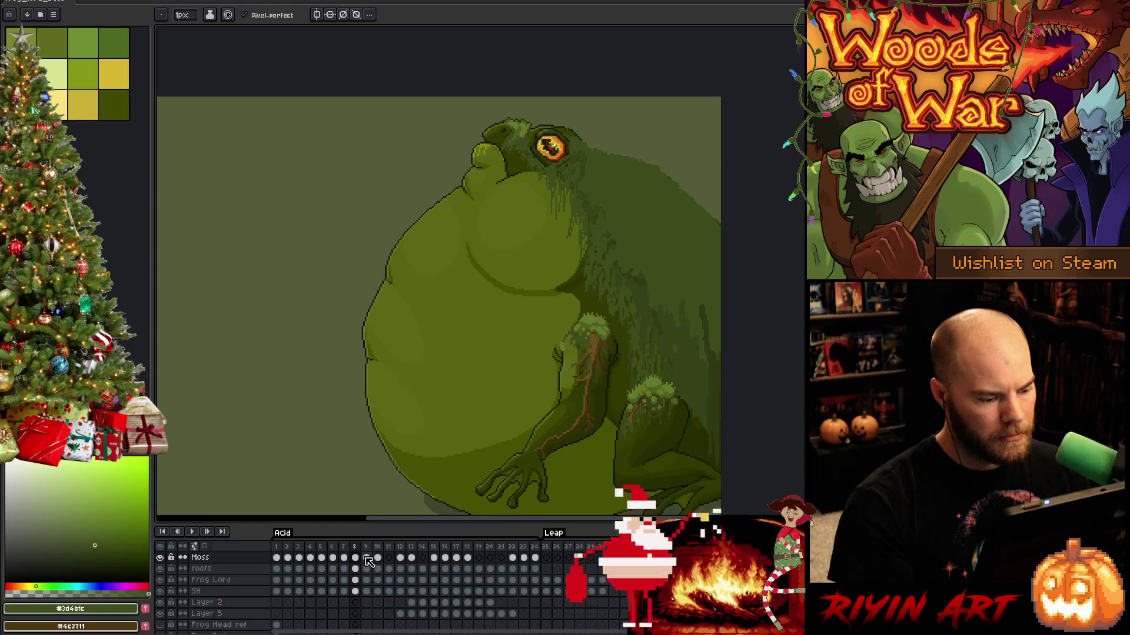
scroll(358, 563, up, 2)
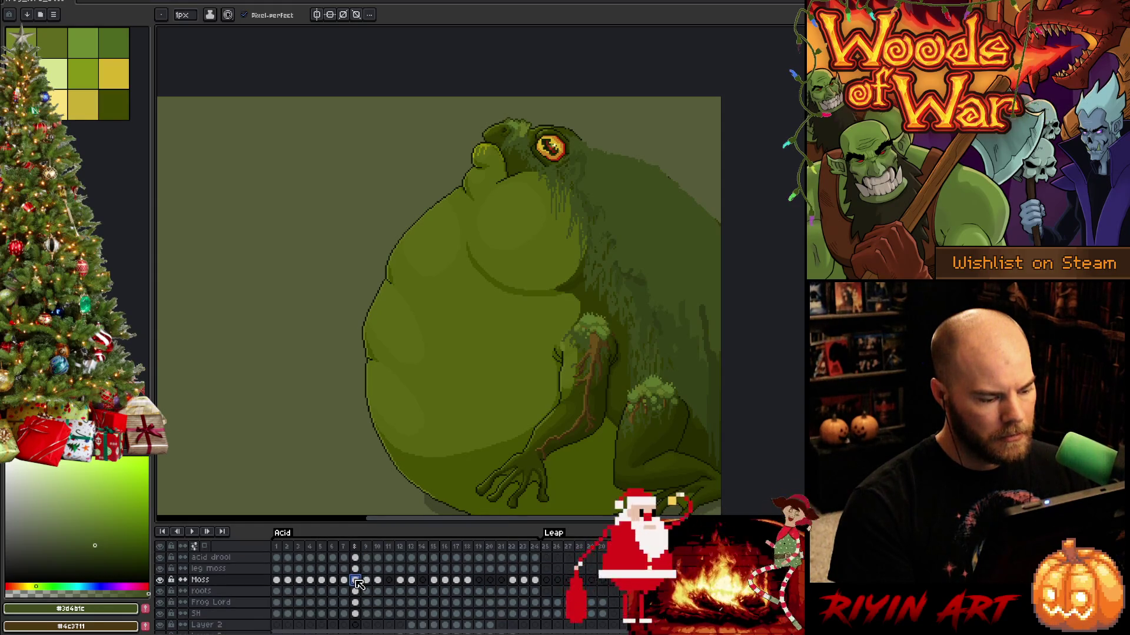
Compare frames 7 and 8, then make the Frog Lord layer active from the canvas.
key(Left)
key(Right)
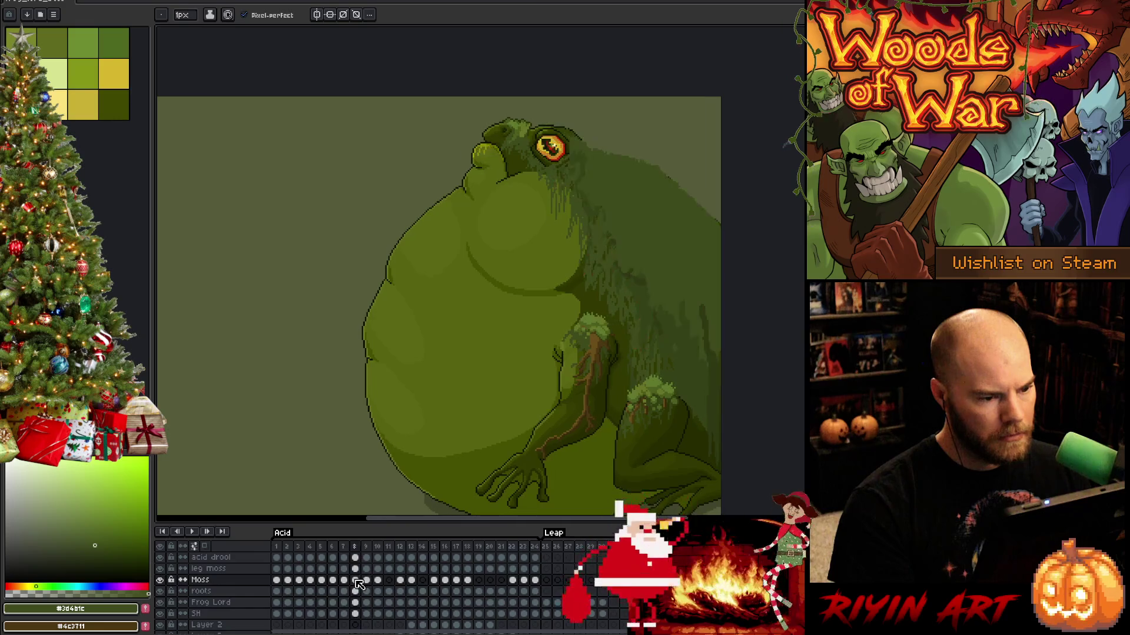
key(Left)
key(Right)
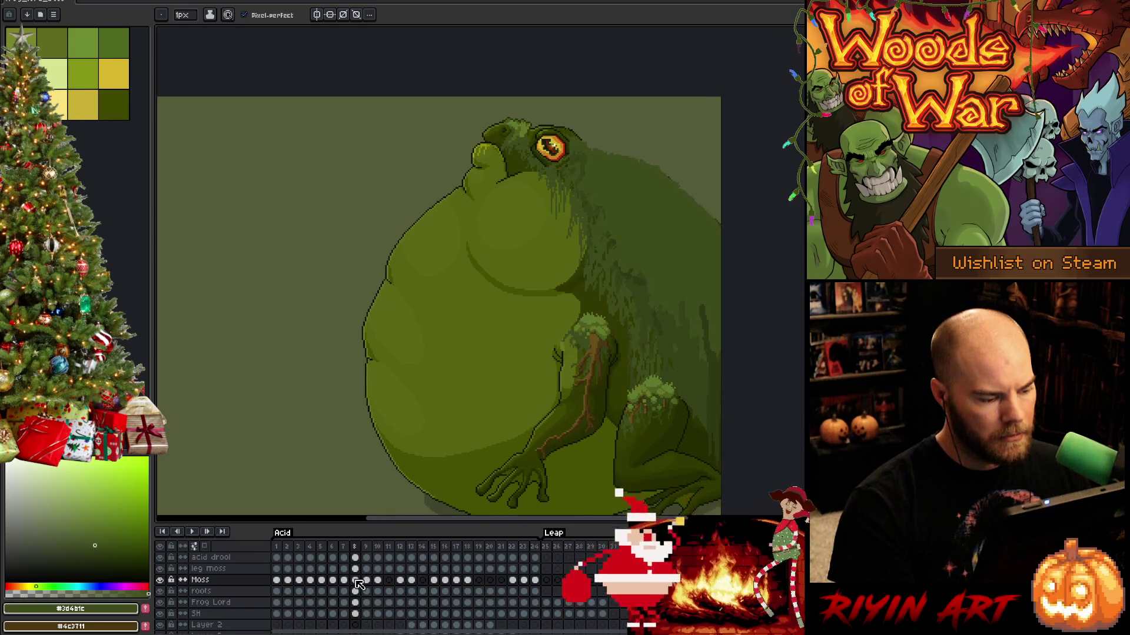
key(Left)
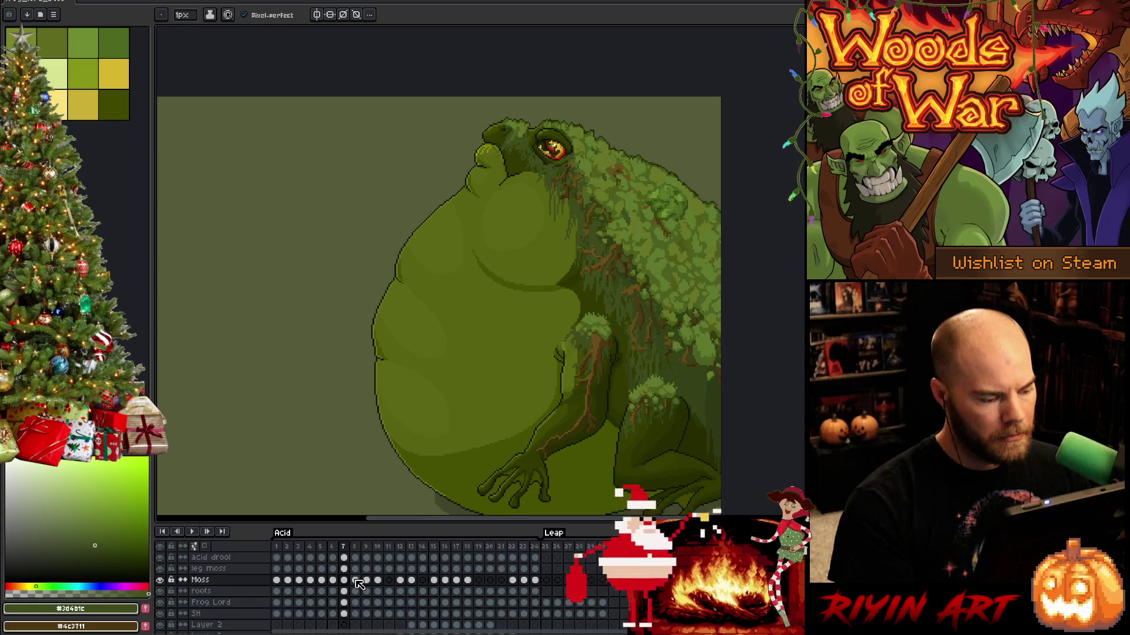
key(v)
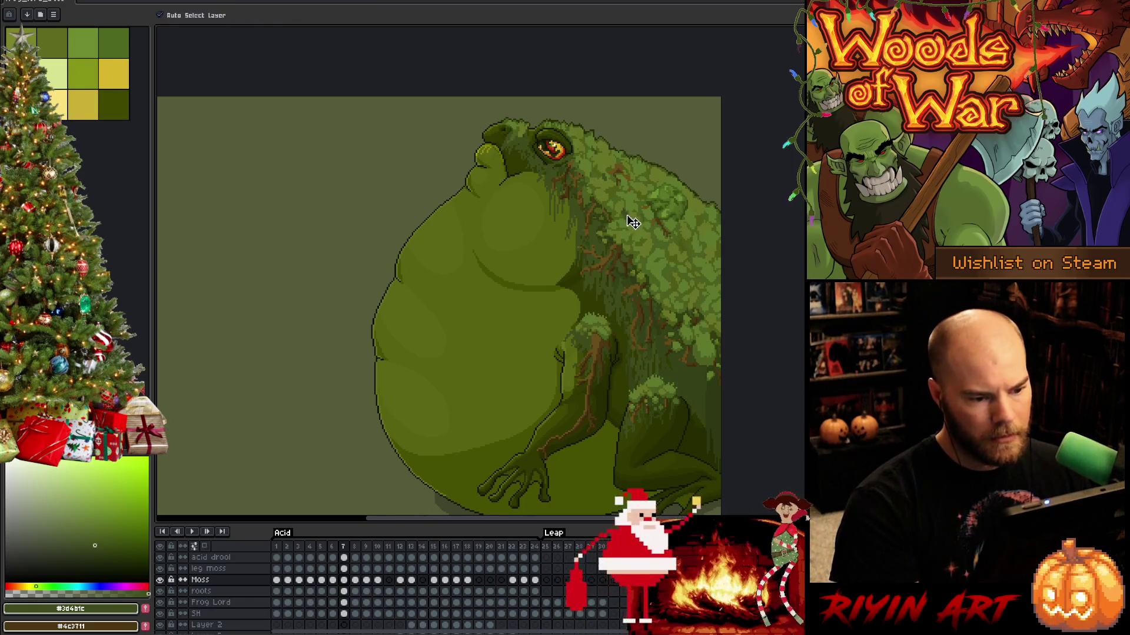
click(632, 223)
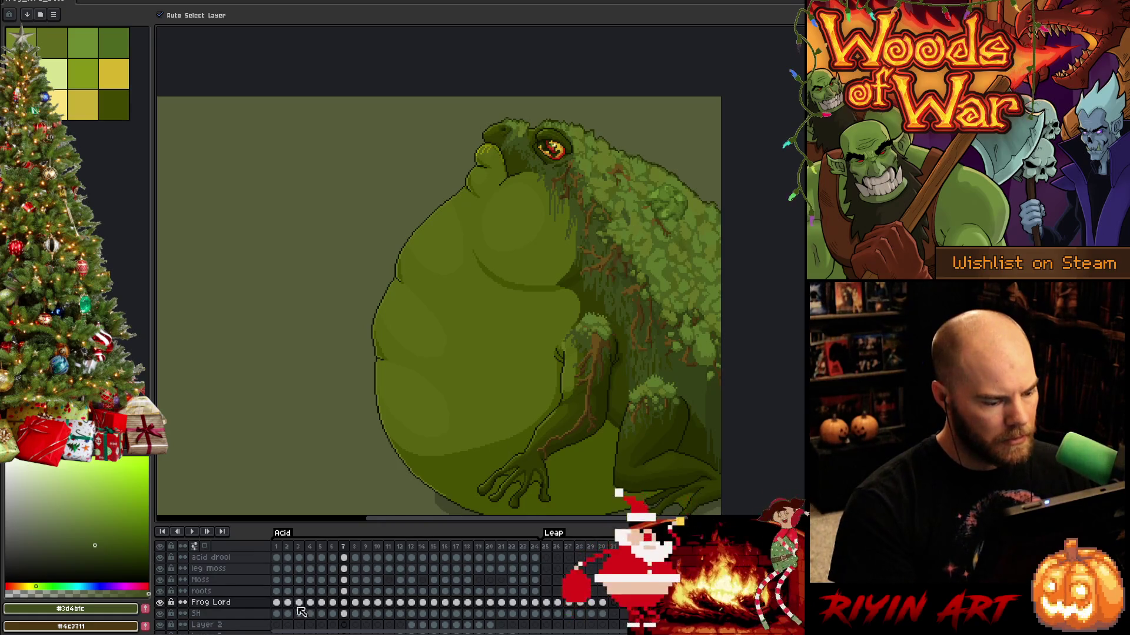
Step through the Frog Lord cels on frames 6 to 10, ending back on frame 7.
key(Left)
key(Right)
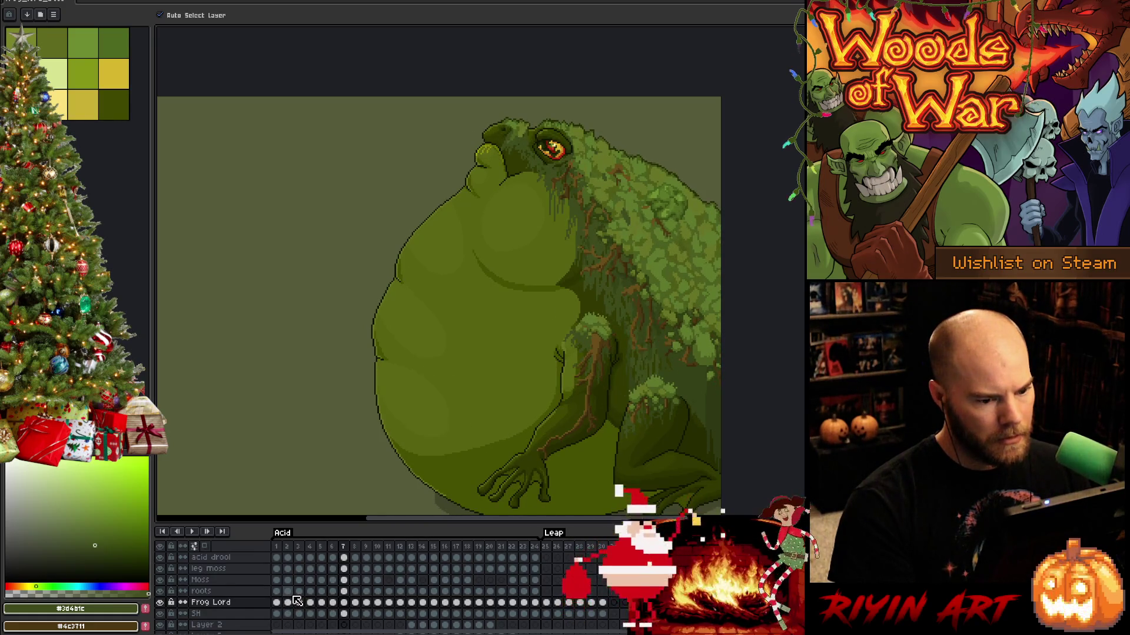
key(Right)
key(Left)
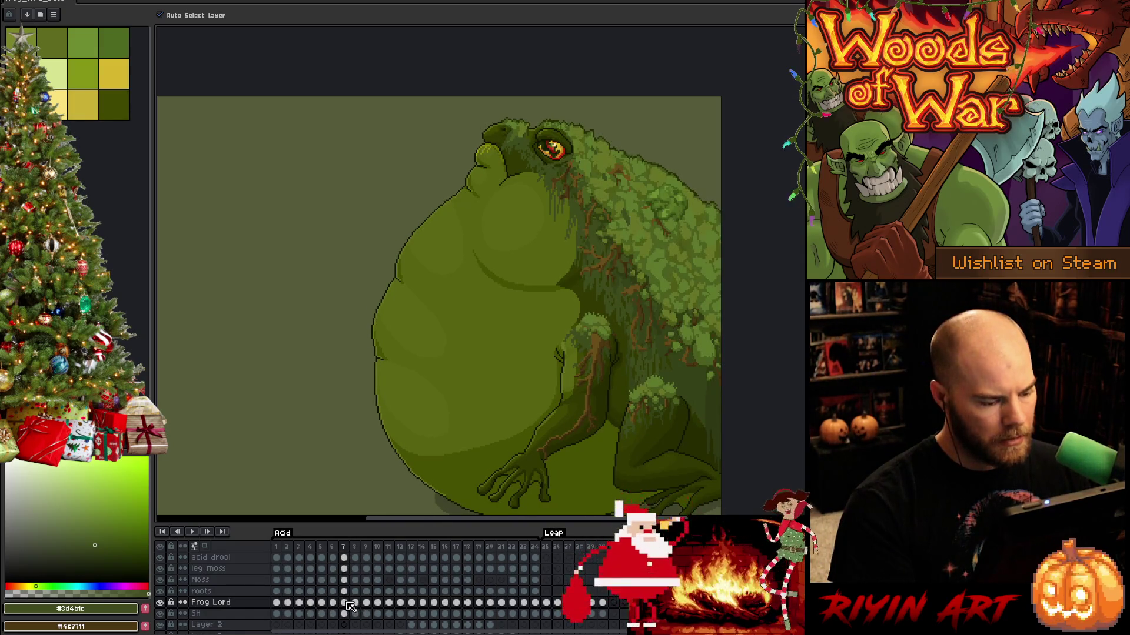
click(346, 602)
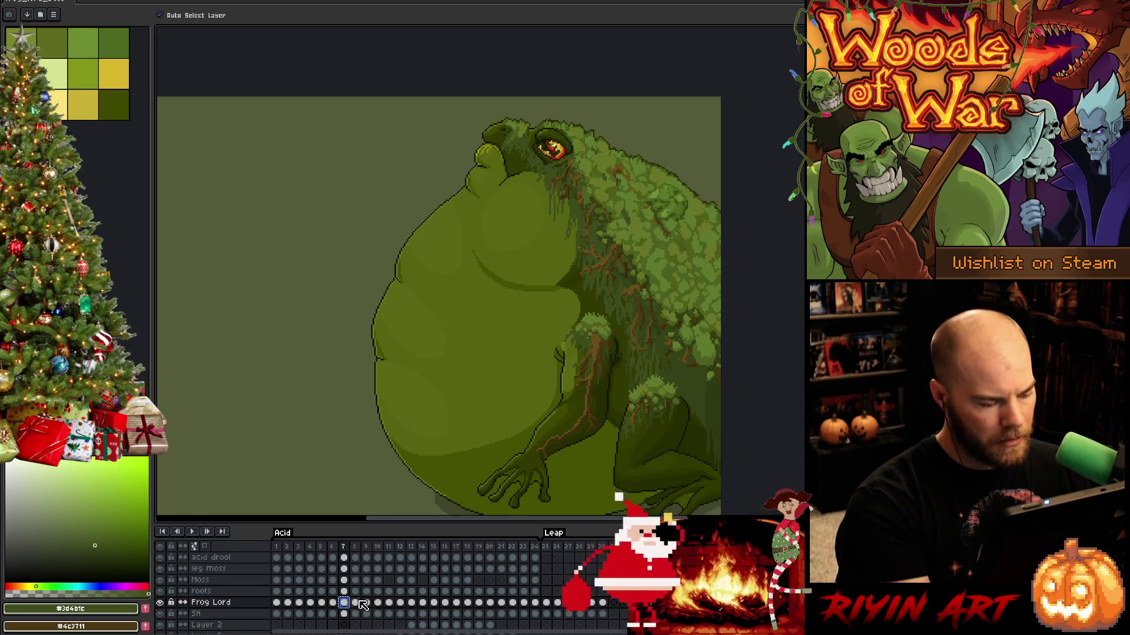
click(358, 603)
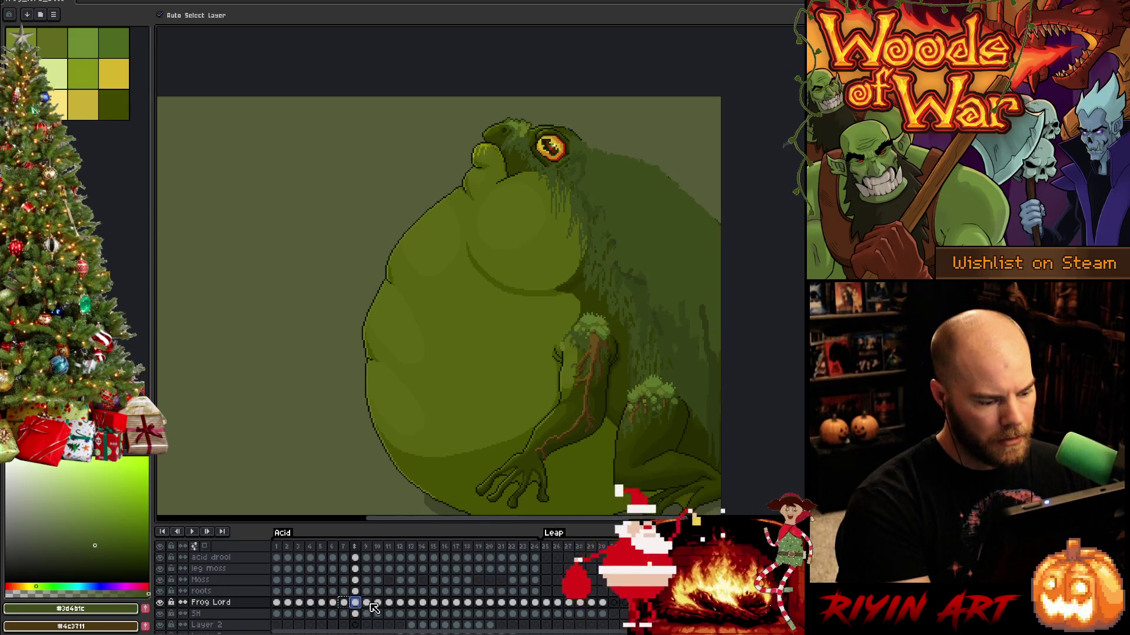
click(367, 604)
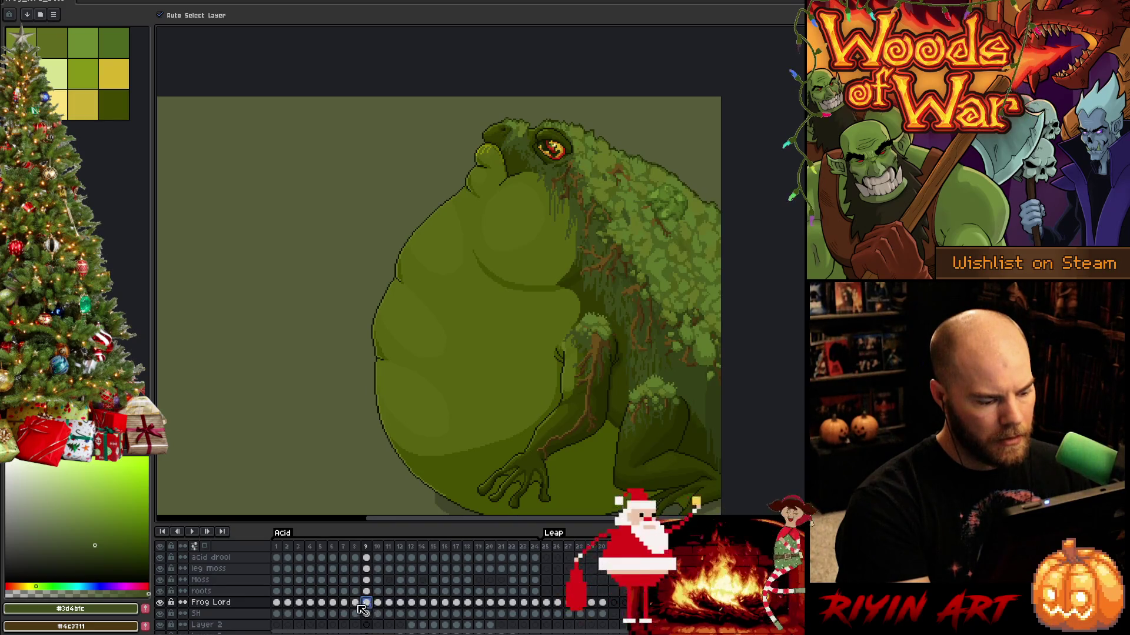
click(377, 604)
click(366, 604)
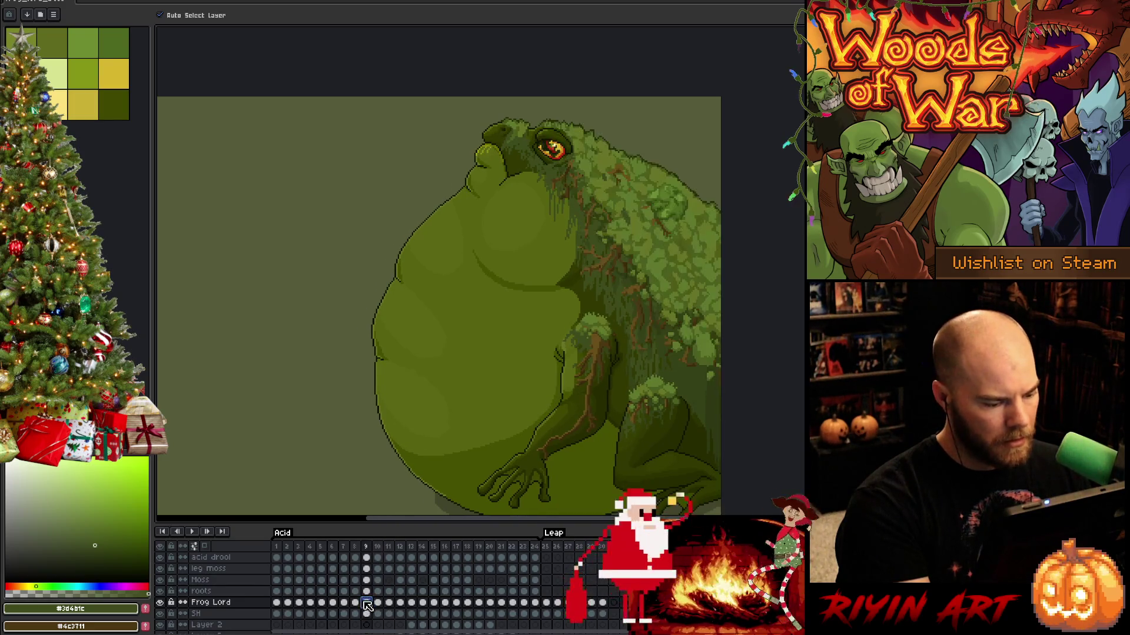
click(344, 603)
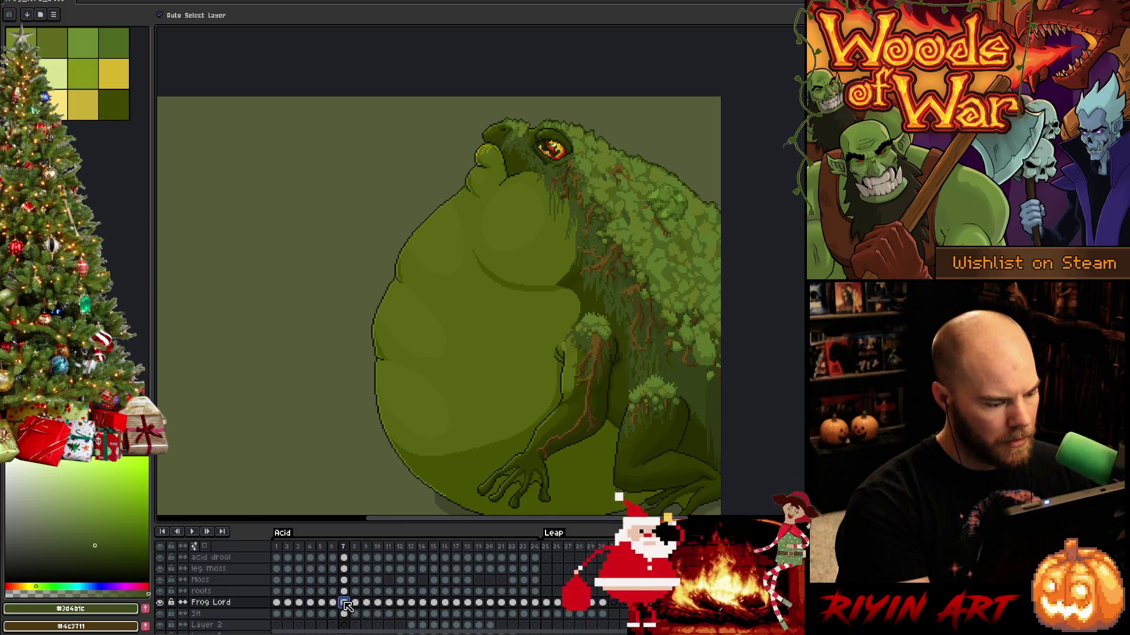
Toggle the Moss layer's visibility, check its frame 8 and 9 cels, then add Layer 17.
click(344, 580)
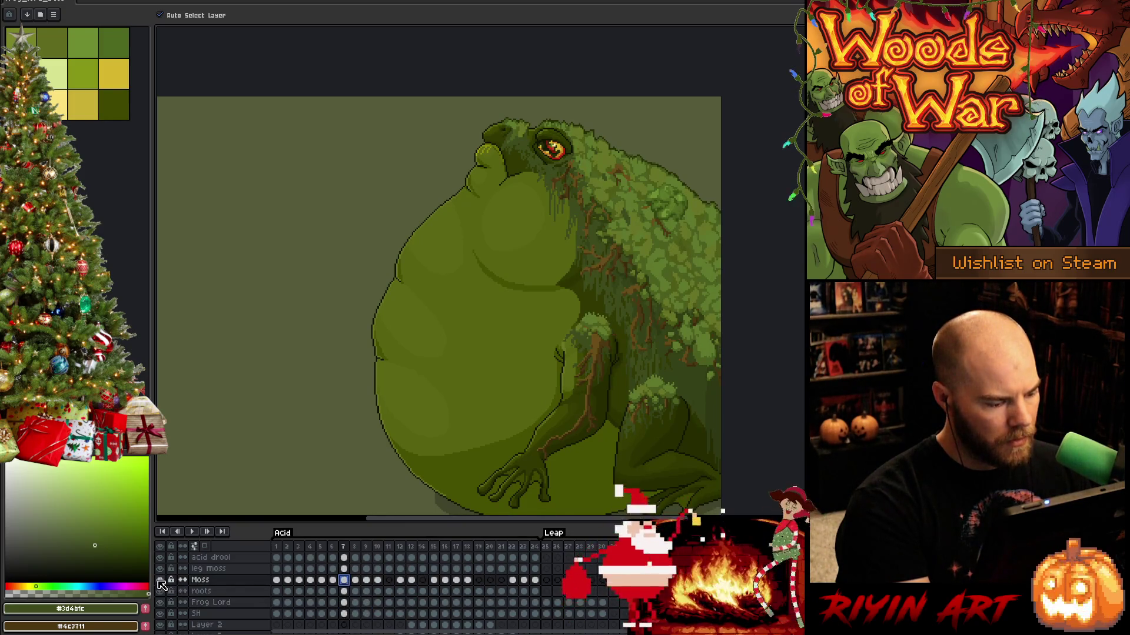
click(159, 580)
click(159, 580)
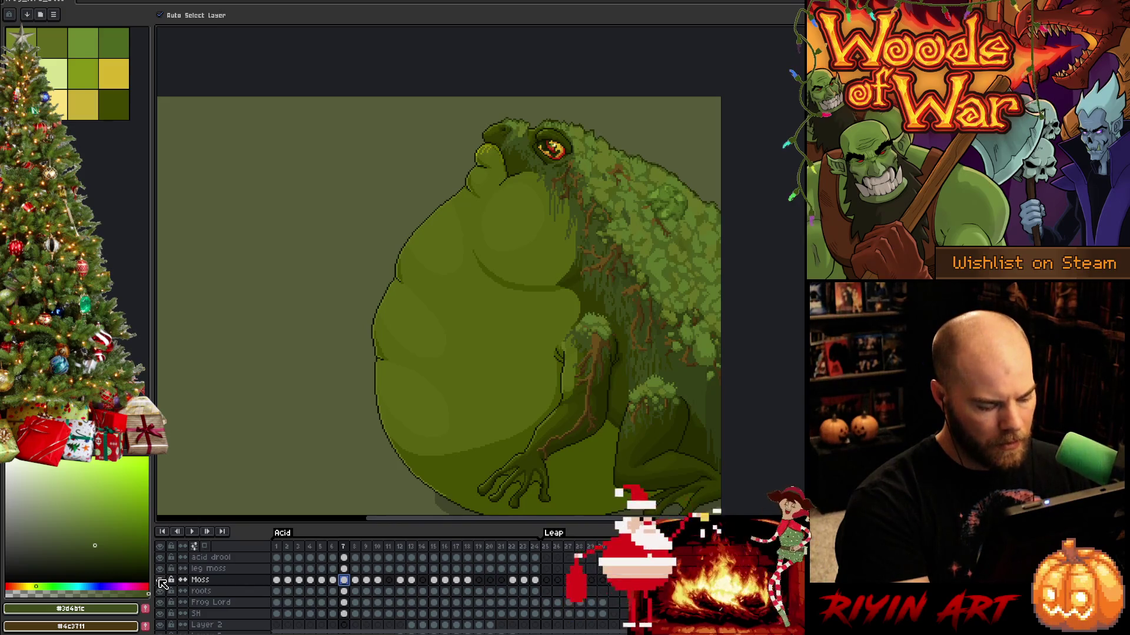
click(356, 580)
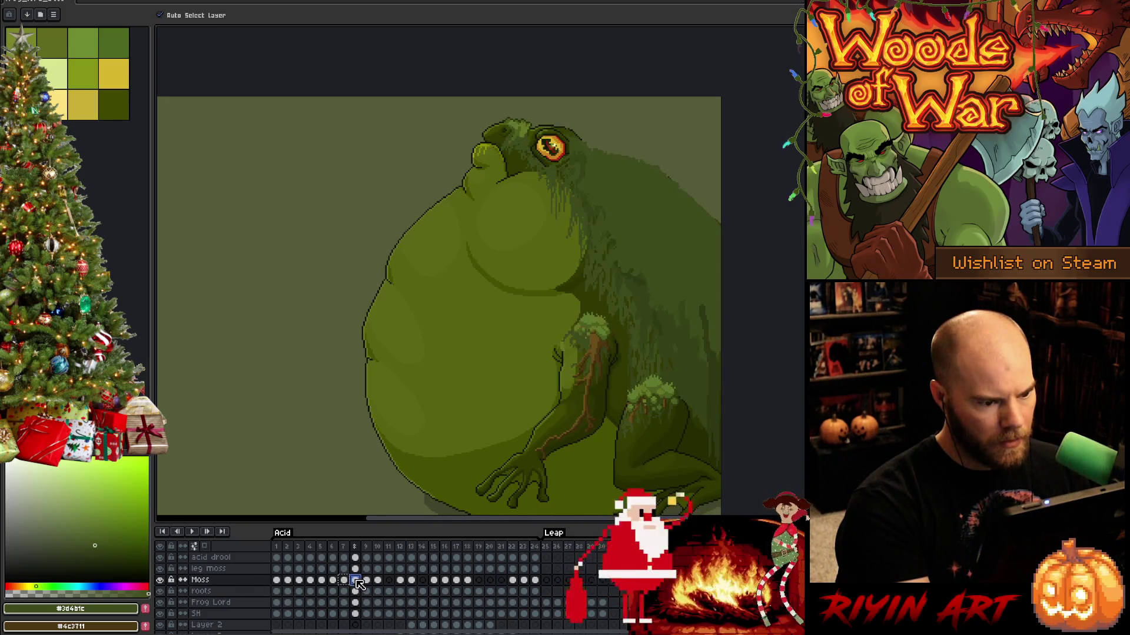
click(367, 581)
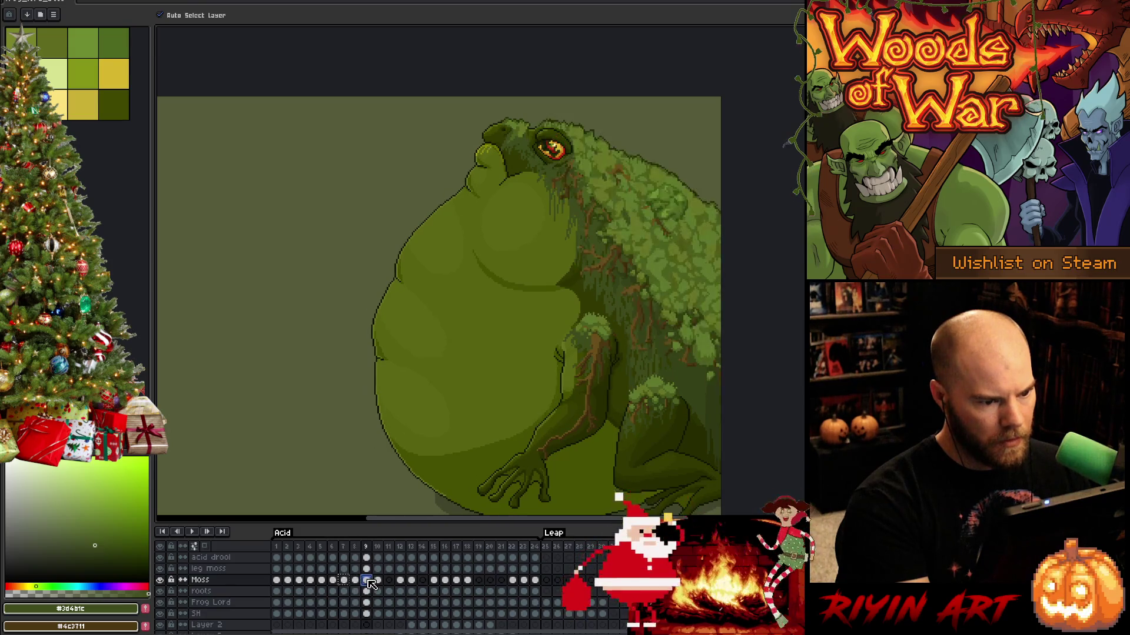
click(355, 580)
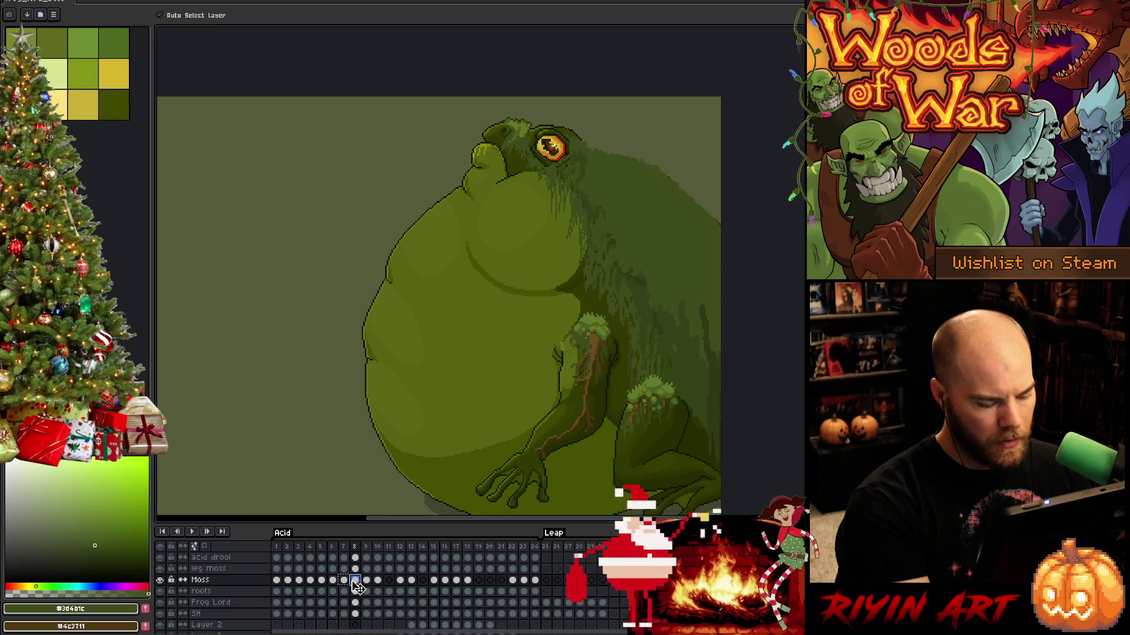
key(shift+n)
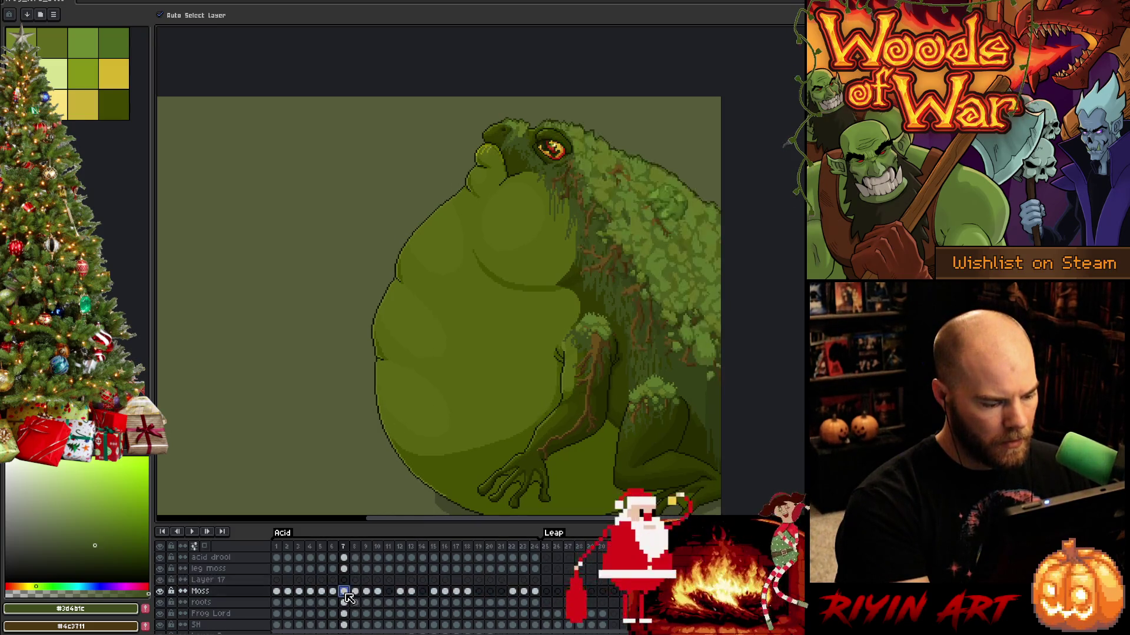
Paste the copied moss into Layer 17 on frame 8 and adjust its position.
click(356, 582)
key(ctrl+v)
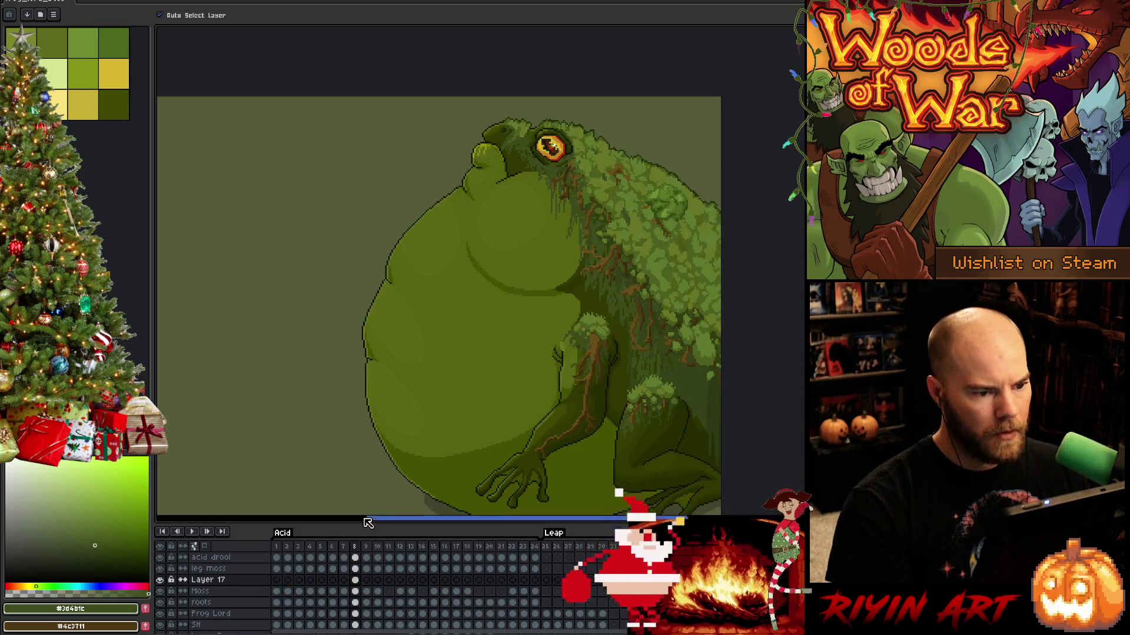
key(ctrl+t)
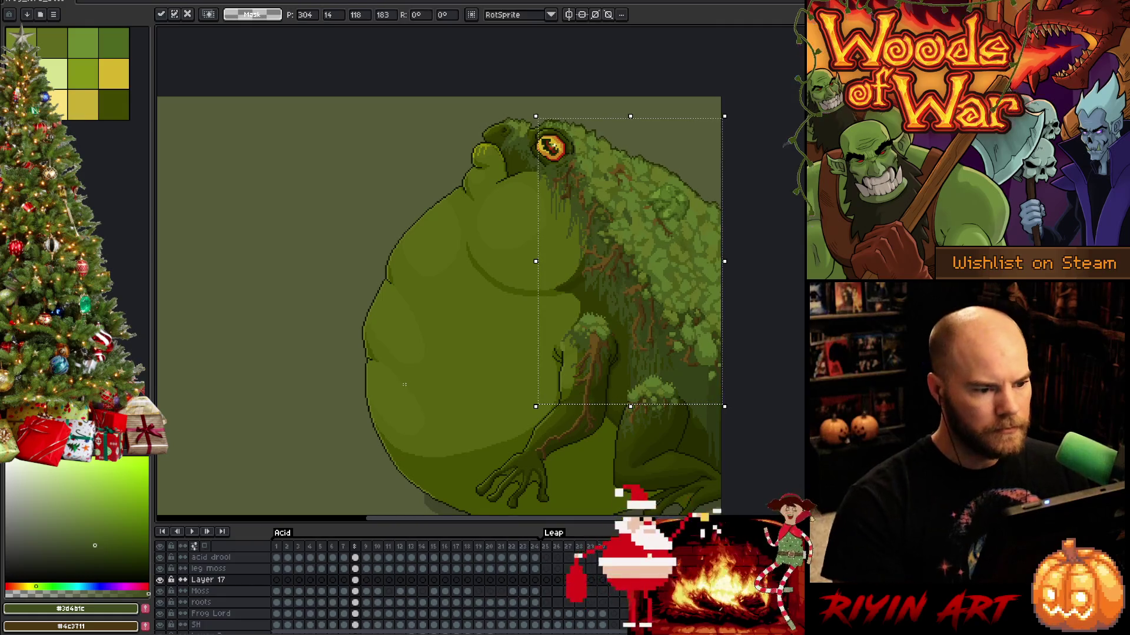
key(Left)
key(Right)
key(Left)
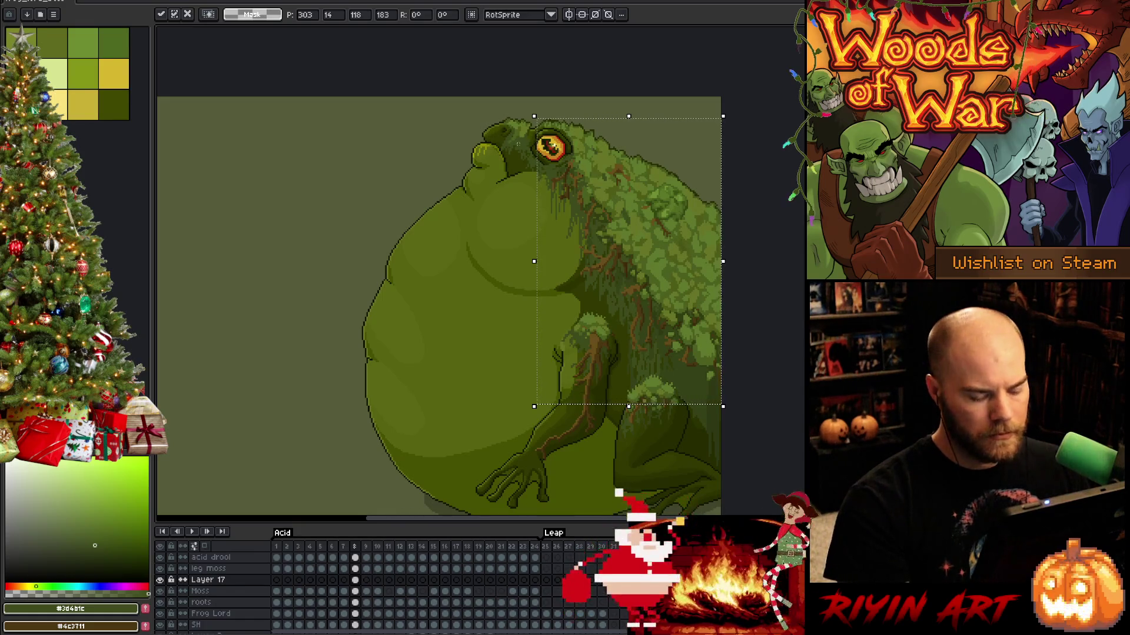
scroll(565, 144, up, 5)
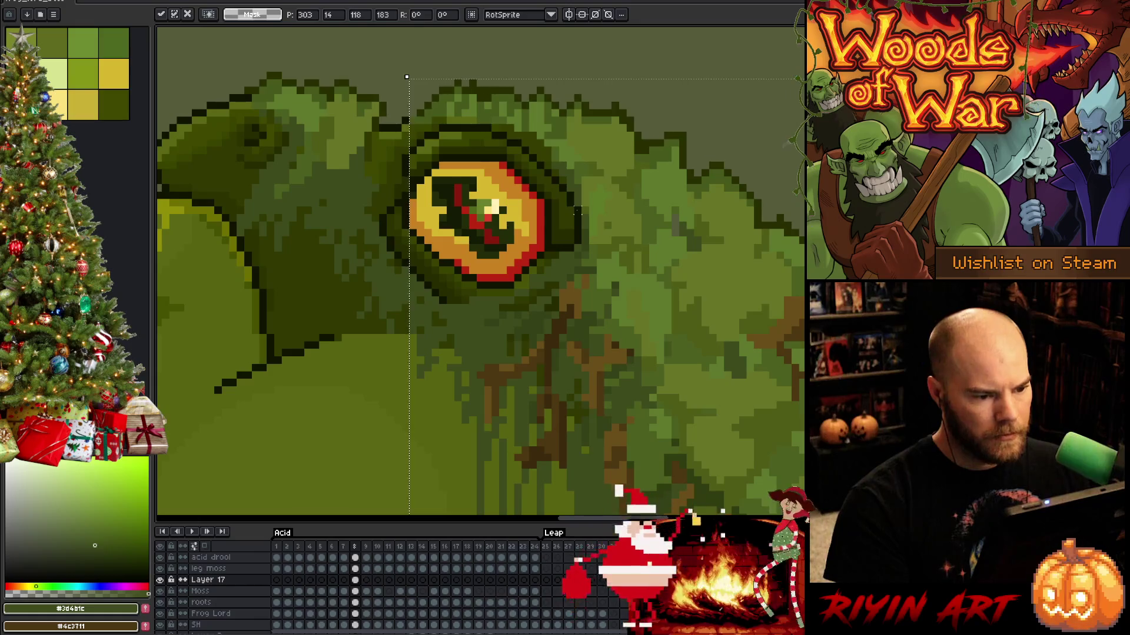
key(Return)
Select the moss along the eye's right edge and nudge it one pixel right.
drag(580, 207, 522, 245)
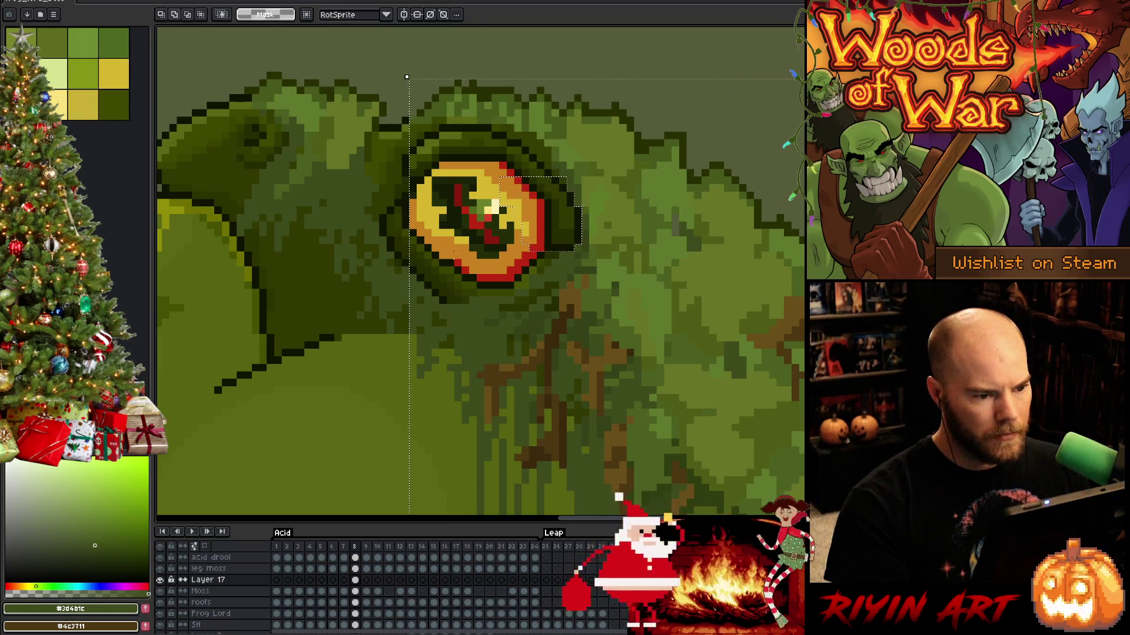
key(Right)
scroll(456, 268, down, 5)
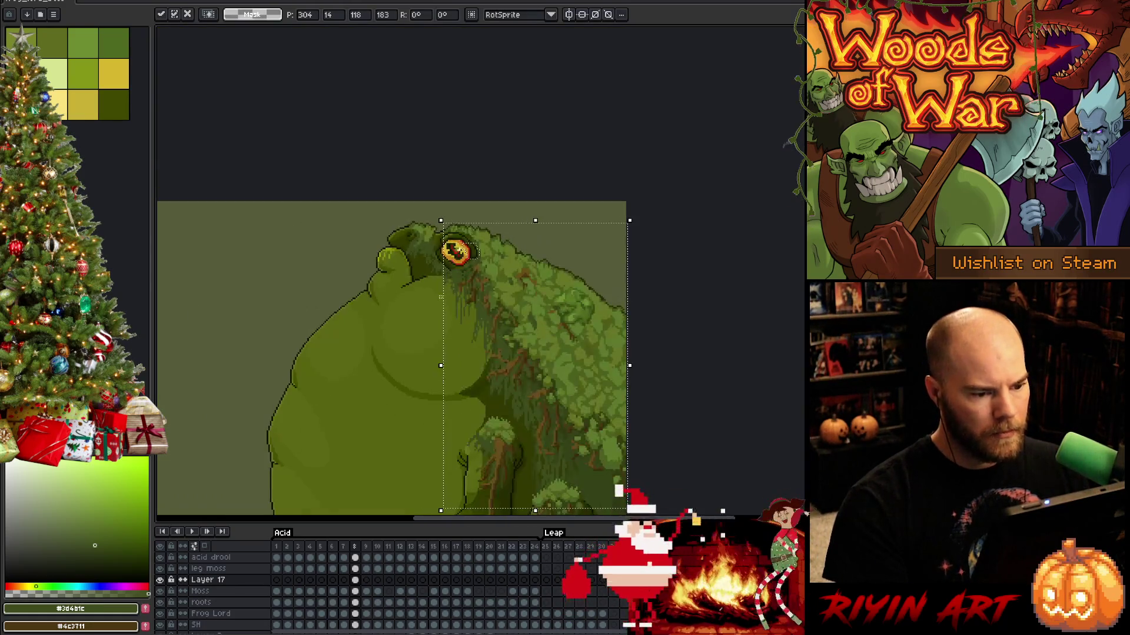
Commit the moss shift, compare frames 7 and 8, and apply the pending change on frame 10.
key(Return)
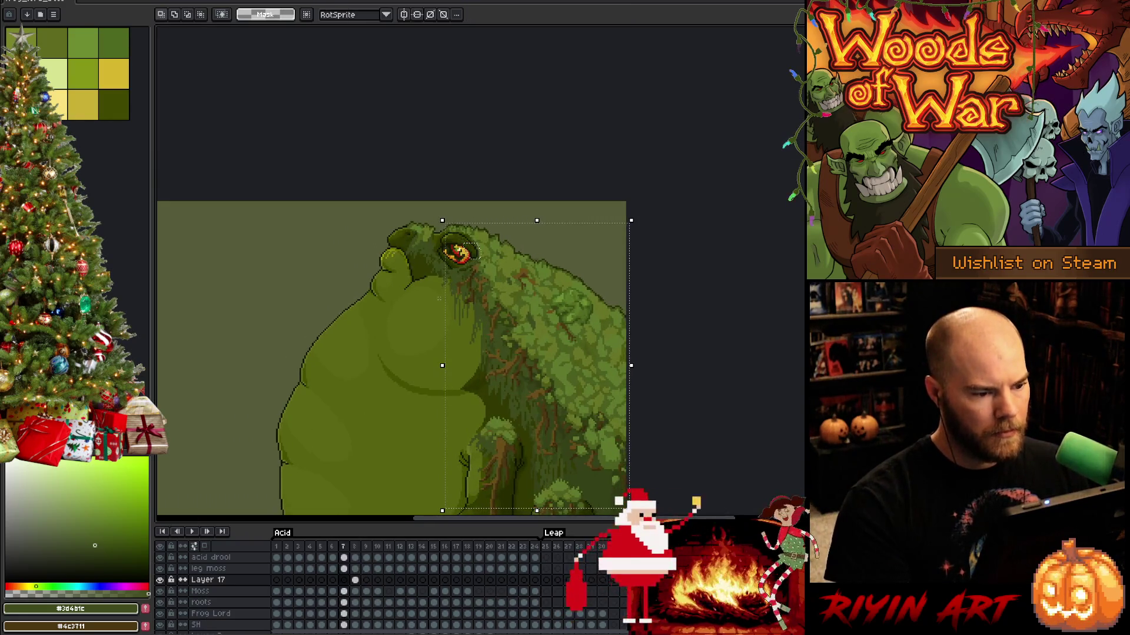
key(comma)
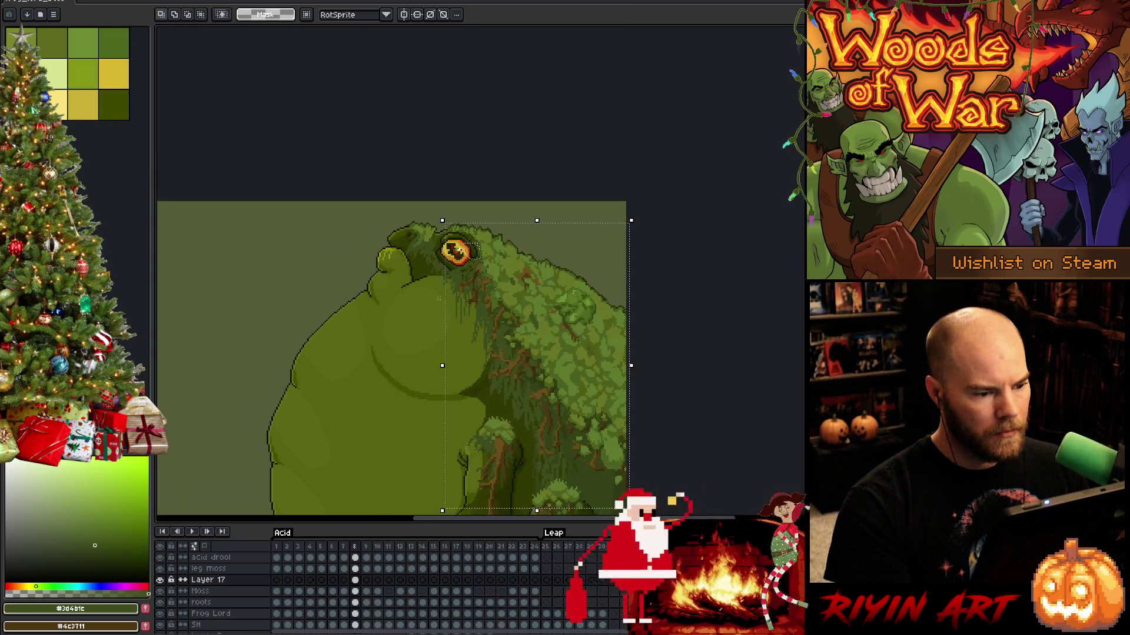
key(period)
key(comma)
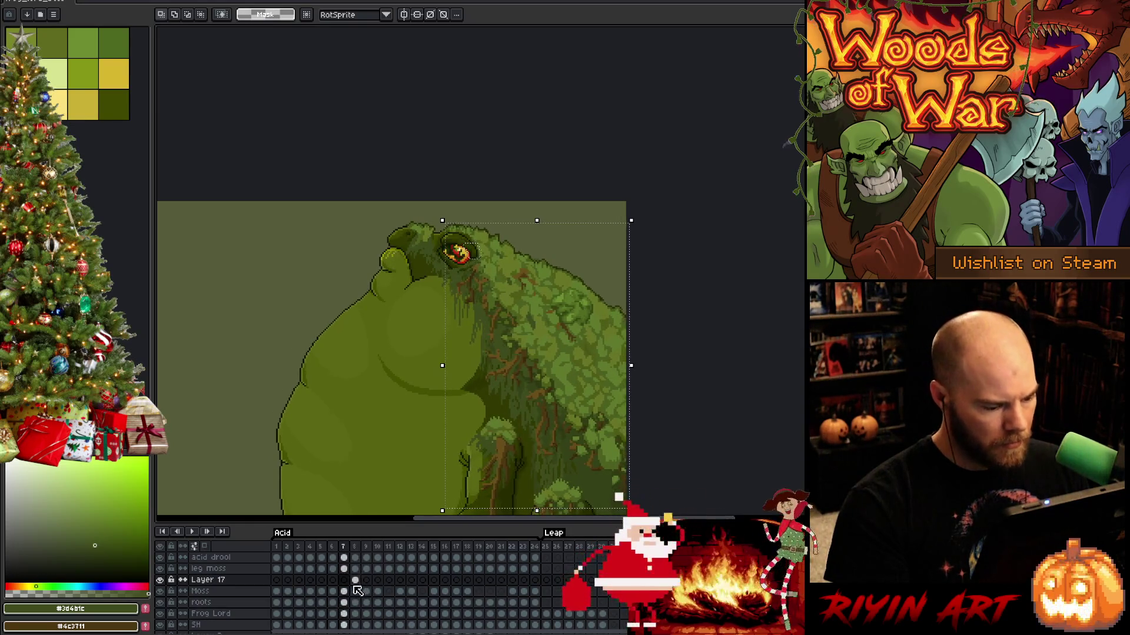
click(355, 580)
click(365, 580)
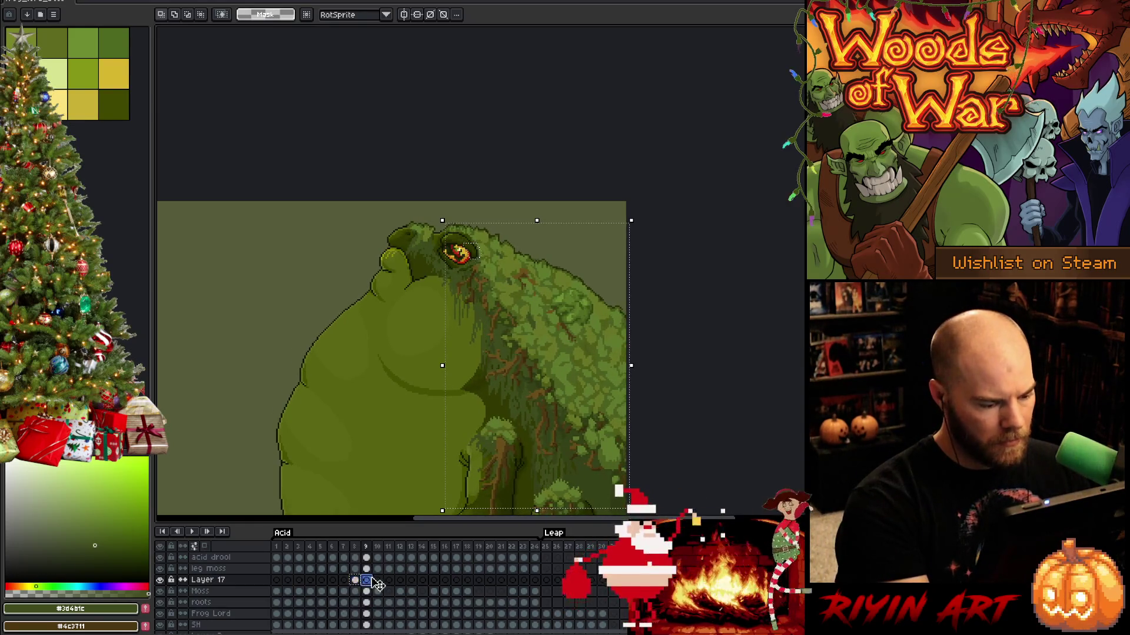
click(377, 581)
key(Return)
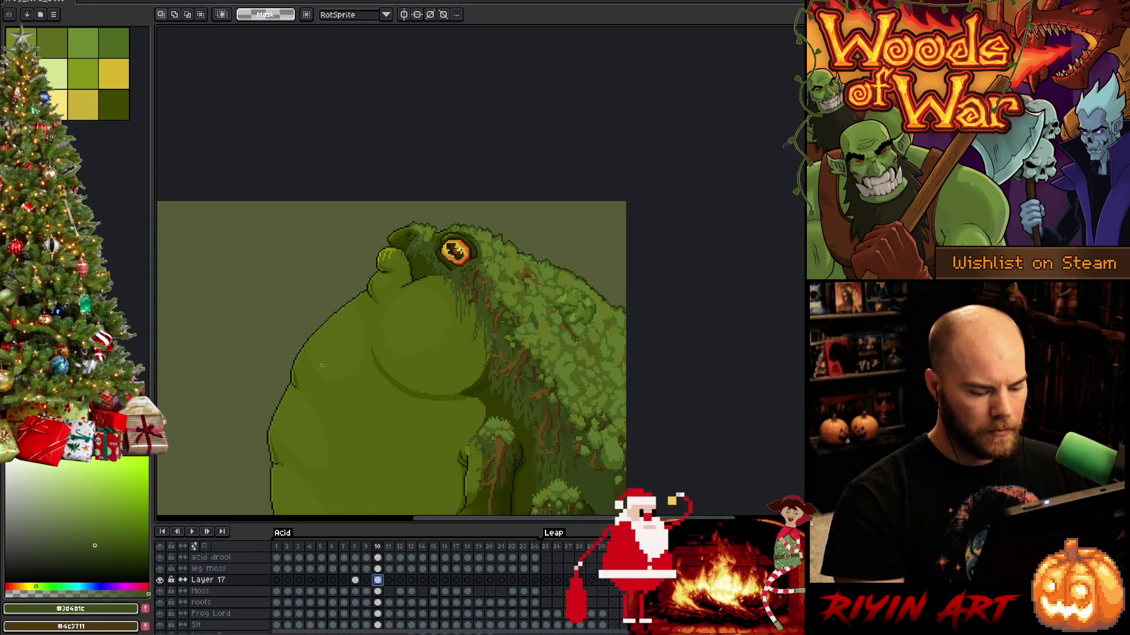
Flip back and forth between frames 9 and 10 to compare the frog poses.
key(comma)
key(comma)
key(comma)
key(comma)
key(comma)
key(comma)
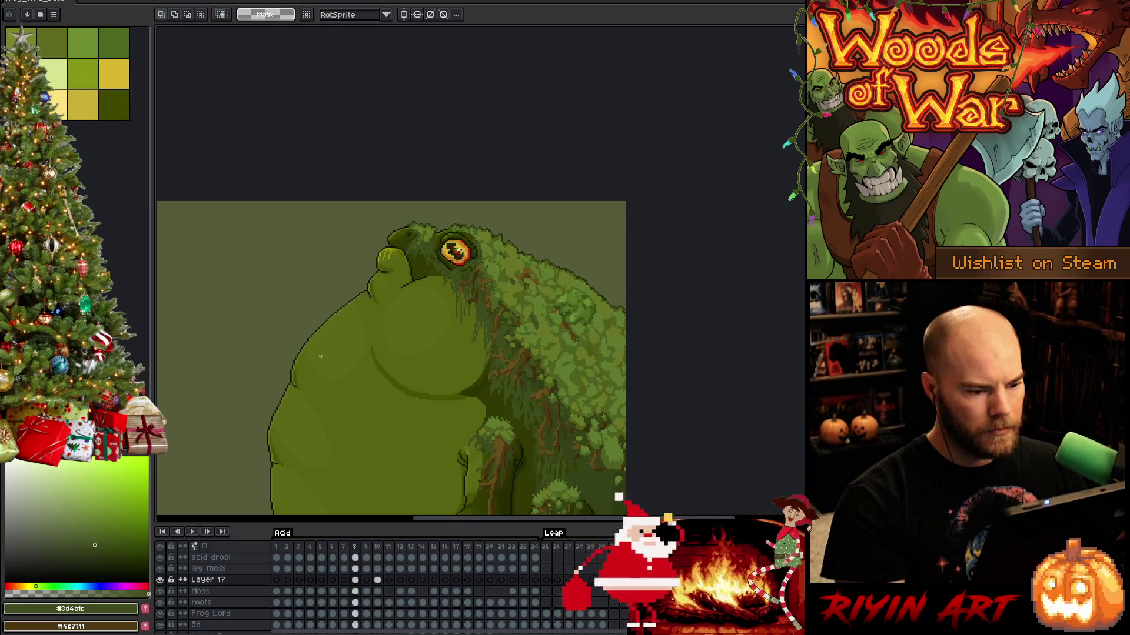
key(period)
key(period)
key(period)
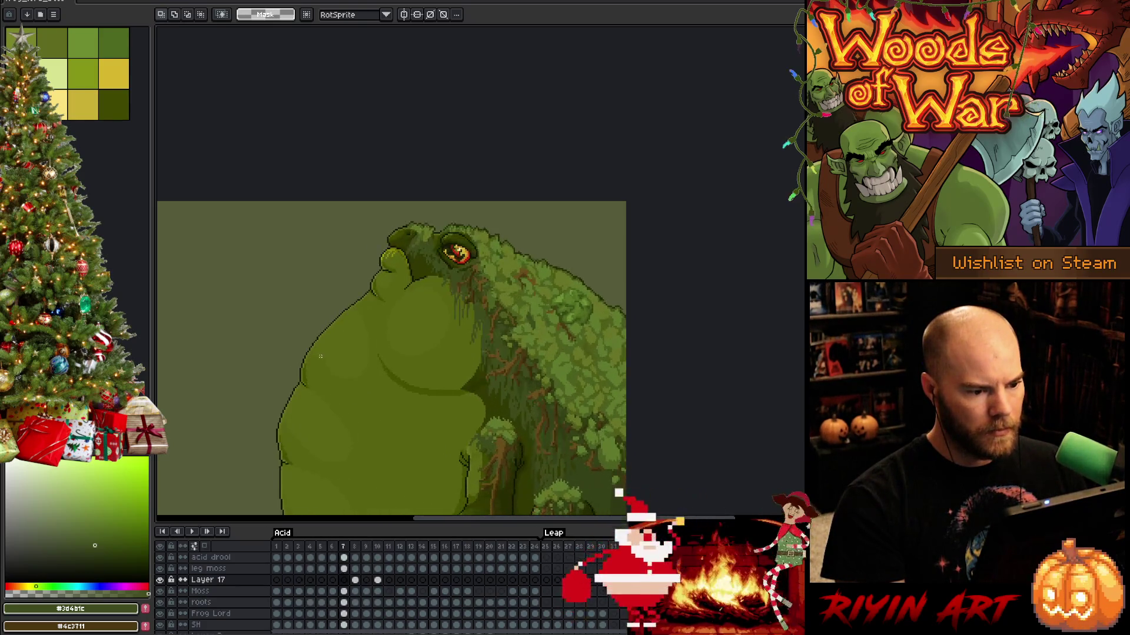
key(comma)
key(period)
key(comma)
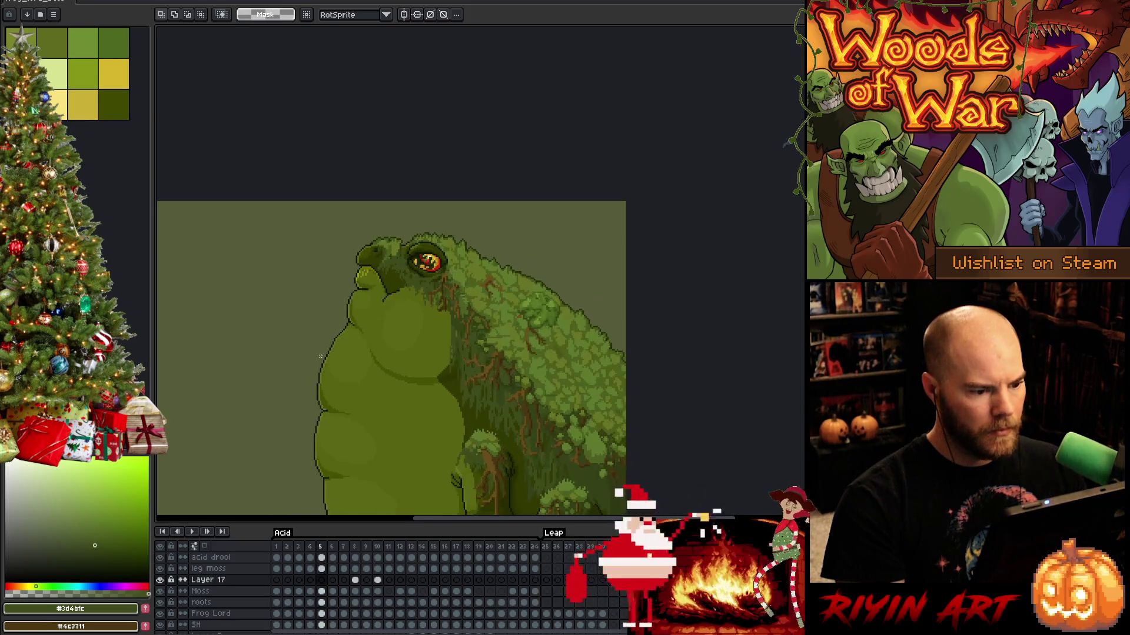
key(period)
key(comma)
Step through frames 4 to 8 and recentre the frog to review the moss placement.
scroll(320, 357, down, 3)
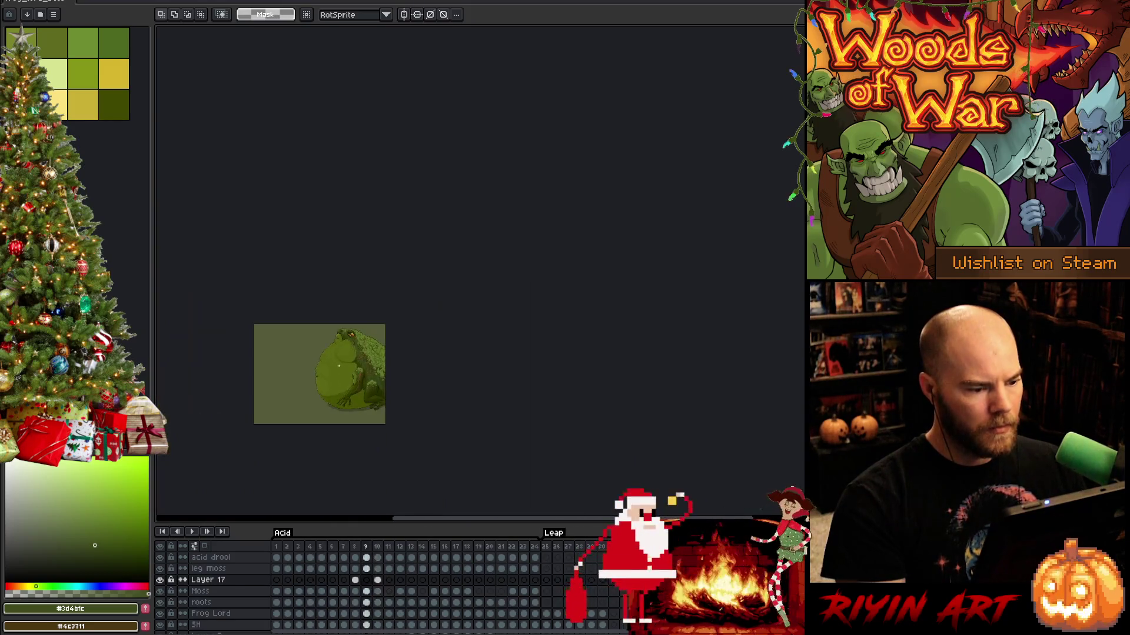
key(comma)
key(comma)
key(comma)
key(period)
scroll(340, 380, up, 2)
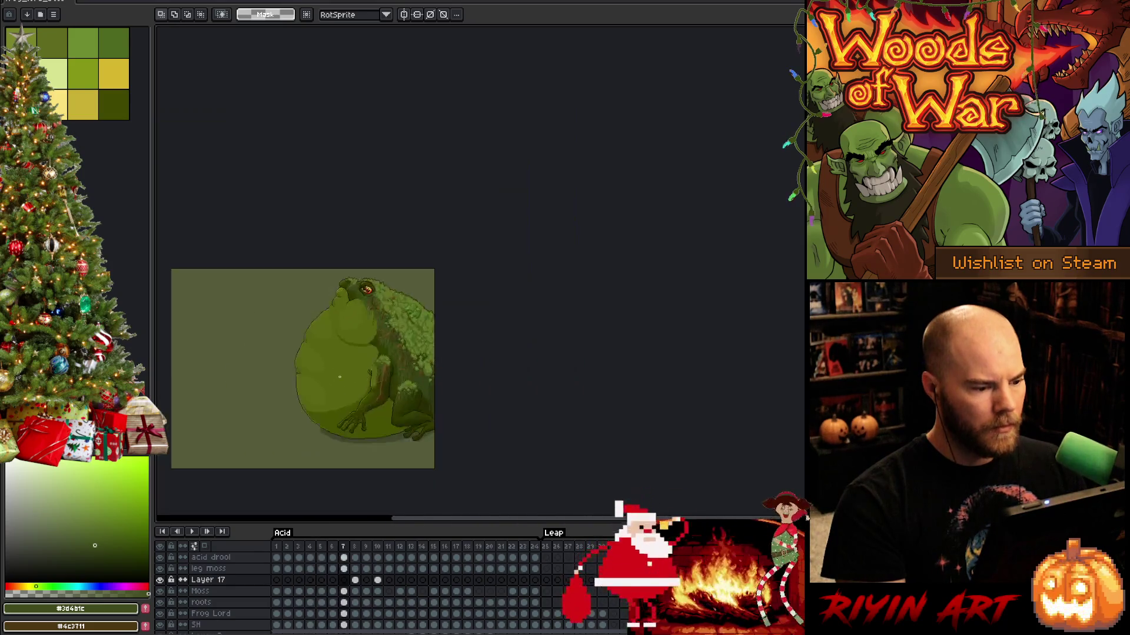
key(period)
key(period)
key(period)
key(comma)
key(comma)
key(comma)
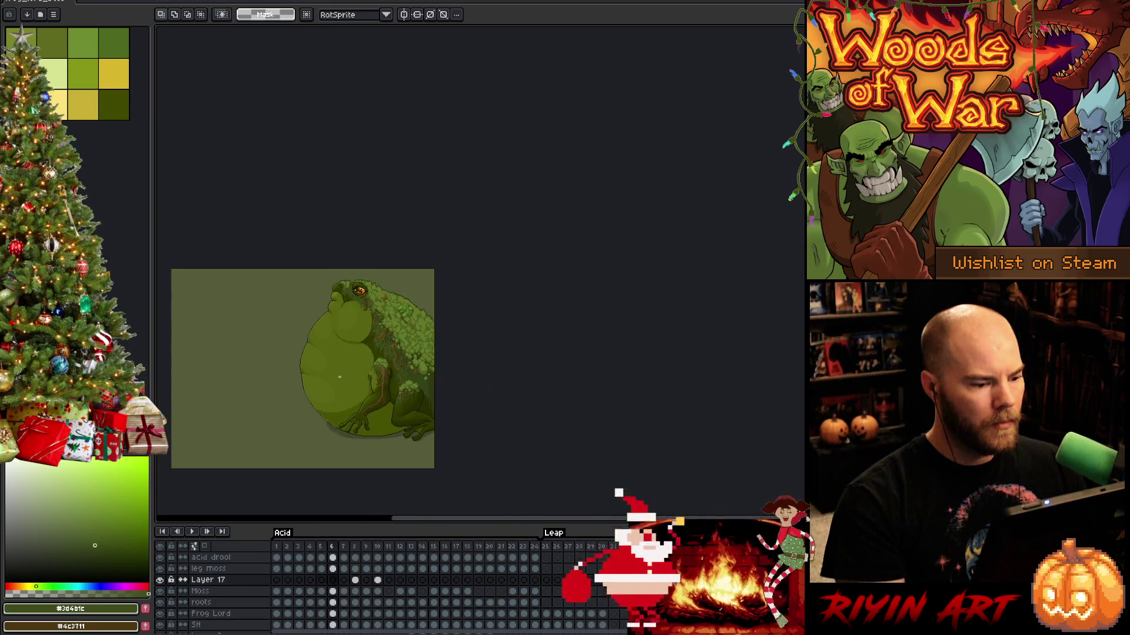
key(period)
key(period)
key(period)
key(period)
key(period)
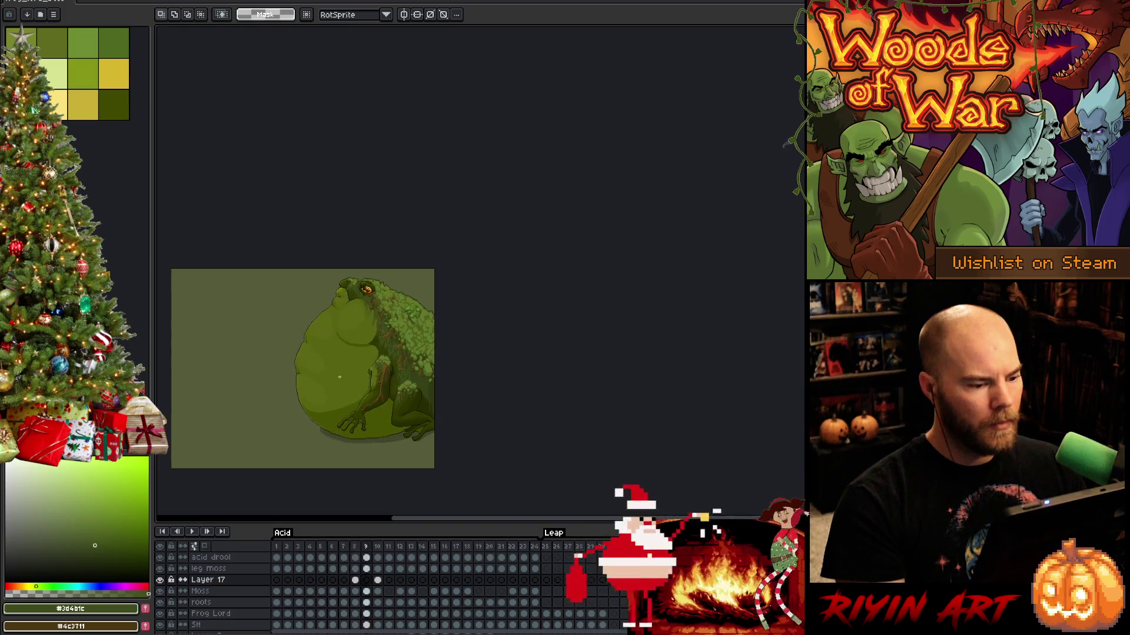
key(comma)
key(comma)
key(comma)
key(comma)
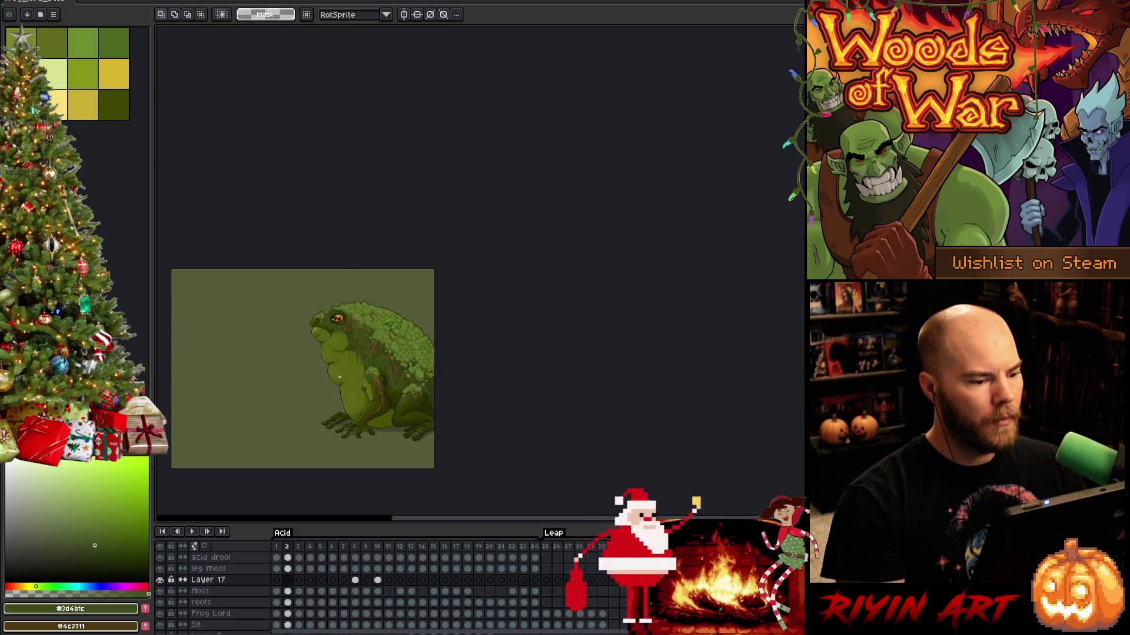
key(period)
key(period)
key(period)
key(comma)
key(comma)
key(comma)
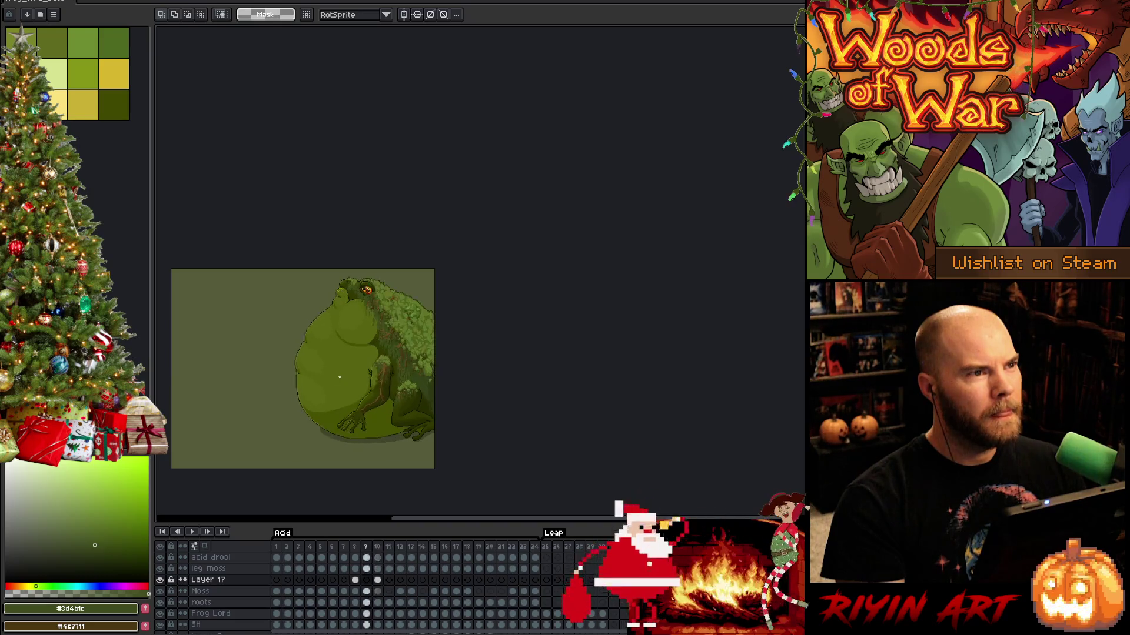
key(comma)
key(comma)
key(comma)
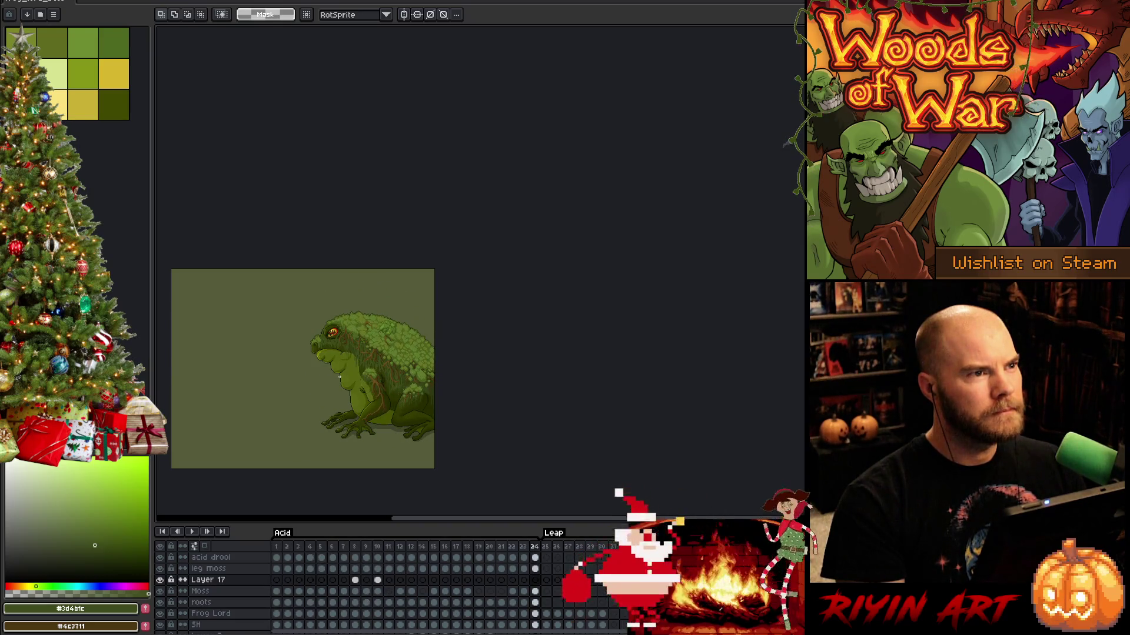
key(period)
key(period)
key(period)
key(period)
key(period)
key(period)
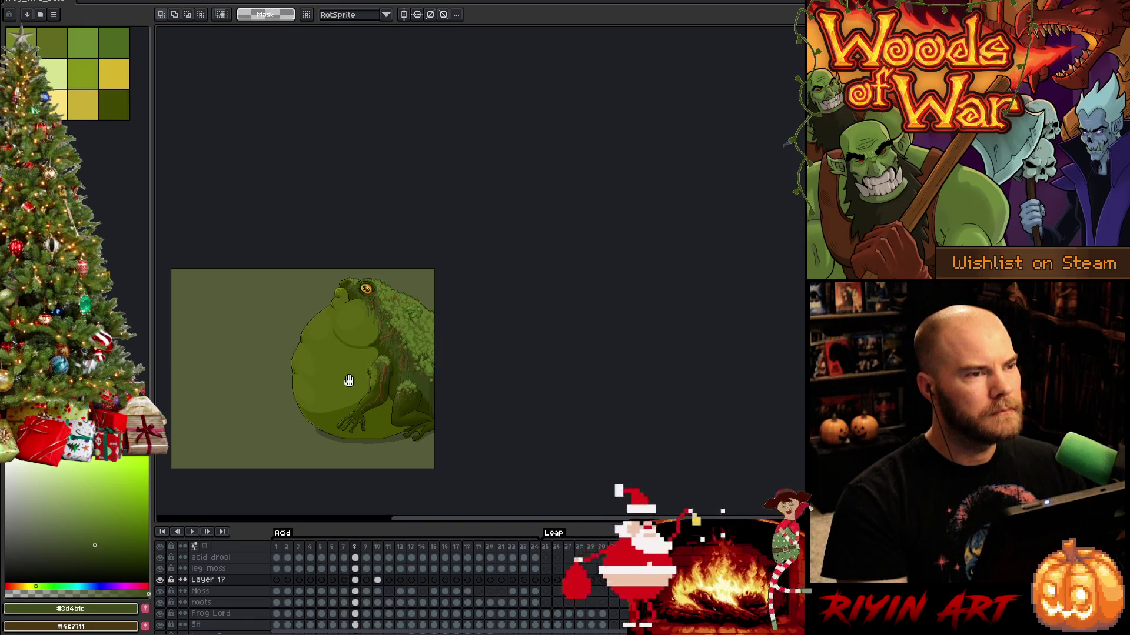
drag(348, 383, 517, 308)
scroll(520, 275, up, 3)
scroll(520, 274, down, 1)
key(period)
key(period)
key(period)
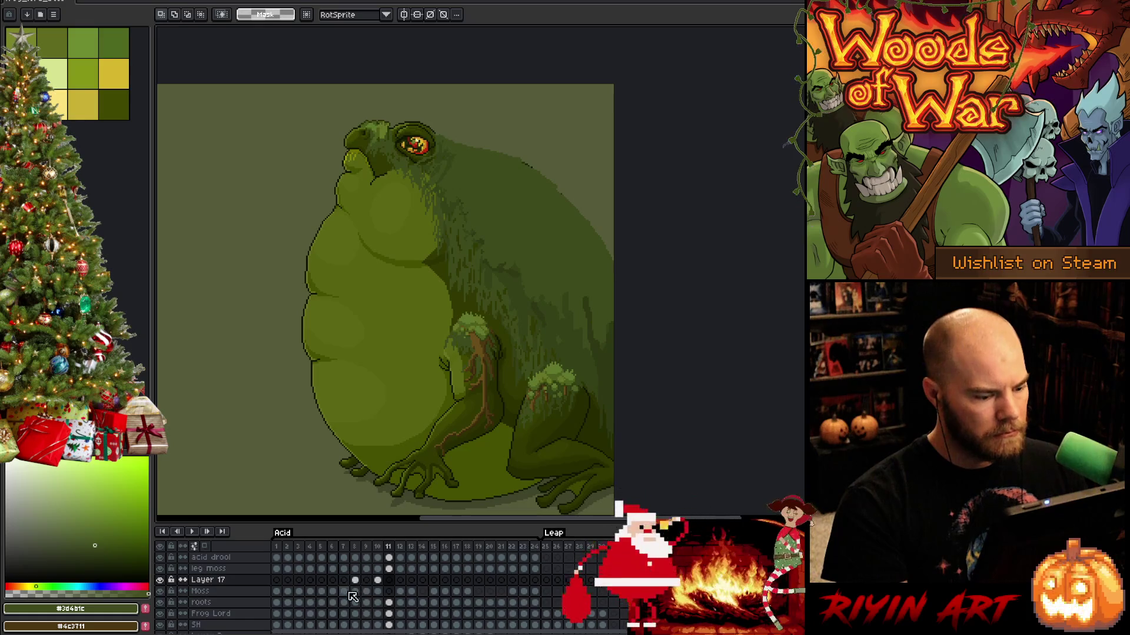
Jump between frames 5, 6, 7 and 11 on the Moss layer, then advance to frame 12.
click(346, 547)
key(comma)
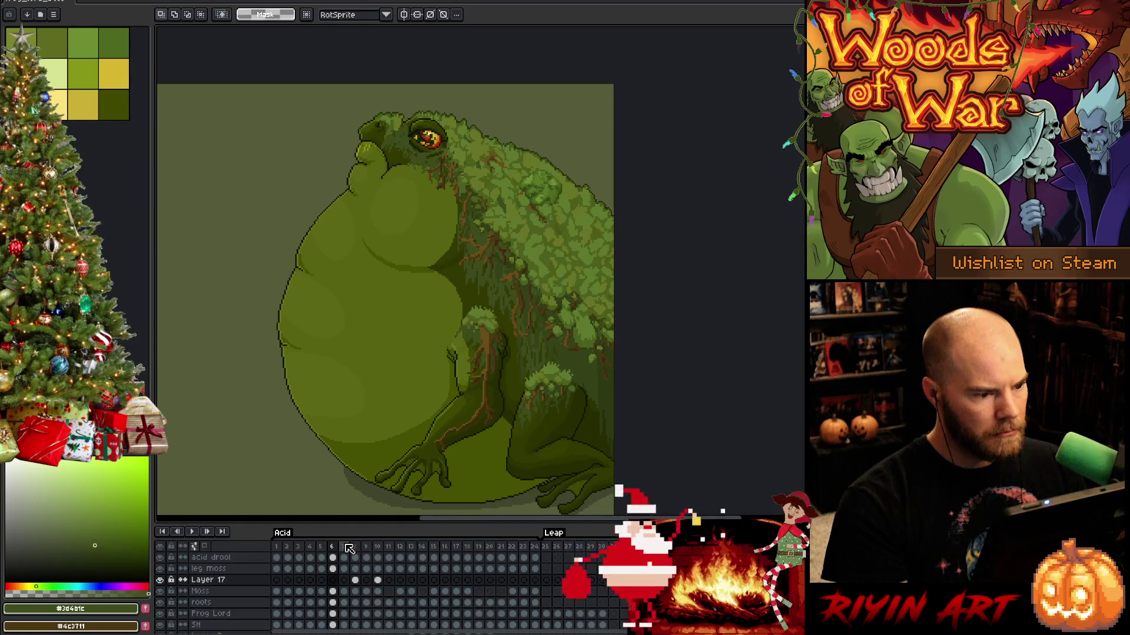
click(392, 551)
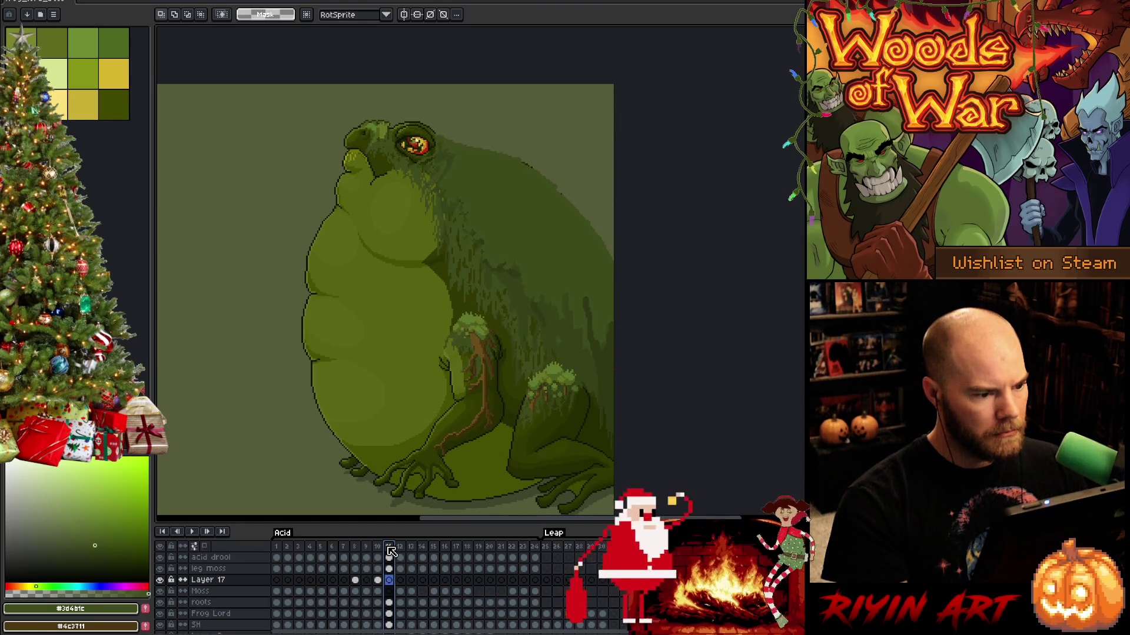
click(326, 550)
click(327, 591)
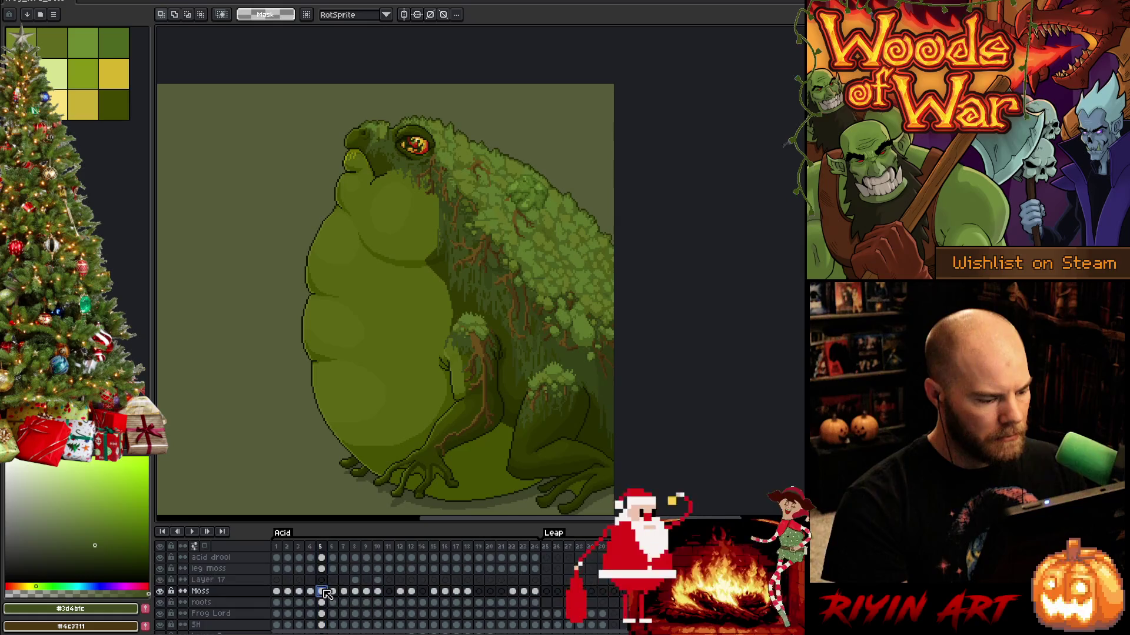
click(391, 592)
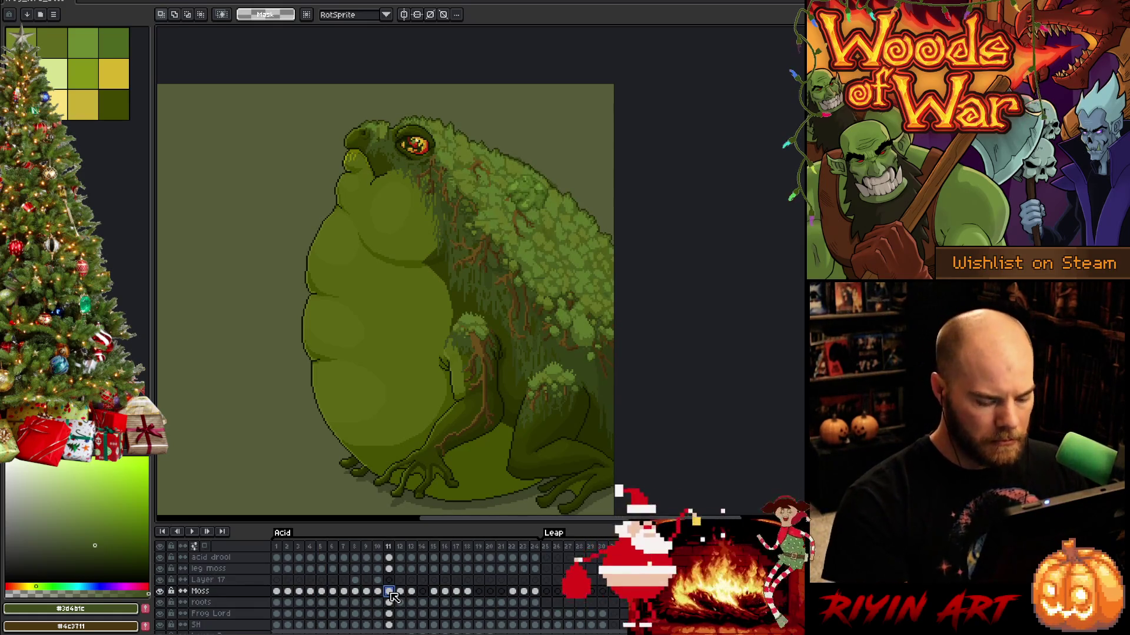
key(Right)
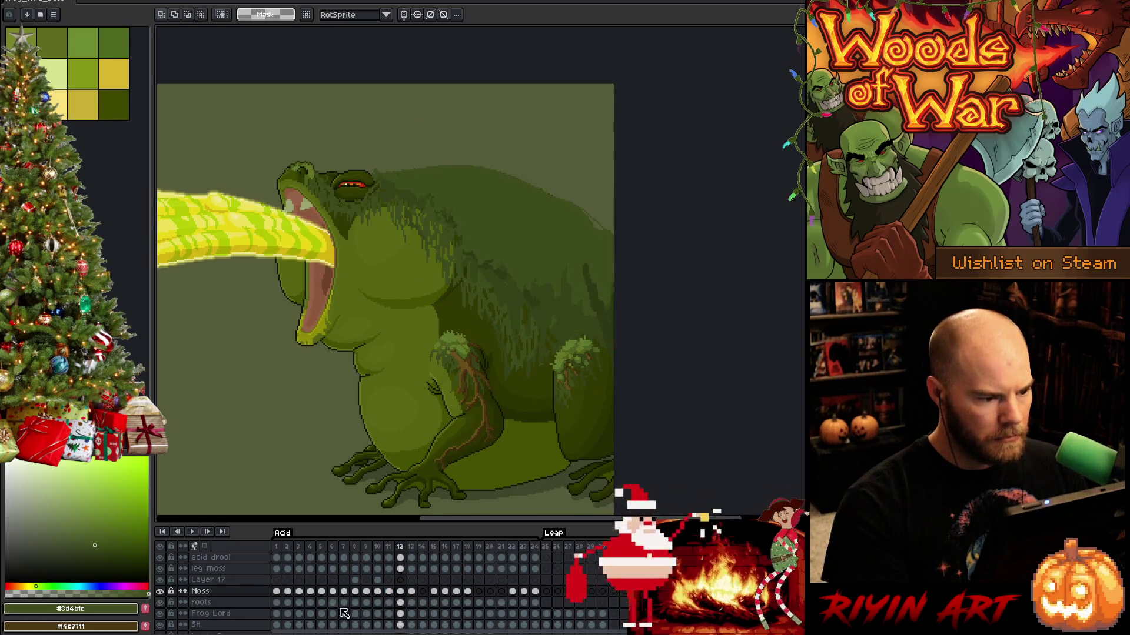
Check the Moss cels on frames 1–3, then bring the detailed moss onto Layer 17's frame 12.
click(278, 592)
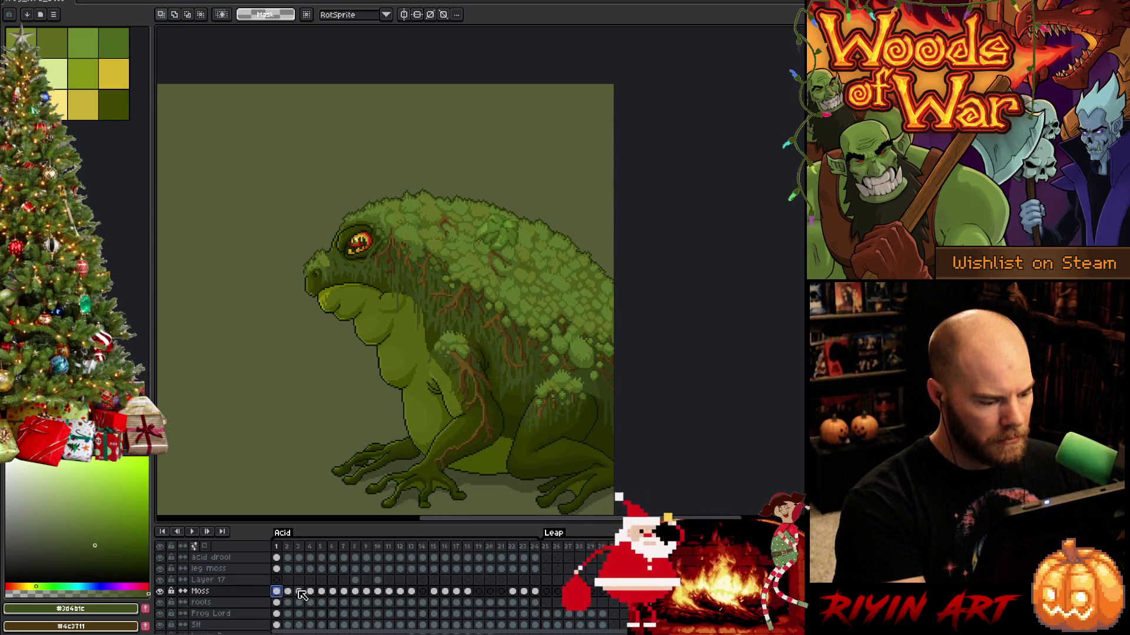
click(300, 592)
click(290, 593)
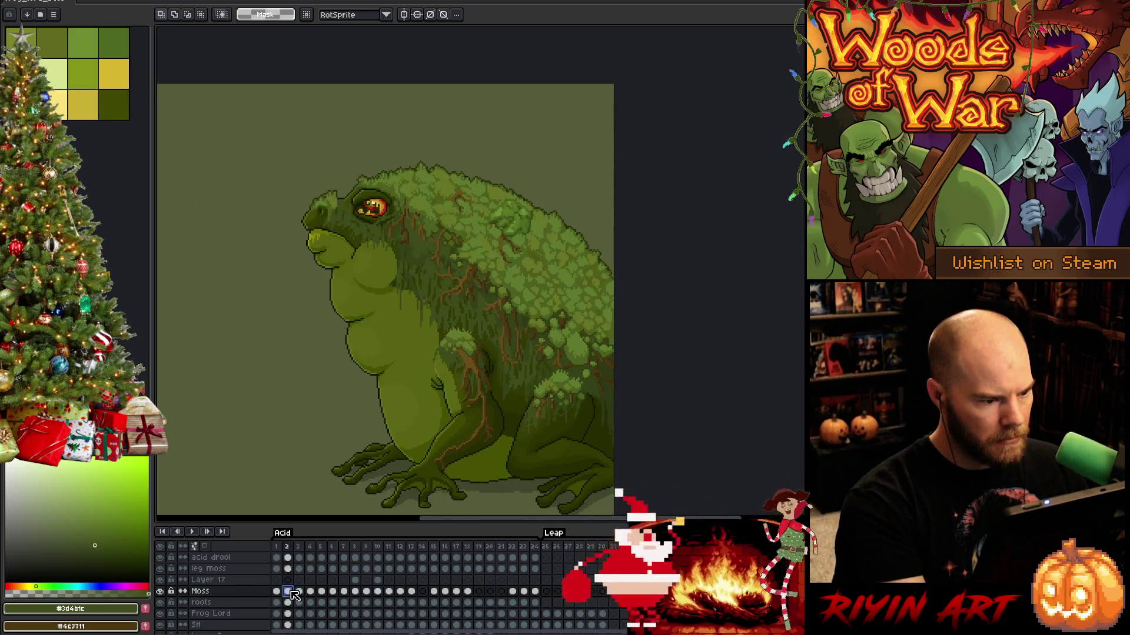
click(389, 580)
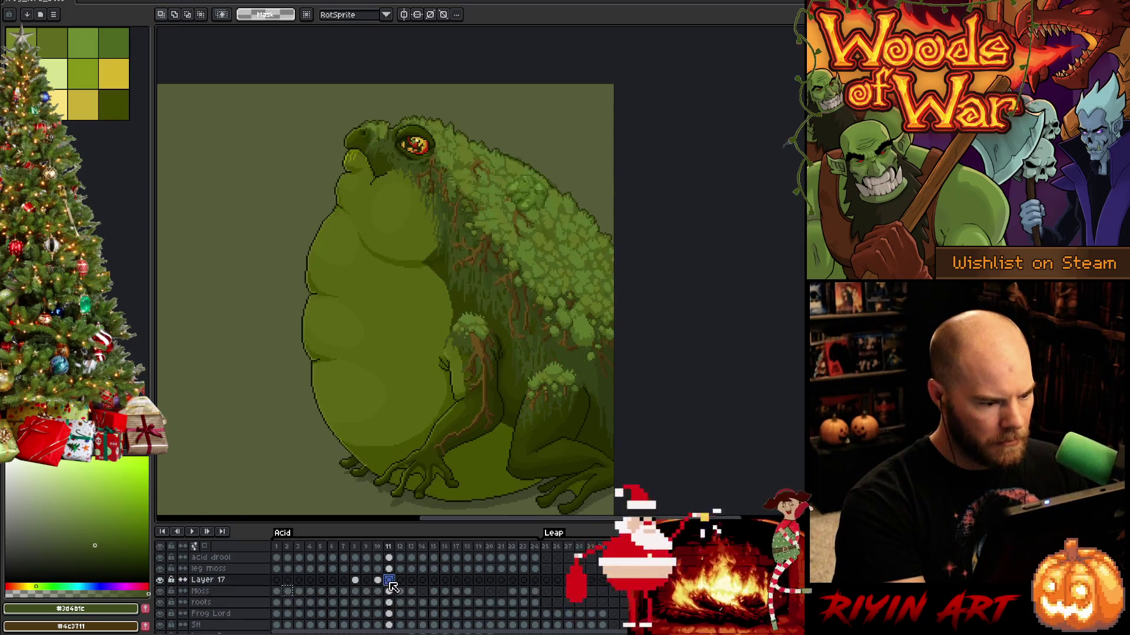
click(404, 582)
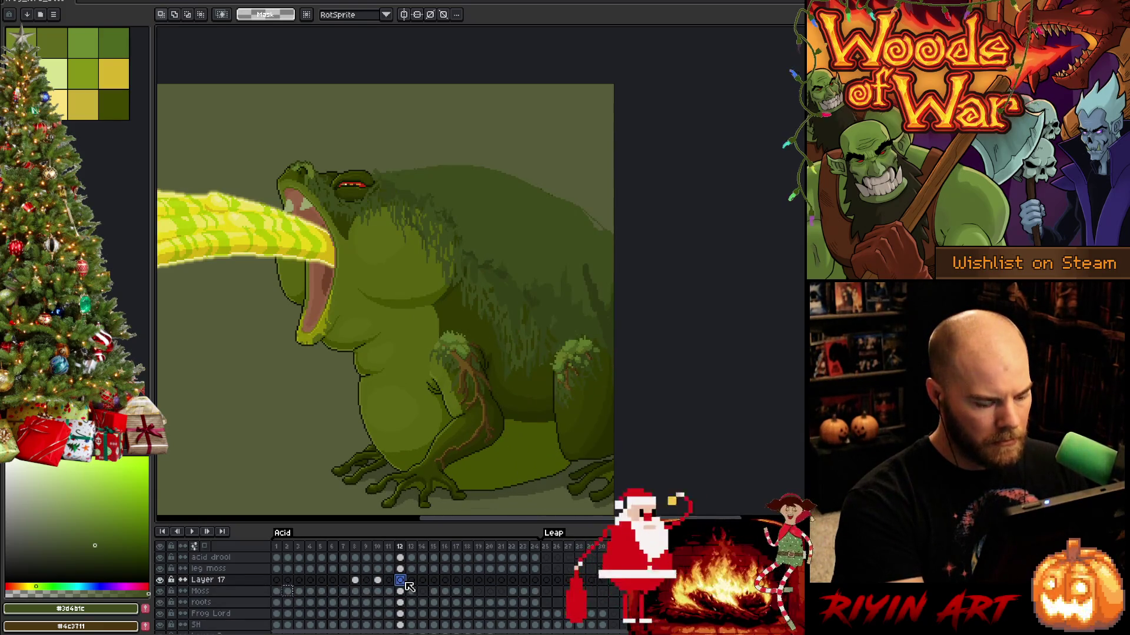
click(406, 582)
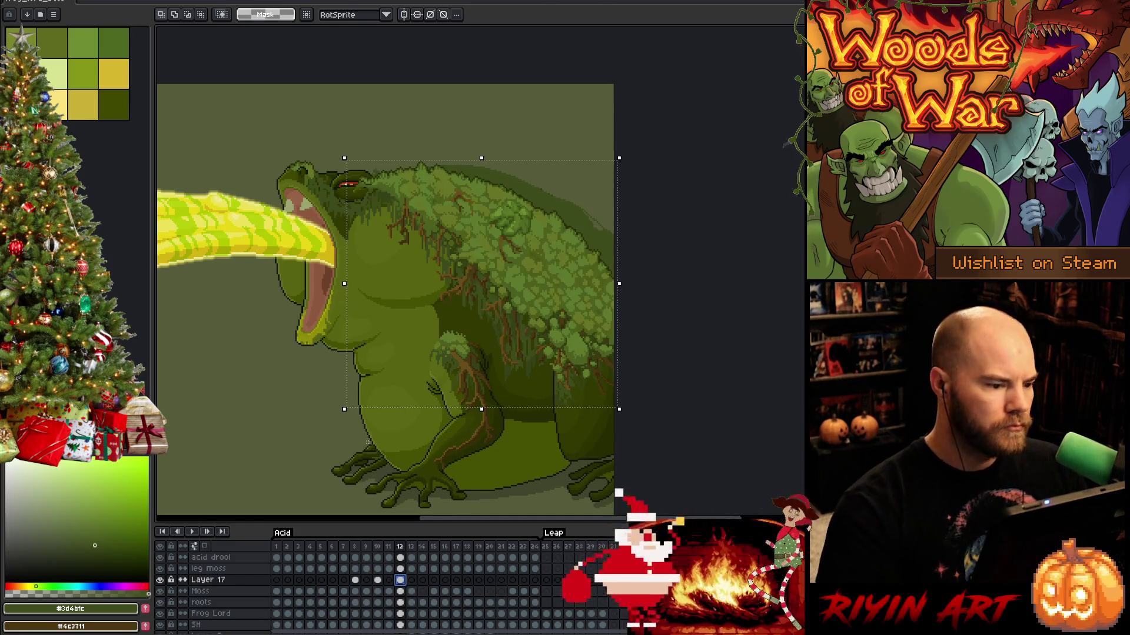
Raise the pasted moss on frame 12, then nudge a selected region up one pixel.
key(Up)
key(Up)
key(Up)
key(Up)
key(Up)
key(Up)
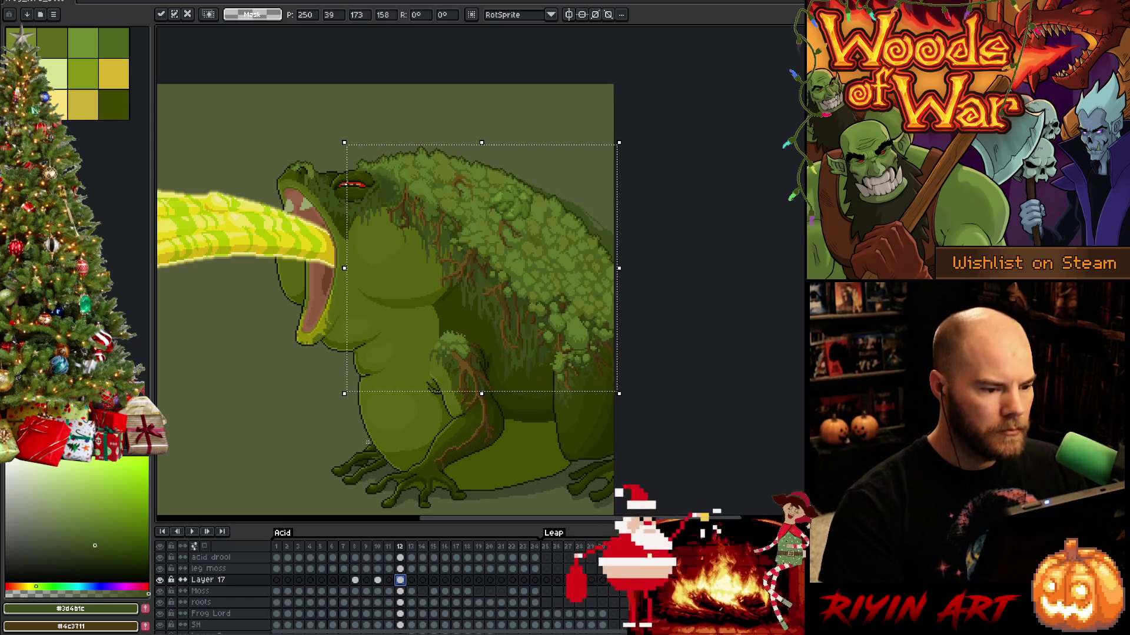
key(Up)
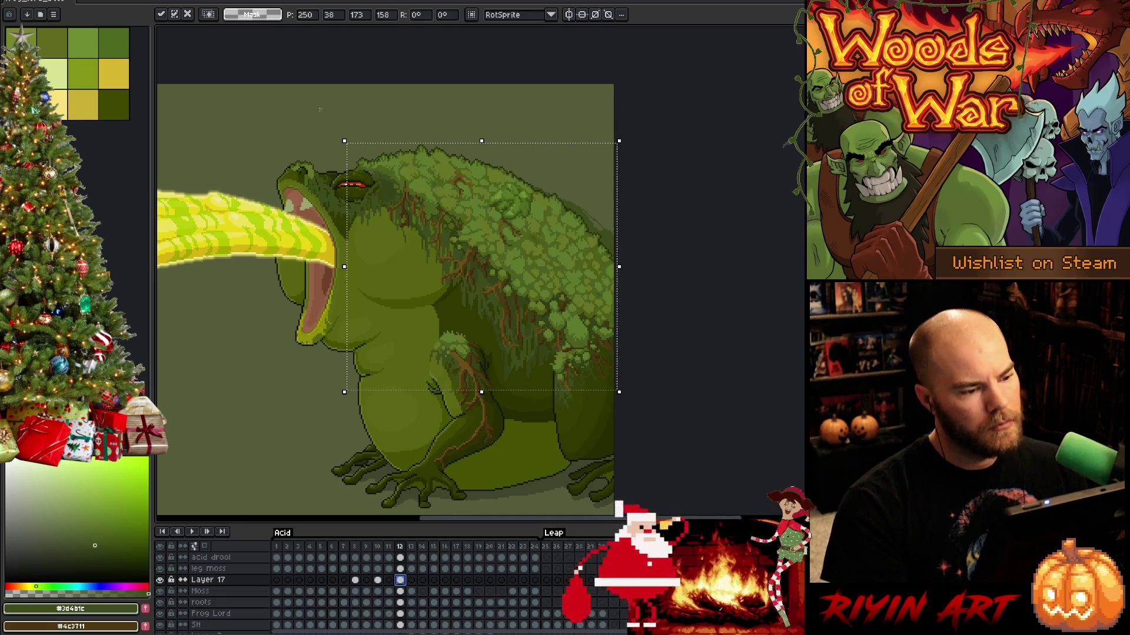
drag(283, 109, 420, 278)
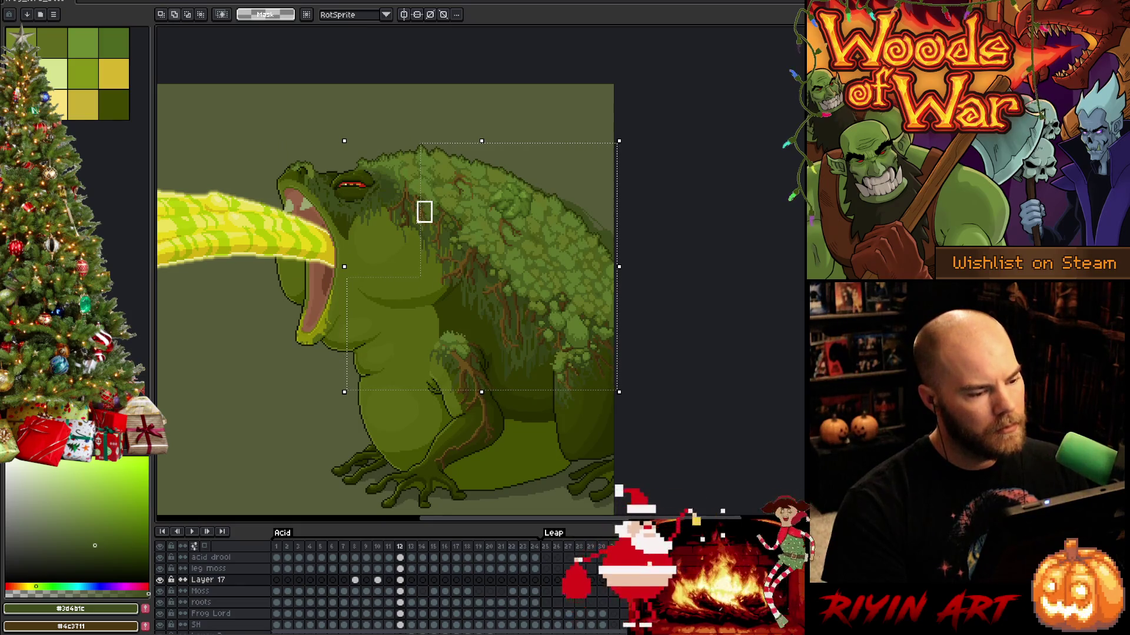
key(Up)
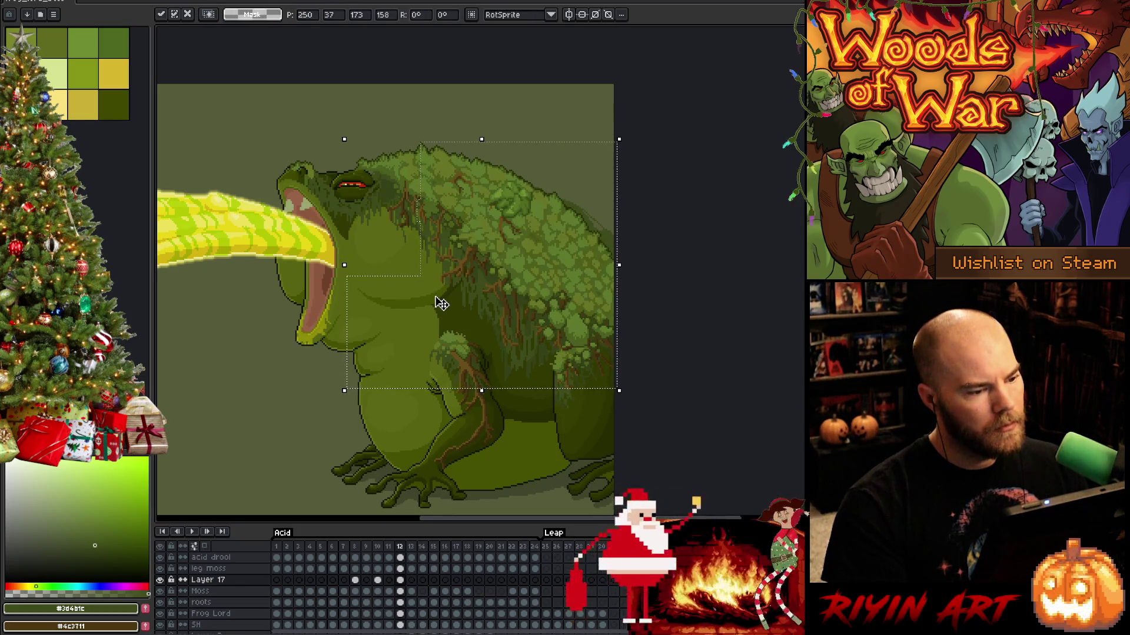
Subtract patches from the moss selection and shift the remainder up one pixel.
mouse_move(368, 117)
mouse_down()
mouse_move(406, 230)
mouse_move(426, 247)
mouse_up()
key(Up)
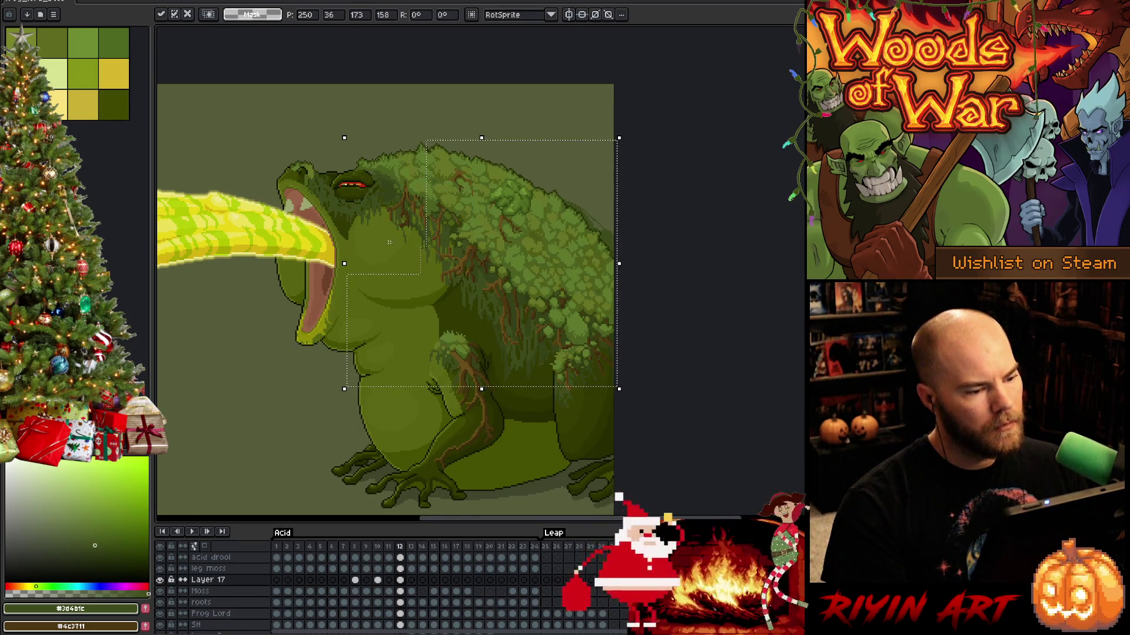
drag(359, 122, 436, 252)
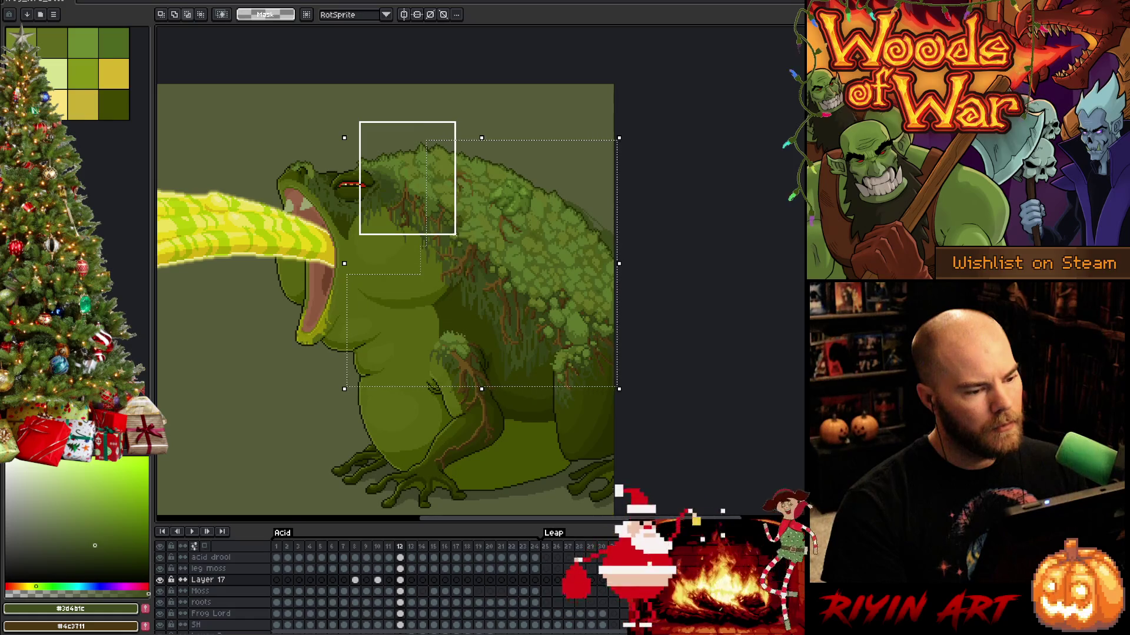
drag(450, 234, 451, 235)
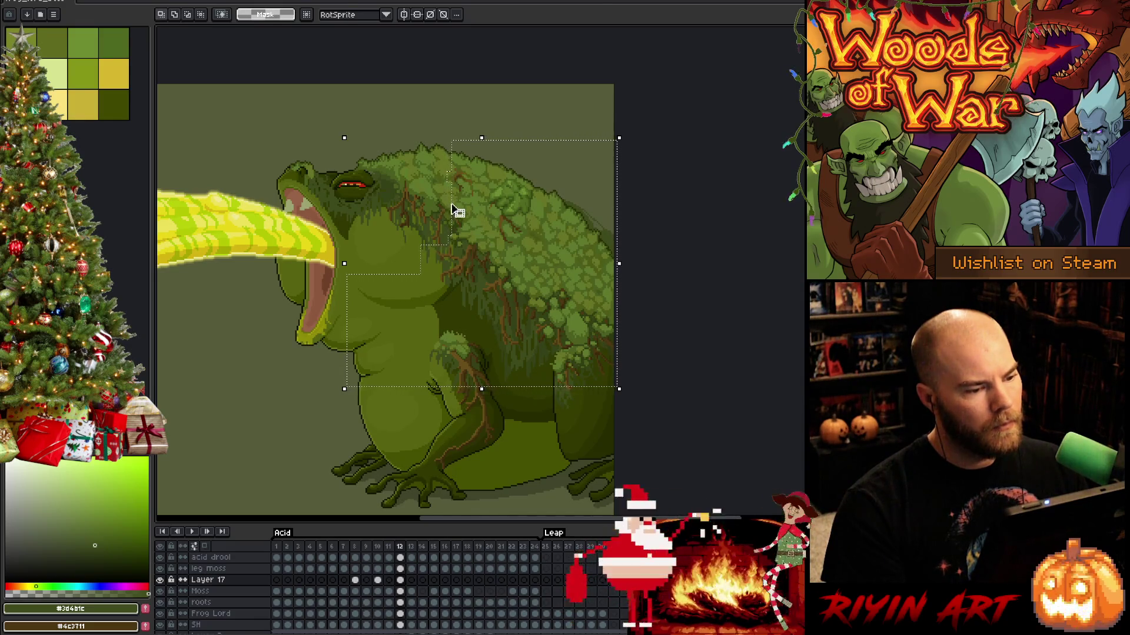
key(Up)
Narrow the selection to a strip along the back, excluding jaw and belly, and nudge it up.
mouse_move(340, 111)
mouse_down()
mouse_move(442, 320)
mouse_move(482, 325)
mouse_up()
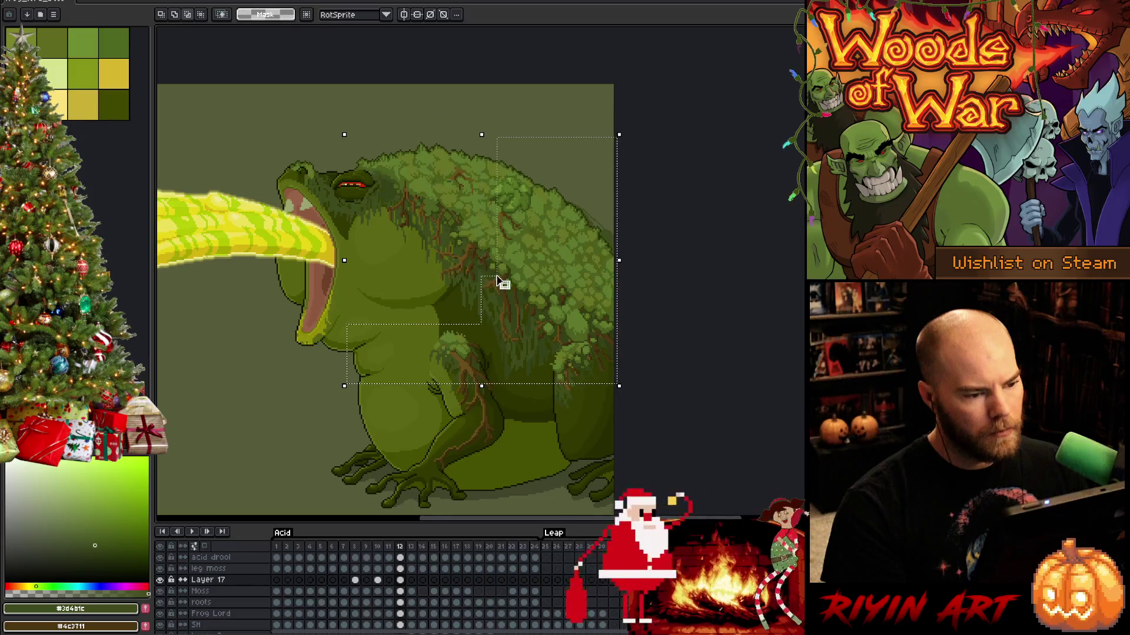
mouse_move(460, 108)
mouse_down()
mouse_move(529, 176)
mouse_move(533, 243)
mouse_up()
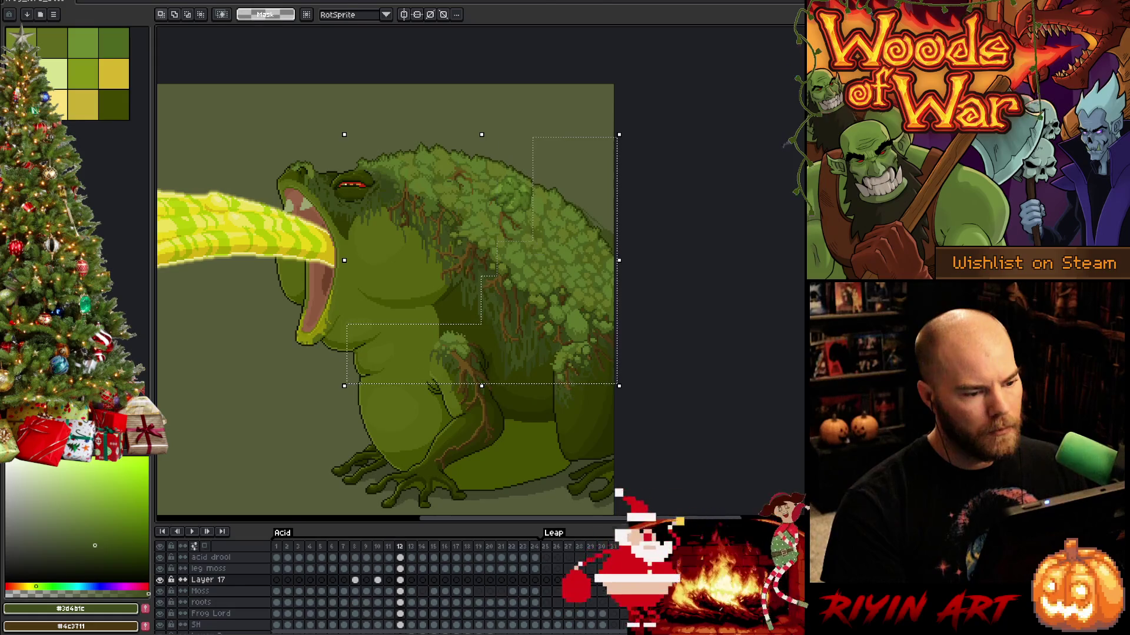
click(537, 250)
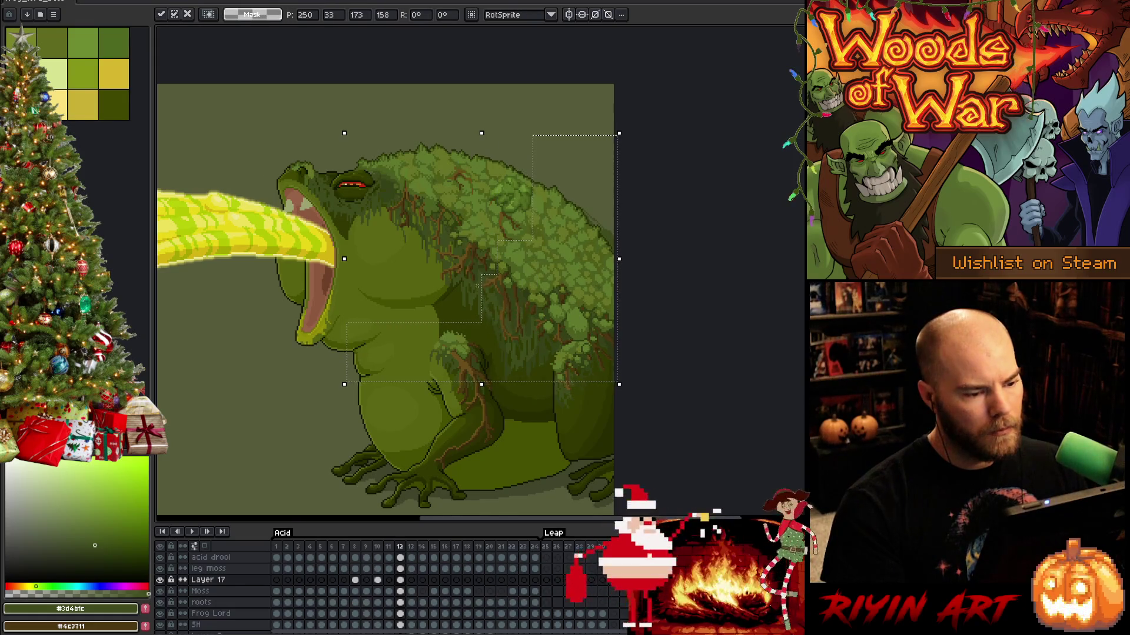
drag(445, 178, 523, 384)
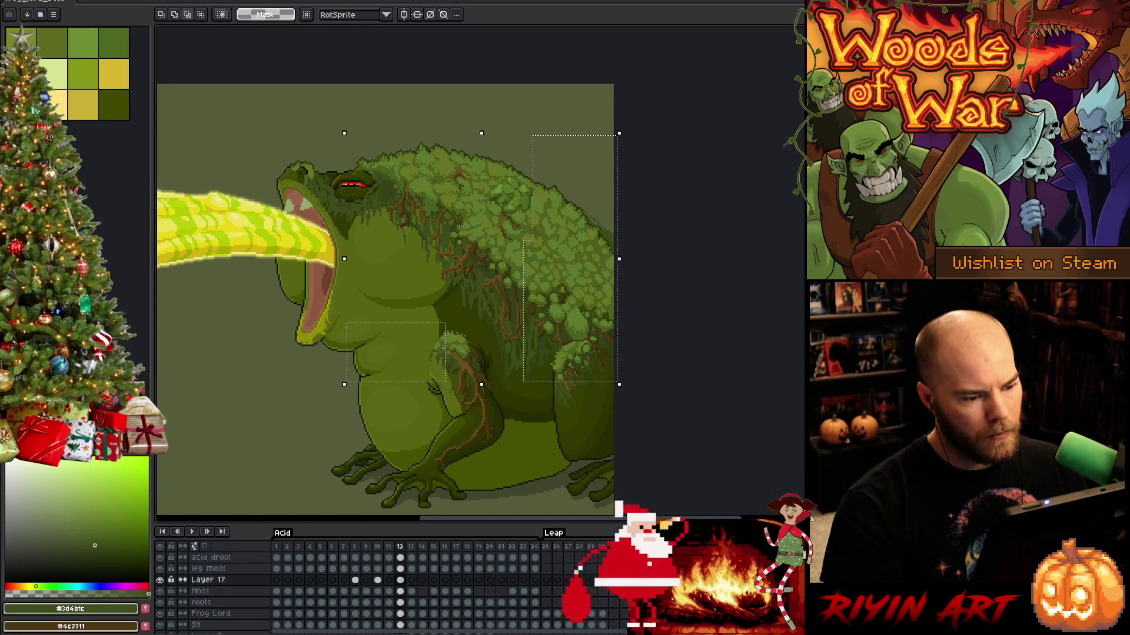
mouse_move(236, 265)
mouse_down()
mouse_move(370, 399)
mouse_move(476, 419)
mouse_up()
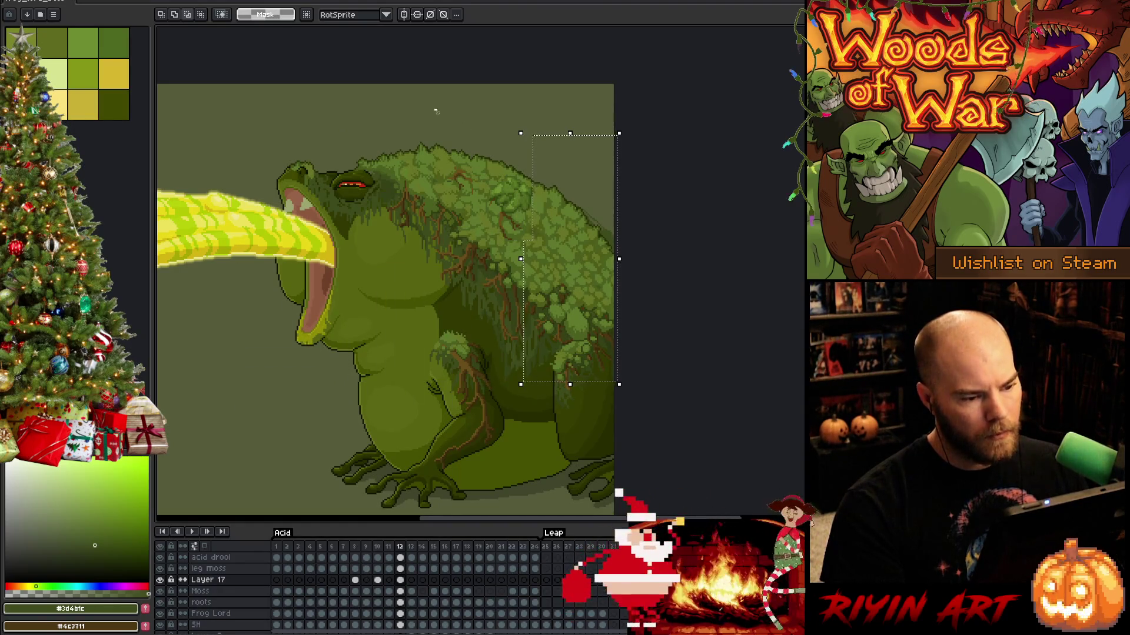
drag(435, 112, 534, 286)
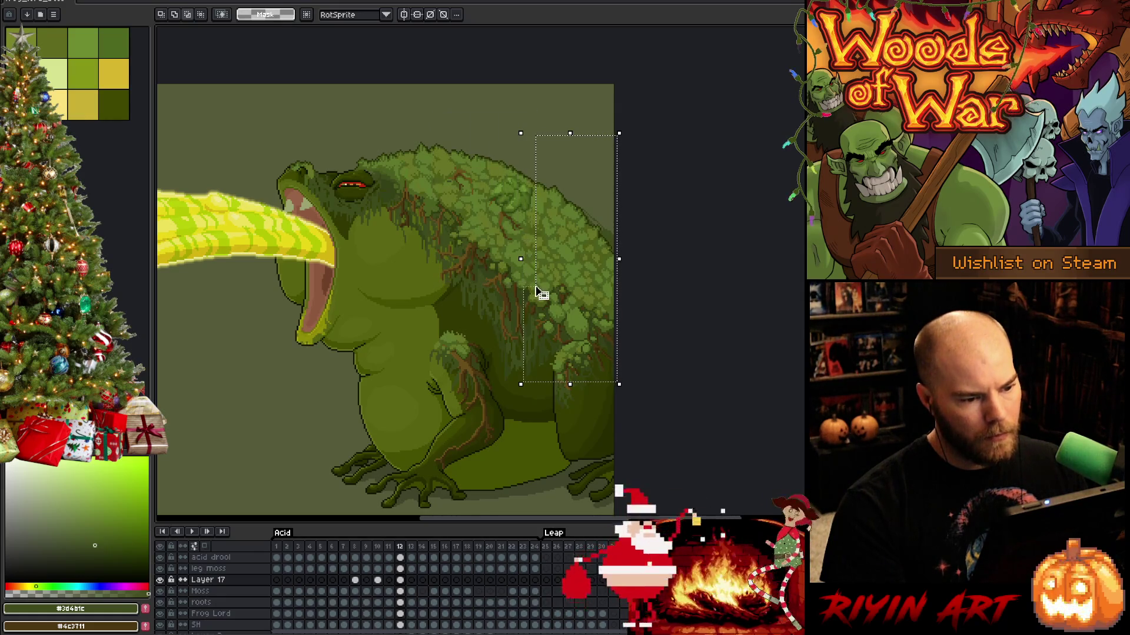
click(541, 293)
mouse_move(447, 84)
mouse_down()
mouse_move(504, 185)
mouse_move(547, 345)
mouse_move(547, 307)
mouse_move(537, 315)
mouse_up()
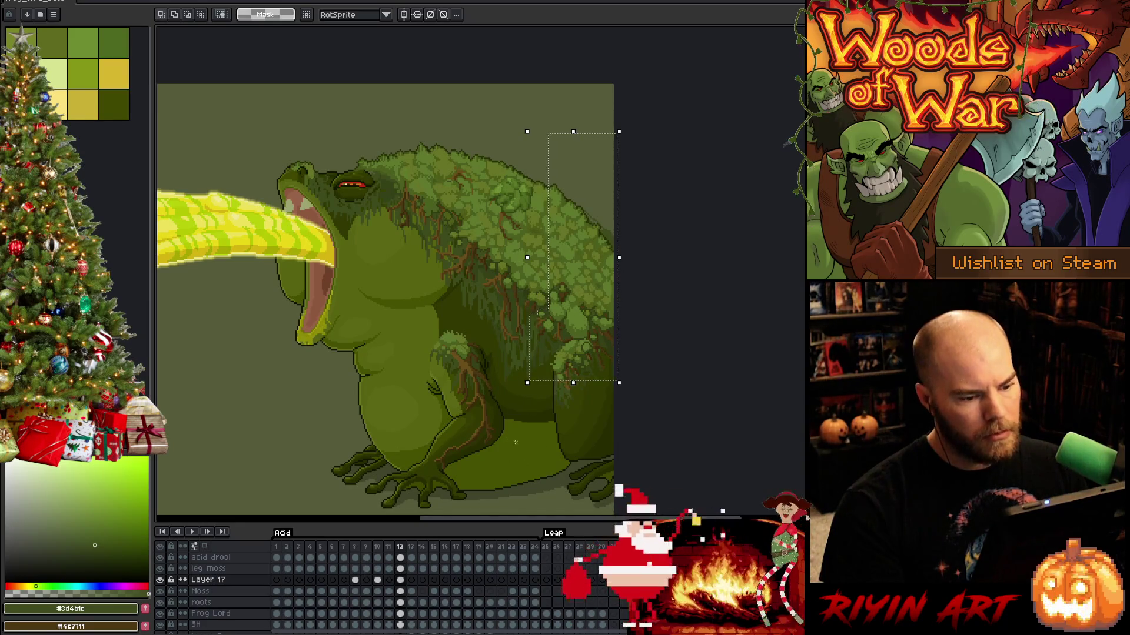
key(Up)
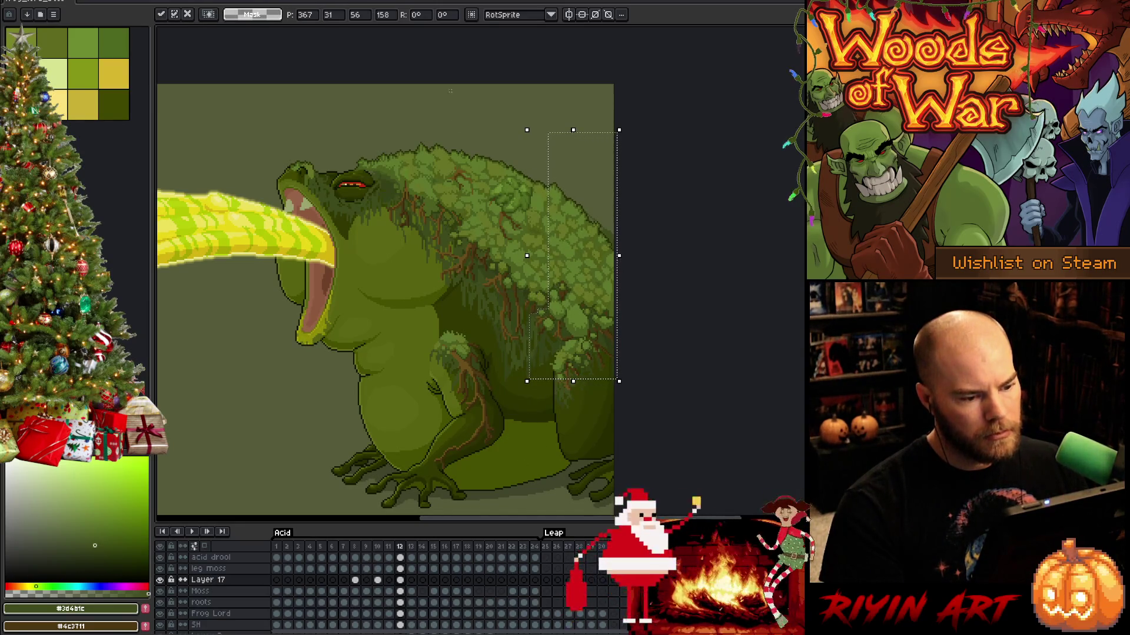
Trim the selection to the right-side strip, nudge it up again, and deselect.
mouse_move(450, 91)
mouse_down()
mouse_move(544, 335)
mouse_move(563, 347)
mouse_up()
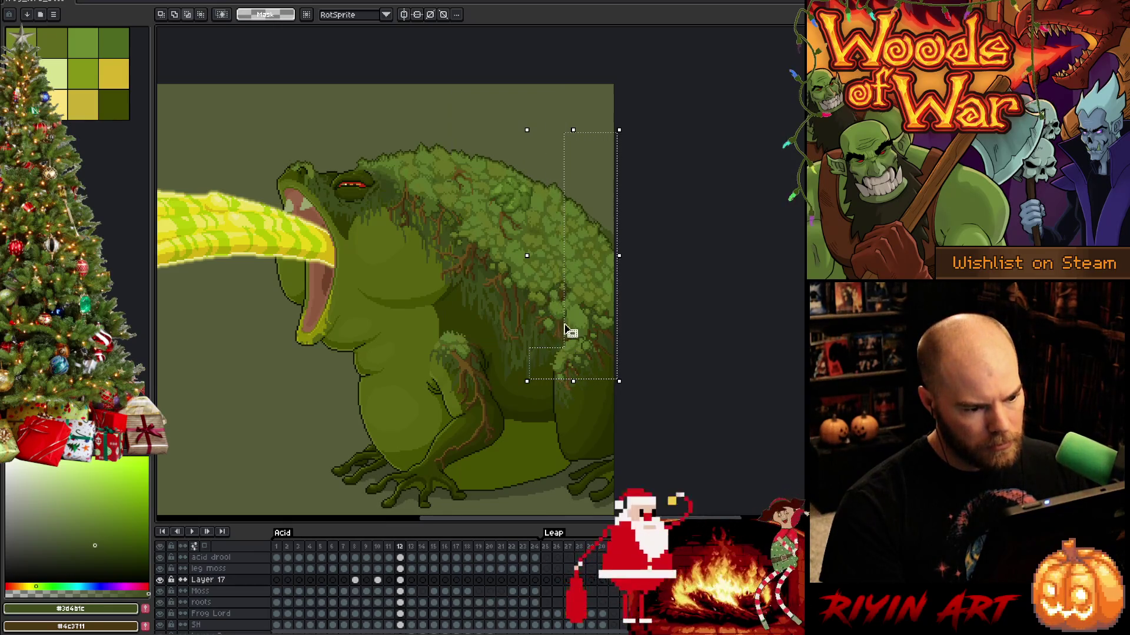
key(Up)
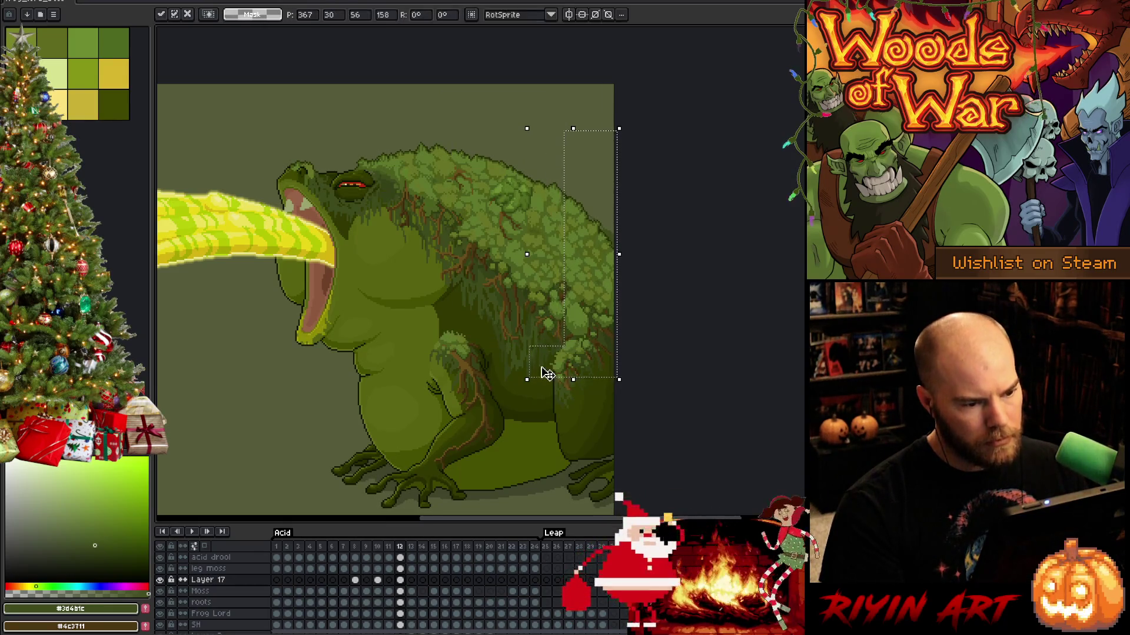
mouse_move(478, 155)
mouse_down()
mouse_move(549, 330)
mouse_move(577, 351)
mouse_move(552, 284)
mouse_move(598, 353)
mouse_move(586, 364)
mouse_up()
mouse_move(491, 176)
mouse_down()
mouse_move(623, 388)
mouse_move(596, 367)
mouse_up()
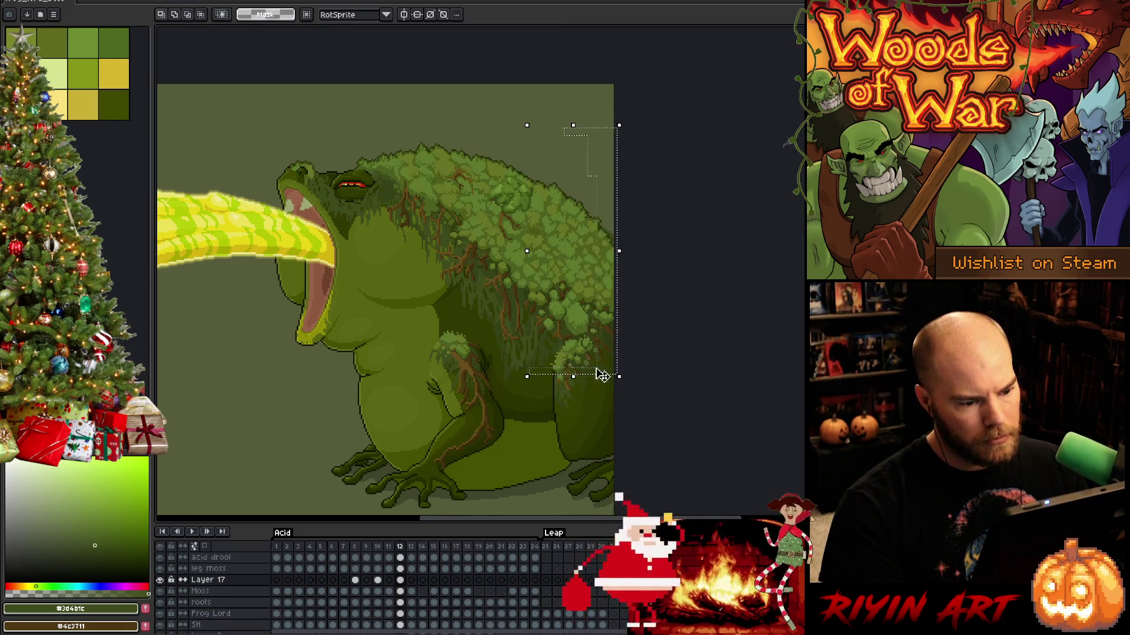
mouse_move(496, 215)
mouse_down()
mouse_move(623, 386)
mouse_move(608, 381)
mouse_up()
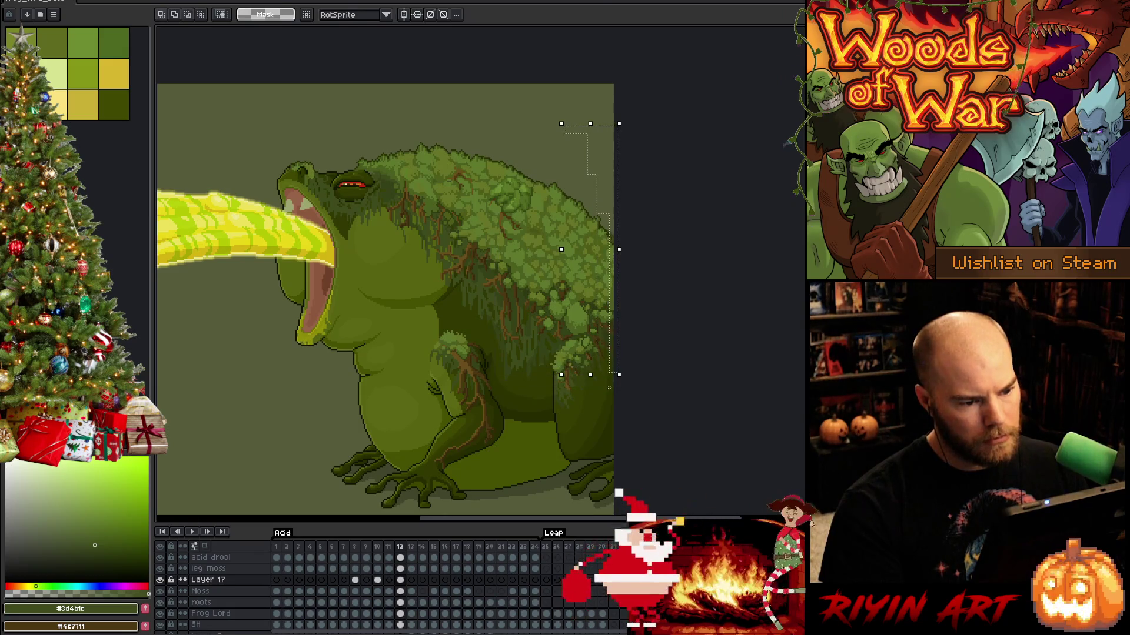
key(ctrl+d)
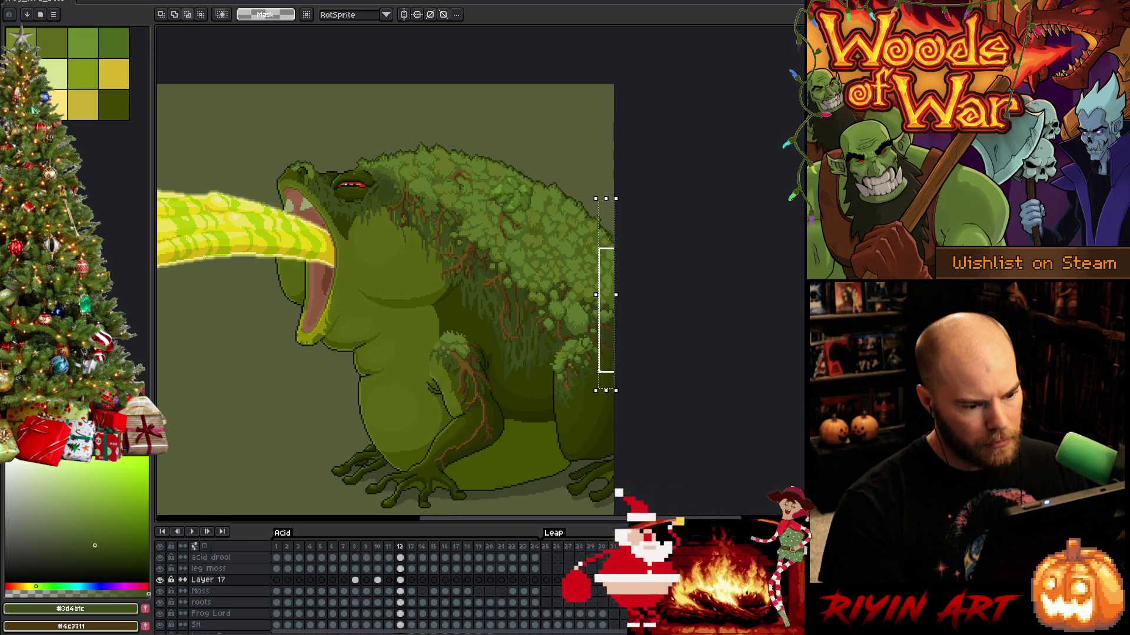
Select the thin moss strip along the canvas's right edge, then clear the selection.
click(606, 386)
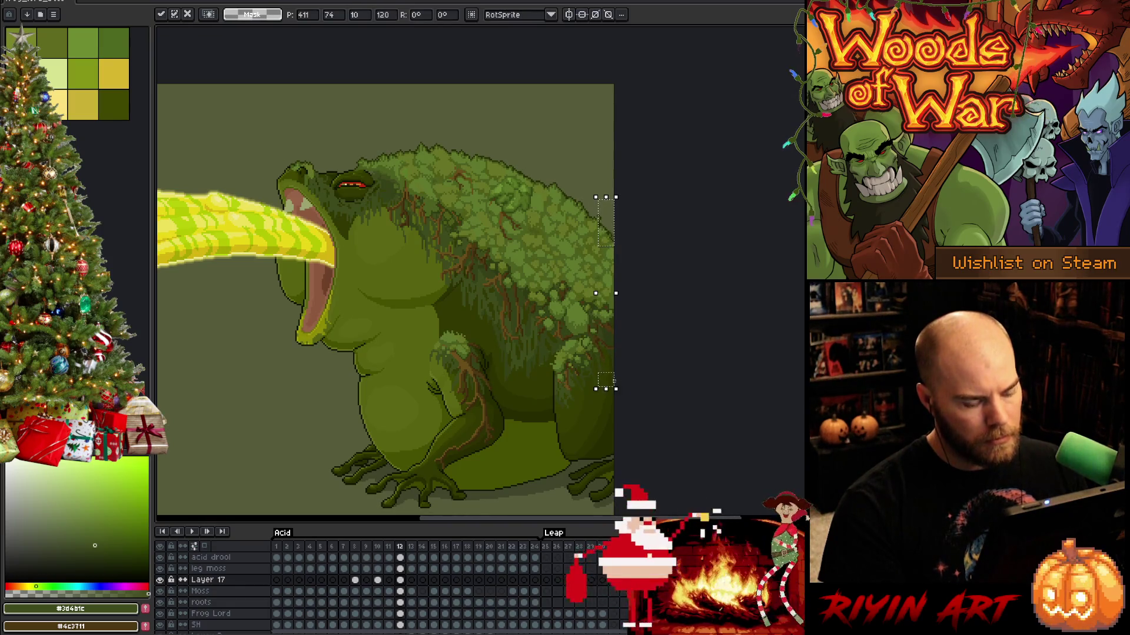
drag(659, 394, 588, 240)
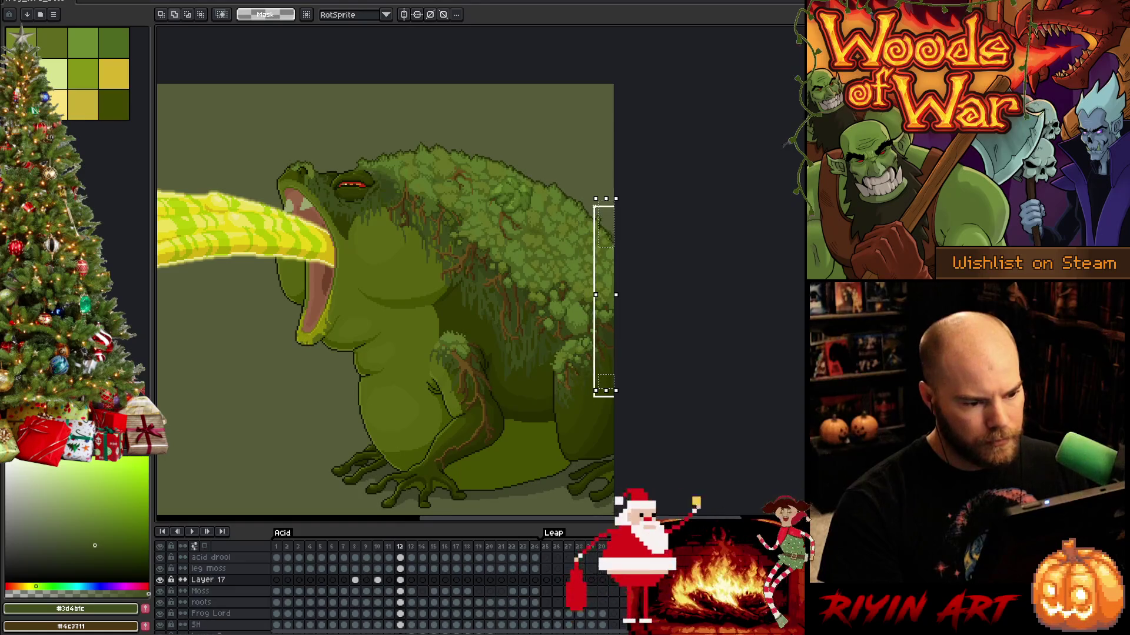
drag(606, 198, 603, 203)
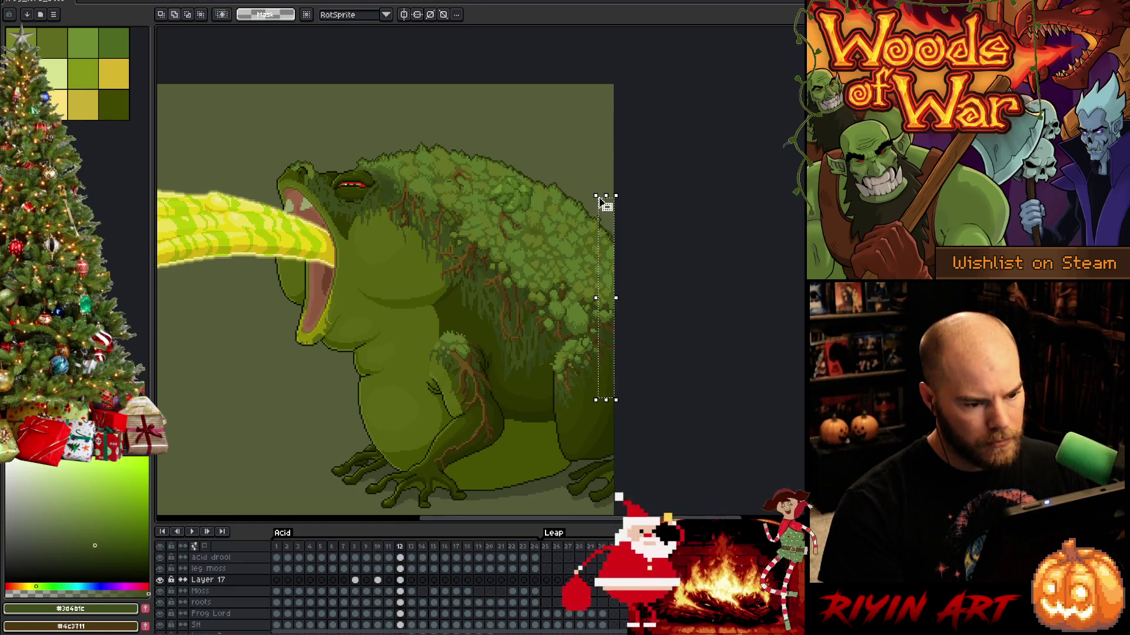
click(647, 321)
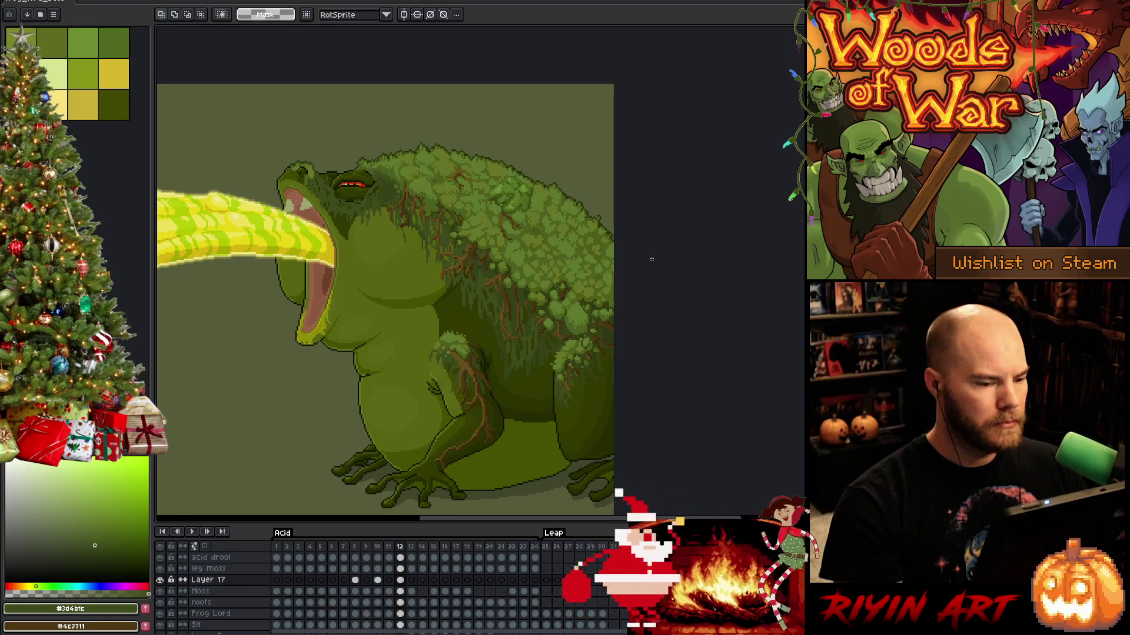
key(Left)
key(Right)
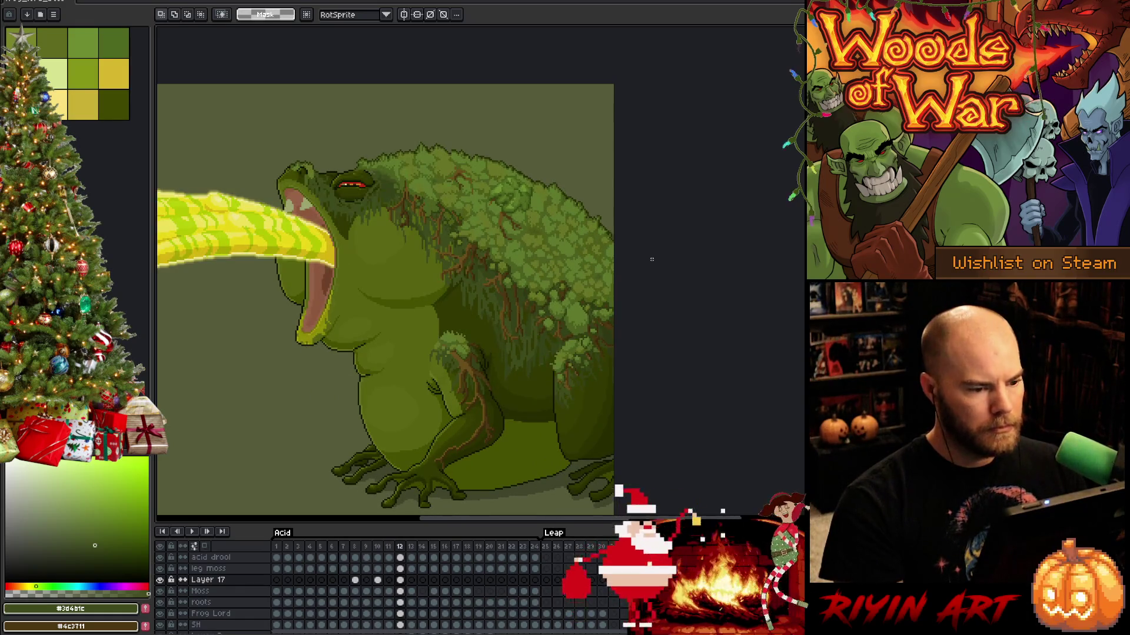
key(Left)
key(Right)
key(Left)
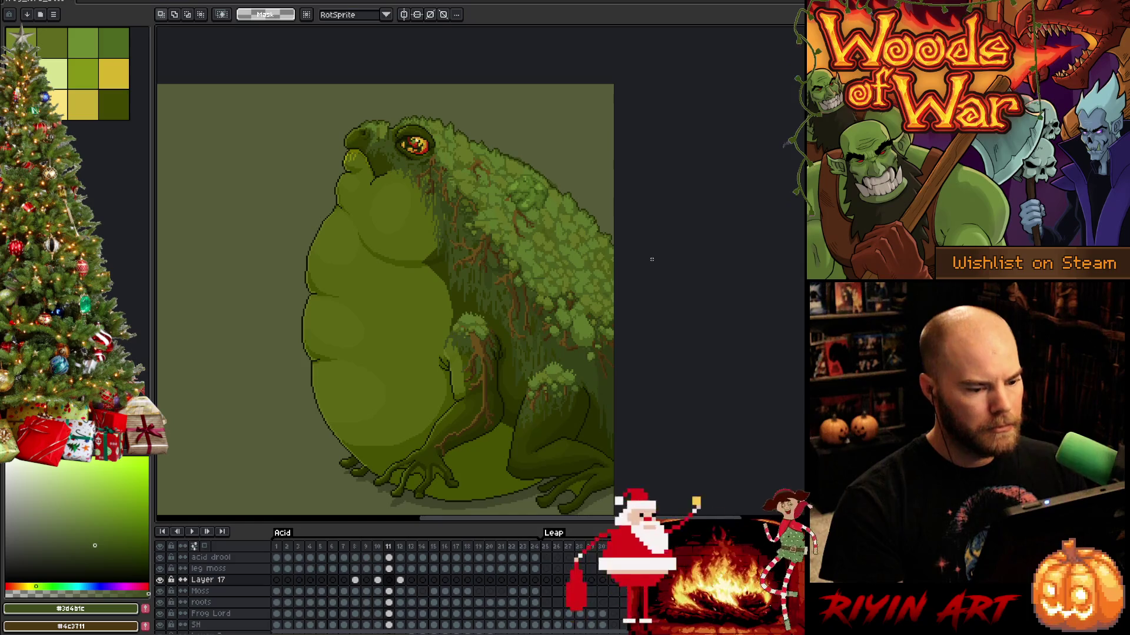
key(Right)
key(Left)
key(Right)
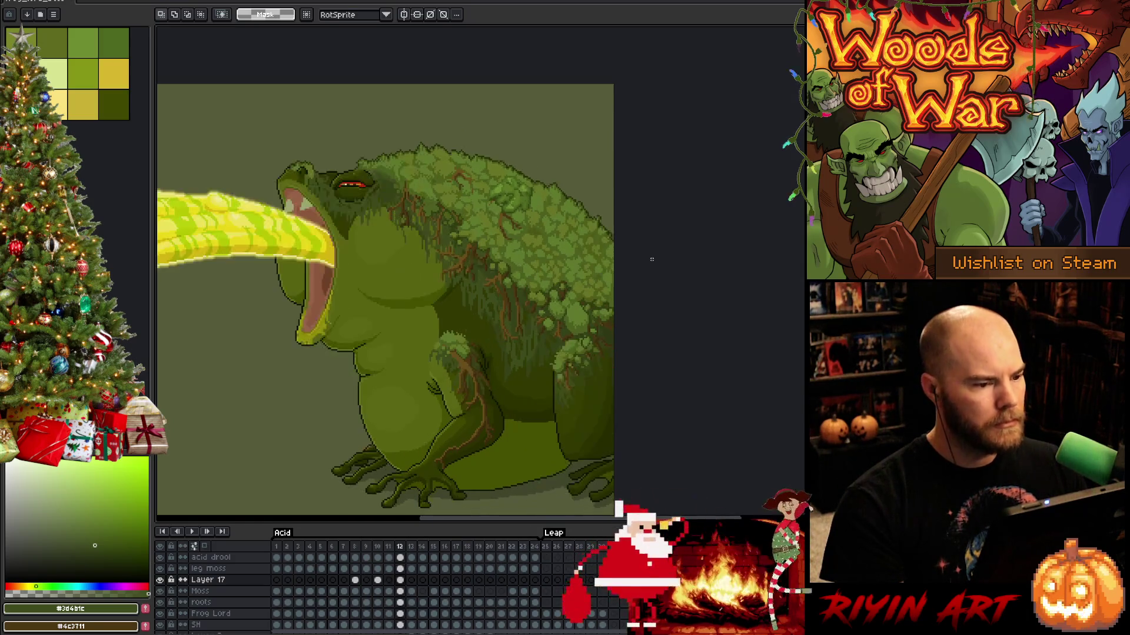
key(Left)
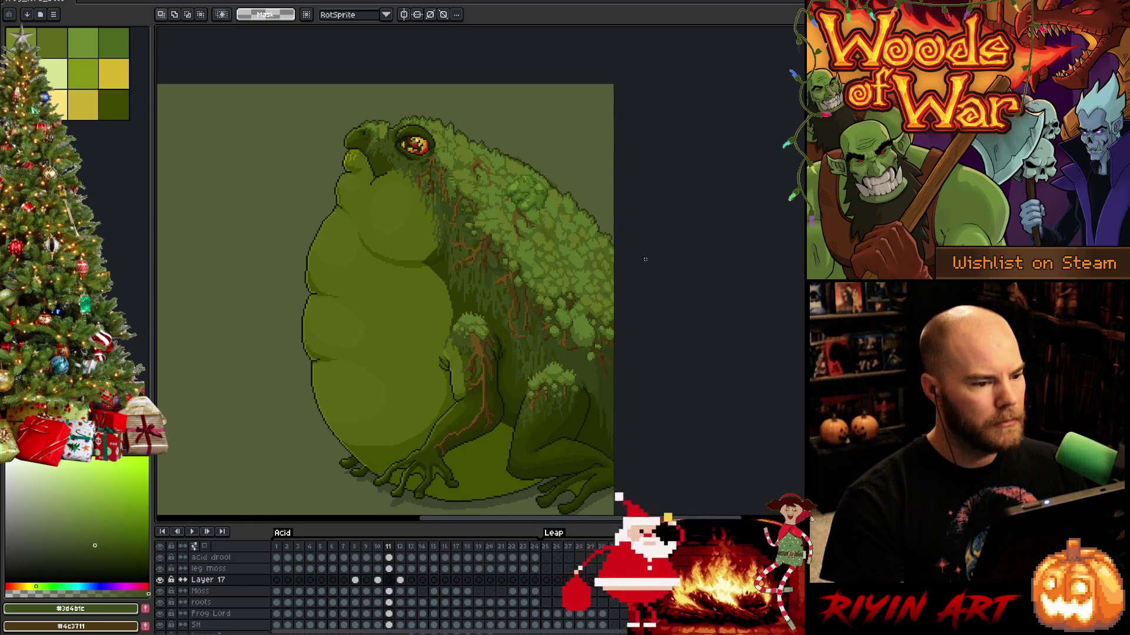
key(Right)
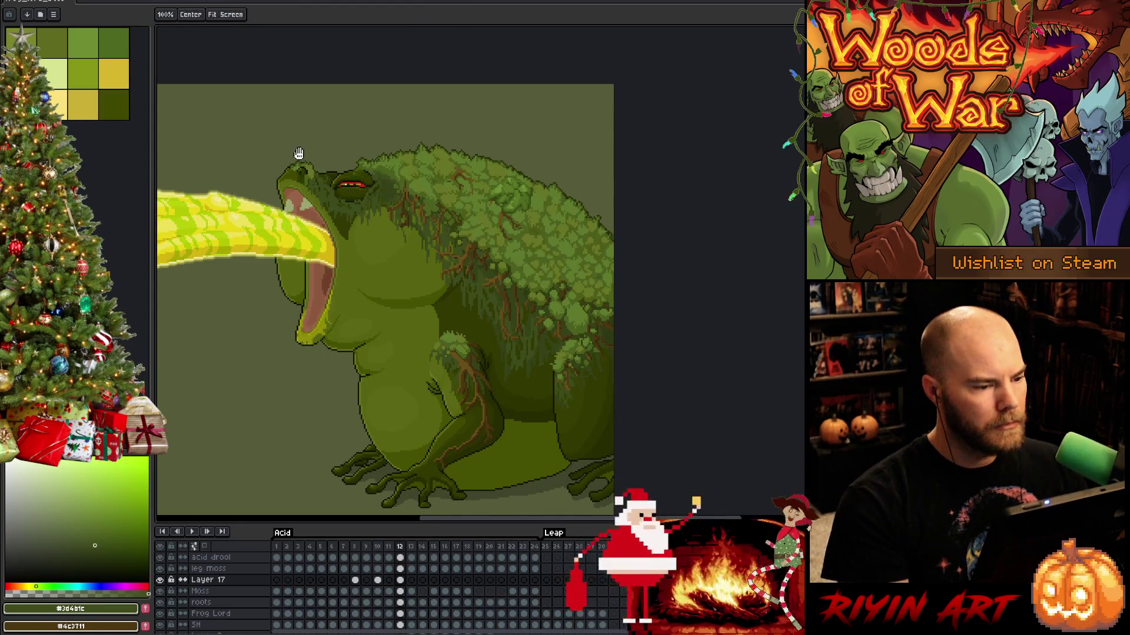
Zoom in on the head and eyedrop two greens from the frog, ending on the pencil.
scroll(455, 200, up, 2)
scroll(529, 210, up, 1)
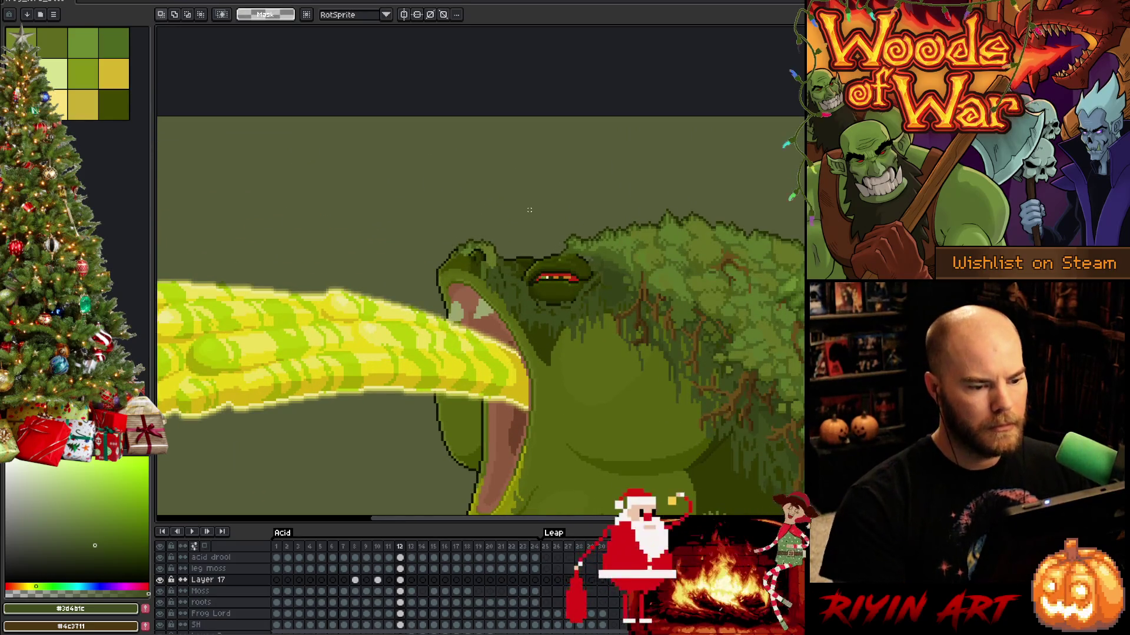
key(alt)
alt+click(614, 250)
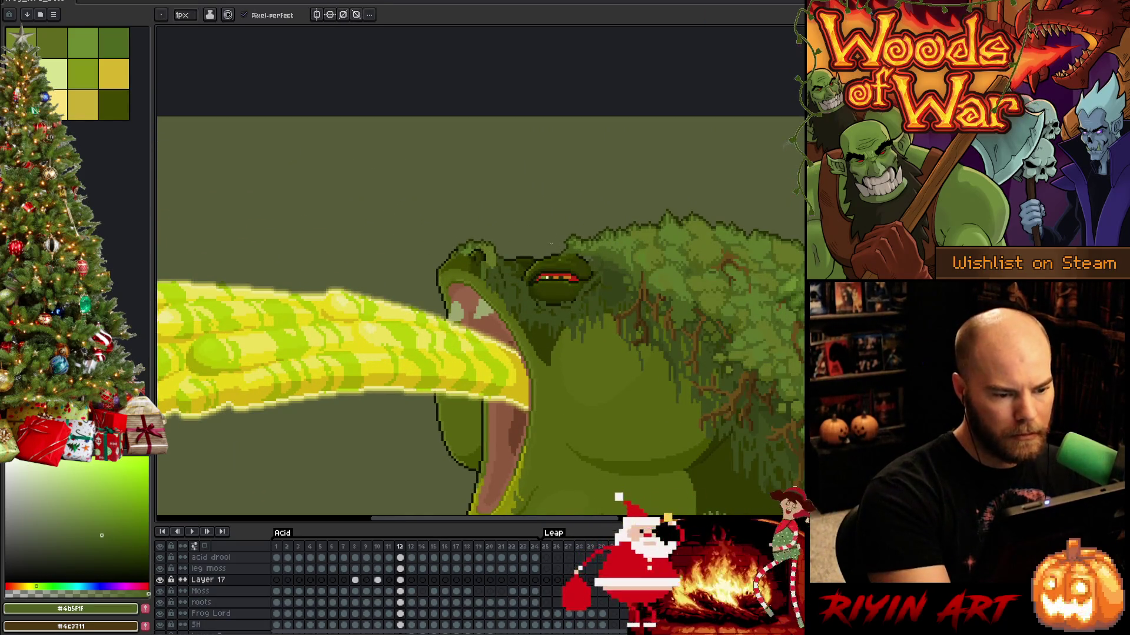
key(e)
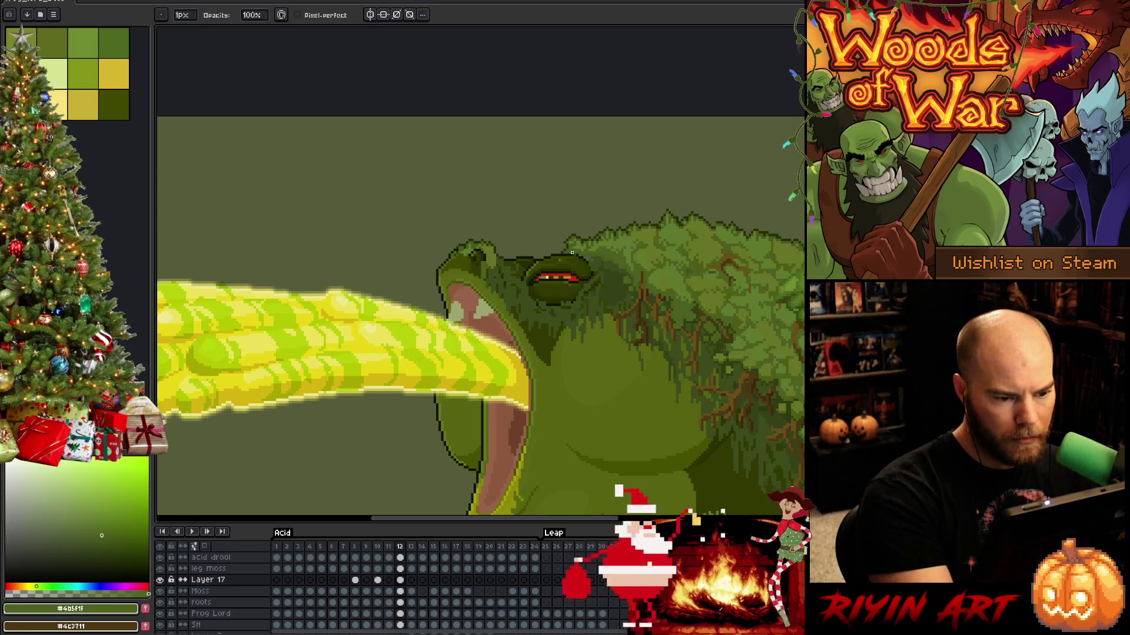
key(b)
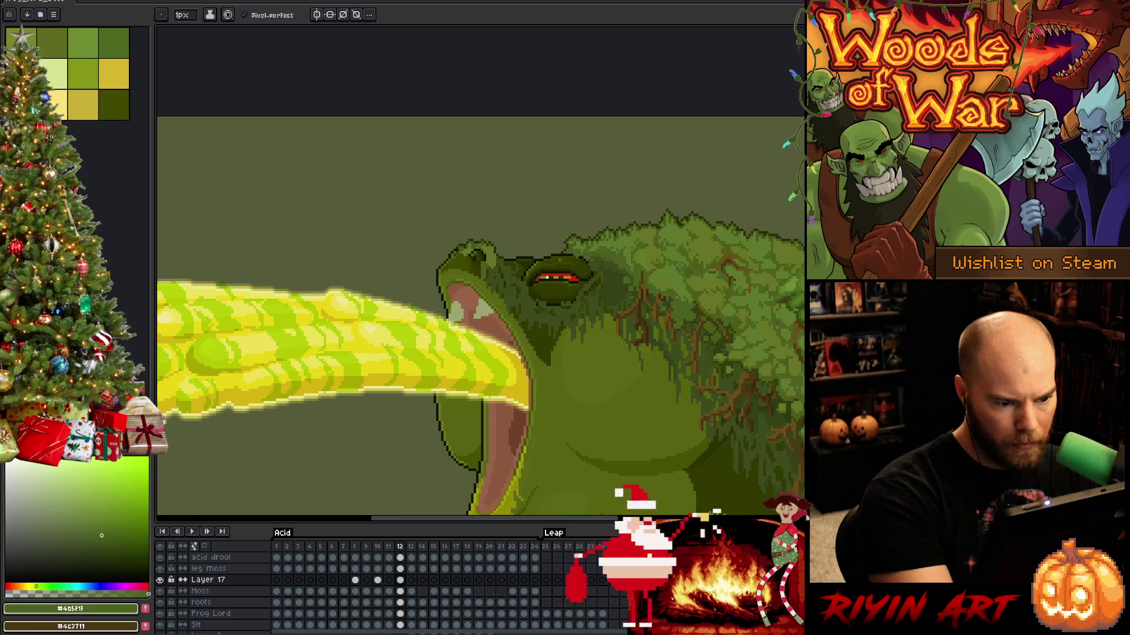
key(e)
key(i)
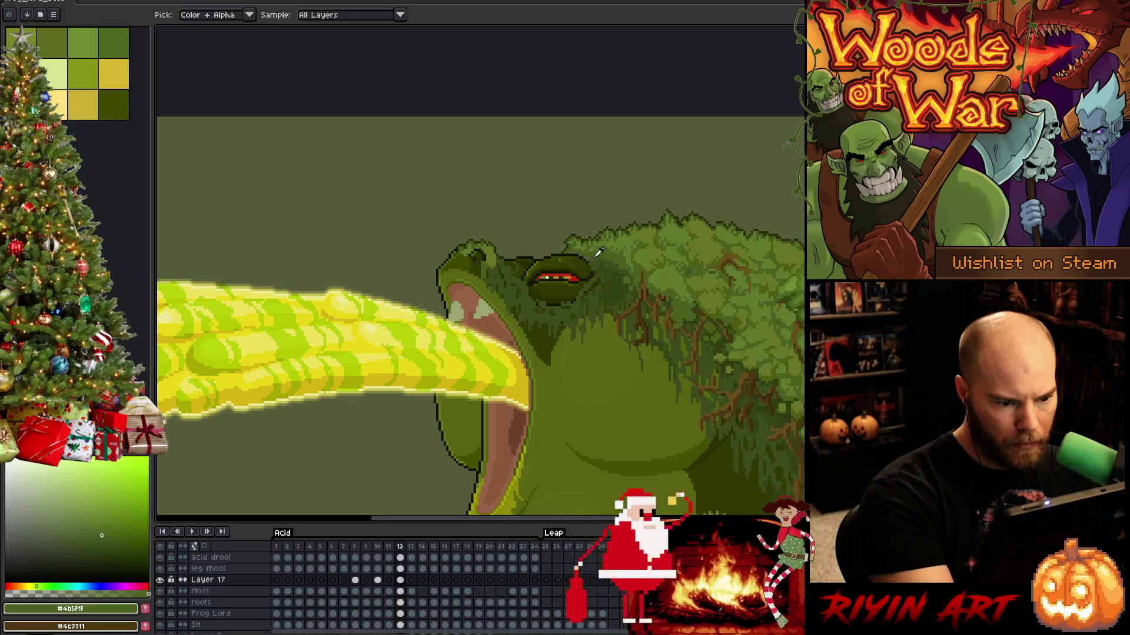
click(597, 254)
key(b)
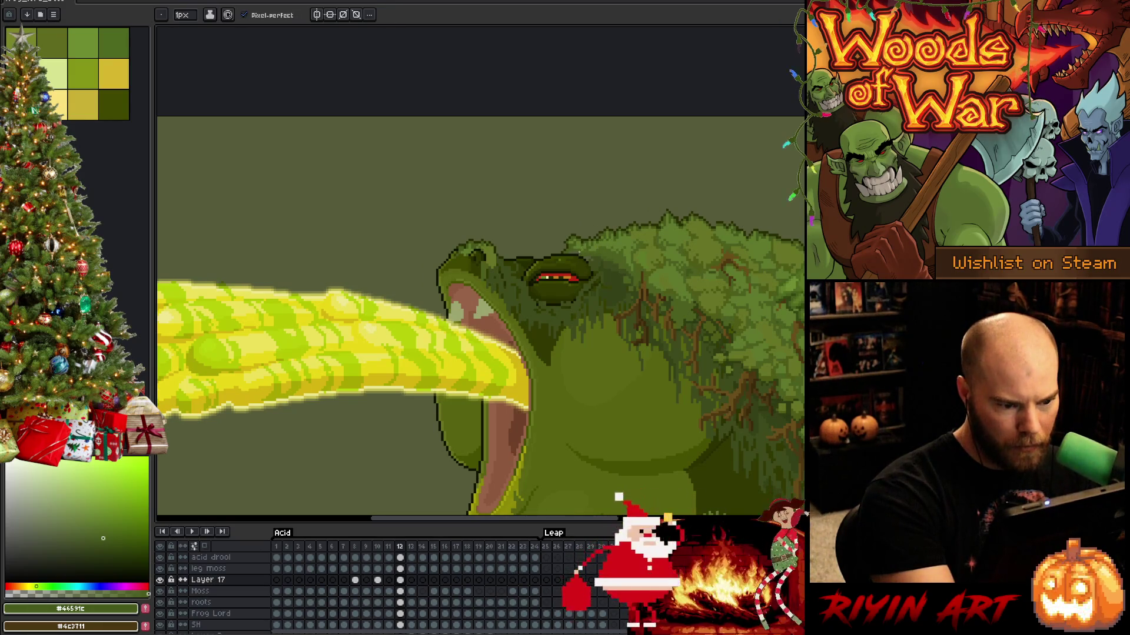
Sample a darker green, then lasso the moss above the eye and shift it left and down.
alt+click(594, 257)
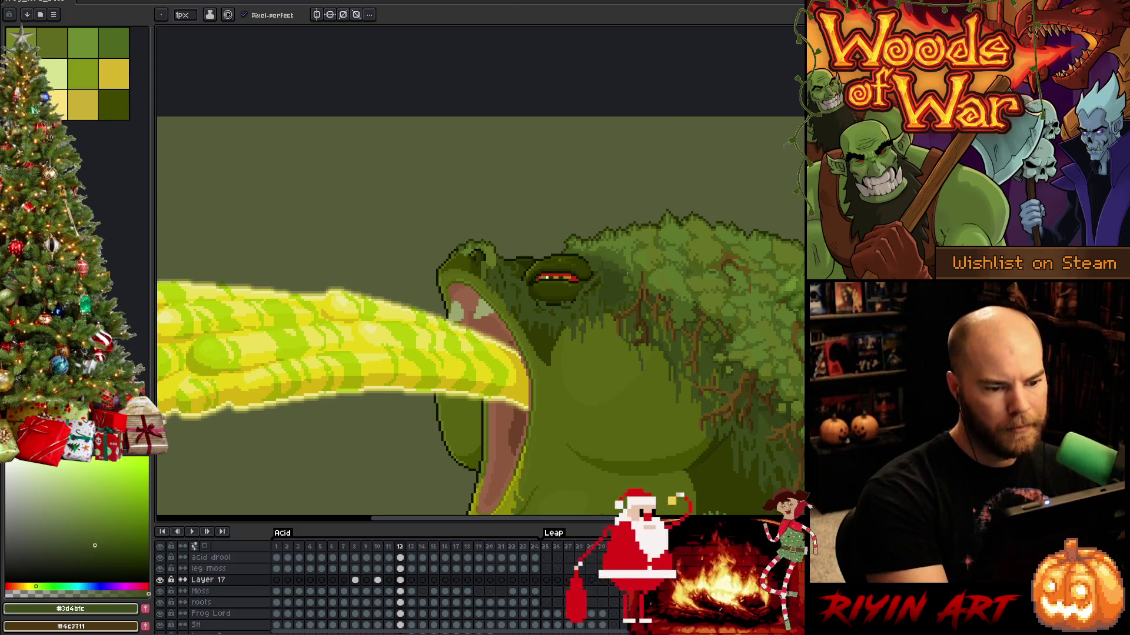
key(q)
mouse_move(606, 200)
mouse_down()
mouse_move(612, 251)
mouse_move(550, 203)
mouse_up()
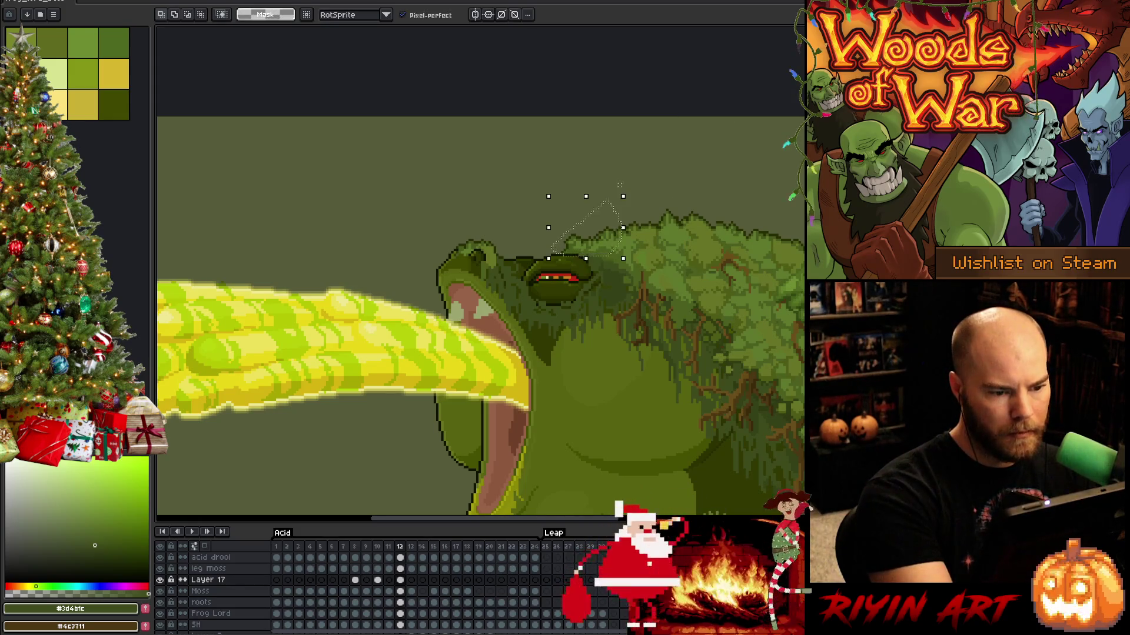
drag(591, 258, 570, 263)
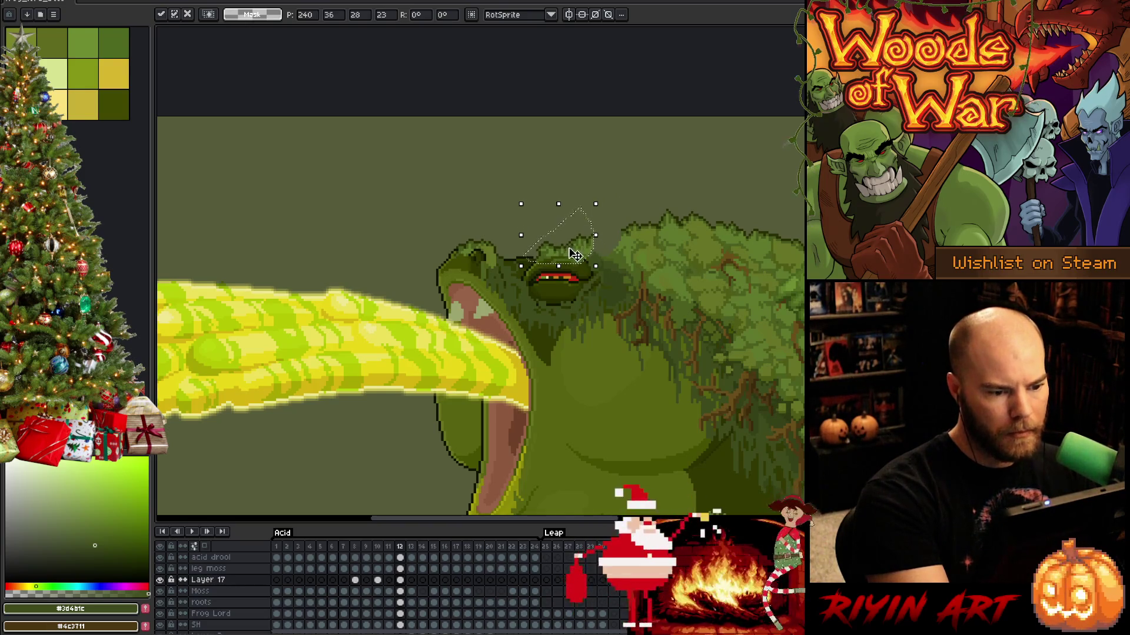
key(Left)
key(Down)
key(Return)
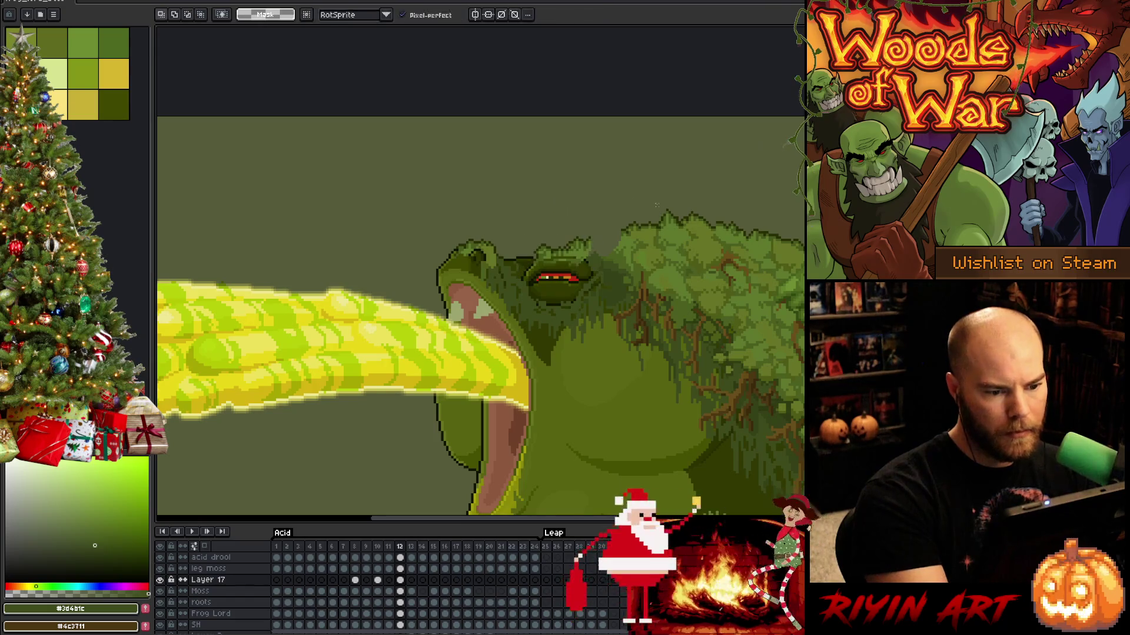
Go back to the pencil, switch briefly to the eraser, then return to the pencil.
key(b)
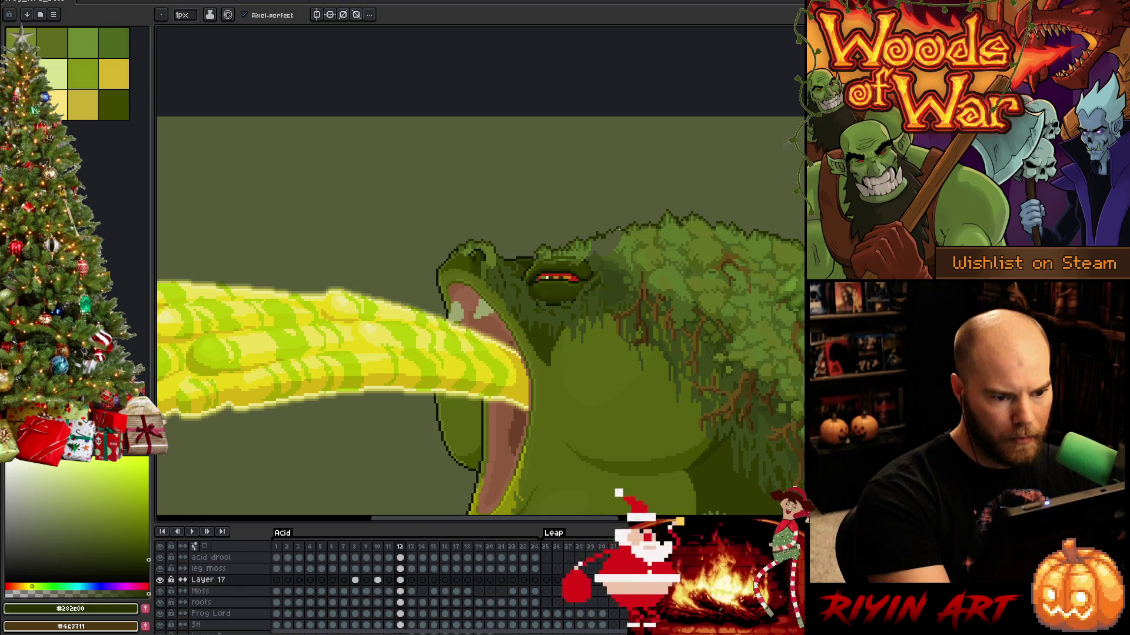
key(e)
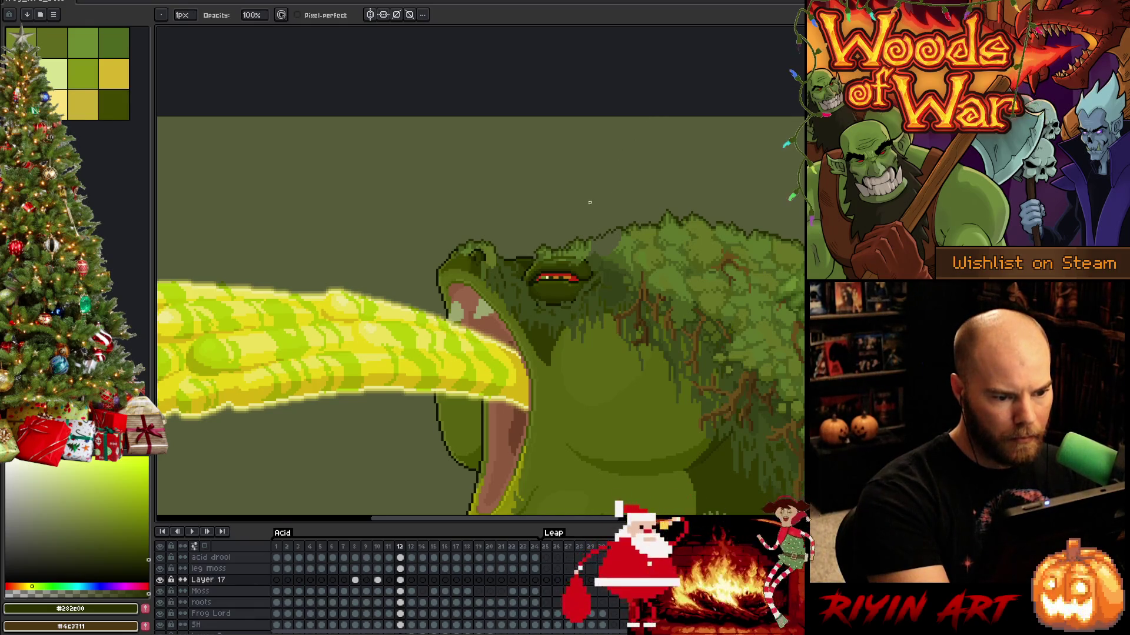
key(b)
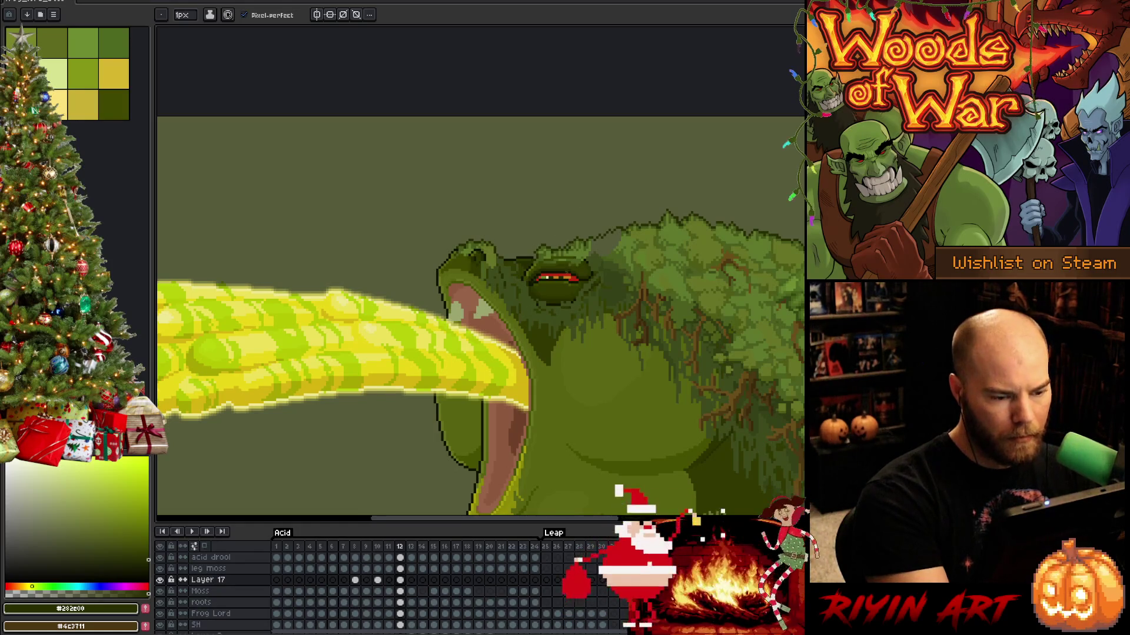
Lower Layer 17's opacity to 35% and zoom in on the frog's eye with the pencil ready.
double_click(226, 579)
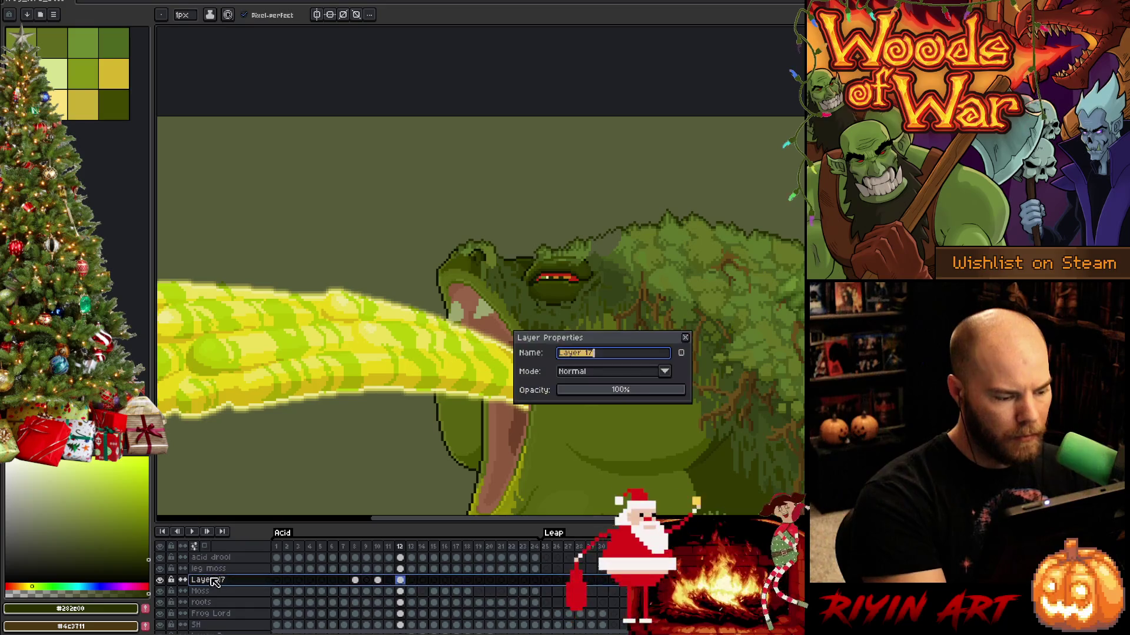
click(632, 351)
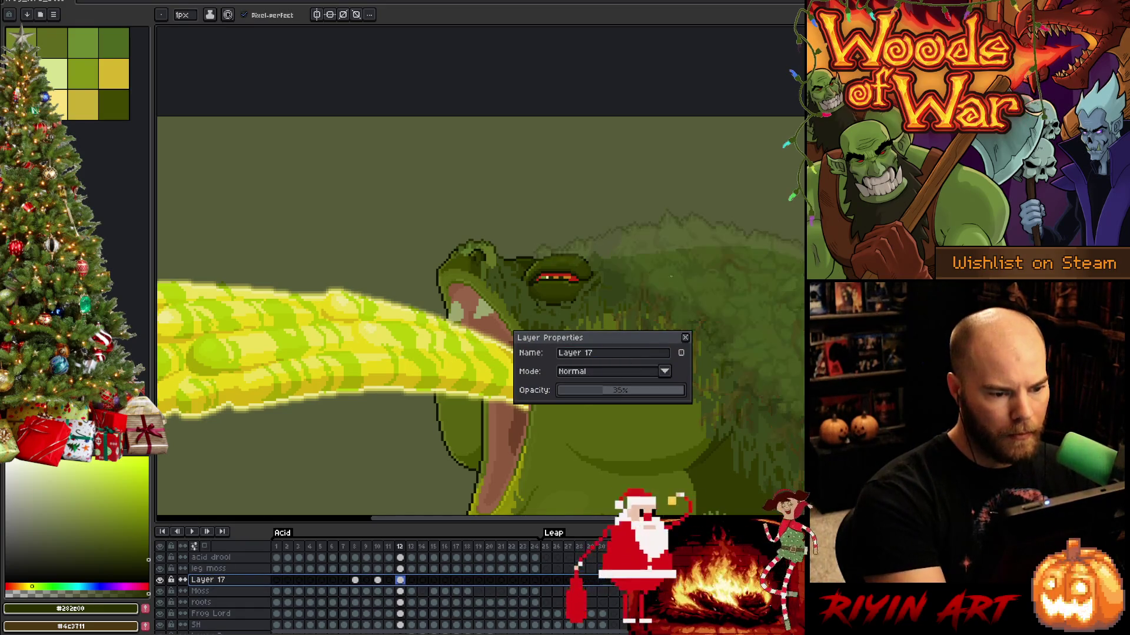
key(Return)
scroll(580, 268, up, 5)
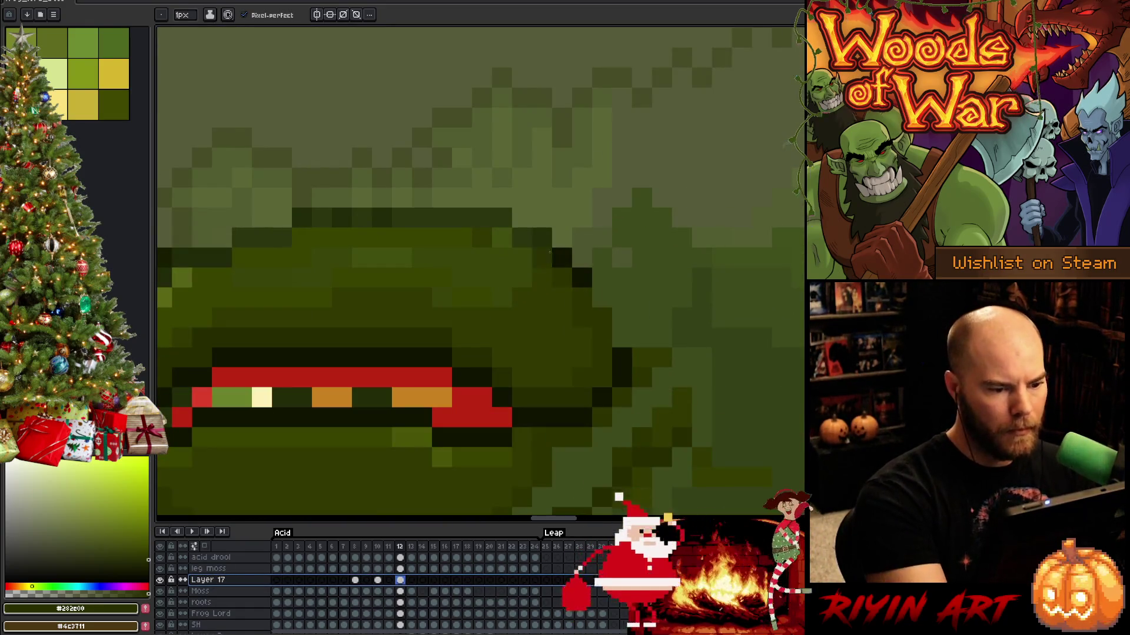
key(b)
Darken the outline along the top of the eye, undoing one stroke and redoing the left side.
mouse_move(502, 218)
mouse_down()
mouse_move(301, 217)
mouse_move(472, 232)
mouse_up()
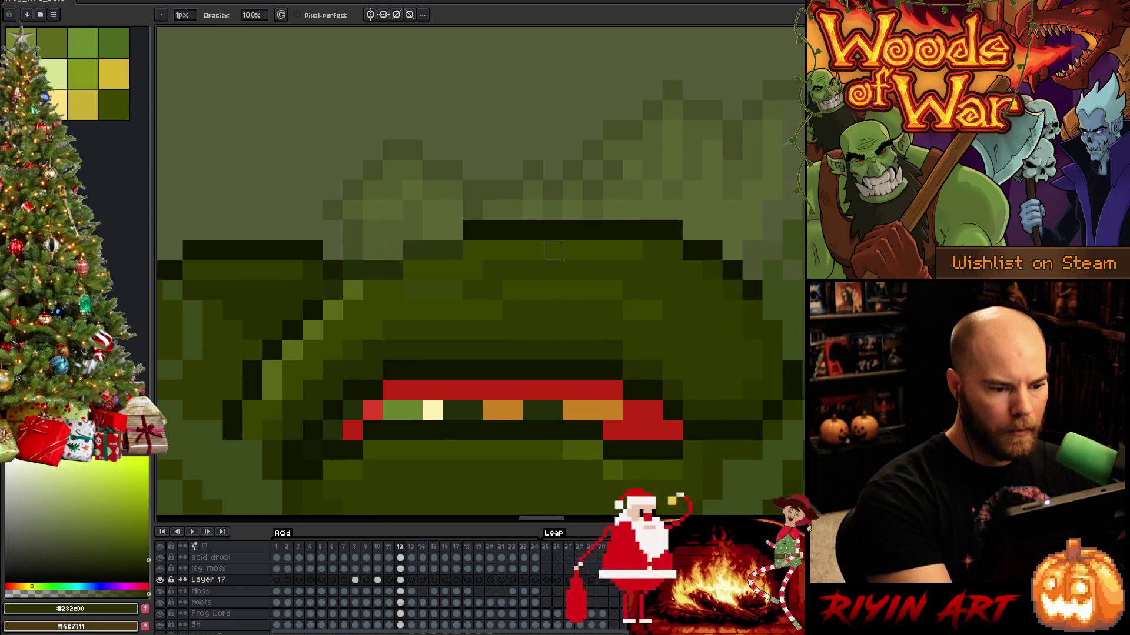
drag(452, 250, 332, 289)
key(ctrl+z)
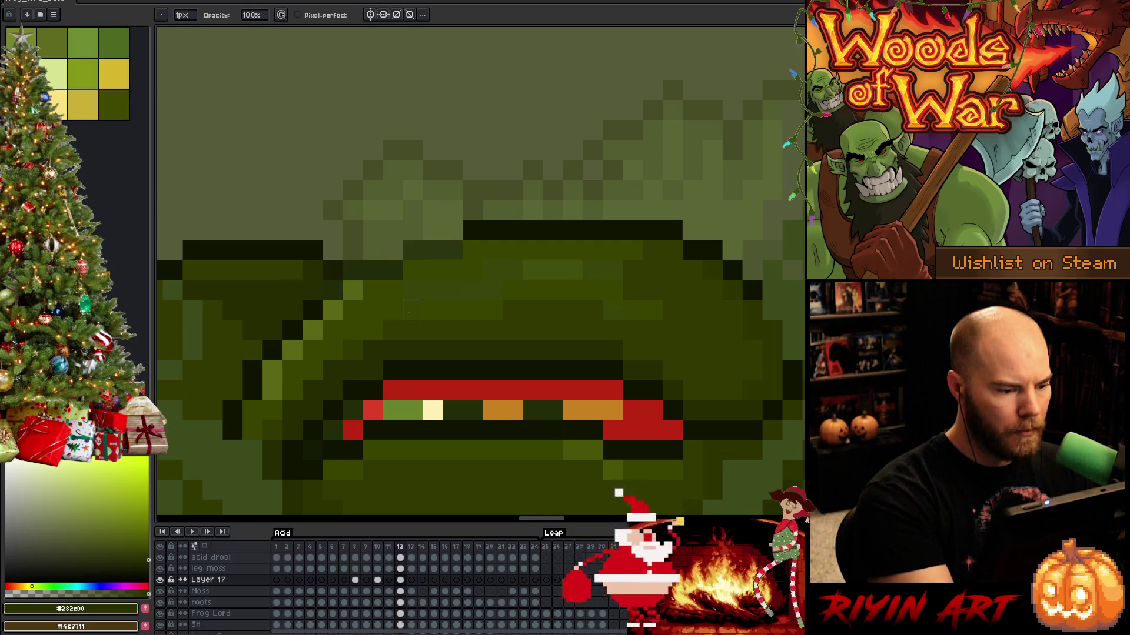
mouse_move(392, 310)
mouse_down()
mouse_move(586, 331)
mouse_move(653, 252)
mouse_move(680, 258)
mouse_up()
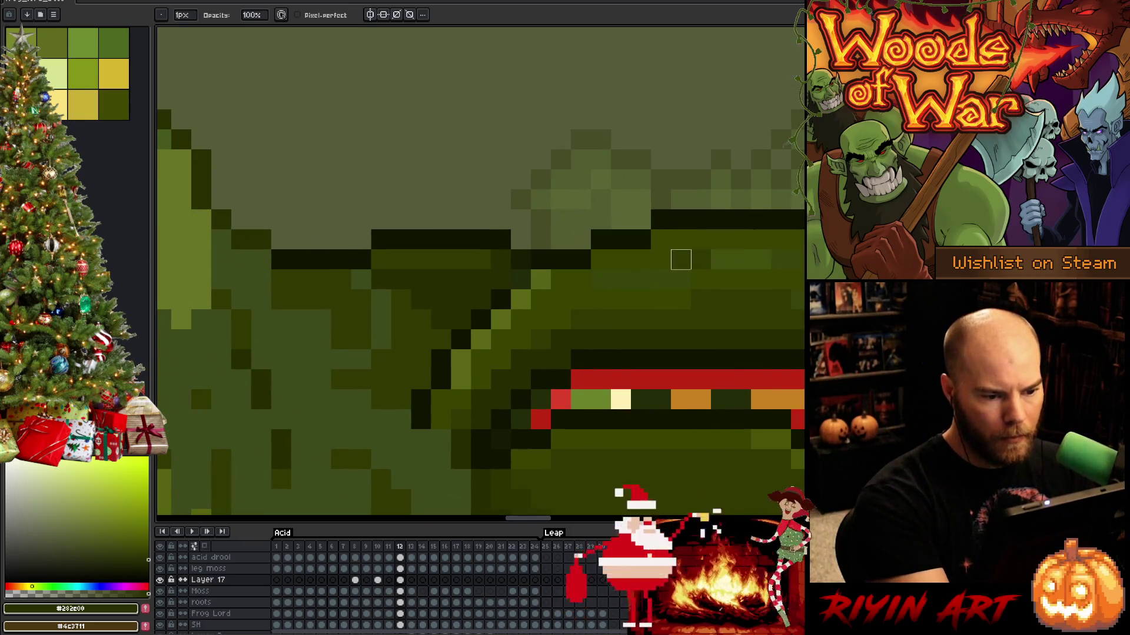
mouse_move(640, 318)
mouse_down()
mouse_move(700, 279)
mouse_move(532, 310)
mouse_up()
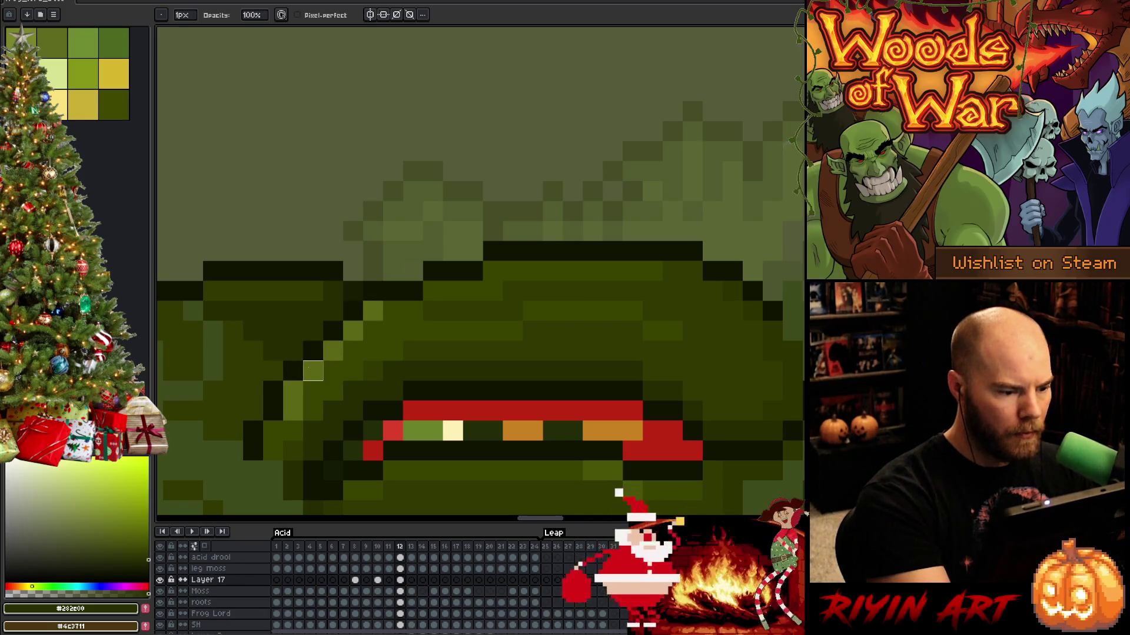
Restore Layer 17's opacity to 100%.
click(204, 583)
double_click(204, 583)
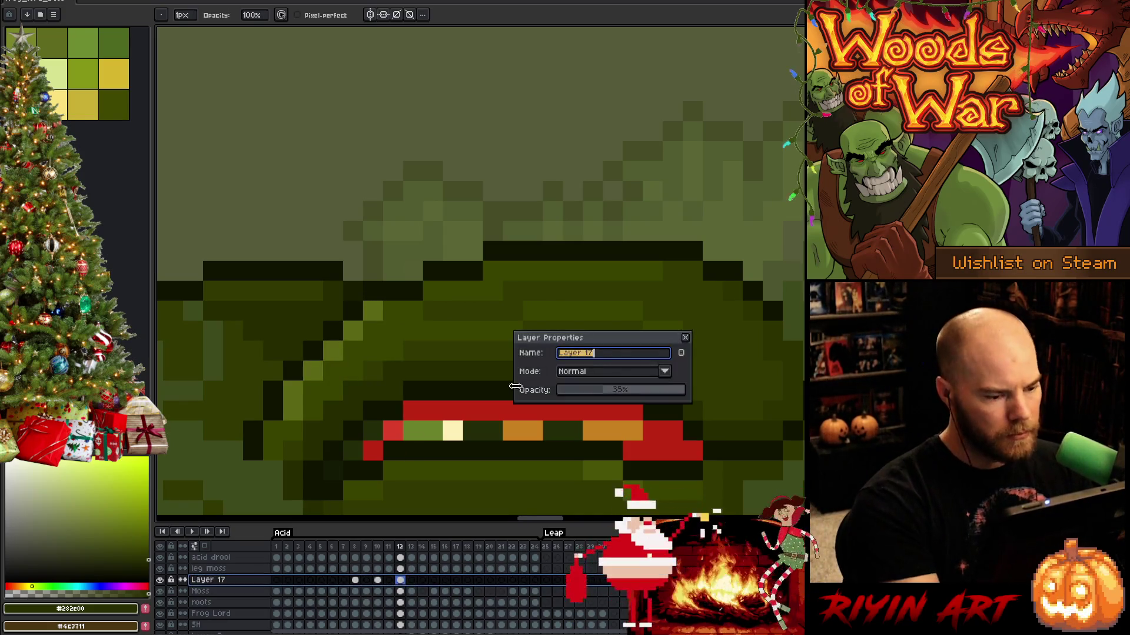
drag(618, 388, 682, 388)
key(Return)
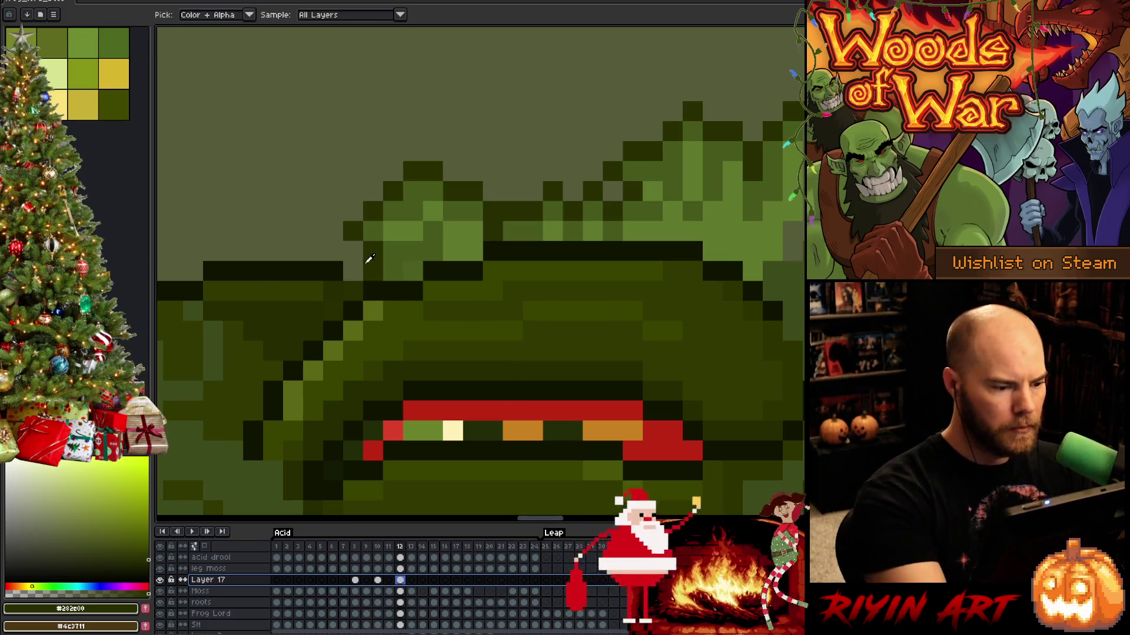
Pick mid green #46591c and pencil a four-pixel diagonal along the brow.
key(alt)
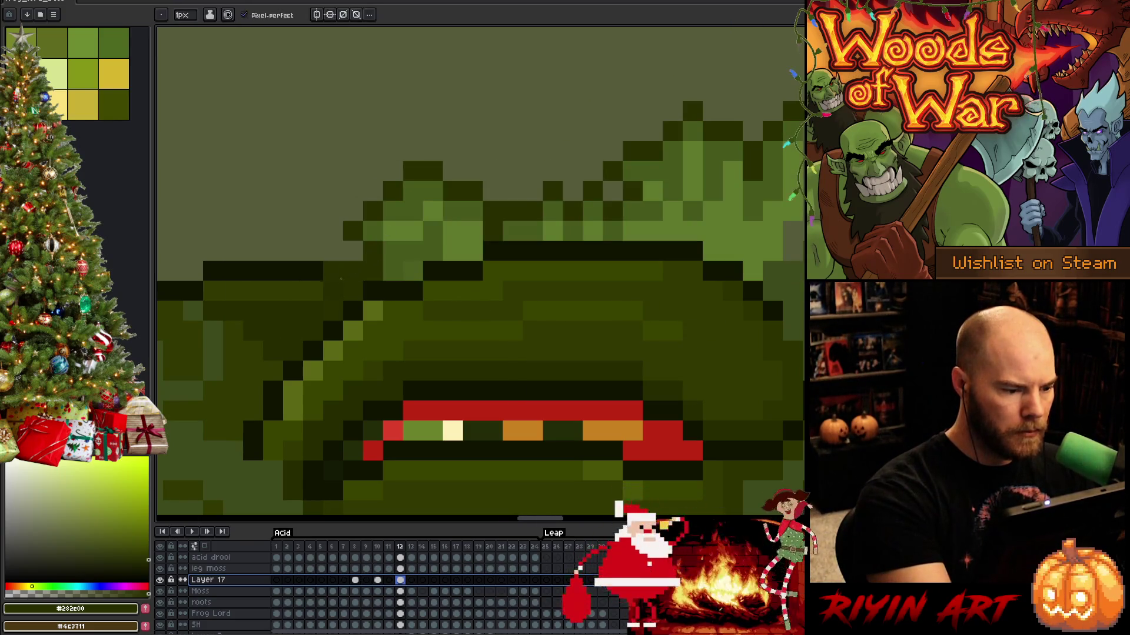
alt+click(413, 250)
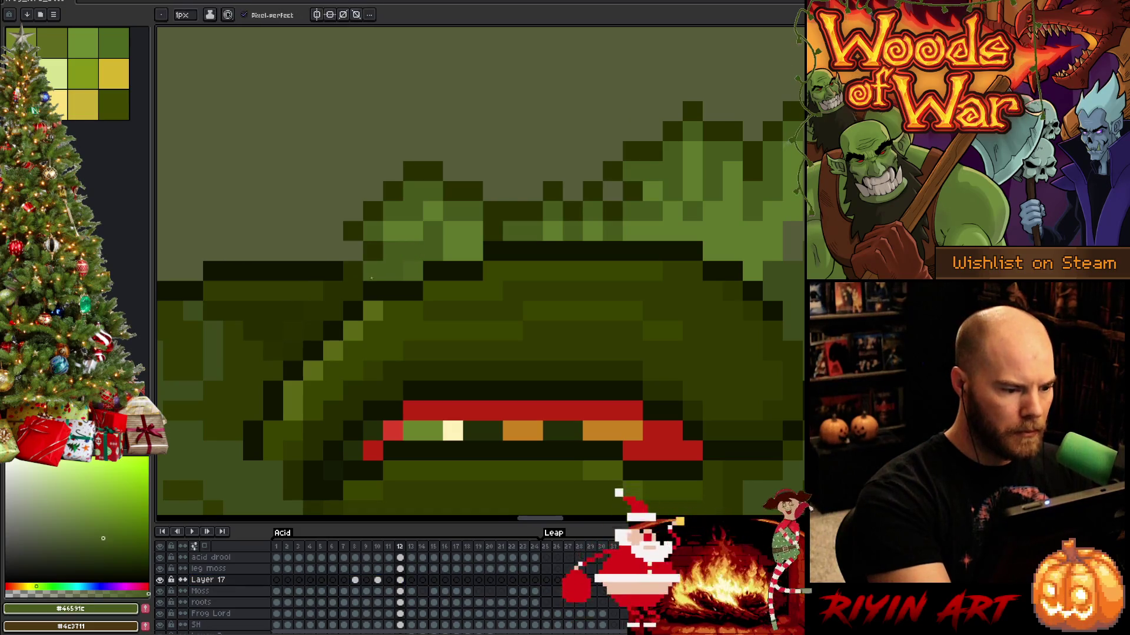
click(353, 291)
click(333, 311)
click(313, 331)
click(293, 351)
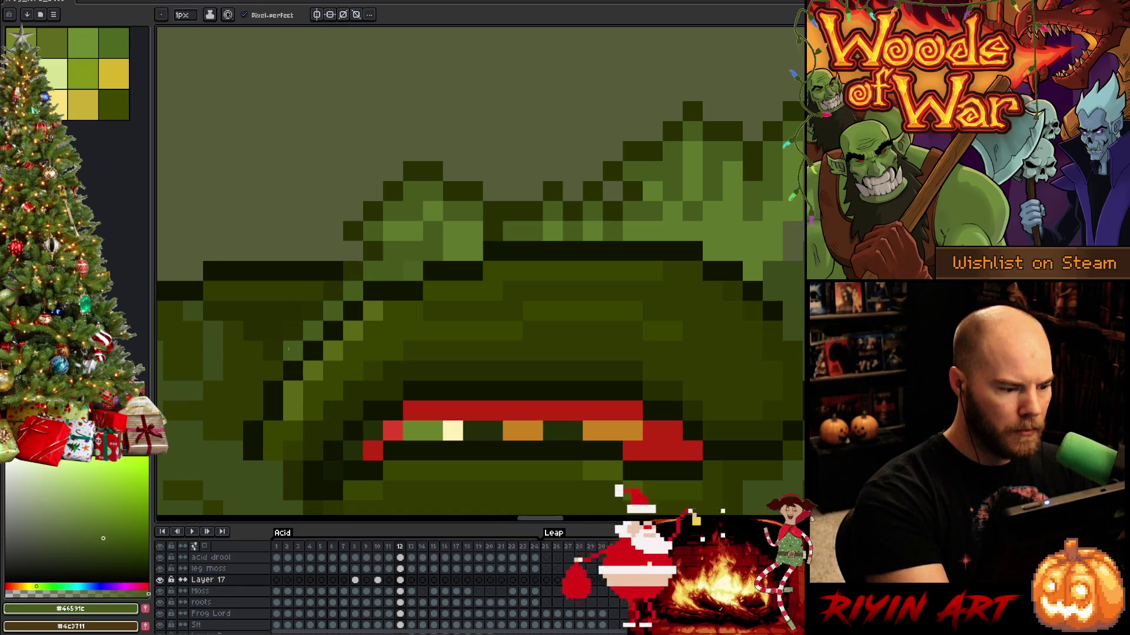
Add dark olive #282e00 pixels above the eye, recolouring black brow pixels, then zoom out.
alt+click(353, 271)
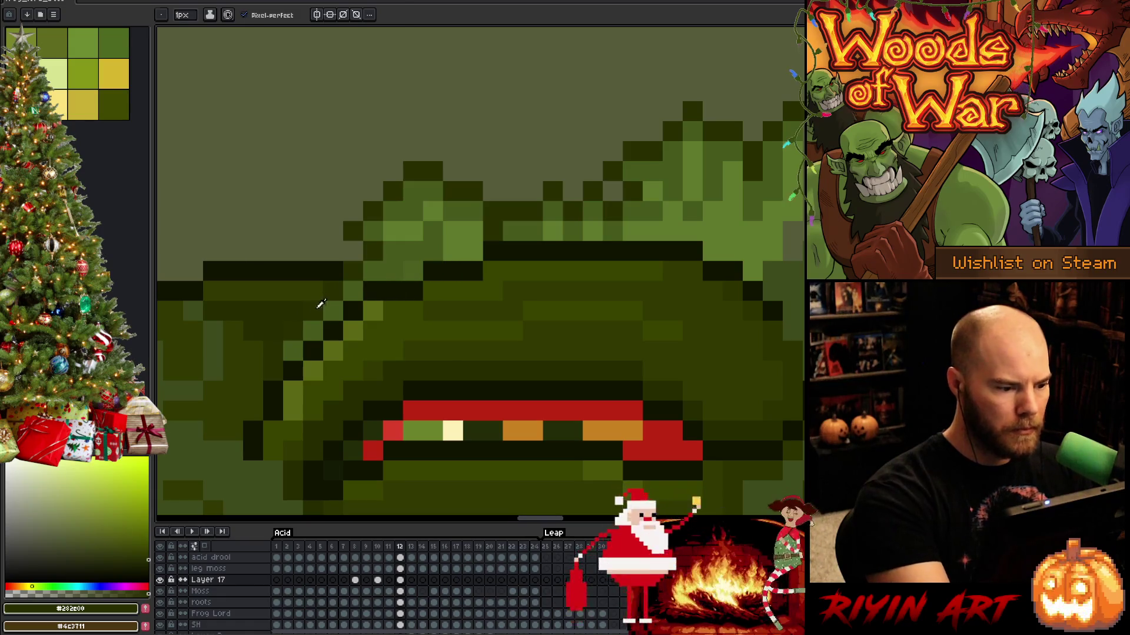
drag(313, 274, 323, 240)
key(ctrl+z)
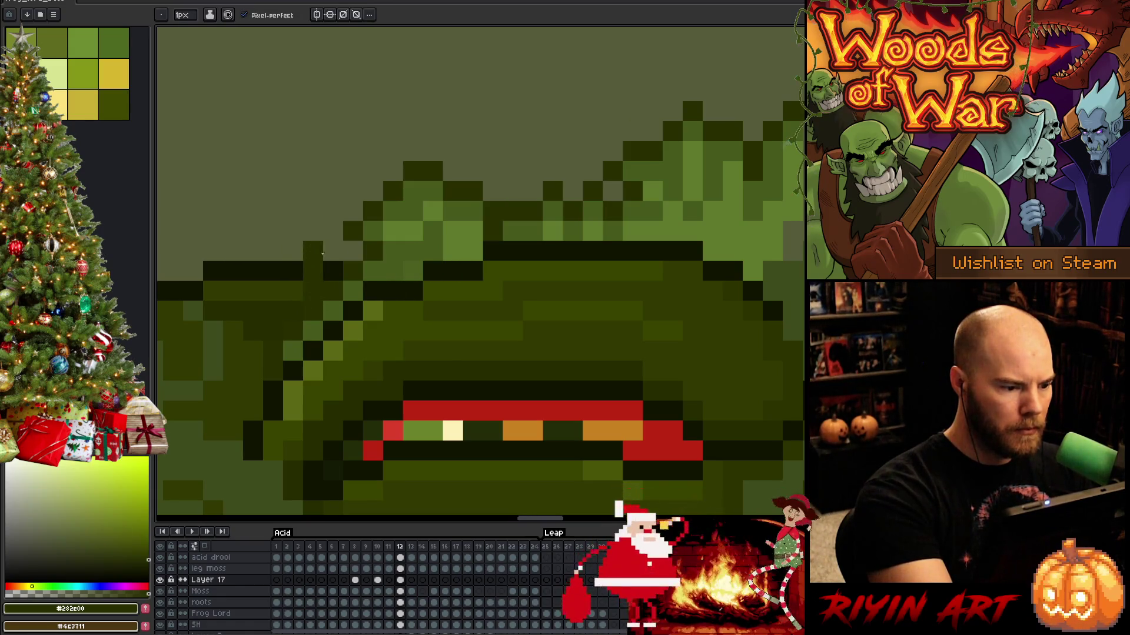
click(293, 270)
click(328, 269)
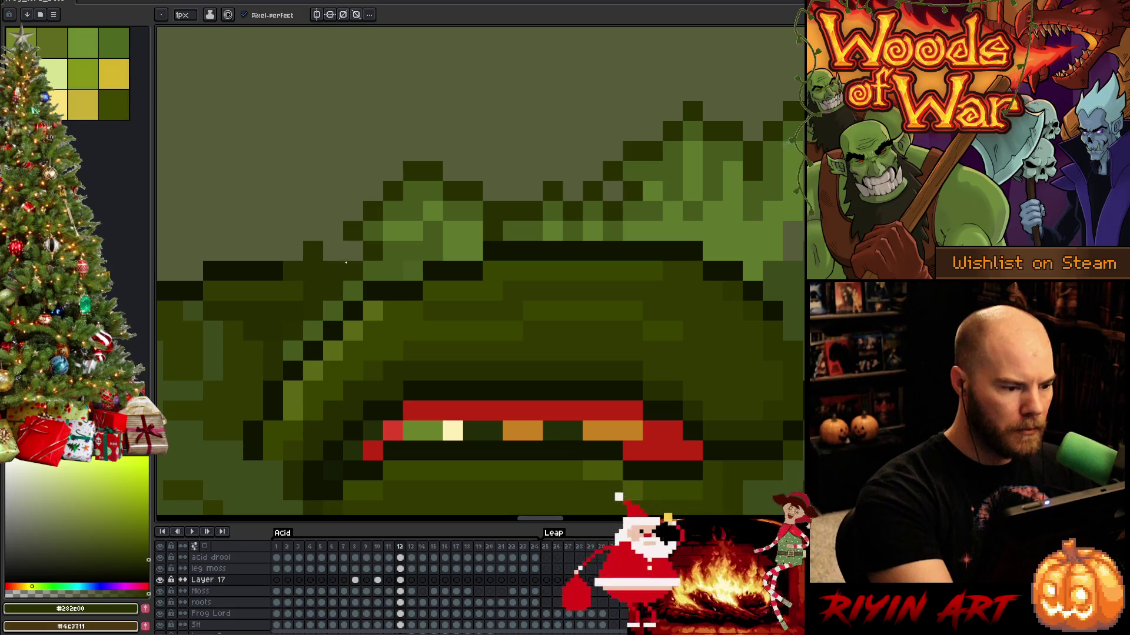
click(313, 271)
click(311, 250)
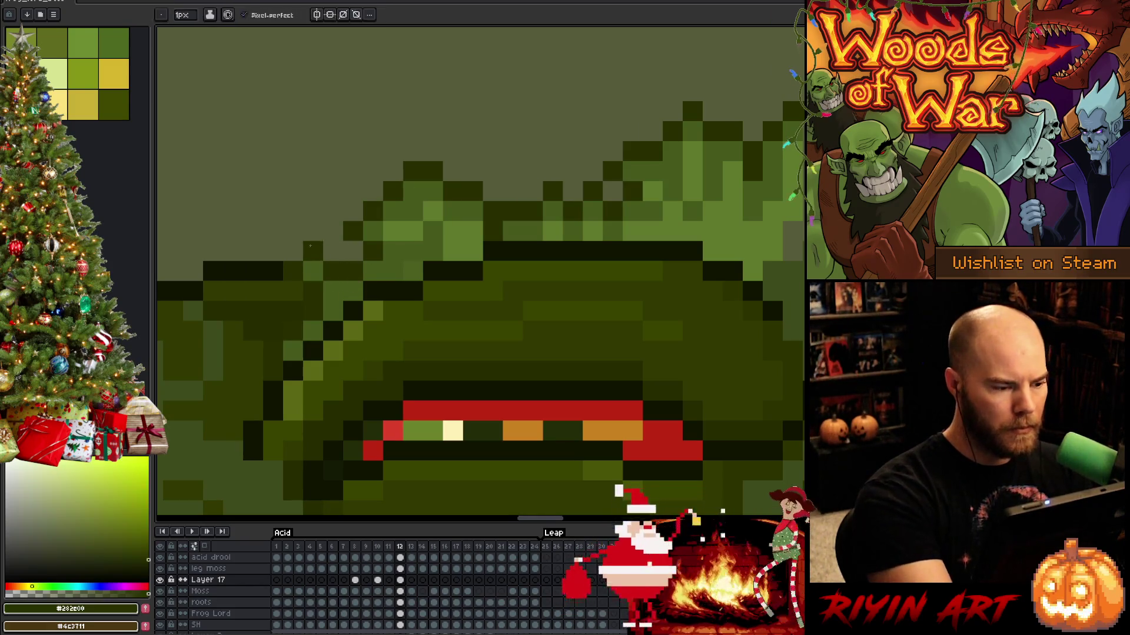
scroll(469, 333, down, 4)
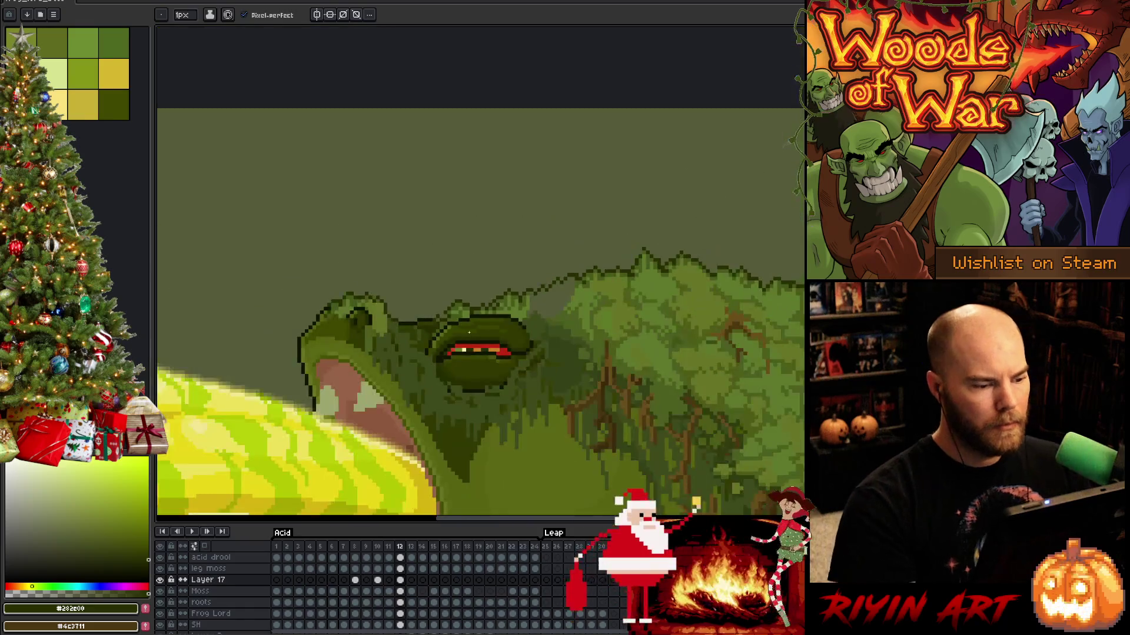
scroll(469, 333, down, 1)
scroll(464, 342, up, 3)
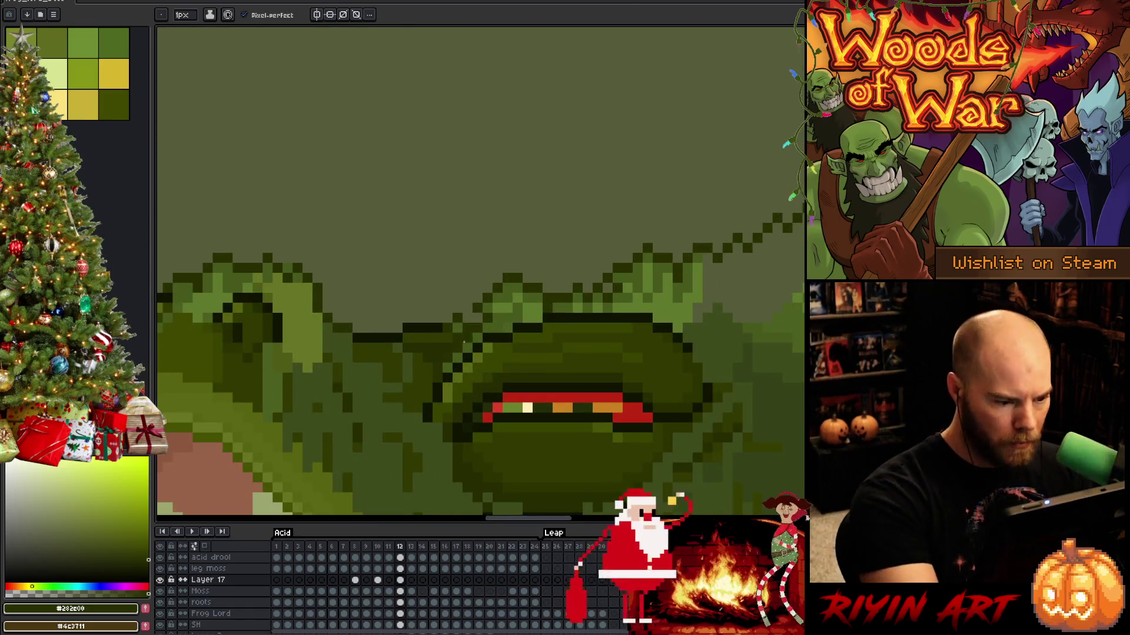
scroll(525, 273, down, 1)
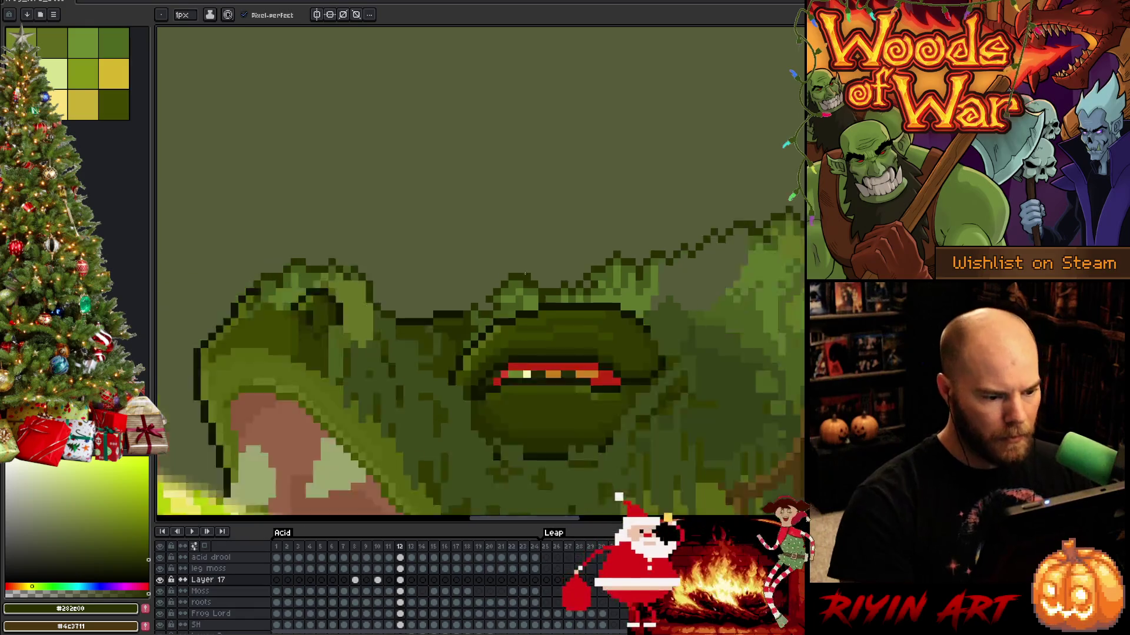
scroll(525, 274, down, 3)
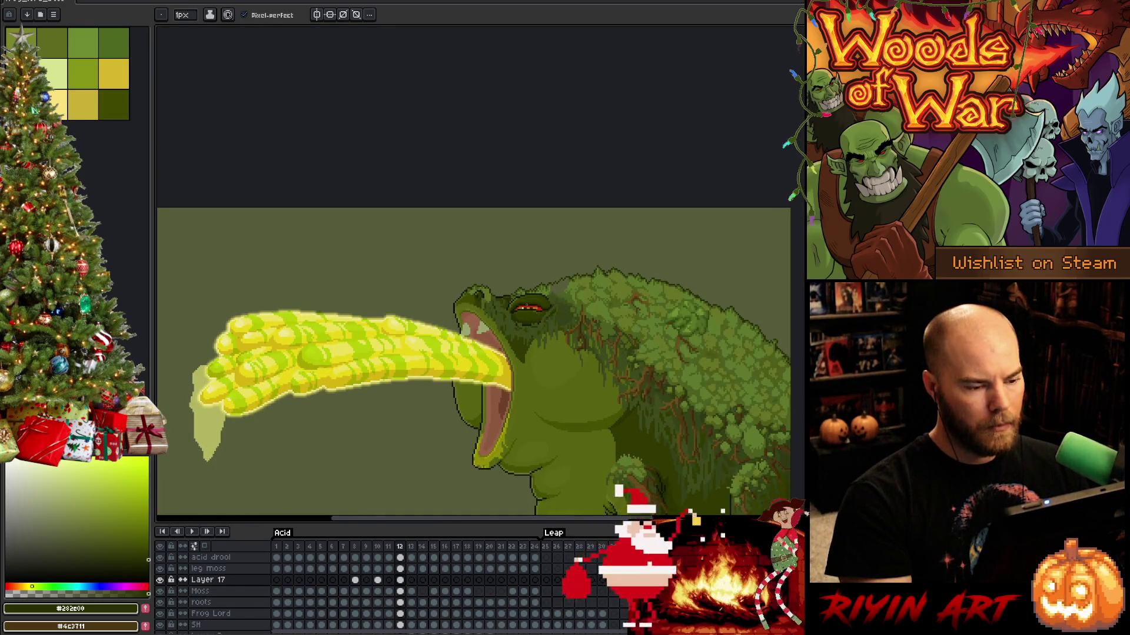
Move a lassoed piece of brow moss above the eye slightly left and deselect.
scroll(524, 298, up, 3)
key(m)
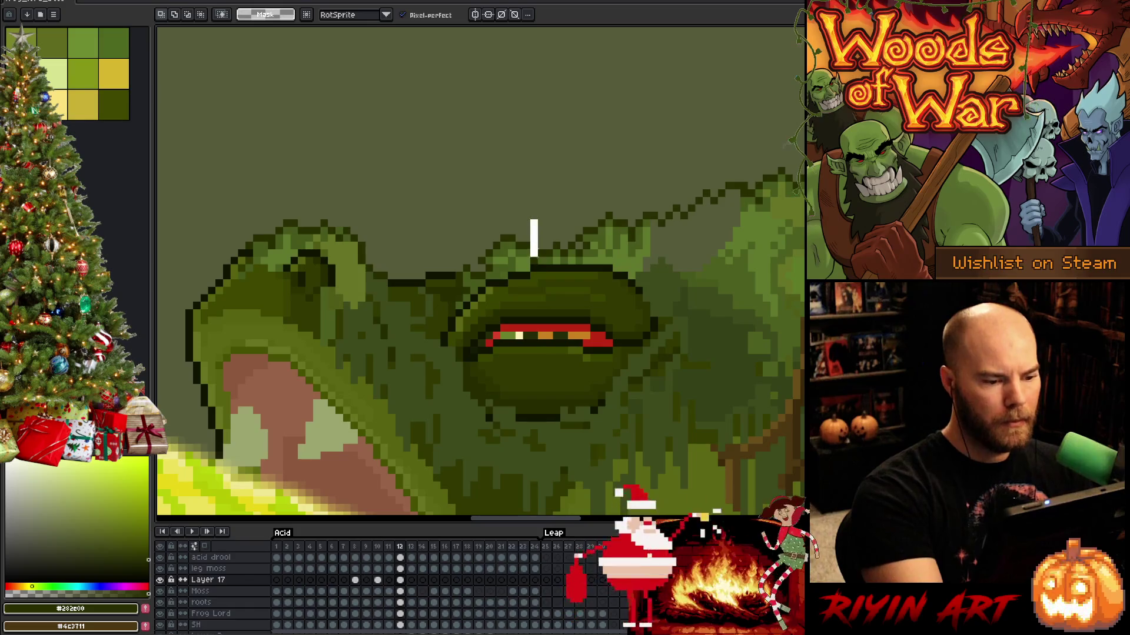
mouse_move(534, 211)
mouse_down()
mouse_move(534, 238)
mouse_move(423, 314)
mouse_up()
drag(500, 260, 468, 262)
key(Return)
key(ctrl+d)
key(b)
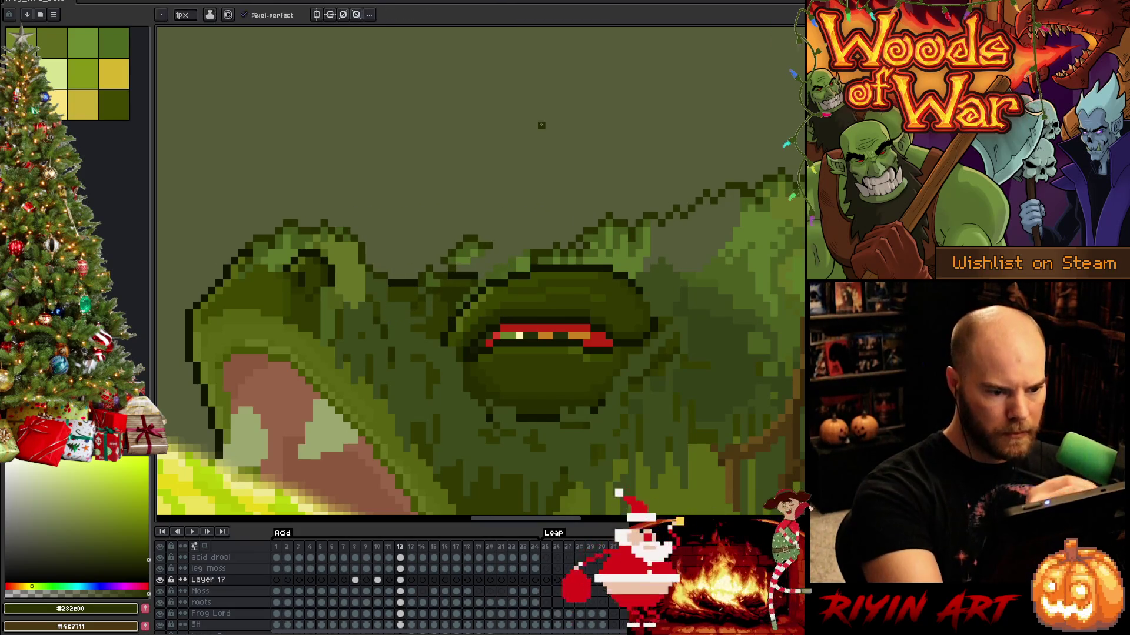
Draw a dark brow line and lighter green #5f792c highlights, undoing an accidental bucket fill.
drag(504, 232, 591, 220)
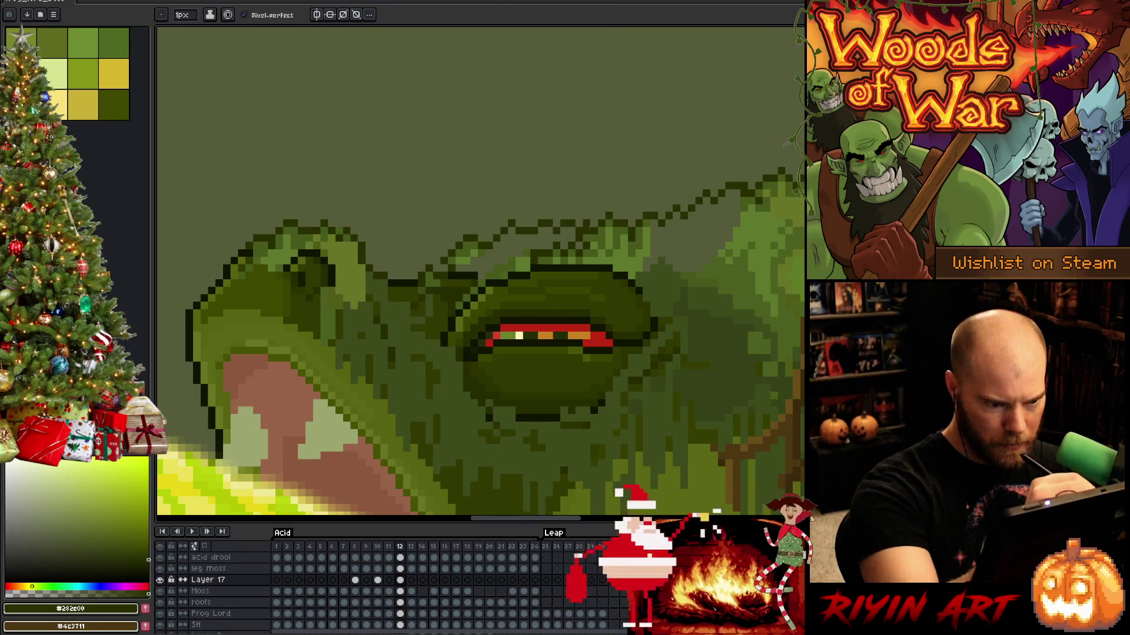
alt+click(601, 155)
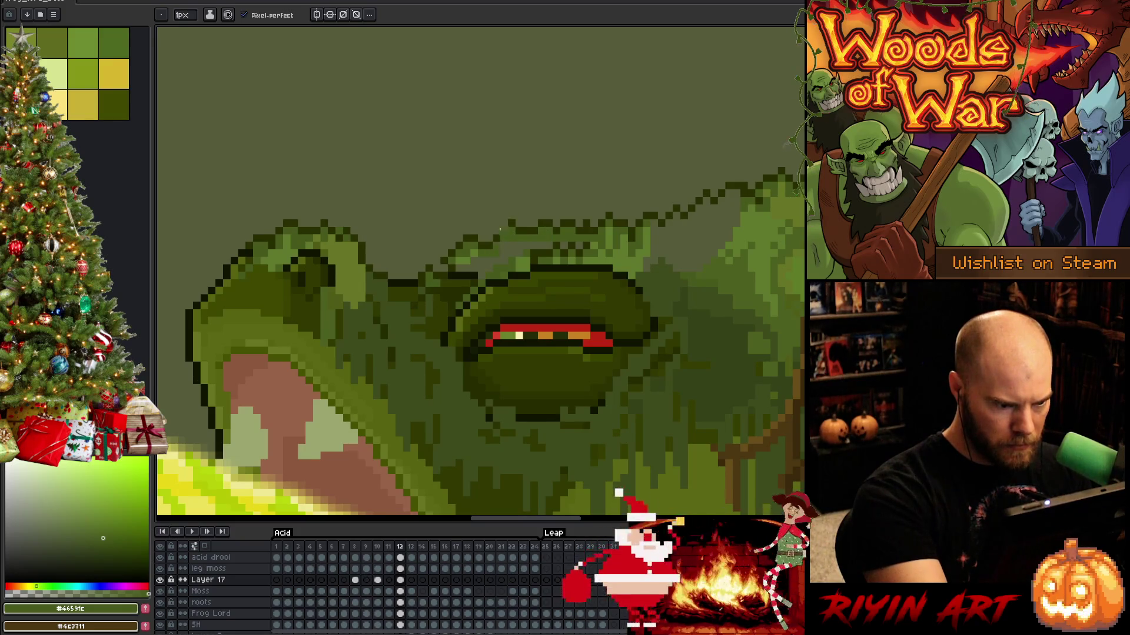
alt+click(597, 247)
drag(588, 253, 538, 255)
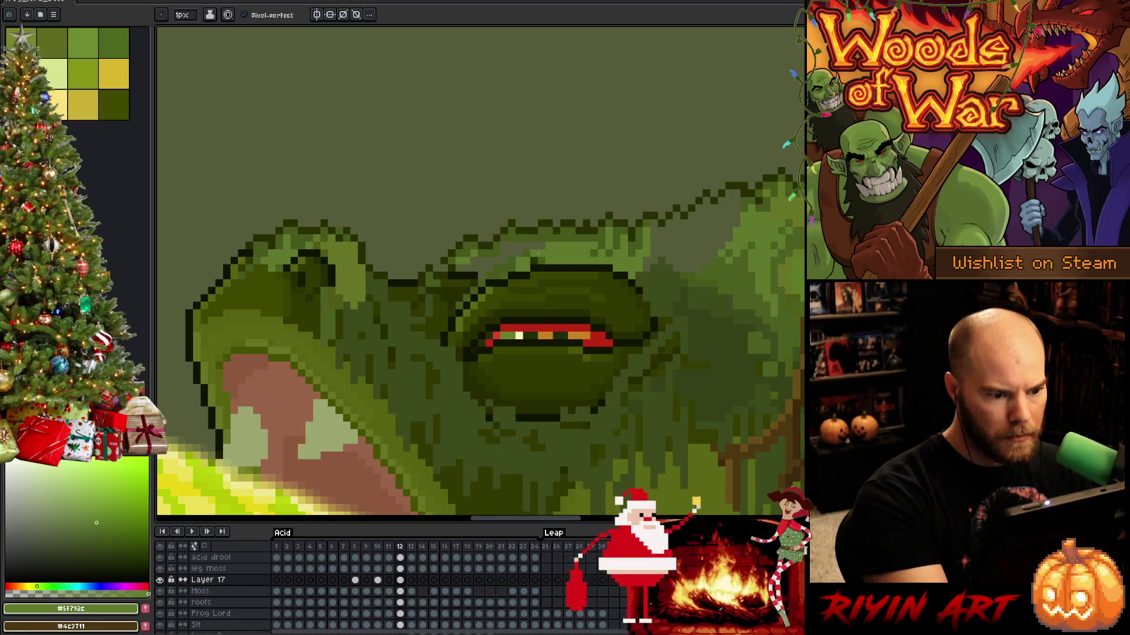
key(g)
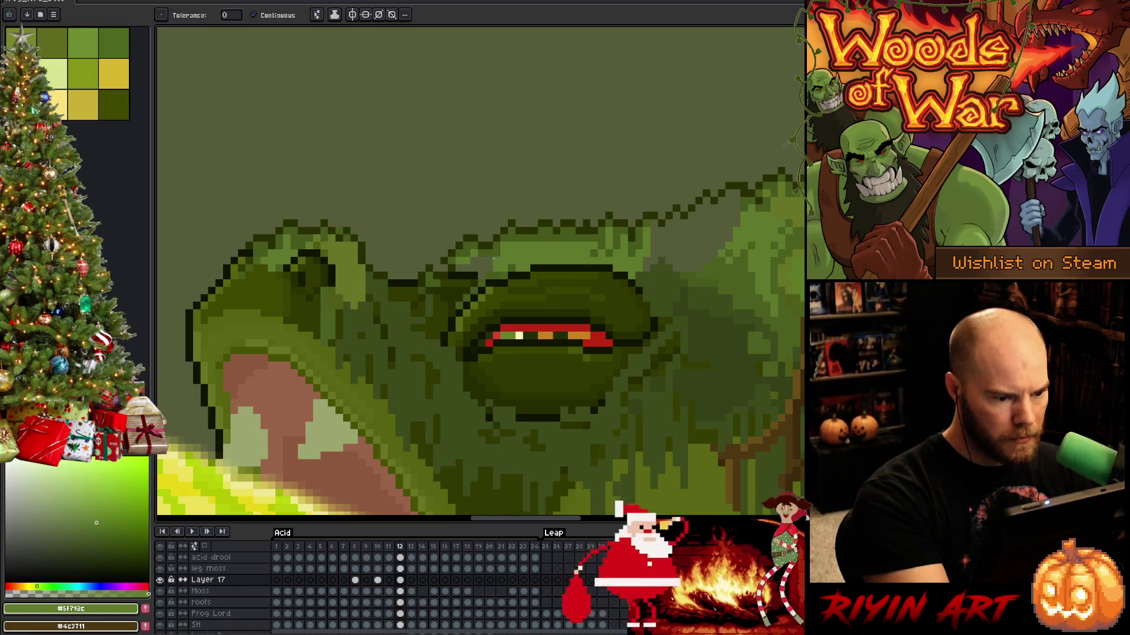
click(568, 178)
key(ctrl+z)
Eyedrop dark #282e00 and mid #46591c greens from the frog for detailing.
key(b)
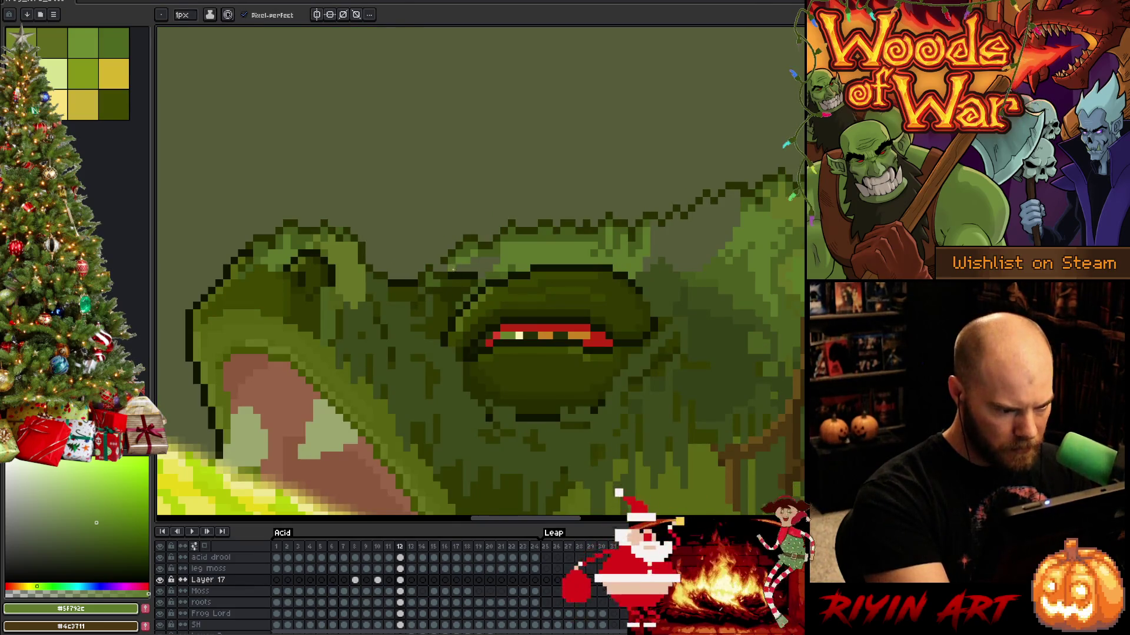
alt+click(453, 265)
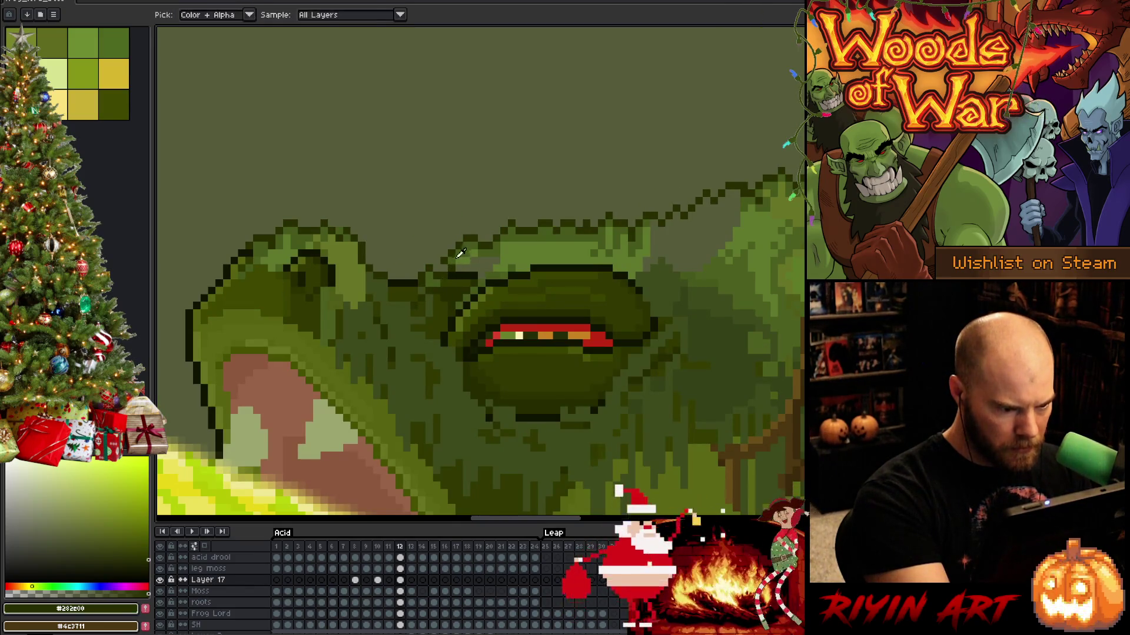
alt+click(458, 267)
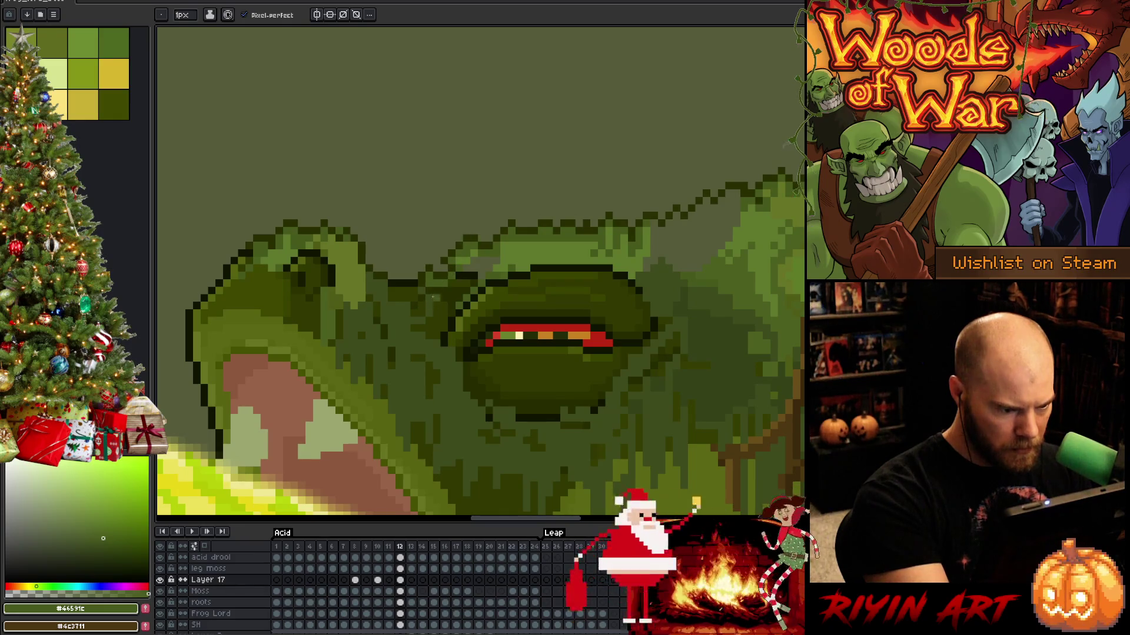
alt+click(422, 299)
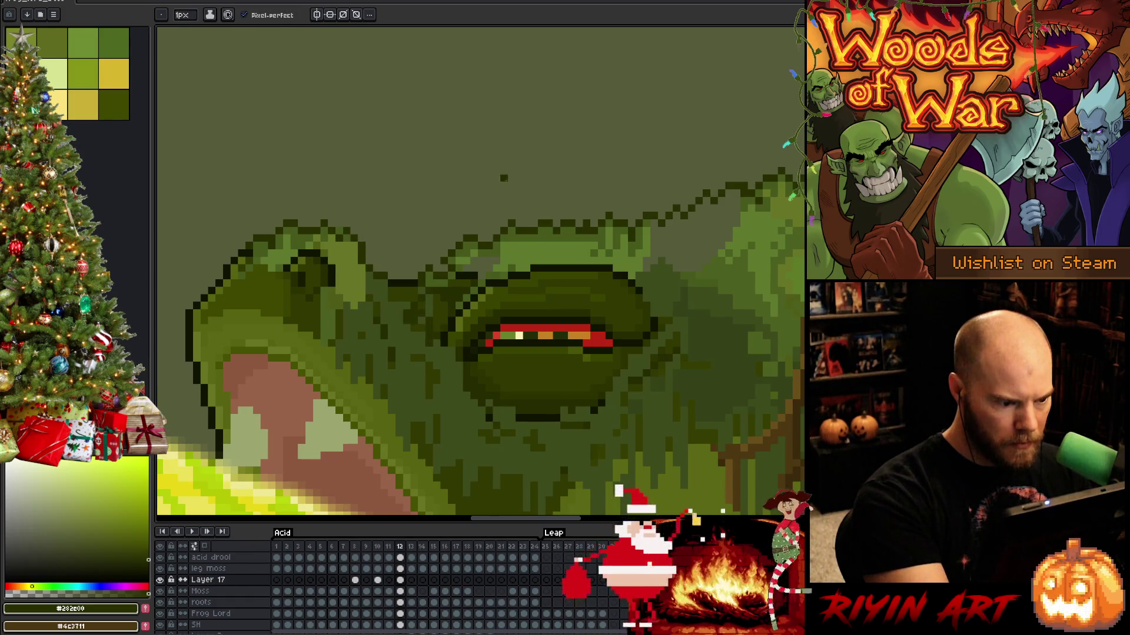
Alternate dark #282e00 and mid #46591c green pixels across the brow texture.
alt+click(433, 277)
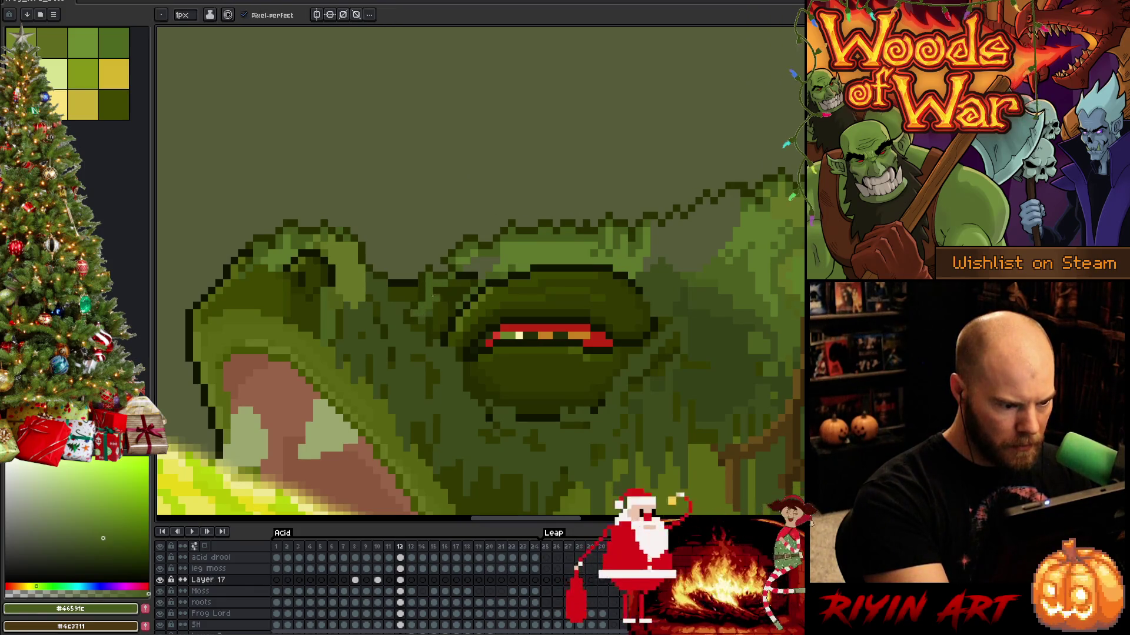
alt+click(432, 299)
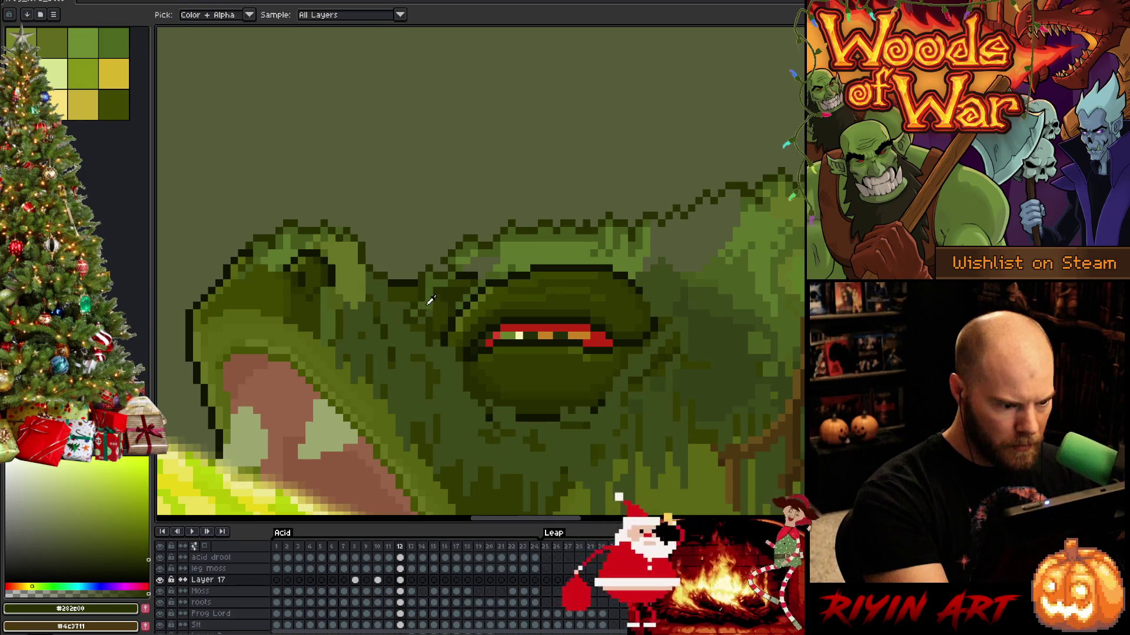
alt+click(432, 298)
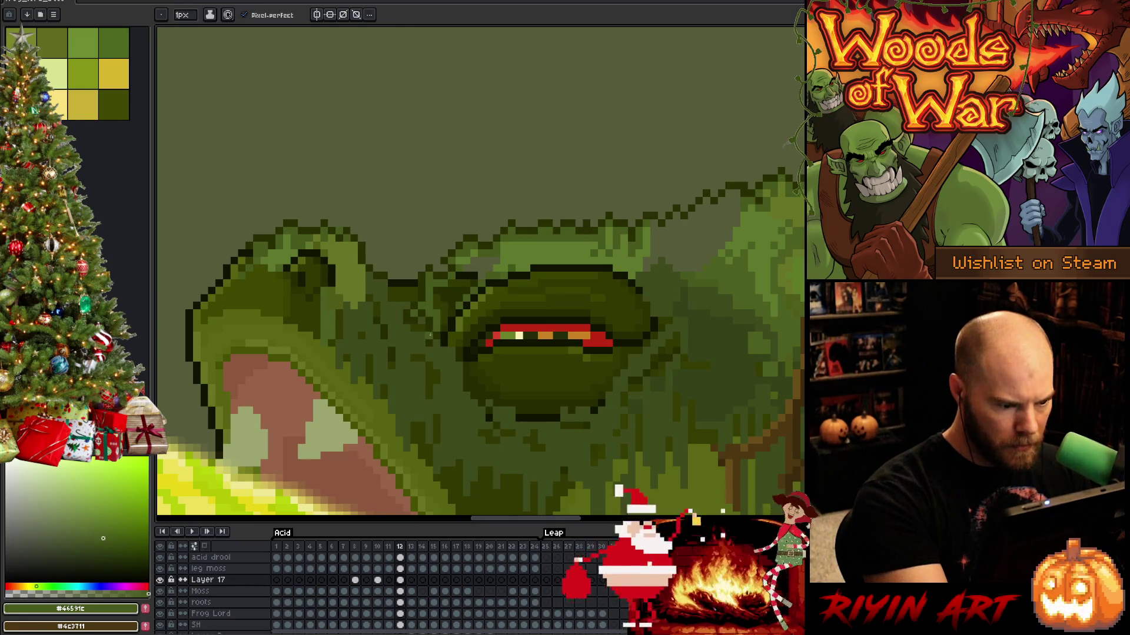
alt+click(424, 341)
alt+click(441, 318)
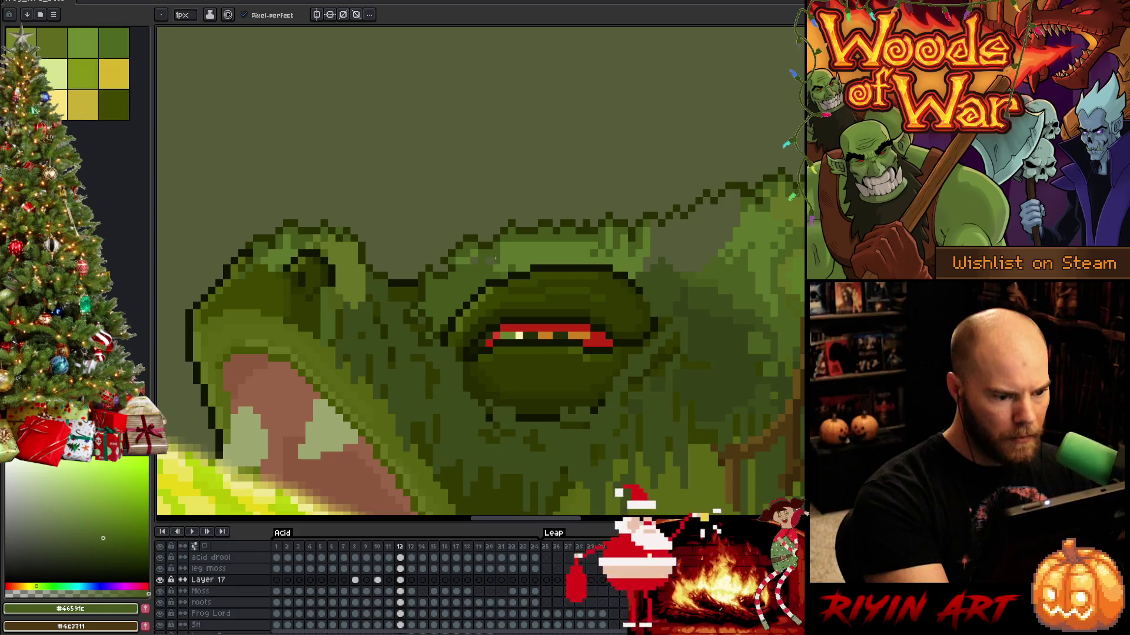
key(i)
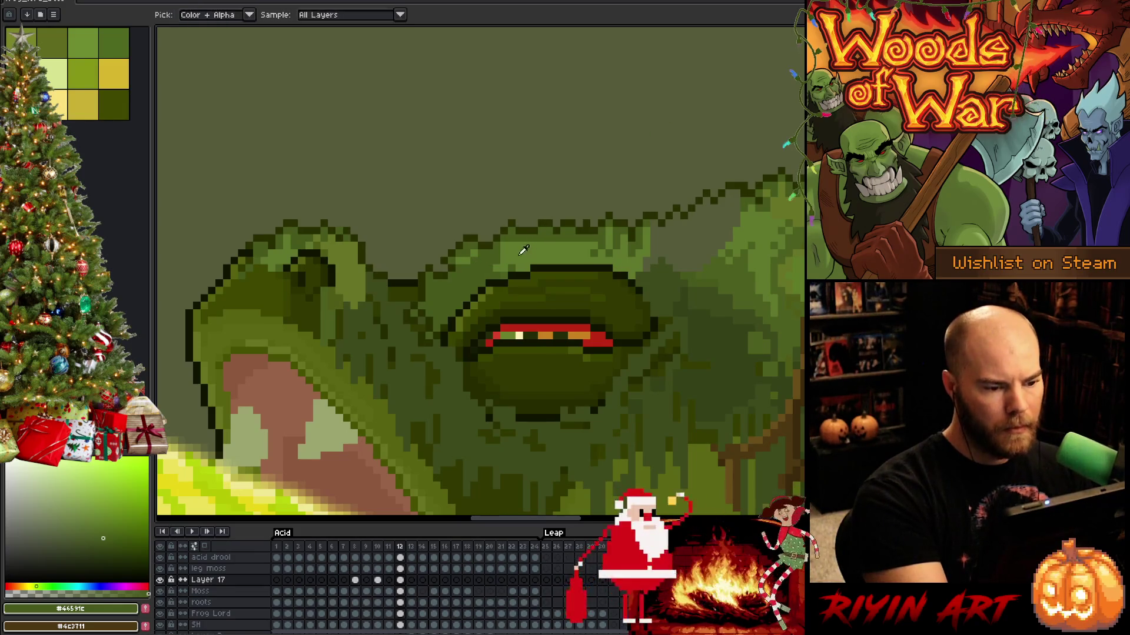
key(b)
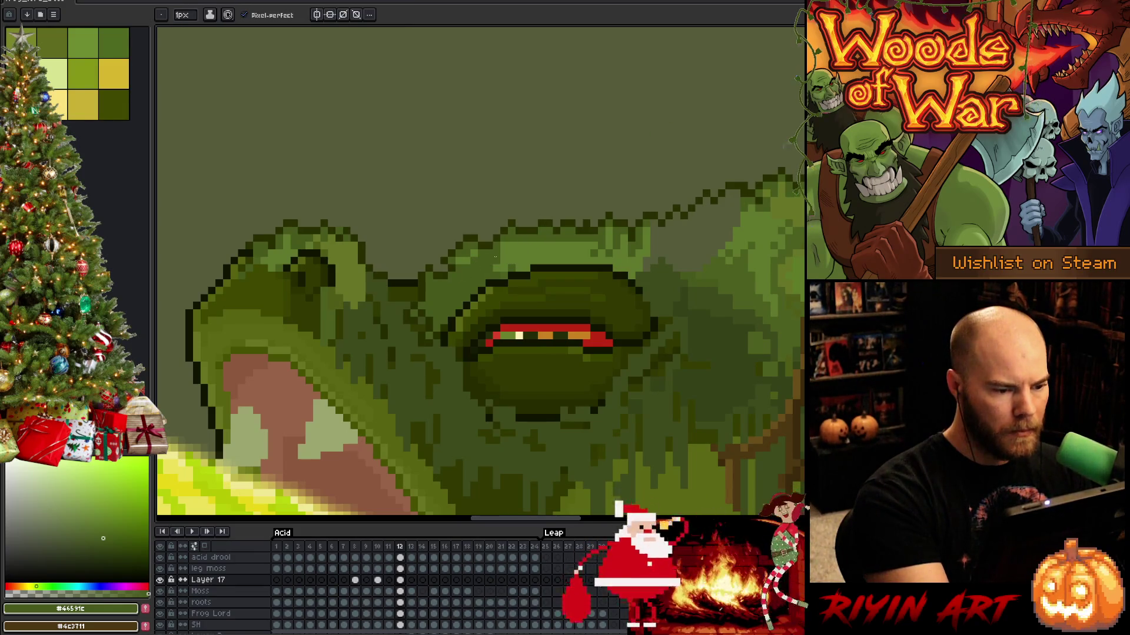
Work lighter #5f792c and darker #4b5f1f green pixels into the brow ridge.
alt+click(509, 270)
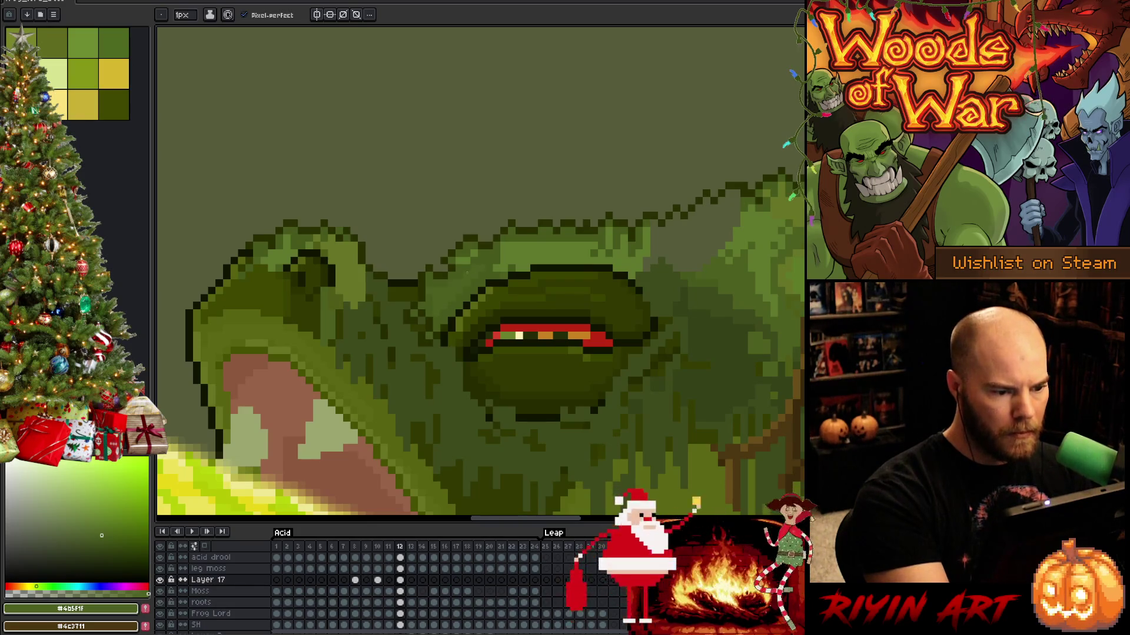
alt+click(503, 252)
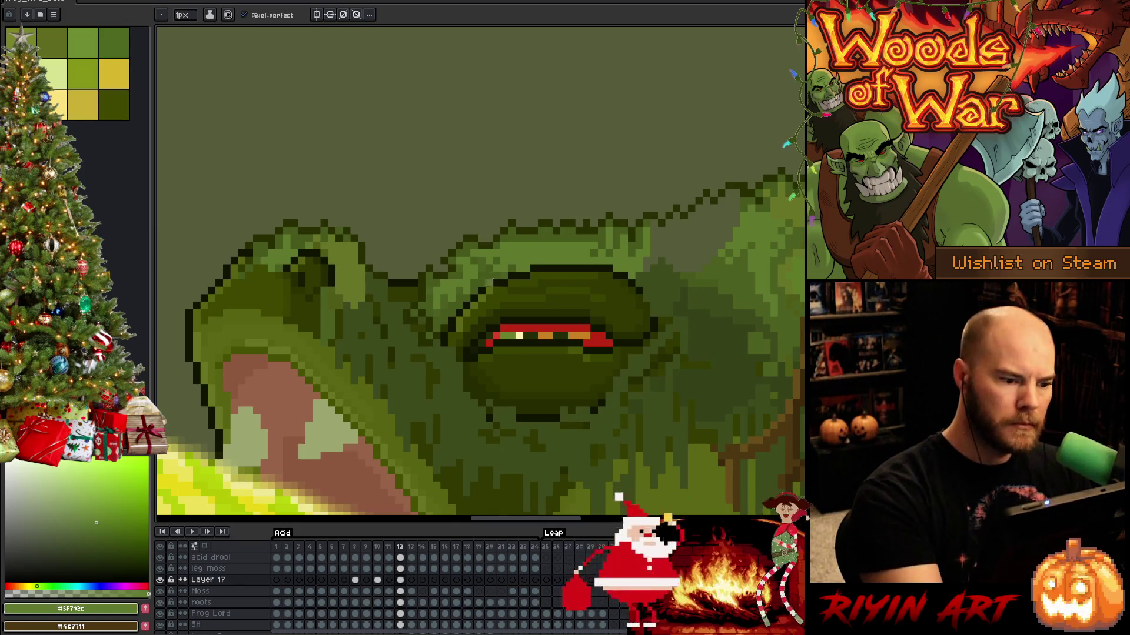
alt+click(464, 266)
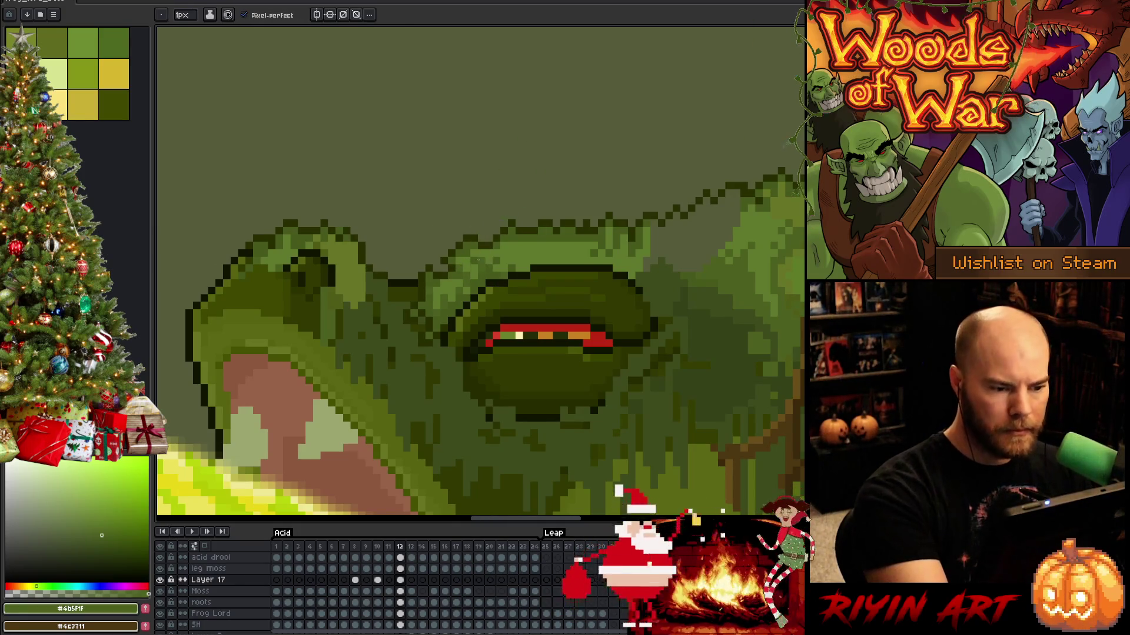
alt+click(481, 259)
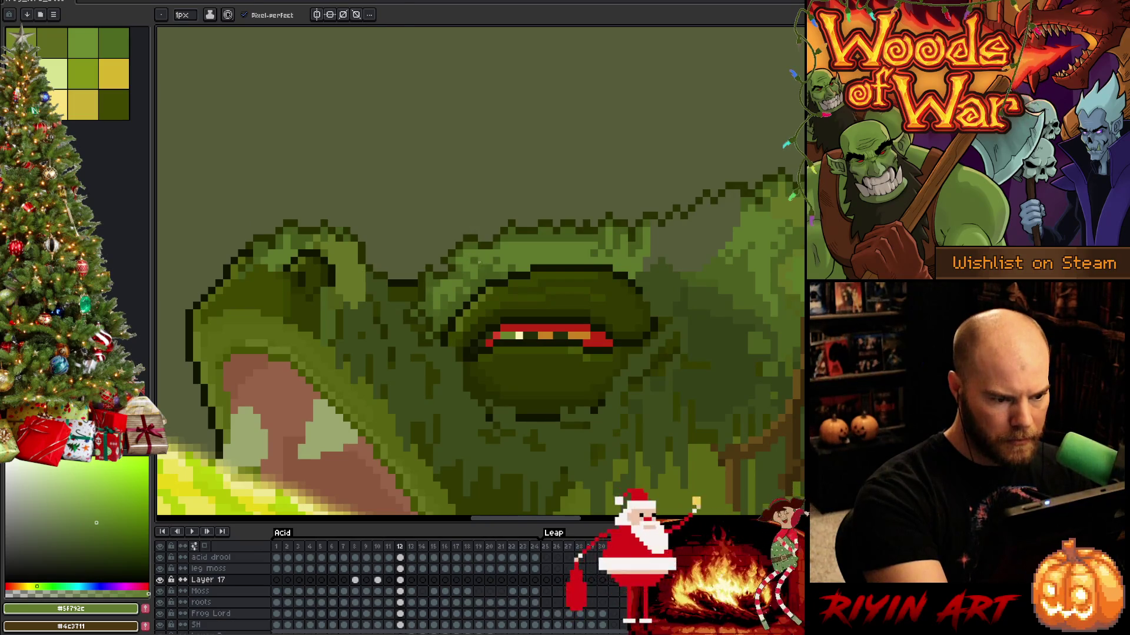
alt+click(476, 270)
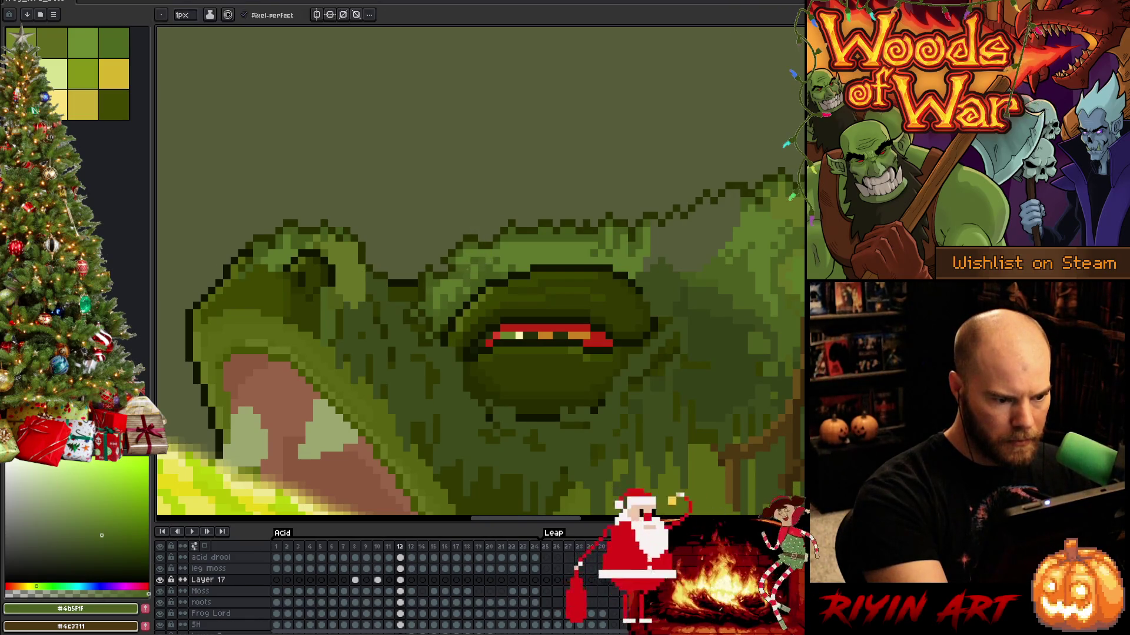
alt+click(476, 257)
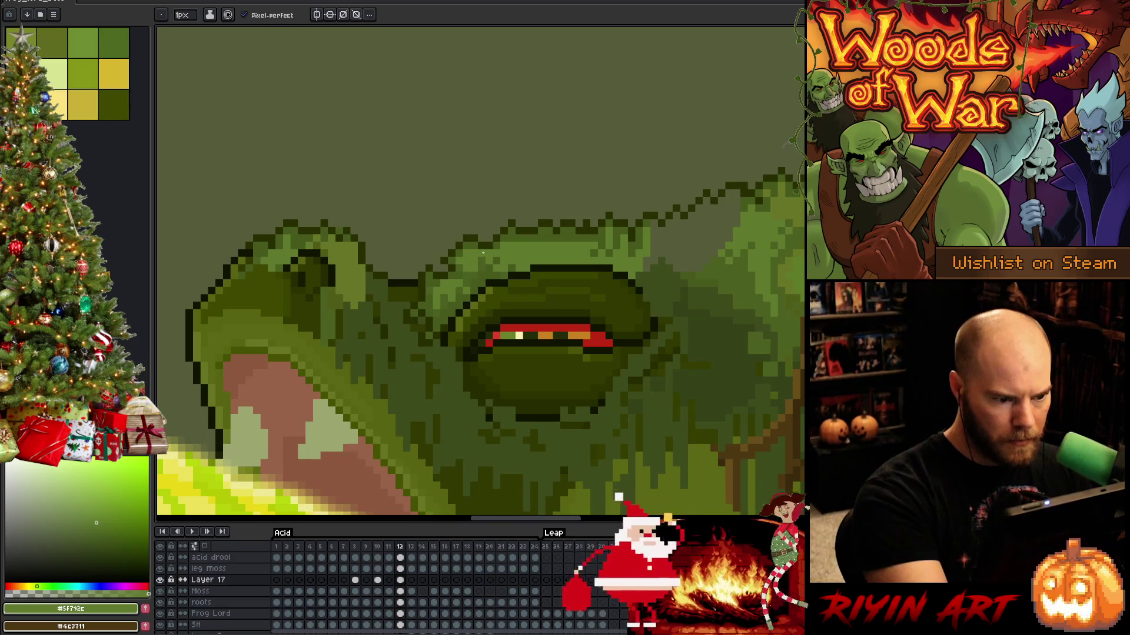
alt+click(481, 251)
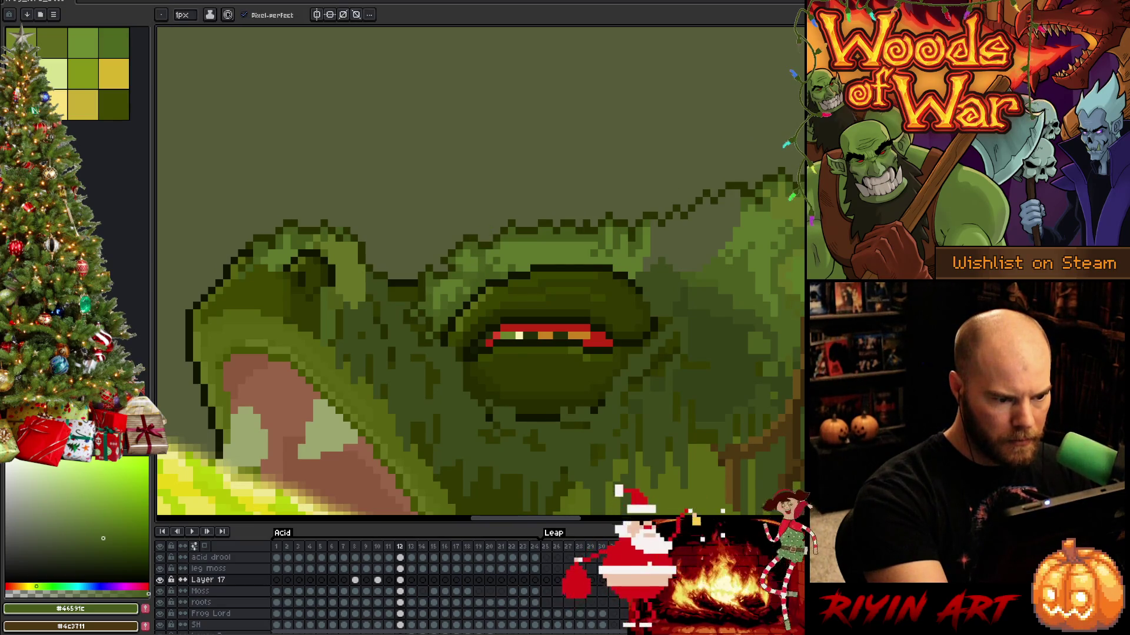
alt+click(491, 257)
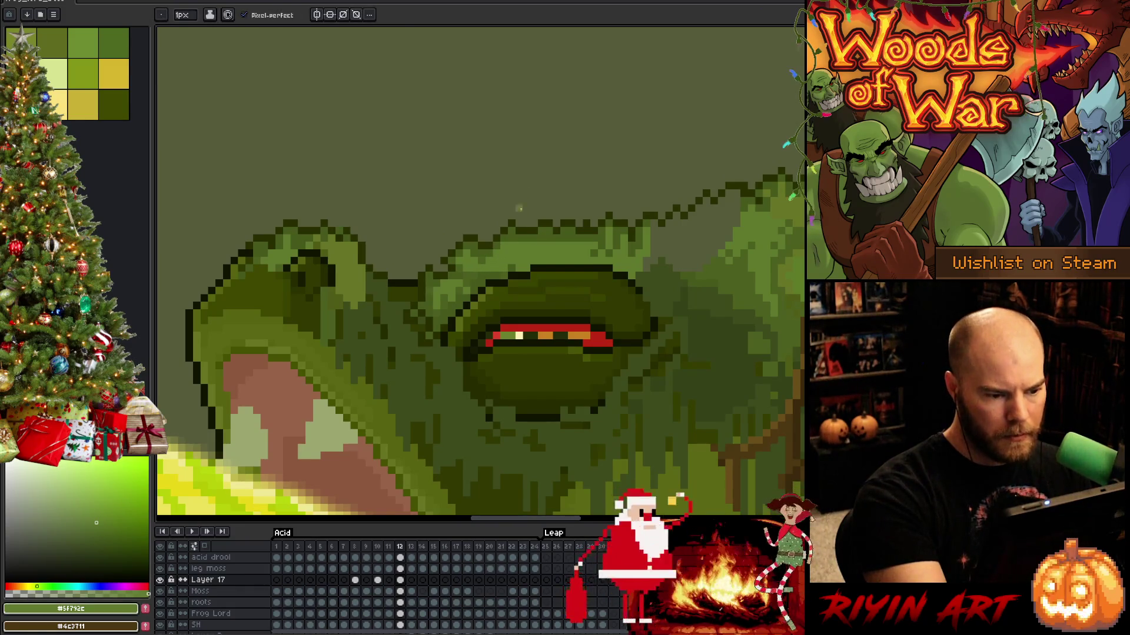
alt+click(517, 208)
alt+click(512, 236)
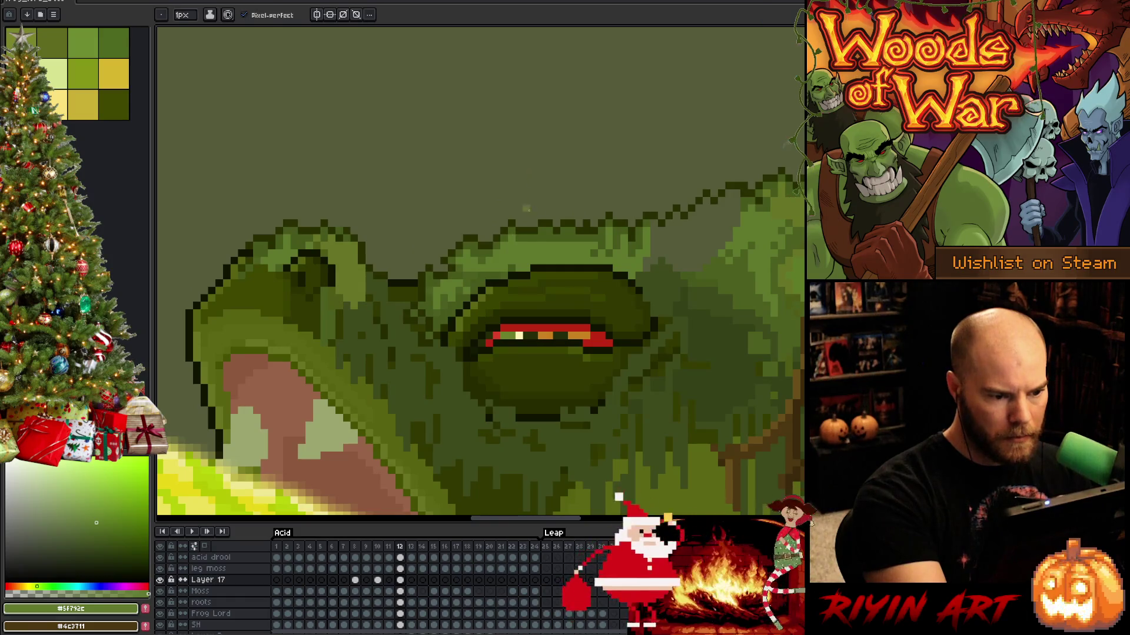
alt+click(526, 245)
Finish the brow texture with alternating #5f792c, #46591c and #4b5f1f greens.
key(alt)
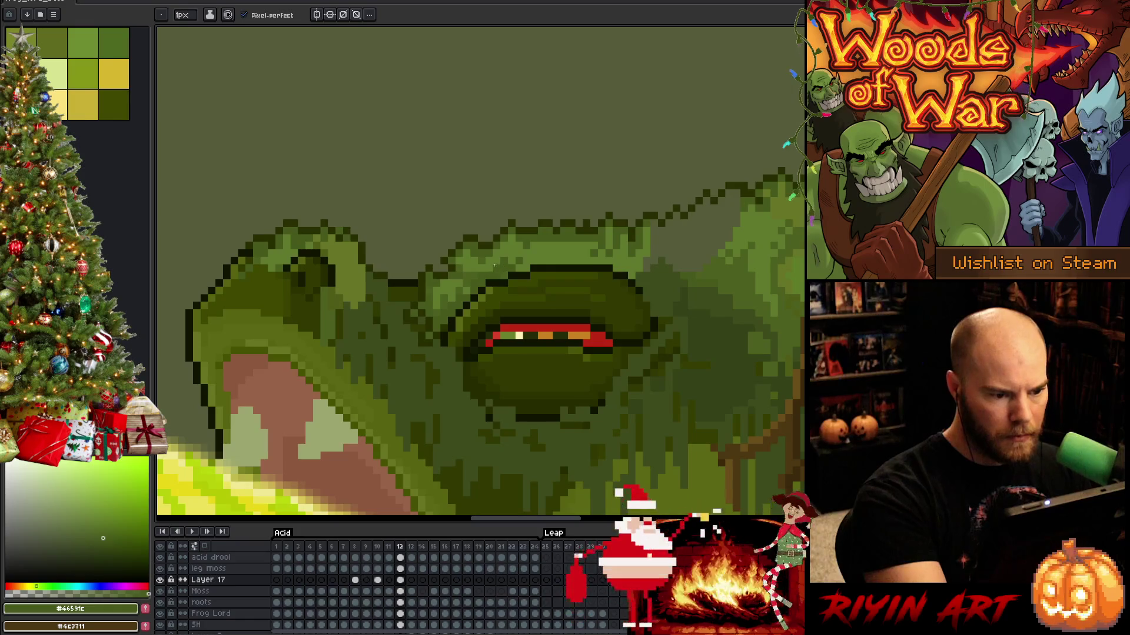
key(alt)
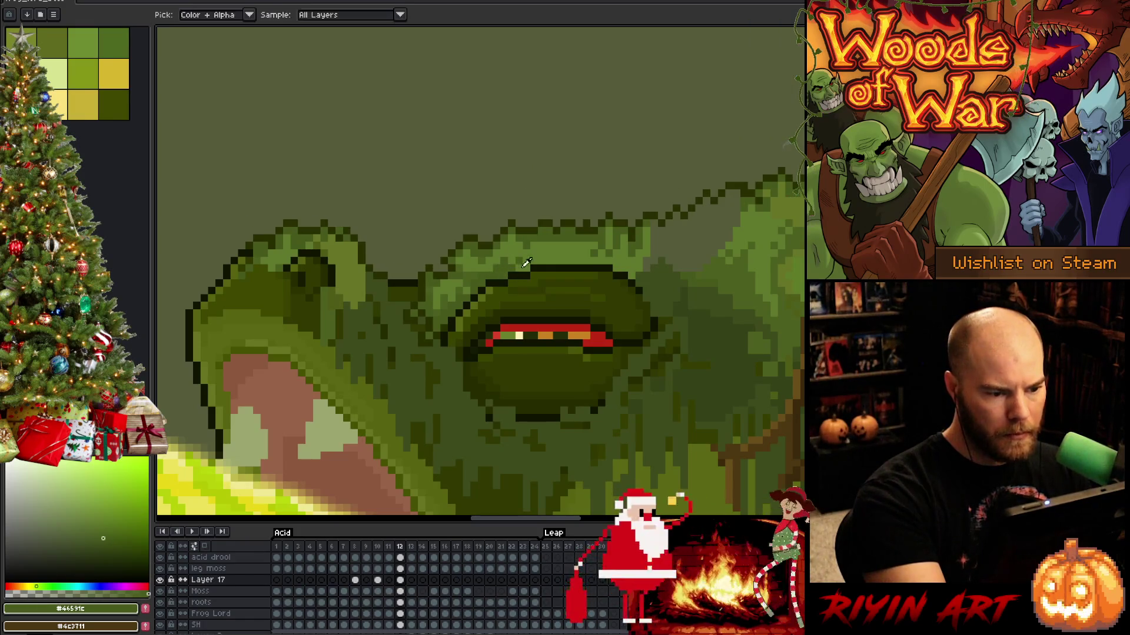
alt+click(474, 283)
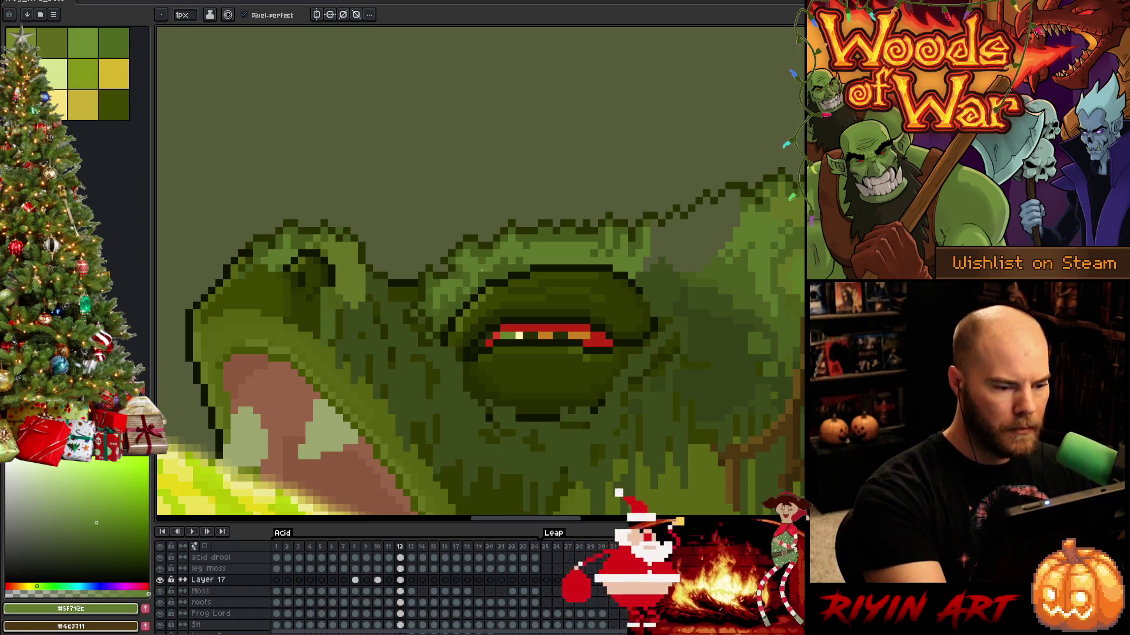
key(alt)
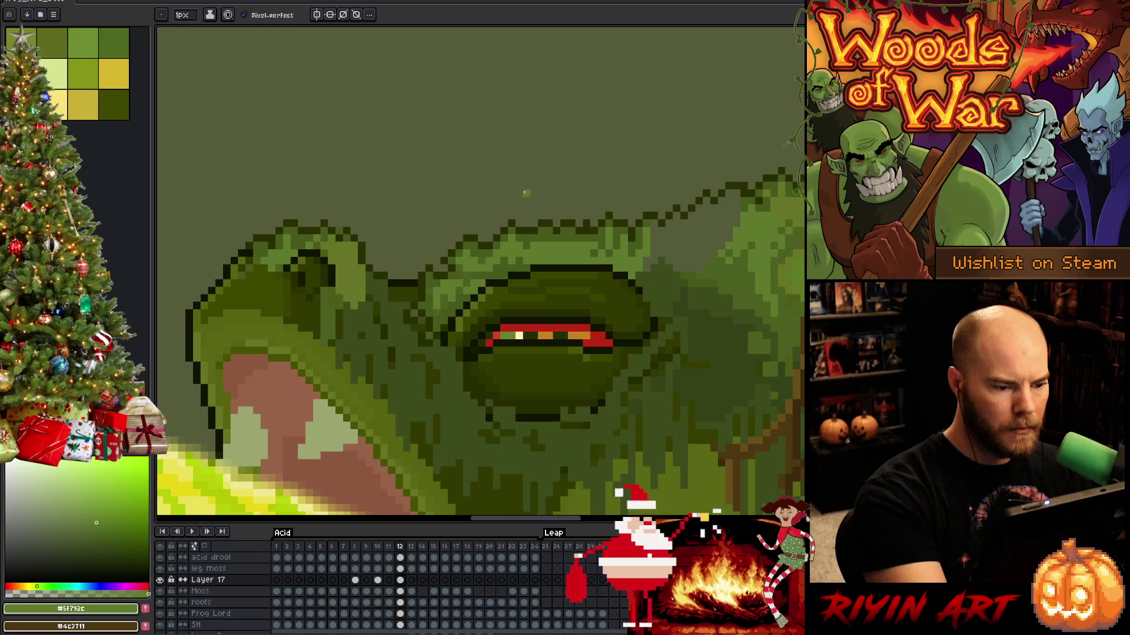
alt+click(487, 268)
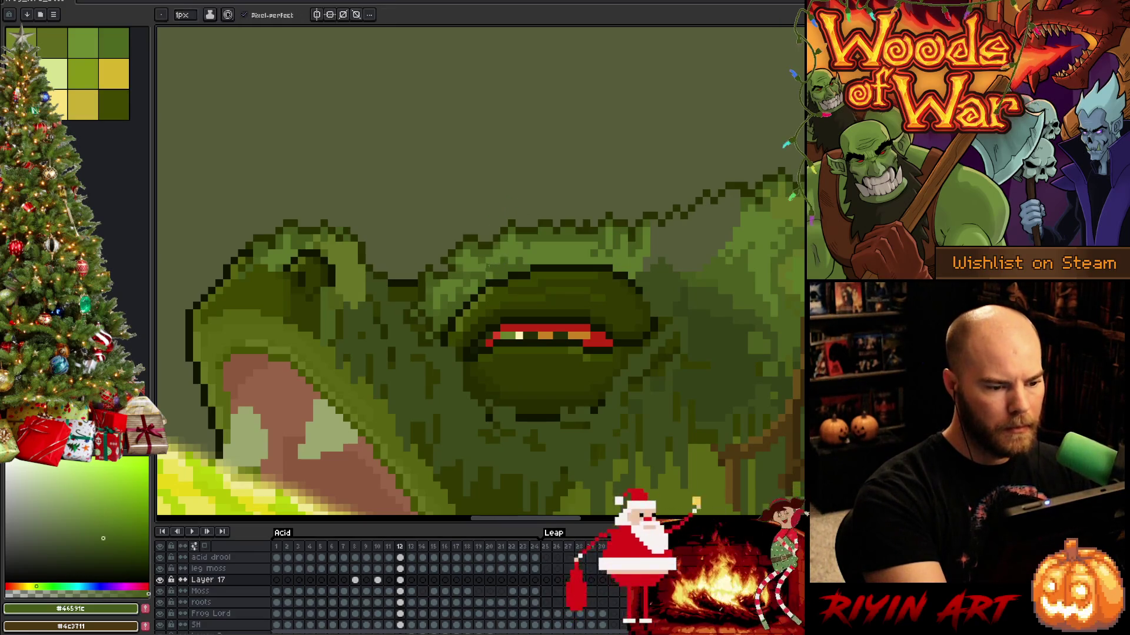
alt+click(536, 257)
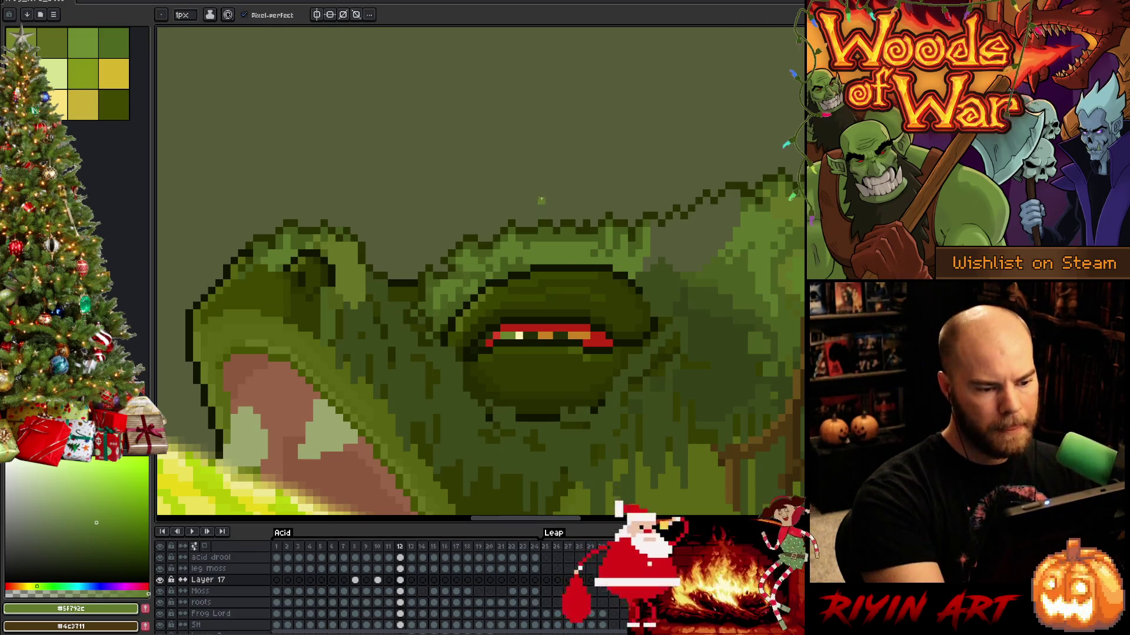
alt+click(520, 257)
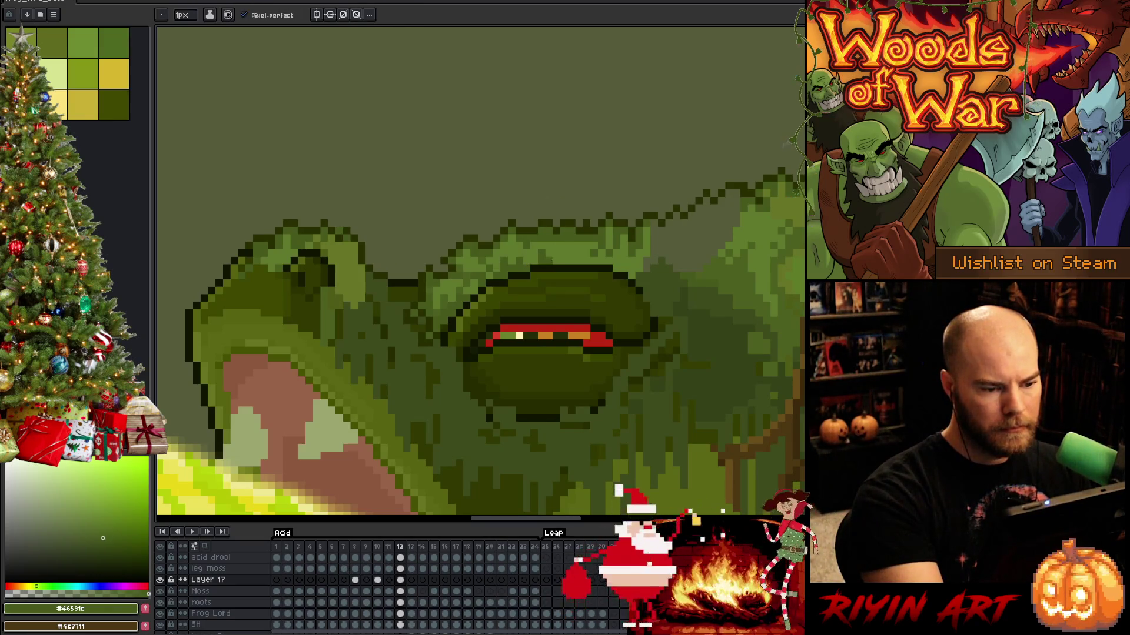
key(alt)
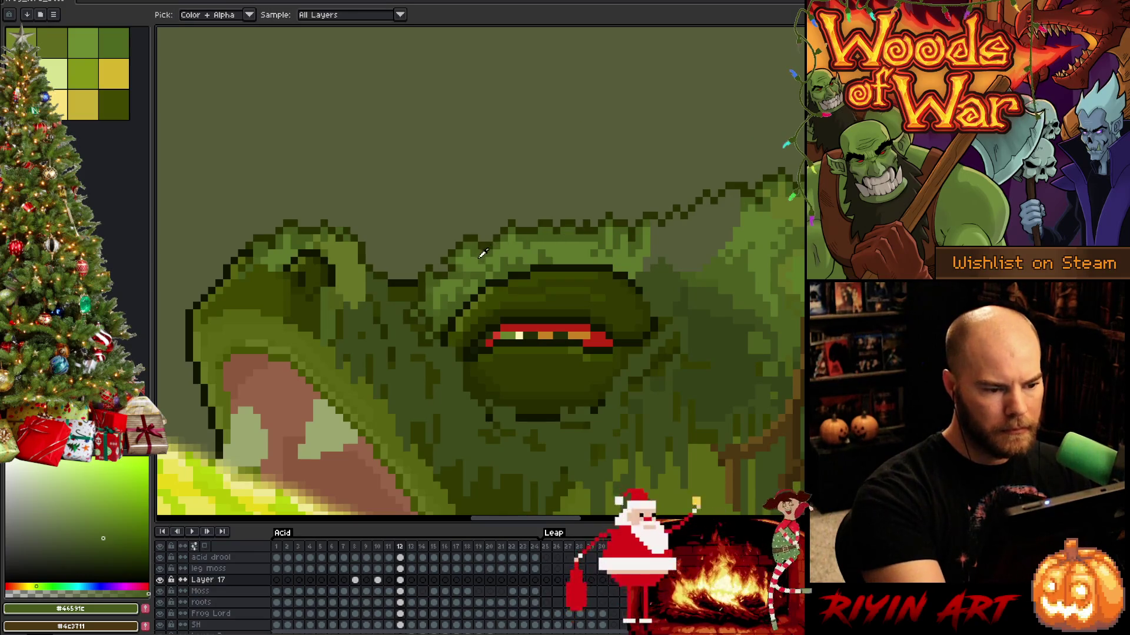
alt+click(472, 264)
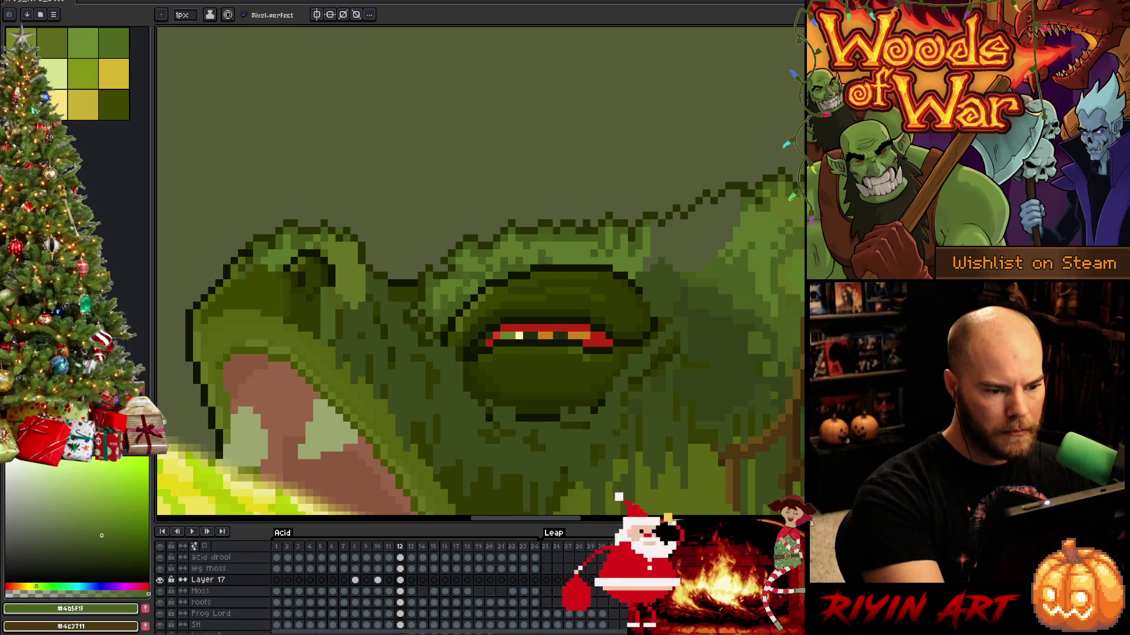
alt+click(549, 238)
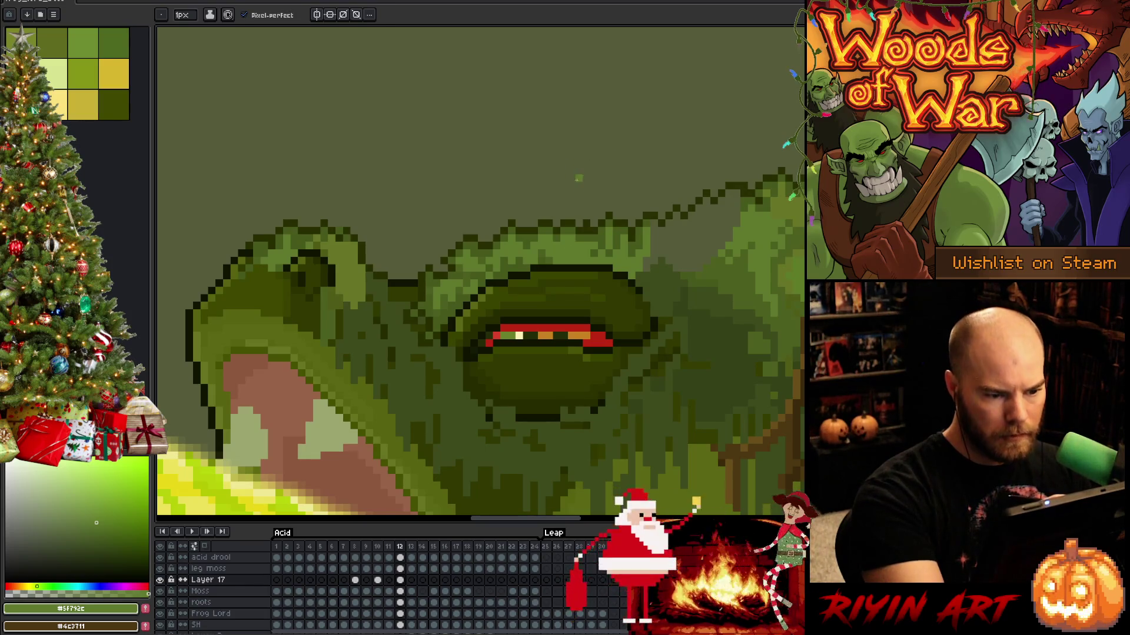
alt+click(477, 274)
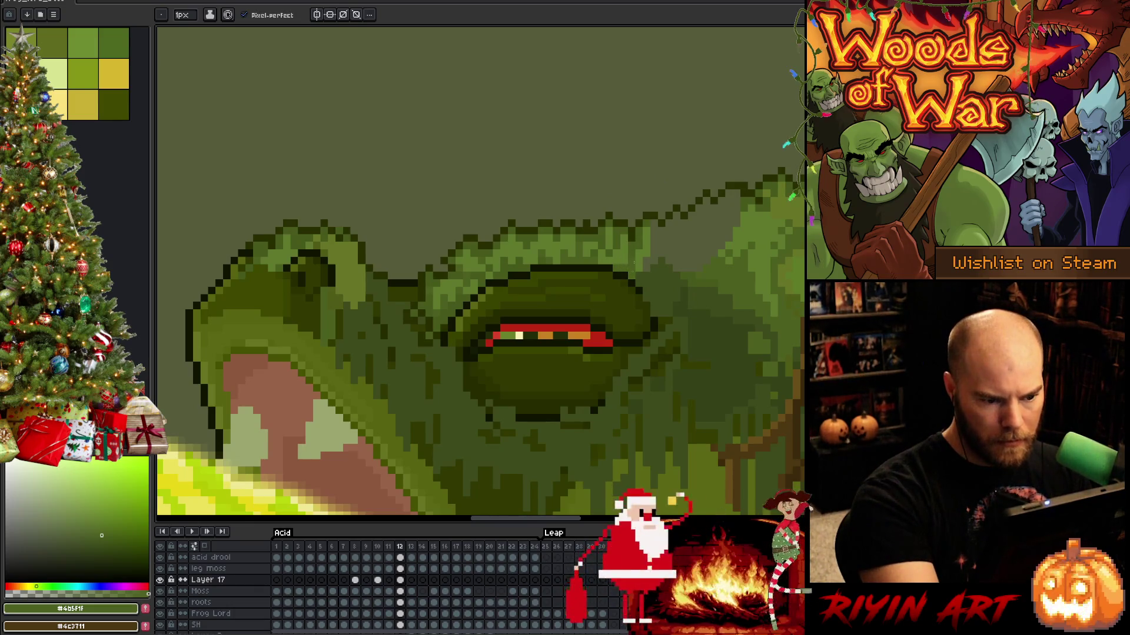
Pick the mid skin green and undo an accidental fill across the canvas.
alt+click(706, 241)
key(g)
click(718, 237)
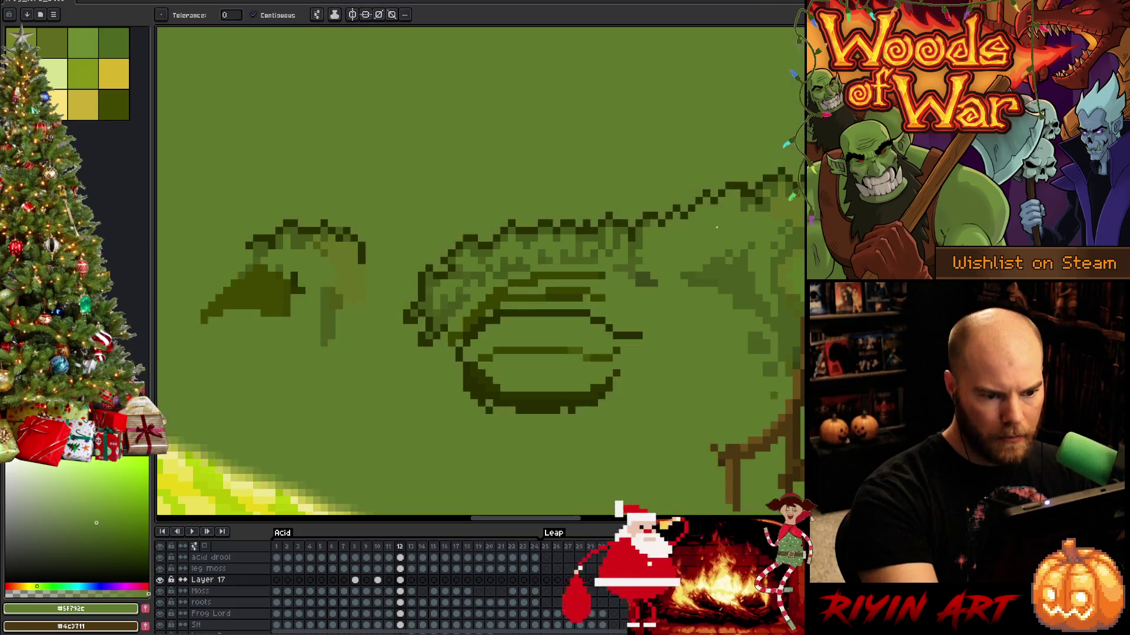
key(ctrl+z)
Shade around the eye alternating deep shadow, darker and lighter skin greens.
alt+click(700, 253)
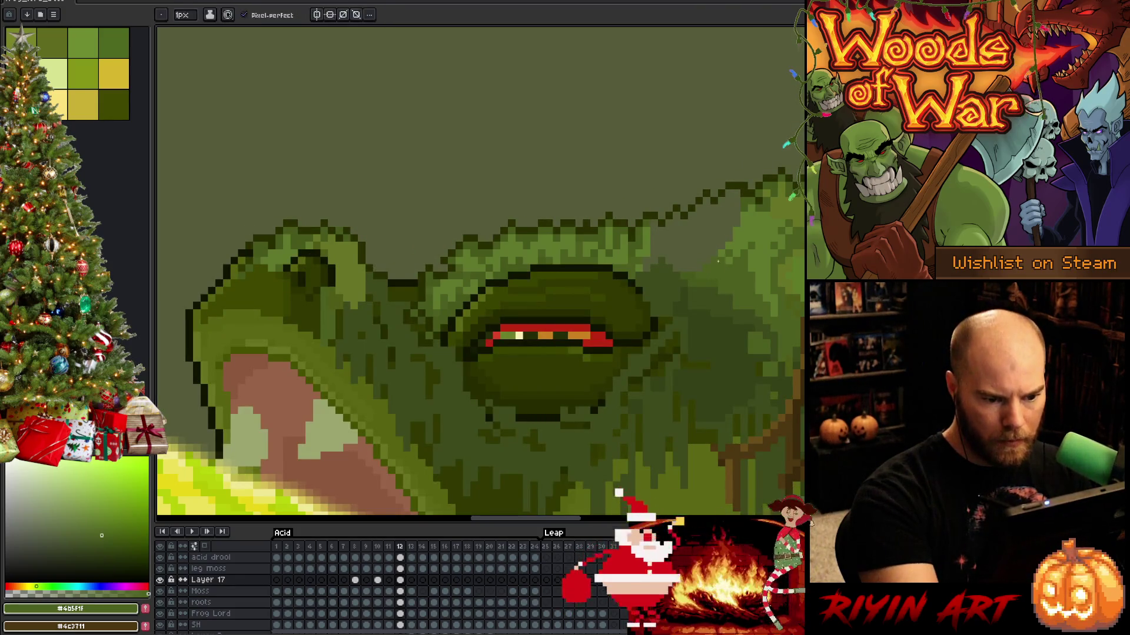
alt+click(686, 290)
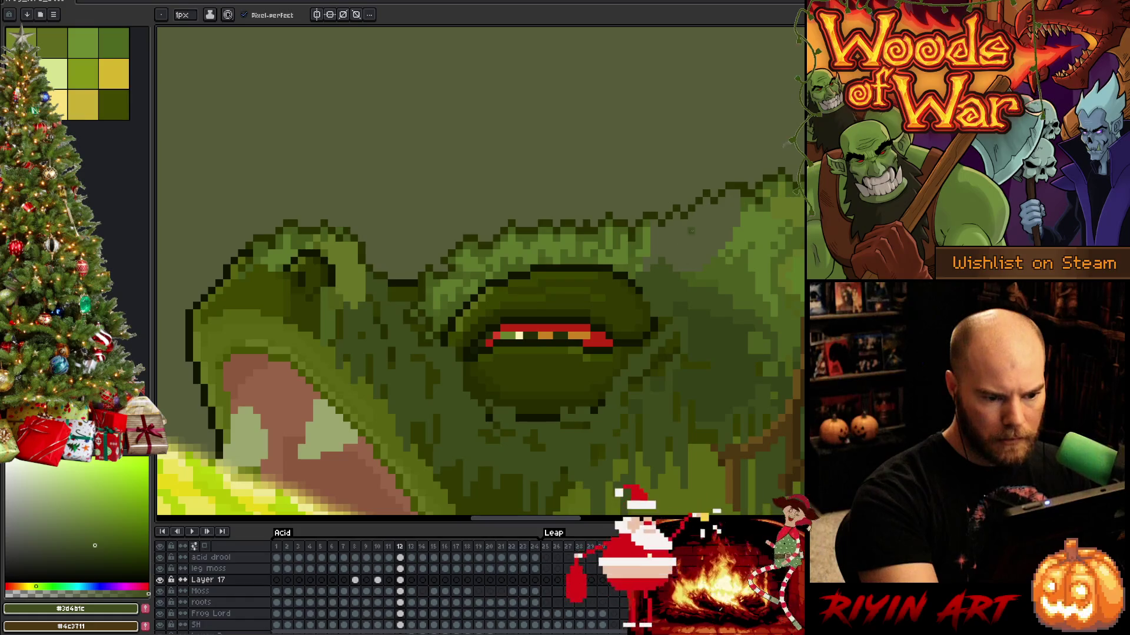
alt+click(688, 284)
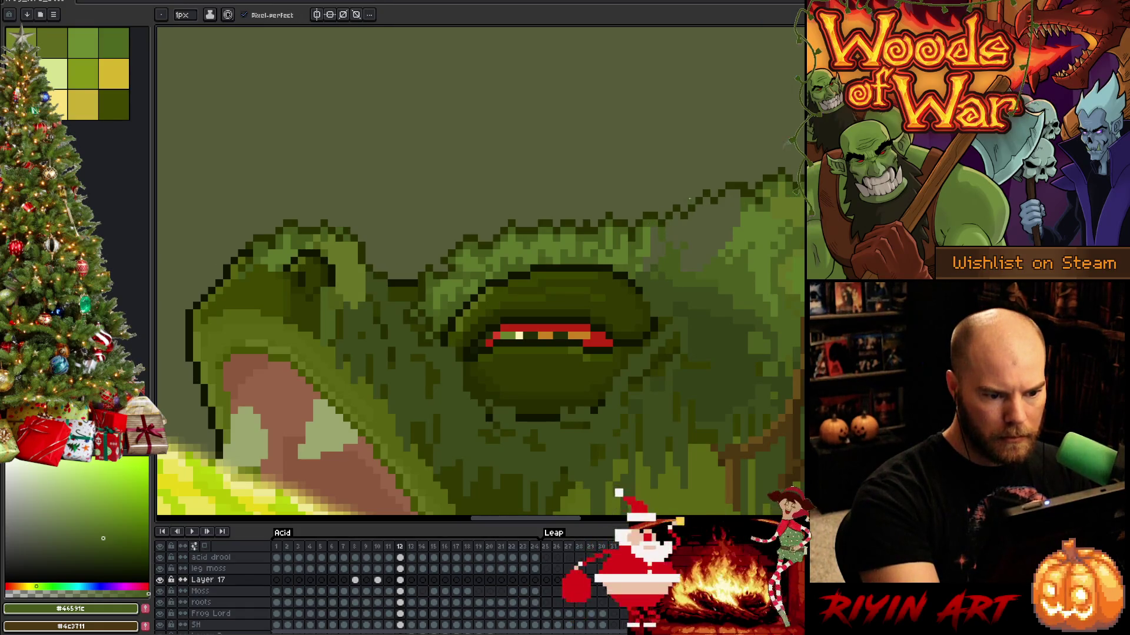
alt+click(717, 250)
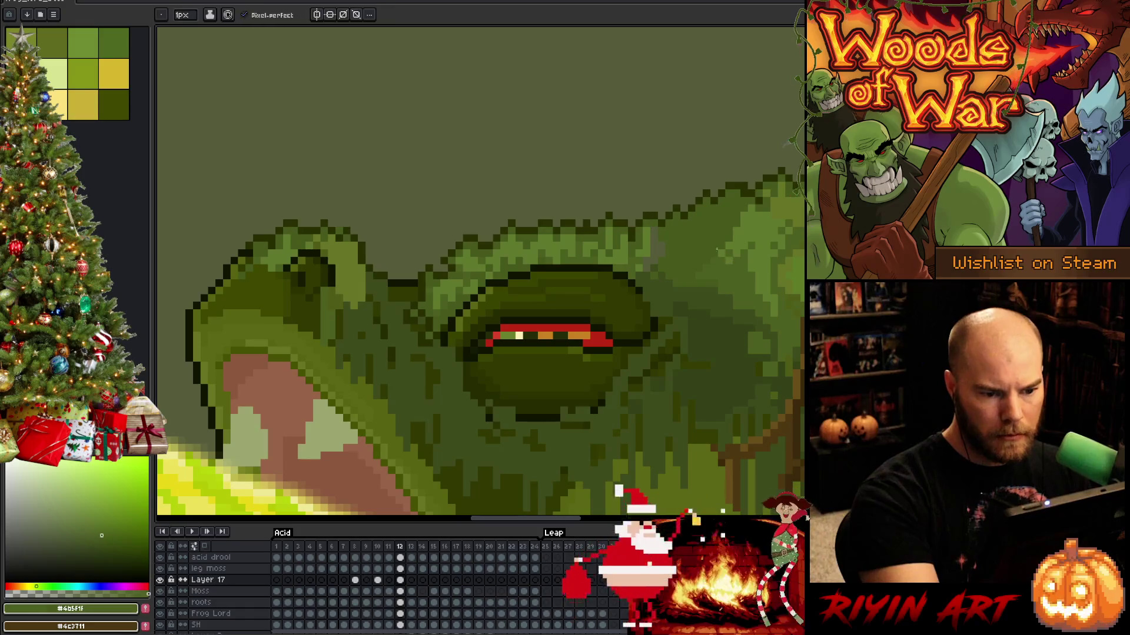
alt+click(755, 202)
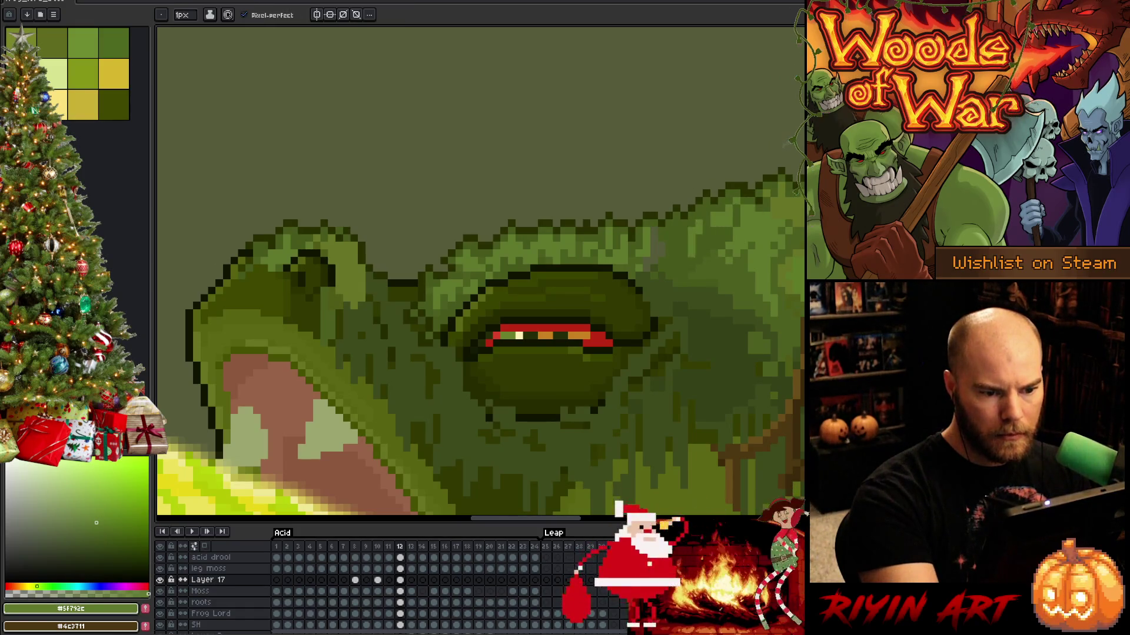
alt+click(674, 257)
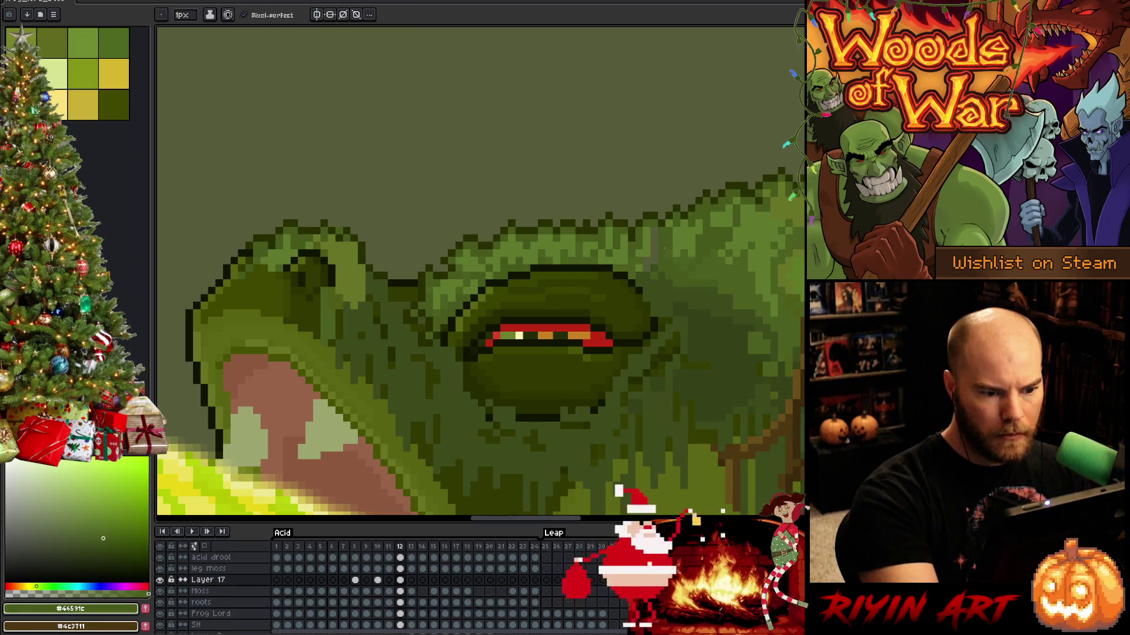
alt+click(665, 240)
Touch up the brow with mid-dark, lighter, darker and near-black outline pixels.
alt+click(657, 237)
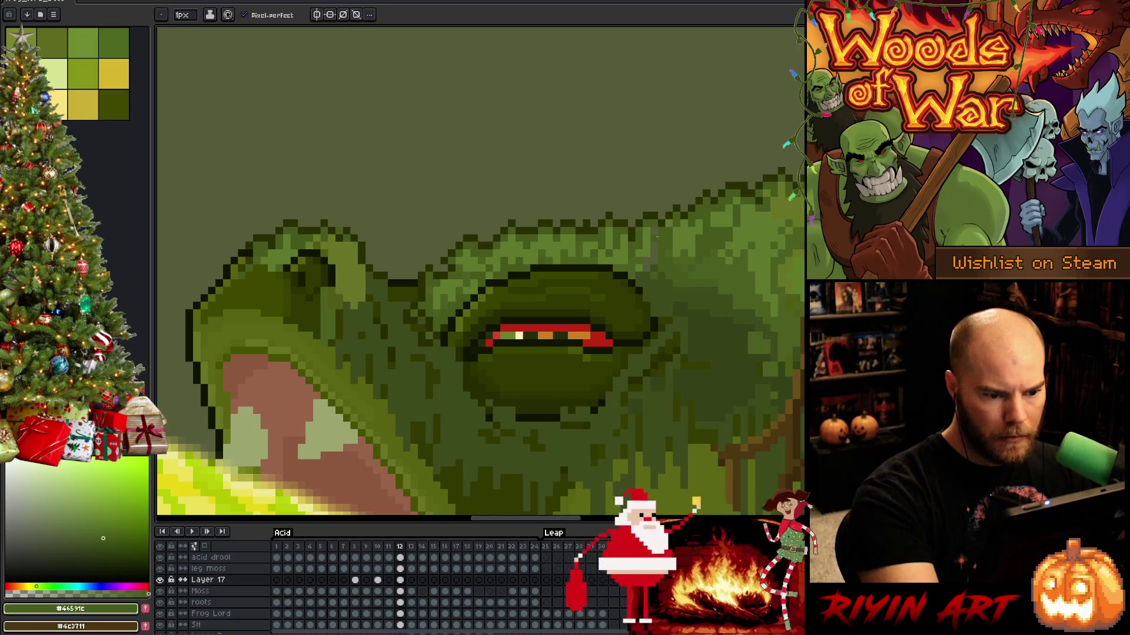
alt+click(653, 231)
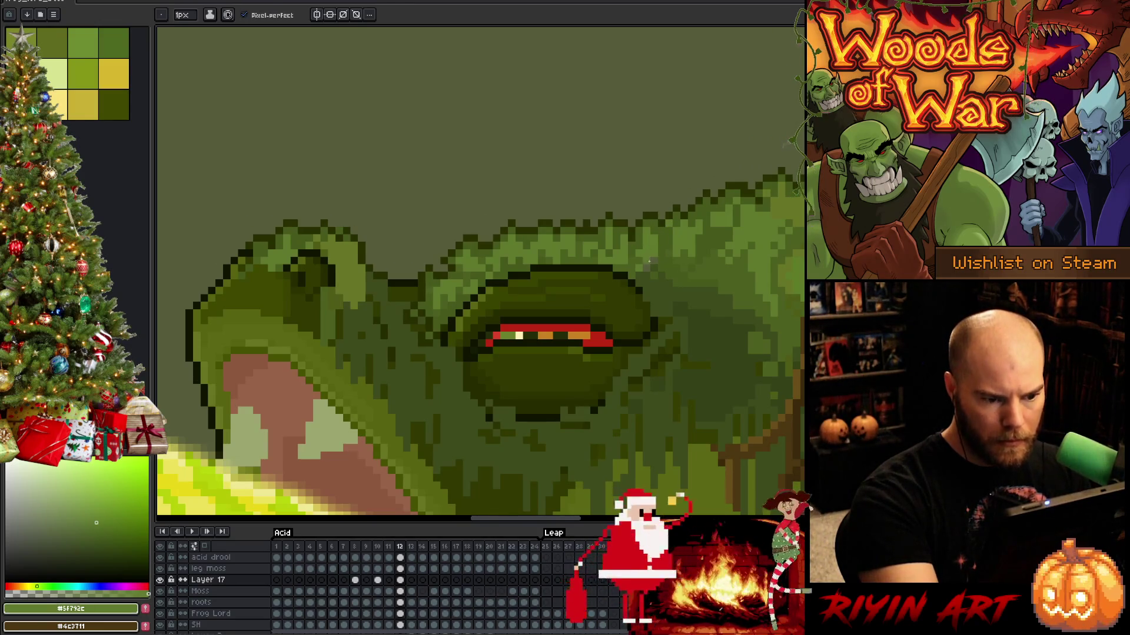
alt+click(648, 261)
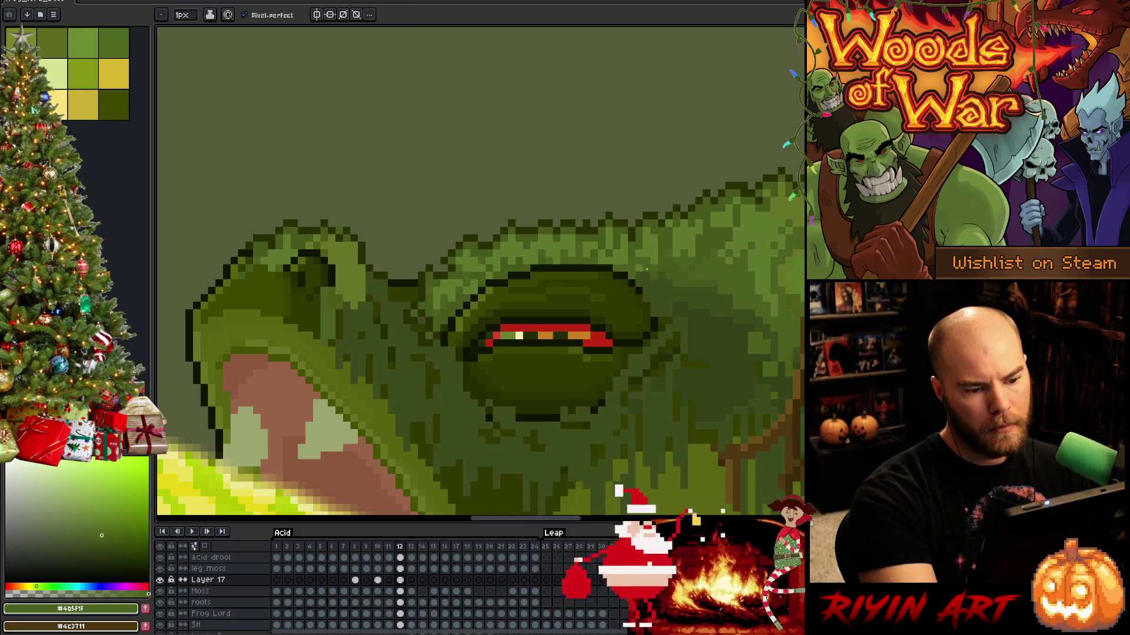
alt+click(663, 235)
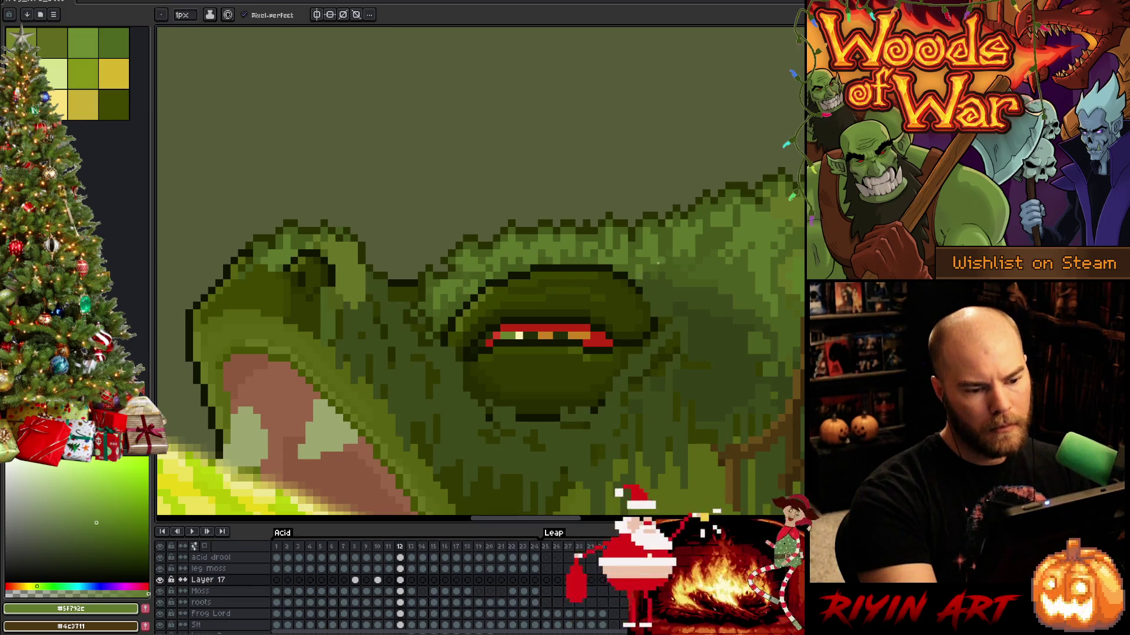
alt+click(647, 284)
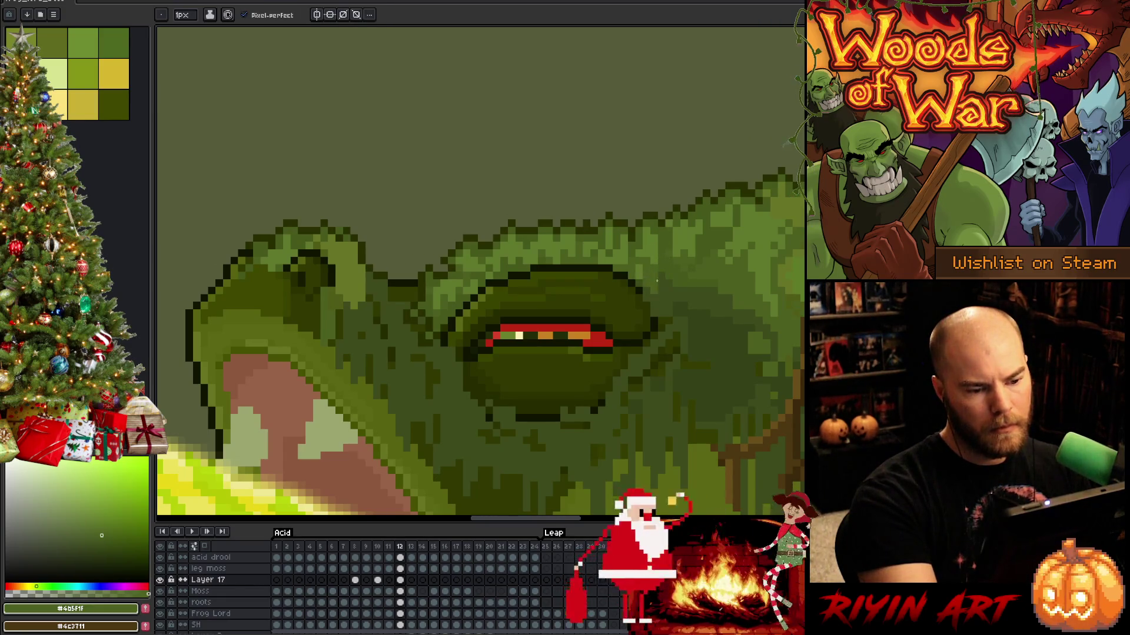
alt+click(646, 298)
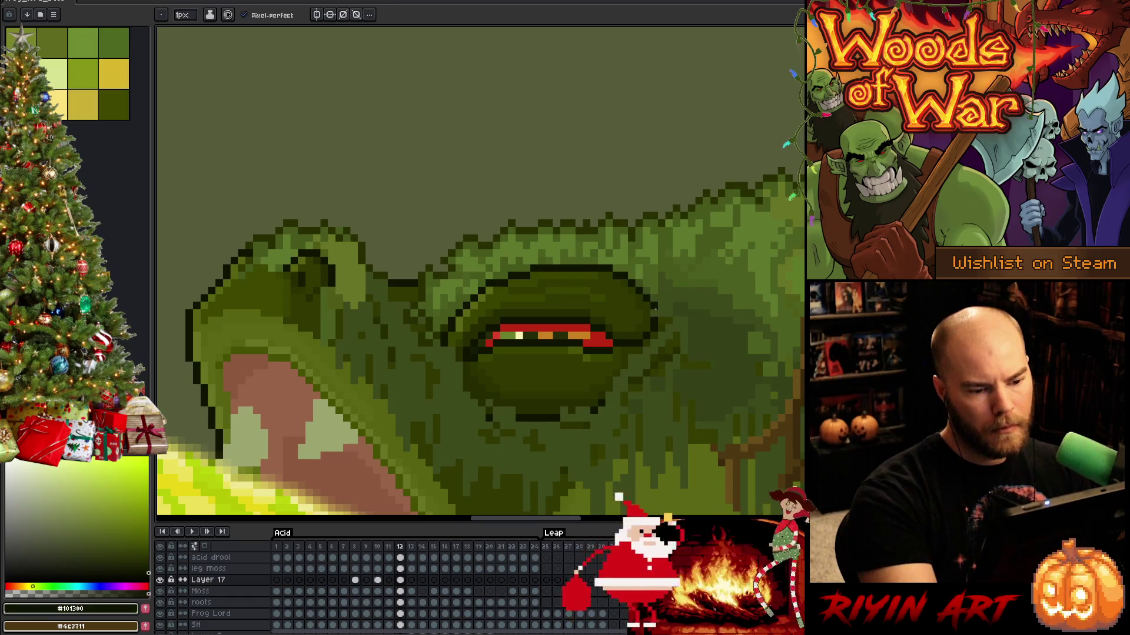
alt+click(681, 260)
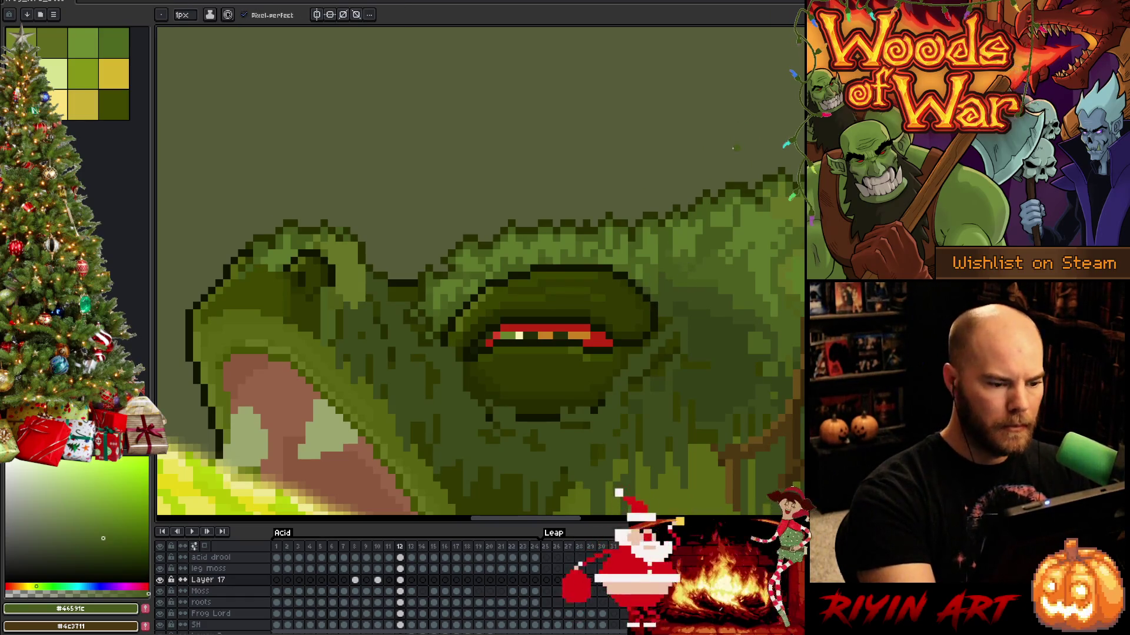
Center the eye and pencil near-black outline pixels along its lower-left edge, redrawing the stroke once.
drag(536, 324, 606, 322)
key(b)
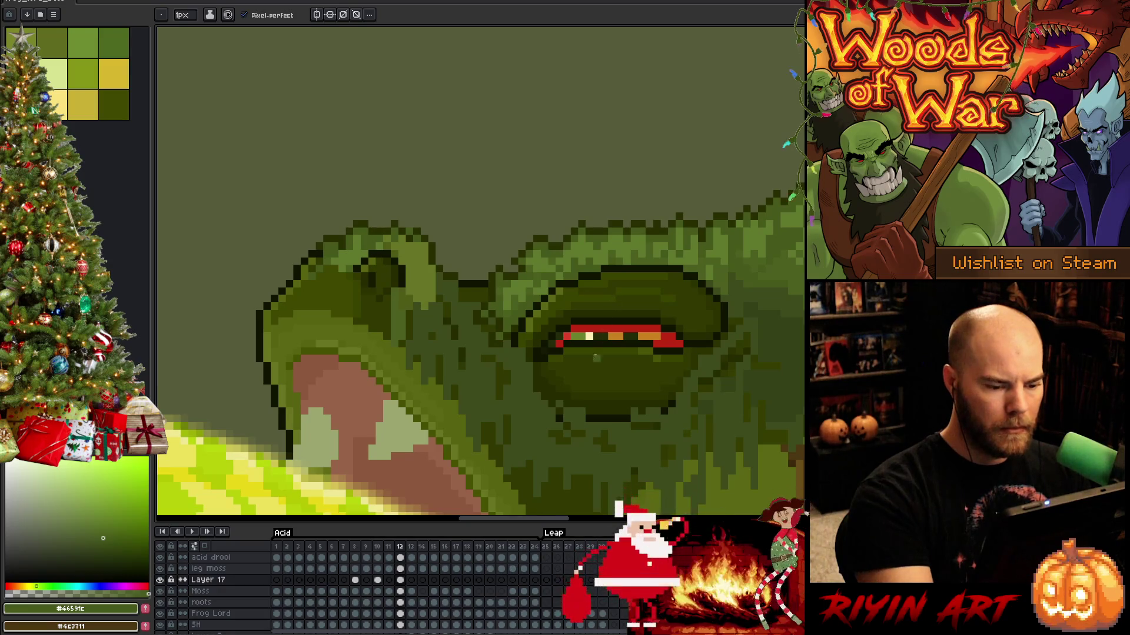
alt+click(595, 406)
alt+click(573, 398)
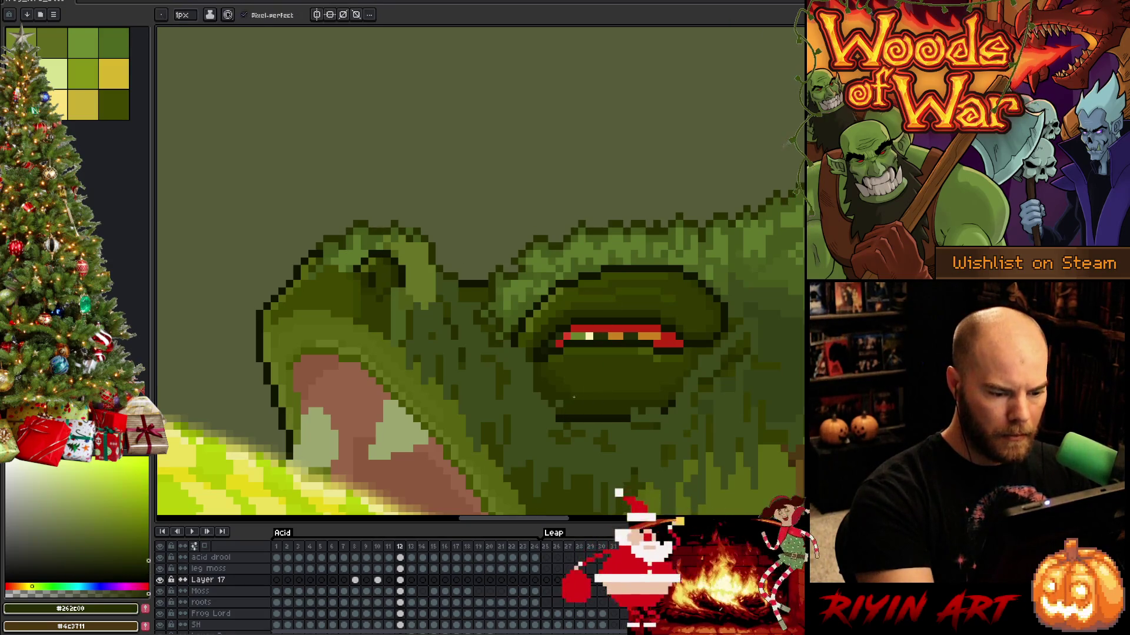
alt+click(521, 348)
alt+click(540, 394)
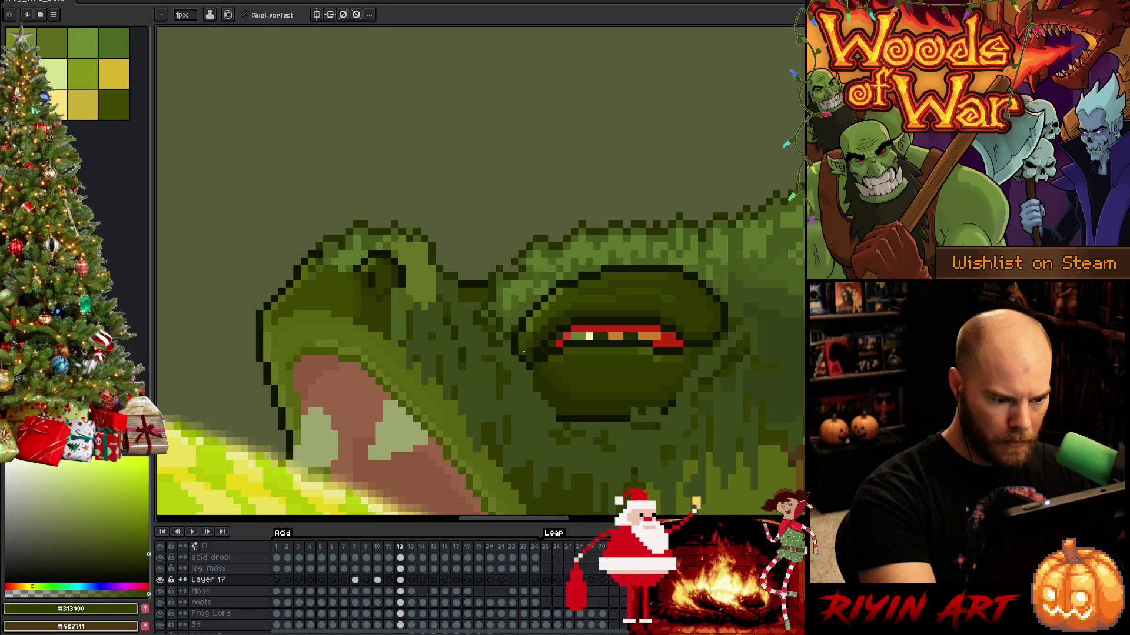
alt+click(528, 370)
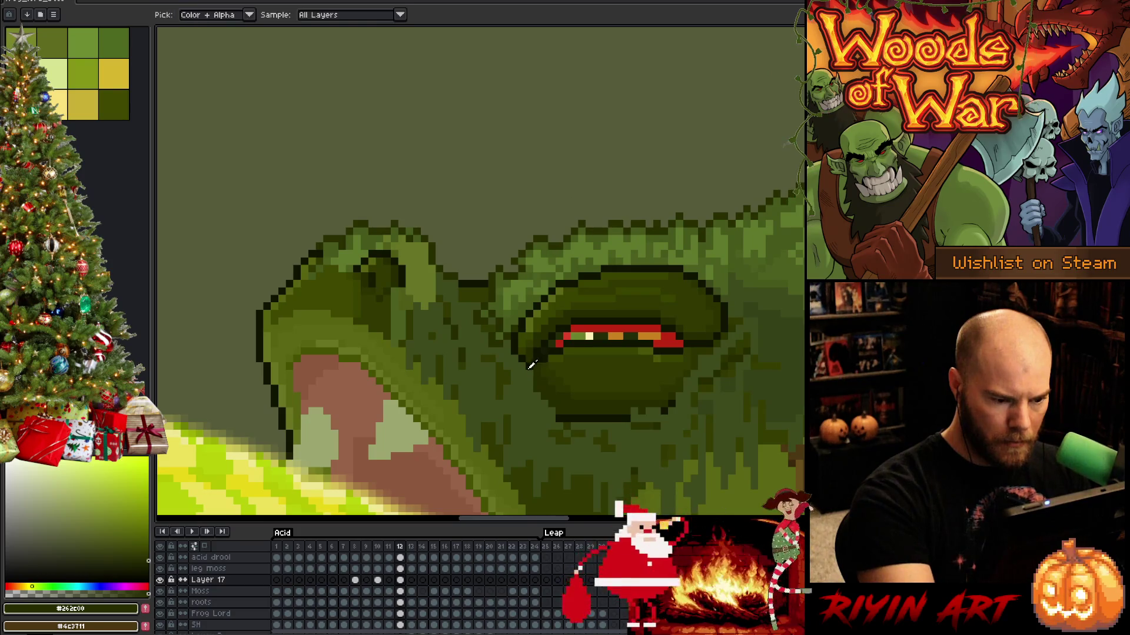
drag(527, 377, 553, 419)
key(ctrl+z)
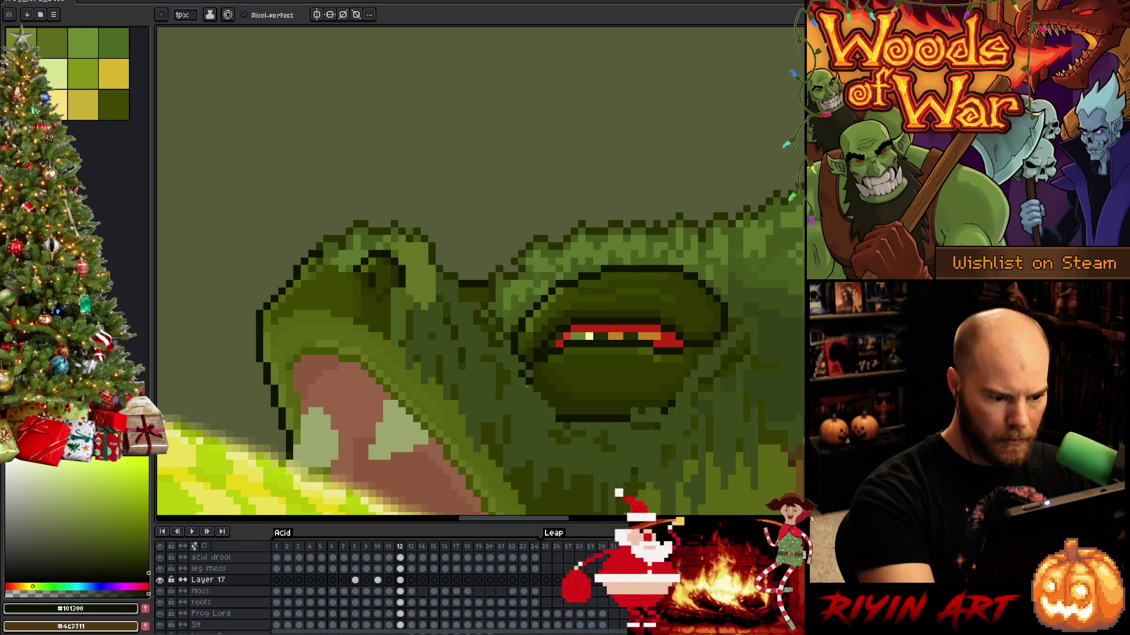
mouse_move(525, 370)
mouse_down()
mouse_move(553, 414)
mouse_move(582, 414)
mouse_move(529, 385)
mouse_move(586, 411)
mouse_up()
key(ctrl+z)
key(ctrl+z)
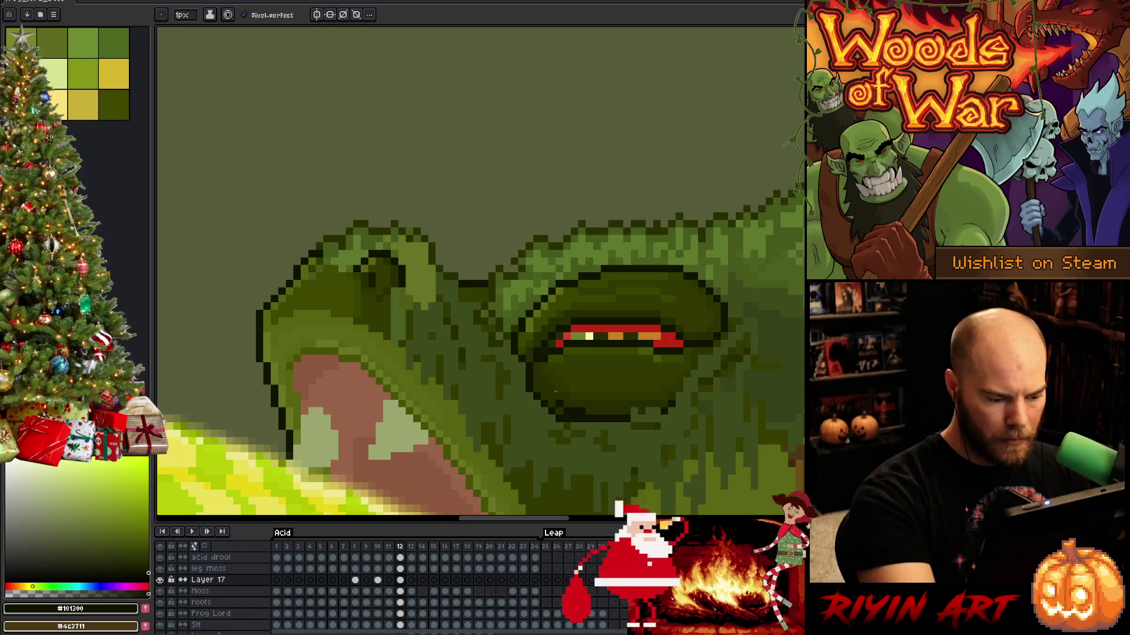
Switch to the leg moss layer on frame 12 and sample deep, dark olive and moss greens.
click(400, 569)
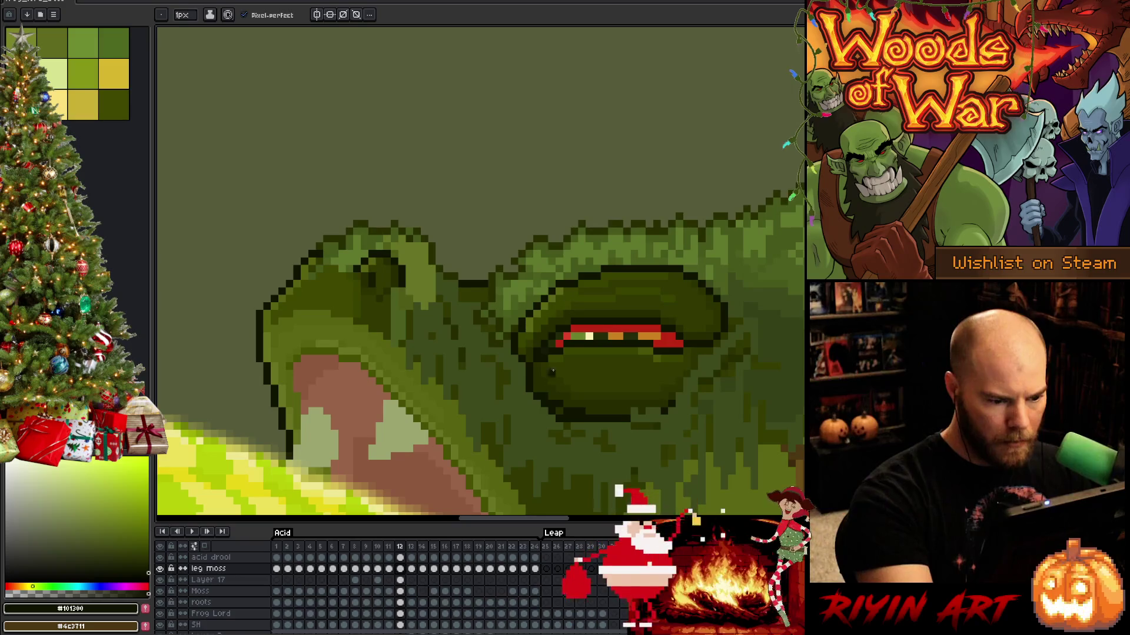
alt+click(544, 426)
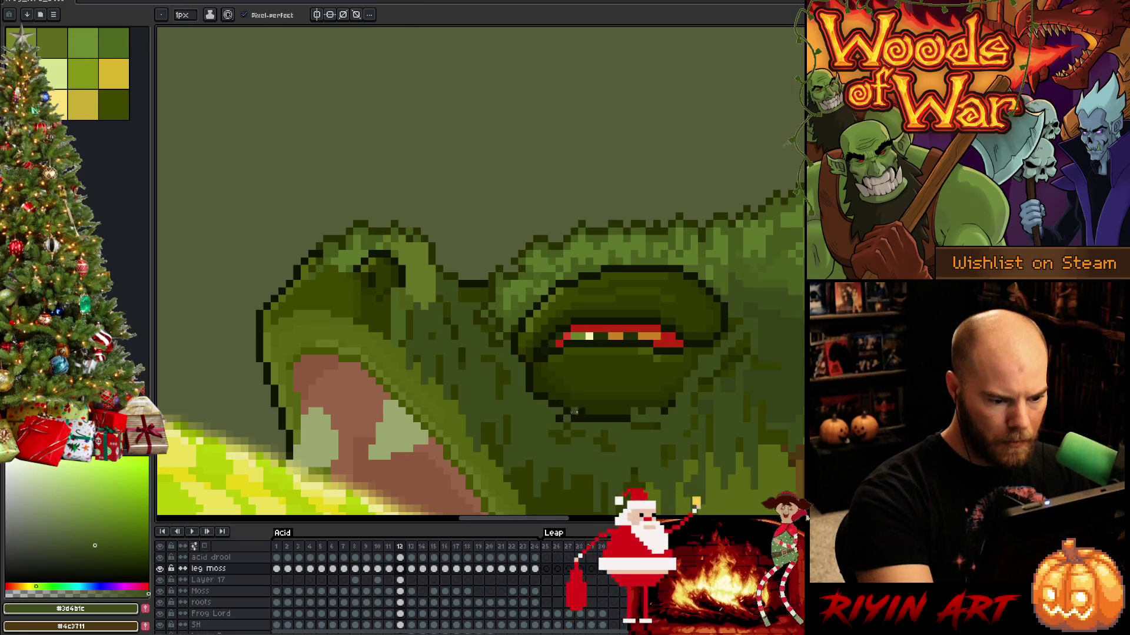
alt+click(566, 418)
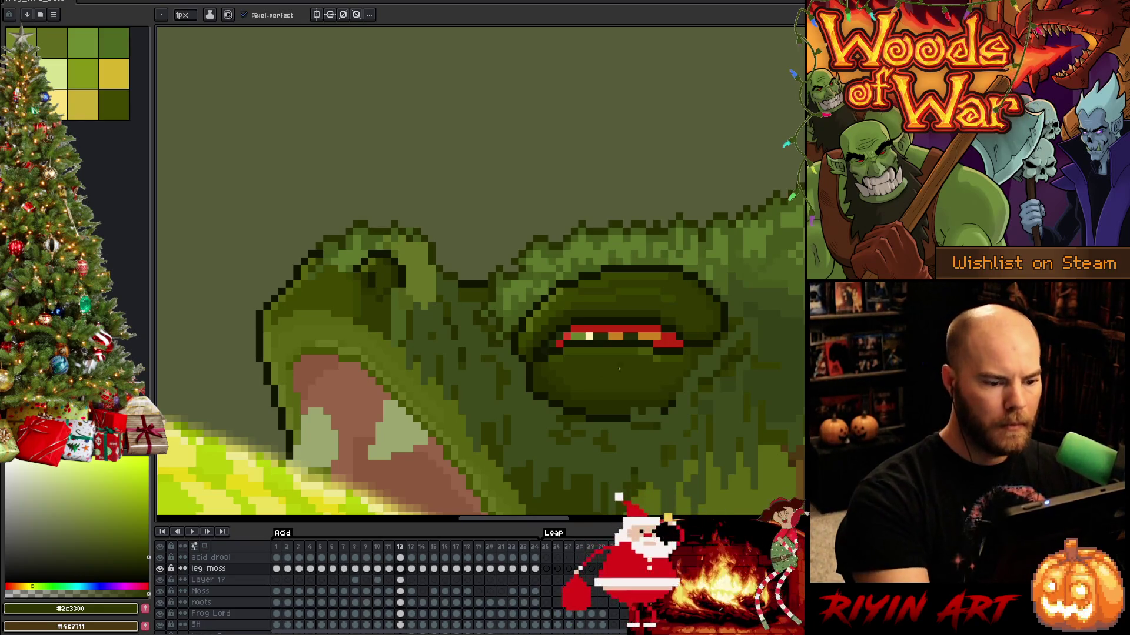
alt+click(529, 343)
alt+click(532, 389)
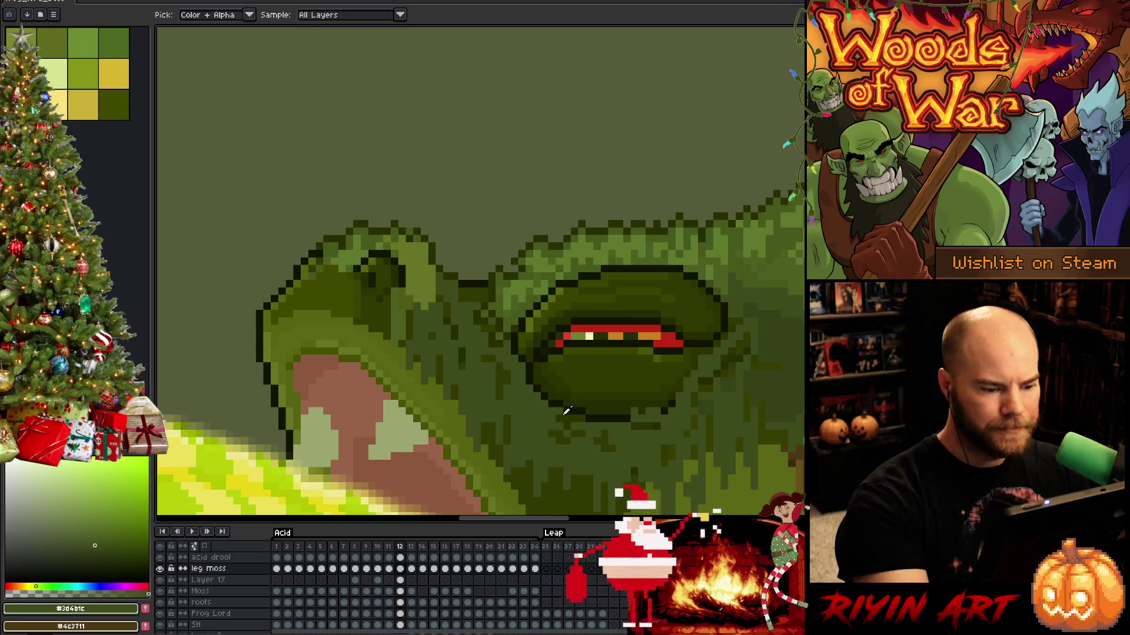
alt+click(533, 396)
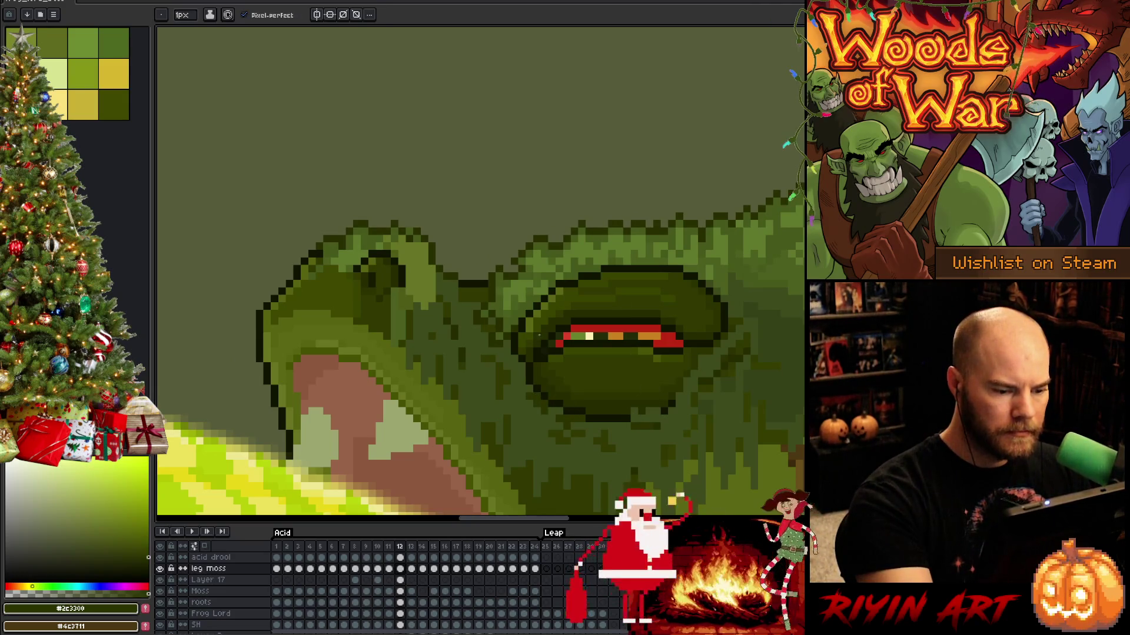
alt+click(536, 407)
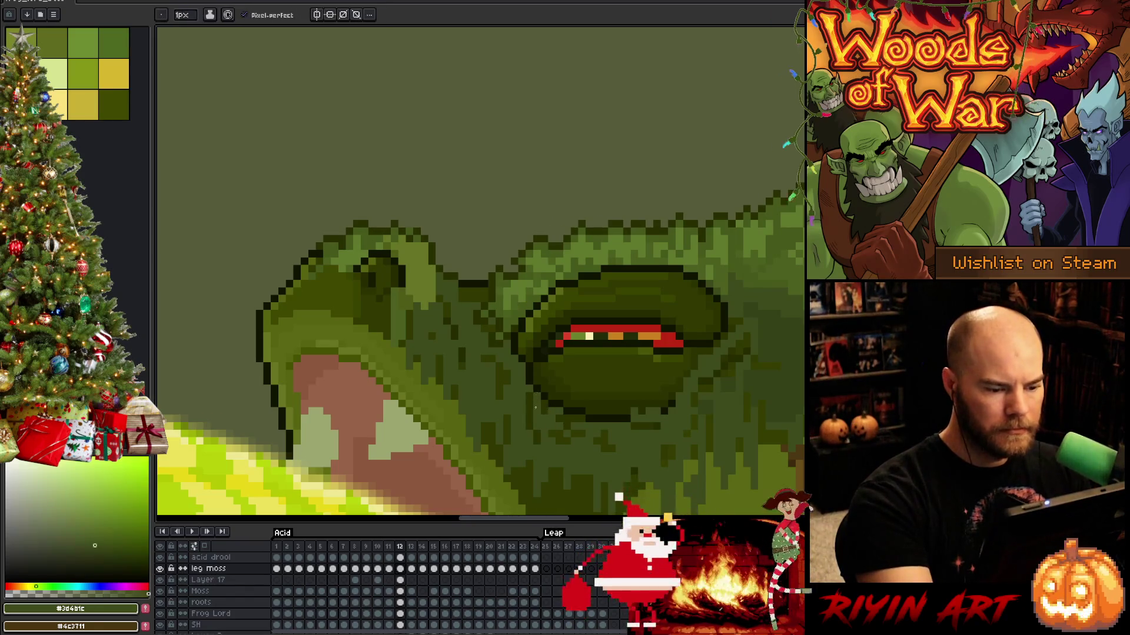
mouse_move(658, 341)
mouse_down()
mouse_move(656, 328)
mouse_move(633, 333)
mouse_move(568, 383)
mouse_move(587, 410)
mouse_move(567, 411)
mouse_move(623, 403)
mouse_up()
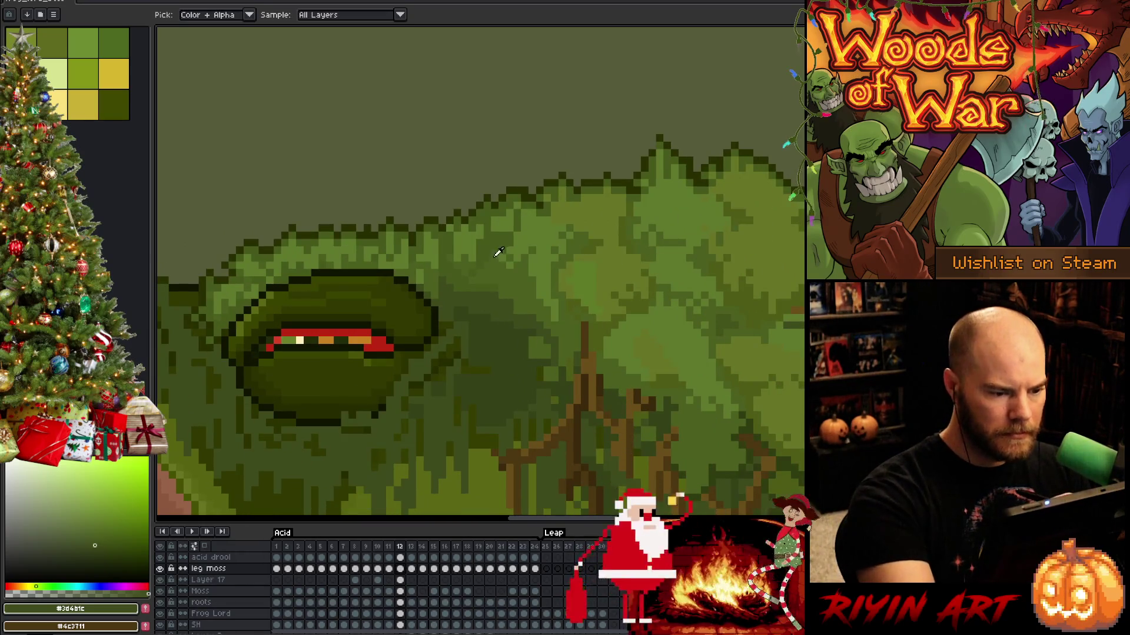
alt+click(494, 283)
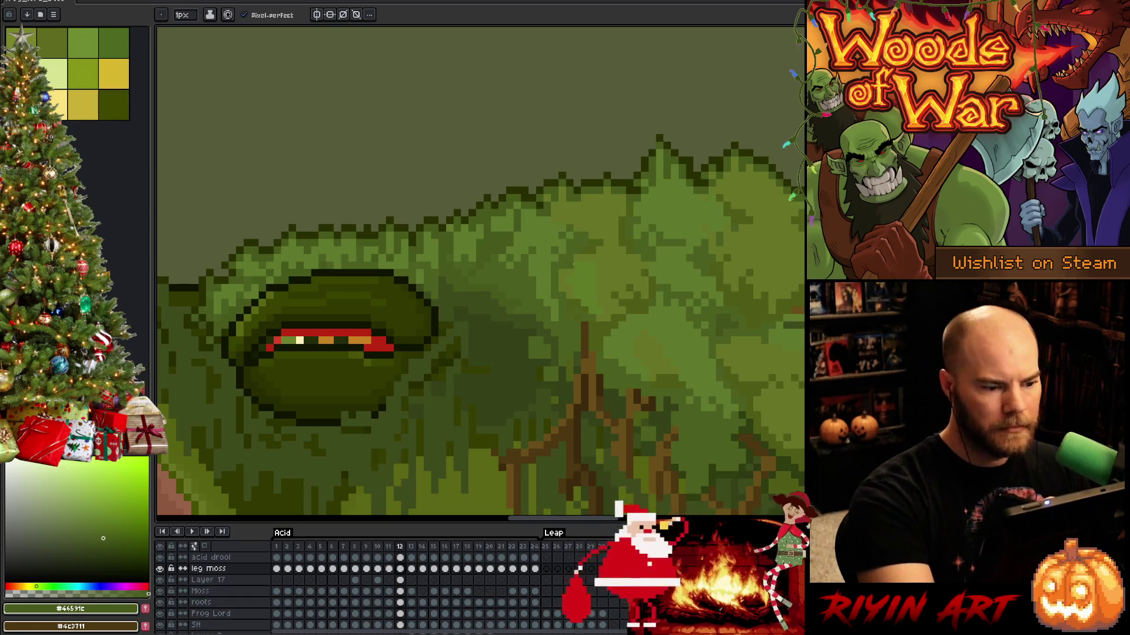
scroll(609, 401, down, 5)
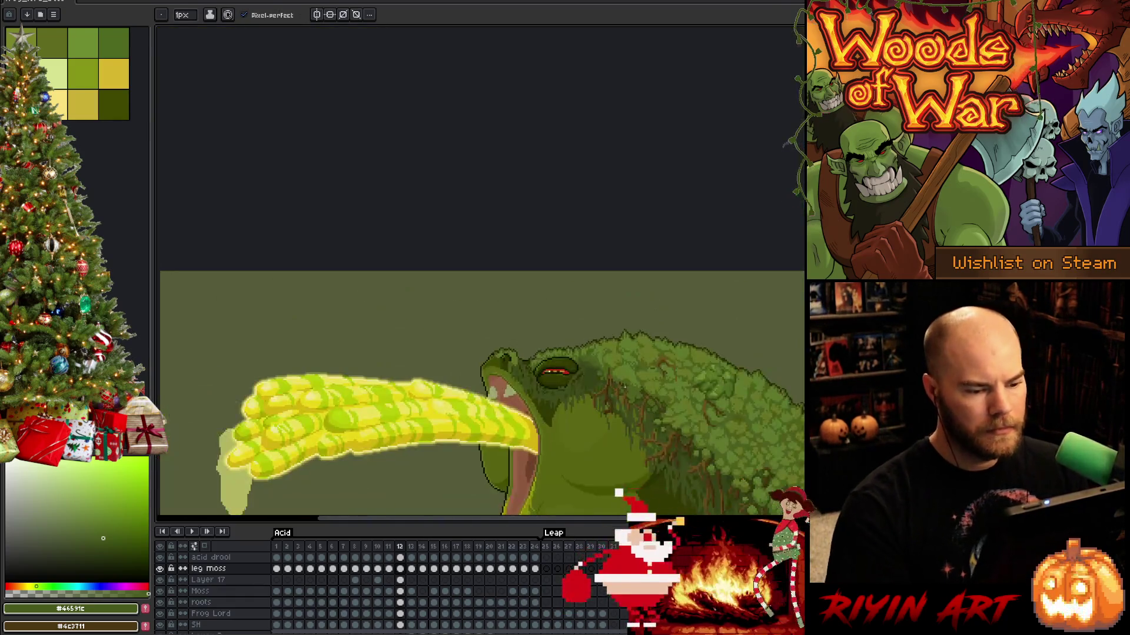
scroll(609, 401, up, 3)
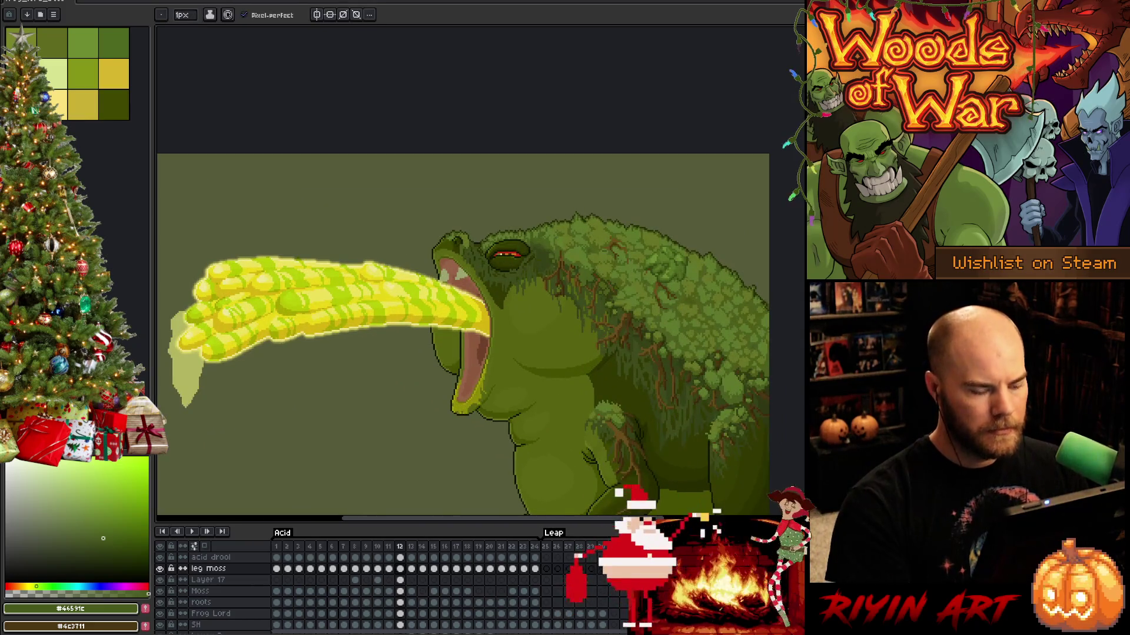
key(Left)
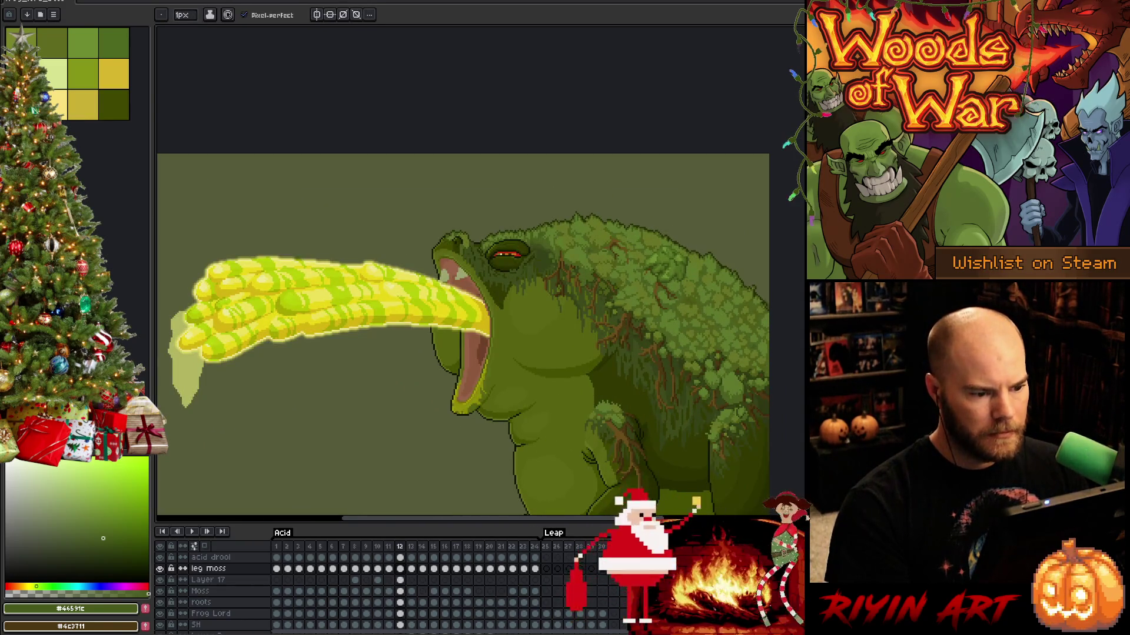
key(Left)
key(Right)
scroll(461, 215, up, 2)
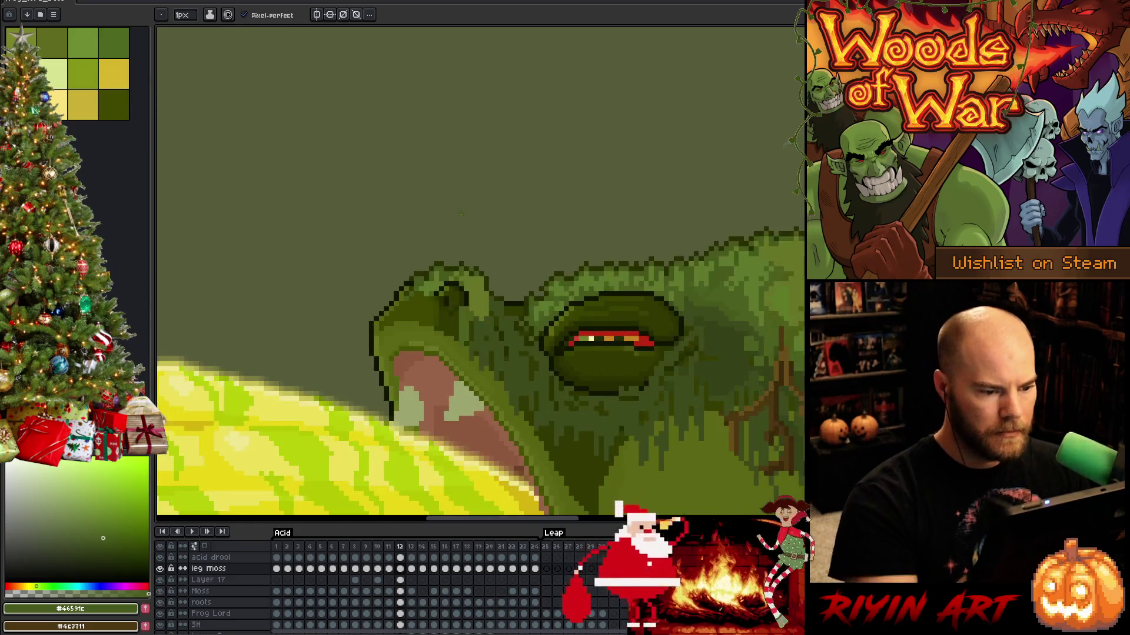
alt+click(517, 298)
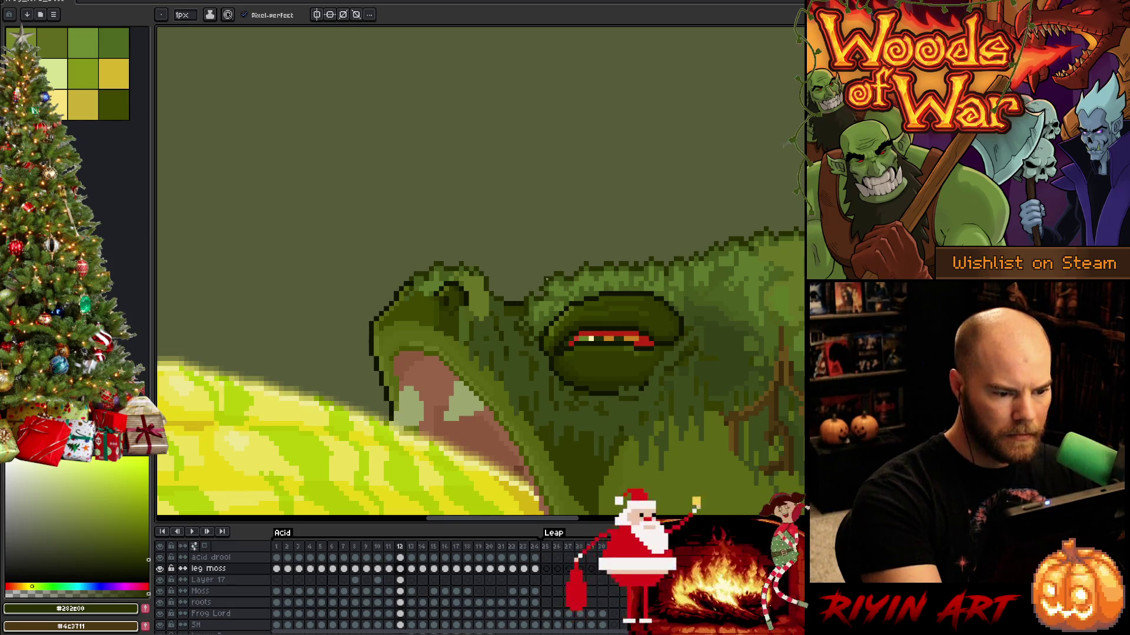
Lasso the moss above the frog's eye and move it up and left onto the brow on Layer 17, frame 12.
key(m)
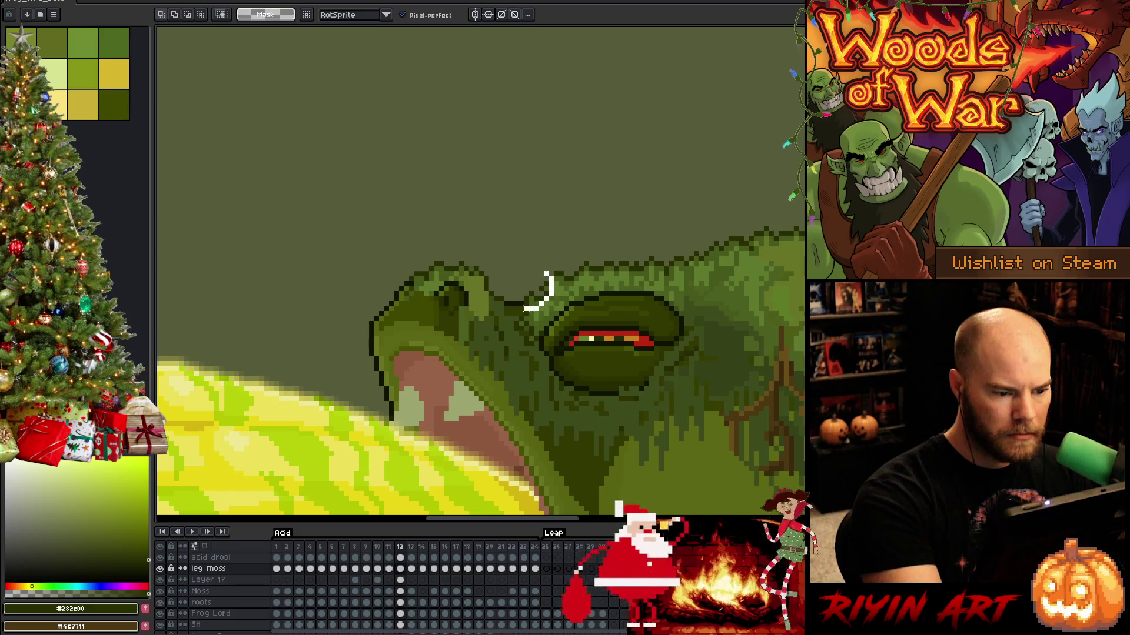
drag(523, 309, 545, 271)
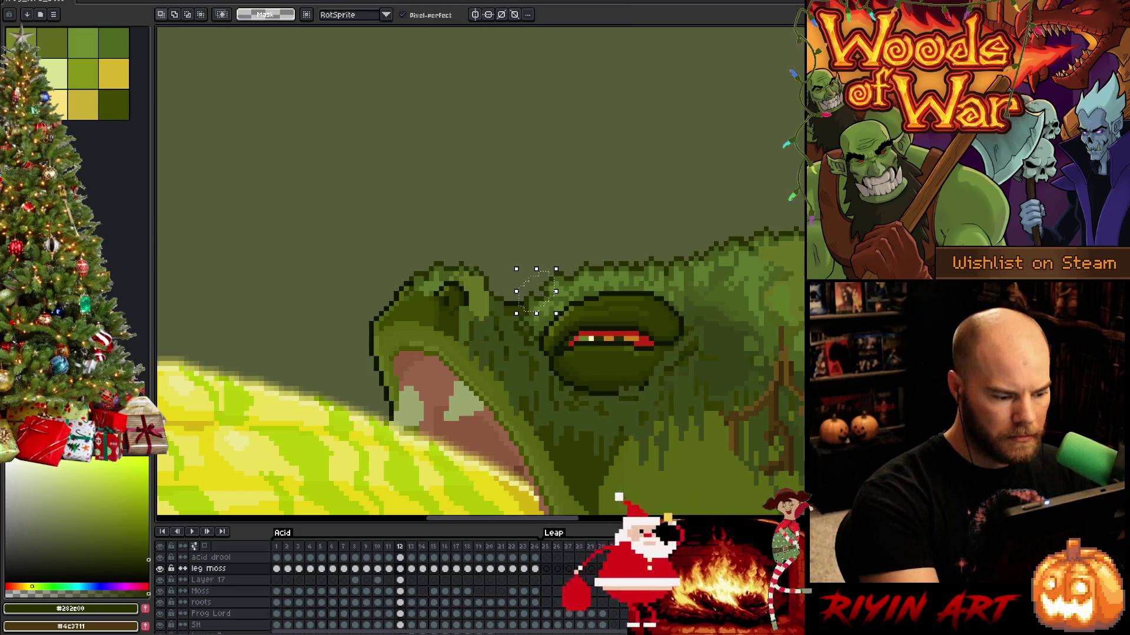
click(400, 569)
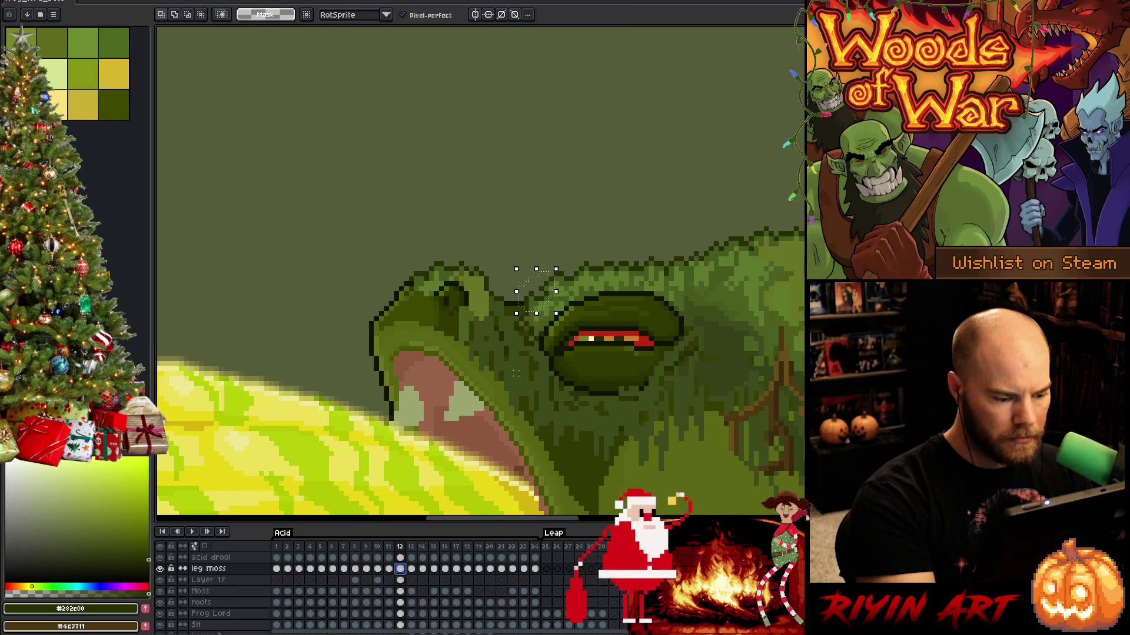
click(400, 580)
drag(553, 300, 542, 297)
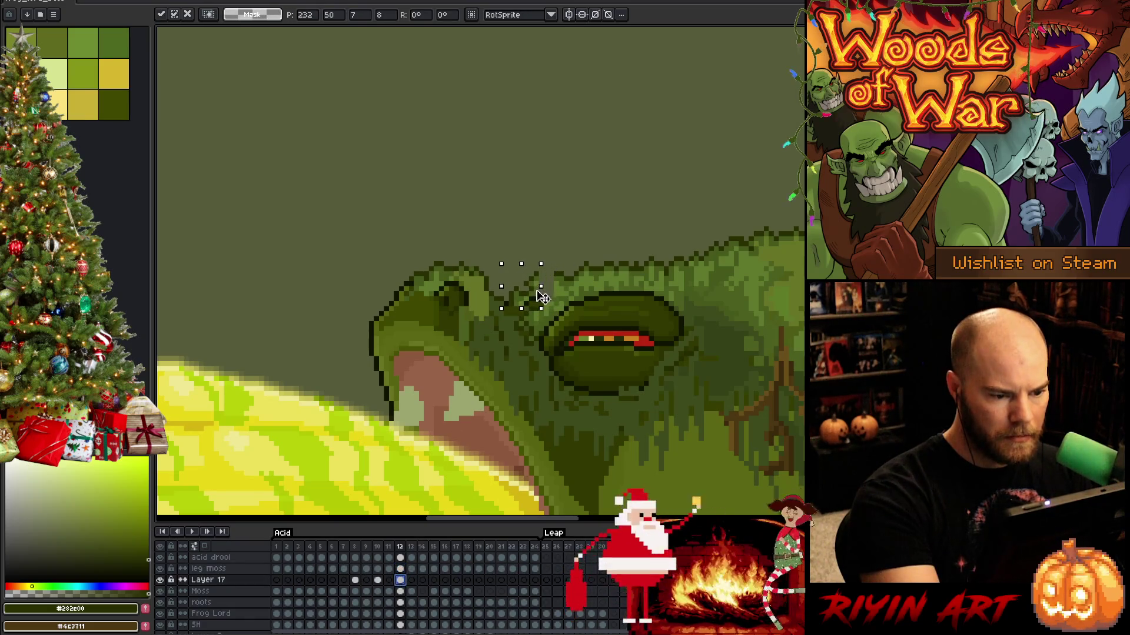
key(ctrl+d)
Pencil in brow texture above the eye using sampled dark outline, mid and darker greens.
key(b)
alt+click(537, 277)
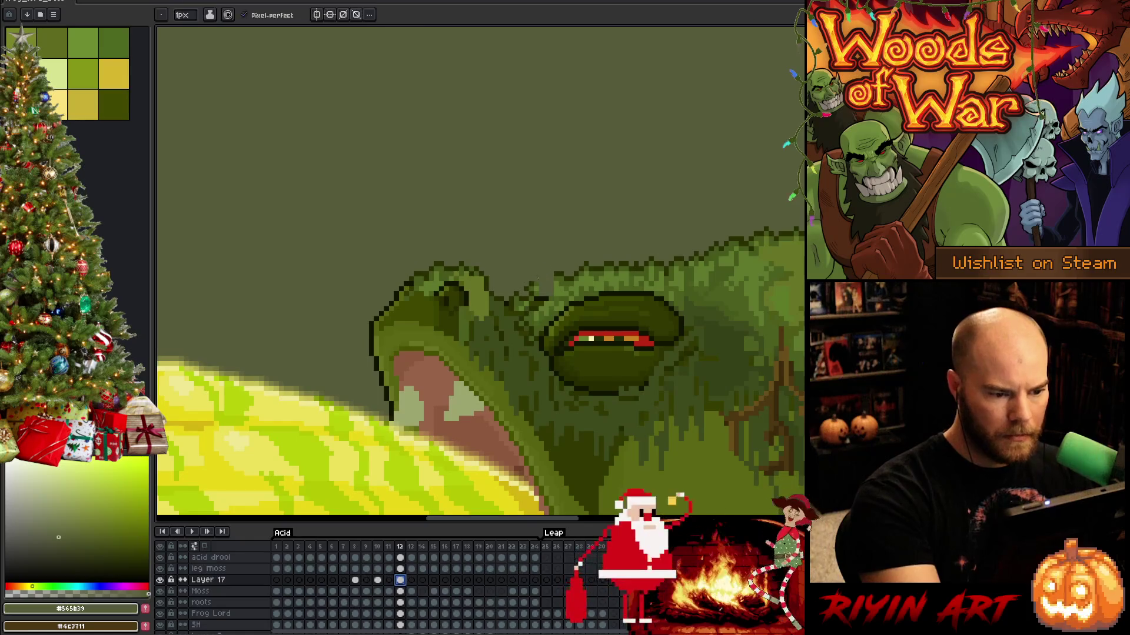
alt+click(540, 282)
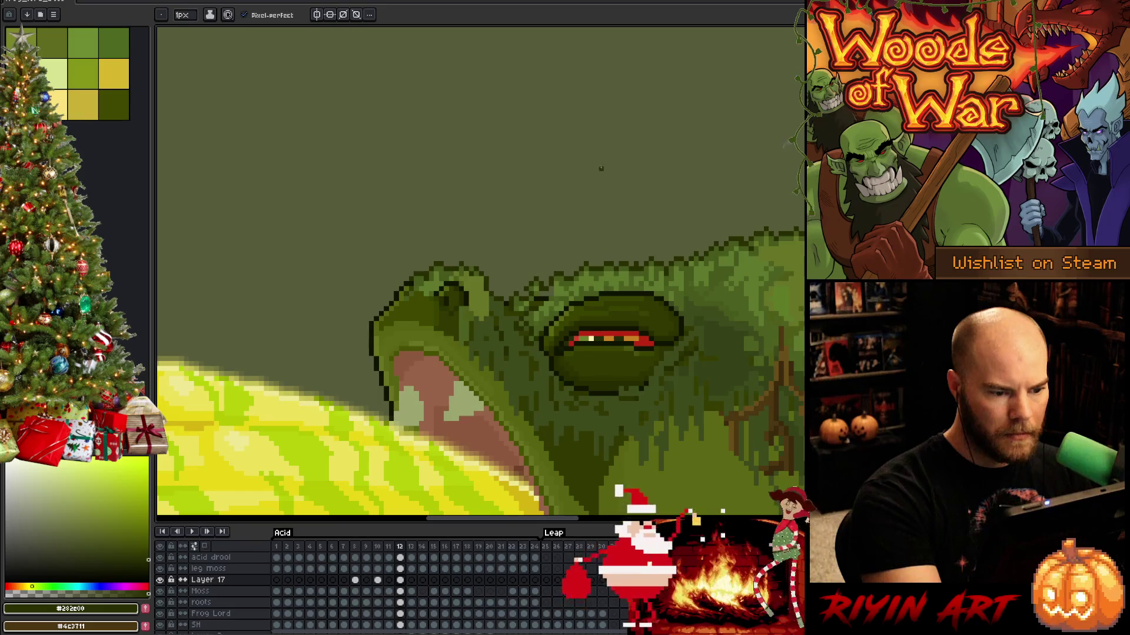
alt+click(565, 276)
alt+click(551, 290)
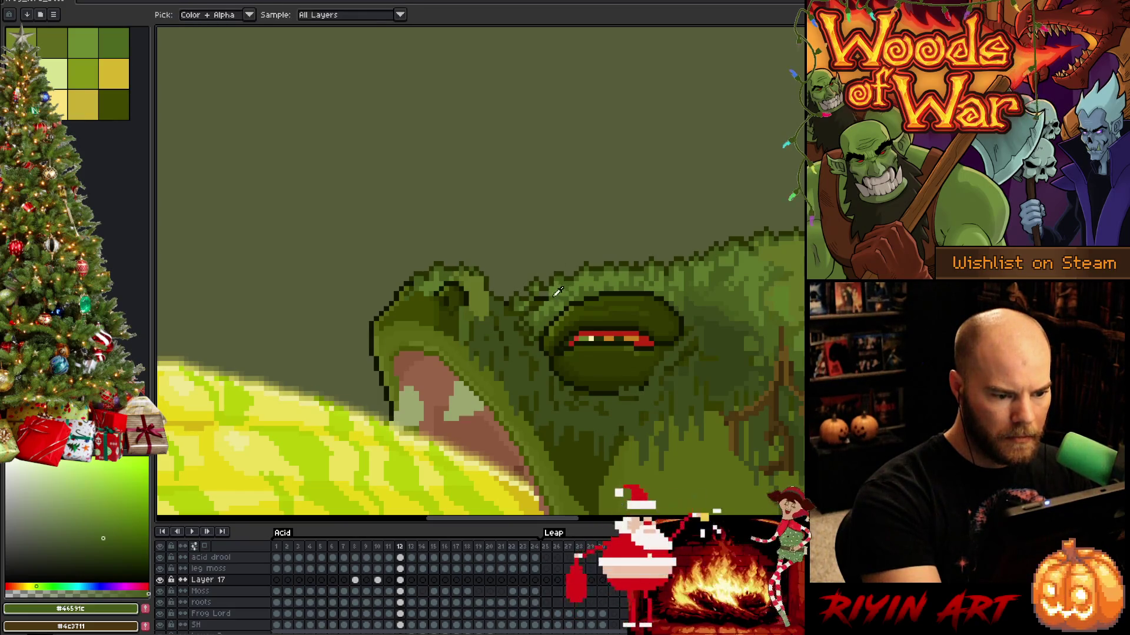
alt+click(542, 292)
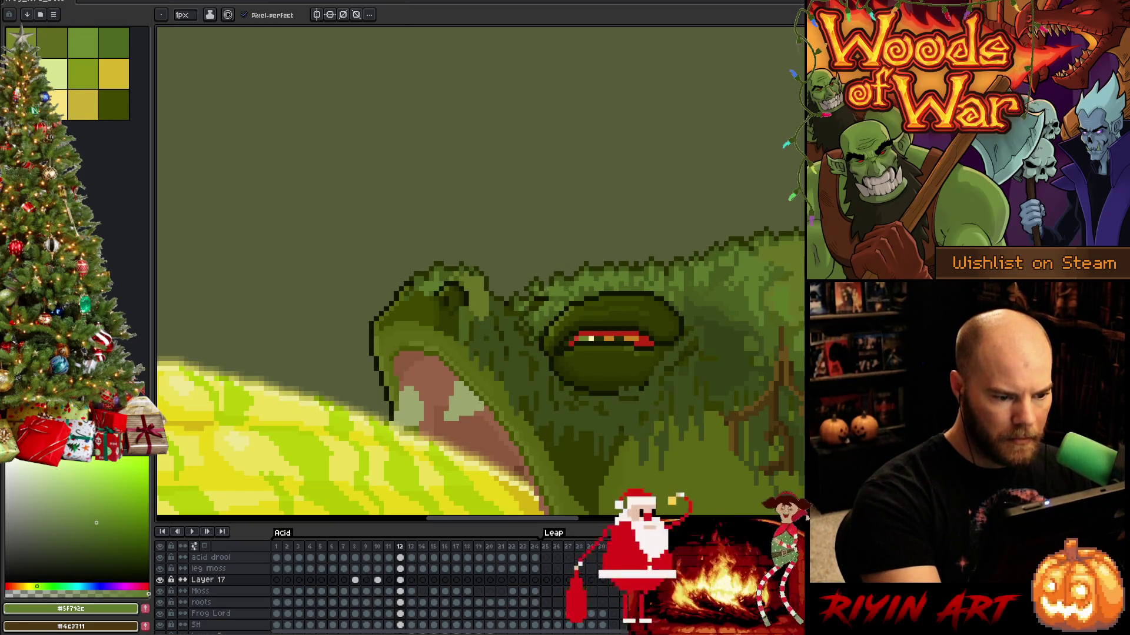
alt+click(544, 288)
alt+click(542, 288)
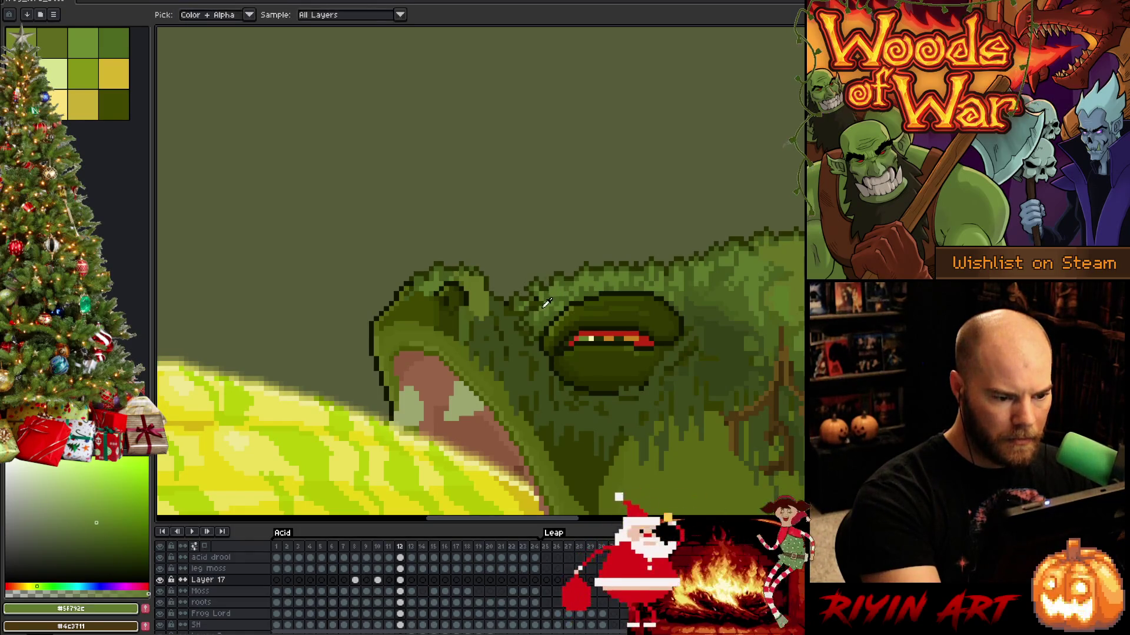
alt+click(541, 290)
alt+click(534, 299)
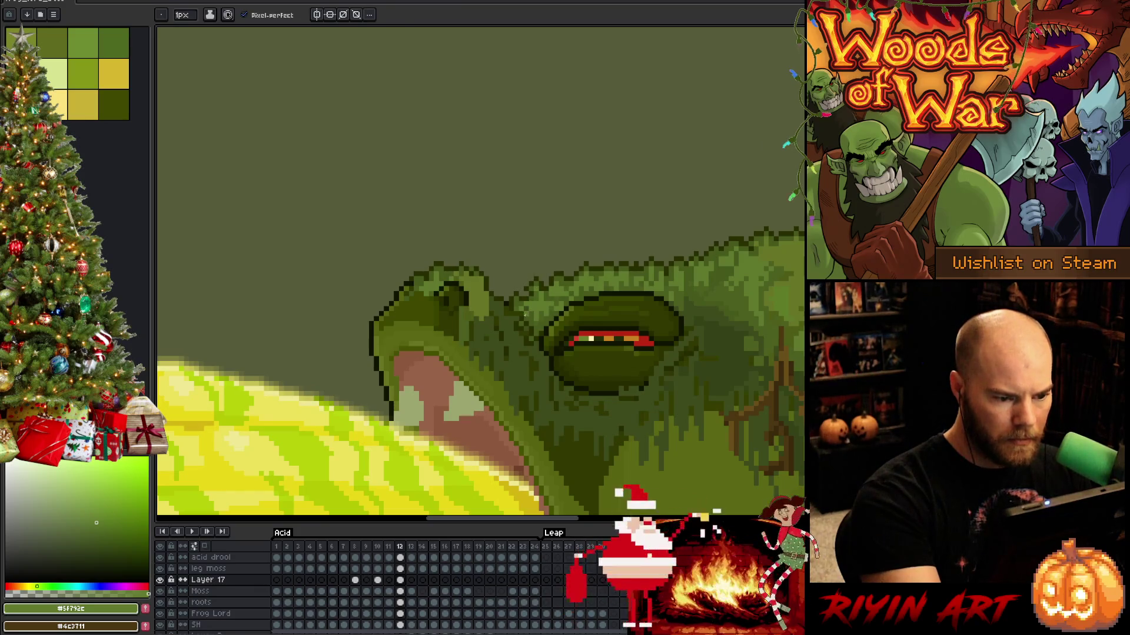
Finish shading the lower brow pixels with dark outline, deeper and mid greens.
alt+click(511, 314)
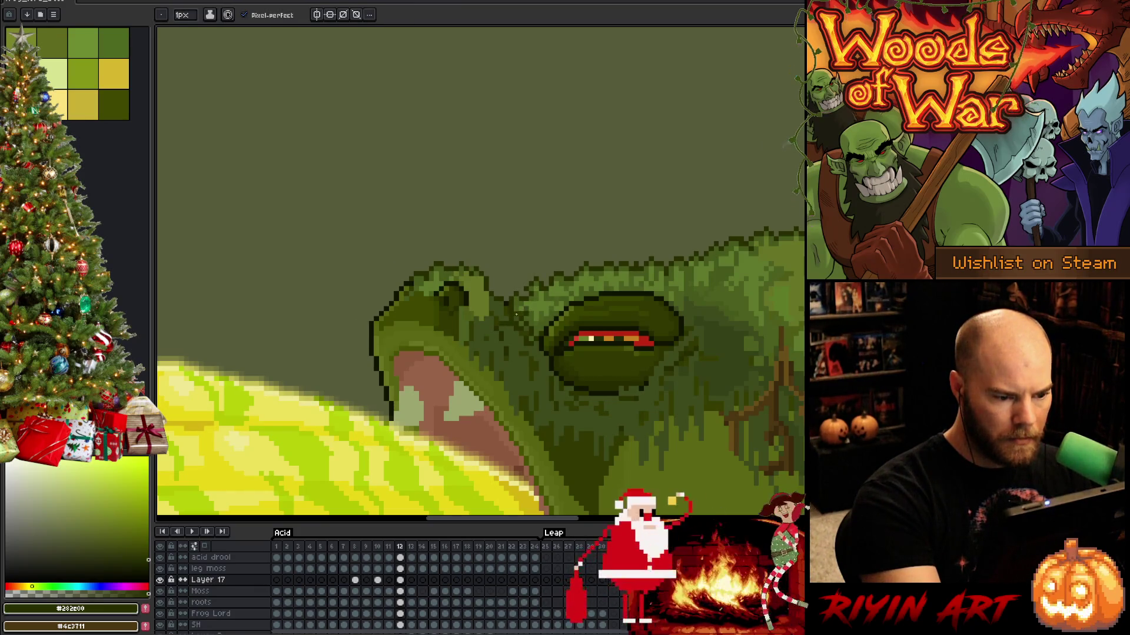
alt+click(515, 313)
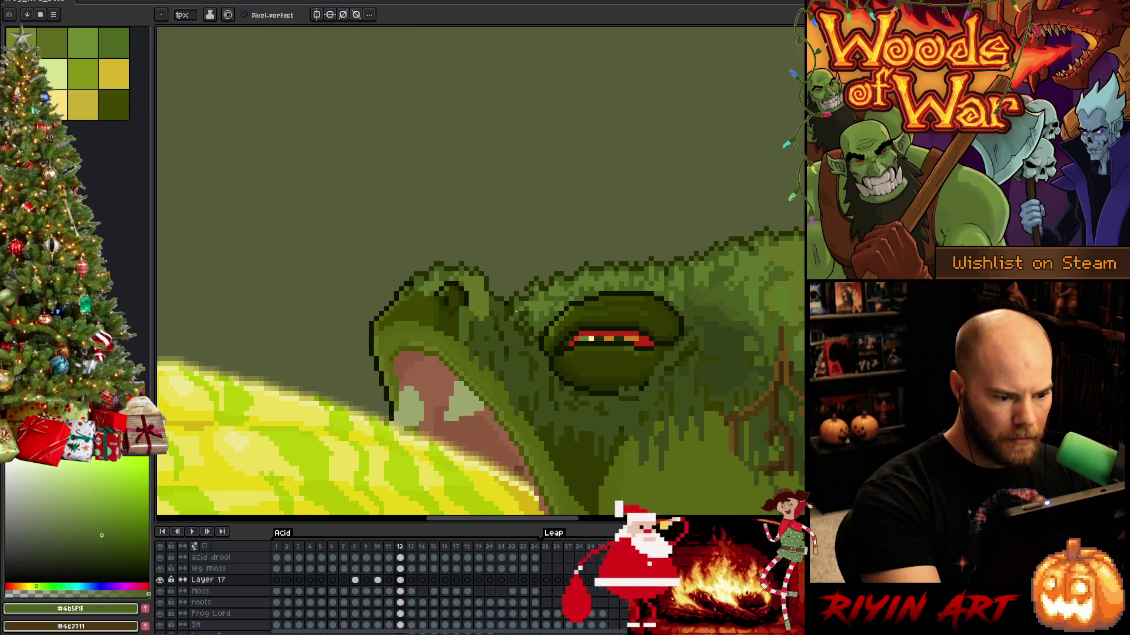
alt+click(520, 309)
alt+click(532, 297)
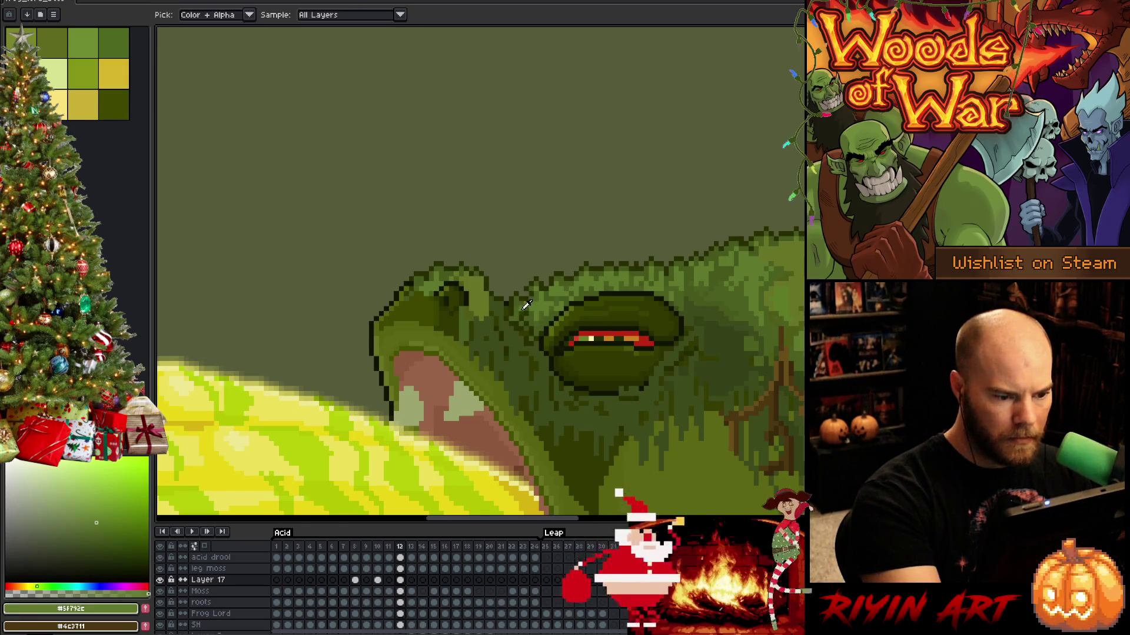
alt+click(522, 318)
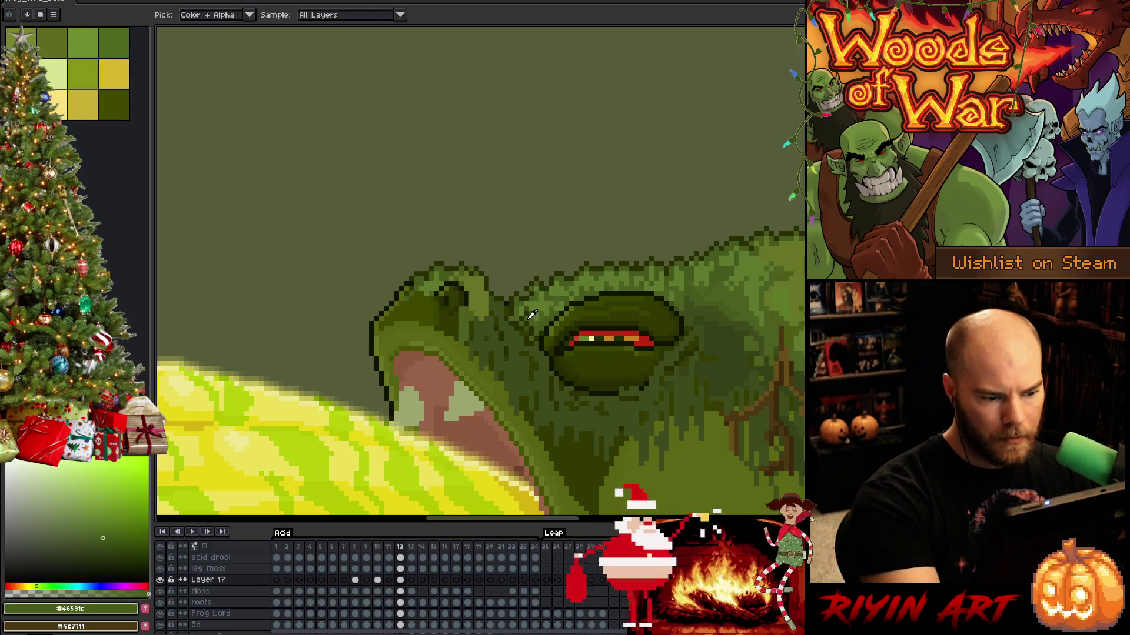
alt+click(531, 323)
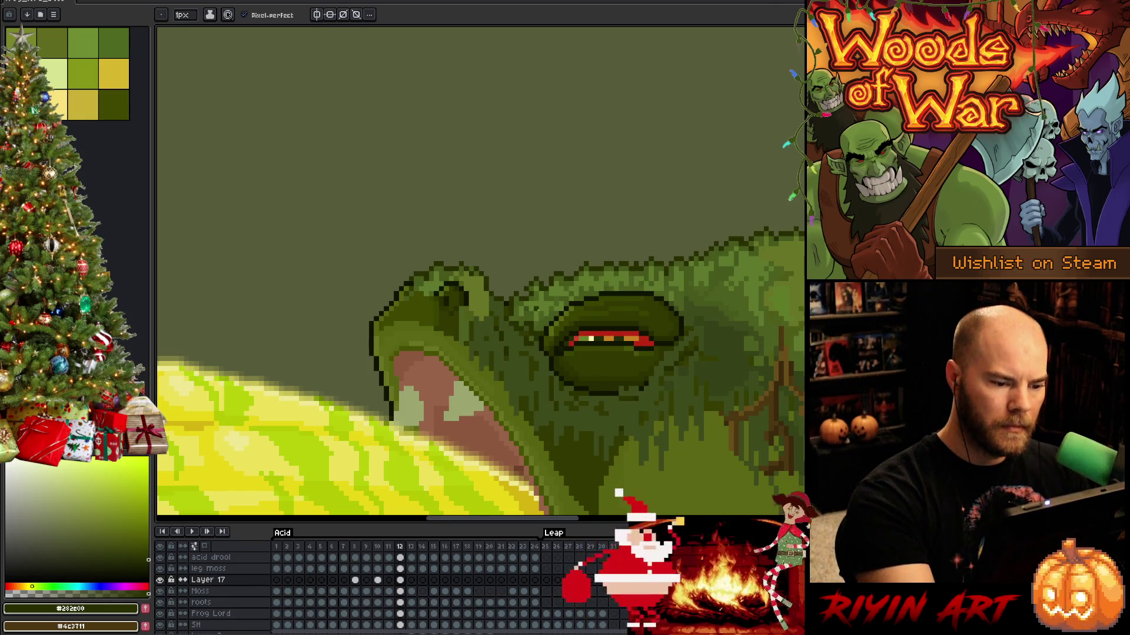
Save the frog lord animation with Ctrl+S and zoom out to view the whole frog.
key(b)
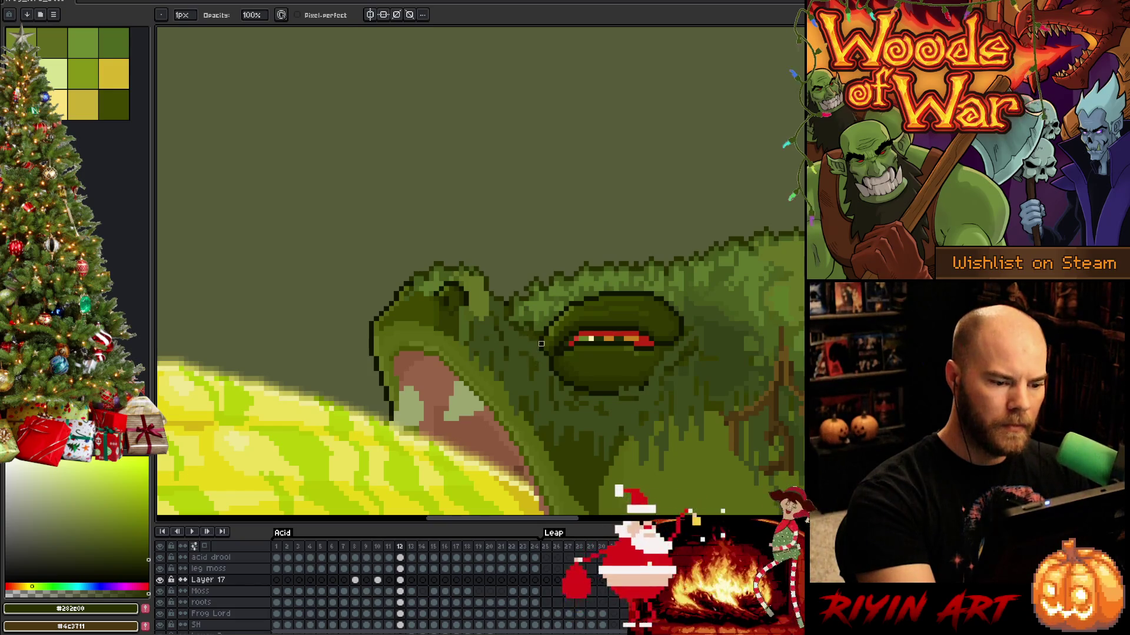
key(e)
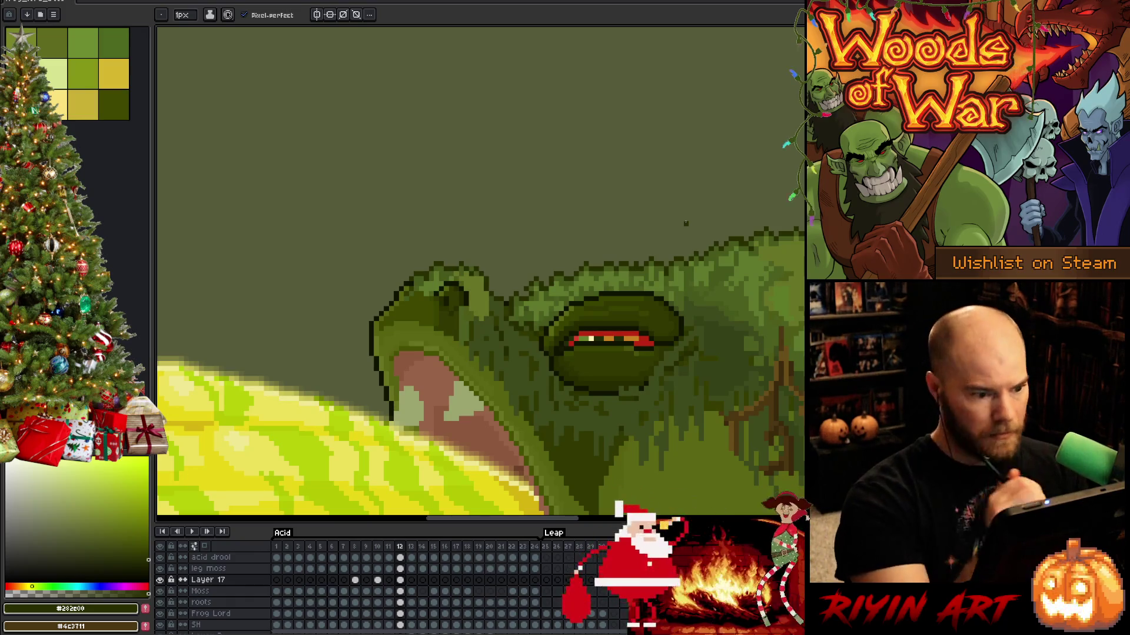
key(ctrl+s)
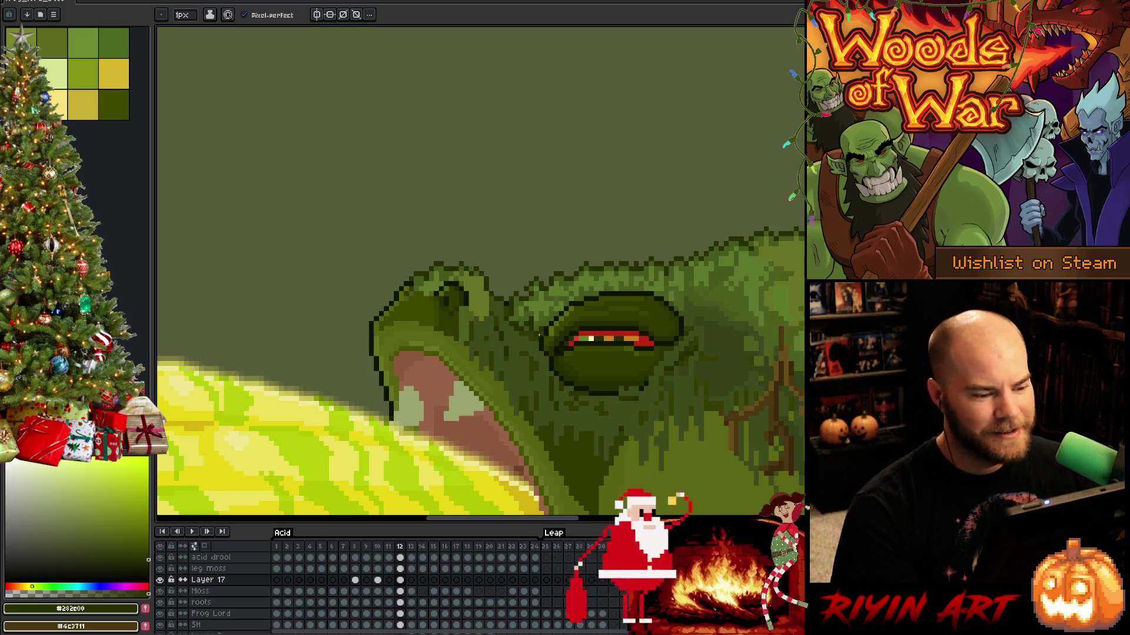
scroll(539, 335, down, 3)
scroll(553, 325, up, 1)
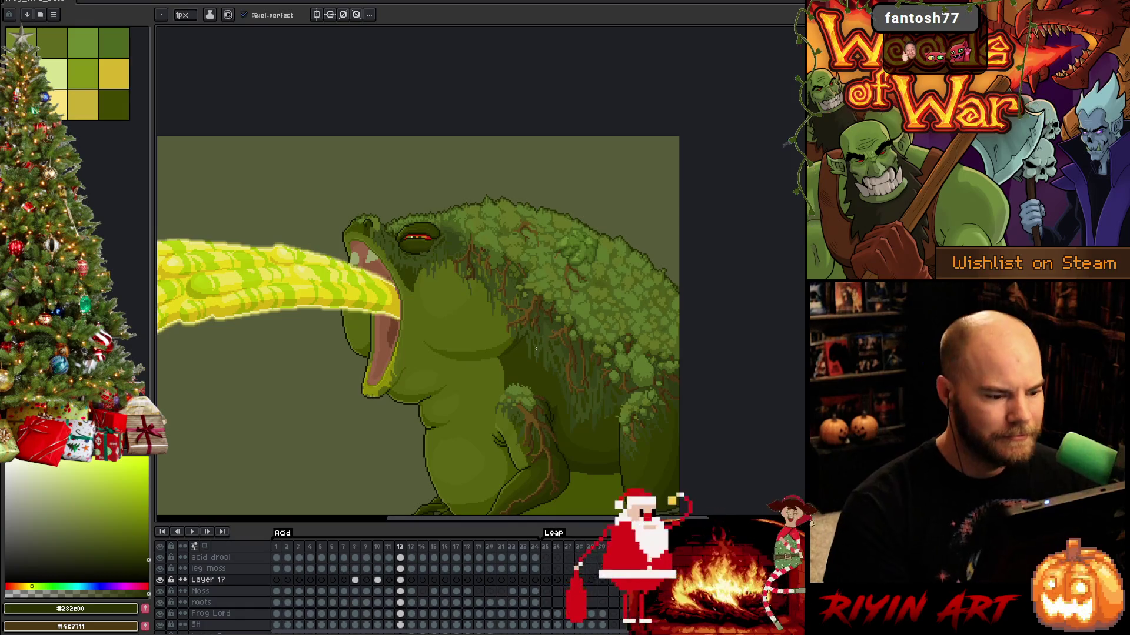
Compare frame 12 against the neighbouring closed-mouth frame and briefly hide Layer 17 to check the moss.
key(Left)
key(Right)
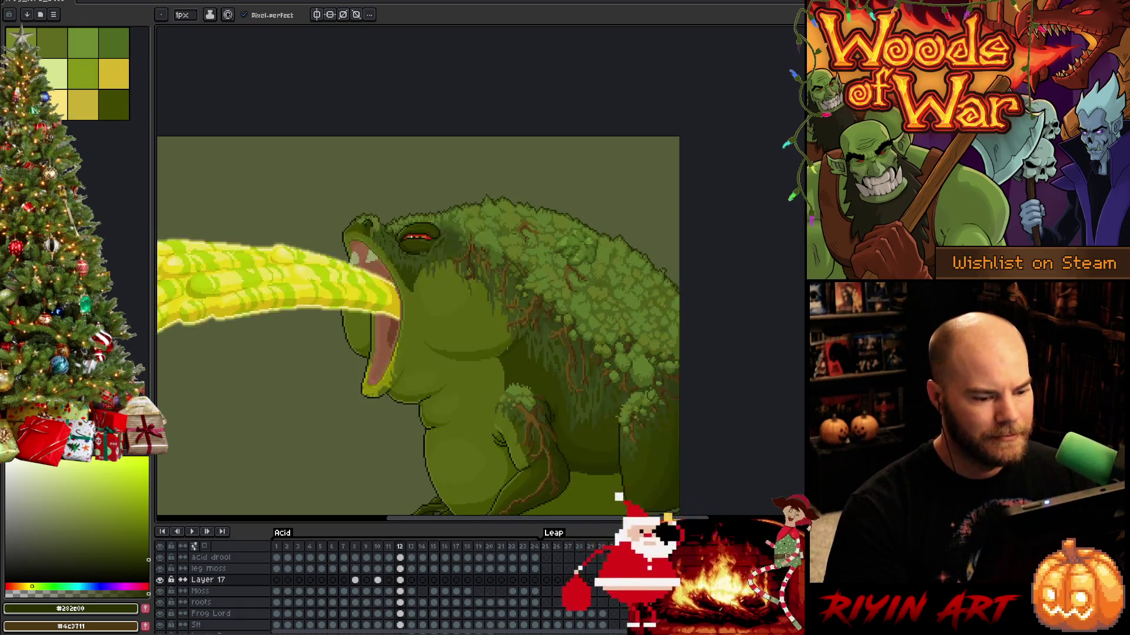
key(Left)
key(Right)
key(Left)
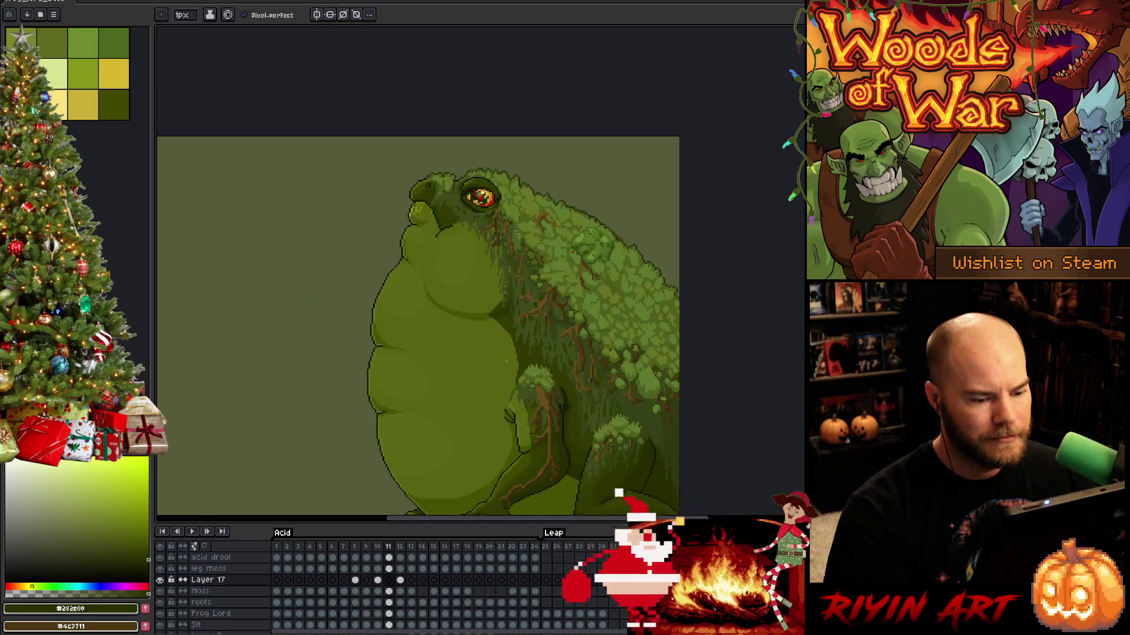
key(Right)
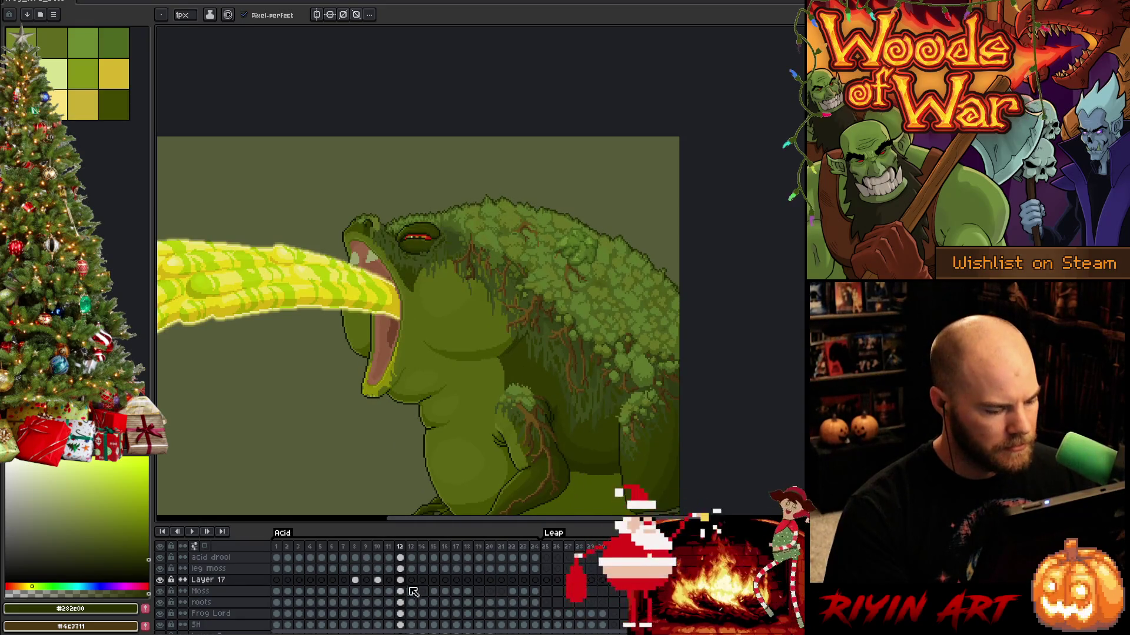
click(161, 580)
click(161, 580)
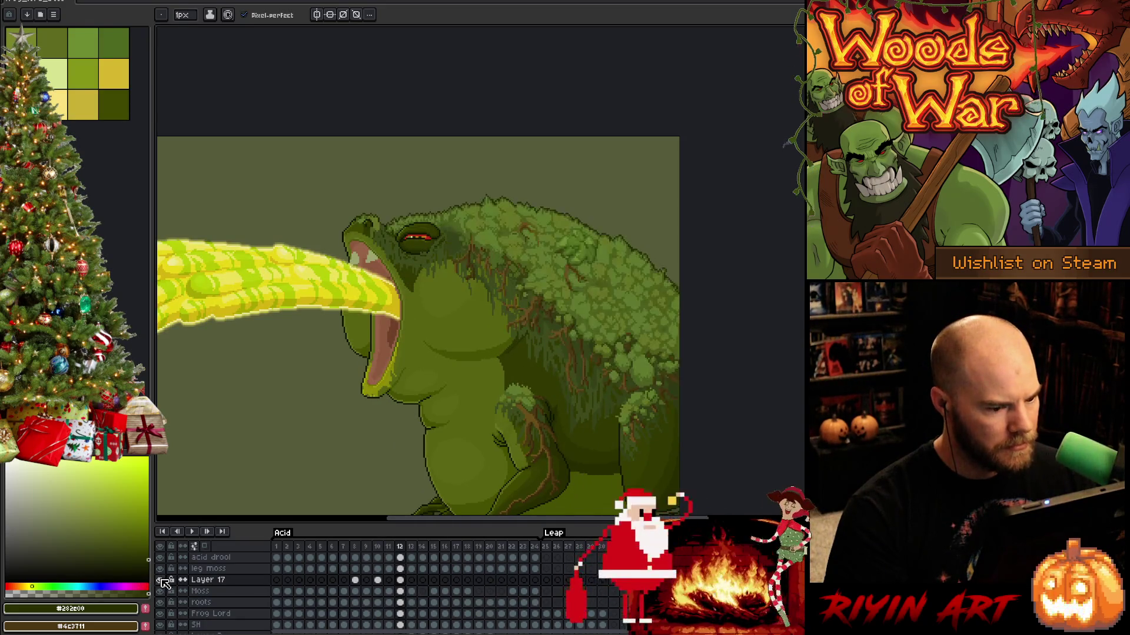
Marquee the lower-right moss patch, nudge it down one pixel and commit.
key(m)
mouse_move(681, 460)
mouse_down()
mouse_move(600, 340)
mouse_move(599, 359)
mouse_up()
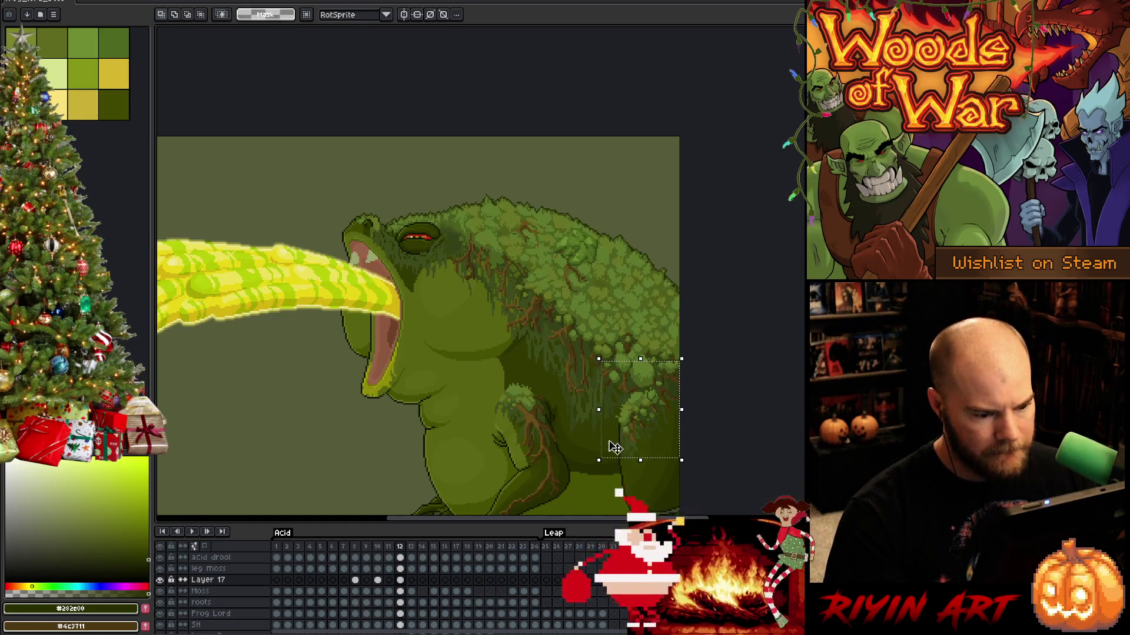
key(ctrl+d)
drag(682, 452, 634, 384)
click(682, 419)
key(Down)
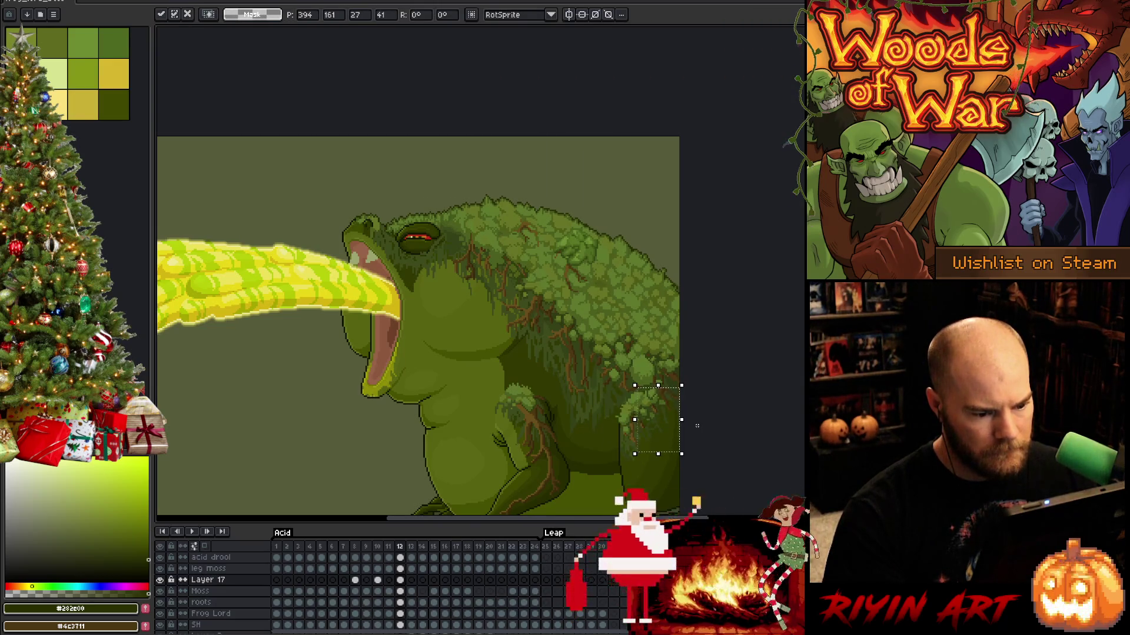
key(Return)
With Layer 17 hidden, marquee the small lower-right moss tuft, then show Layer 17 again and zoom out.
scroll(570, 419, up, 5)
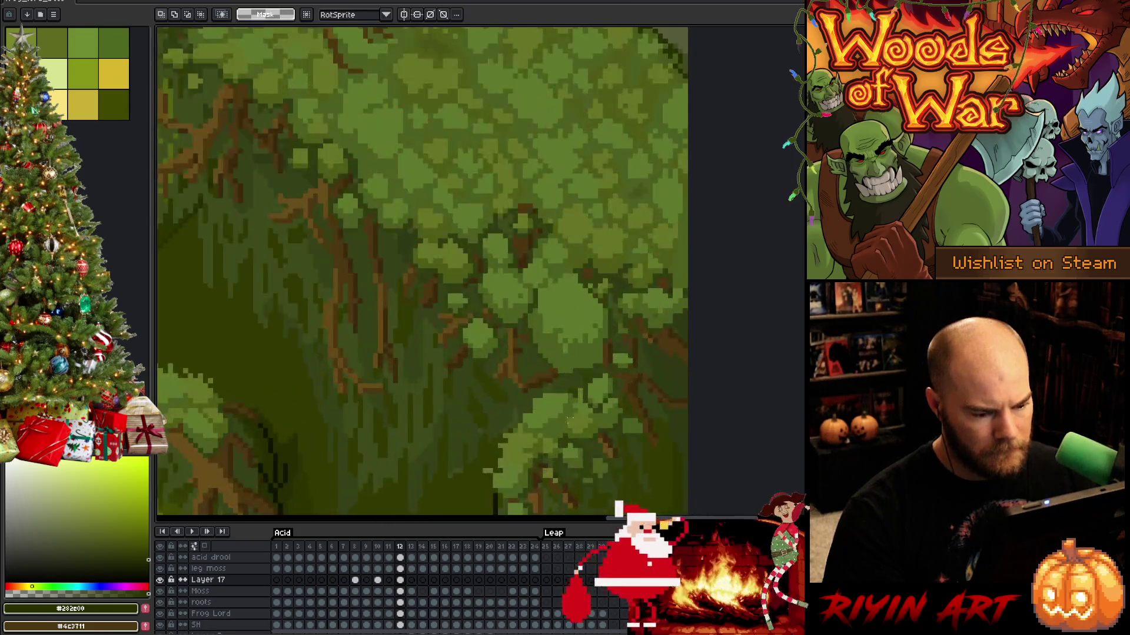
click(161, 580)
key(b)
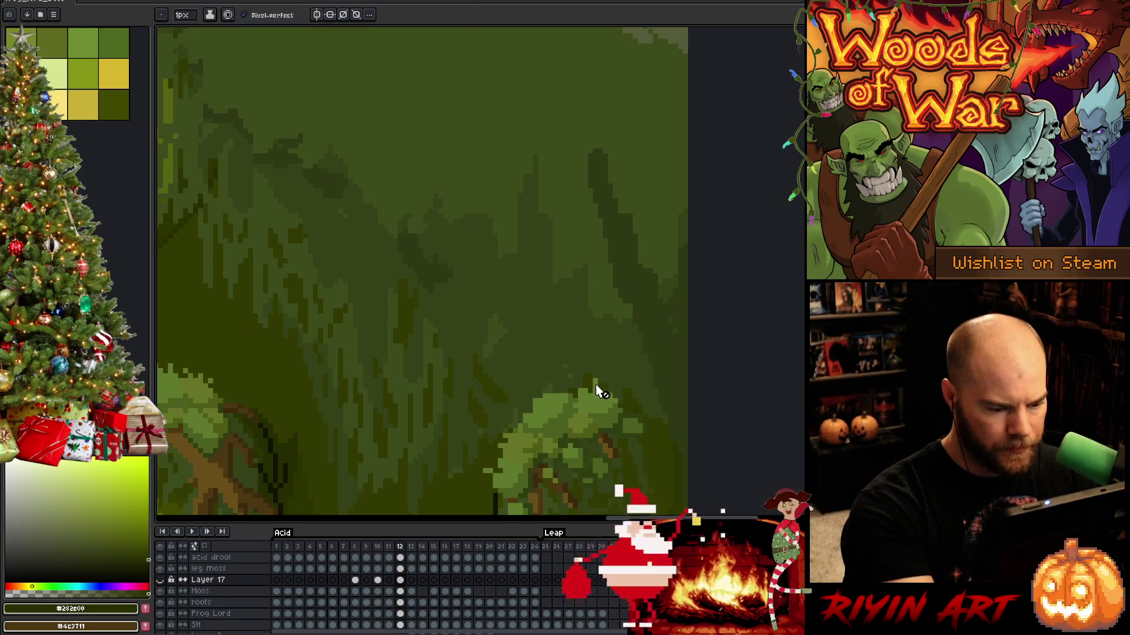
key(m)
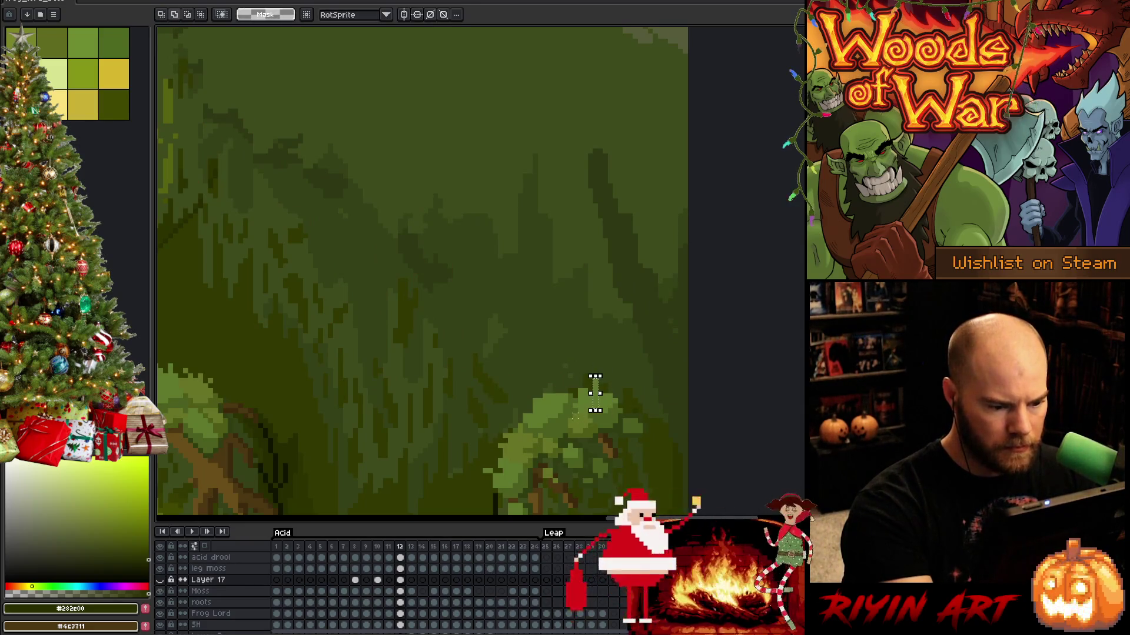
mouse_move(574, 394)
mouse_down()
mouse_move(612, 416)
mouse_move(582, 412)
mouse_move(572, 387)
mouse_up()
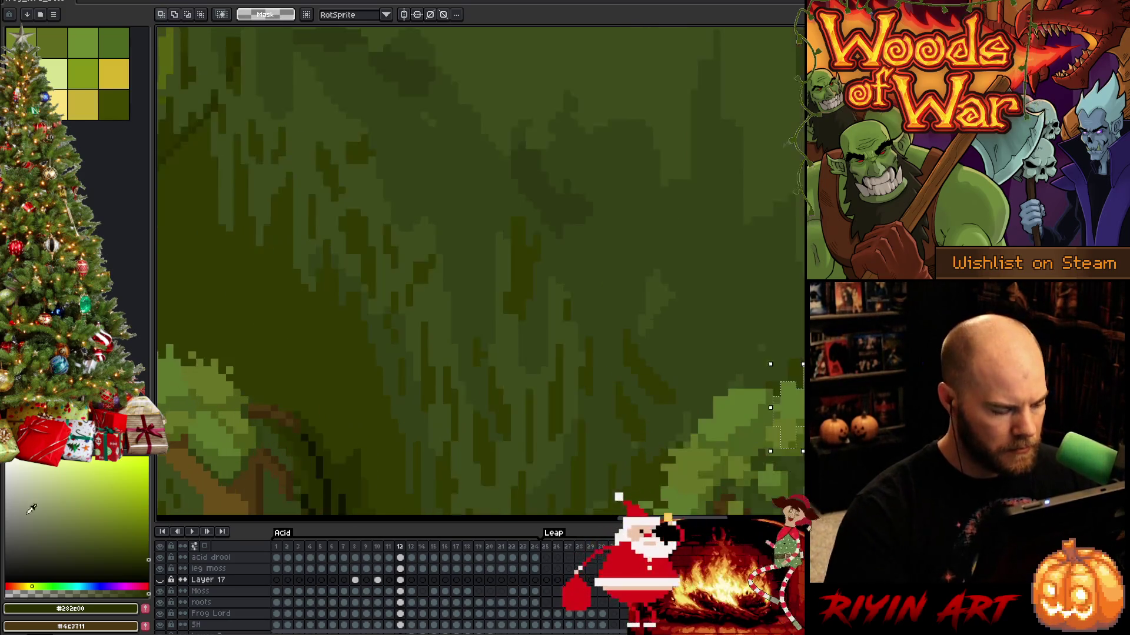
scroll(170, 399, up, 1)
click(159, 580)
scroll(315, 397, down, 2)
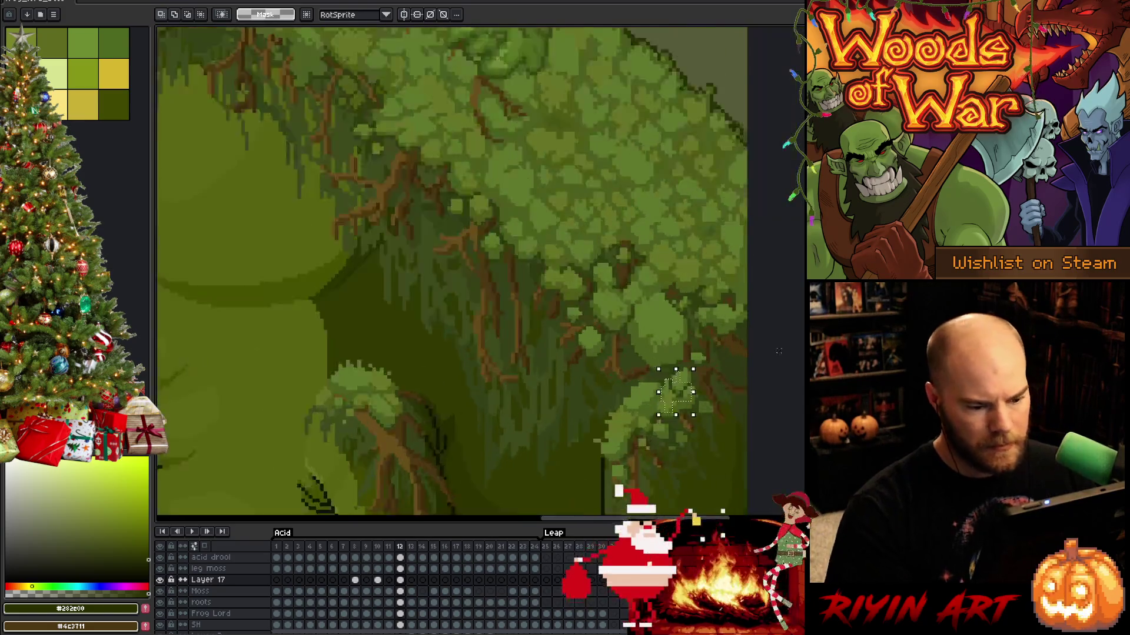
scroll(647, 467, down, 1)
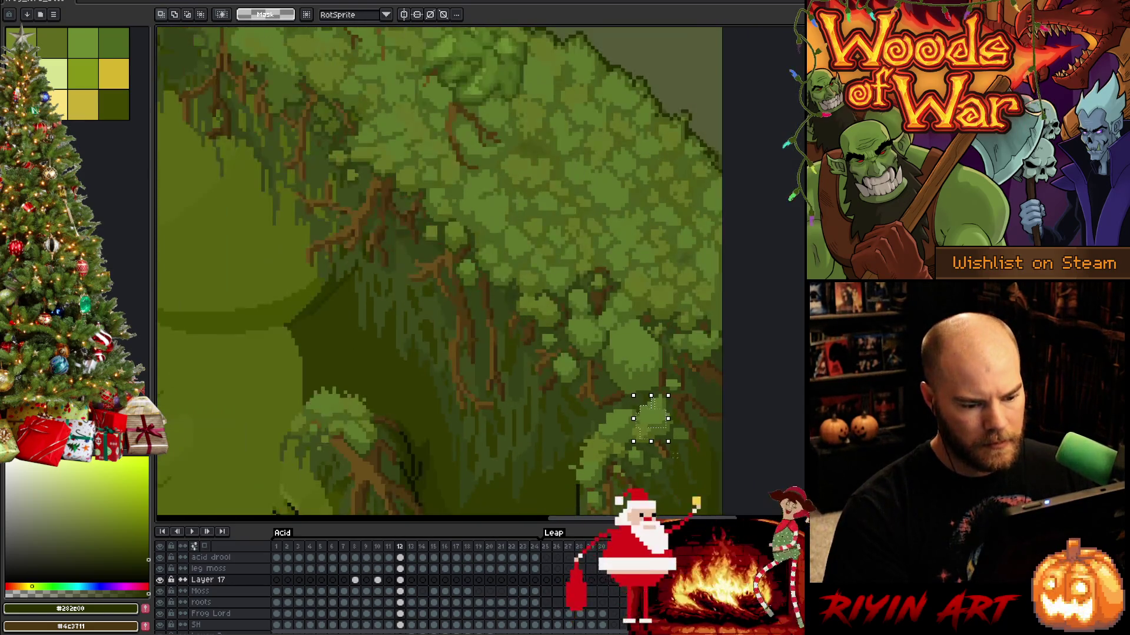
scroll(686, 451, down, 3)
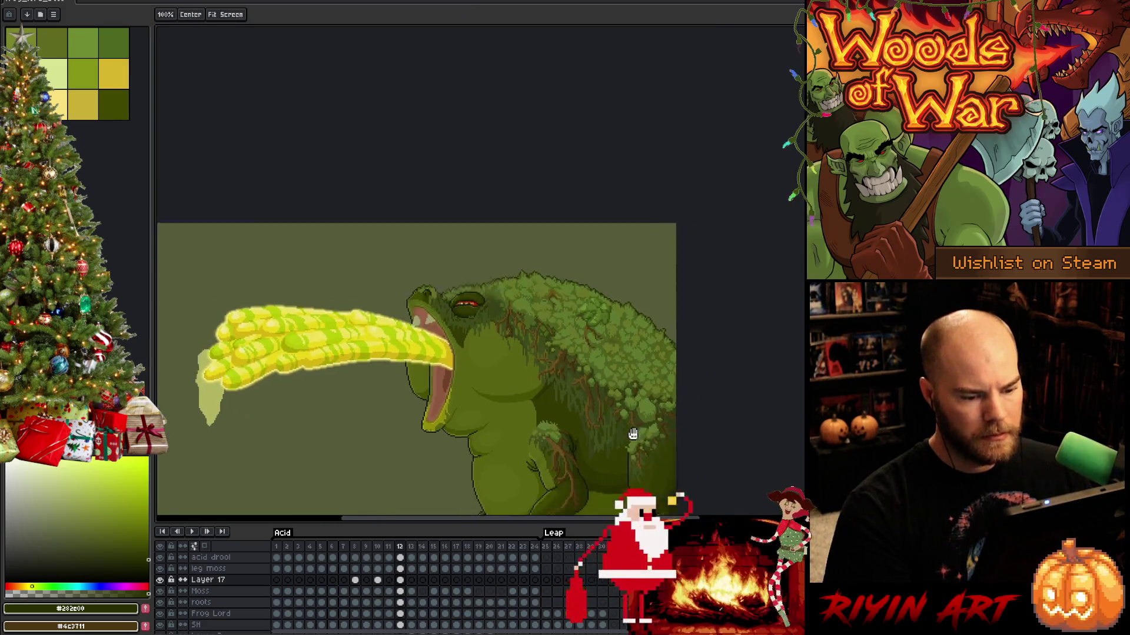
scroll(522, 360, up, 1)
scroll(521, 360, down, 1)
key(Left)
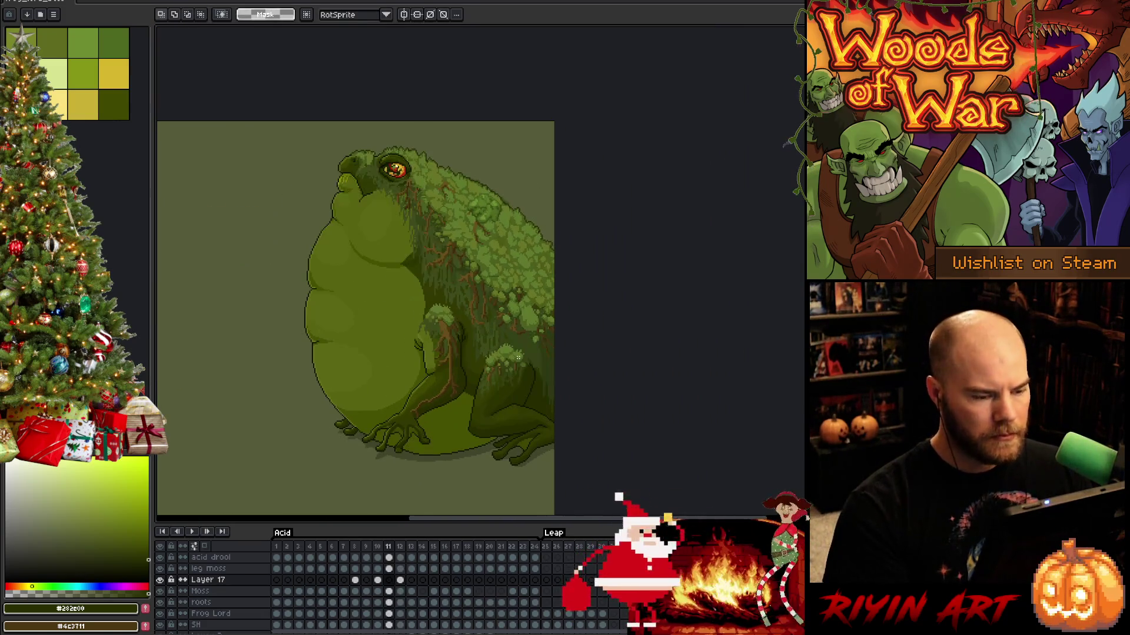
key(Right)
key(Left)
key(Right)
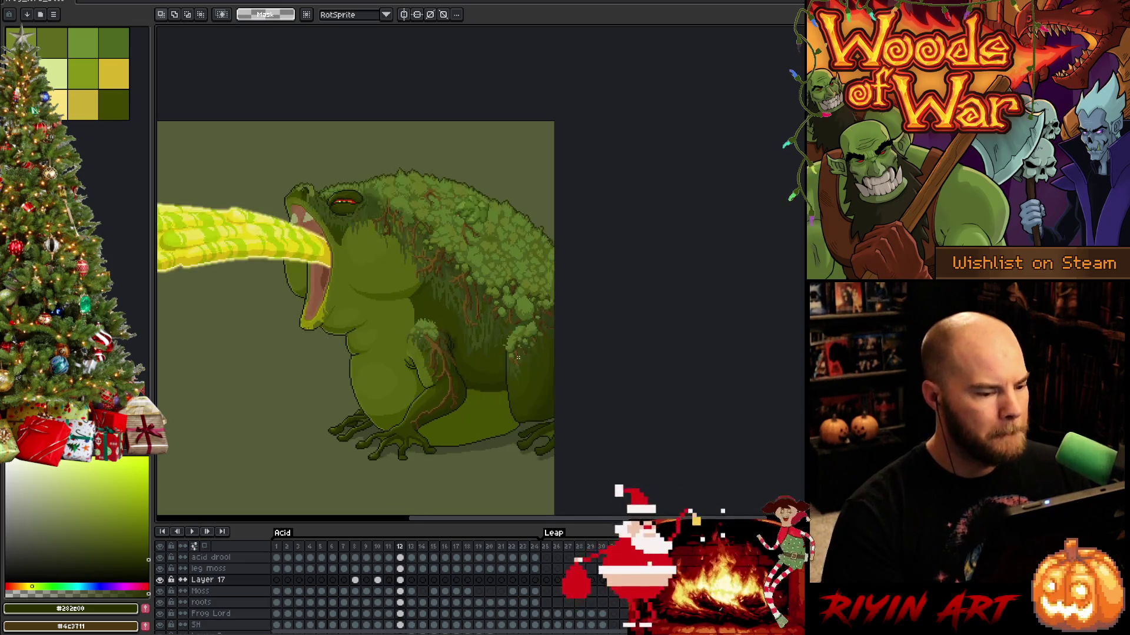
key(Left)
key(Right)
key(Left)
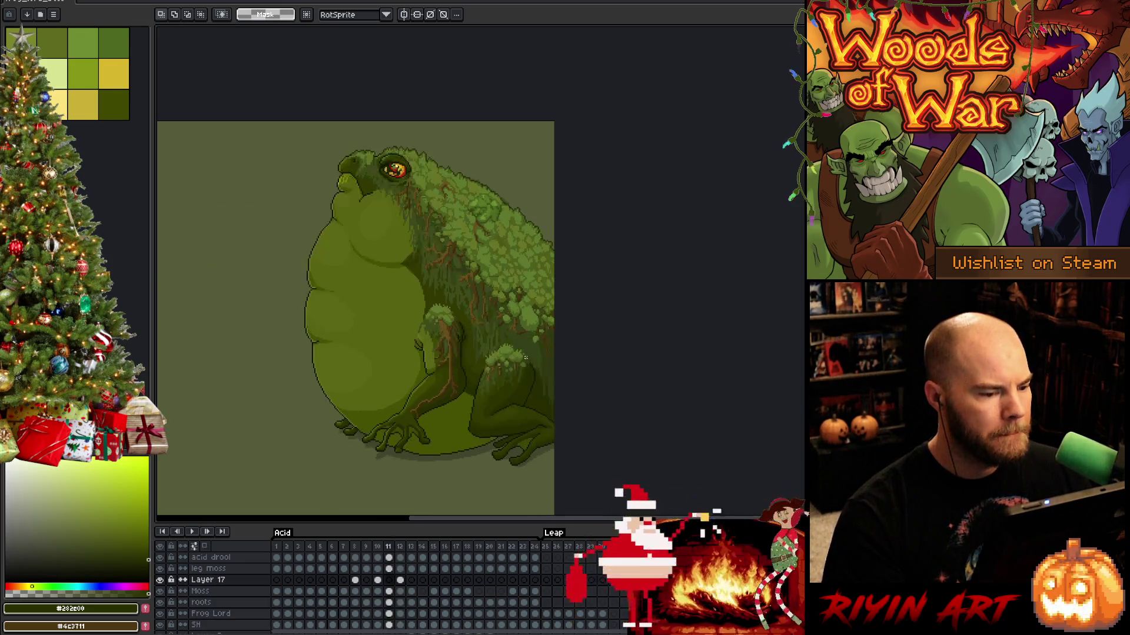
key(Right)
key(Left)
key(Right)
key(Left)
key(Right)
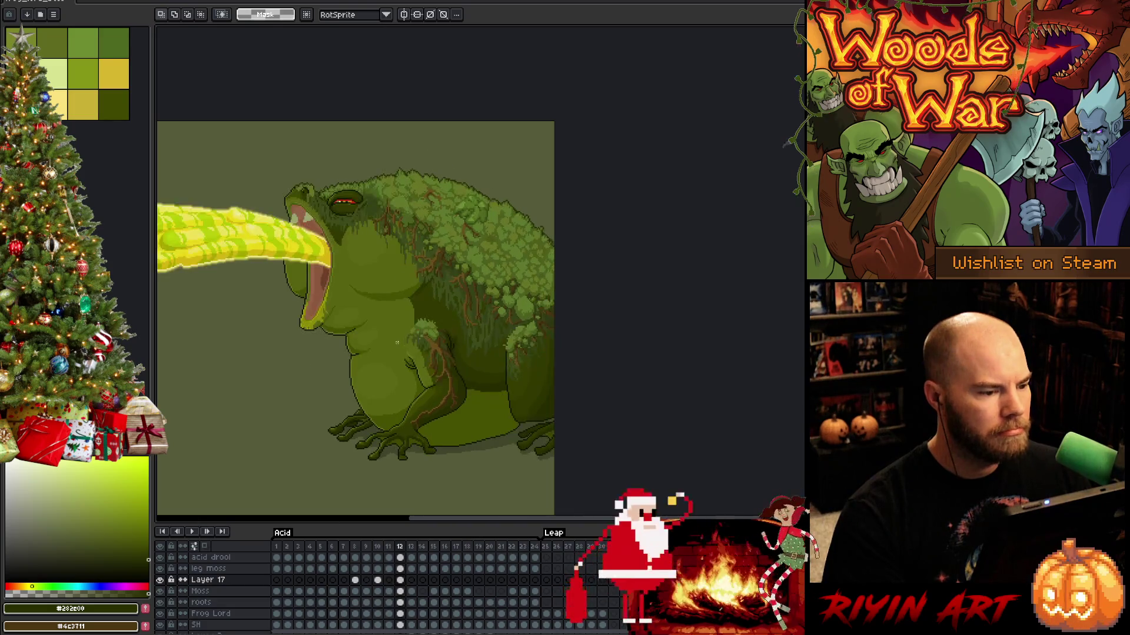
key(Left)
key(Right)
key(Left)
key(Right)
key(Left)
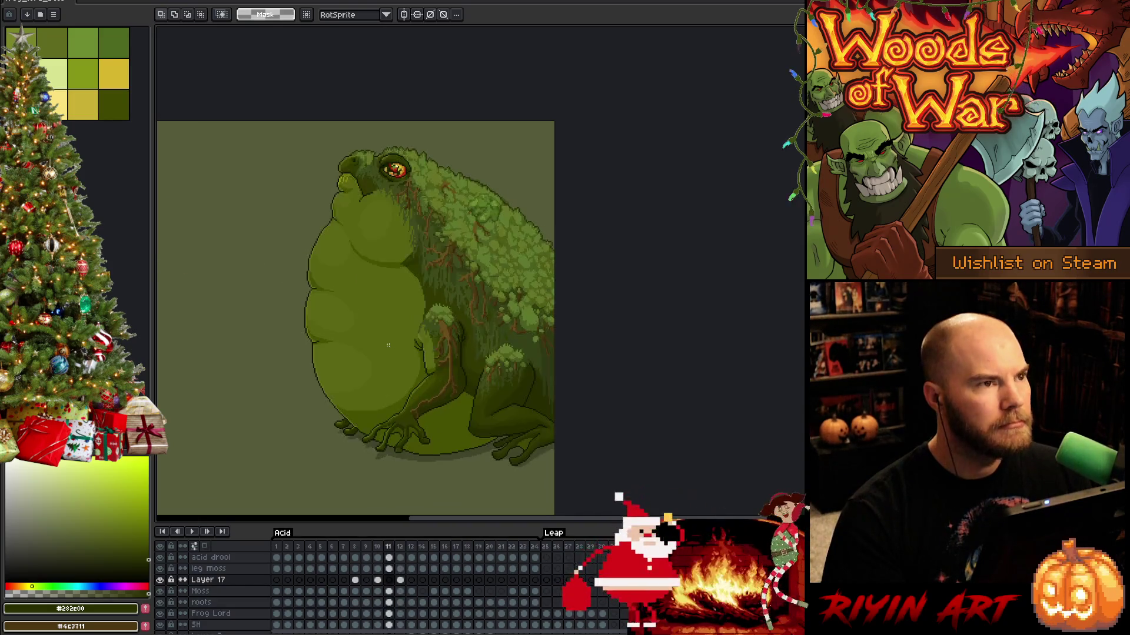
key(Right)
key(Right)
key(Left)
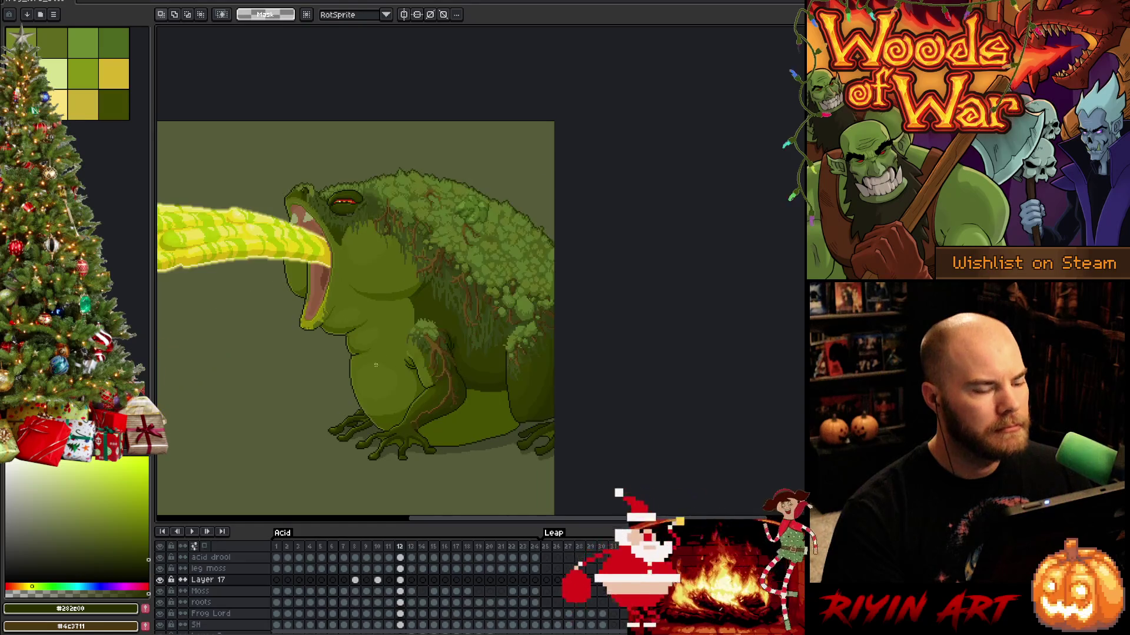
click(400, 580)
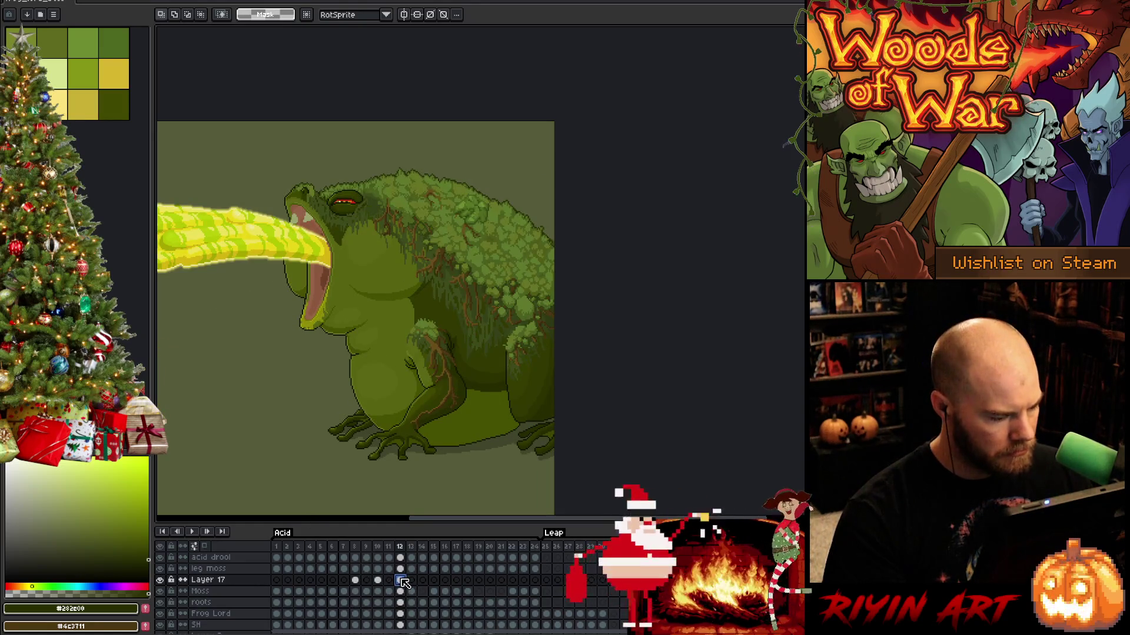
click(160, 581)
click(161, 582)
click(160, 581)
click(161, 581)
click(160, 581)
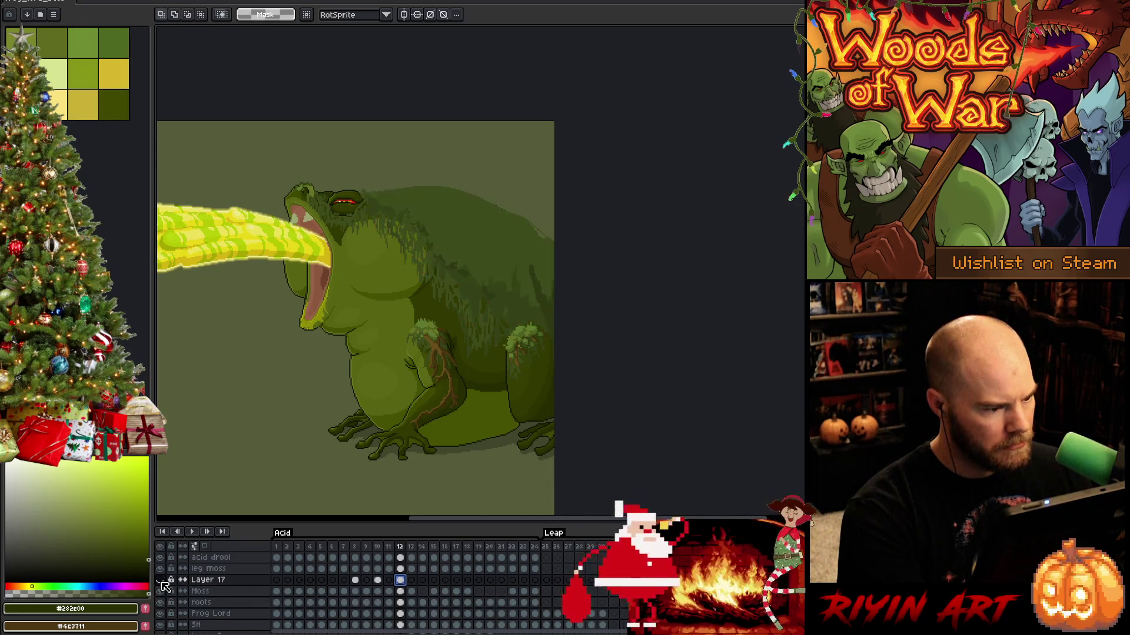
click(161, 582)
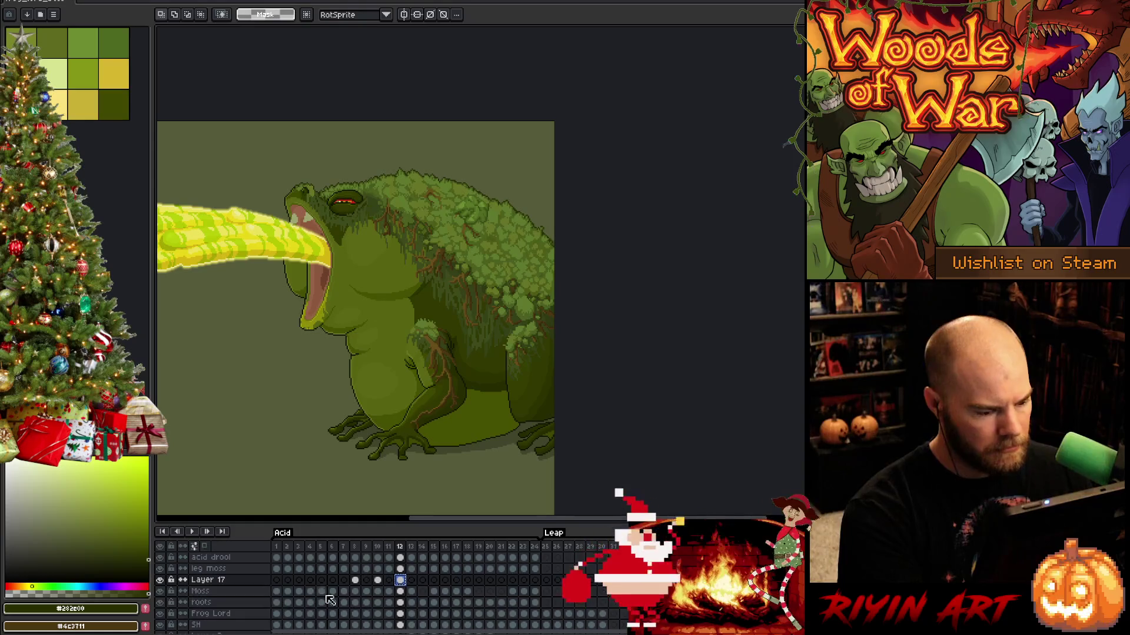
On frame 13, rotate the Layer 17 moss to about 16° and shift it up-right along the frog's back.
click(413, 581)
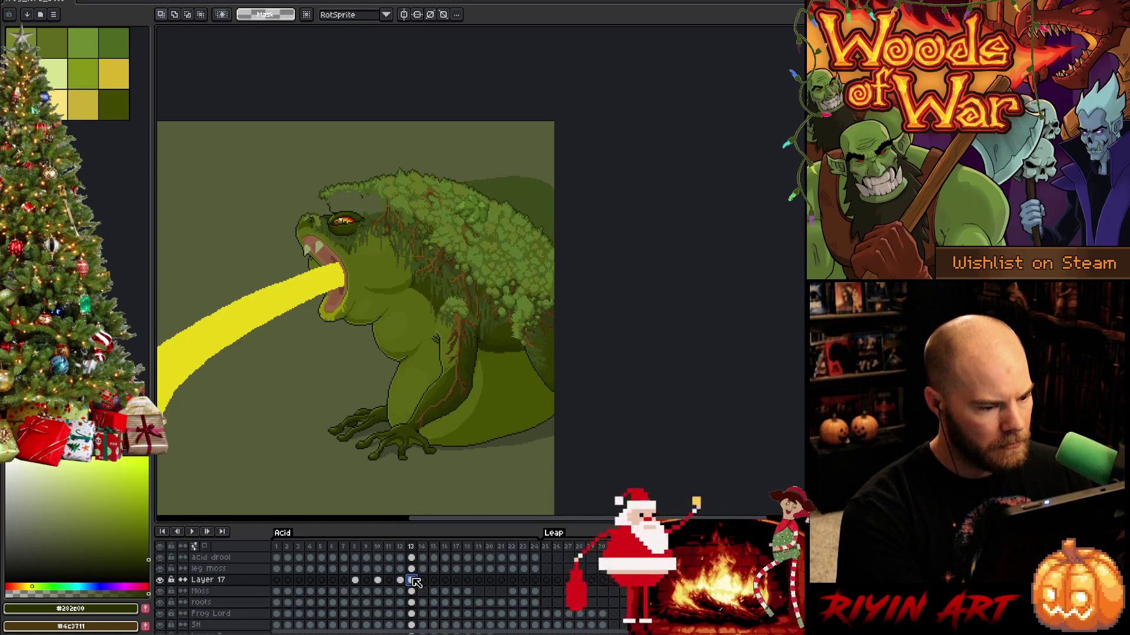
ctrl+click(413, 580)
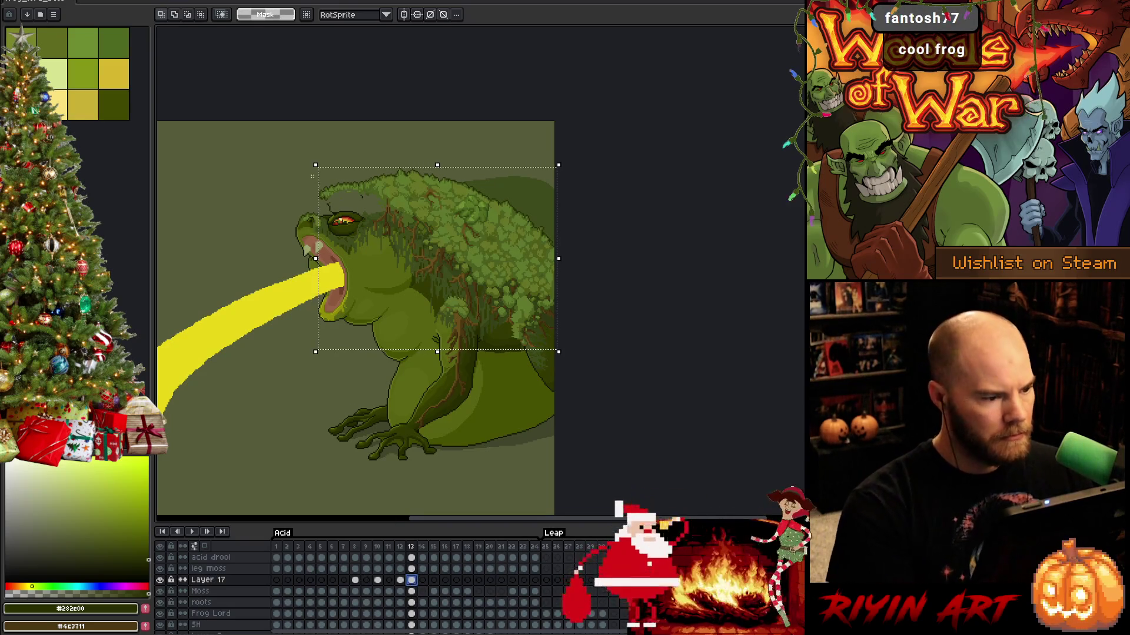
mouse_move(313, 160)
mouse_down()
mouse_move(277, 227)
mouse_move(284, 211)
mouse_up()
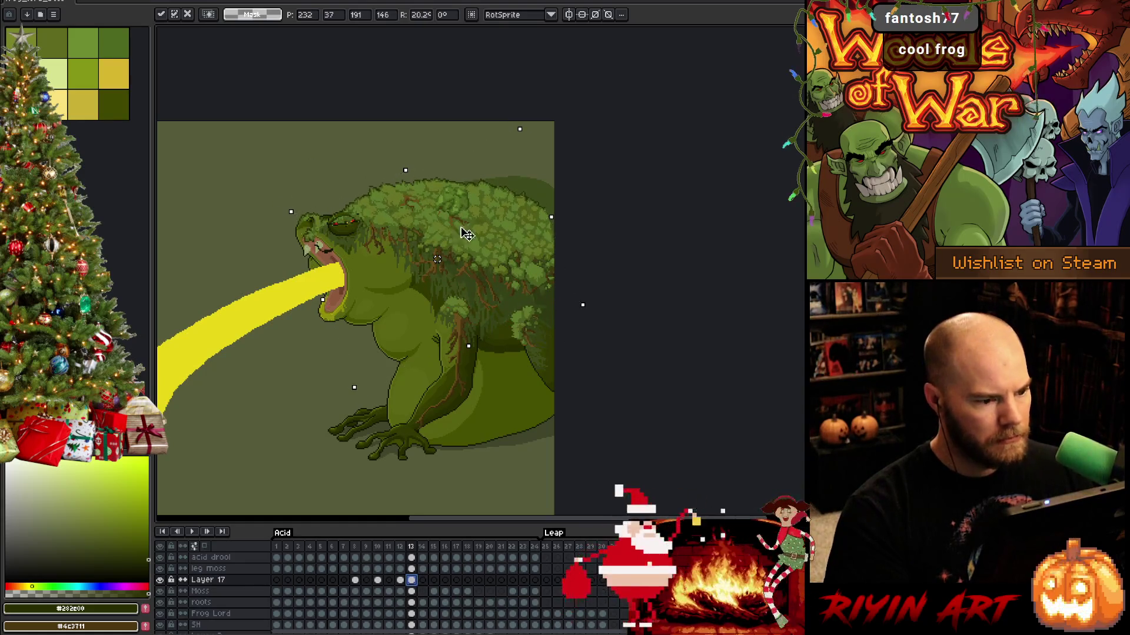
mouse_move(467, 234)
mouse_down()
mouse_move(477, 216)
mouse_move(461, 156)
mouse_move(477, 217)
mouse_up()
key(Up)
key(Up)
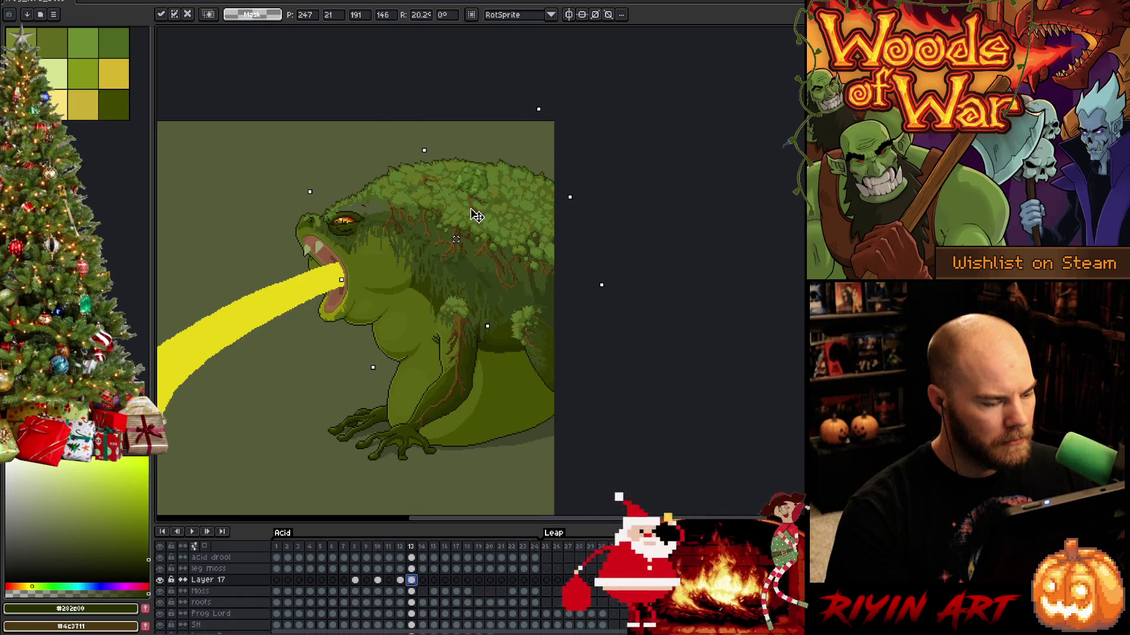
drag(308, 196, 309, 182)
drag(492, 200, 495, 209)
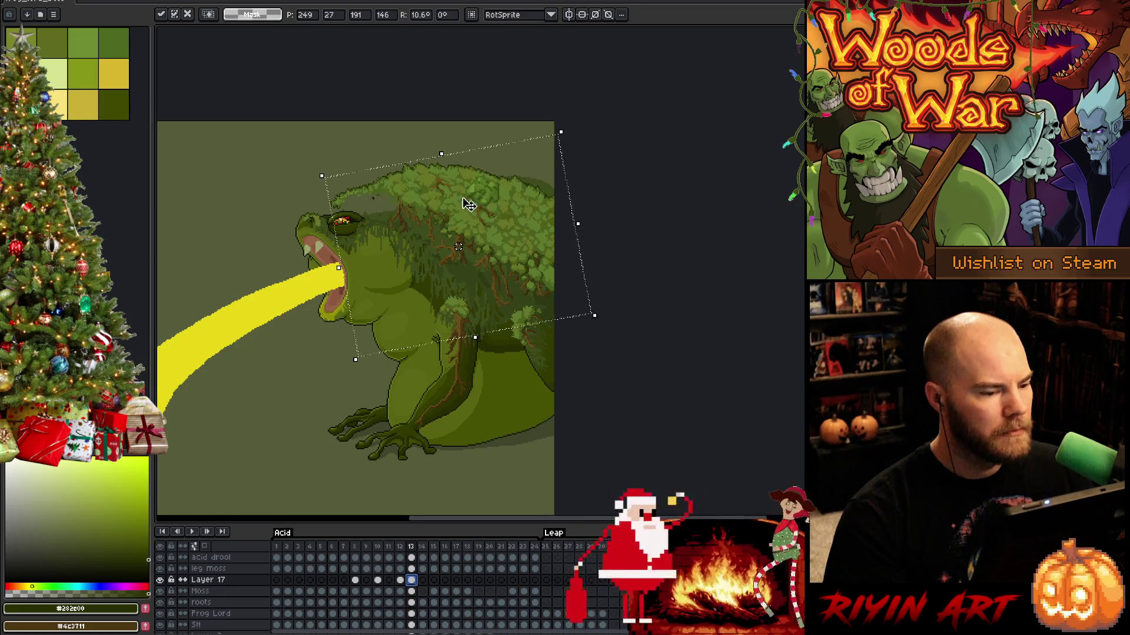
drag(460, 214, 465, 216)
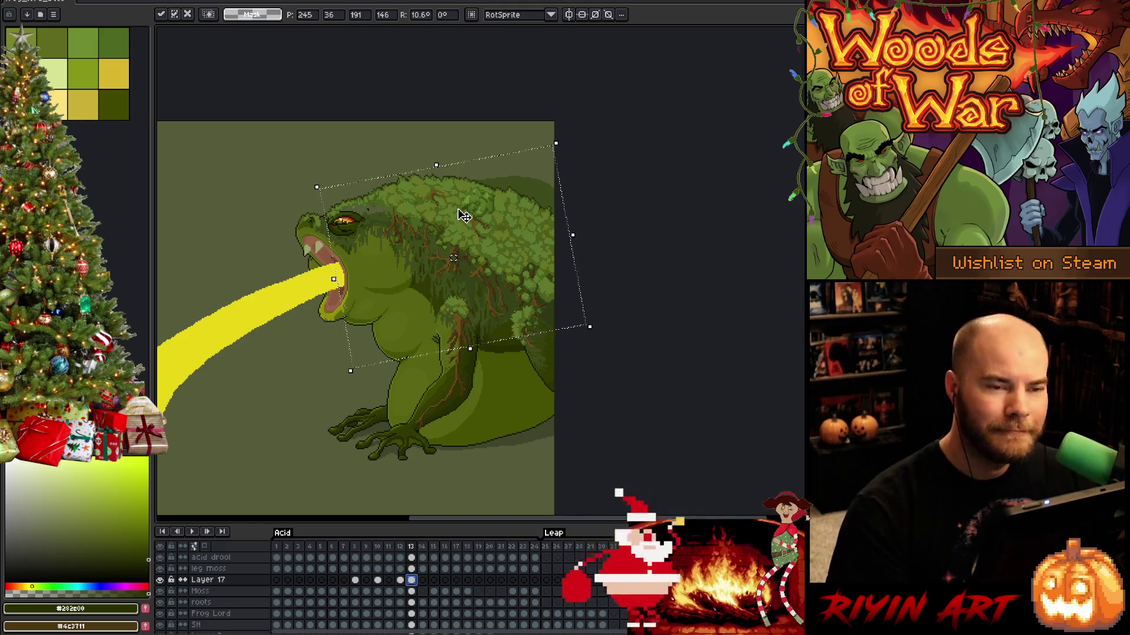
key(Return)
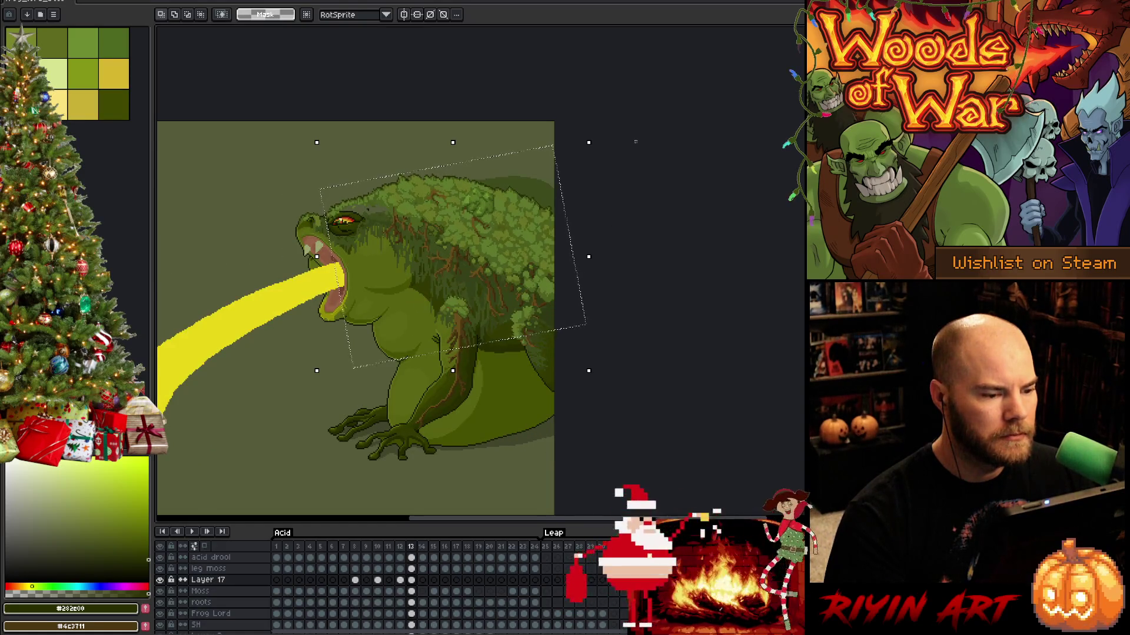
Select right-side moss patches on the back and nudge them up about 2 pixels.
drag(431, 400, 378, 421)
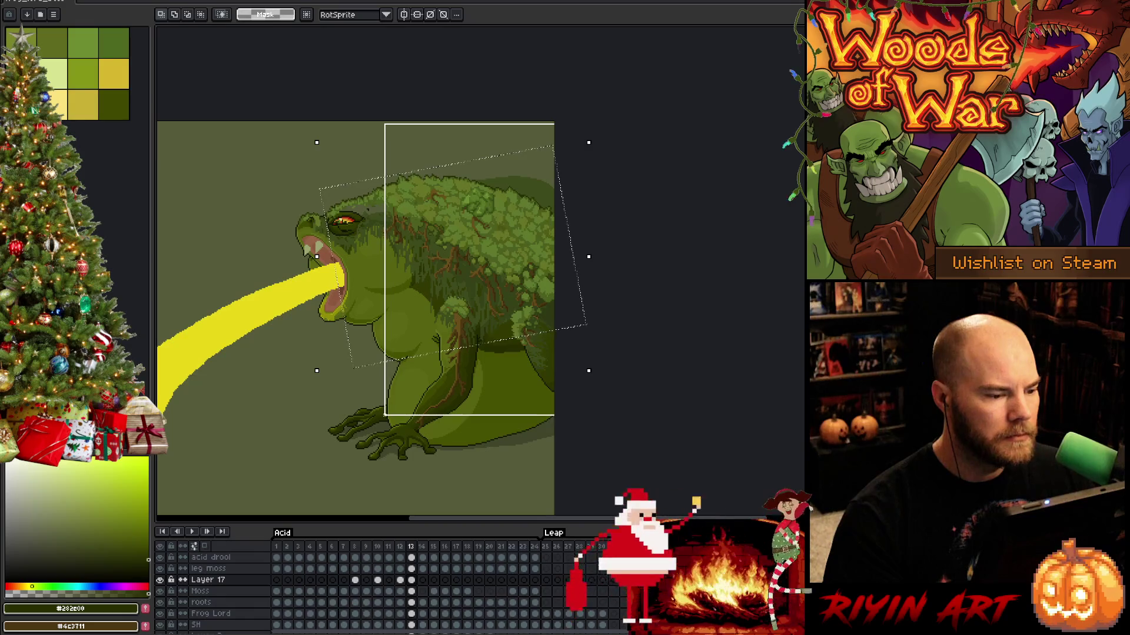
drag(382, 415, 416, 408)
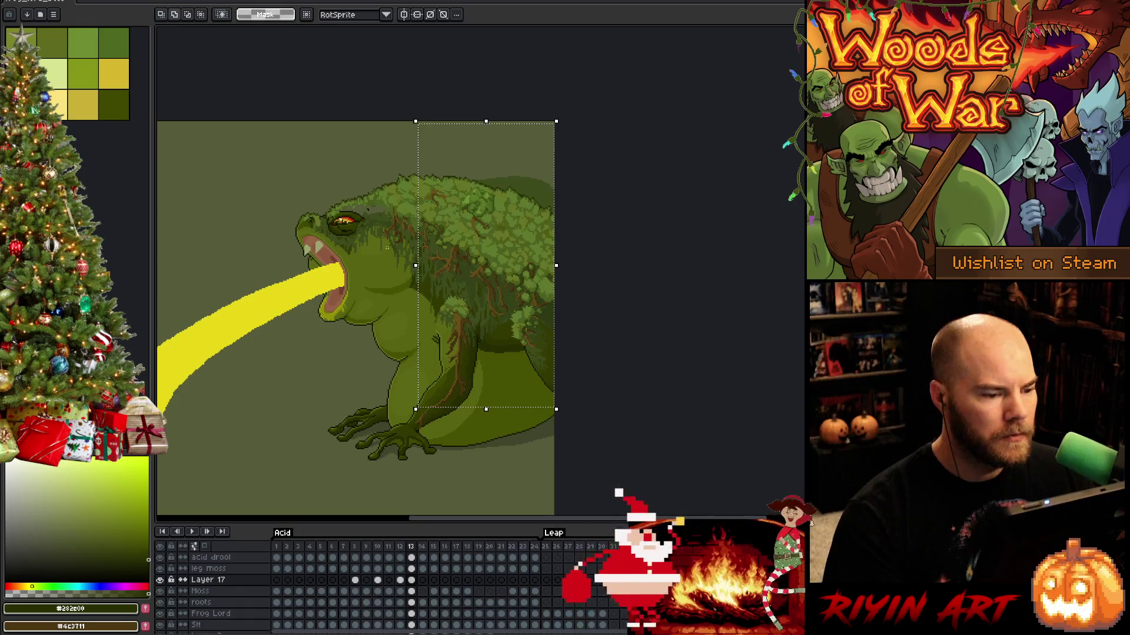
mouse_move(344, 132)
mouse_down()
mouse_move(479, 441)
mouse_move(441, 245)
mouse_move(433, 258)
mouse_up()
mouse_move(375, 172)
mouse_down()
mouse_move(429, 282)
mouse_move(471, 299)
mouse_move(481, 277)
mouse_move(468, 265)
mouse_up()
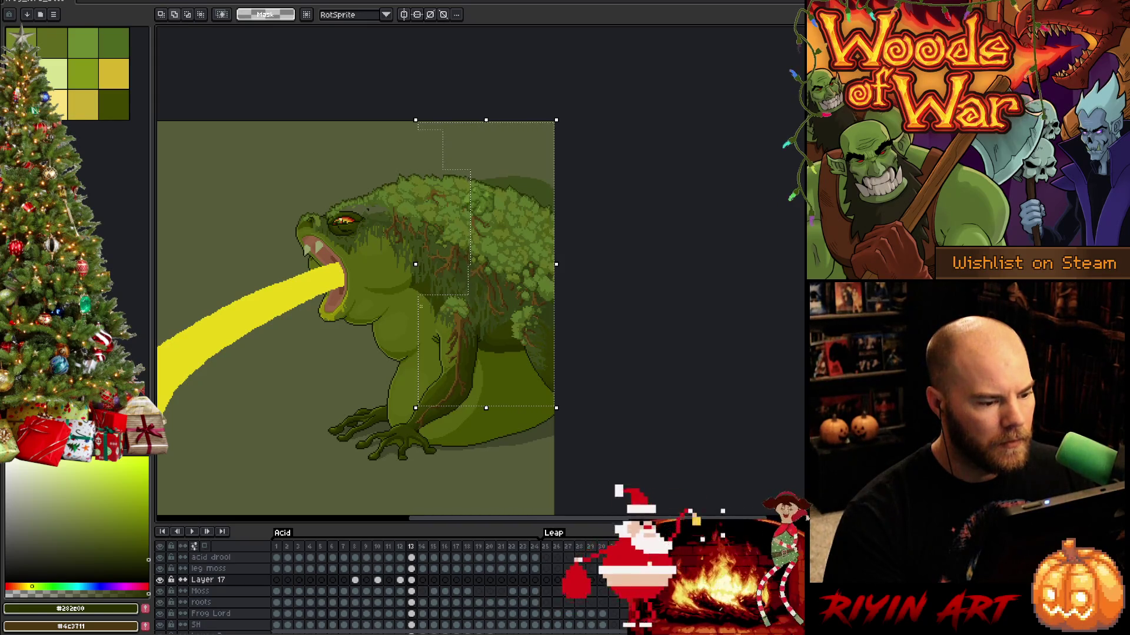
drag(423, 315, 424, 313)
mouse_move(360, 143)
mouse_down()
mouse_move(429, 283)
mouse_move(482, 353)
mouse_up()
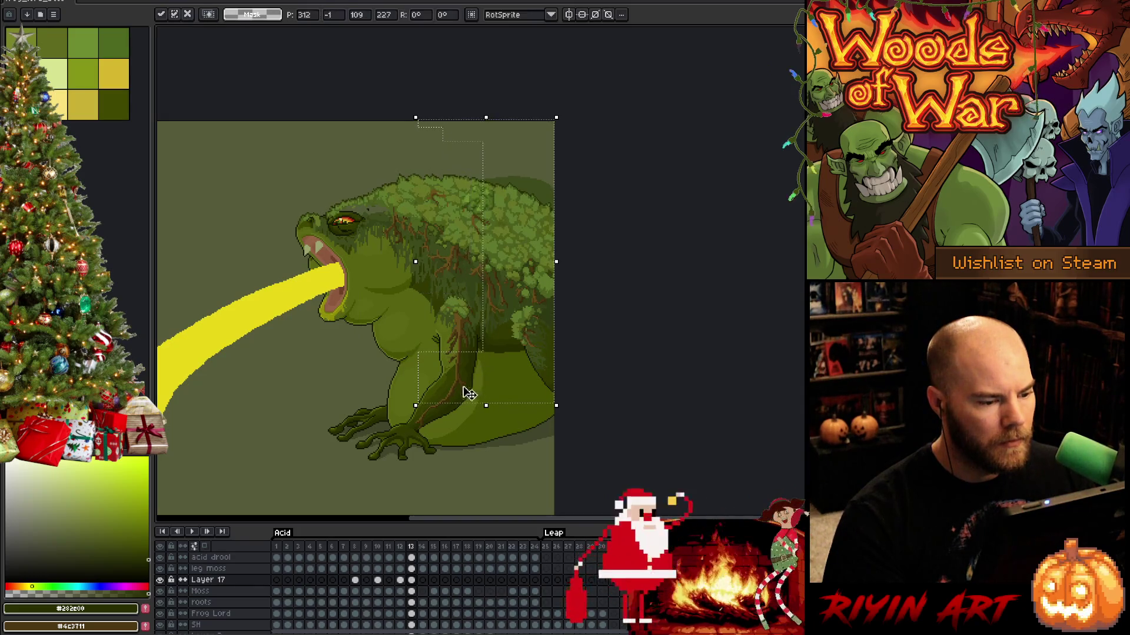
mouse_move(335, 121)
mouse_down()
mouse_move(371, 151)
mouse_move(509, 364)
mouse_up()
drag(511, 277, 505, 292)
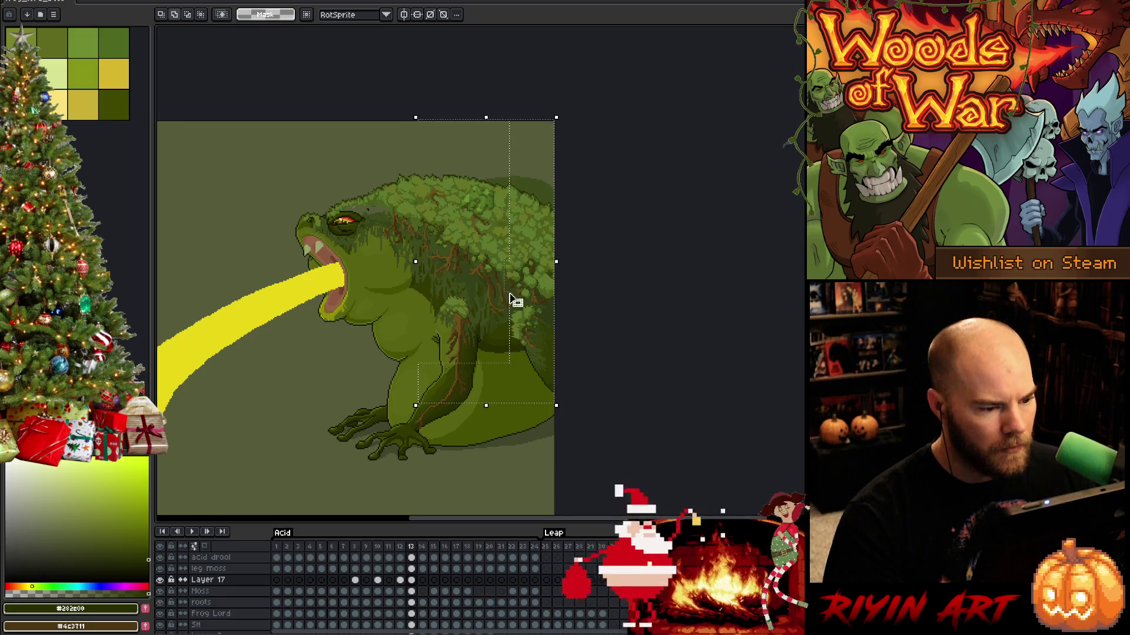
key(Up)
key(Up)
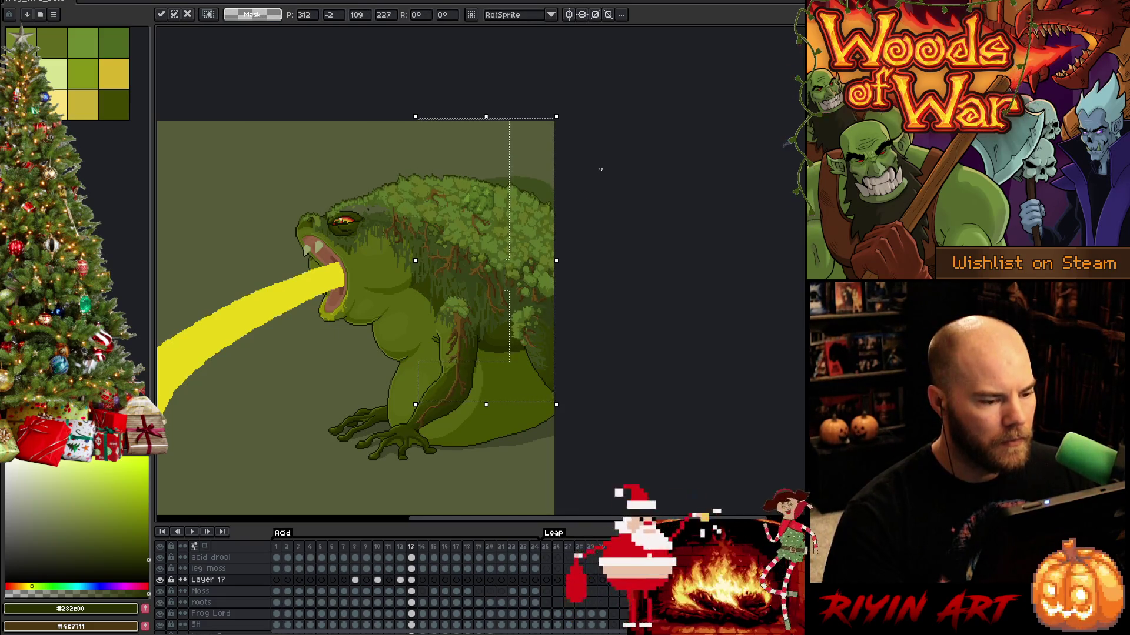
Nudge the moss near the top up one pixel and trial top-right edge selections before clearing them.
mouse_move(601, 169)
mouse_down()
mouse_move(477, 211)
mouse_move(453, 239)
mouse_up()
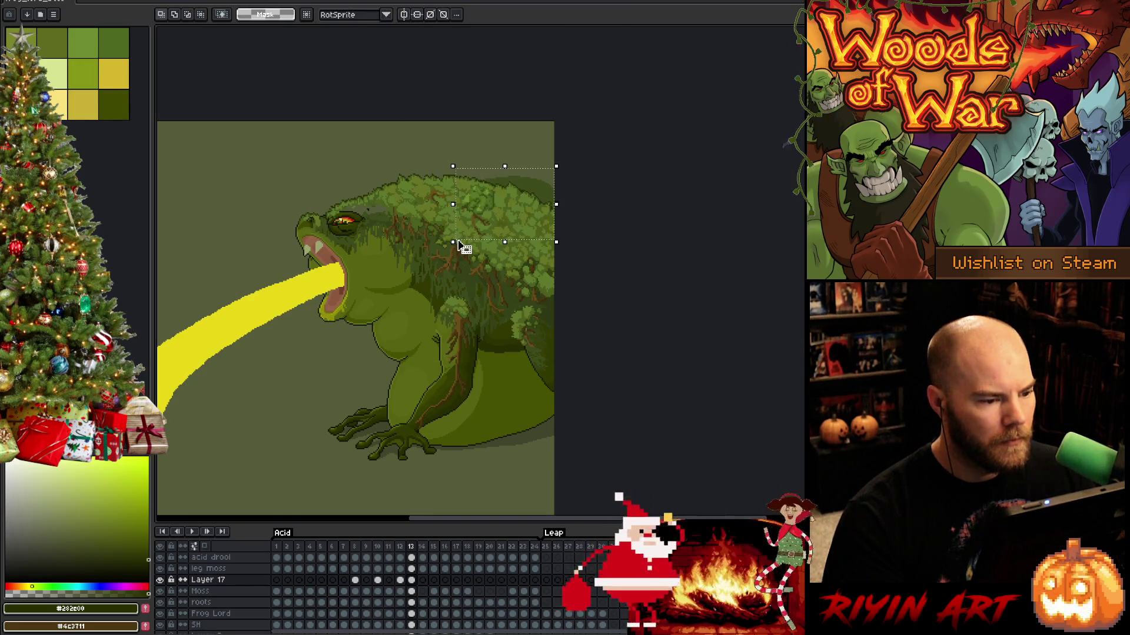
key(Up)
drag(596, 168, 462, 234)
drag(466, 234, 465, 235)
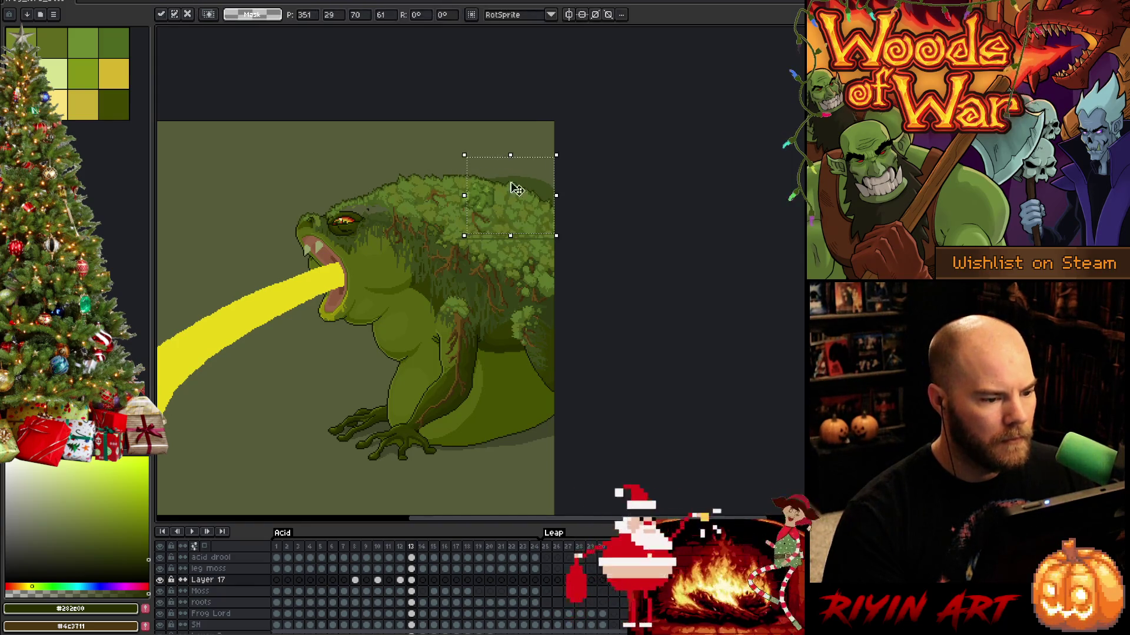
mouse_move(594, 143)
mouse_down()
mouse_move(499, 239)
mouse_move(479, 232)
mouse_move(490, 226)
mouse_up()
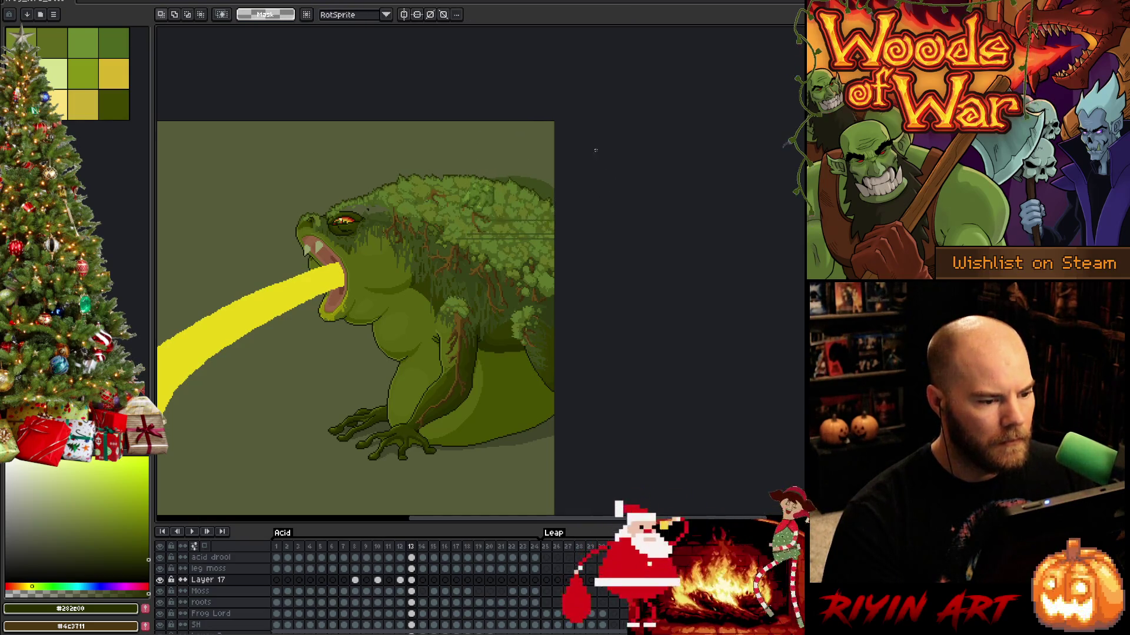
mouse_move(595, 145)
mouse_down()
mouse_move(499, 216)
mouse_move(552, 200)
mouse_up()
click(617, 139)
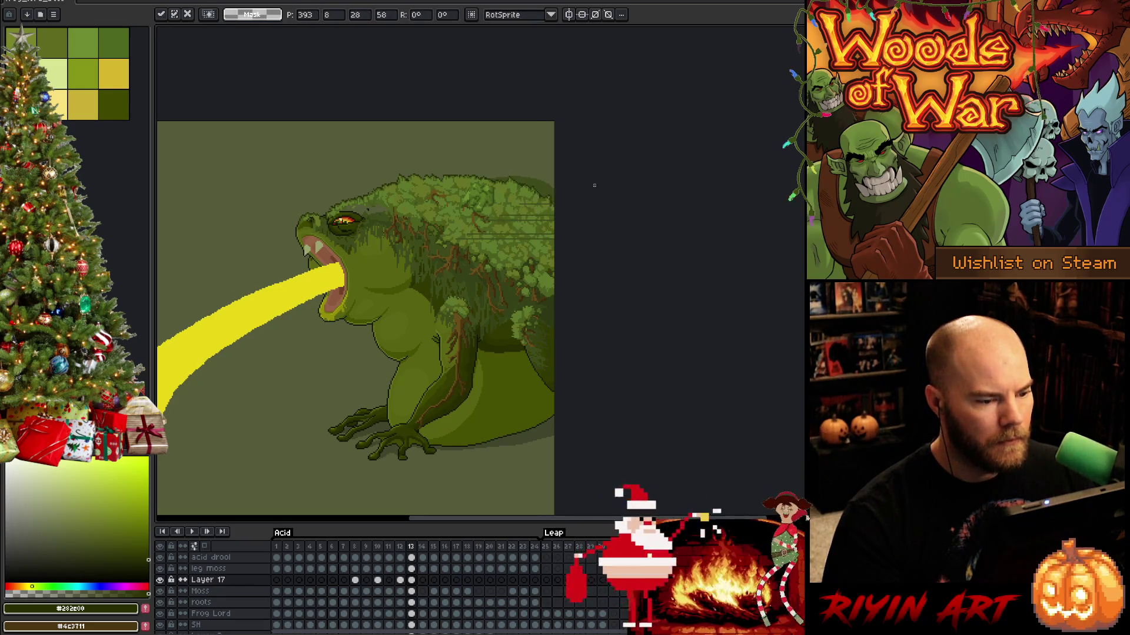
mouse_move(594, 153)
mouse_down()
mouse_move(552, 203)
mouse_move(524, 193)
mouse_up()
click(566, 178)
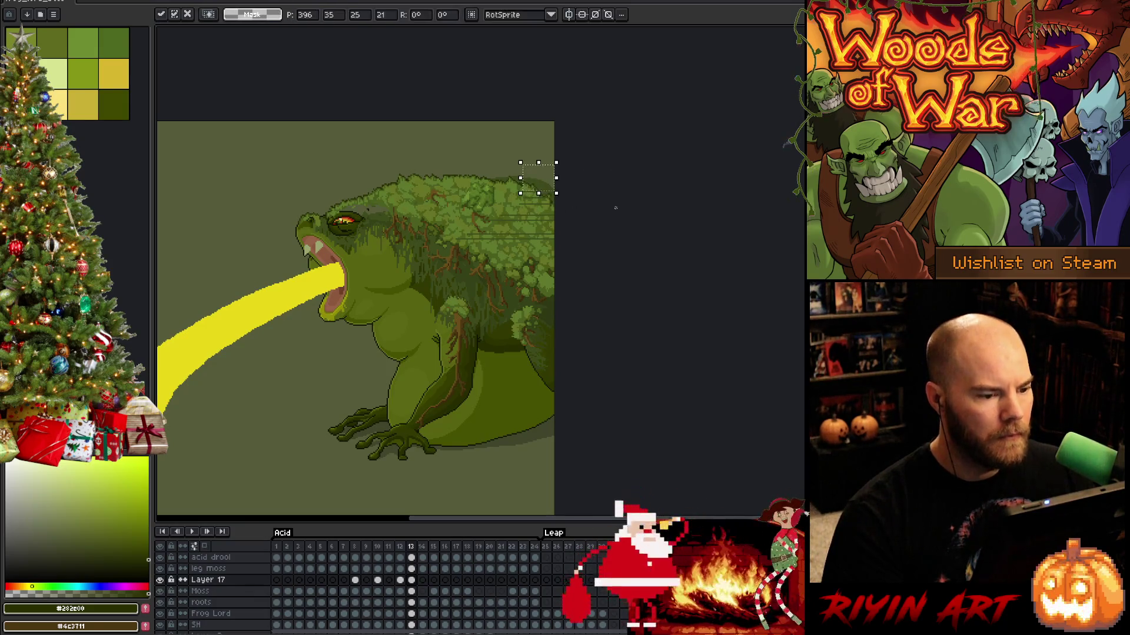
click(489, 295)
Select a narrow patch of moss on the frog's right back and move it up about 2 px.
scroll(489, 294, down, 2)
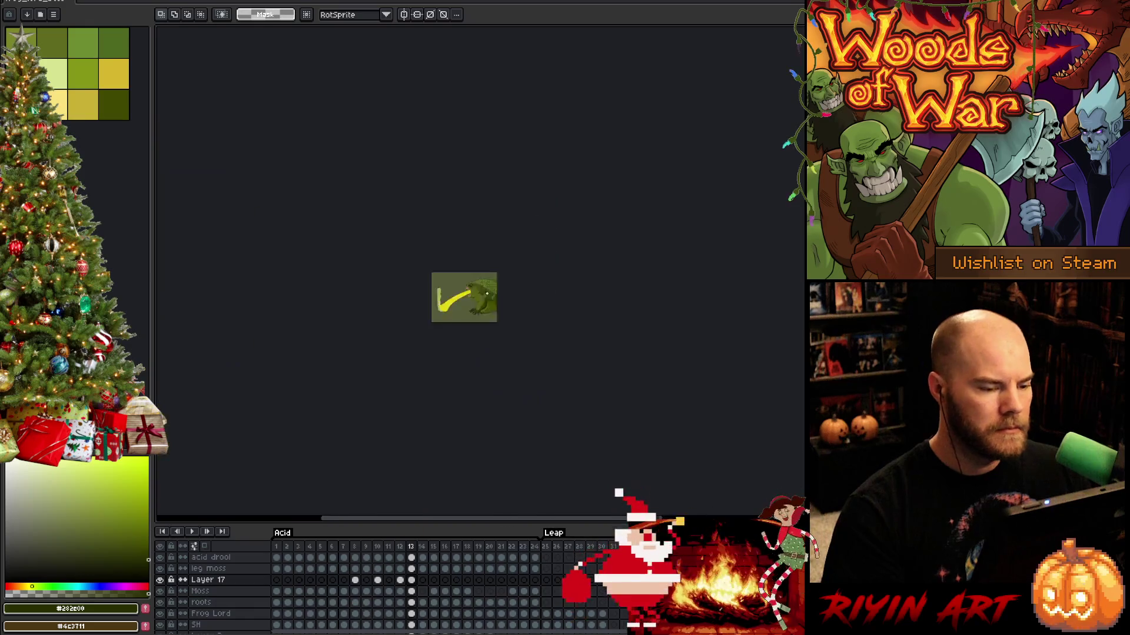
scroll(600, 259, up, 2)
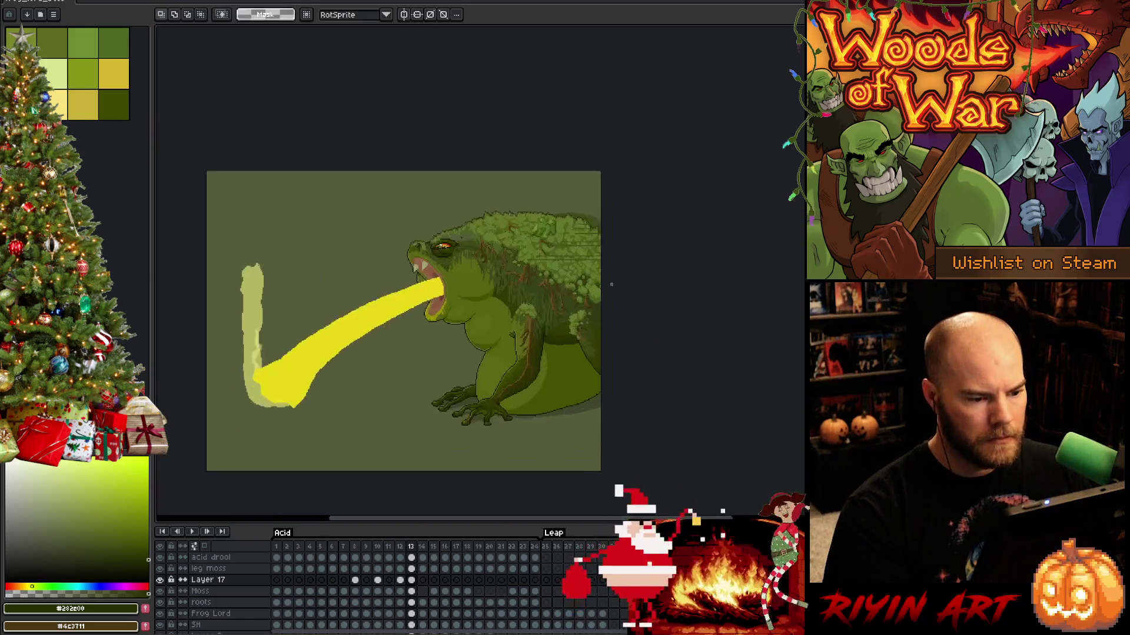
mouse_move(618, 159)
mouse_down()
mouse_move(537, 252)
mouse_move(489, 244)
mouse_move(449, 282)
mouse_move(426, 332)
mouse_up()
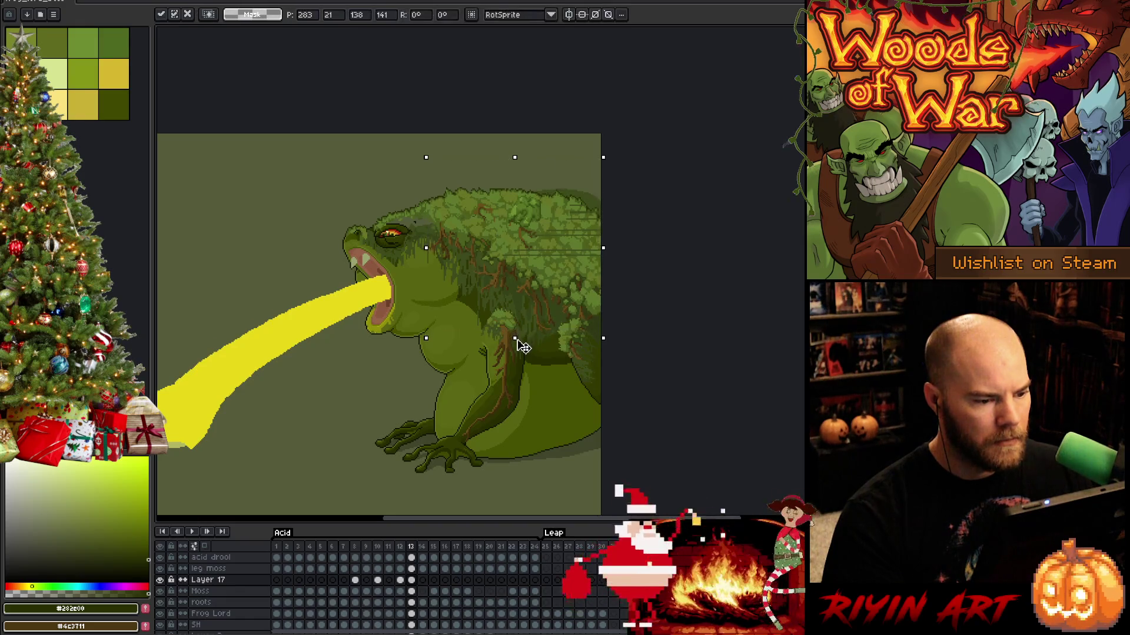
key(ctrl+d)
mouse_move(606, 141)
mouse_down()
mouse_move(365, 401)
mouse_move(410, 389)
mouse_up()
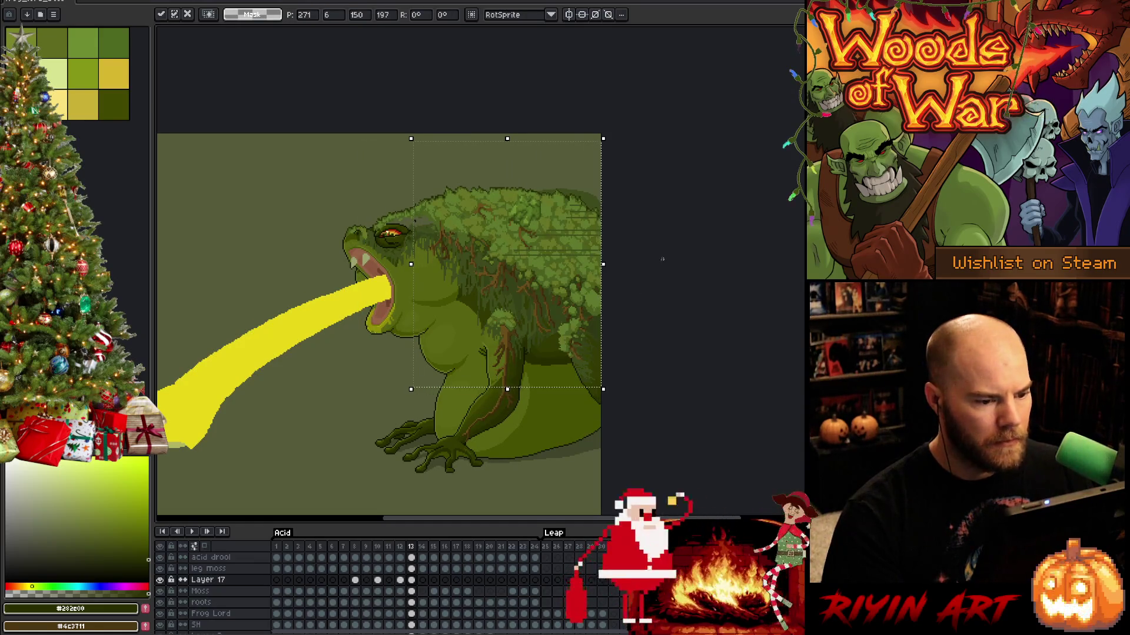
key(ctrl+d)
drag(671, 163, 426, 391)
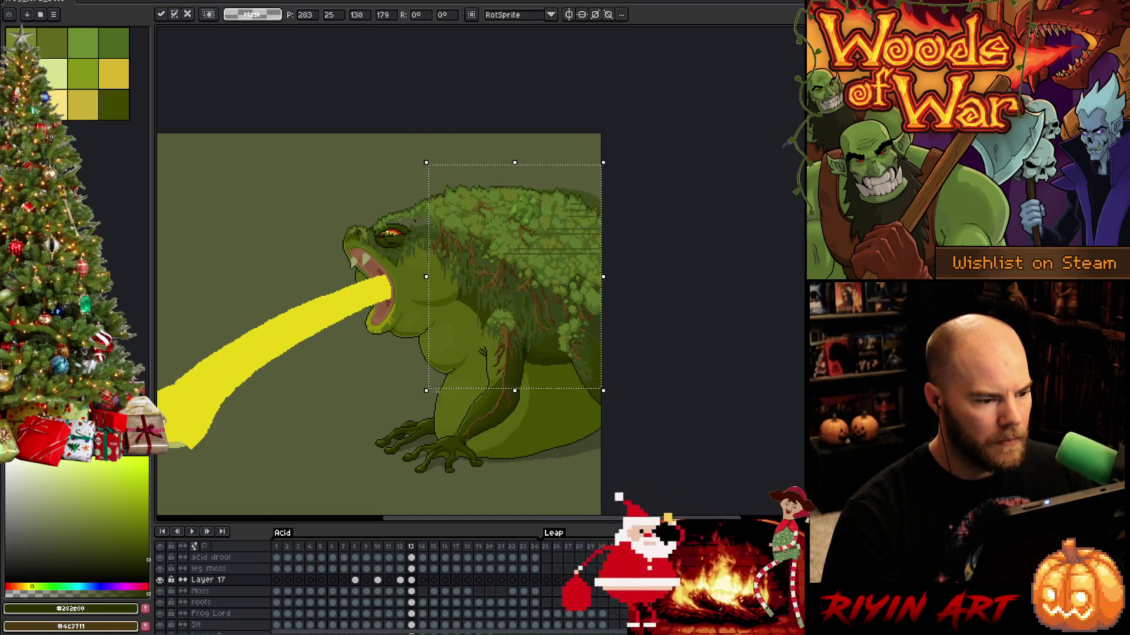
key(ctrl+d)
mouse_move(606, 147)
mouse_down()
mouse_move(582, 388)
mouse_move(487, 393)
mouse_up()
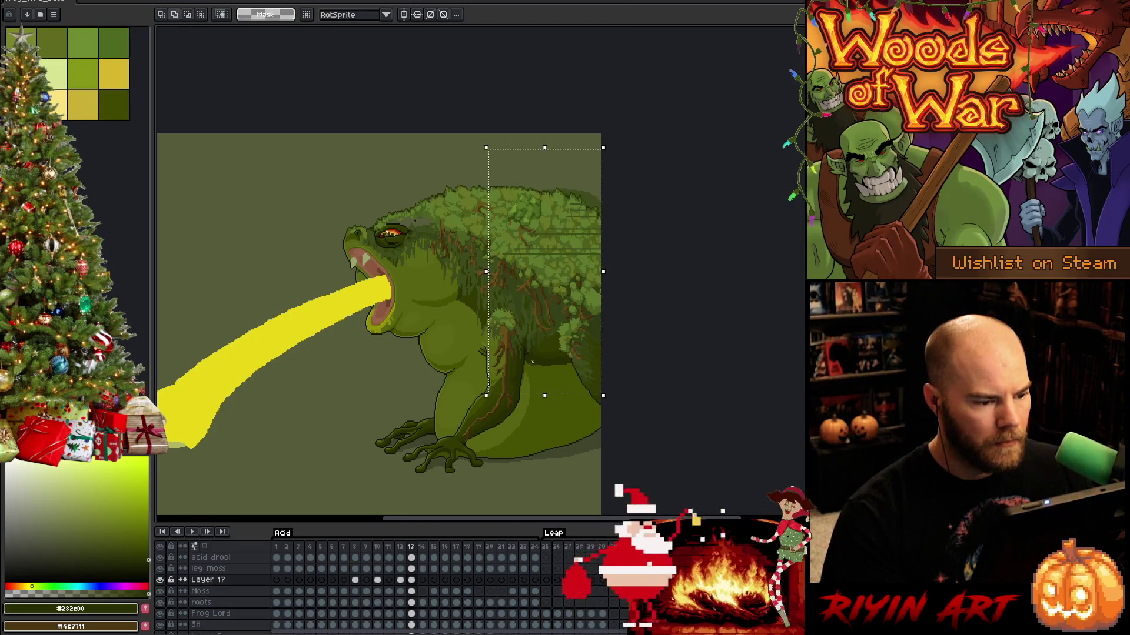
mouse_move(532, 358)
mouse_down()
mouse_move(480, 263)
mouse_move(469, 268)
mouse_up()
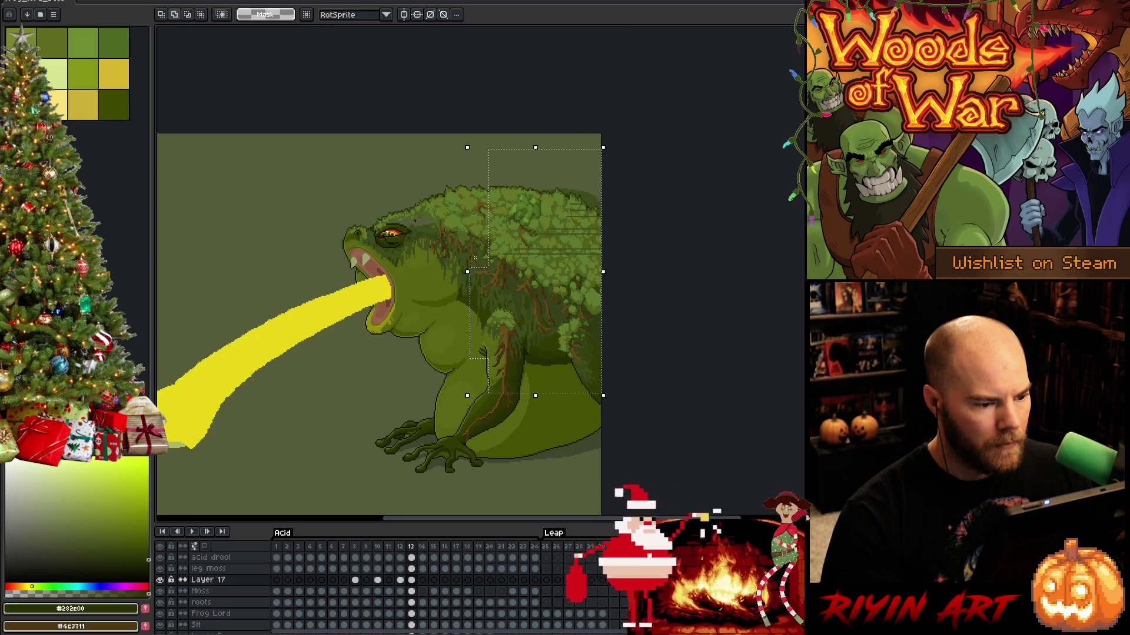
drag(536, 335, 536, 334)
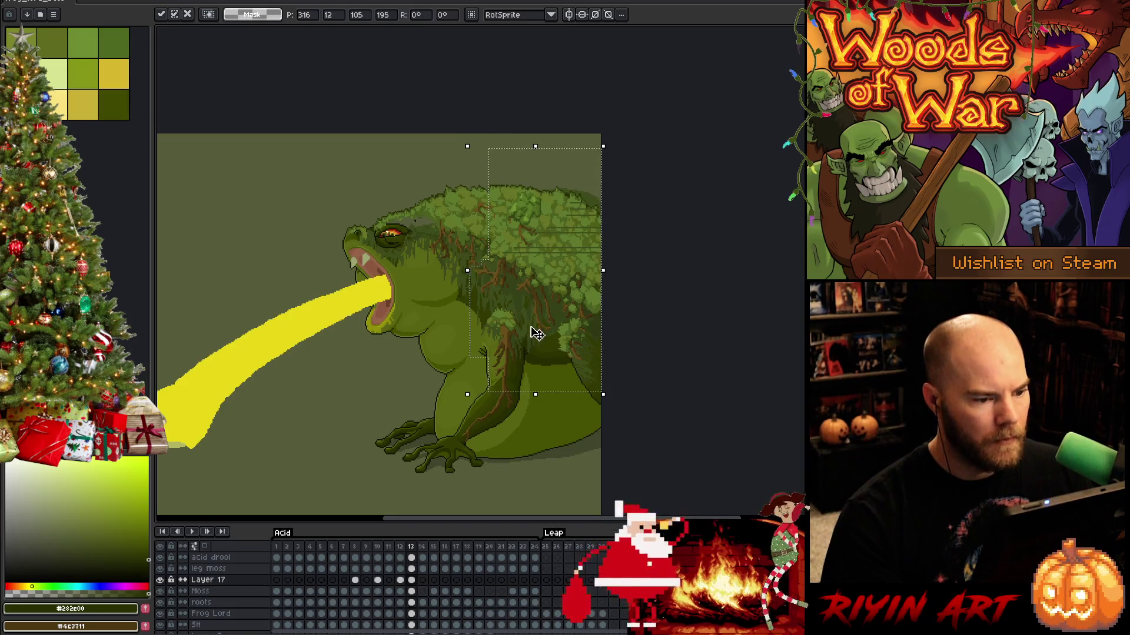
click(670, 235)
Nudge the upper-right back moss up a couple of pixels and commit.
mouse_move(603, 161)
mouse_down()
mouse_move(537, 404)
mouse_move(553, 407)
mouse_up()
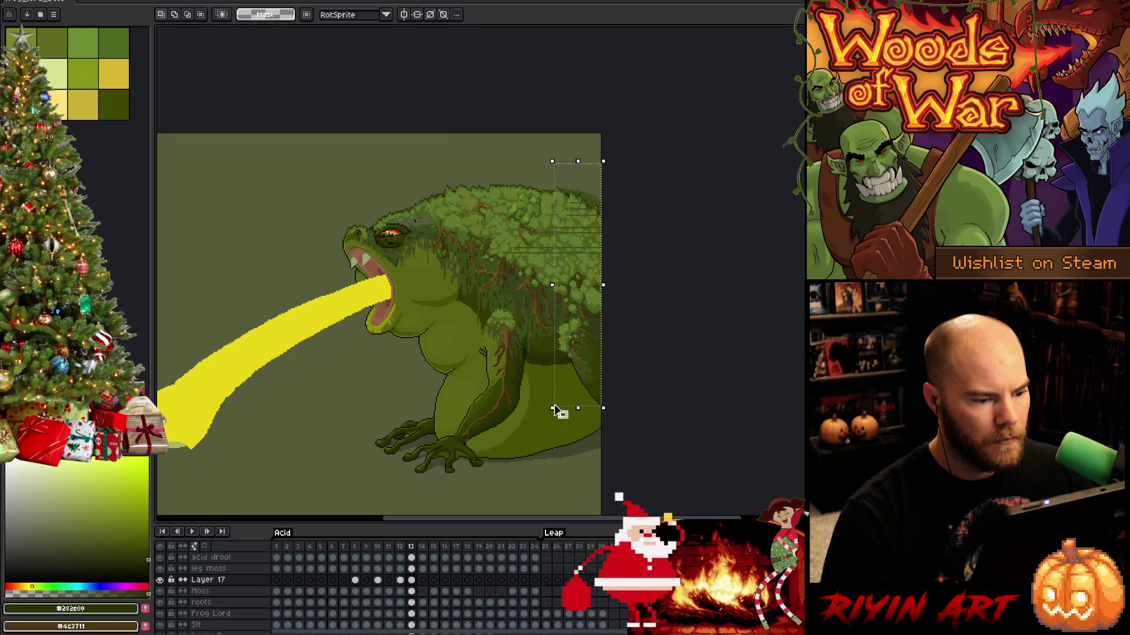
drag(601, 171, 547, 292)
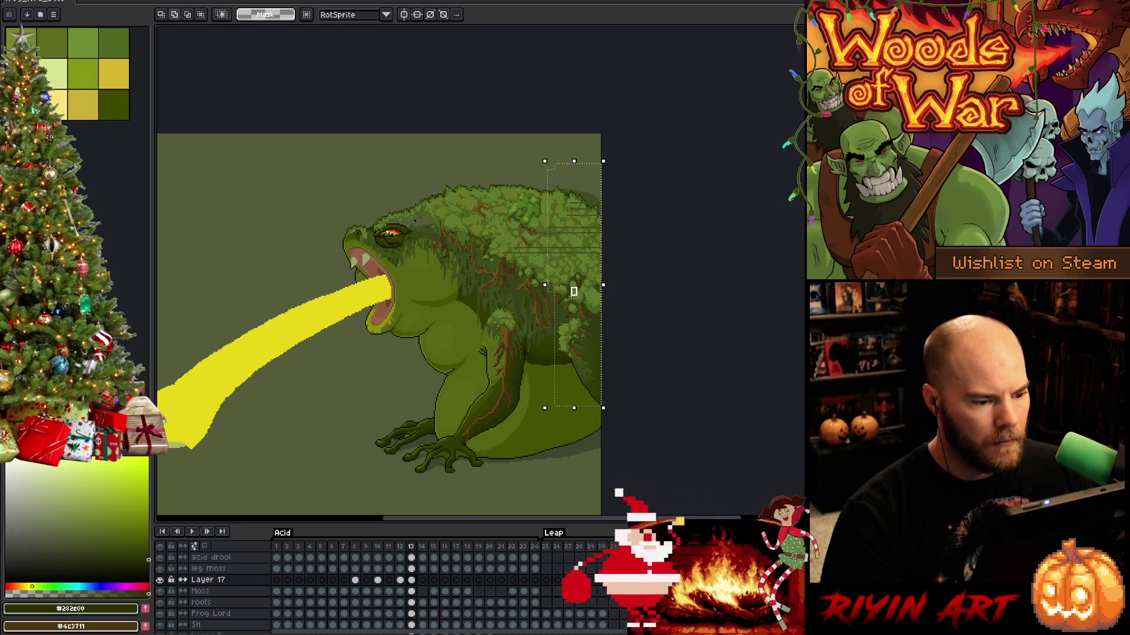
key(Up)
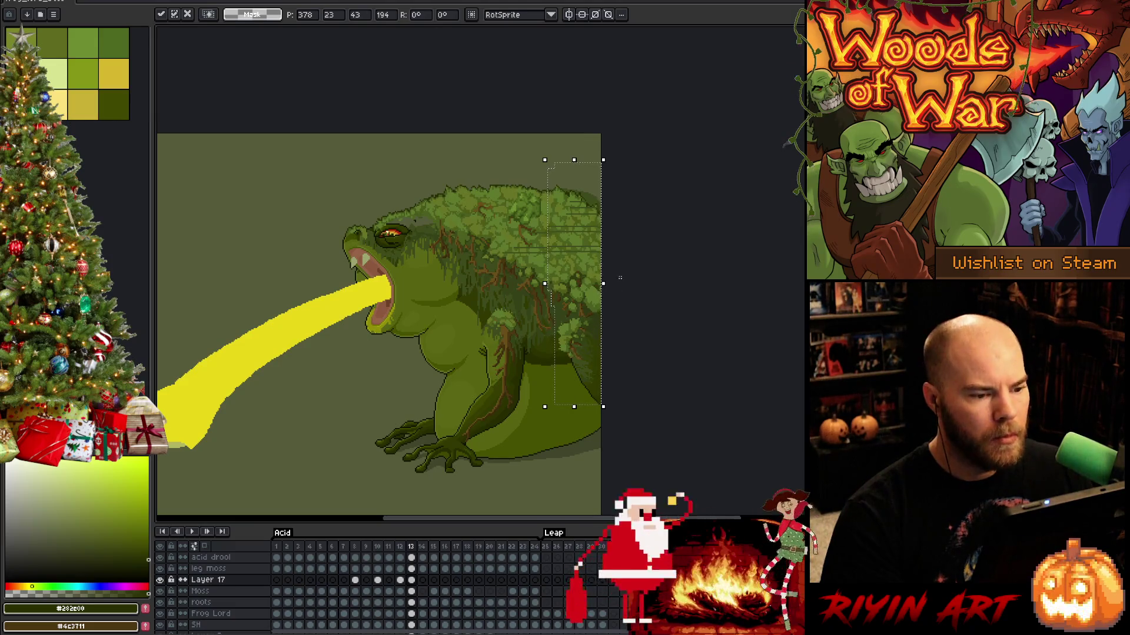
key(Return)
mouse_move(620, 168)
mouse_down()
mouse_move(549, 247)
mouse_move(561, 273)
mouse_up()
click(614, 207)
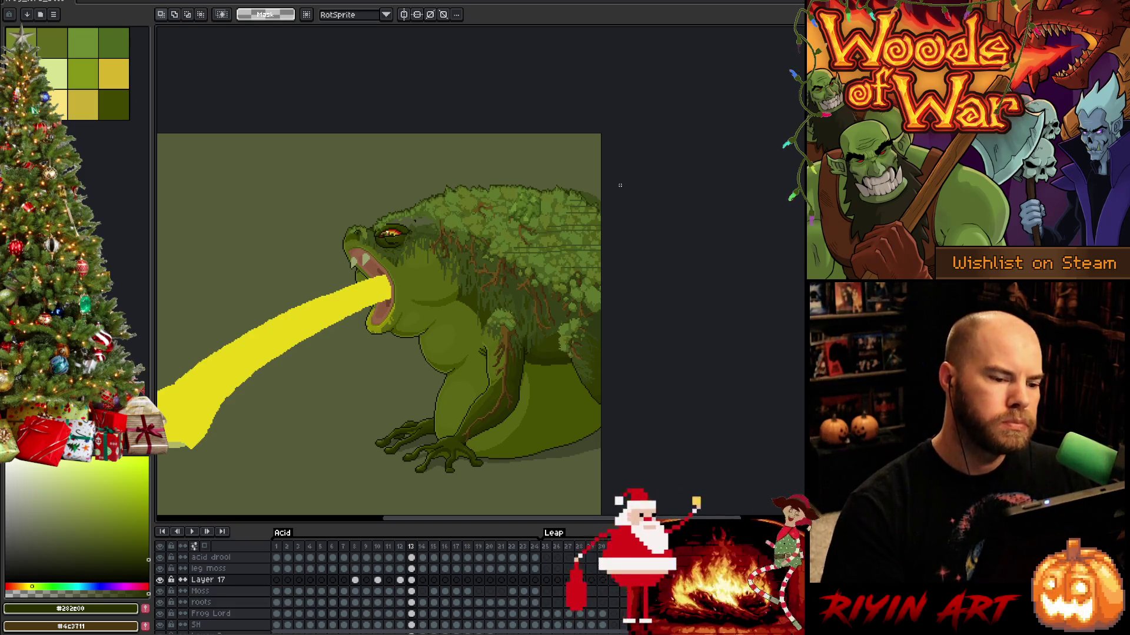
Lasso the moss at the frog's right edge and touch up pixels, adding dark pixels near the moss peak.
scroll(619, 185, up, 2)
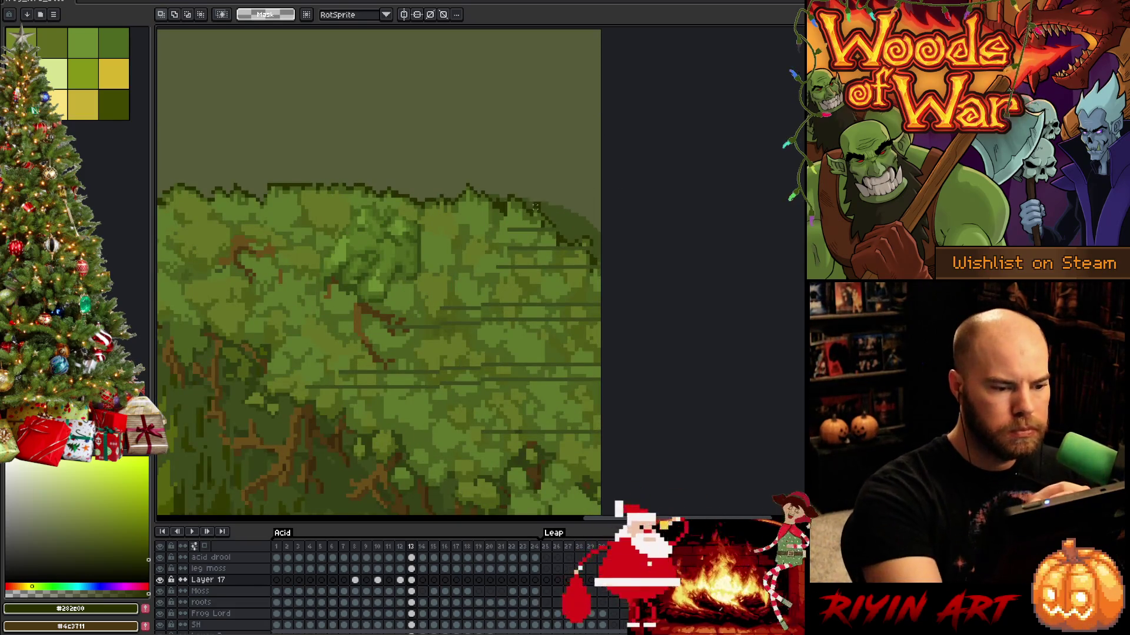
key(q)
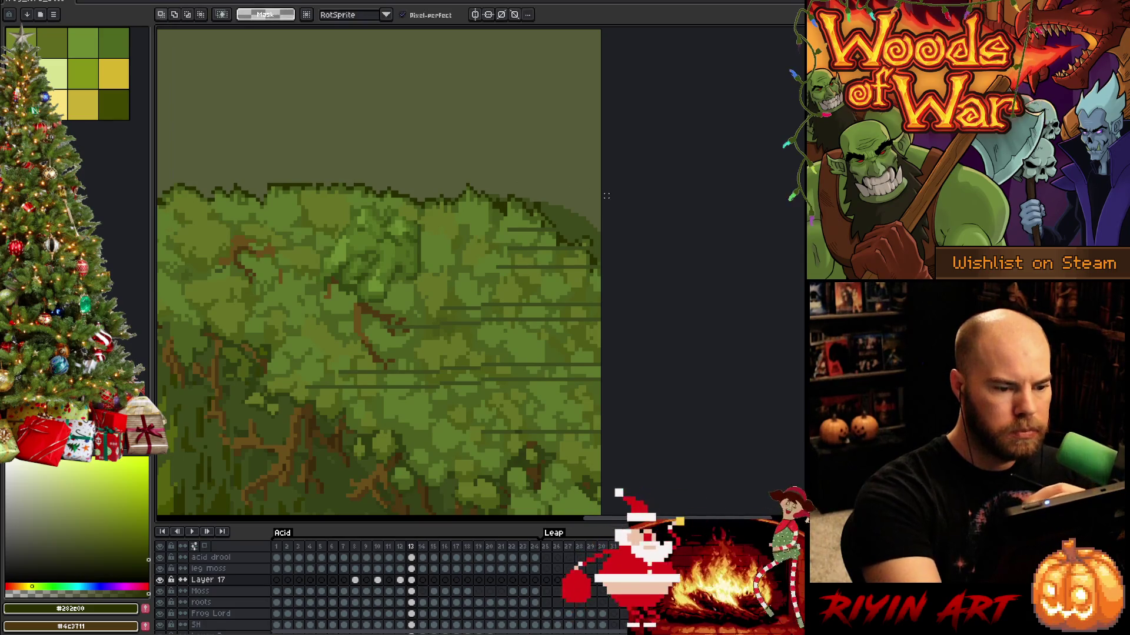
mouse_move(598, 273)
mouse_down()
mouse_move(492, 215)
mouse_move(542, 231)
mouse_up()
click(542, 230)
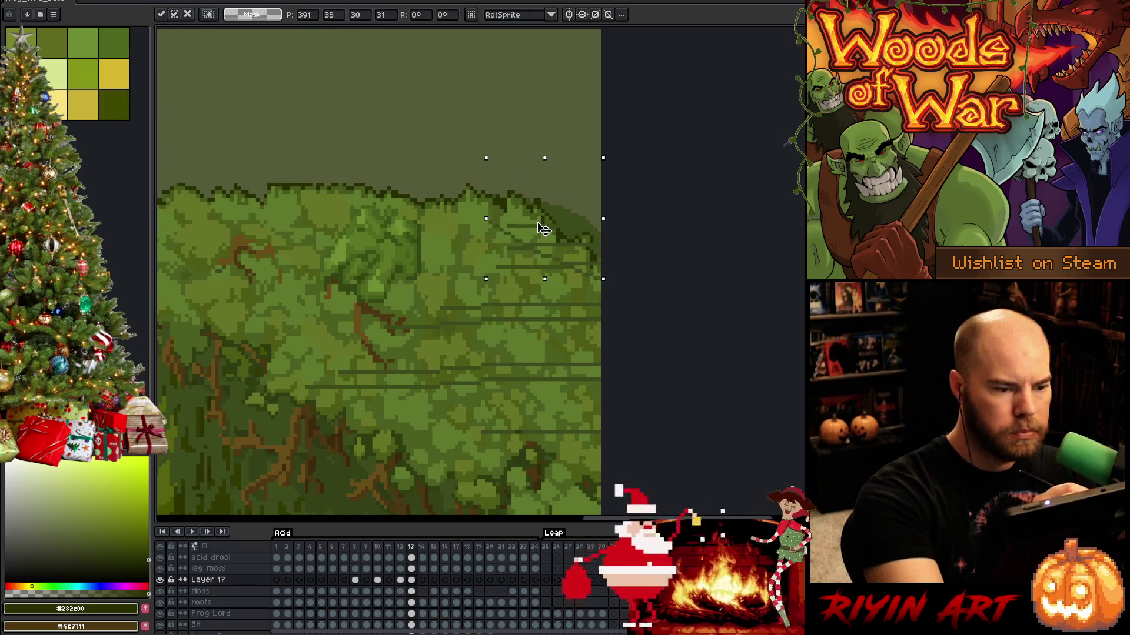
key(b)
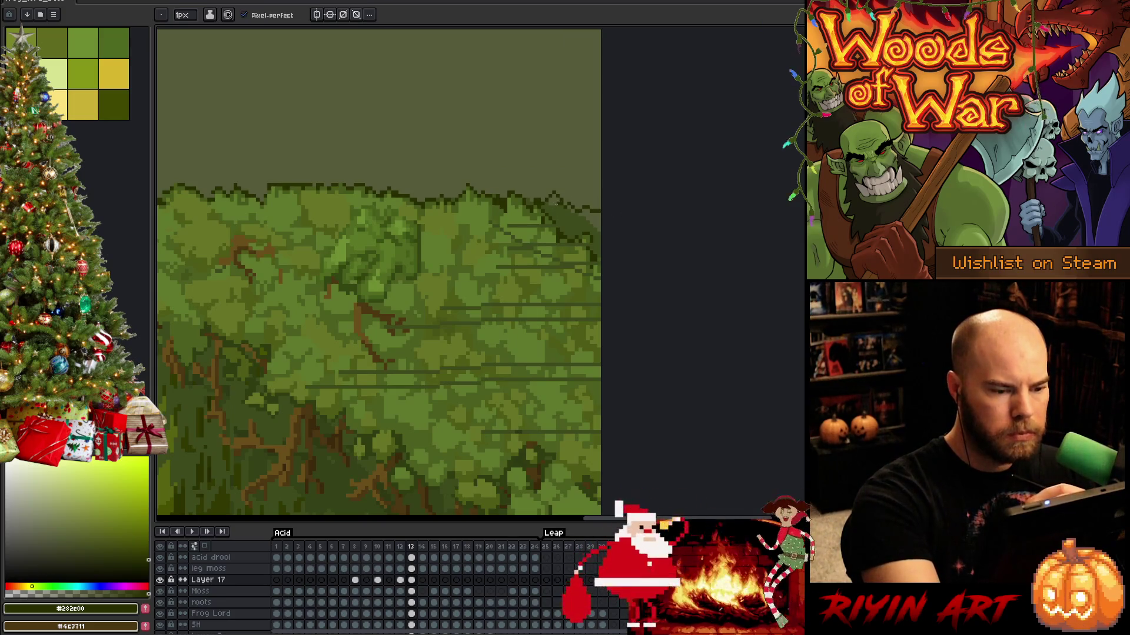
key(e)
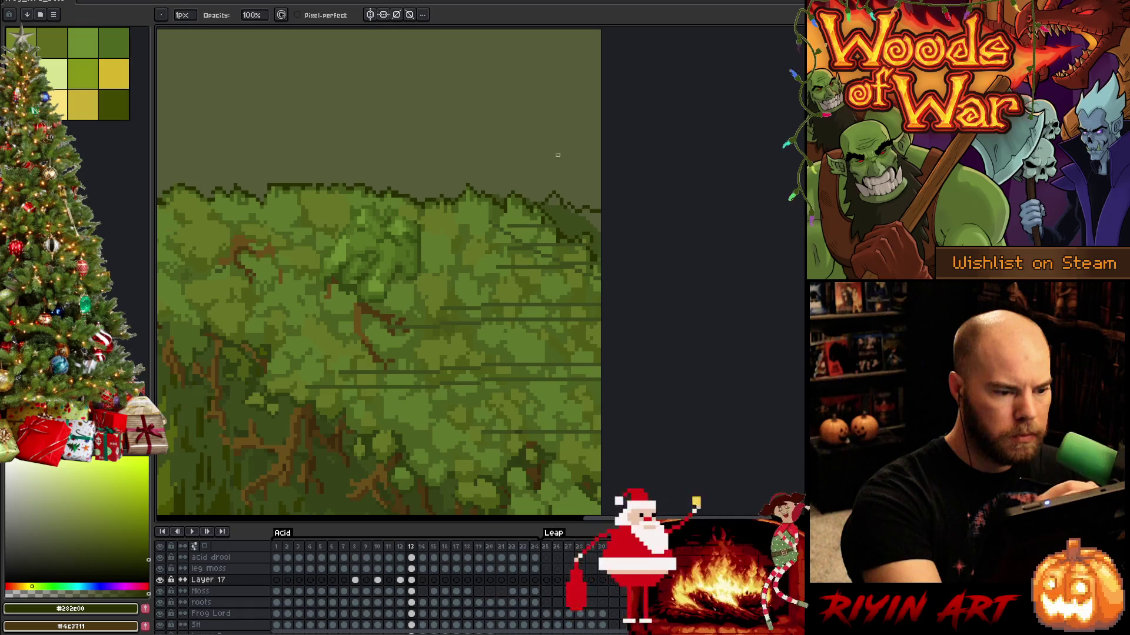
key(b)
click(466, 183)
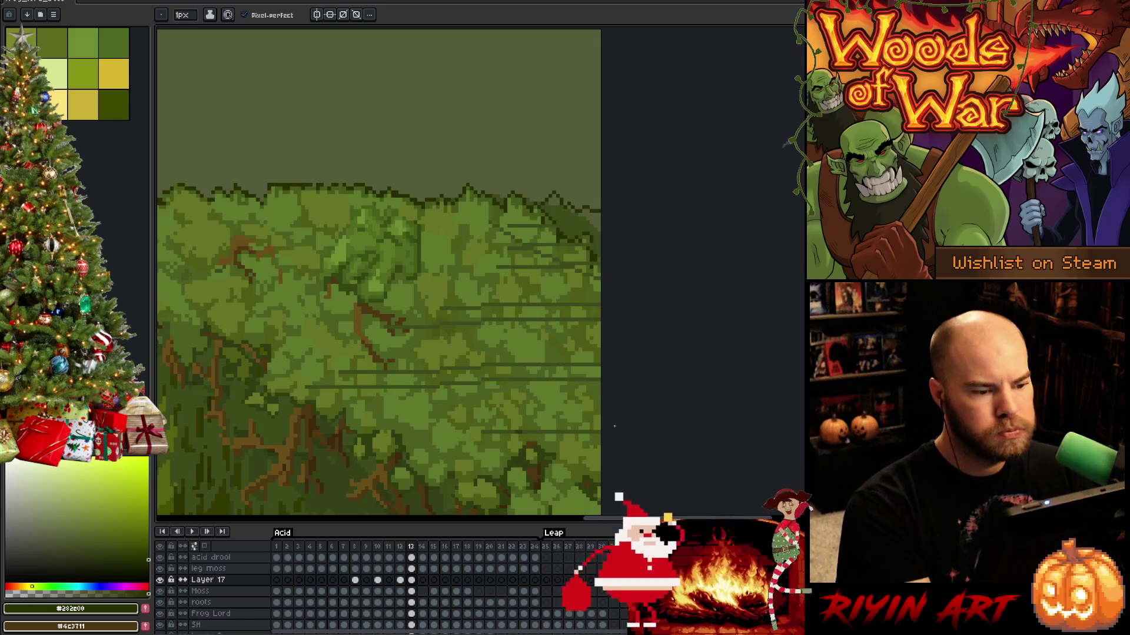
Recenter on the frog's head and body and return to frame 12 after comparing with frame 13.
mouse_move(577, 416)
mouse_down()
mouse_move(640, 350)
mouse_move(640, 400)
mouse_up()
scroll(631, 369, down, 2)
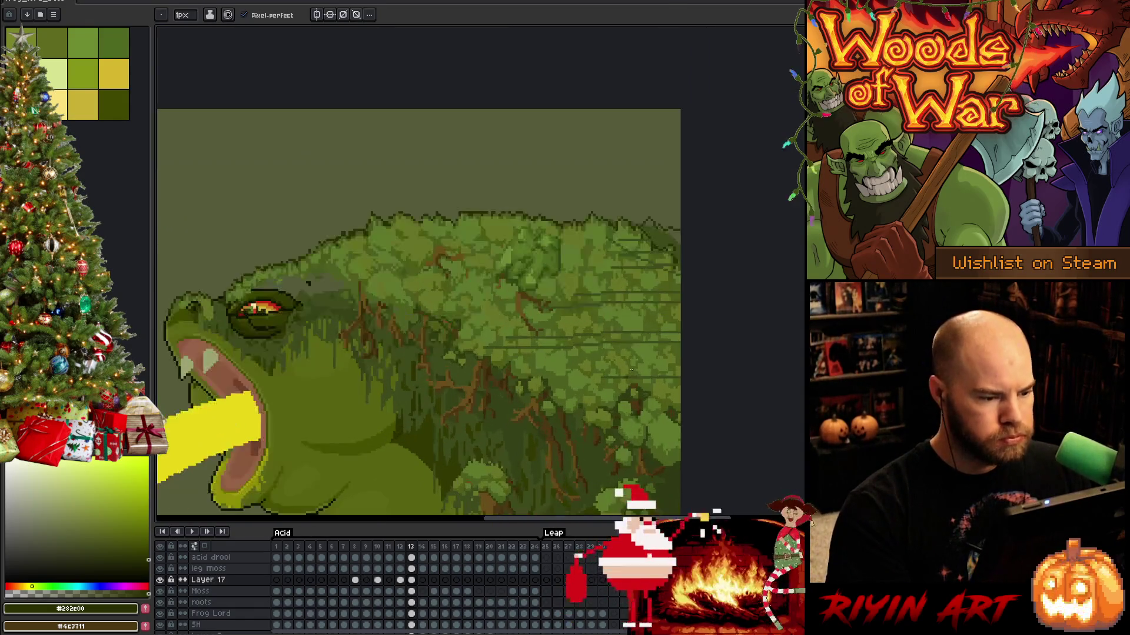
scroll(588, 344, down, 2)
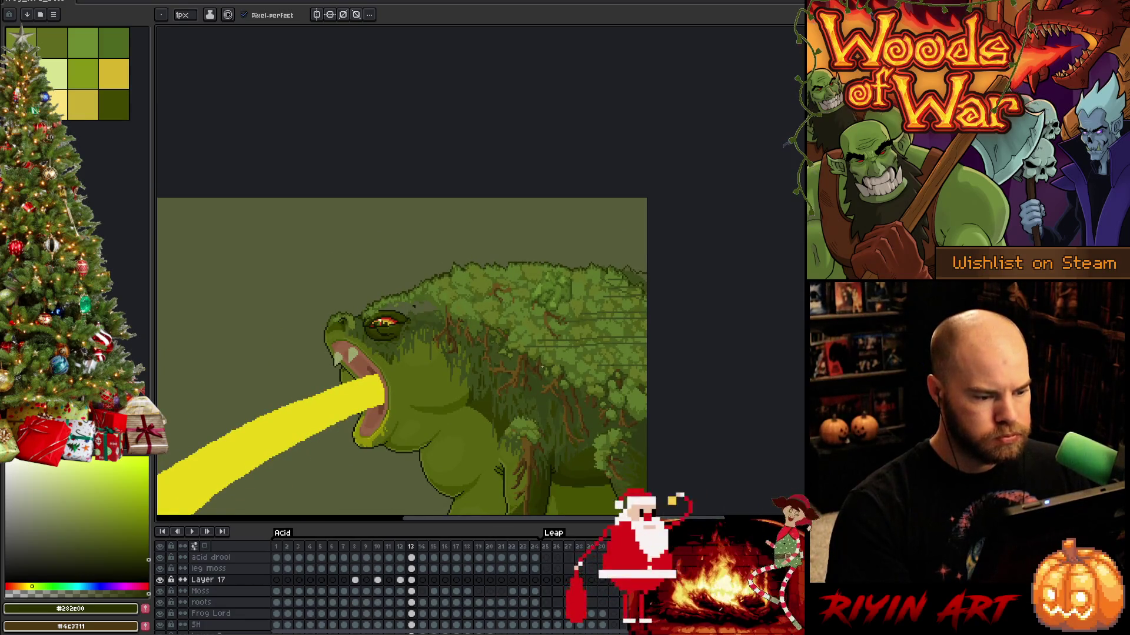
mouse_move(540, 399)
mouse_down()
mouse_move(448, 316)
mouse_move(473, 318)
mouse_up()
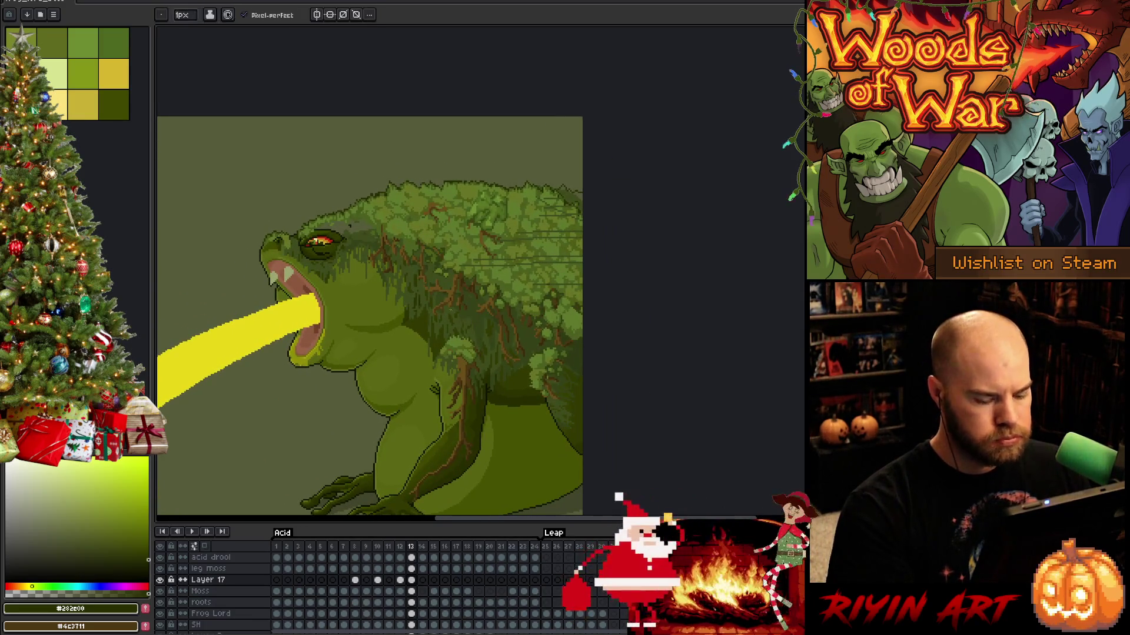
key(comma)
key(period)
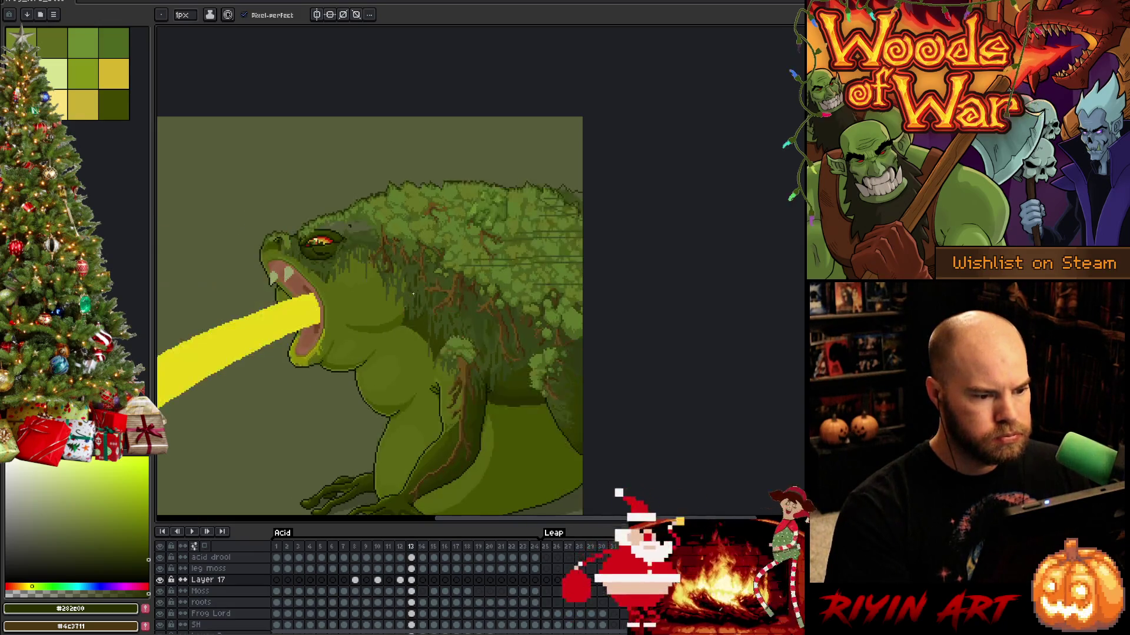
key(comma)
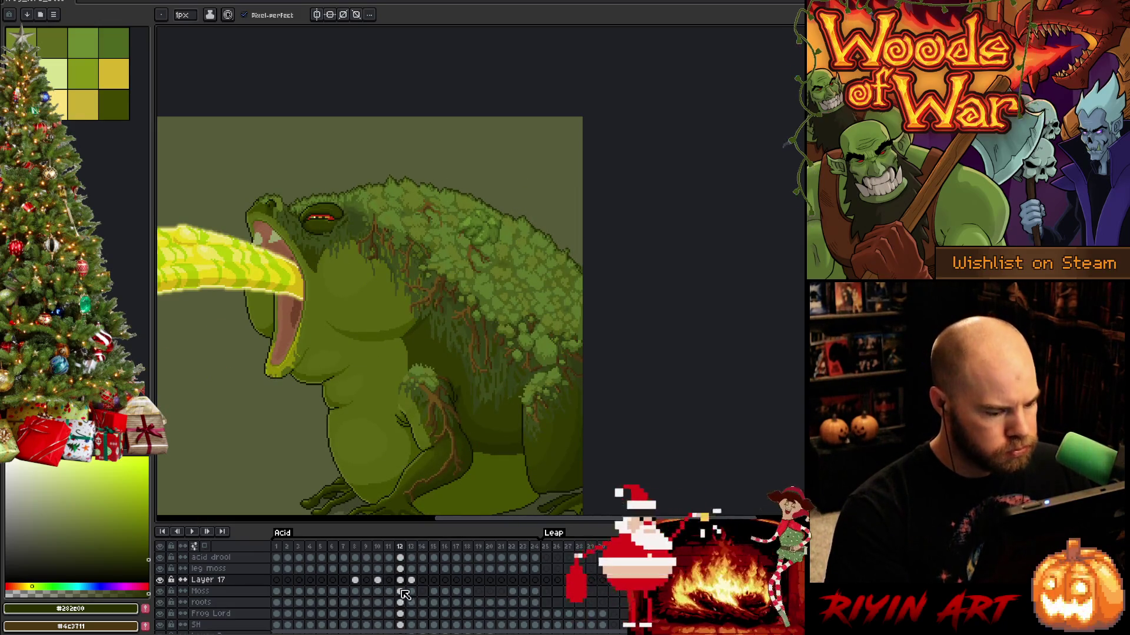
Hide the Grey bg layer to reveal the red backdrop behind the frog.
click(400, 590)
click(402, 614)
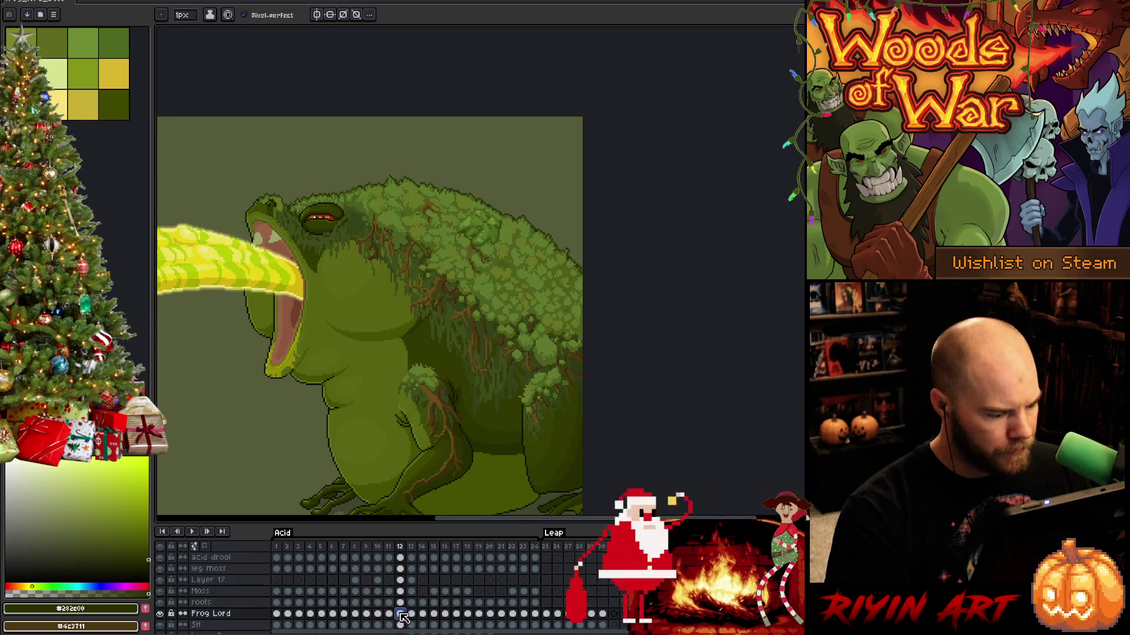
key(e)
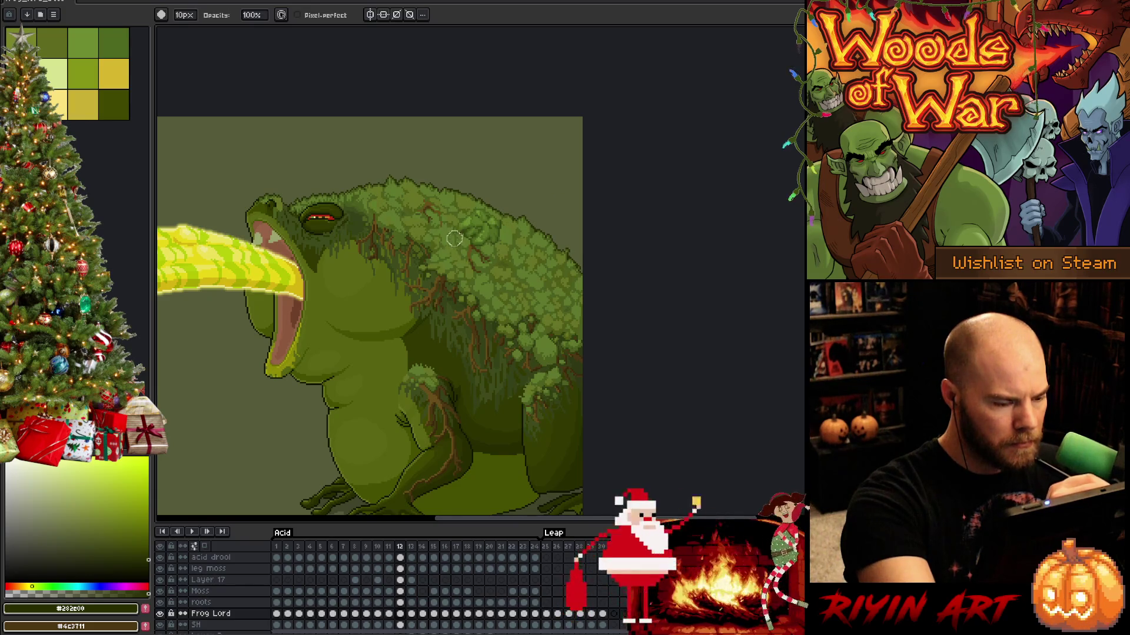
scroll(212, 612, down, 3)
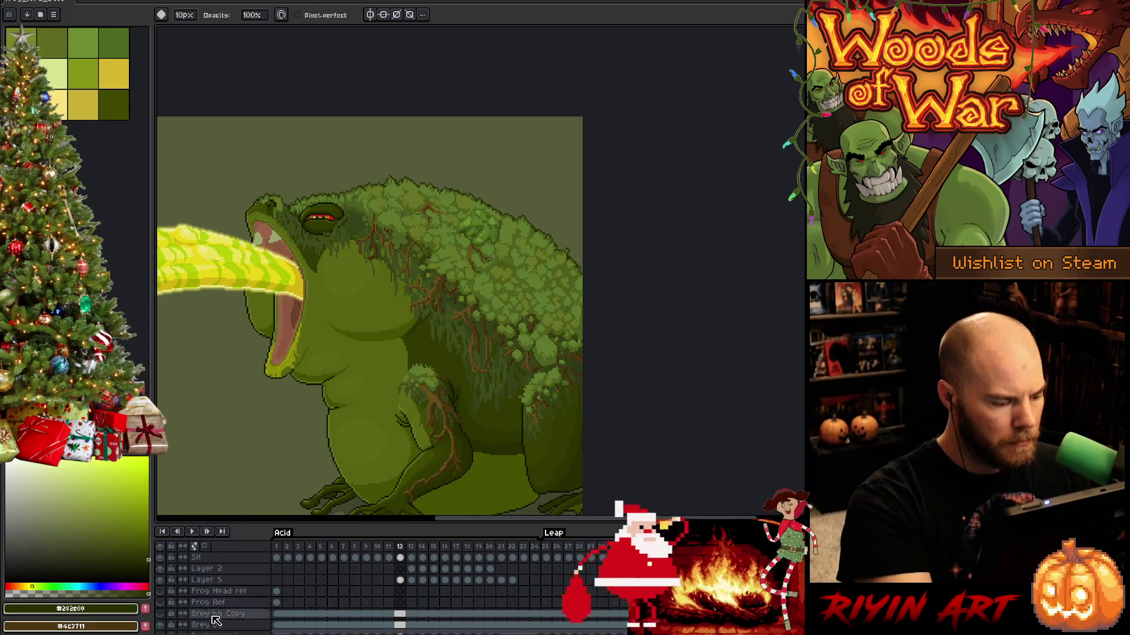
scroll(215, 618, down, 1)
click(159, 606)
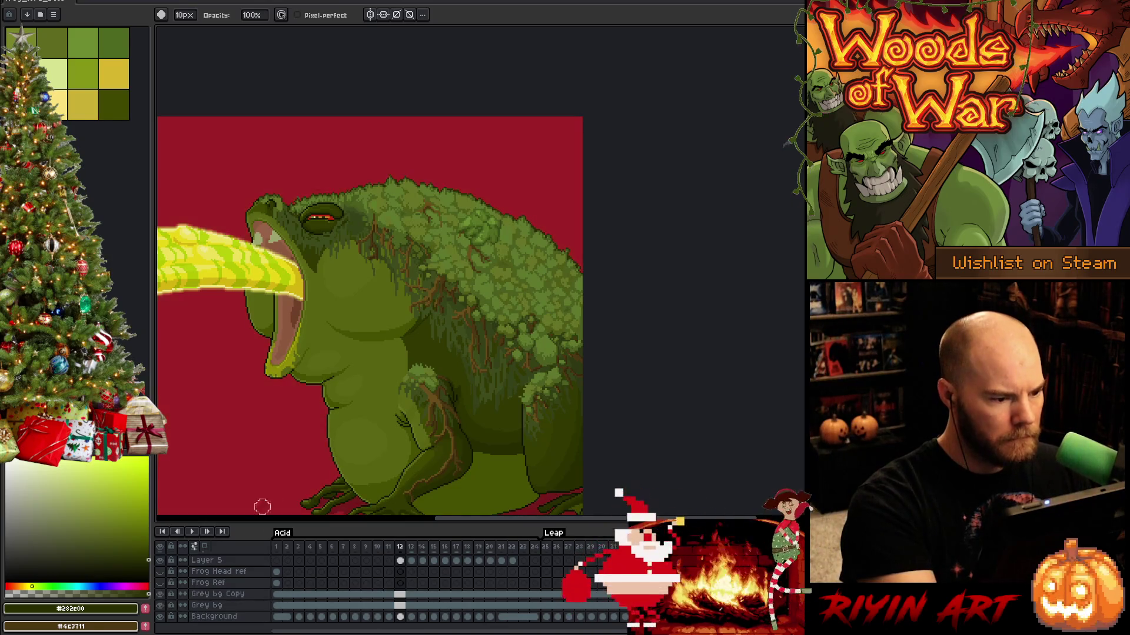
Sample the moss green and paint over the stray two-pixel red mark on Layer 17.
scroll(474, 200, up, 4)
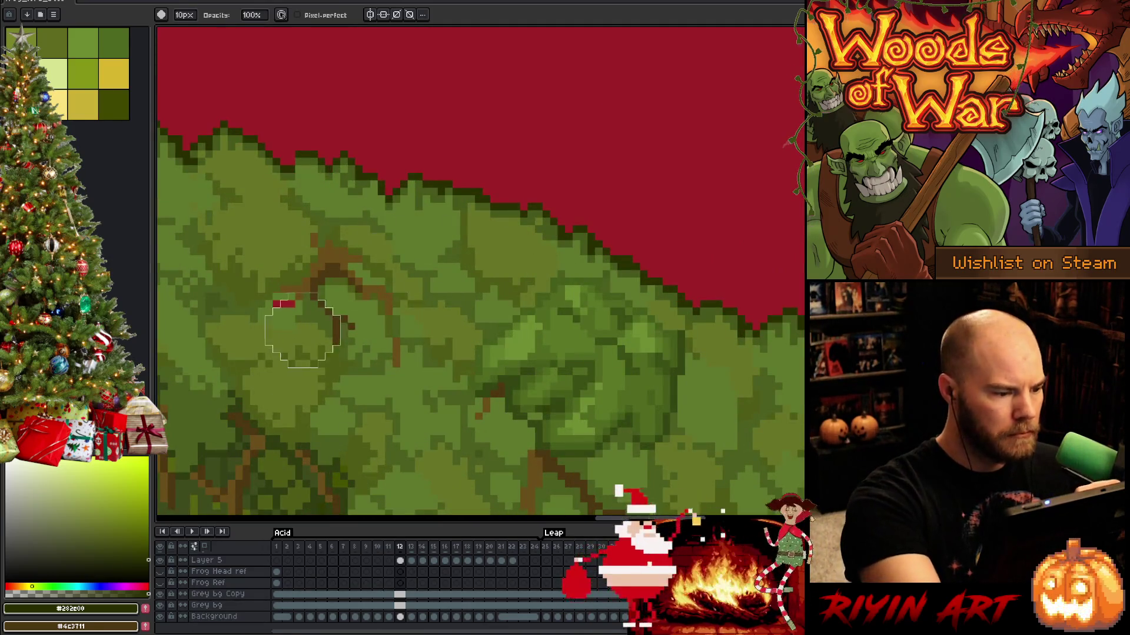
drag(469, 364, 608, 255)
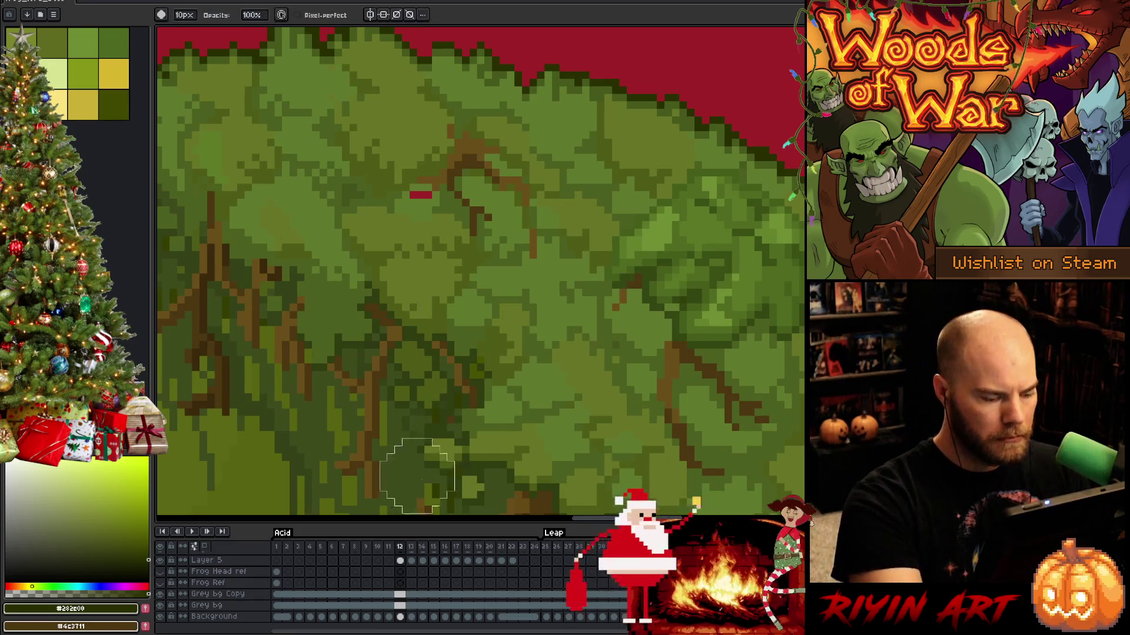
scroll(406, 580, up, 3)
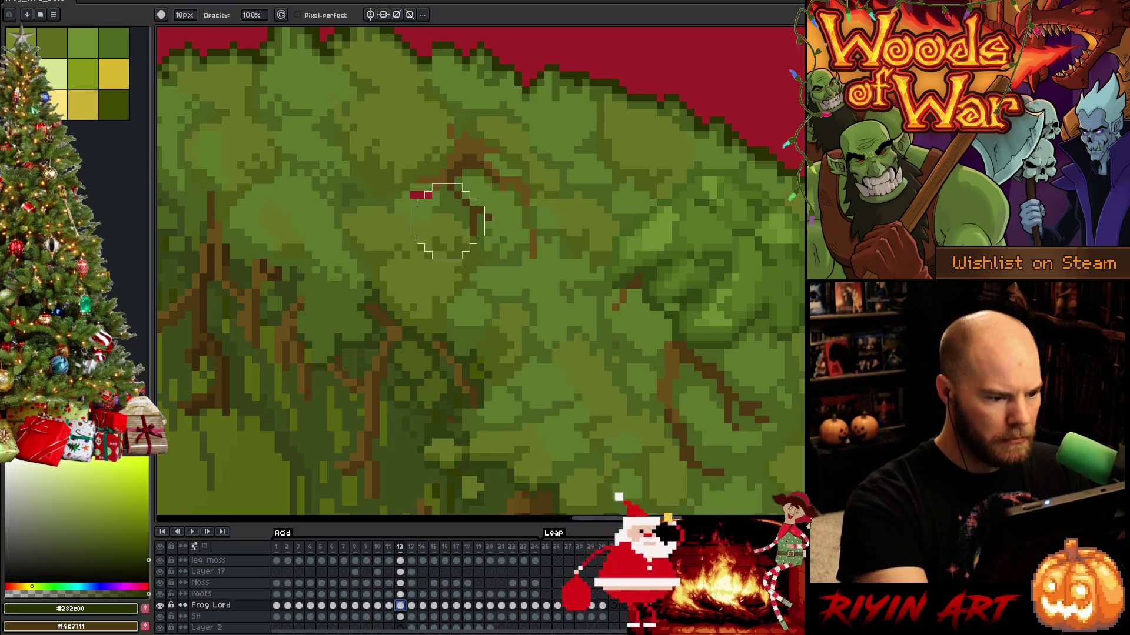
alt+click(423, 203)
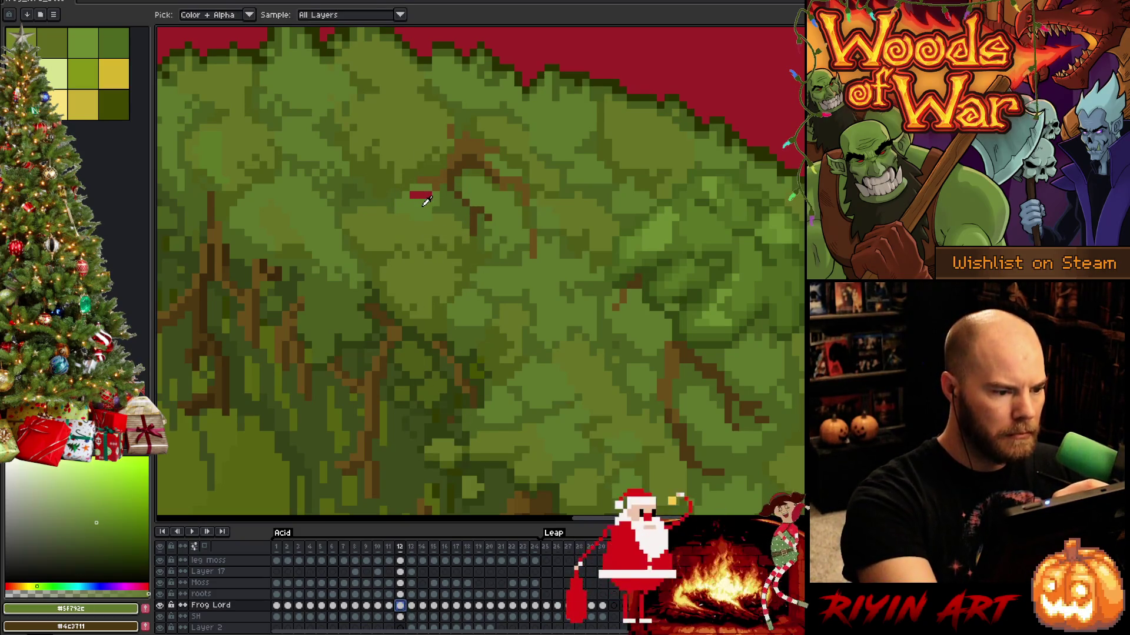
click(400, 571)
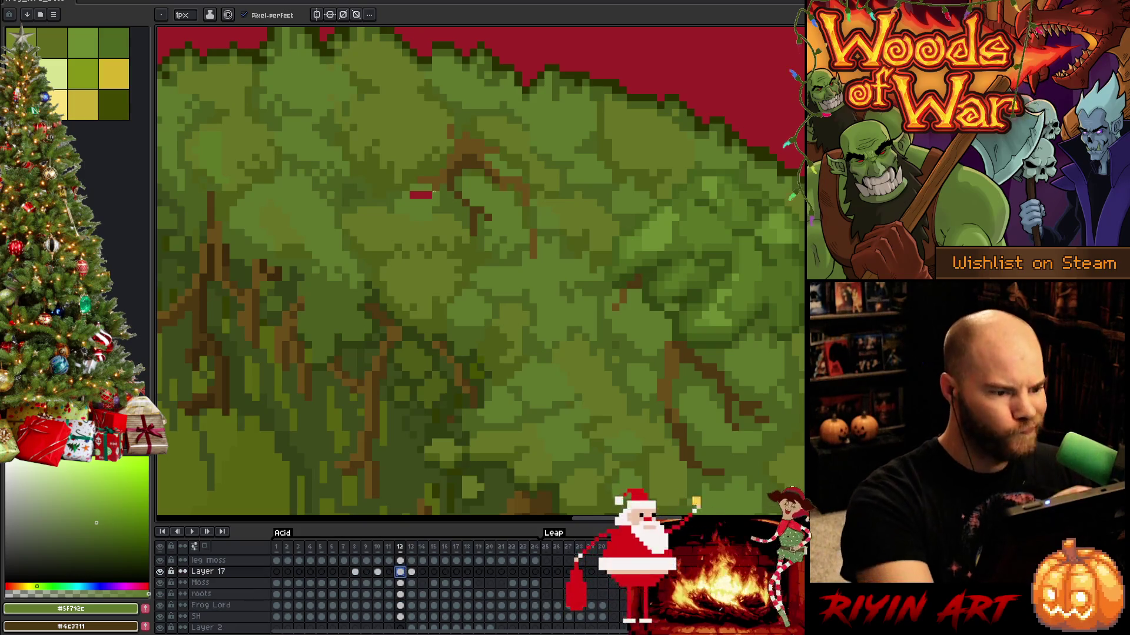
drag(426, 195, 411, 193)
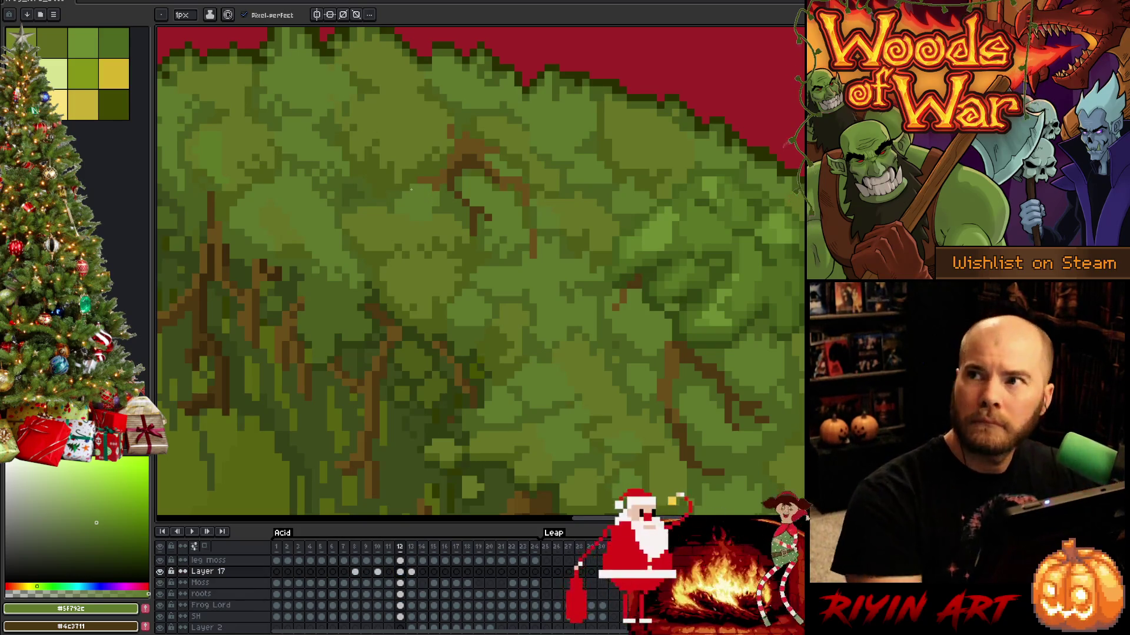
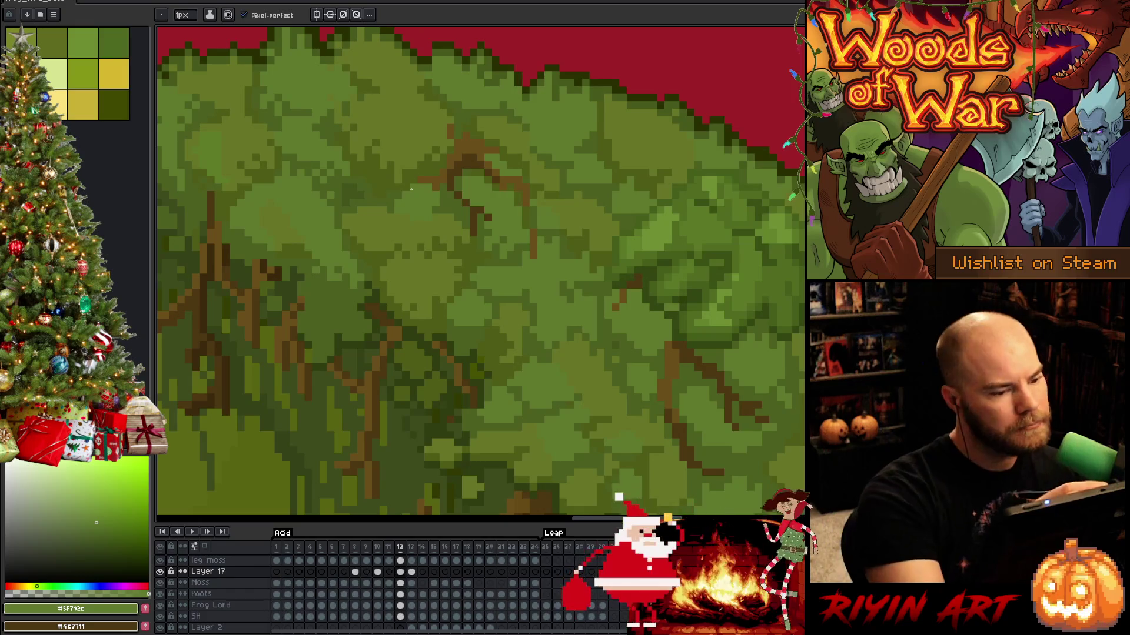
Sample a darker moss green and the dark treetop outline colour, and set the brush to 1 px.
alt+click(414, 317)
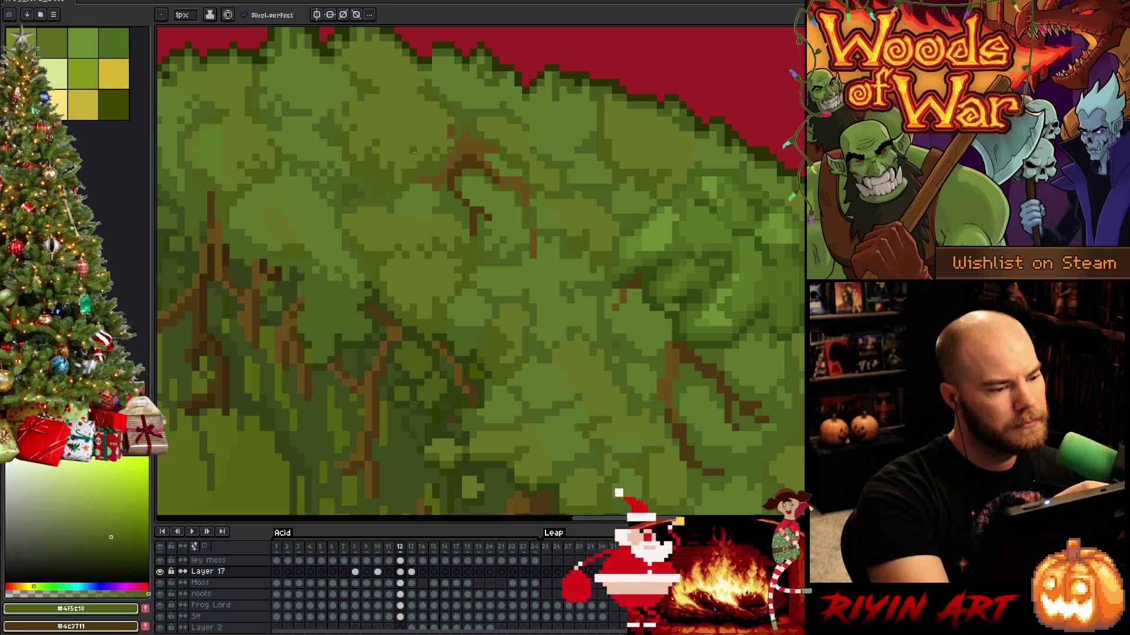
drag(514, 342, 496, 424)
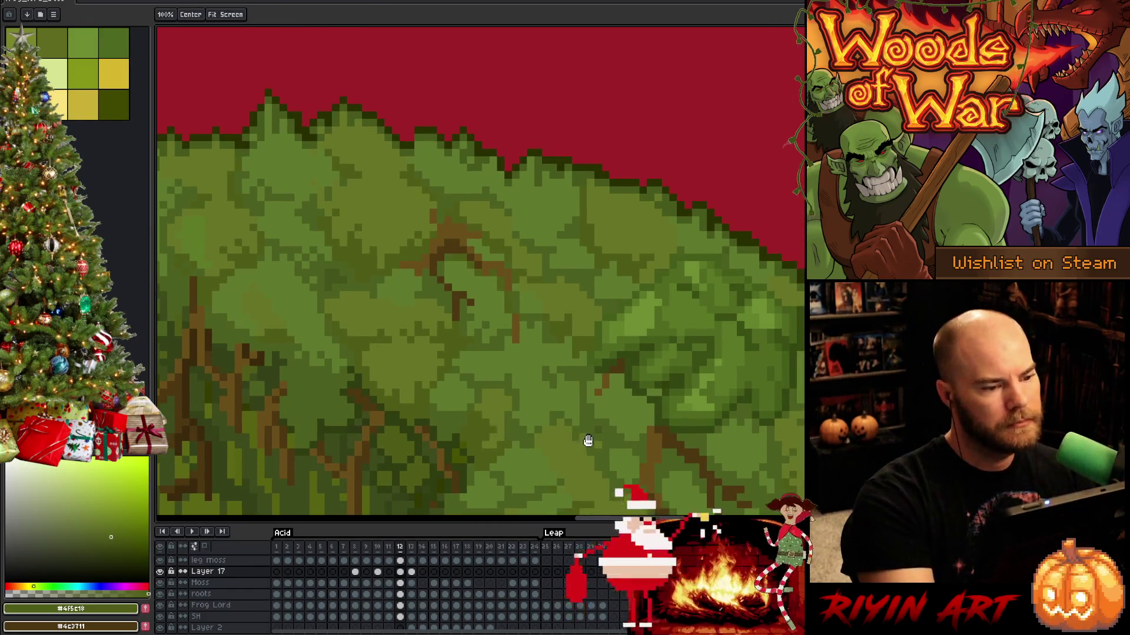
alt+click(415, 130)
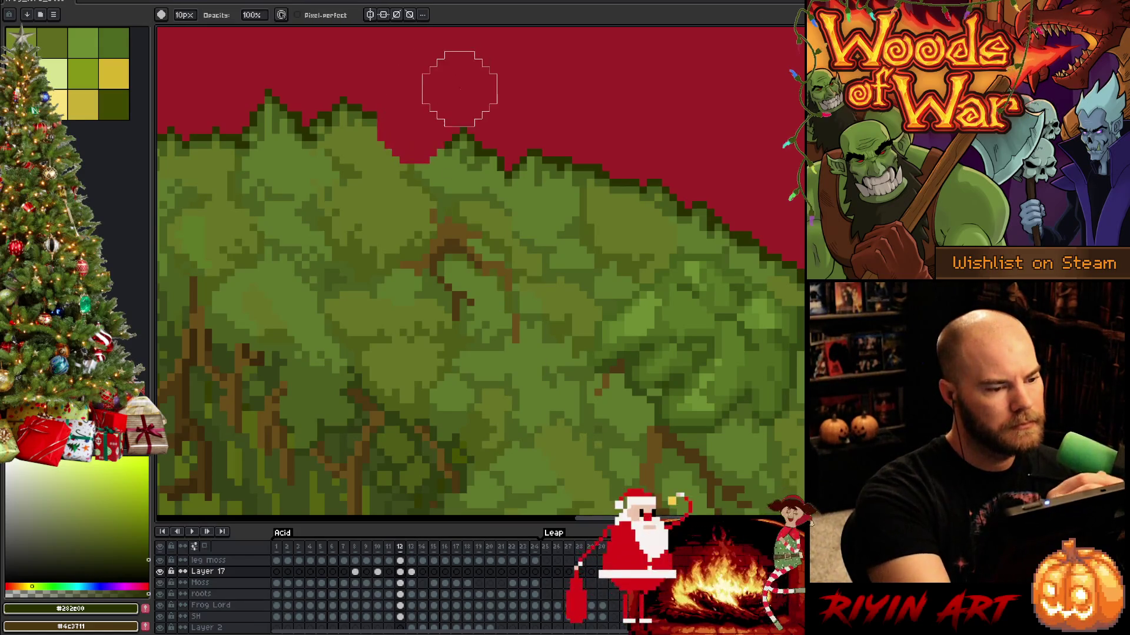
drag(184, 15, 174, 29)
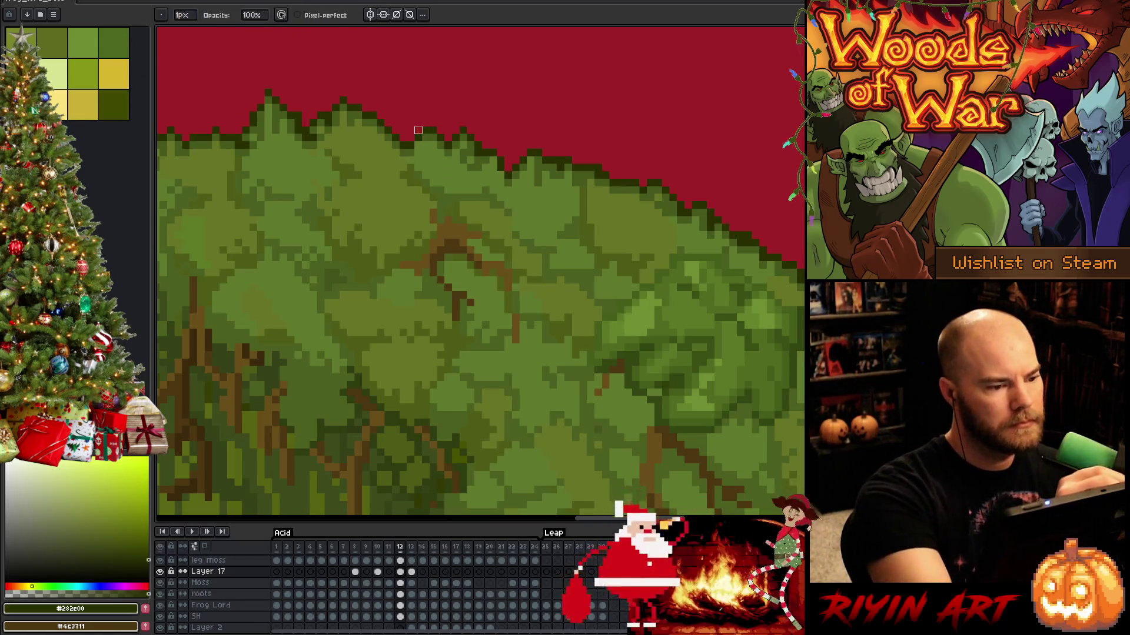
mouse_move(350, 175)
mouse_down()
mouse_move(511, 245)
mouse_move(638, 386)
mouse_move(581, 412)
mouse_move(580, 386)
mouse_move(610, 408)
mouse_up()
Go to frame 13, sample its dark, mid and olive moss greens, then zoom out over the frog.
click(411, 570)
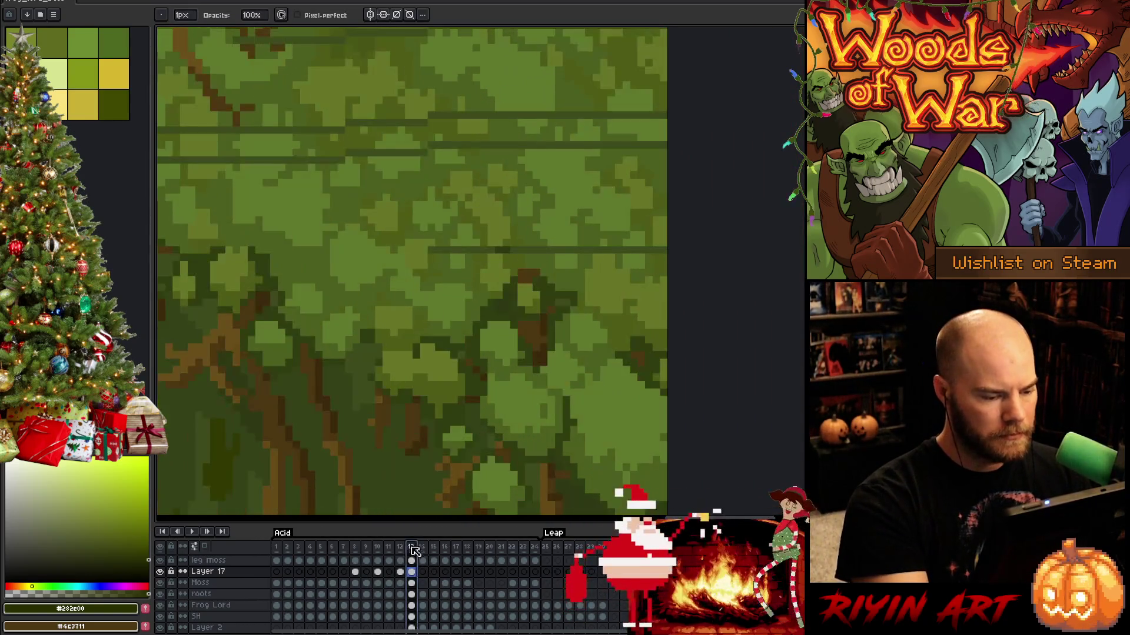
drag(580, 320, 686, 365)
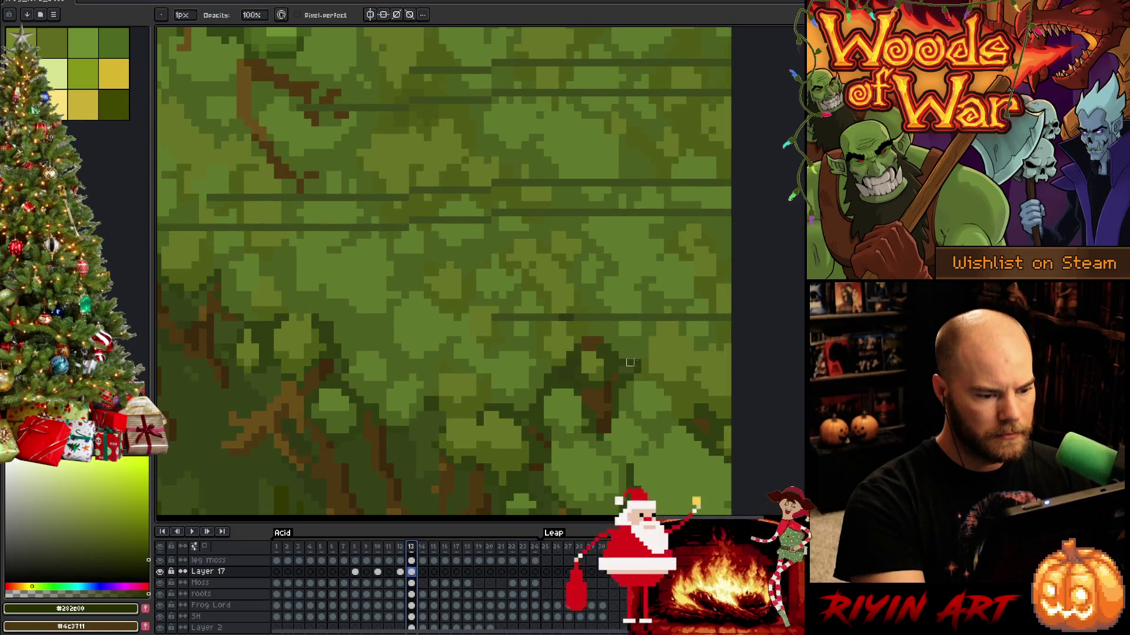
alt+click(500, 320)
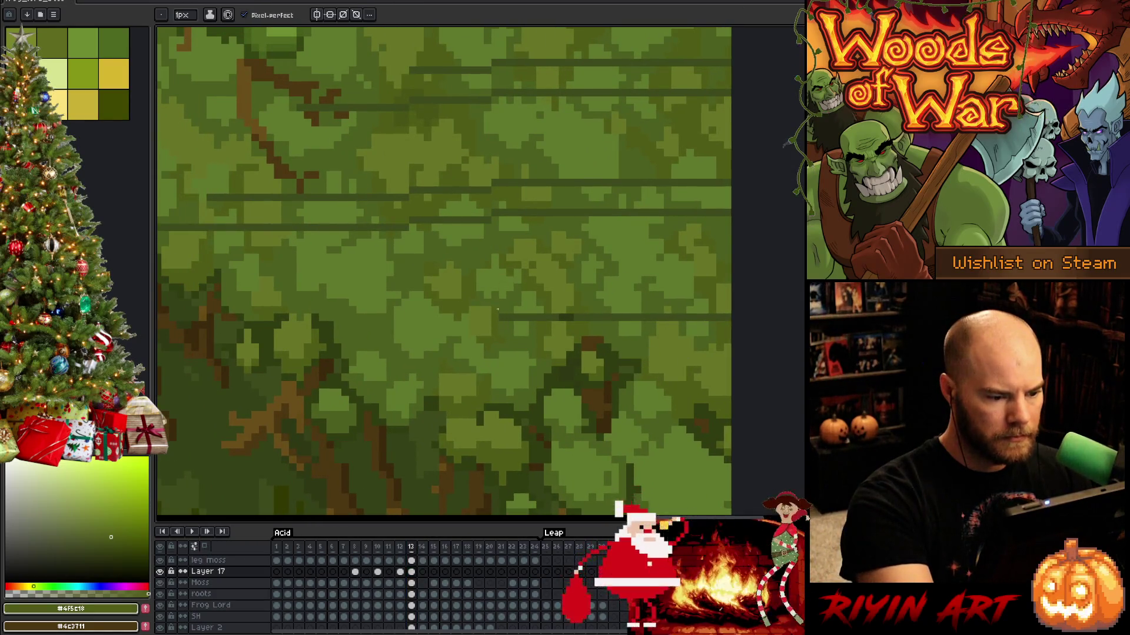
alt+click(521, 310)
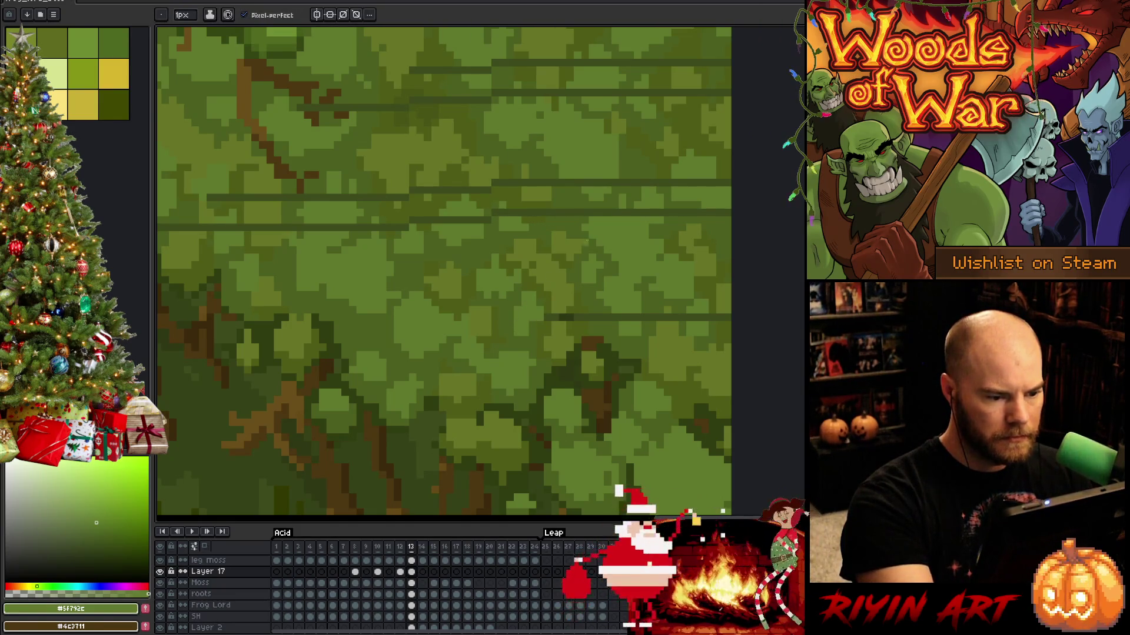
alt+click(557, 333)
alt+click(574, 293)
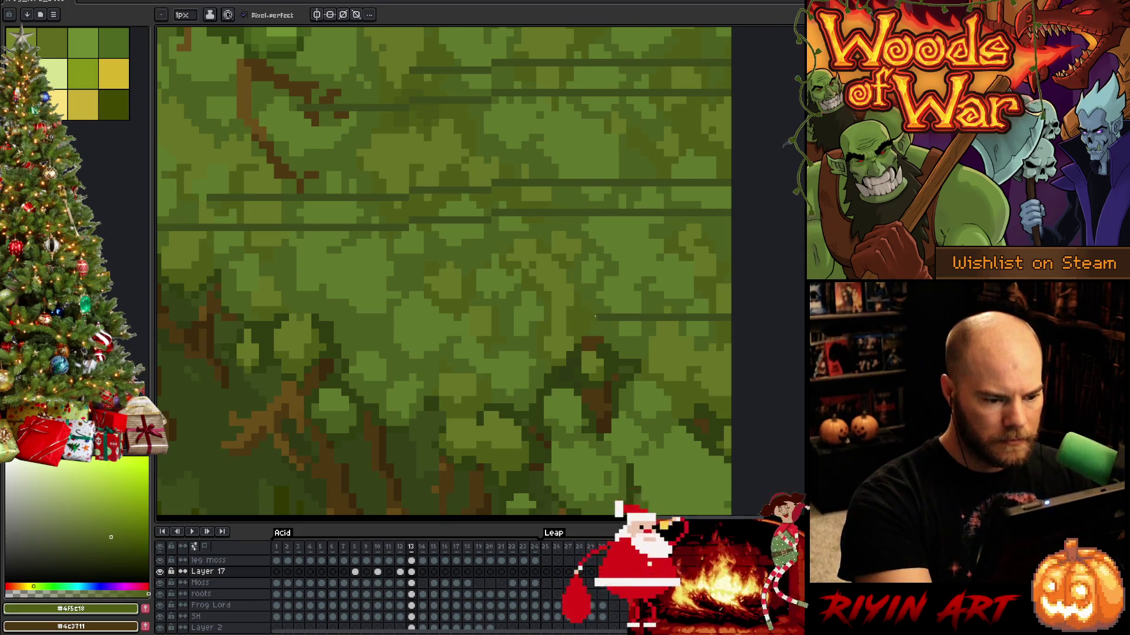
scroll(615, 299, down, 3)
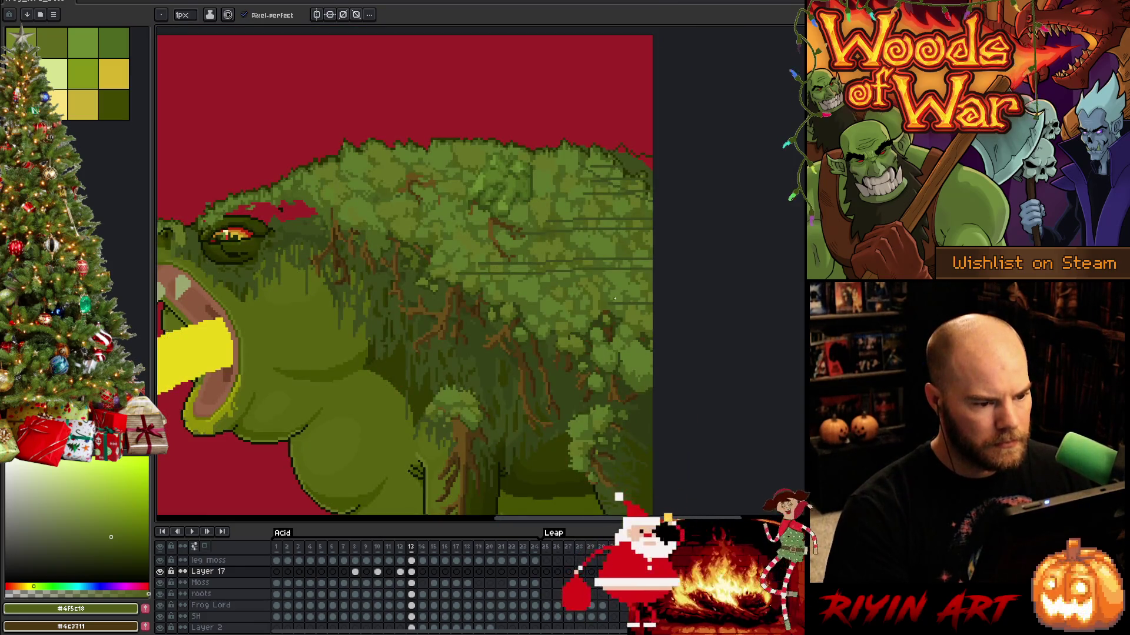
Zoom in and sample the dark, mid and olive moss greens around frame 13's streaks.
scroll(616, 298, up, 3)
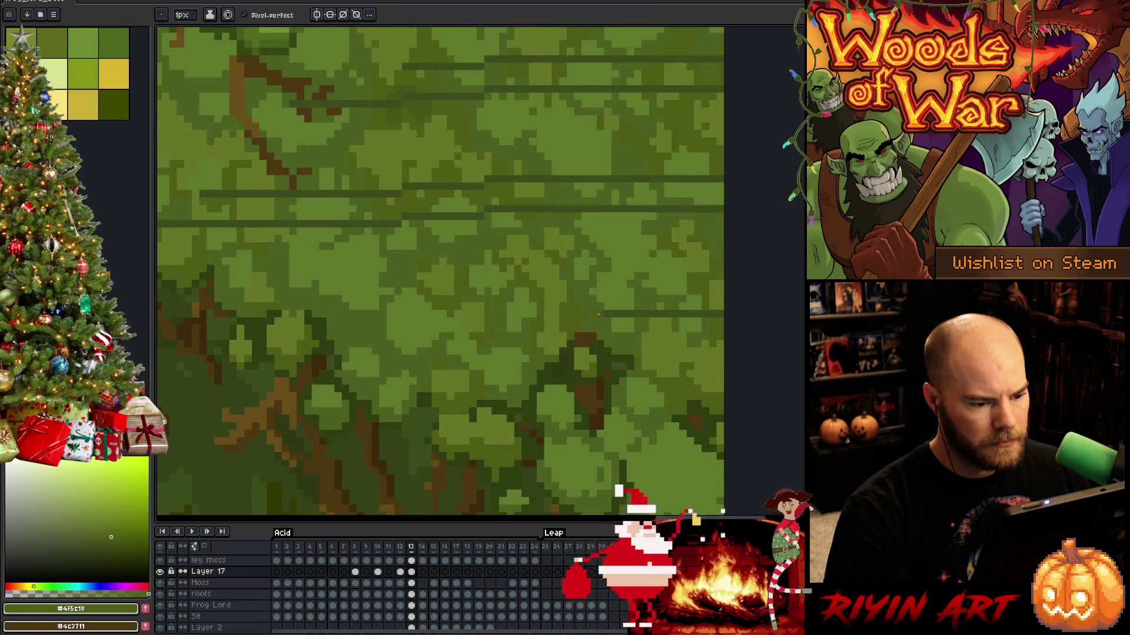
alt+click(591, 314)
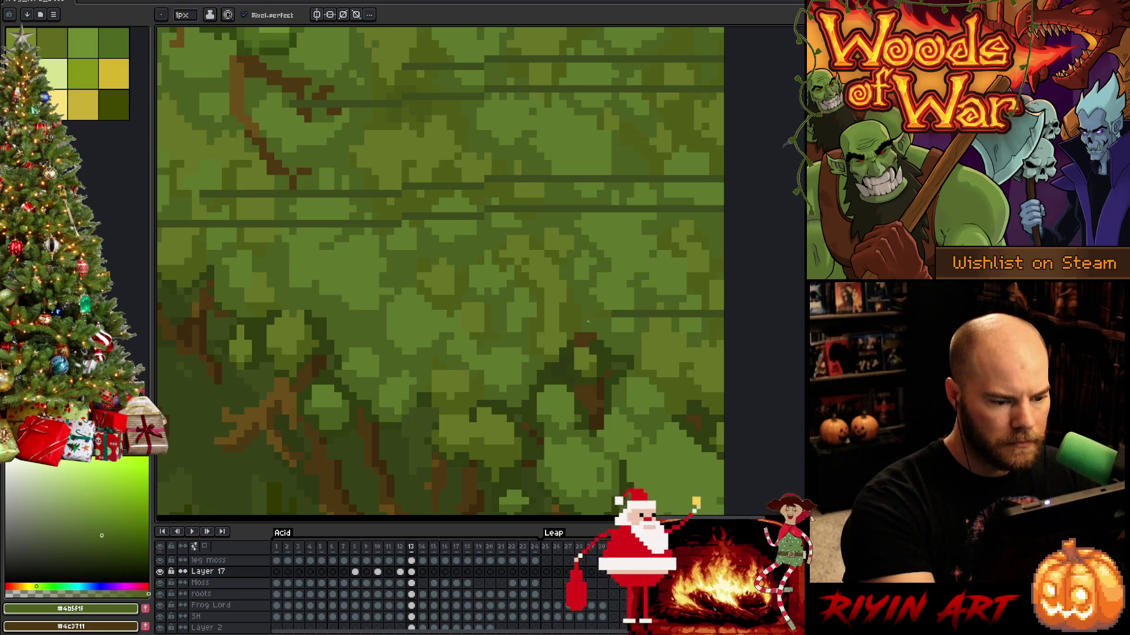
alt+click(616, 312)
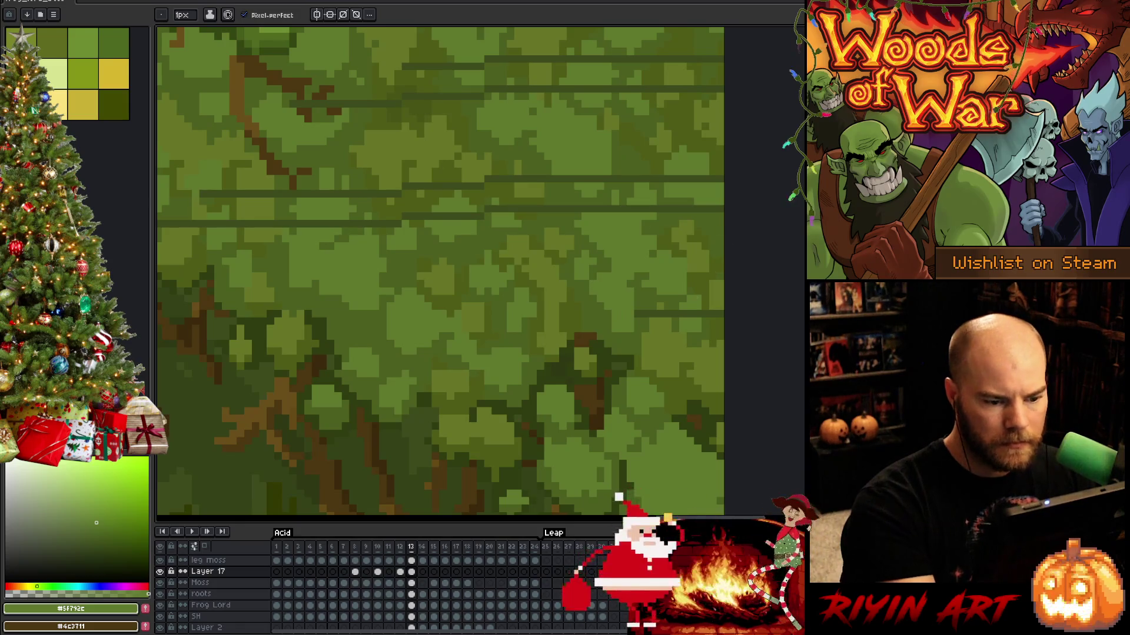
alt+click(661, 298)
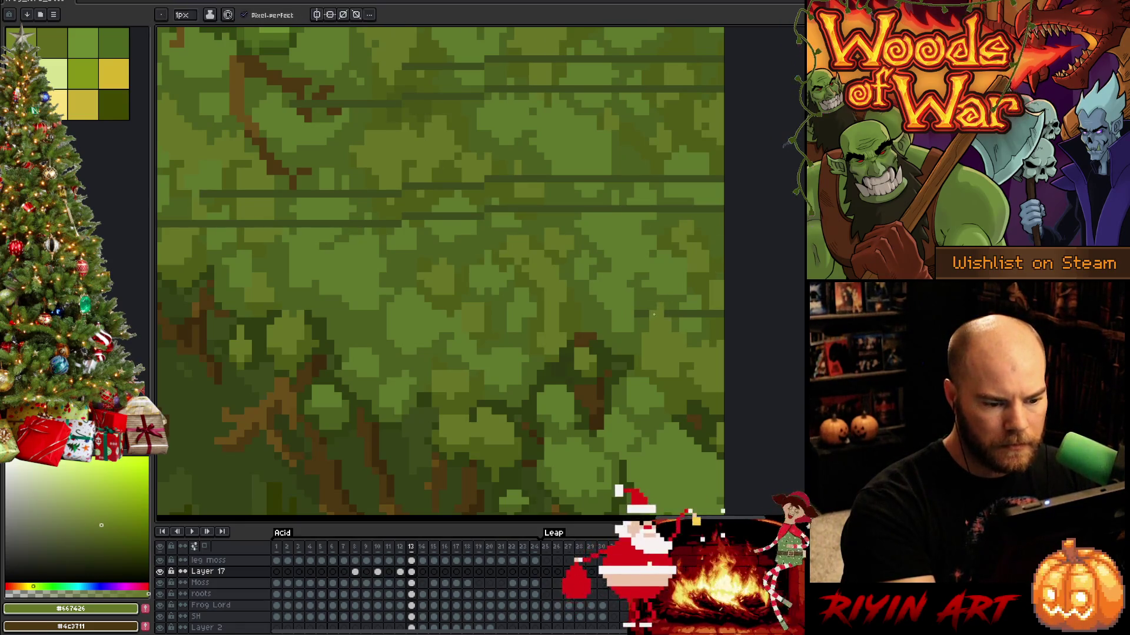
alt+click(651, 300)
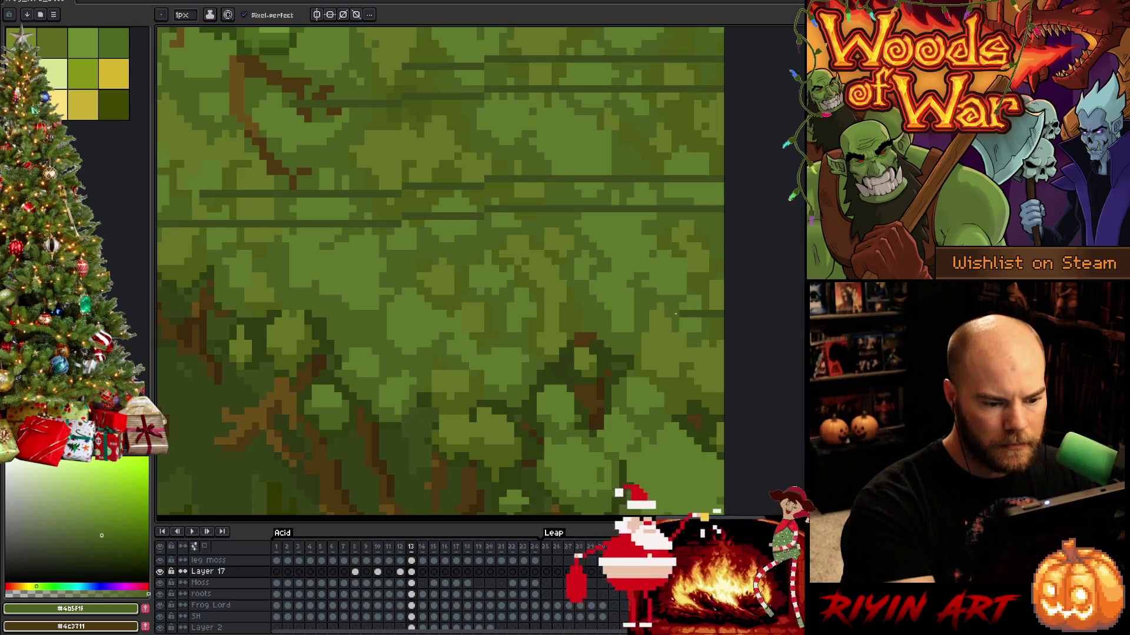
alt+click(689, 305)
alt+click(704, 300)
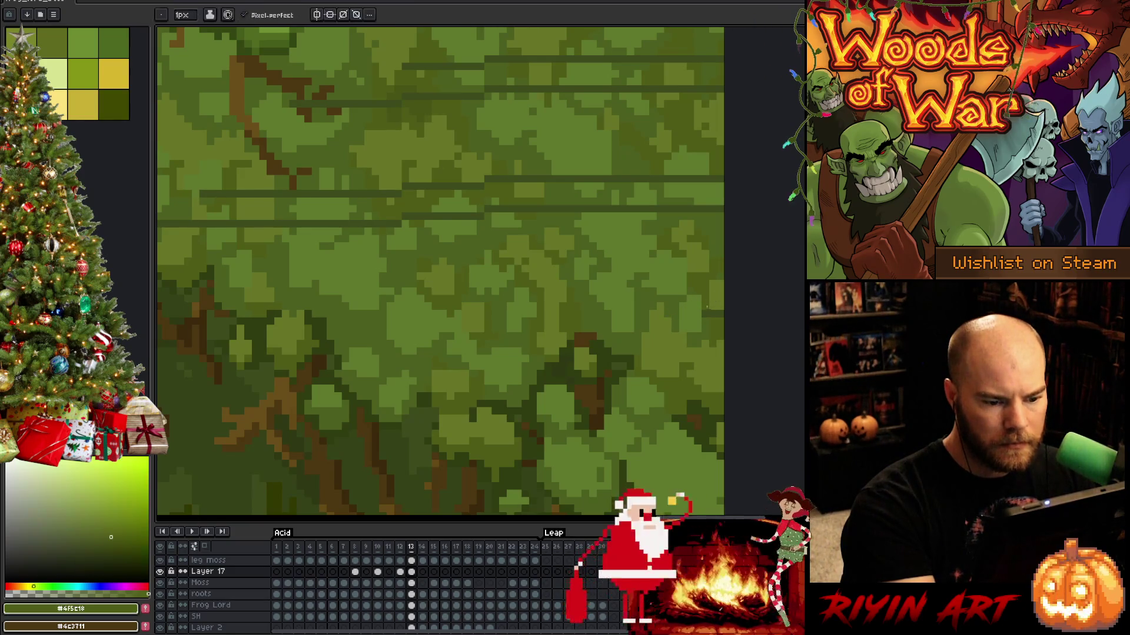
alt+click(713, 311)
Paint over the right part of the dark horizontal streak in light moss green.
drag(713, 280, 731, 357)
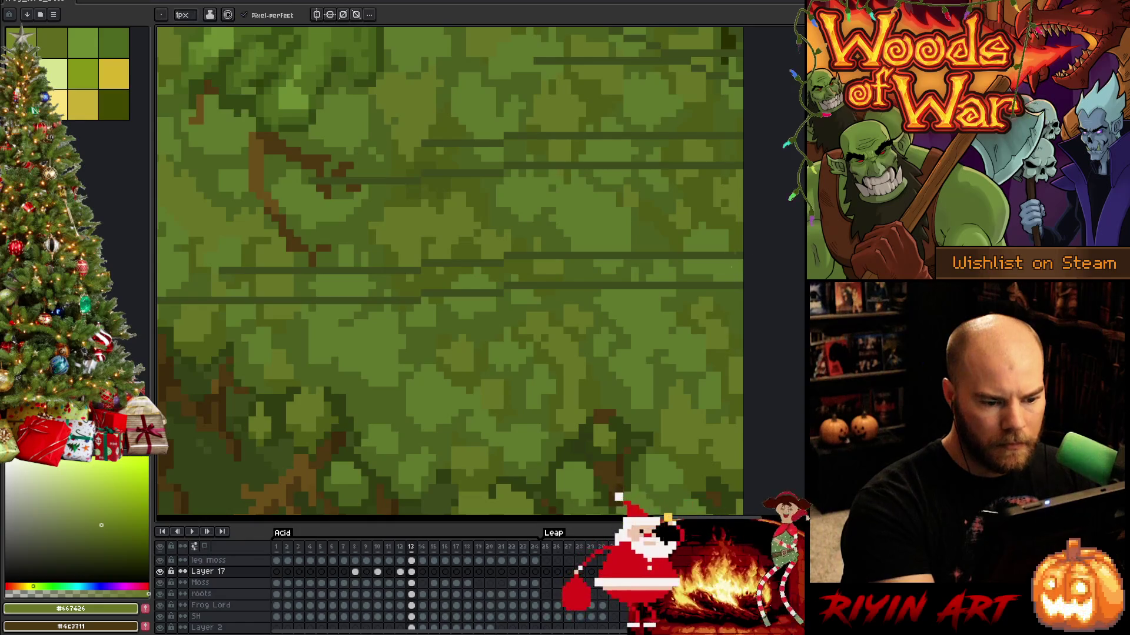
alt+click(708, 270)
alt+click(735, 254)
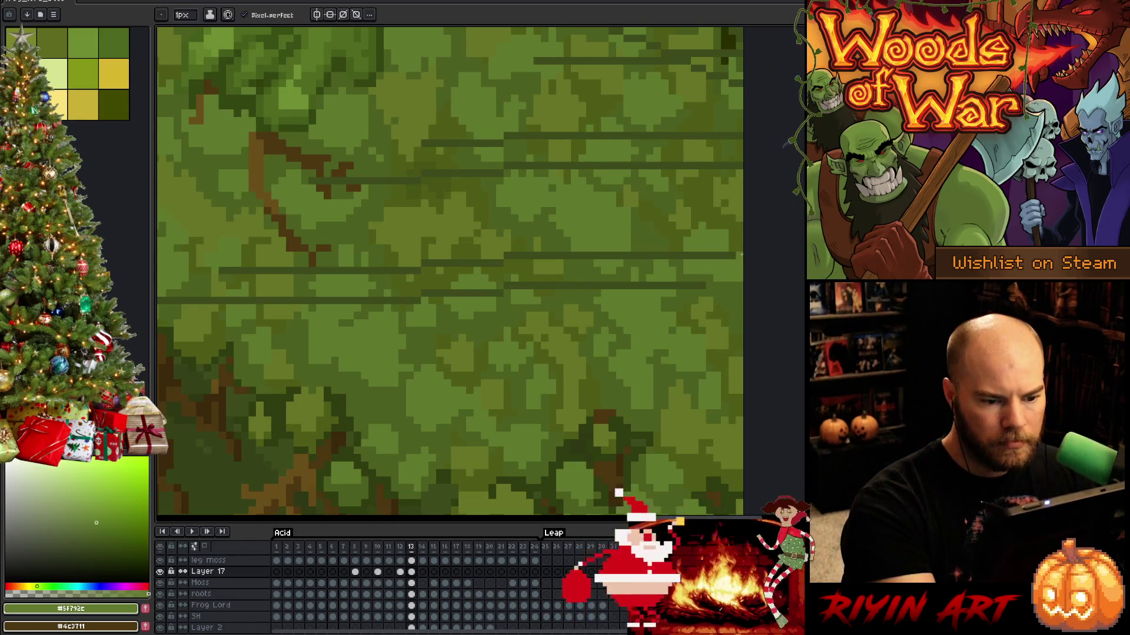
drag(735, 255, 683, 256)
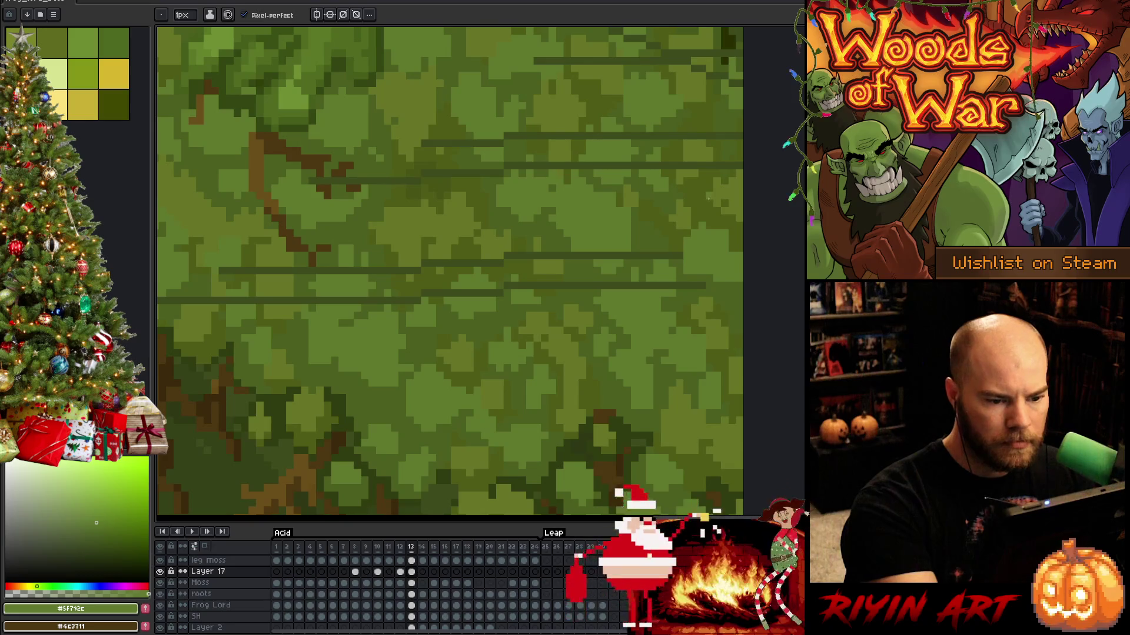
alt+click(671, 255)
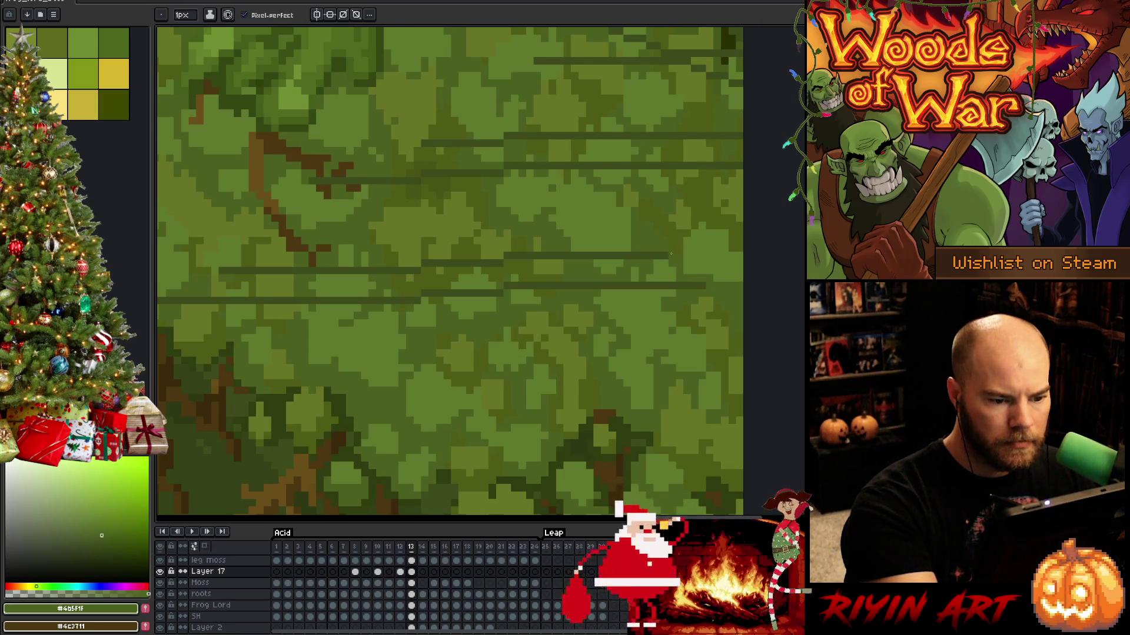
alt+click(627, 250)
drag(624, 255, 581, 256)
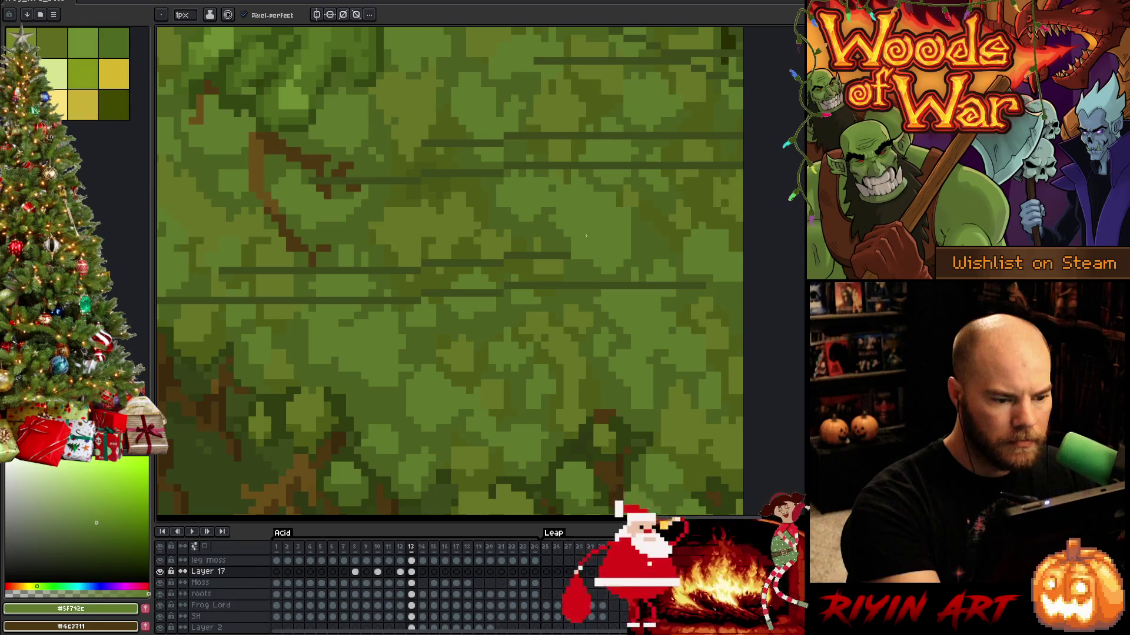
Sample and compare the greens along the streak's left stretch.
alt+click(572, 246)
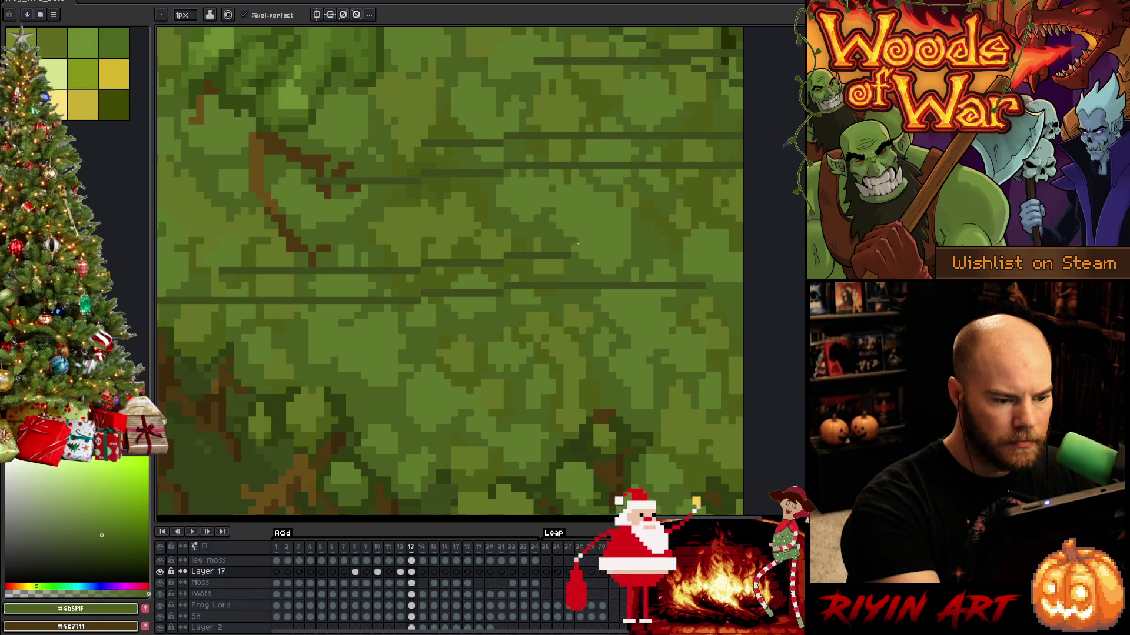
alt+click(546, 257)
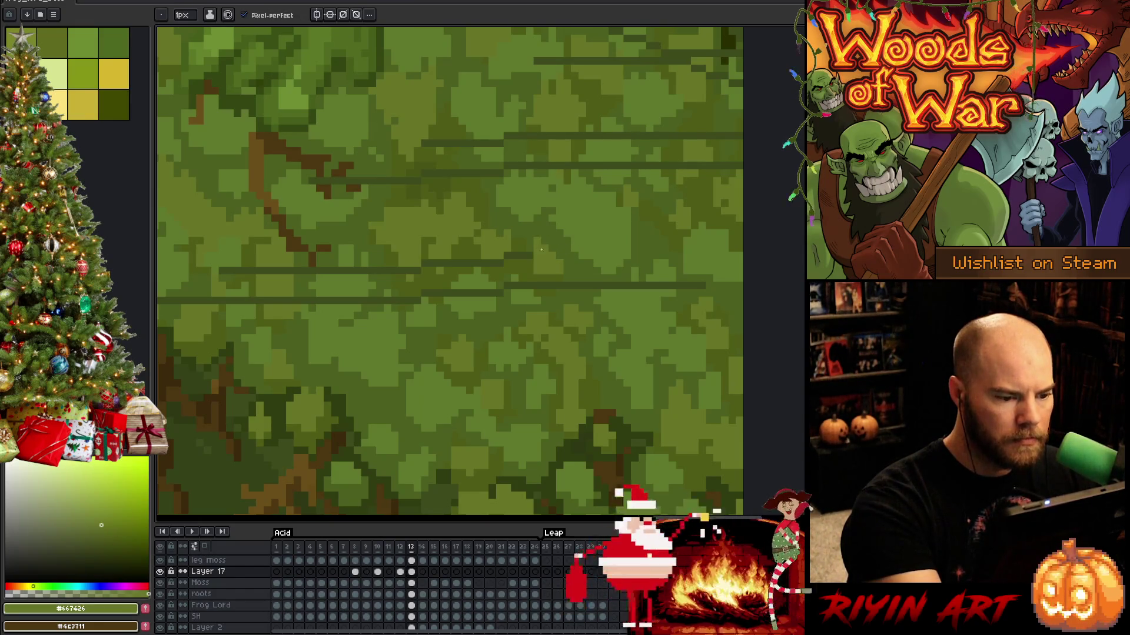
alt+click(530, 258)
alt+click(506, 254)
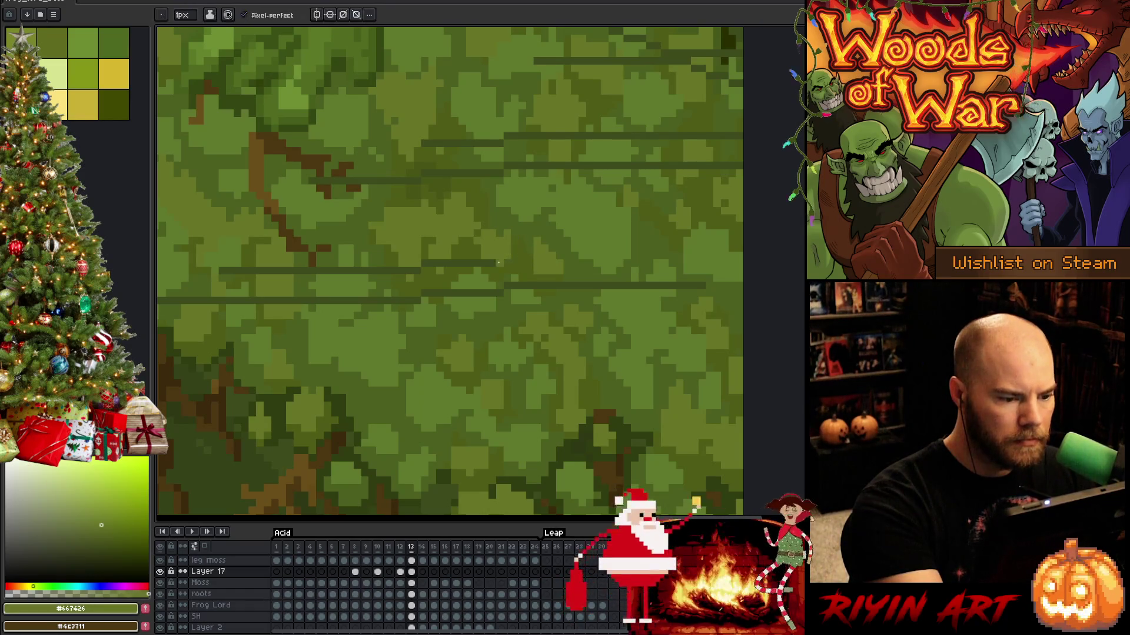
alt+click(472, 261)
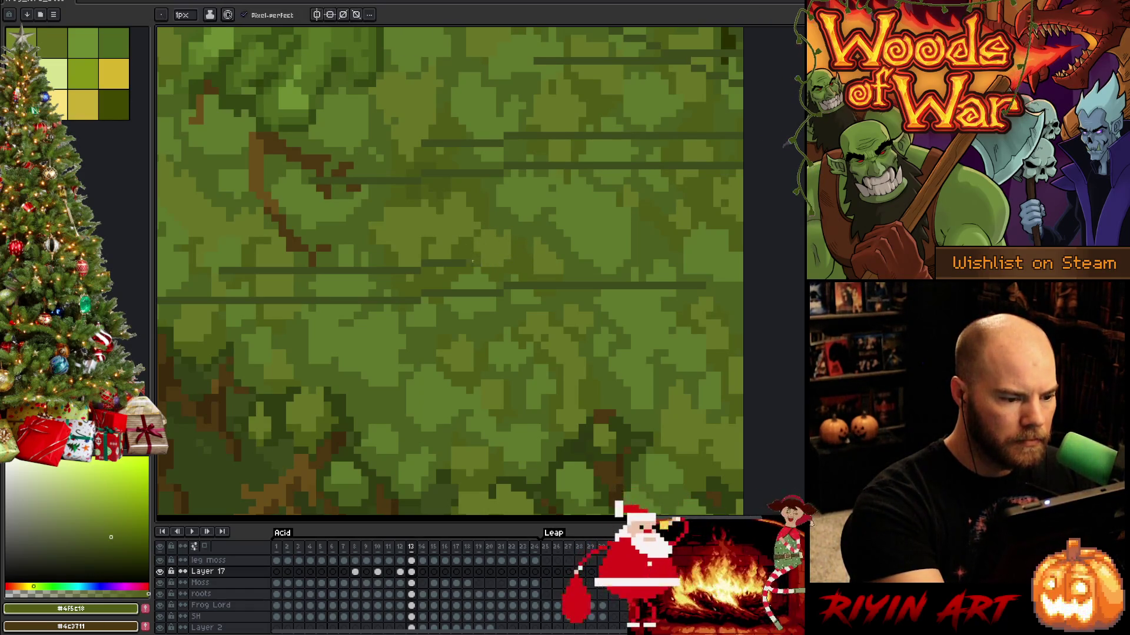
alt+click(447, 263)
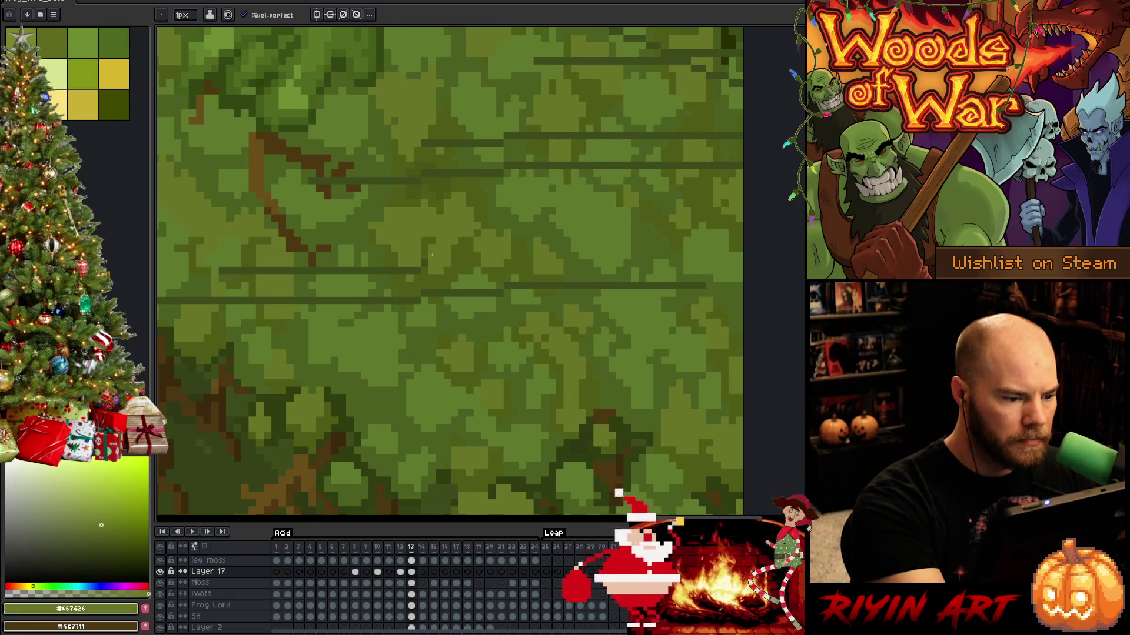
alt+click(423, 250)
alt+click(418, 255)
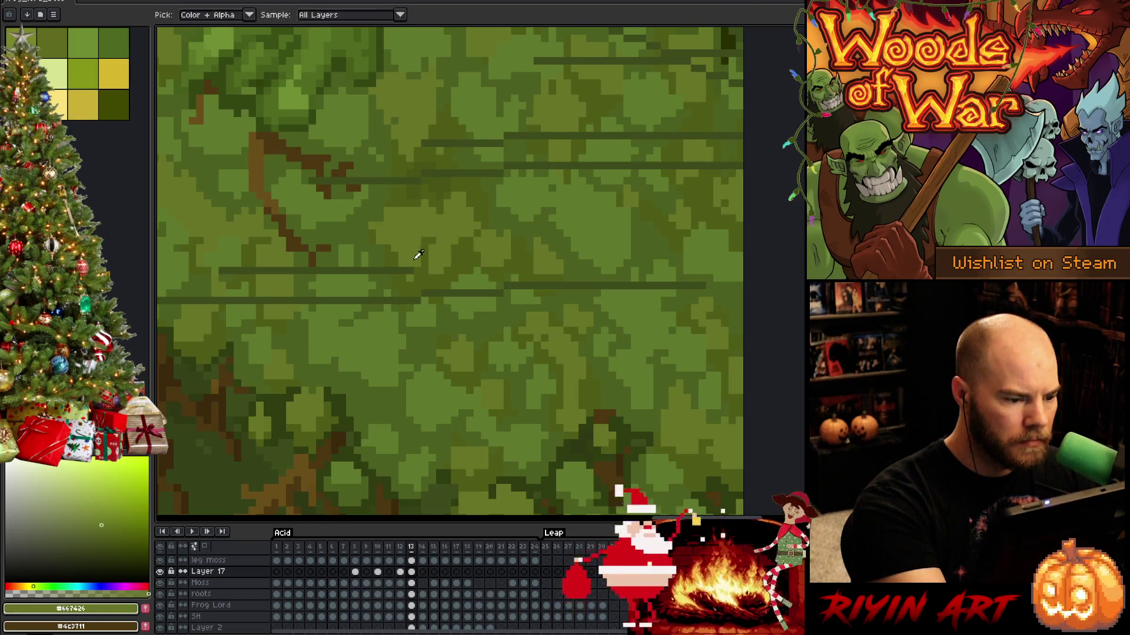
Touch up the remaining streak pixels in darker moss green.
alt+click(403, 263)
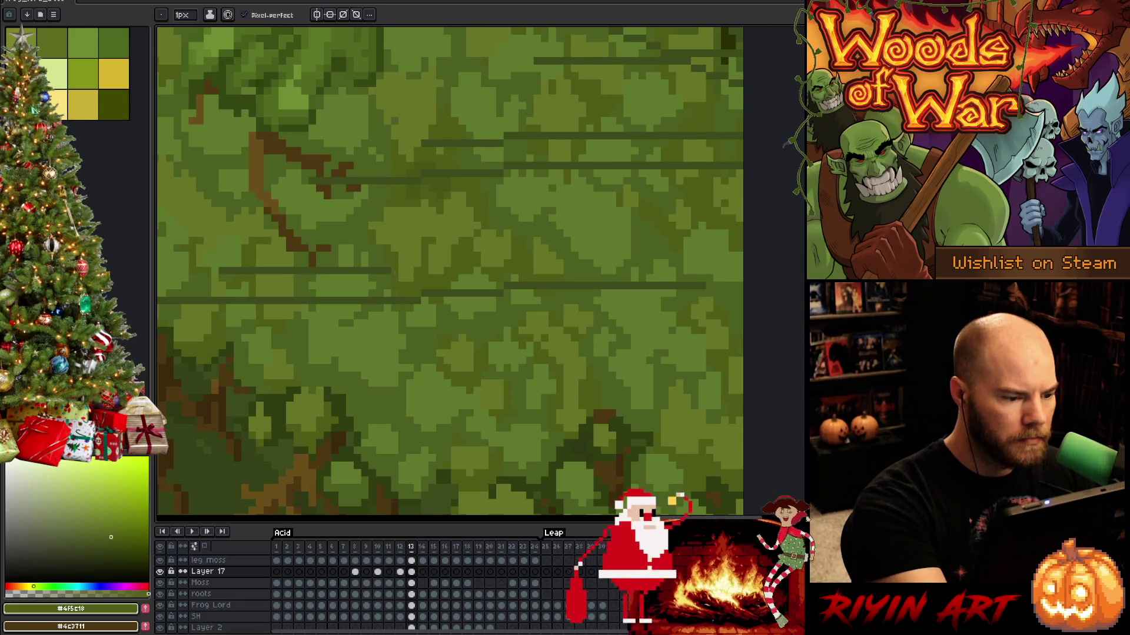
click(380, 270)
click(371, 270)
alt+click(371, 253)
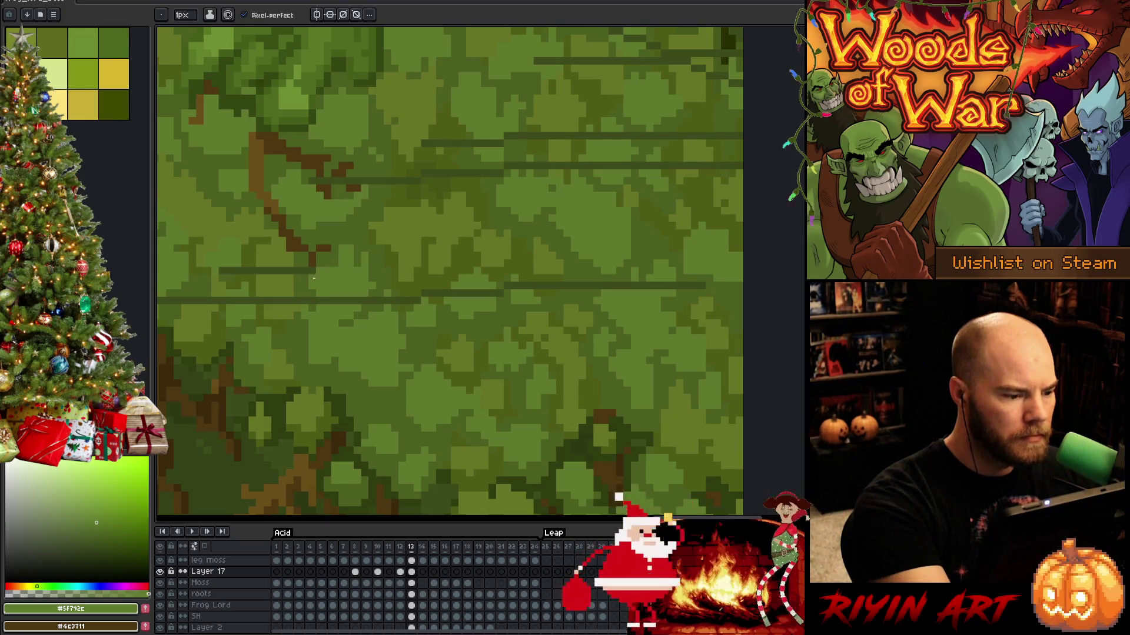
alt+click(324, 252)
mouse_move(317, 254)
mouse_down()
mouse_move(359, 298)
mouse_move(381, 300)
mouse_move(337, 312)
mouse_up()
Lighten part of a dark streak and sample the mid, deep and light moss greens nearby.
alt+click(362, 312)
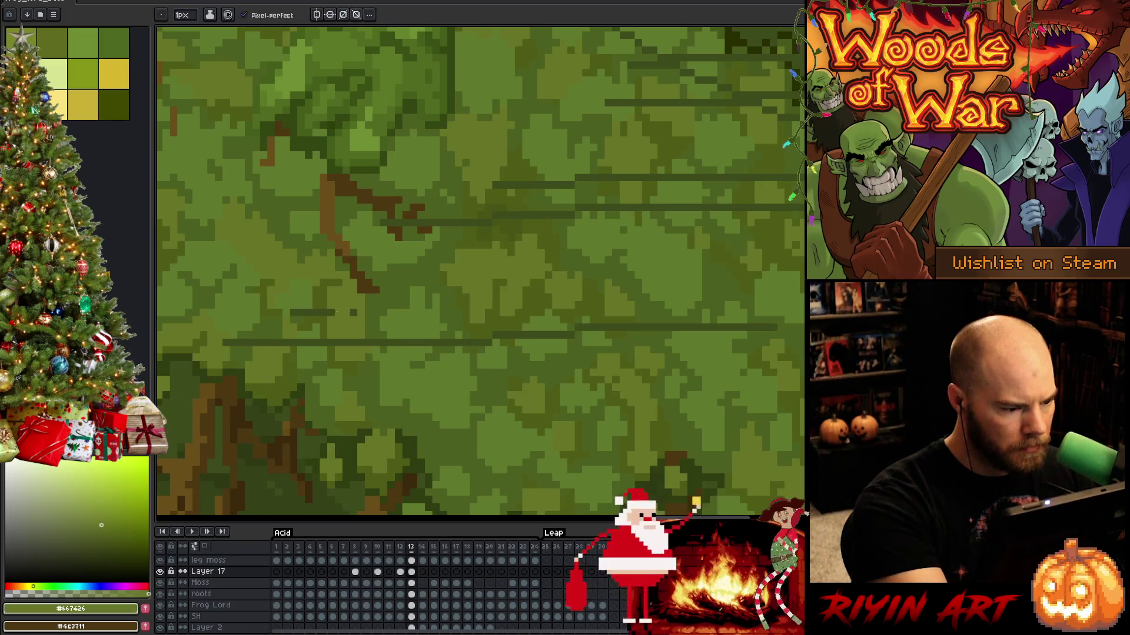
alt+click(328, 301)
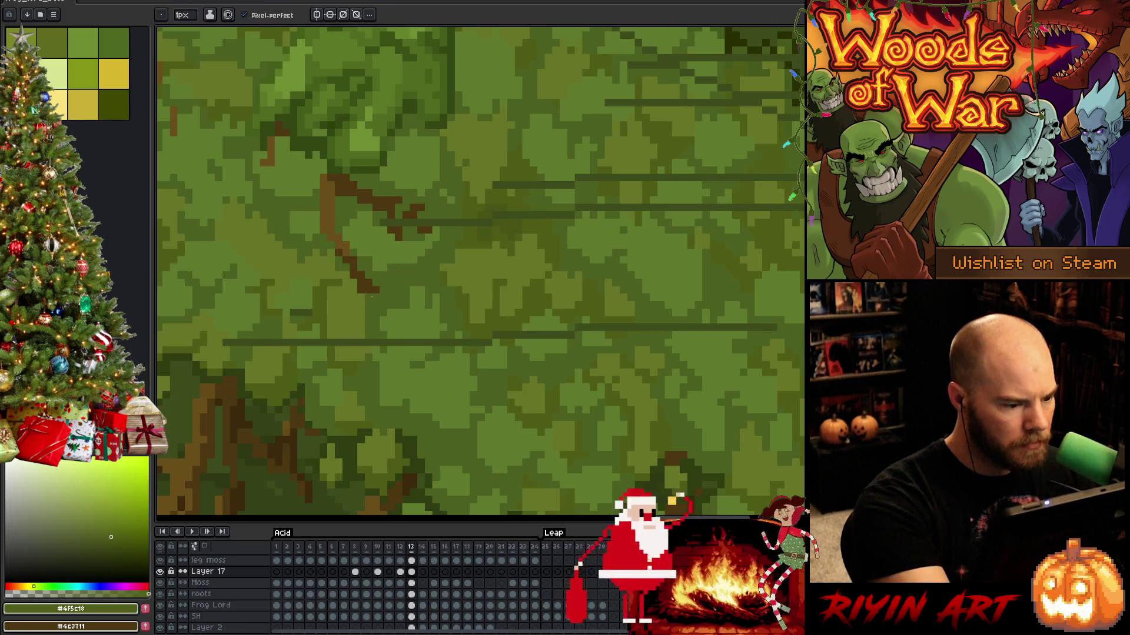
alt+click(380, 333)
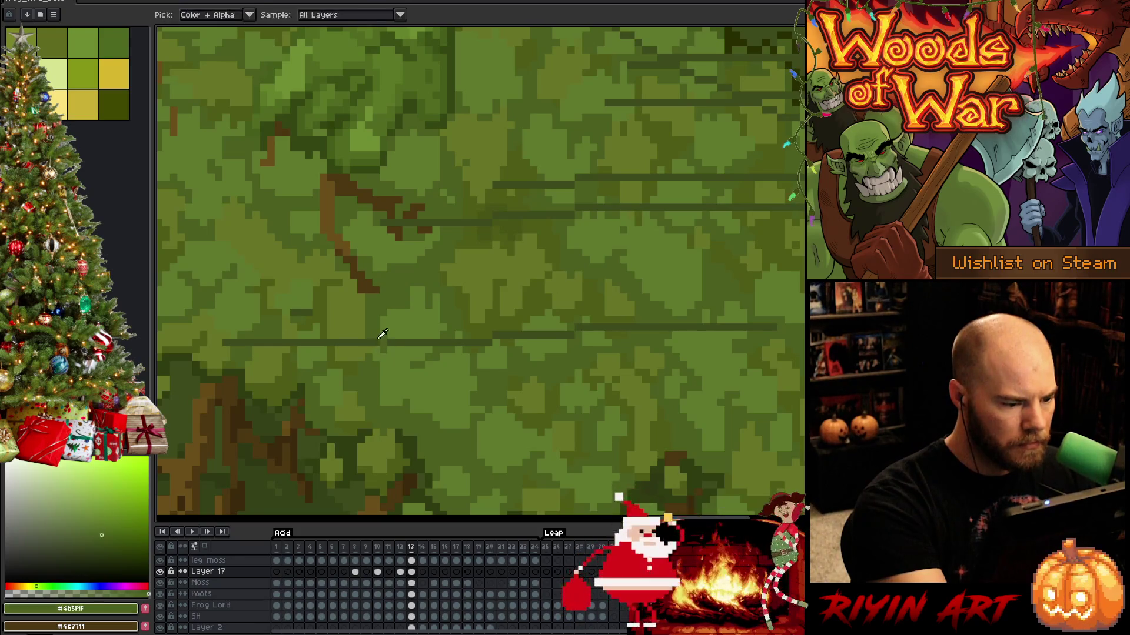
alt+click(377, 335)
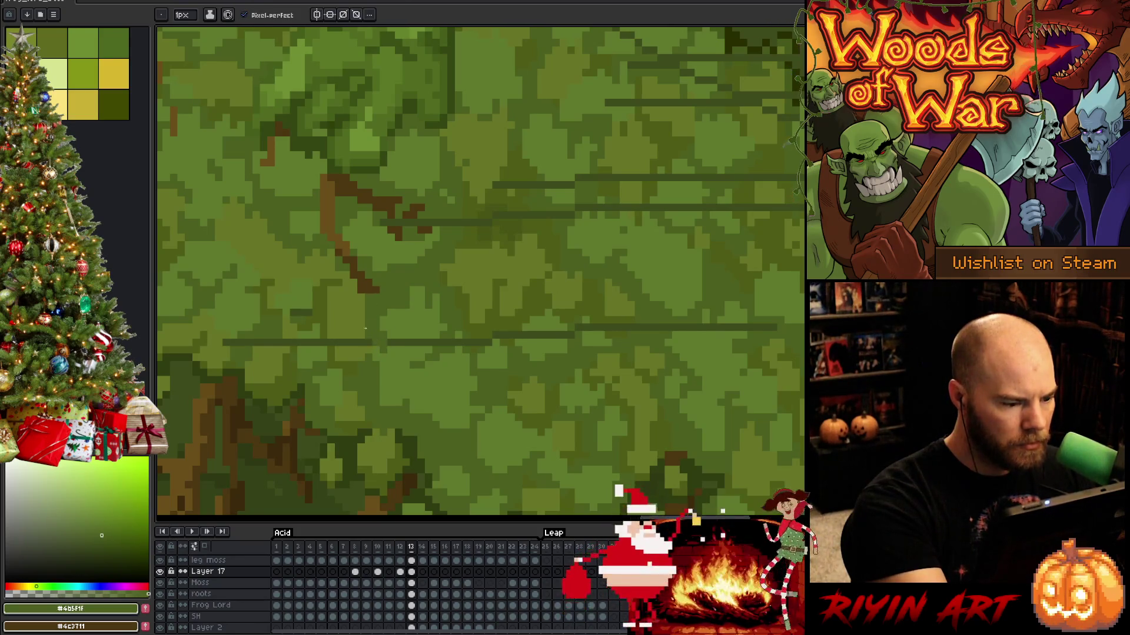
alt+click(367, 342)
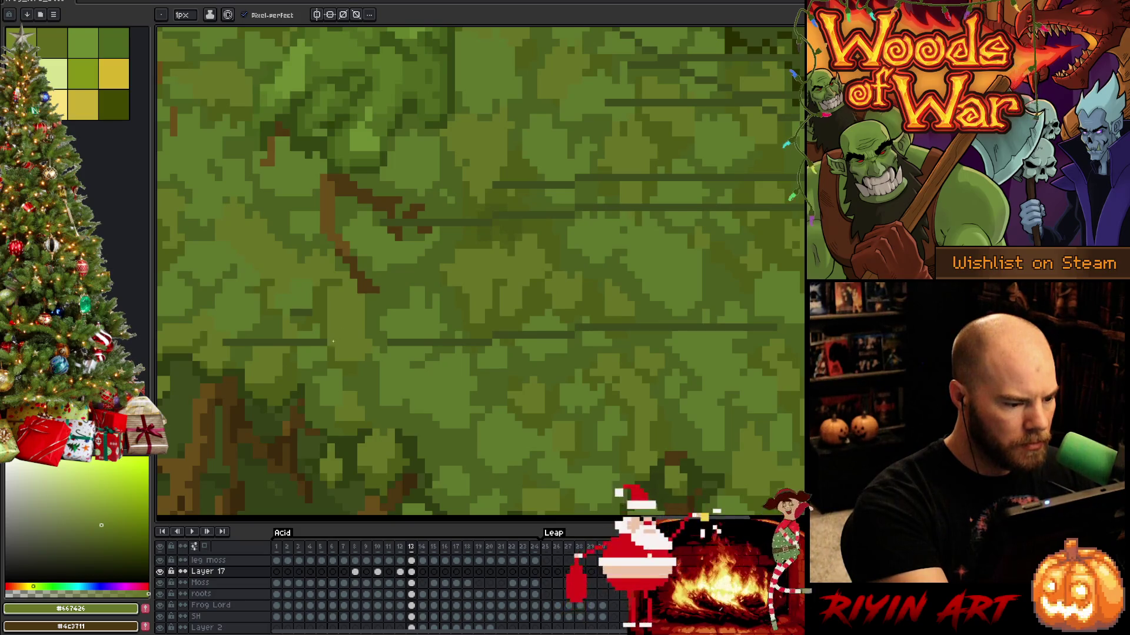
alt+click(320, 289)
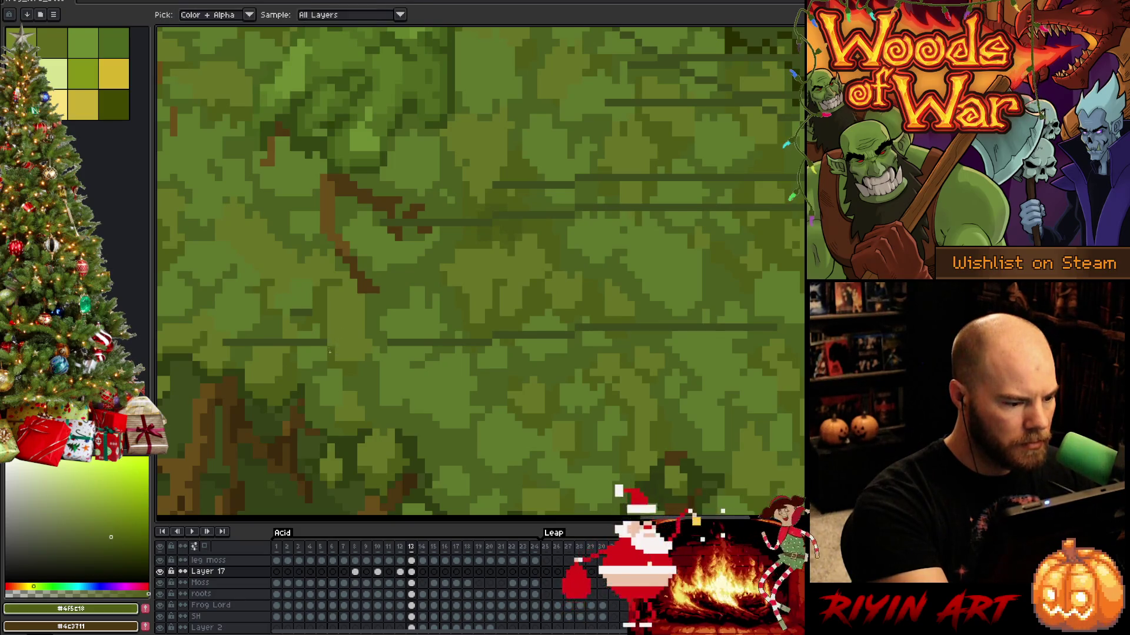
alt+click(298, 313)
drag(387, 317, 487, 273)
Switch back to the pencil and cover the right end of a dark streak in lighter moss green.
key(b)
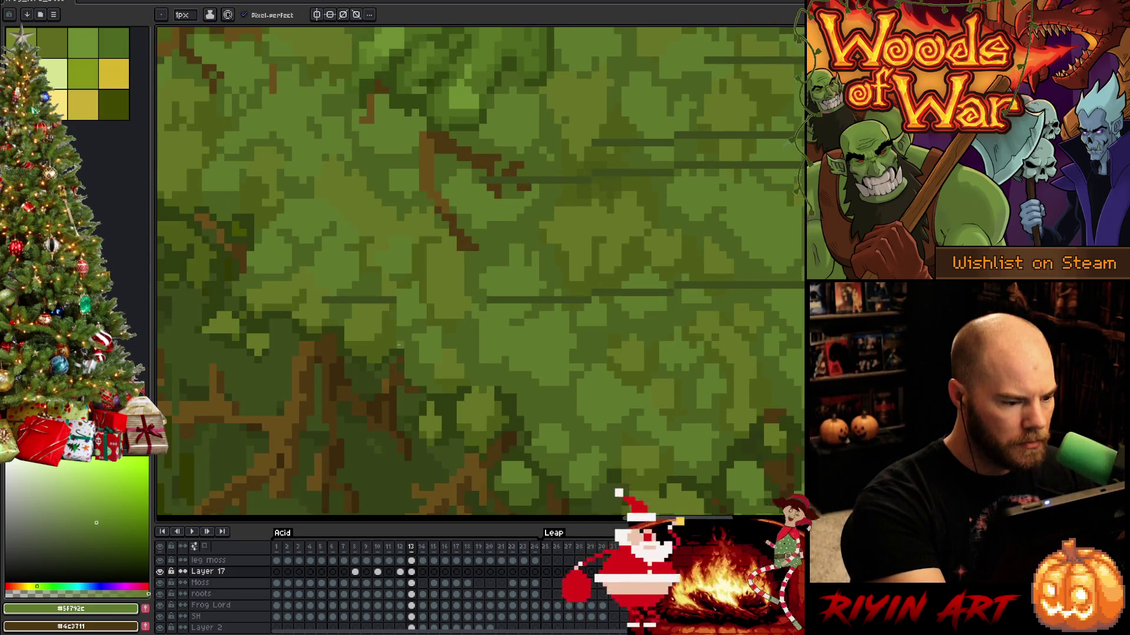
alt+click(389, 304)
alt+click(388, 300)
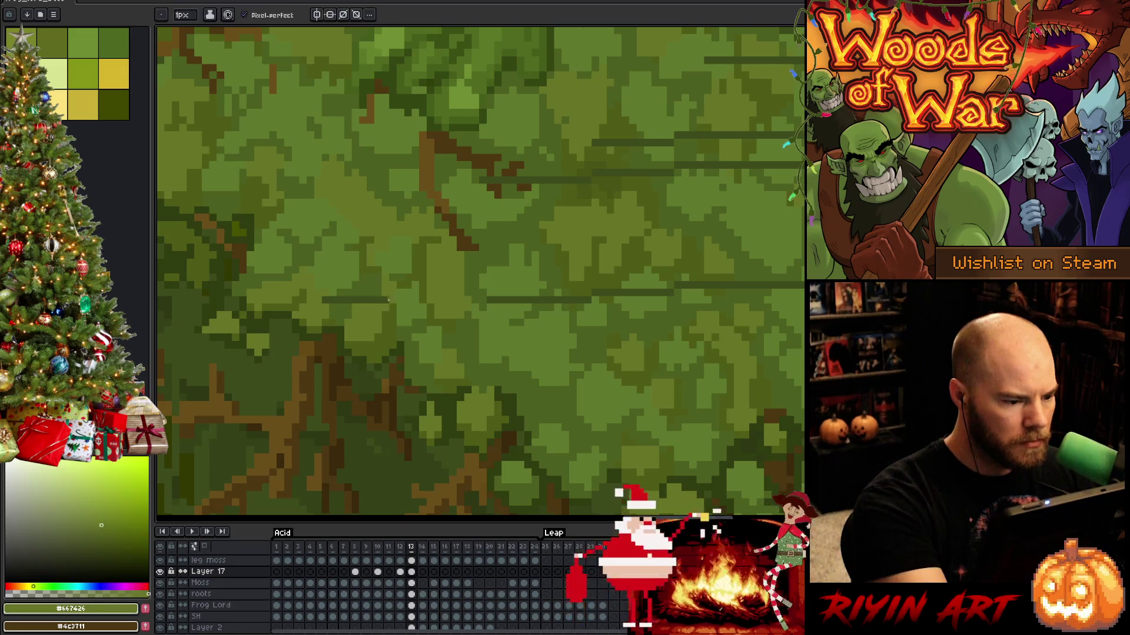
alt+click(350, 301)
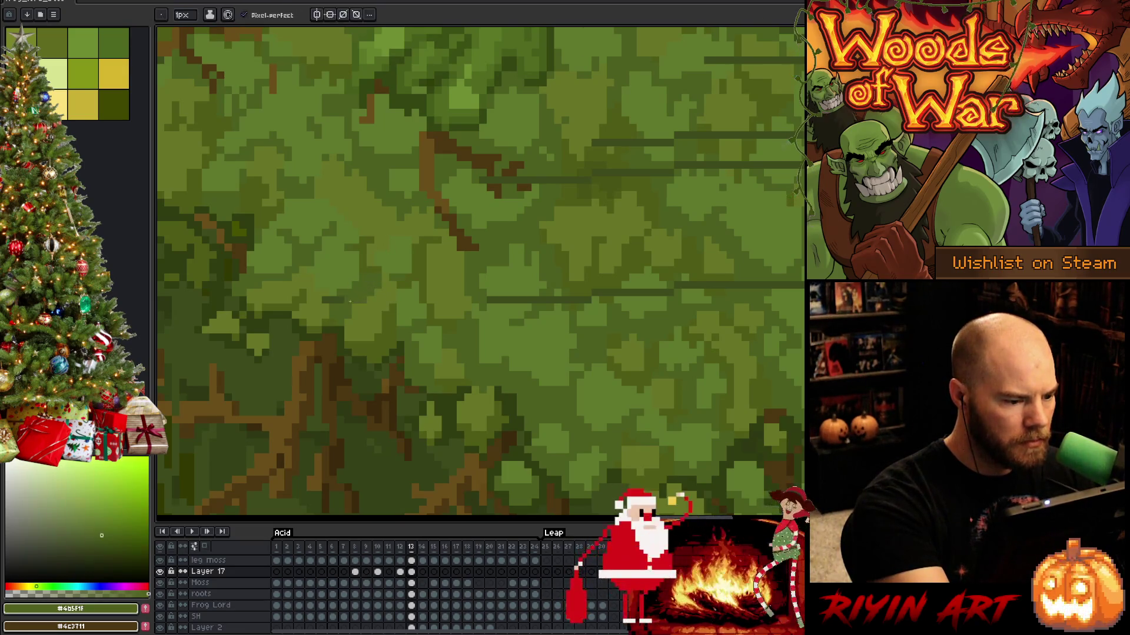
alt+click(328, 298)
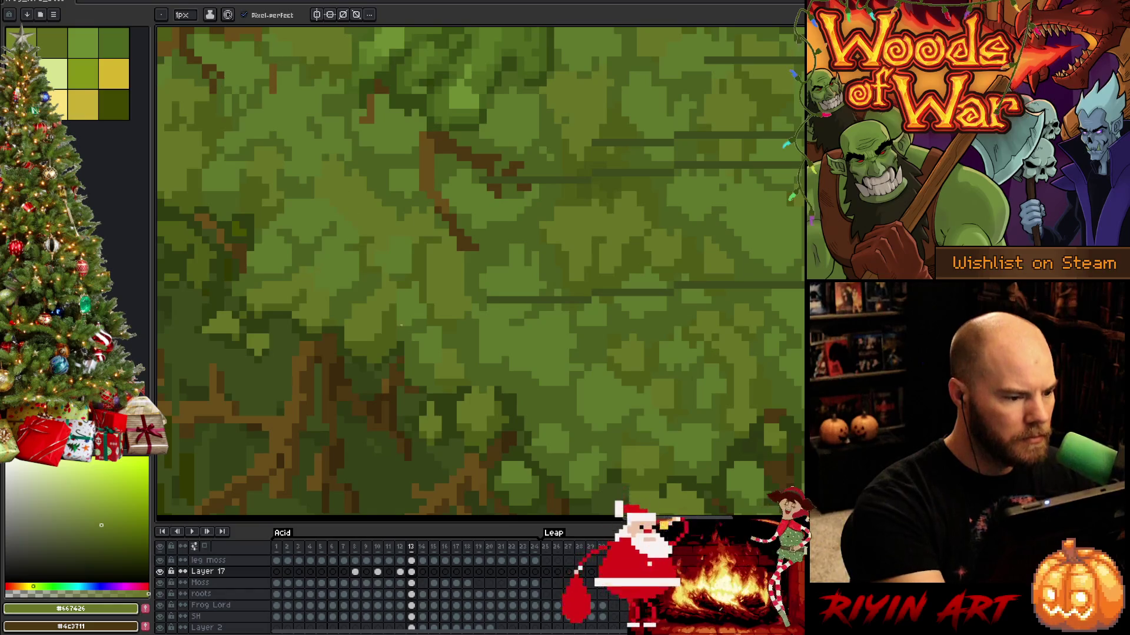
mouse_move(727, 479)
mouse_down()
mouse_move(618, 430)
mouse_move(597, 402)
mouse_move(570, 497)
mouse_up()
alt+click(491, 400)
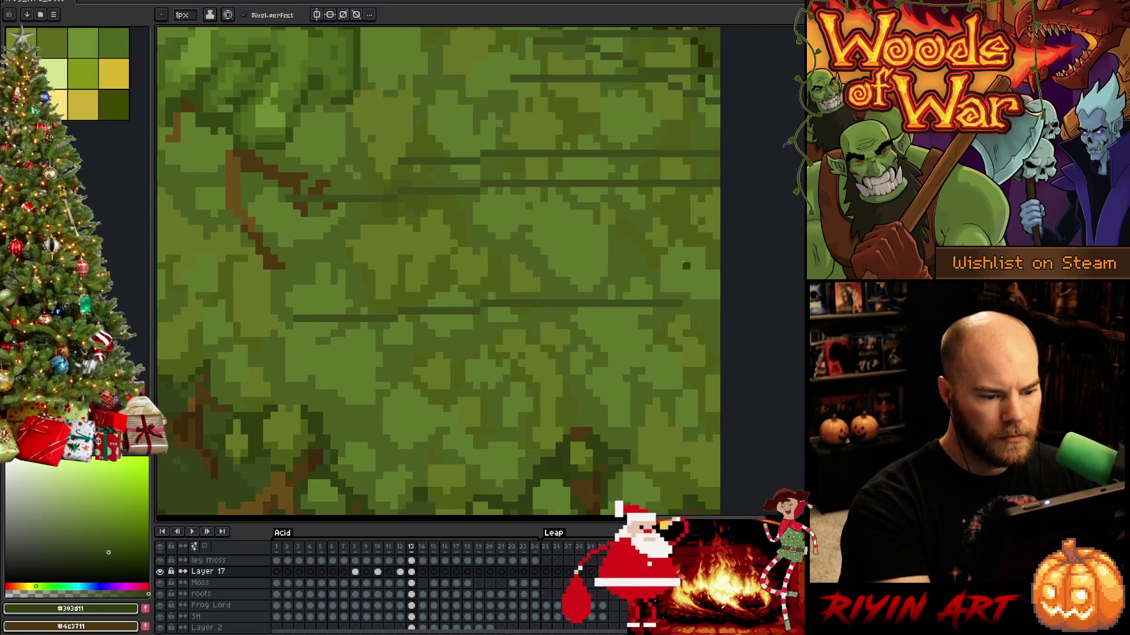
alt+click(648, 303)
drag(648, 303, 585, 303)
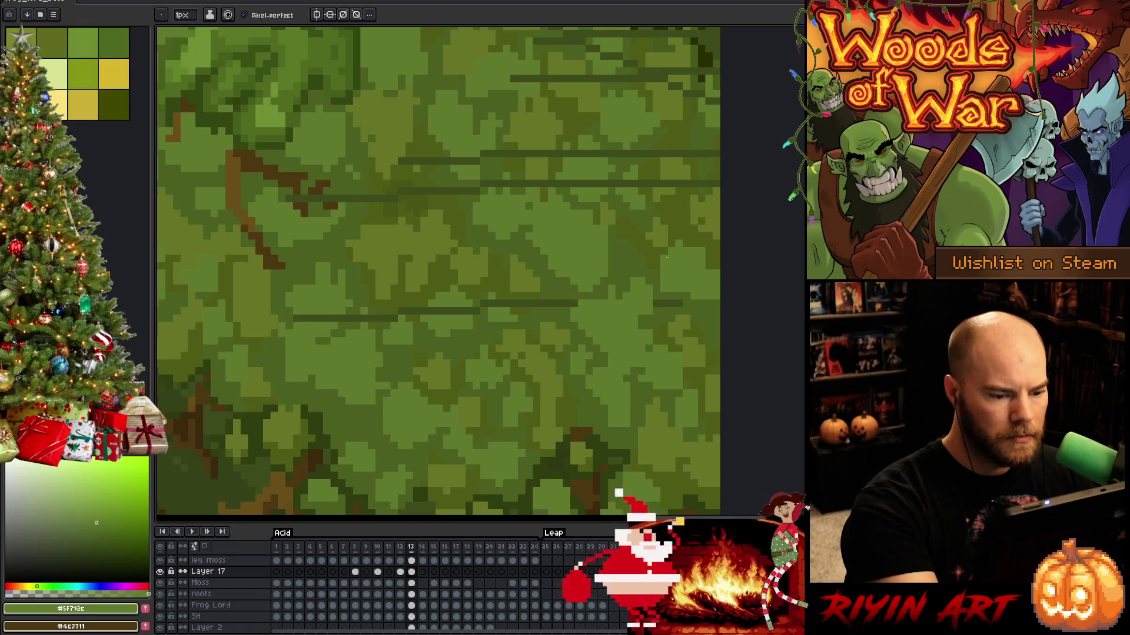
Paint over more of the dark streak further left with neighbouring moss greens.
alt+click(673, 261)
drag(566, 304, 428, 312)
alt+click(535, 302)
alt+click(492, 293)
alt+click(483, 302)
alt+click(465, 307)
Rework the lower dark streaks: cover part of one, extend another, paint over a short one.
drag(540, 258, 657, 275)
alt+click(685, 318)
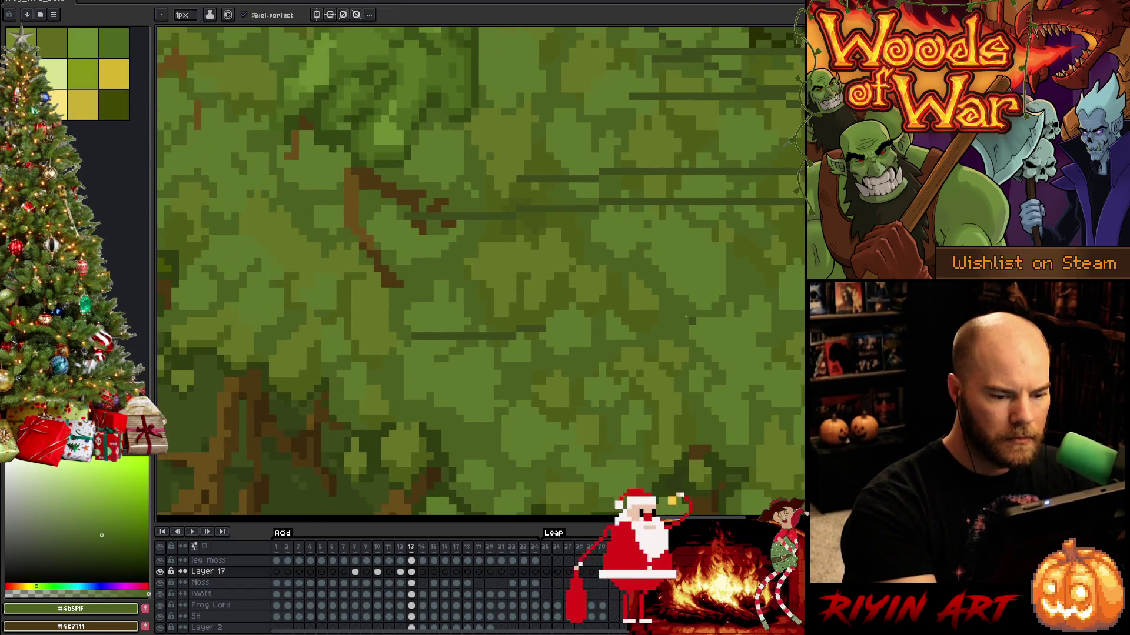
alt+click(535, 317)
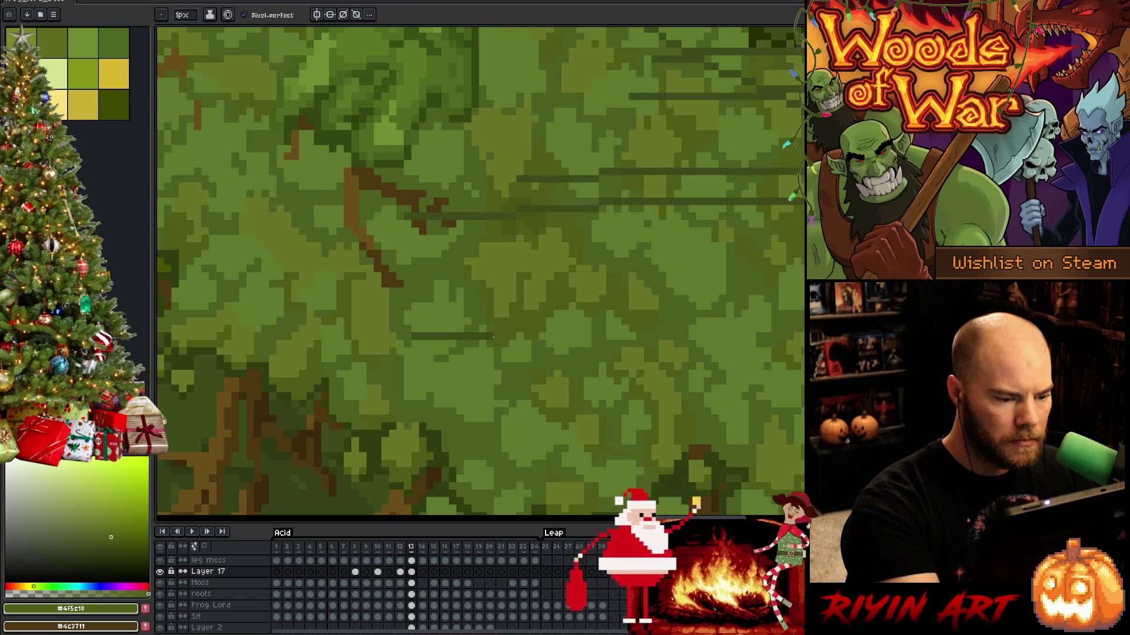
drag(488, 336, 513, 336)
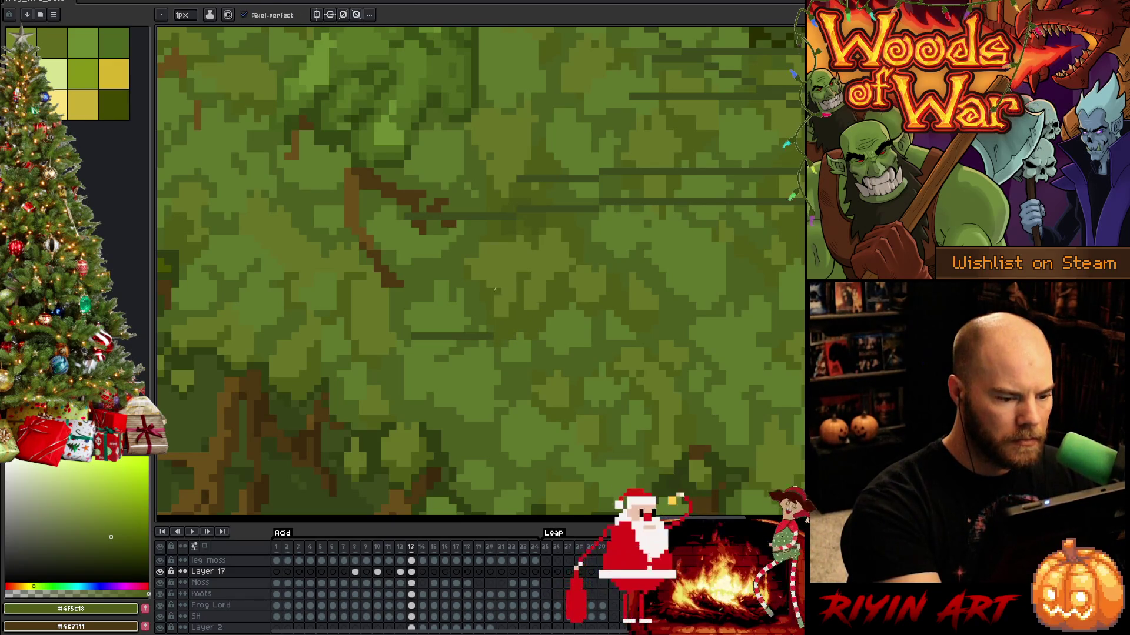
alt+click(482, 314)
alt+click(474, 336)
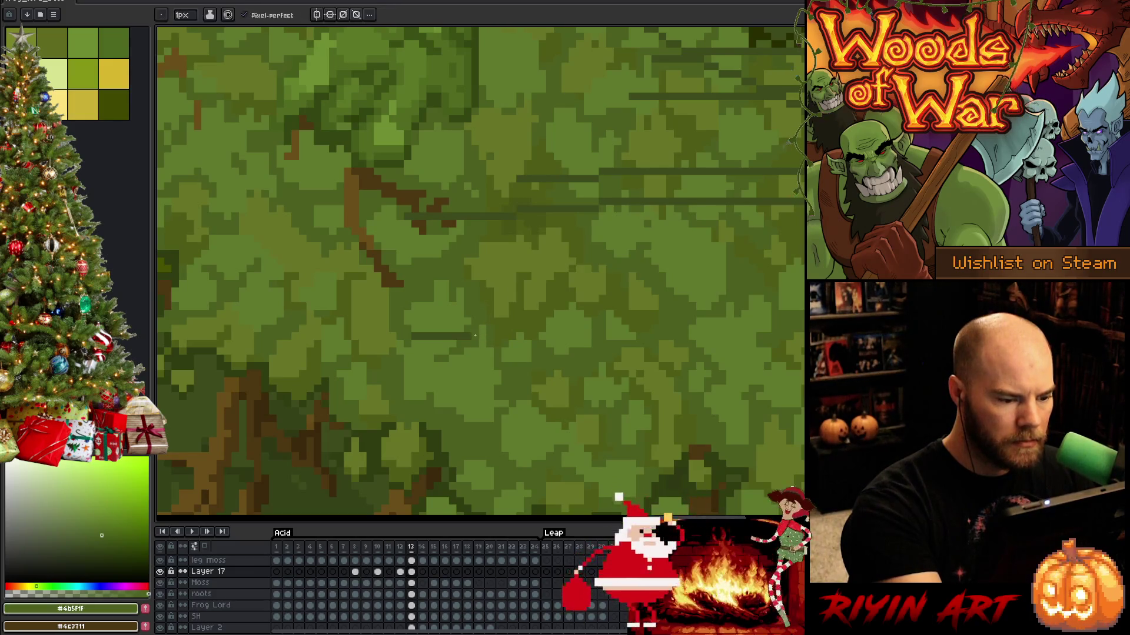
alt+click(458, 326)
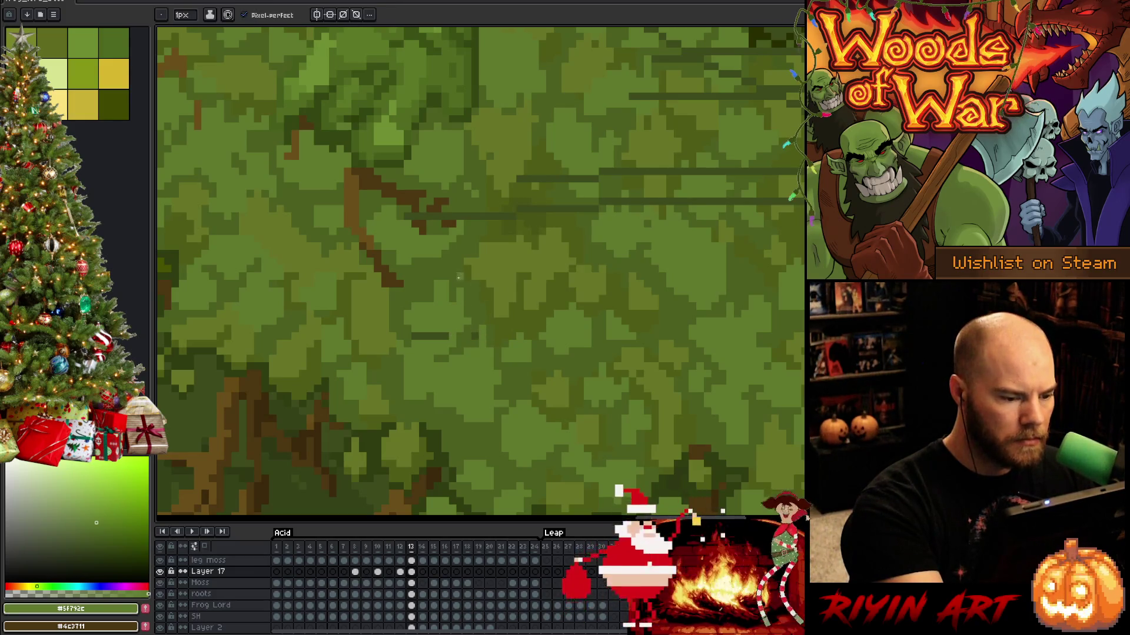
mouse_move(452, 336)
mouse_down()
mouse_move(412, 336)
mouse_move(459, 364)
mouse_up()
Add brown pixels to the branch tip and touch up the surrounding moss green.
alt+click(465, 373)
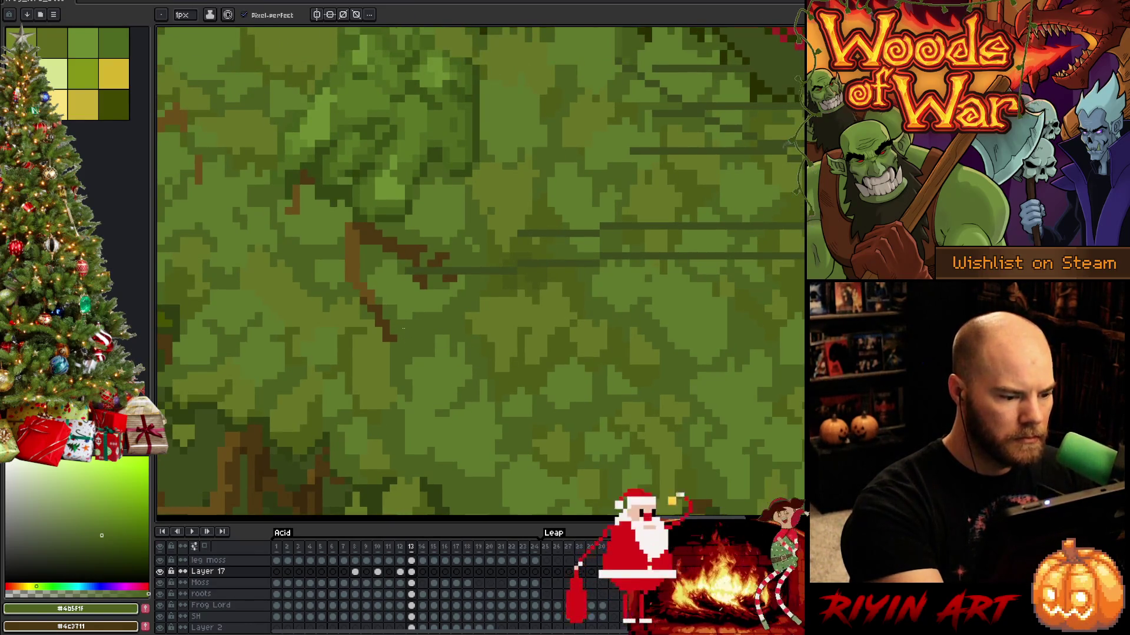
click(398, 336)
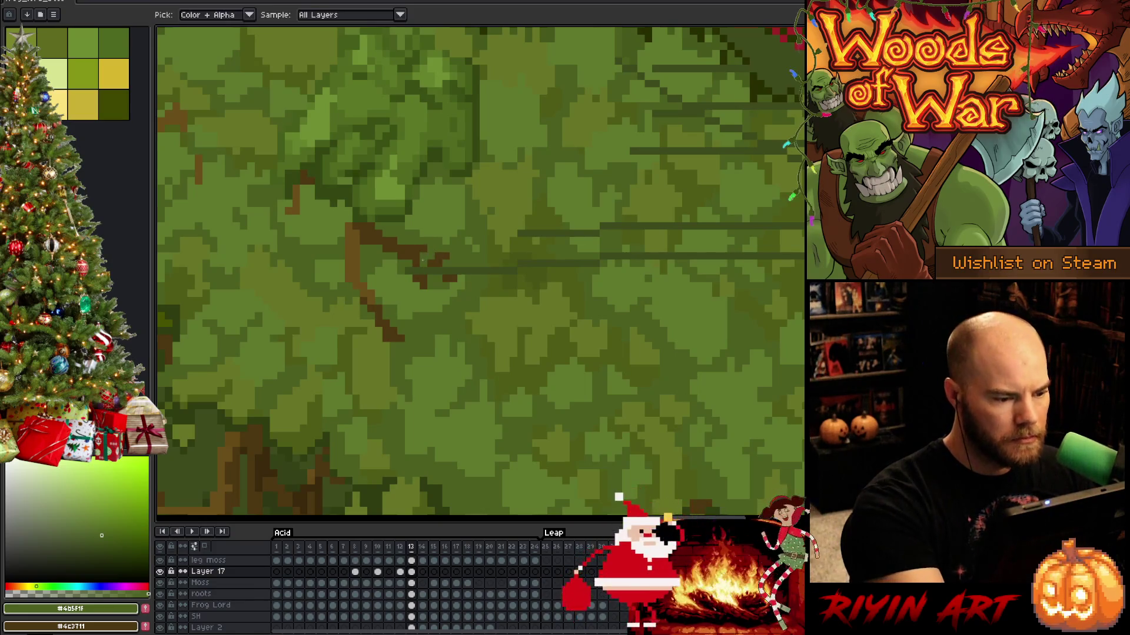
alt+click(423, 255)
alt+click(424, 256)
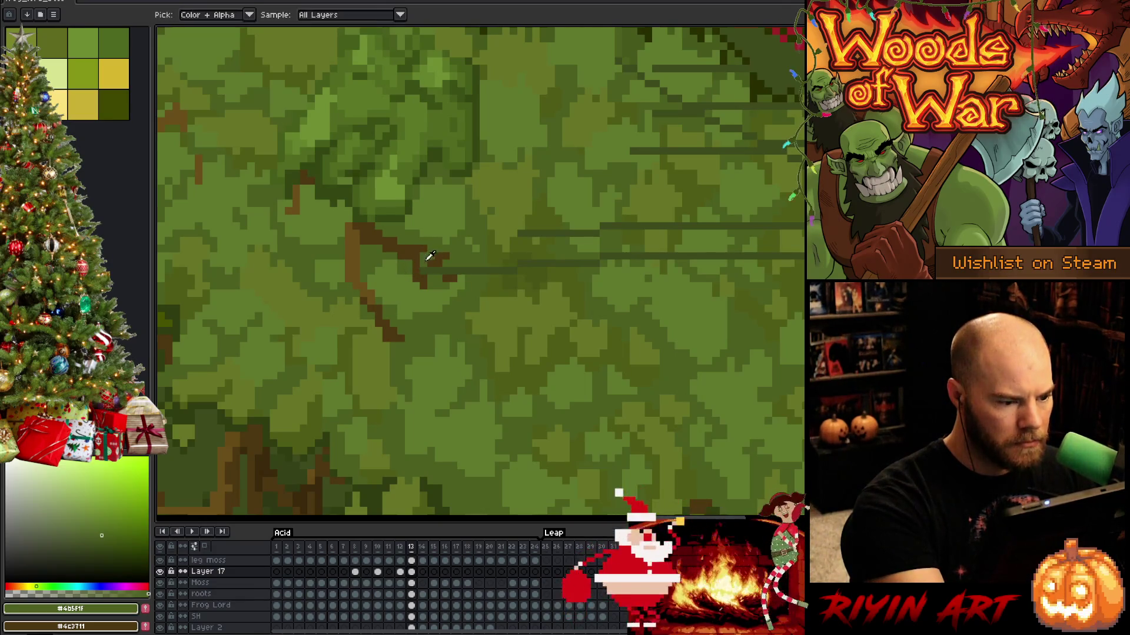
alt+click(444, 260)
click(460, 256)
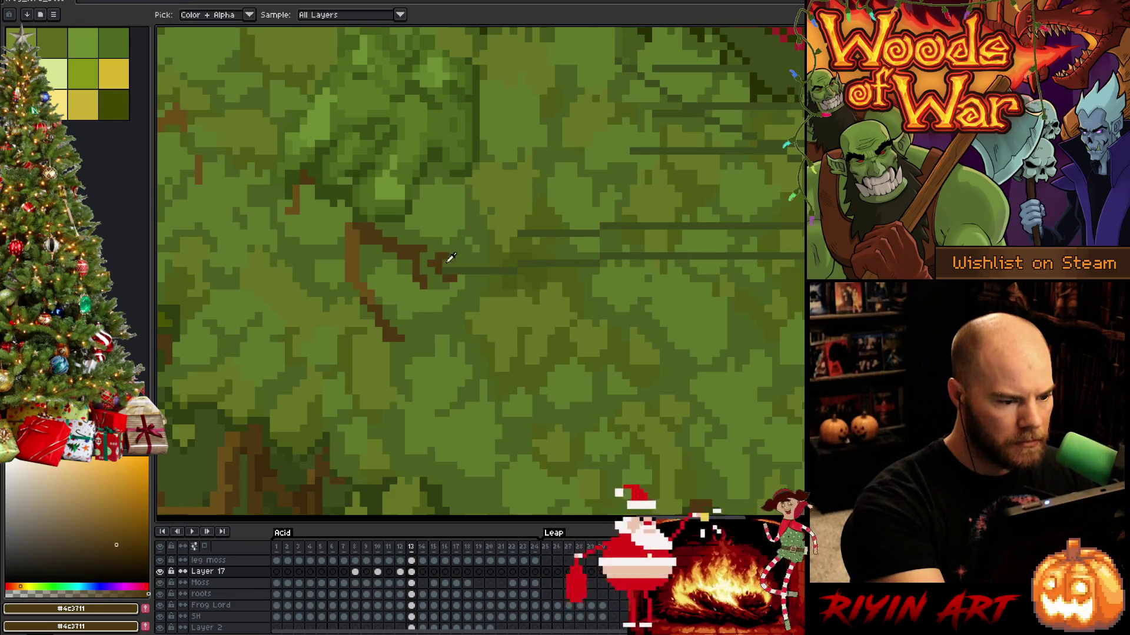
alt+click(484, 241)
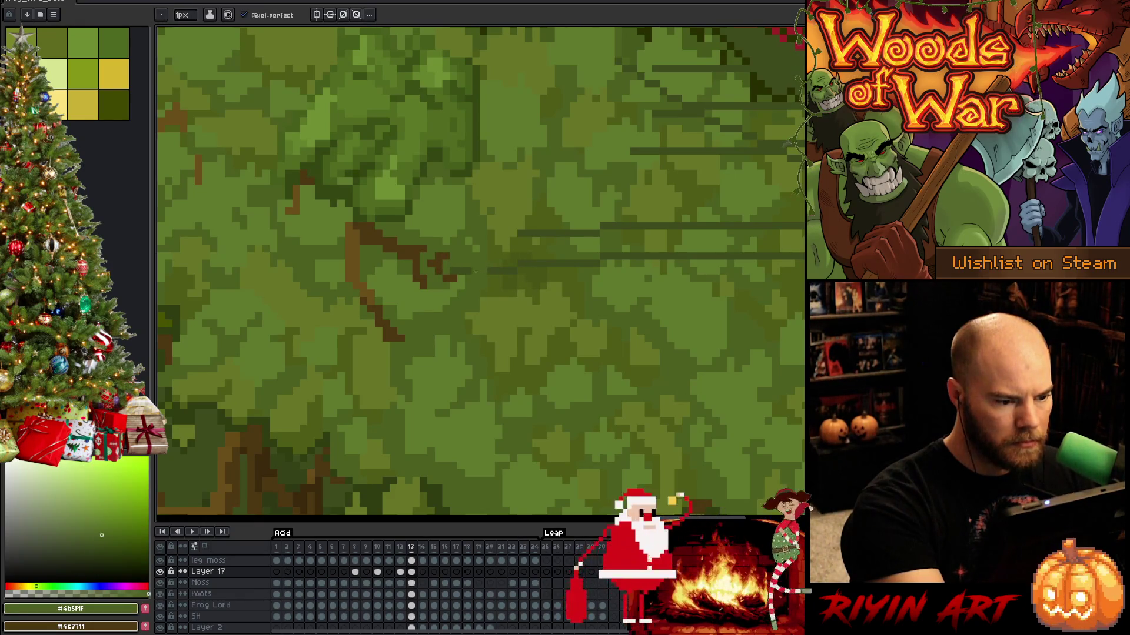
alt+click(499, 255)
click(500, 268)
alt+click(517, 255)
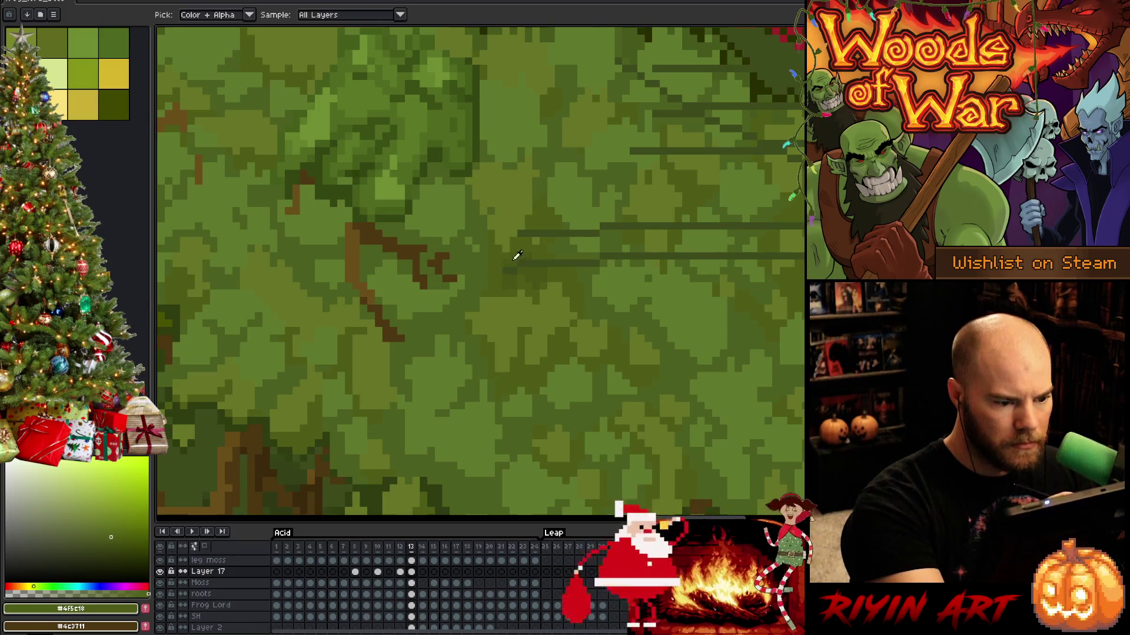
Sample dark, mid and light moss greens around the lower dark streak.
scroll(577, 285, down, 1)
alt+click(412, 279)
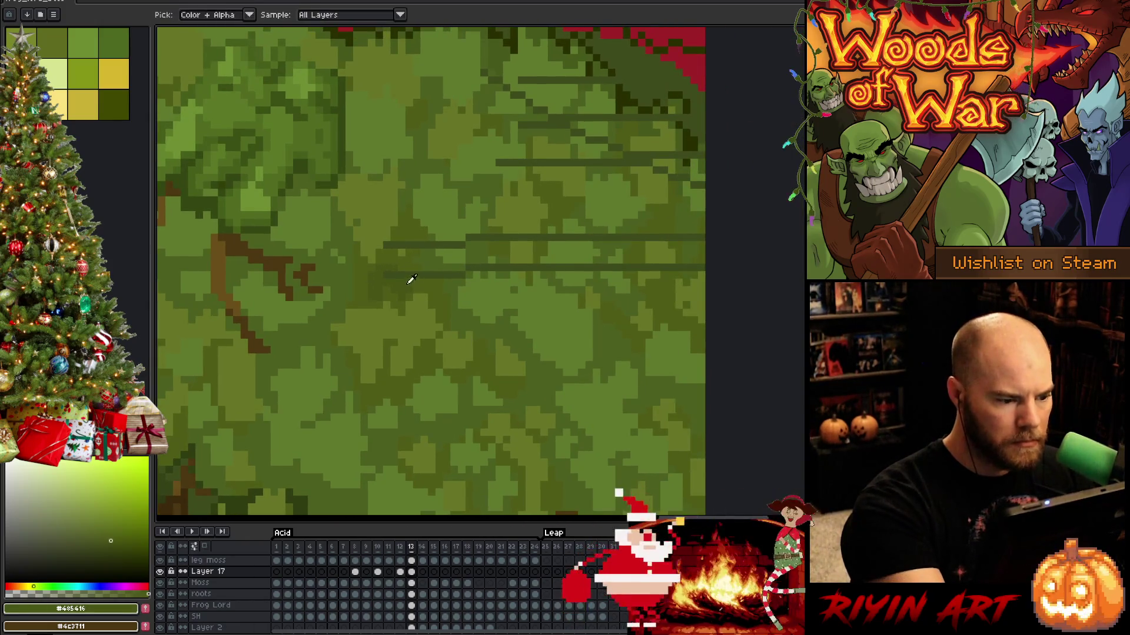
alt+click(470, 236)
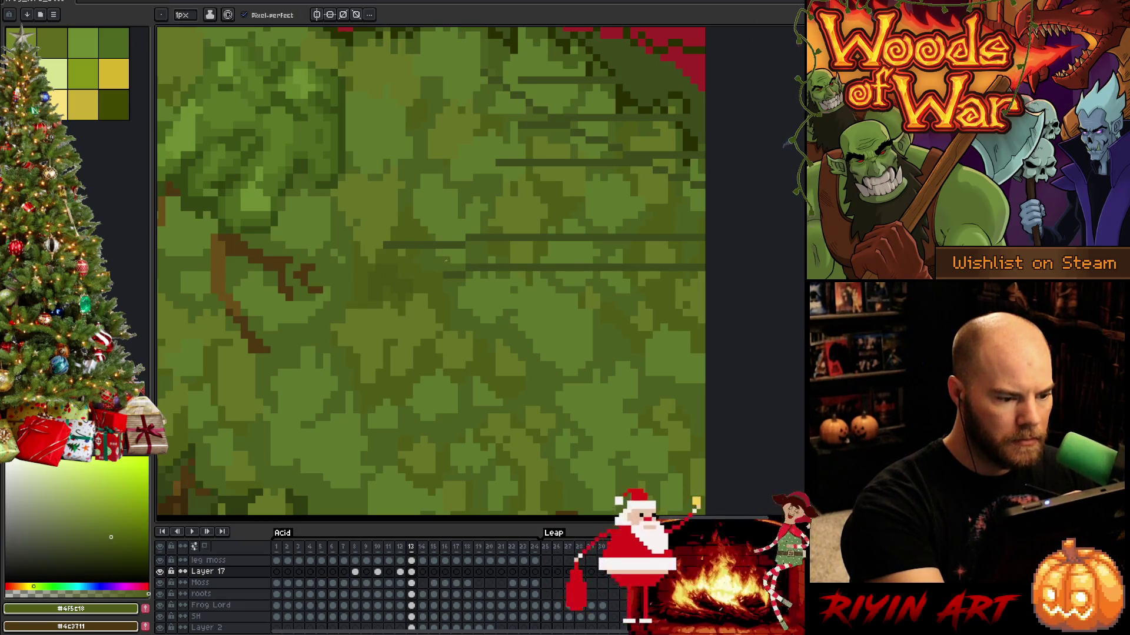
alt+click(458, 256)
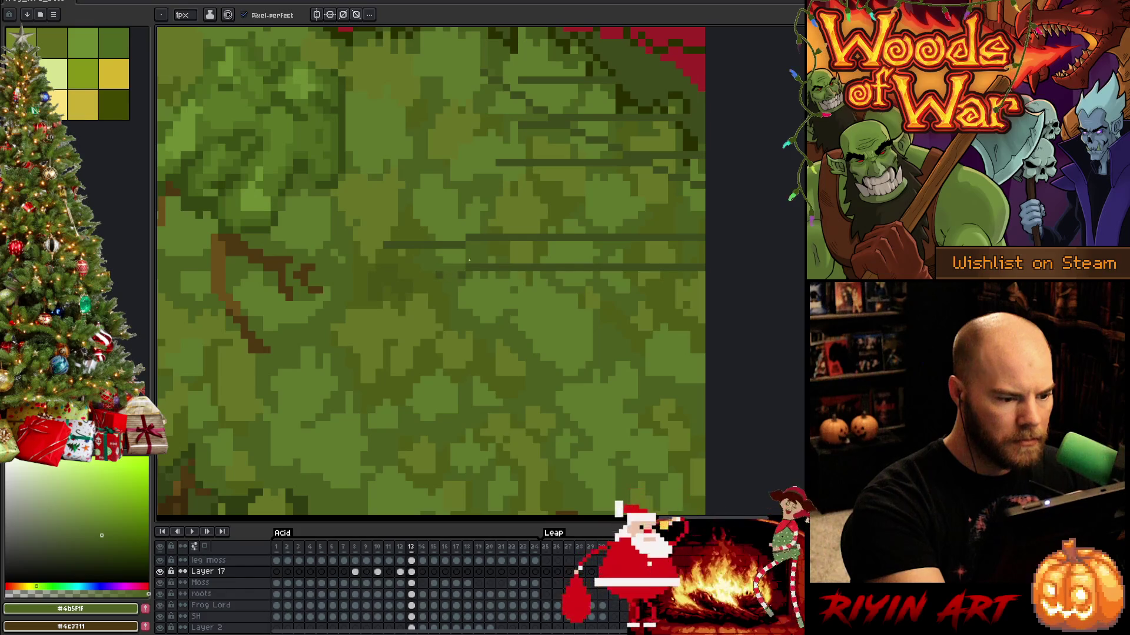
alt+click(365, 219)
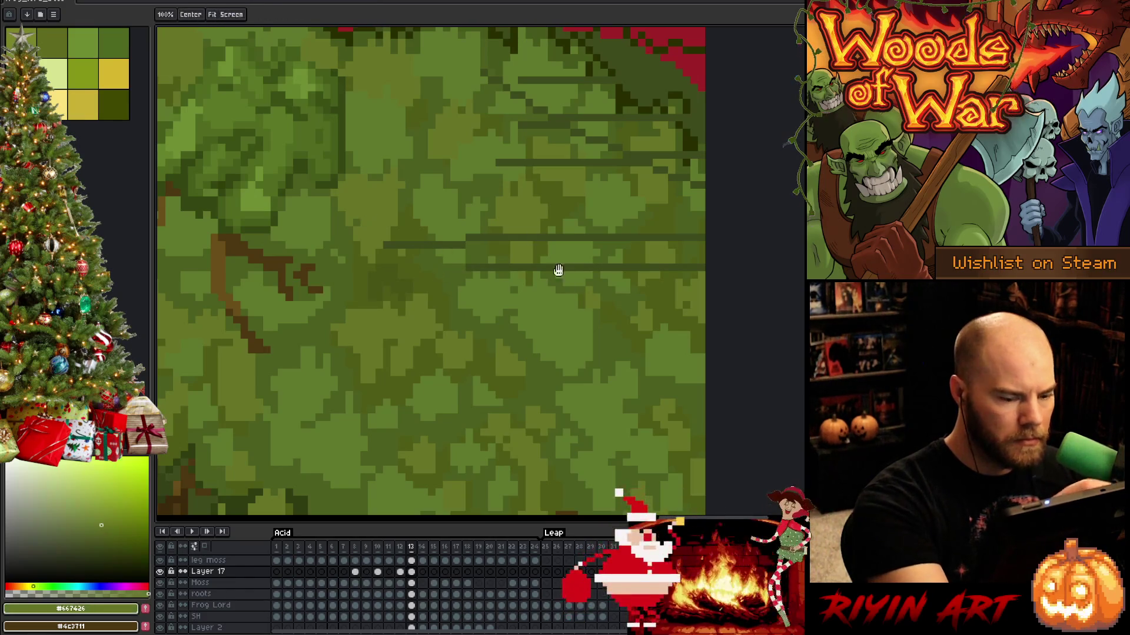
scroll(557, 270, up, 3)
scroll(557, 270, right, 5)
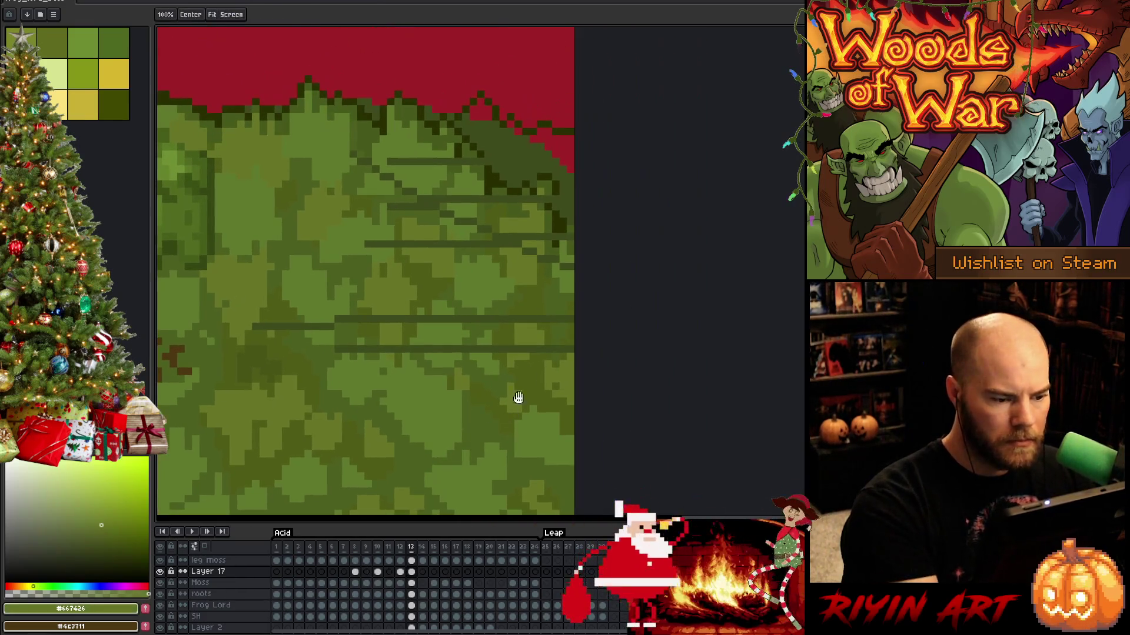
alt+click(548, 339)
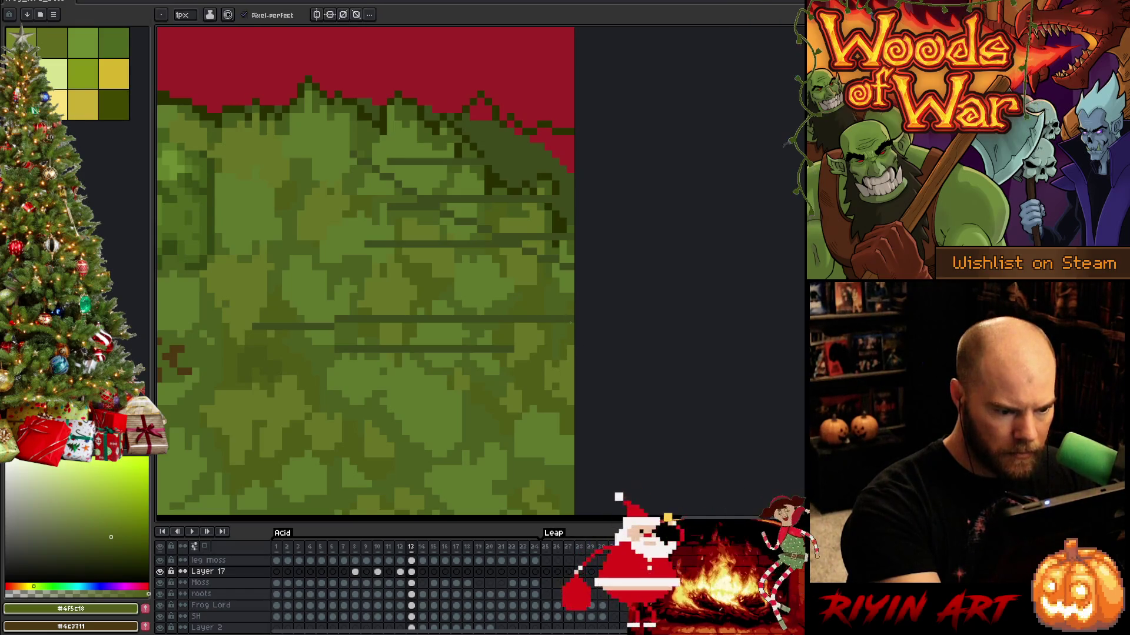
Shorten the dark streak and the lower streak by covering their right ends in moss green.
drag(566, 319, 509, 320)
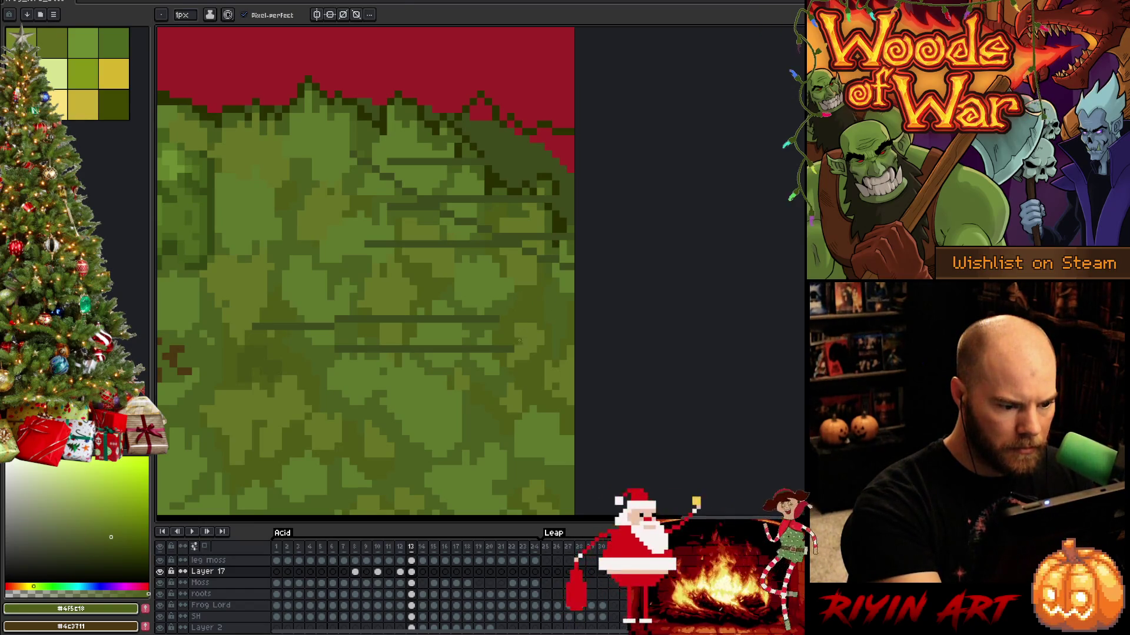
alt+click(496, 345)
mouse_move(496, 348)
mouse_down()
mouse_move(420, 349)
mouse_move(558, 357)
mouse_move(525, 366)
mouse_up()
alt+click(468, 344)
alt+click(535, 365)
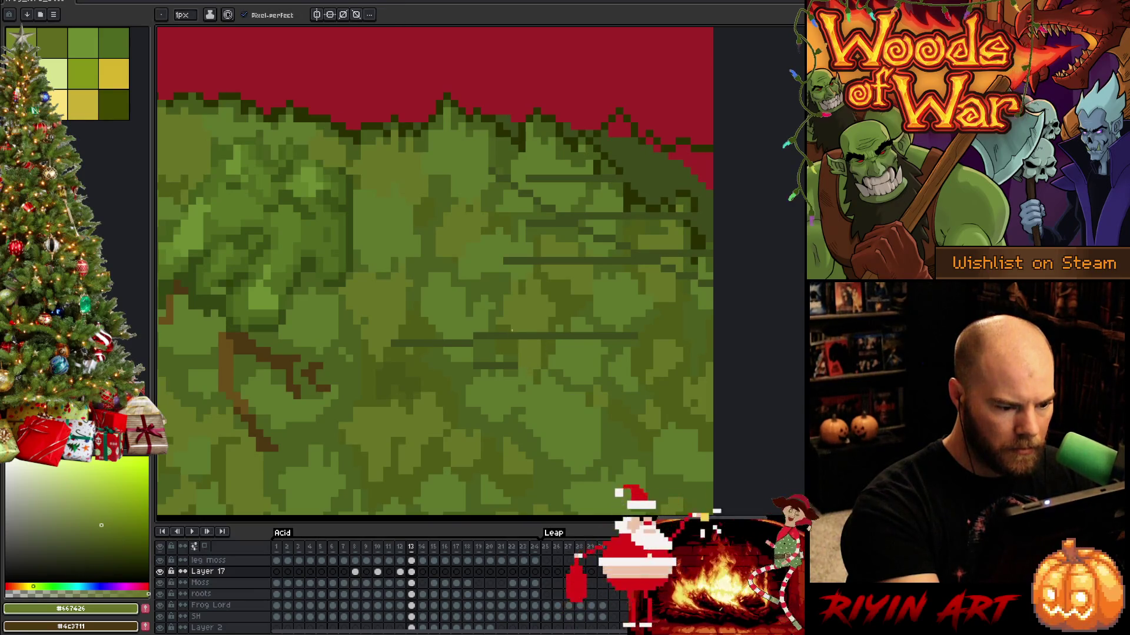
alt+click(515, 350)
click(506, 366)
Paint over the dark streak from the right, finishing its left end in light green.
alt+click(502, 353)
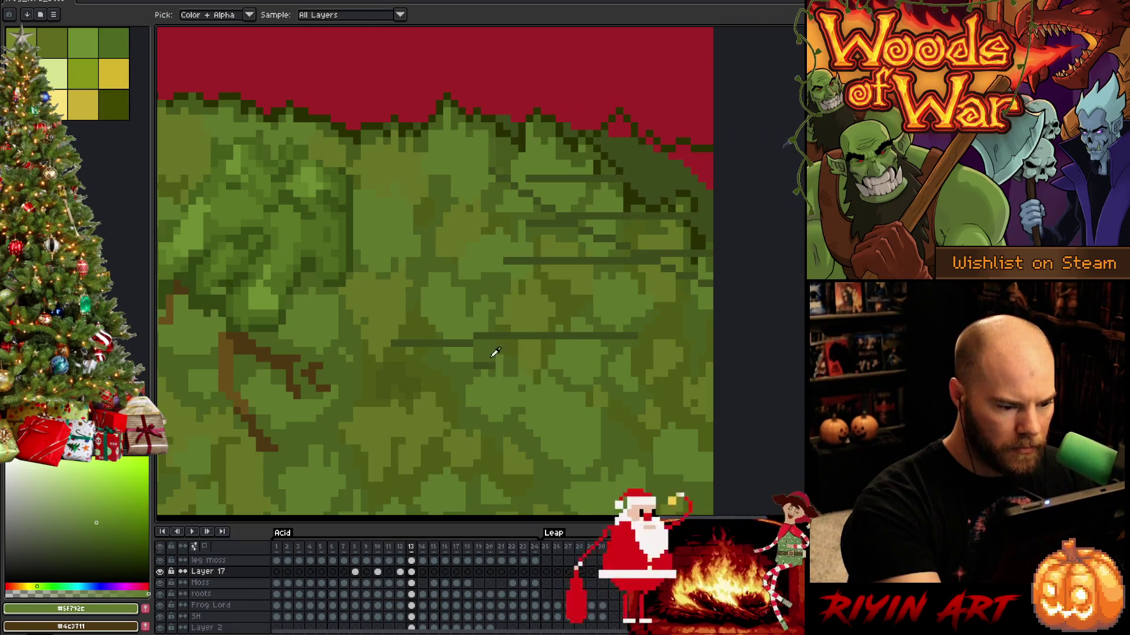
alt+click(492, 356)
alt+click(471, 339)
drag(470, 343, 399, 343)
alt+click(439, 343)
alt+click(432, 343)
alt+click(416, 341)
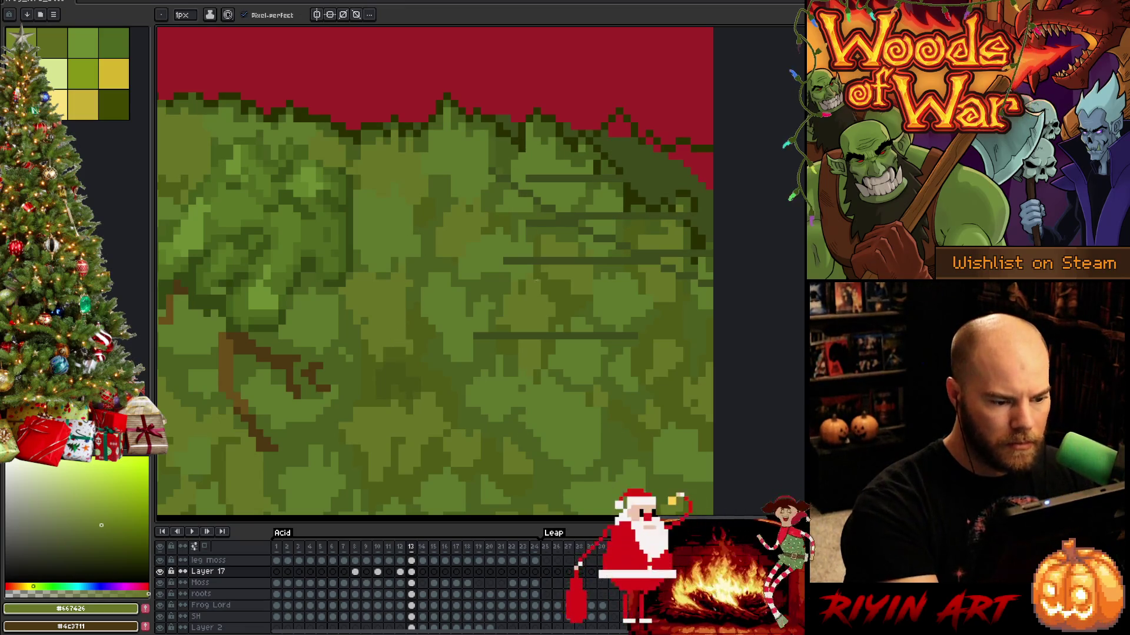
Cover the remaining dark line with dark, mid and lighter moss greens.
alt+click(484, 346)
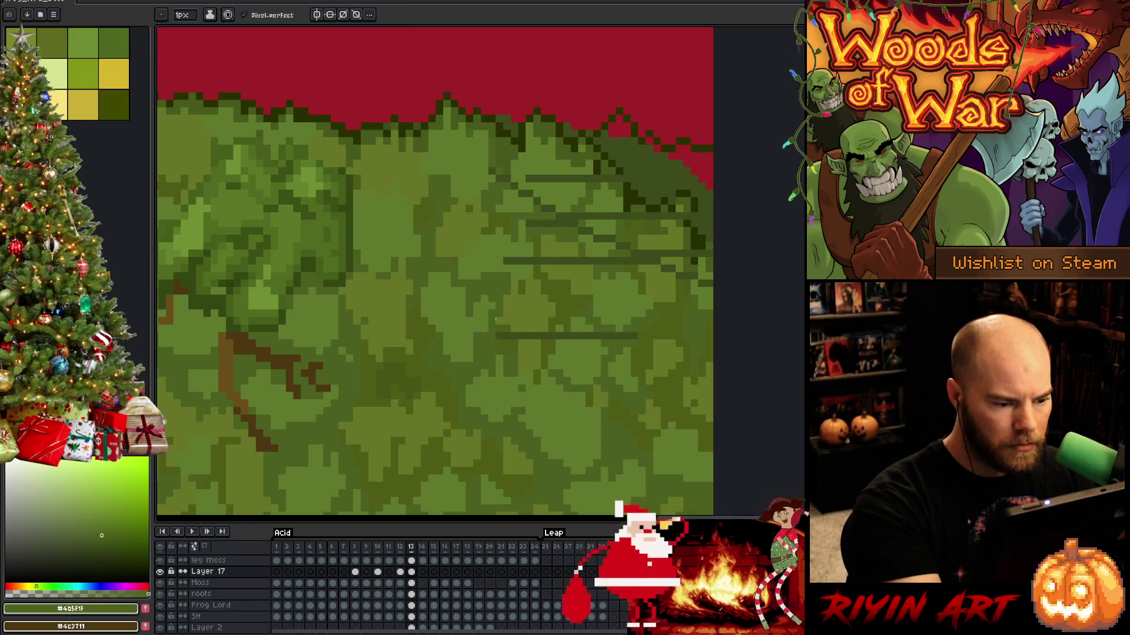
mouse_move(489, 336)
mouse_down()
mouse_move(475, 335)
mouse_move(592, 336)
mouse_up()
alt+click(507, 335)
alt+click(540, 317)
alt+click(553, 331)
alt+click(557, 328)
alt+click(579, 322)
alt+click(588, 330)
Add dark green pixels at the moss edge and lighten the right-hand dark streak with sampled greens.
scroll(520, 380, down, 1)
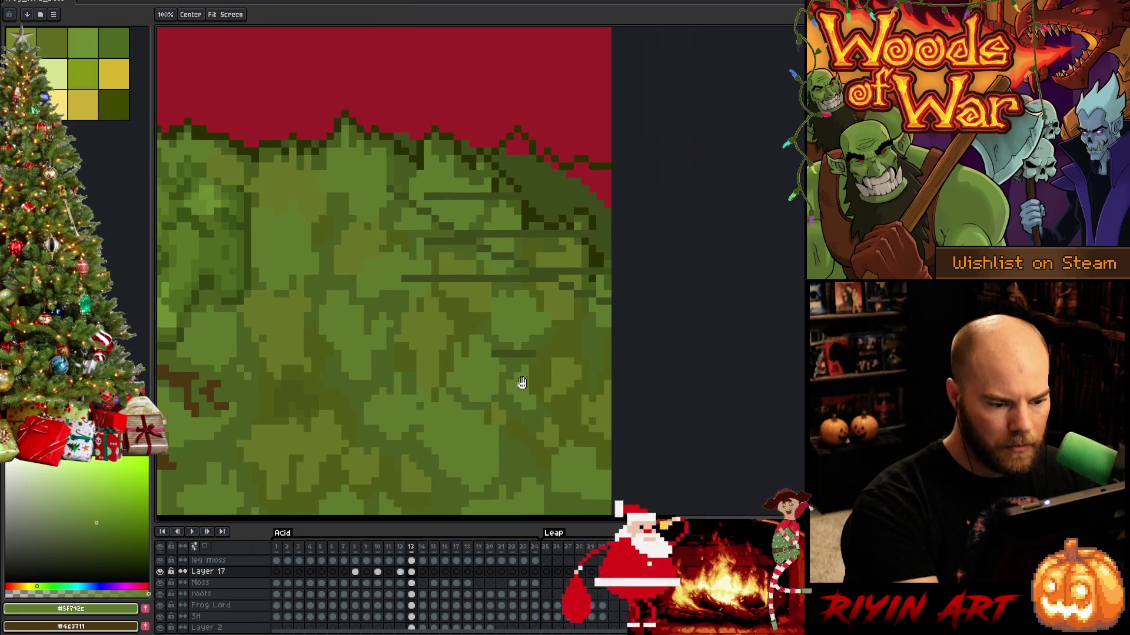
alt+click(517, 371)
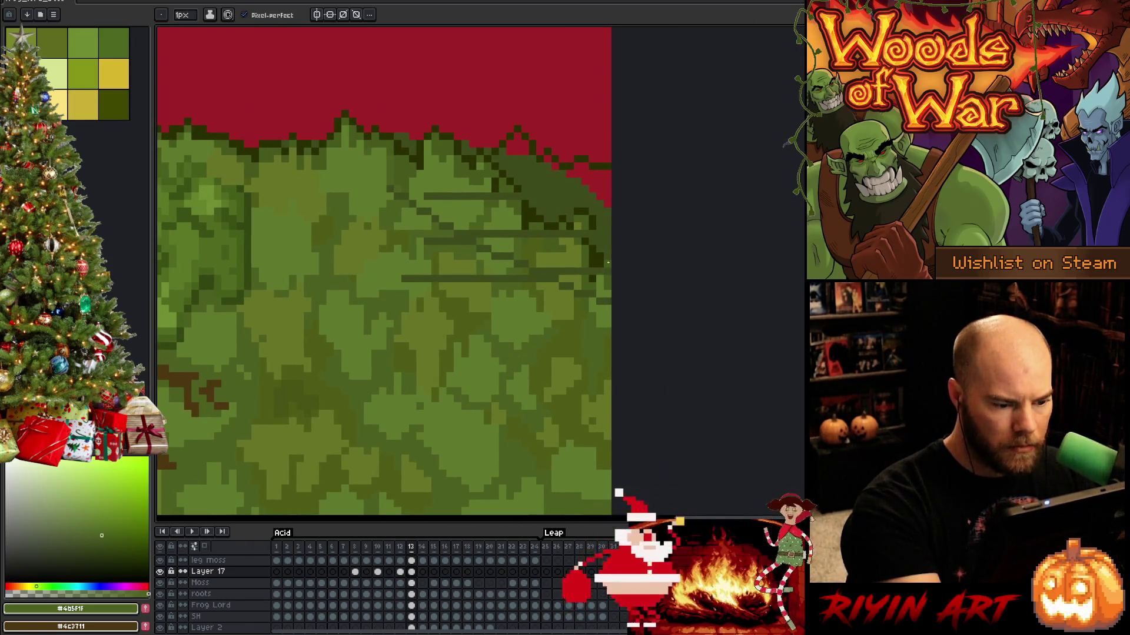
scroll(598, 351, up, 2)
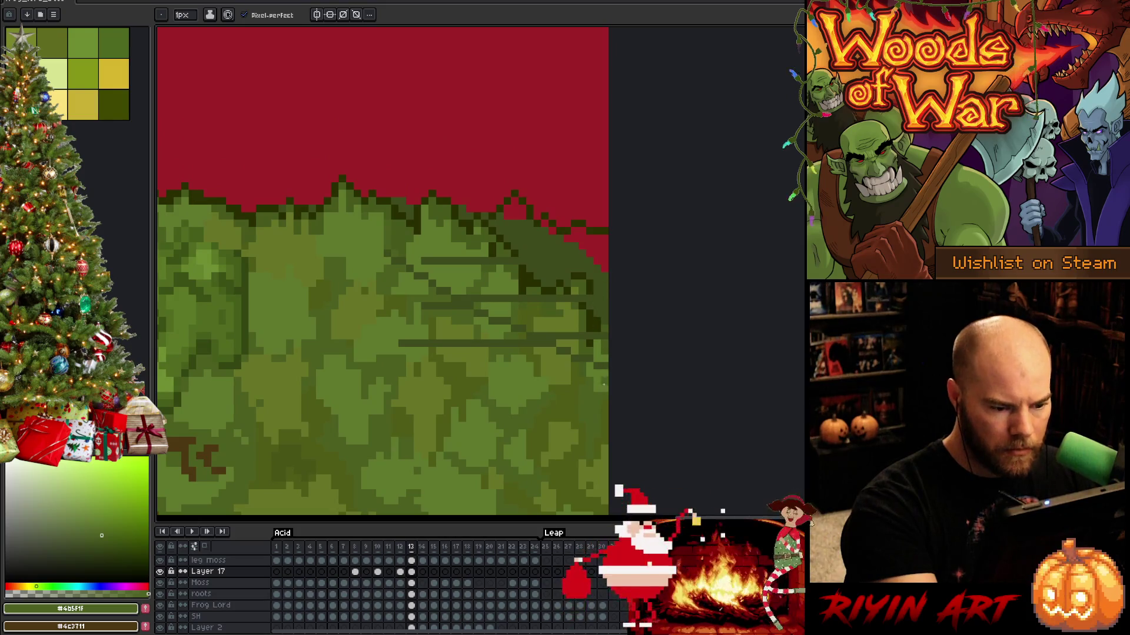
alt+click(600, 366)
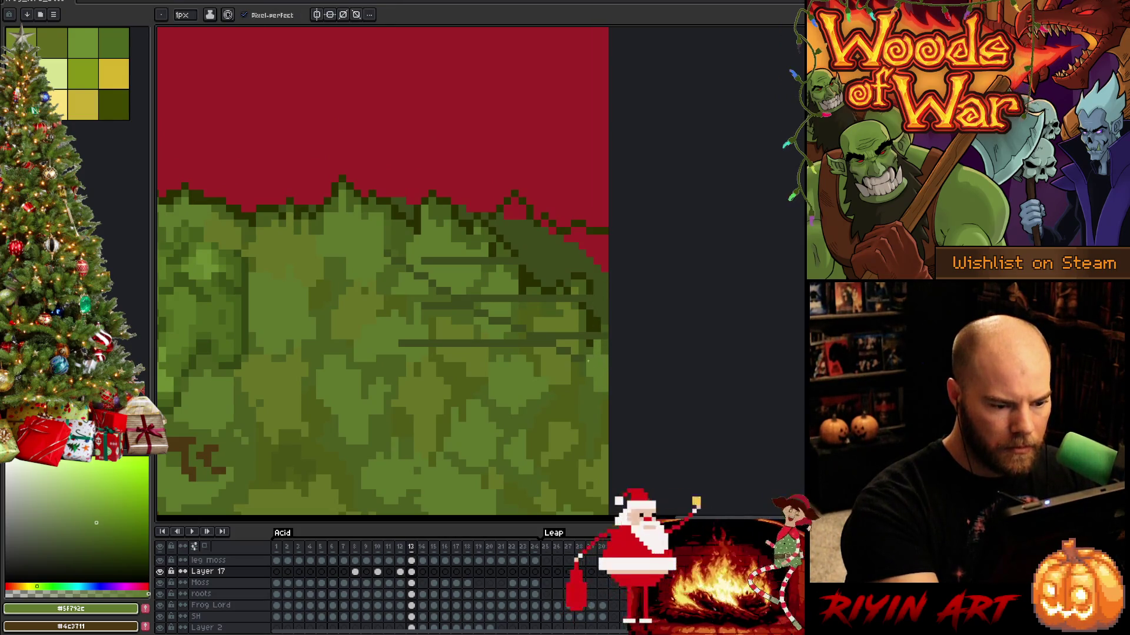
alt+click(585, 359)
alt+click(568, 337)
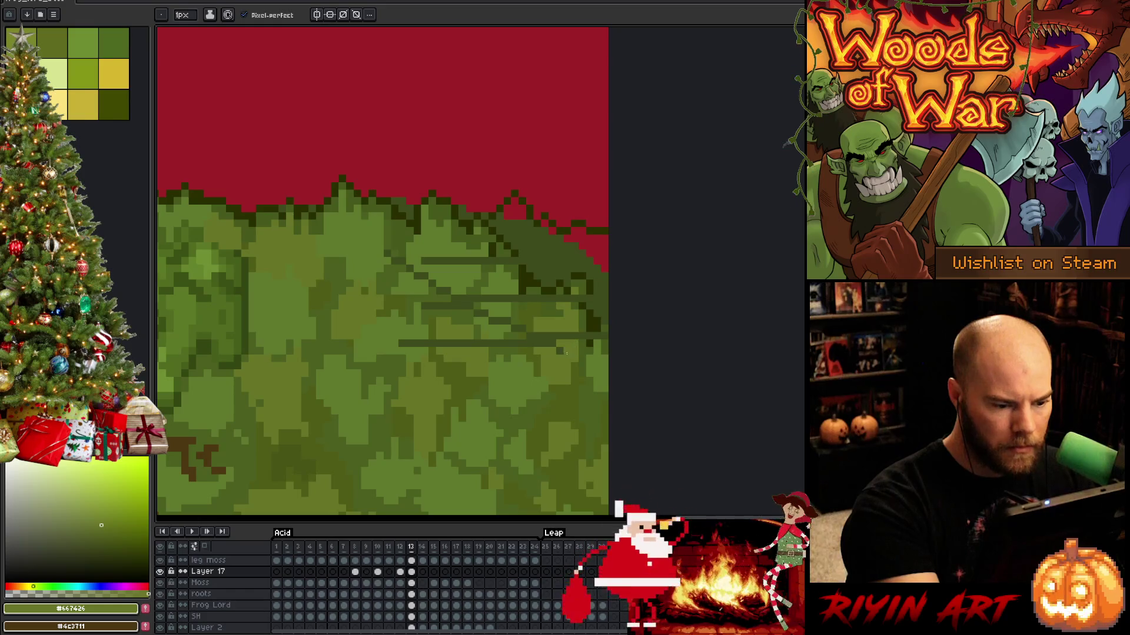
alt+click(594, 315)
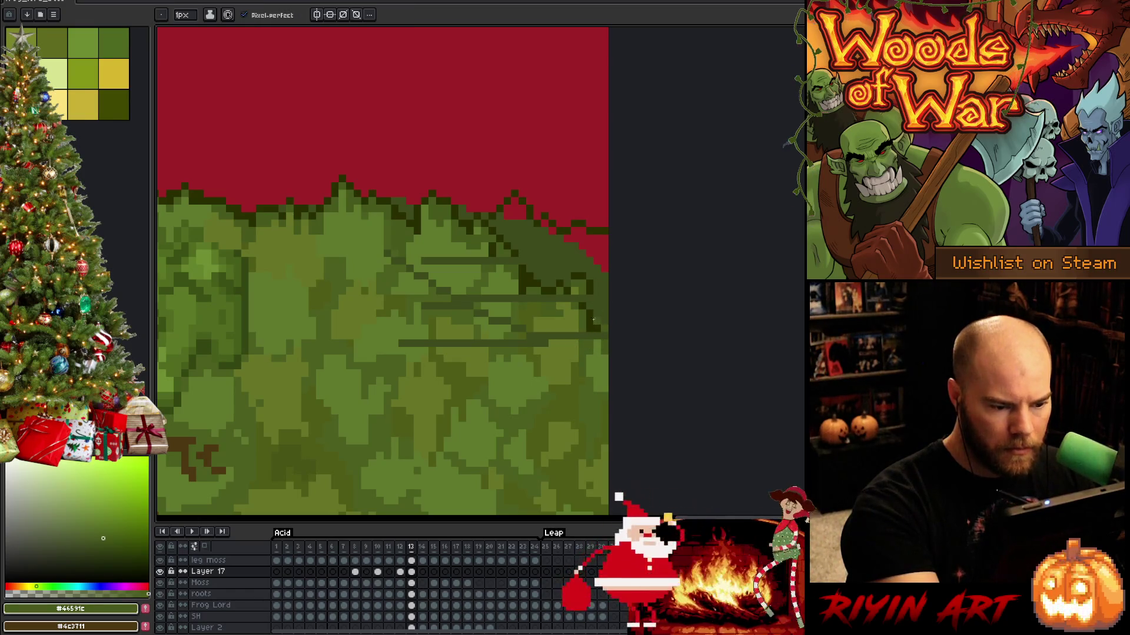
click(594, 322)
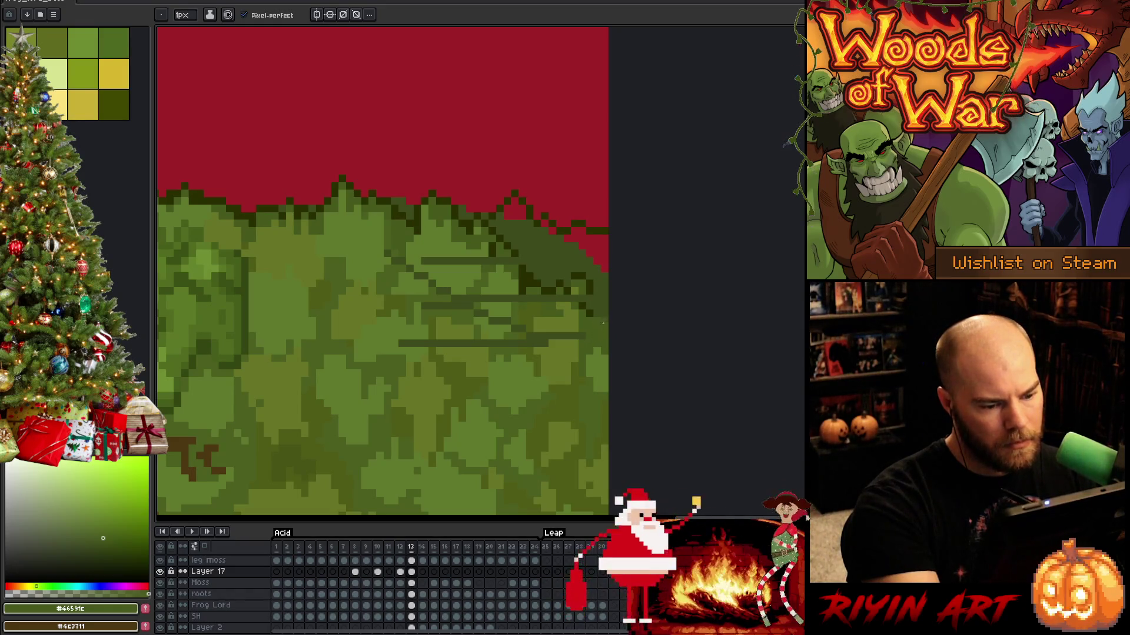
click(597, 320)
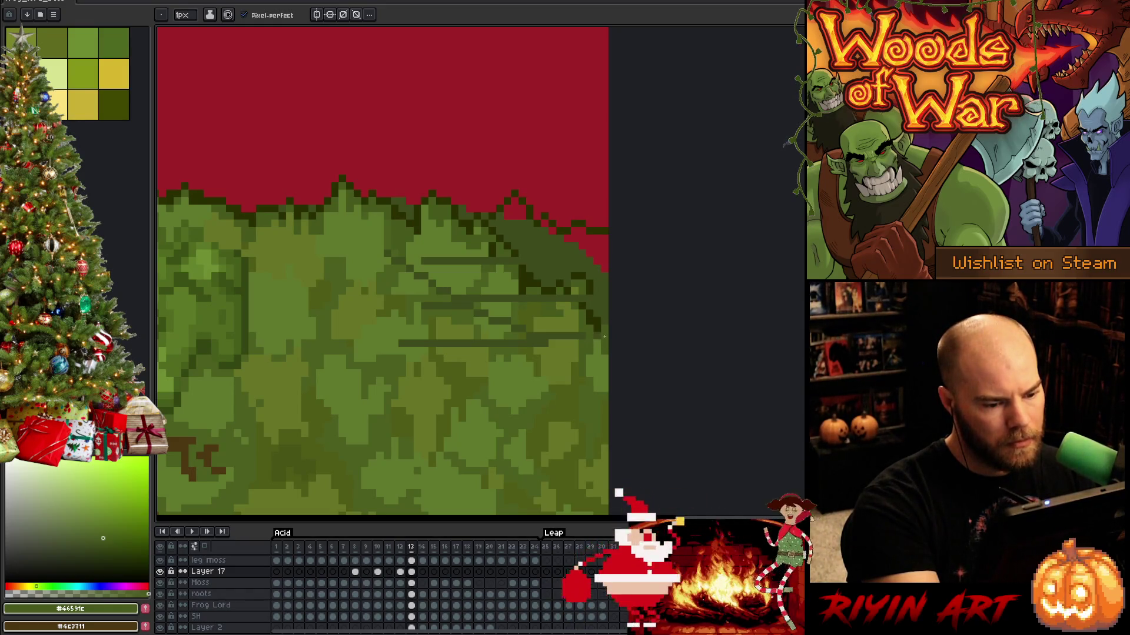
alt+click(574, 321)
click(567, 336)
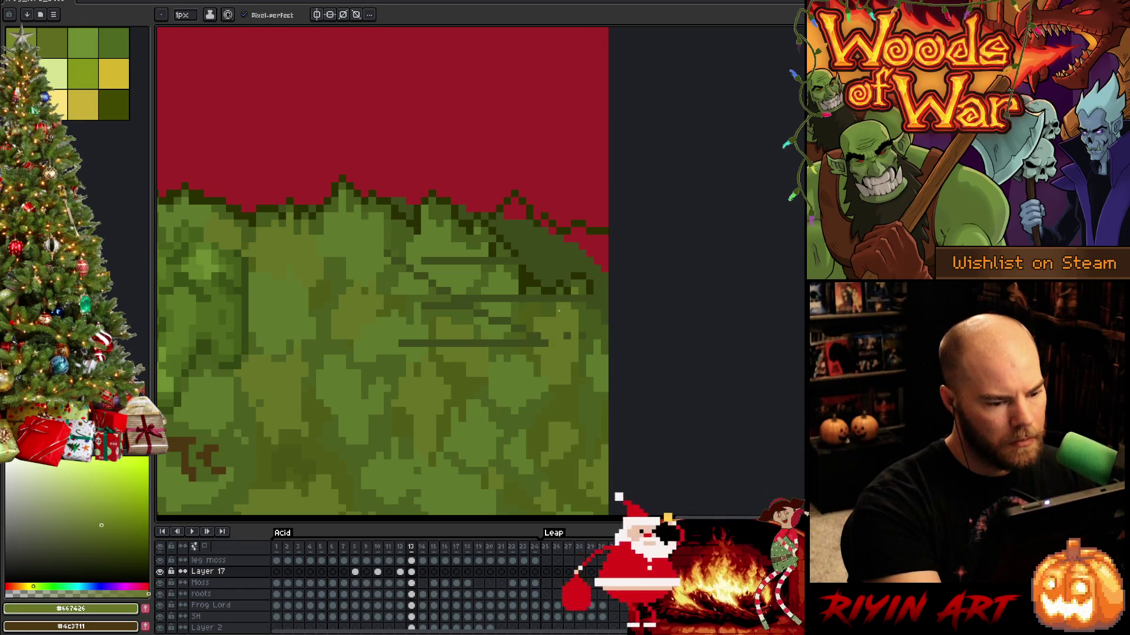
Repaint the dark line's end and remaining length with the lighter mid moss green.
alt+click(581, 316)
alt+click(551, 320)
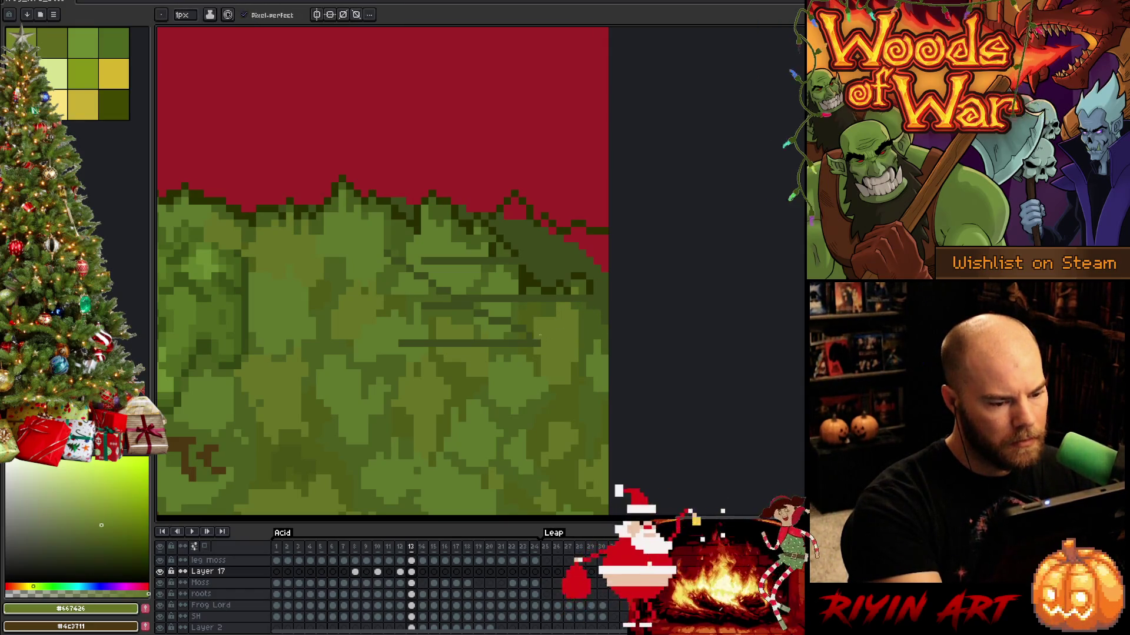
alt+click(532, 323)
click(530, 343)
alt+click(519, 285)
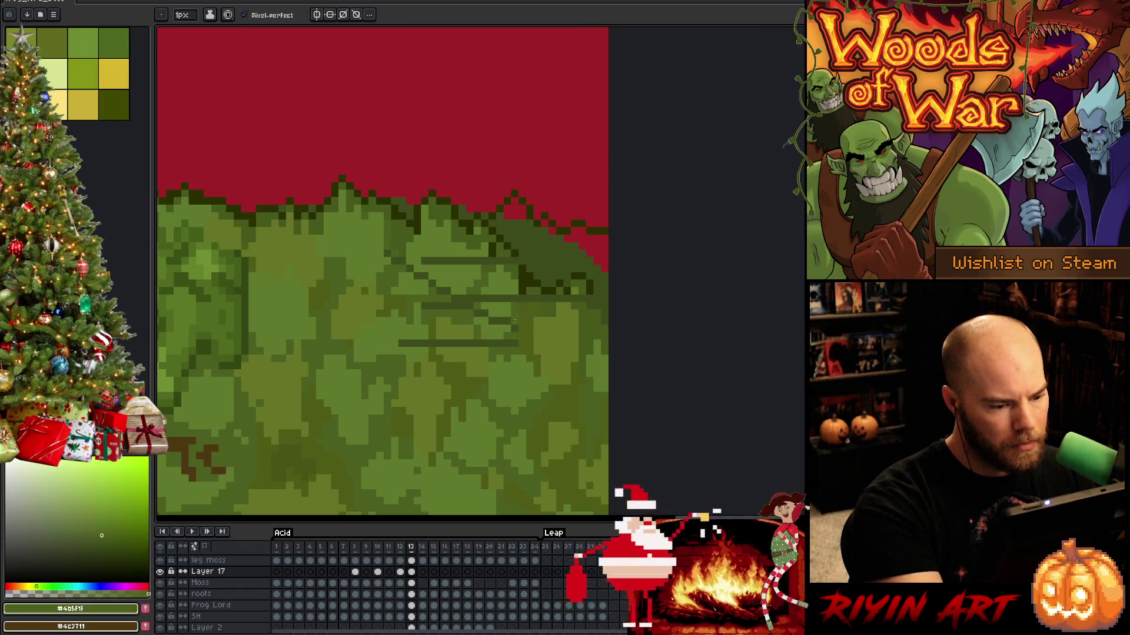
drag(517, 344, 402, 342)
alt+click(503, 333)
alt+click(433, 330)
alt+click(429, 330)
Sample more dark and light moss greens while zooming and panning to review the roots area.
mouse_move(498, 321)
mouse_down()
mouse_move(494, 339)
mouse_move(500, 318)
mouse_up()
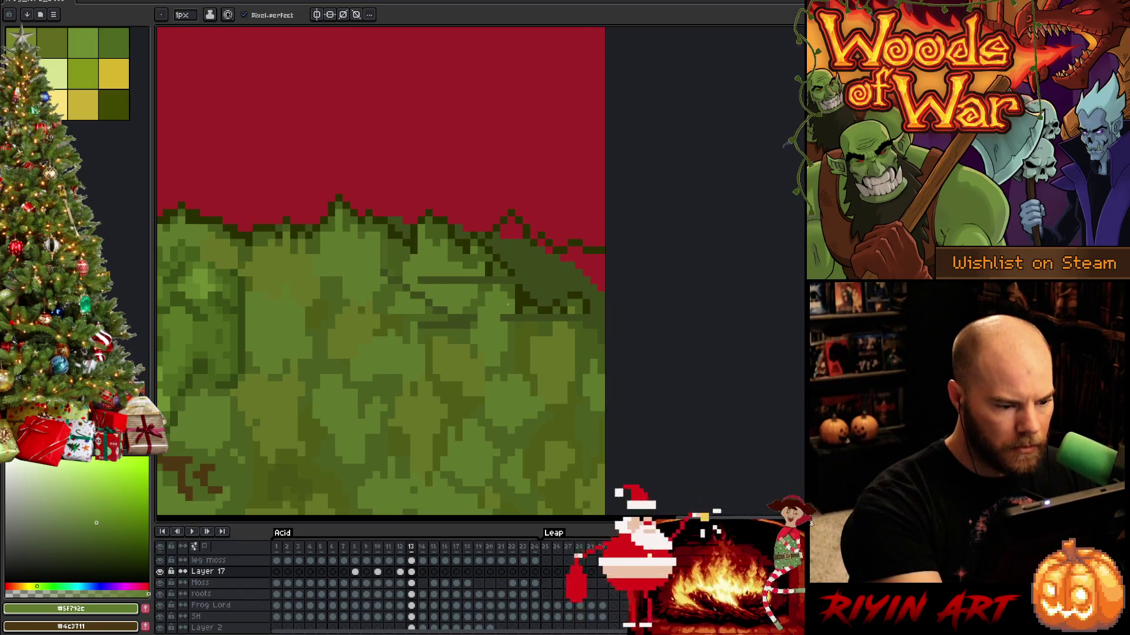
alt+click(524, 316)
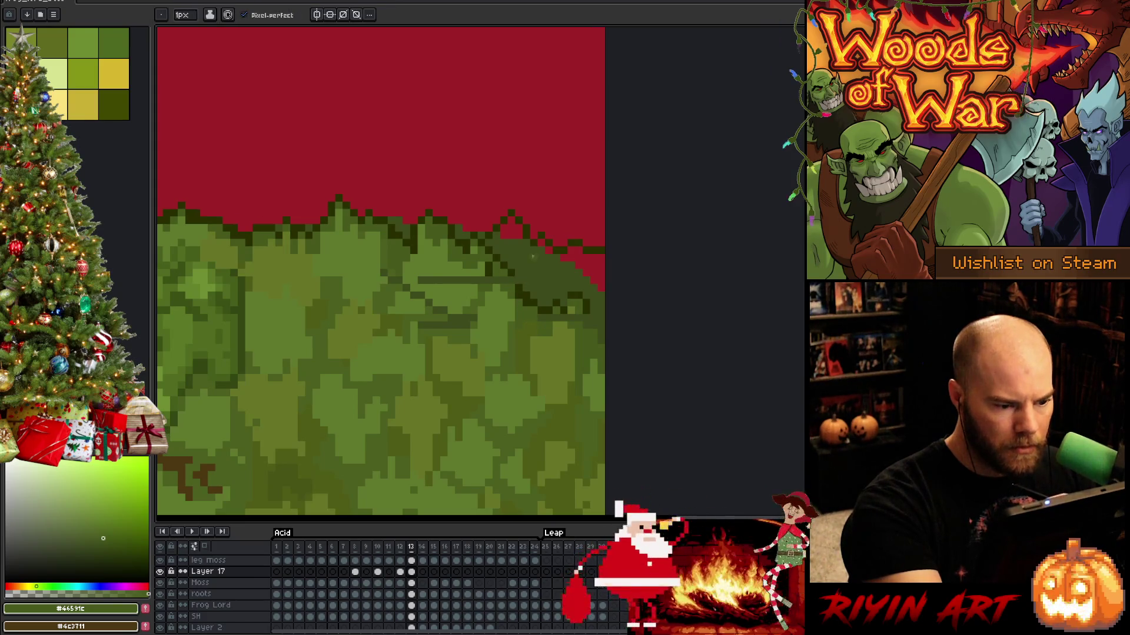
alt+click(476, 304)
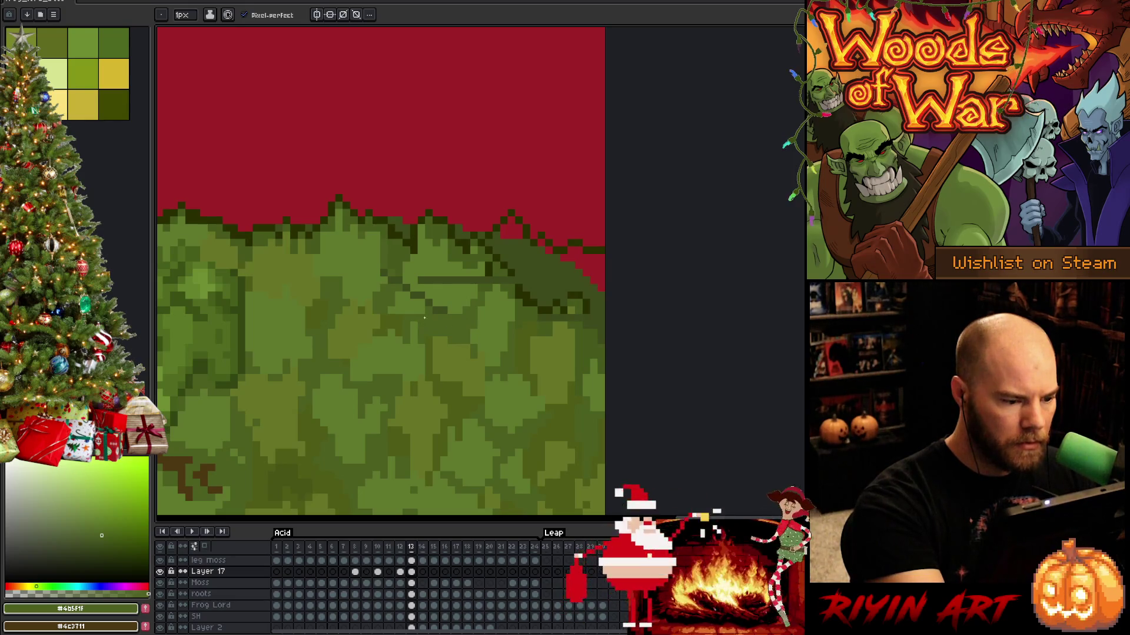
alt+click(424, 341)
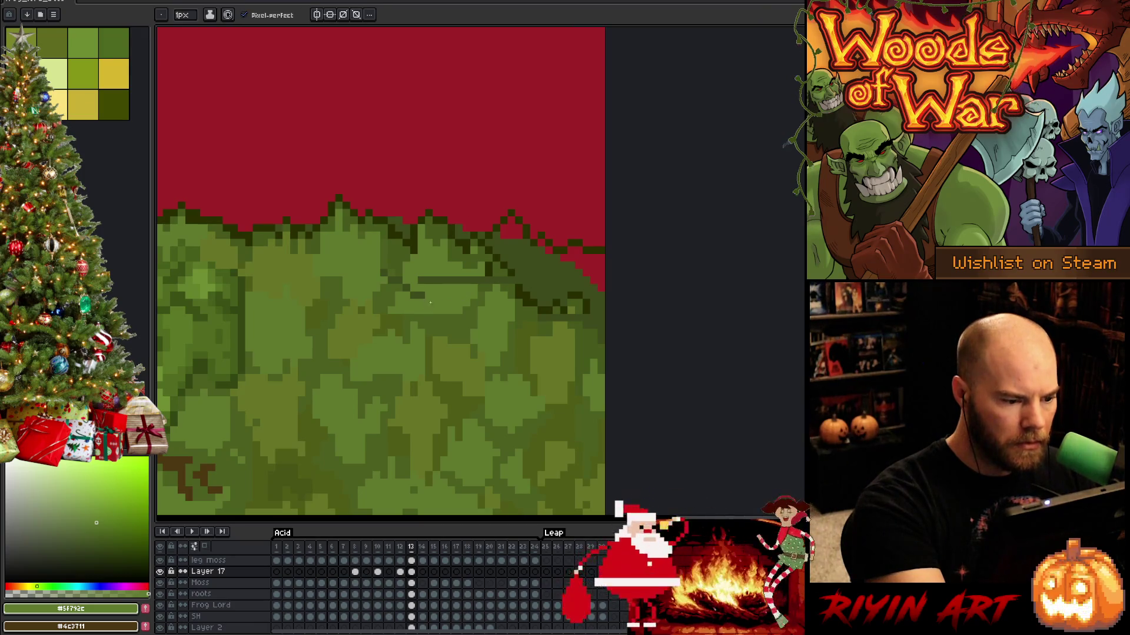
alt+click(446, 314)
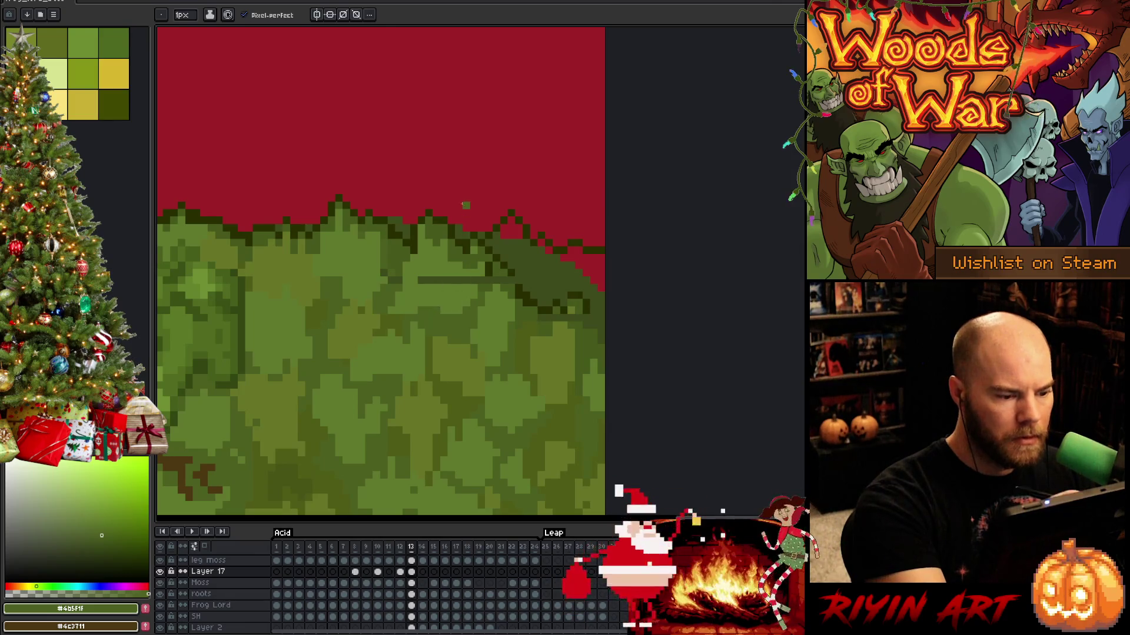
alt+click(444, 311)
scroll(582, 304, down, 1)
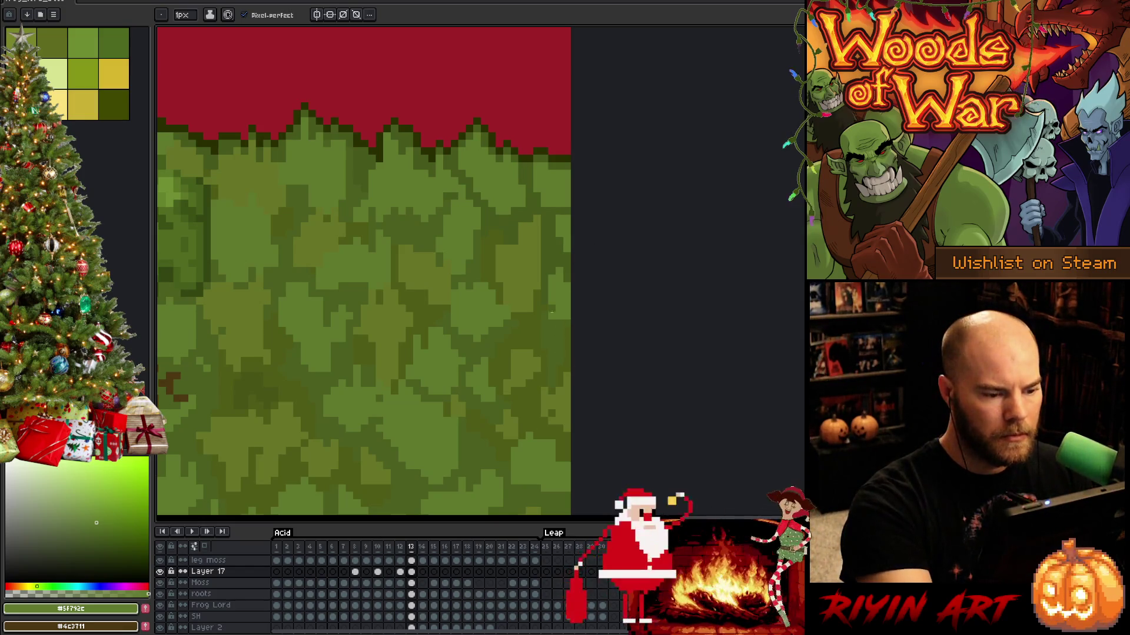
alt+click(544, 296)
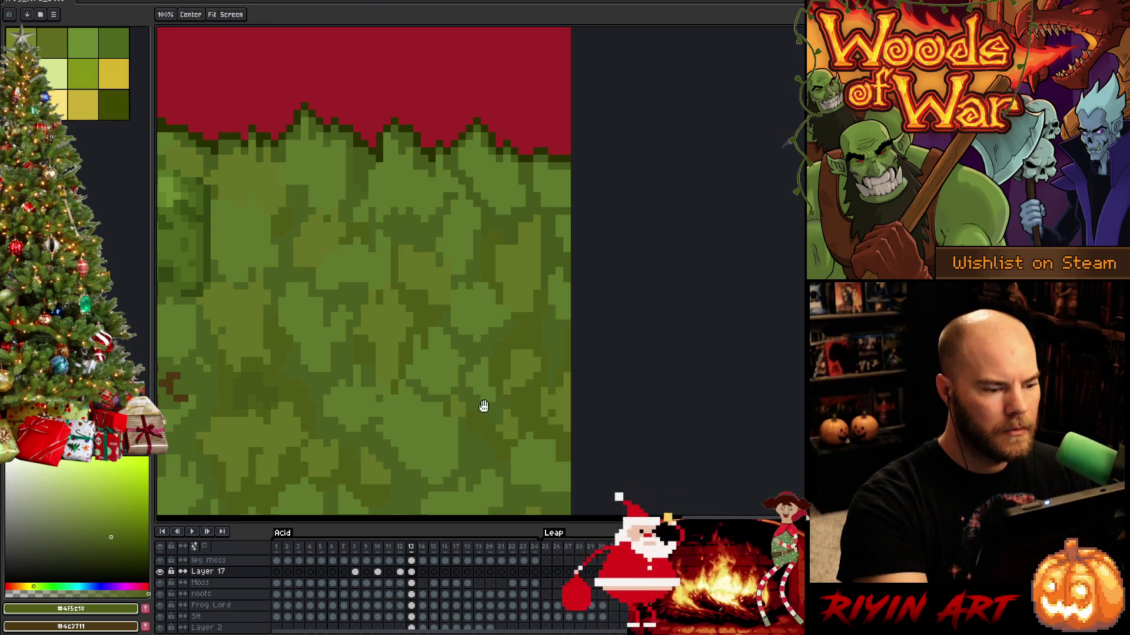
scroll(481, 403, up, 1)
drag(481, 403, 680, 335)
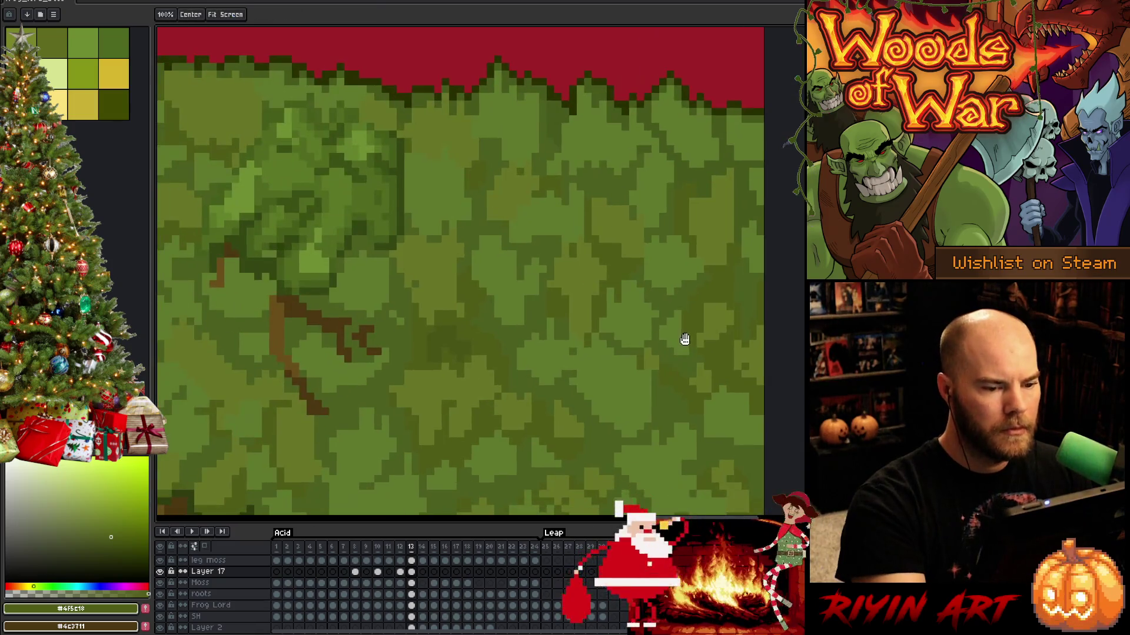
alt+click(758, 279)
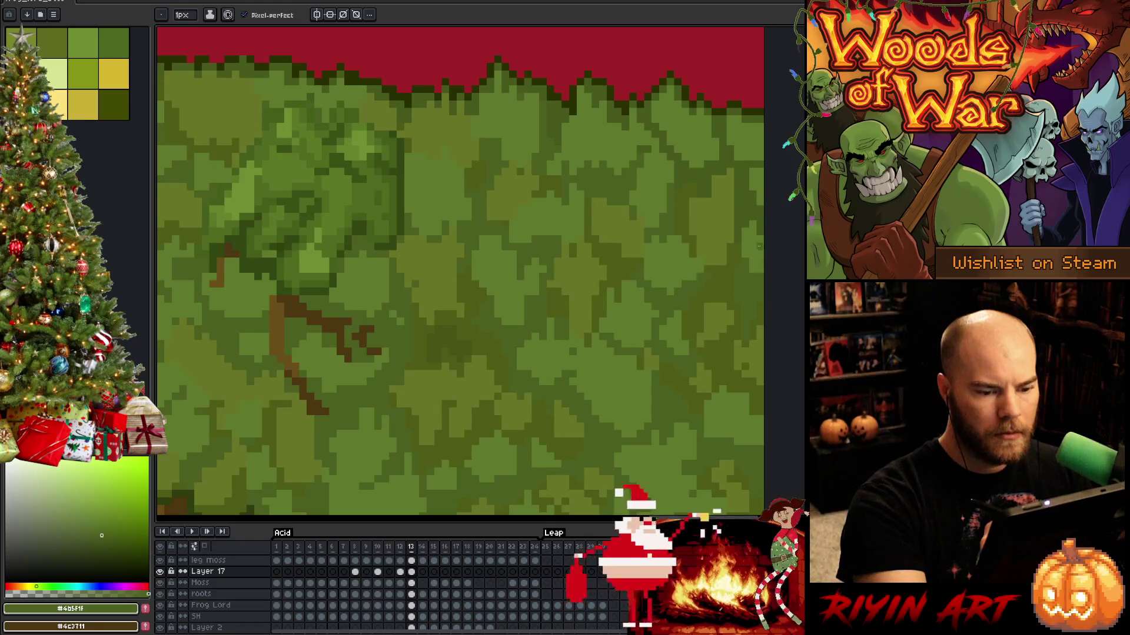
drag(366, 378, 600, 370)
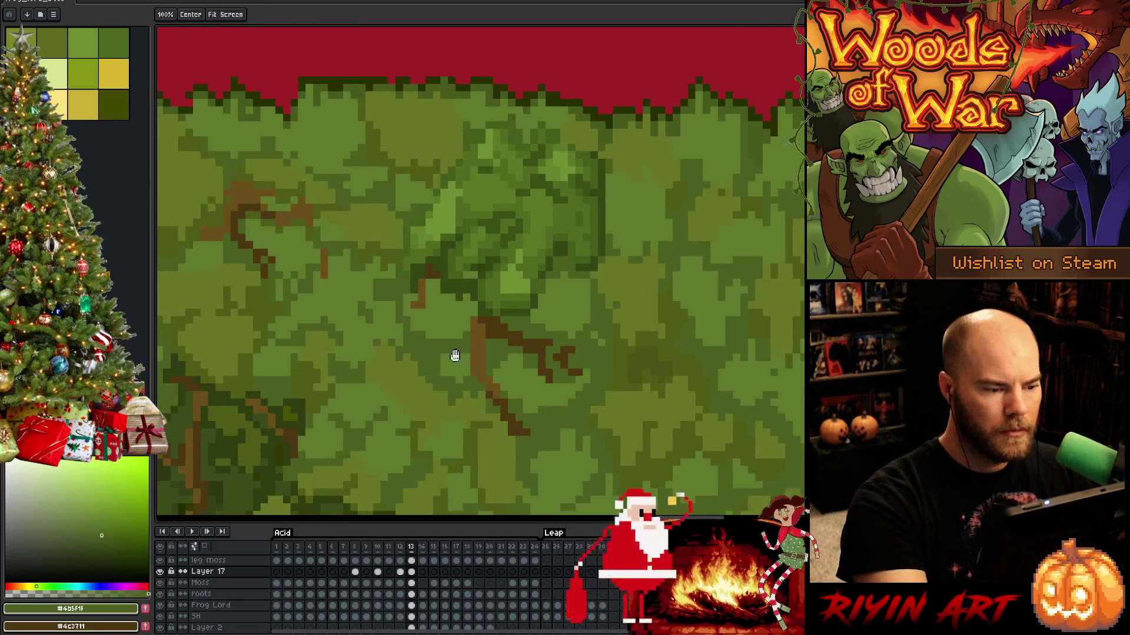
Fill the red gaps in the foliage with the darkest green, undoing an accidental sky fill.
mouse_move(455, 355)
mouse_down()
mouse_move(616, 351)
mouse_move(709, 431)
mouse_move(565, 426)
mouse_move(615, 200)
mouse_up()
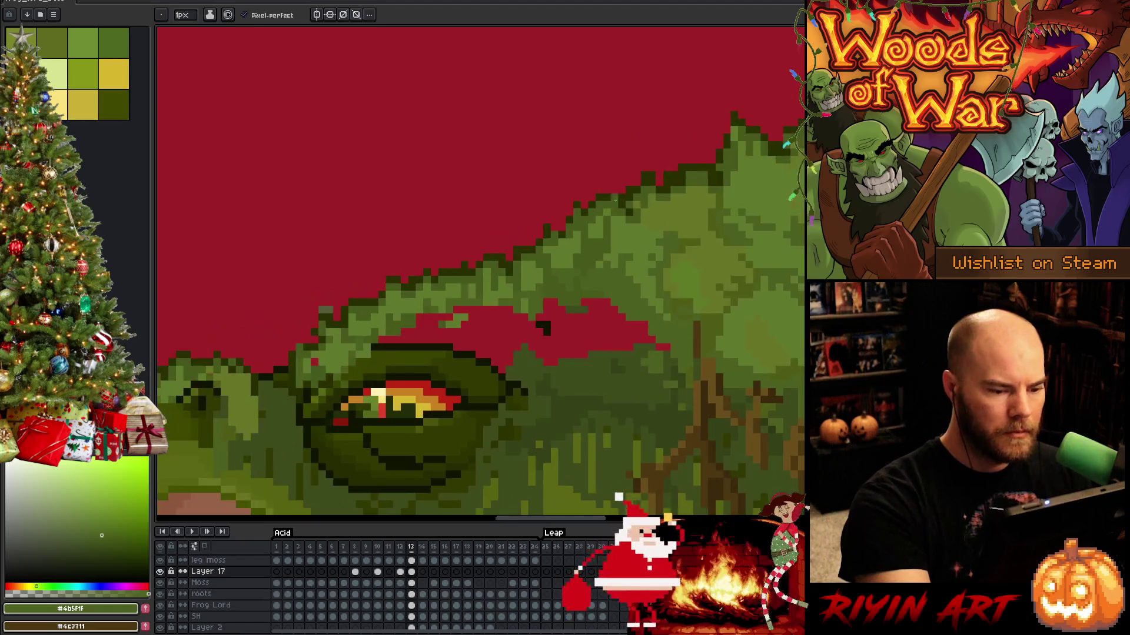
key(g)
click(607, 318)
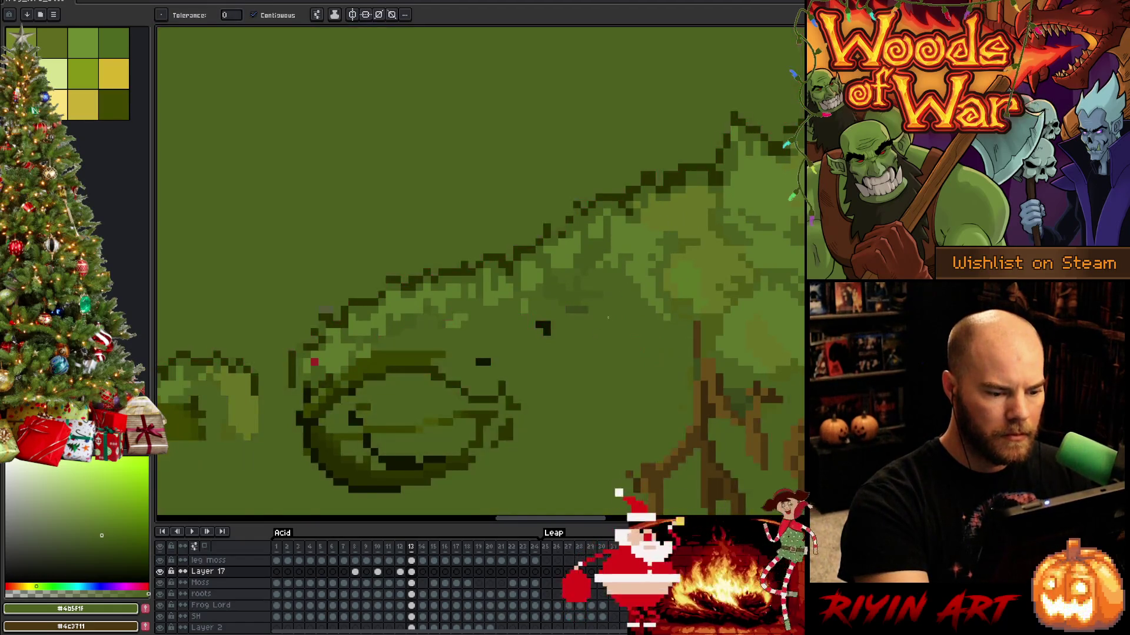
key(ctrl+z)
key(b)
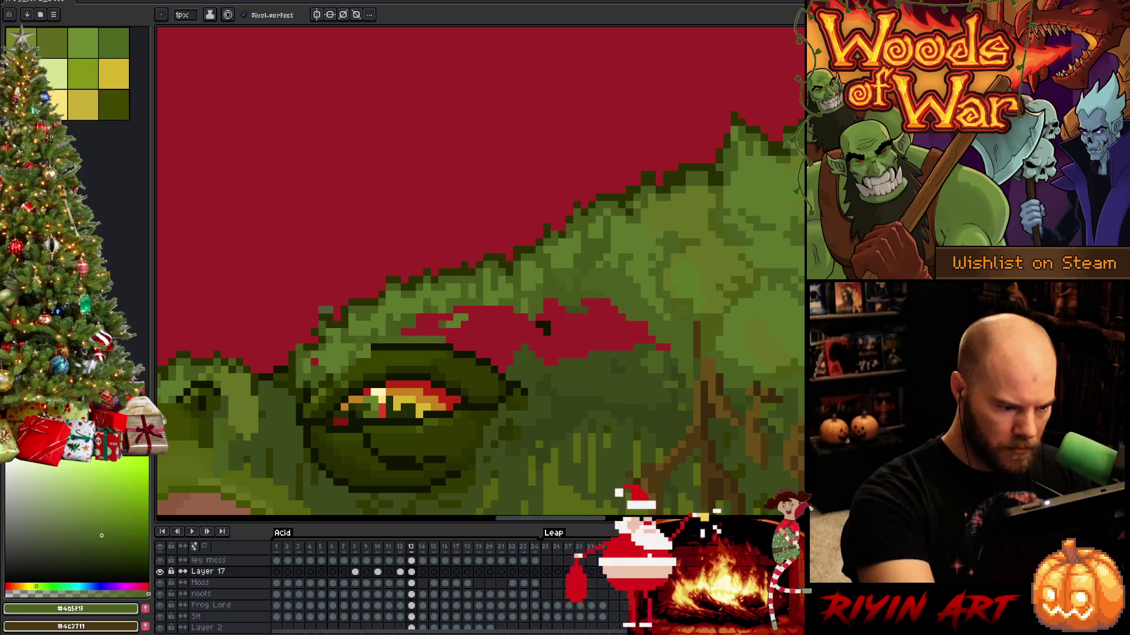
alt+click(382, 339)
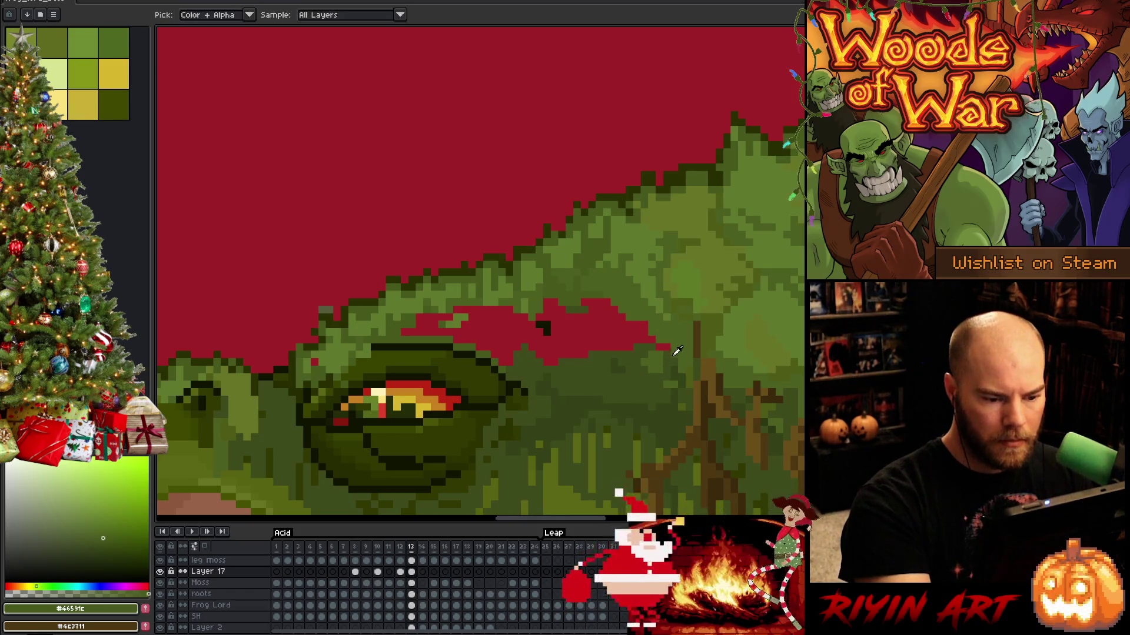
alt+click(666, 340)
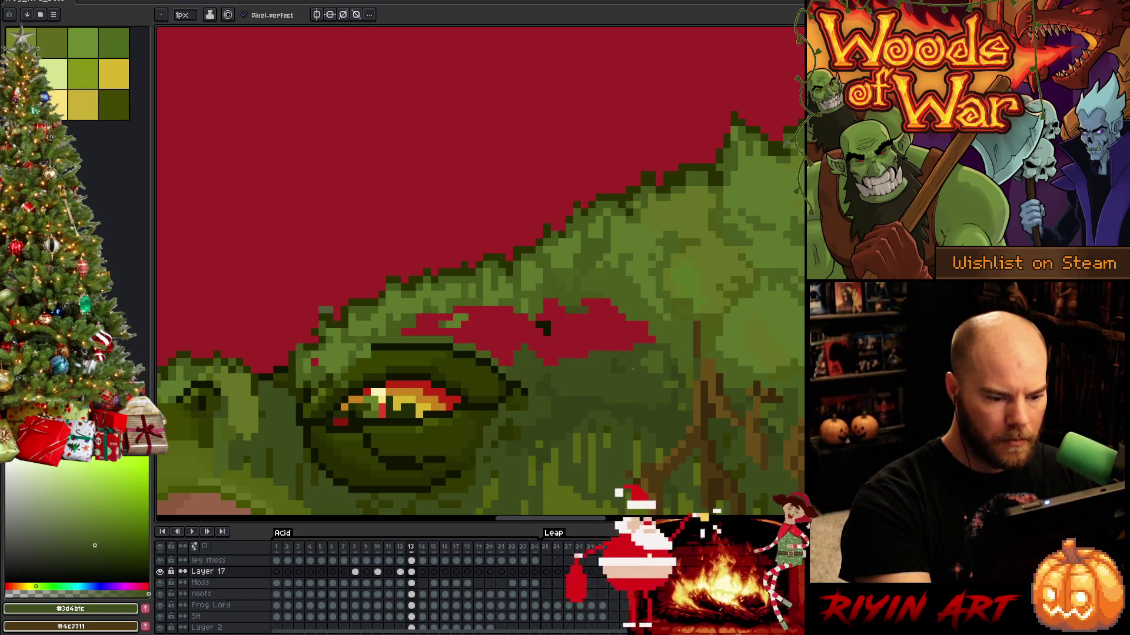
click(512, 353)
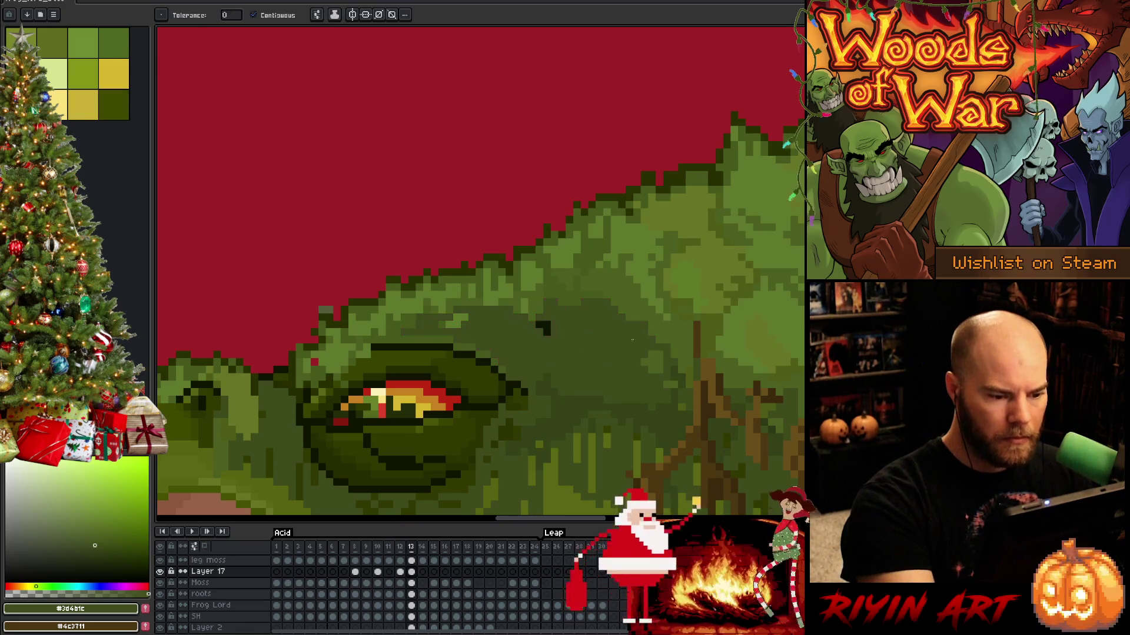
alt+click(604, 304)
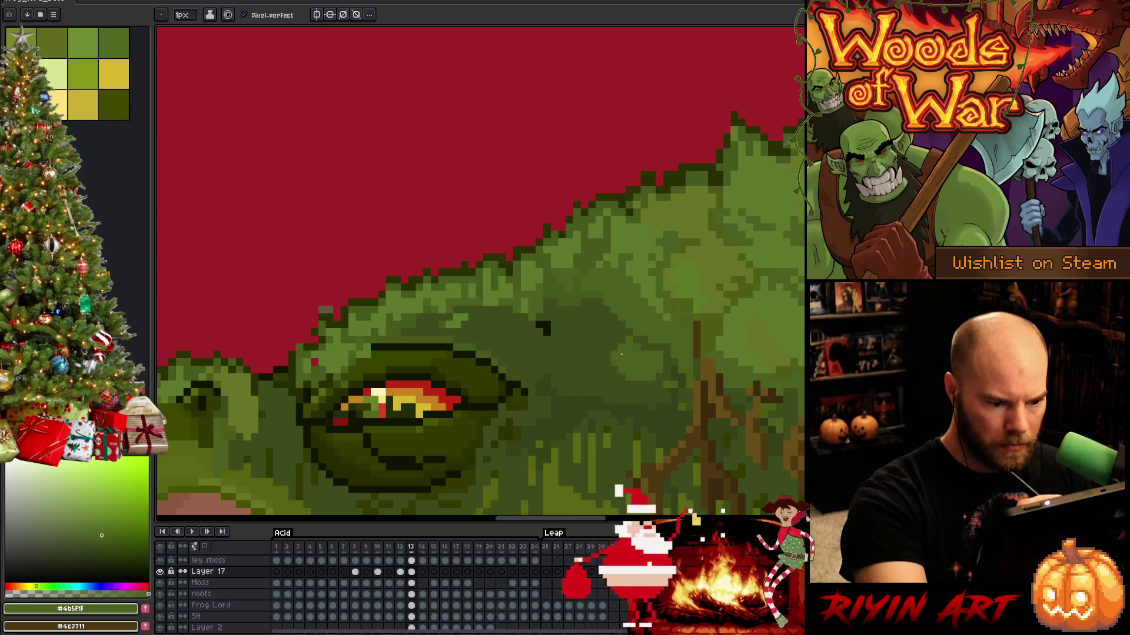
Shade the back above the eye with darker and slightly lighter moss greens.
alt+click(615, 330)
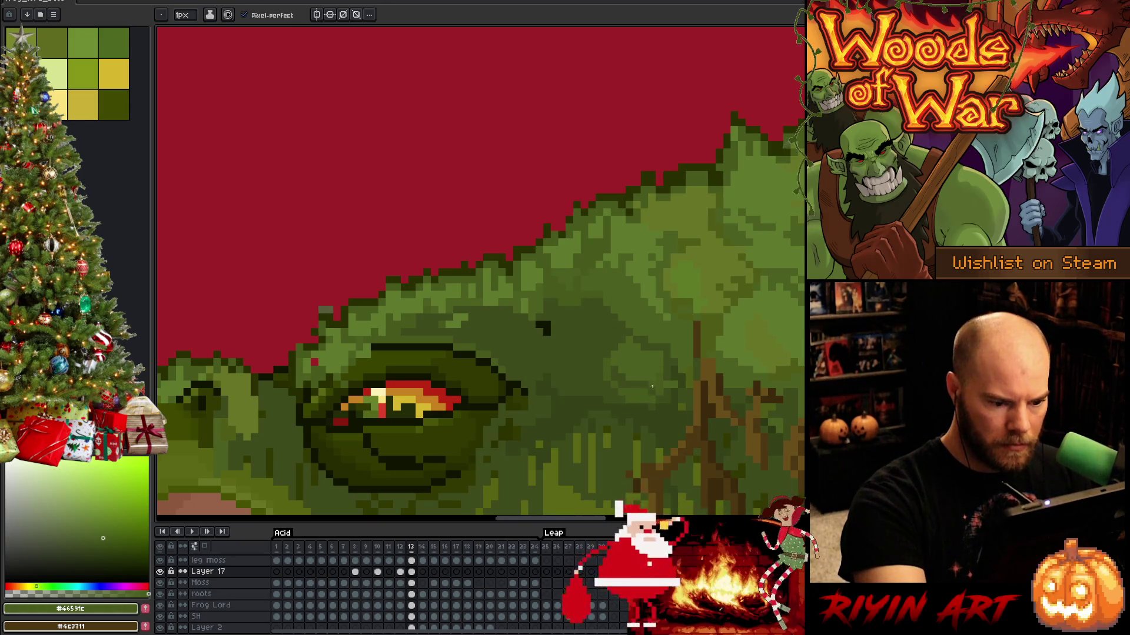
key(g)
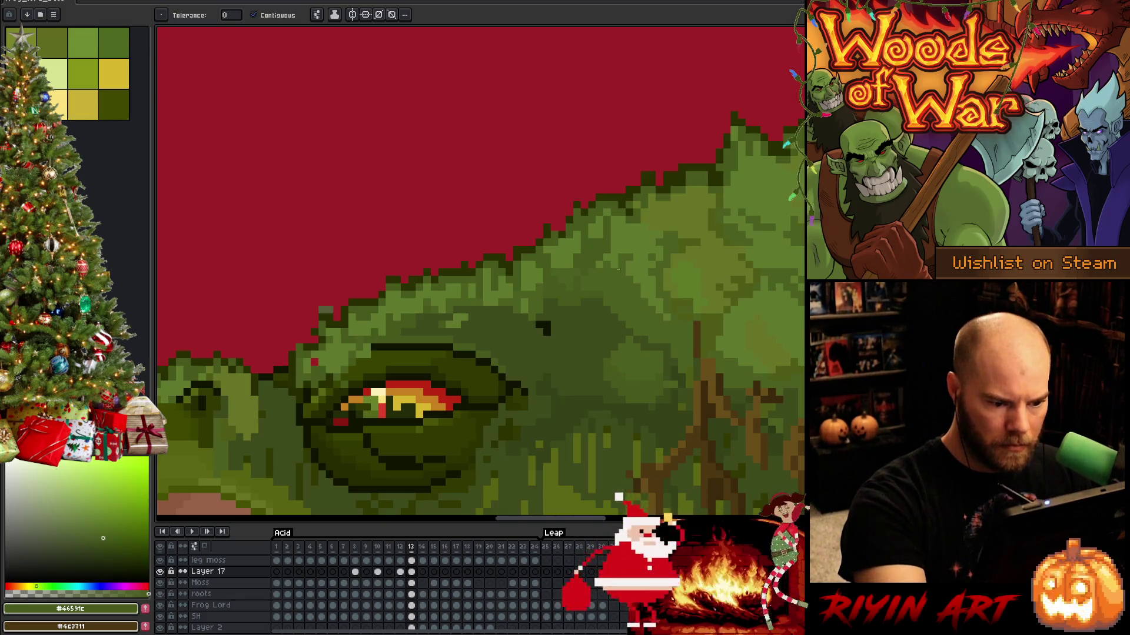
key(b)
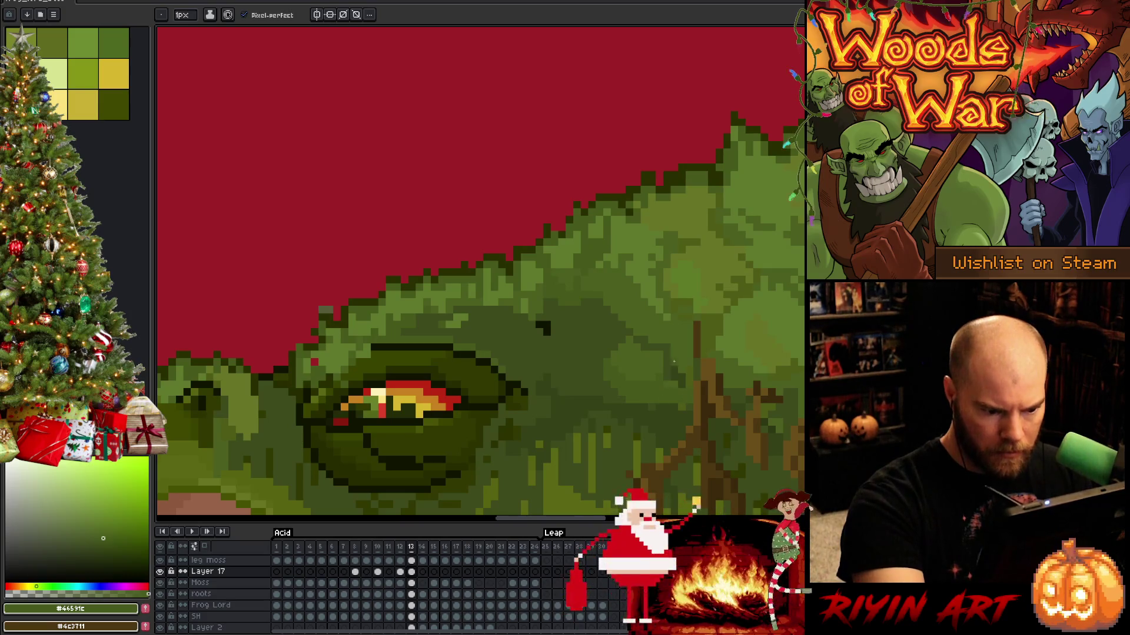
key(g)
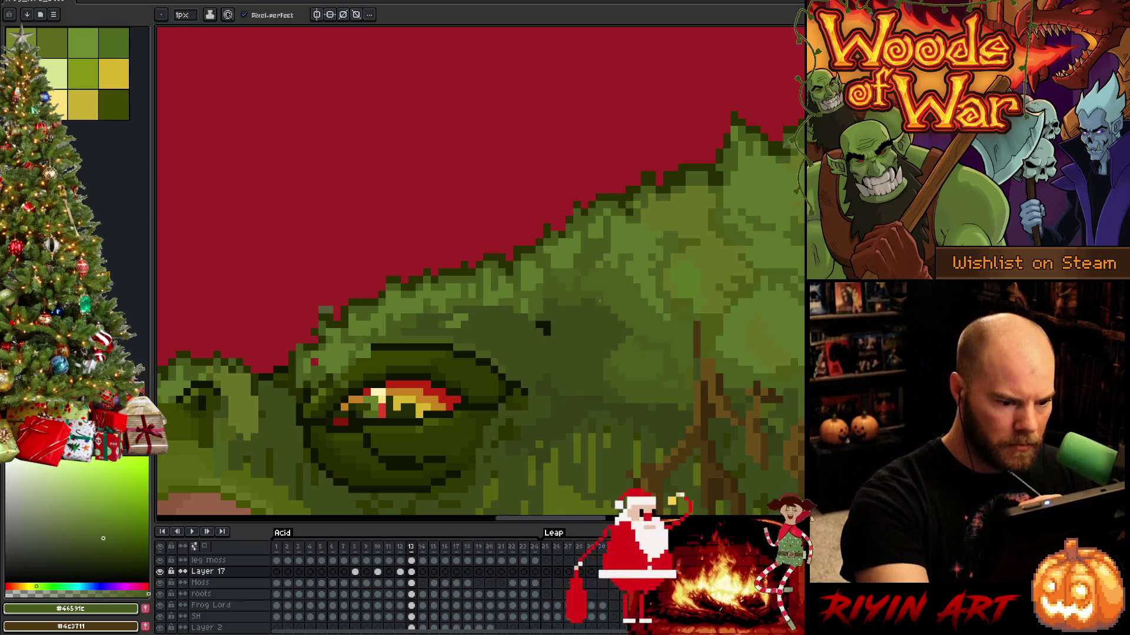
key(b)
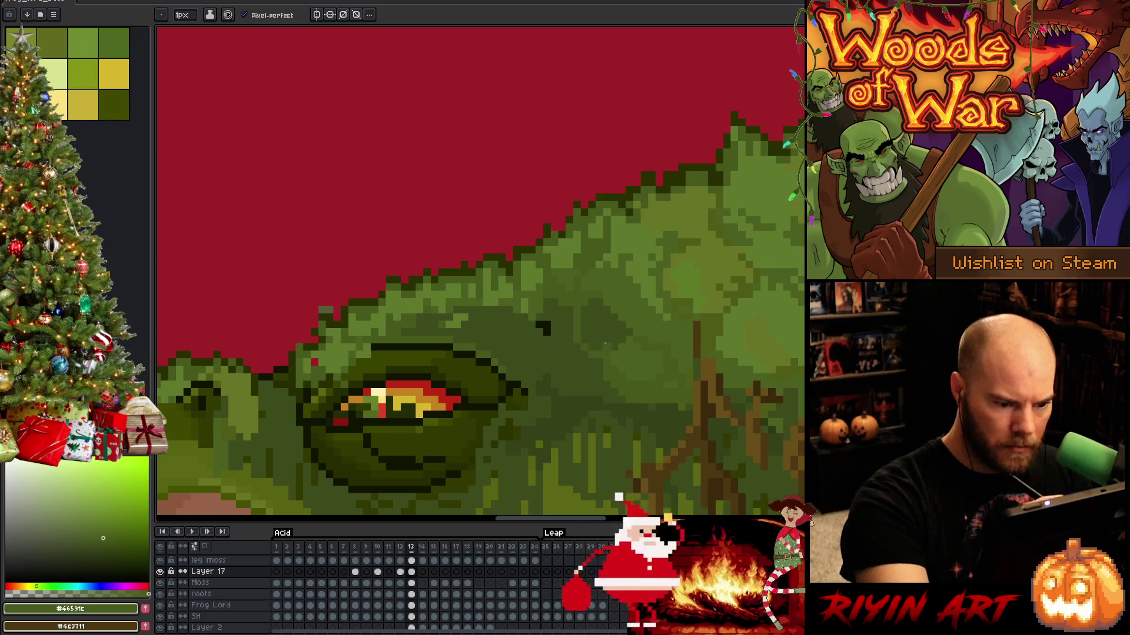
alt+click(606, 302)
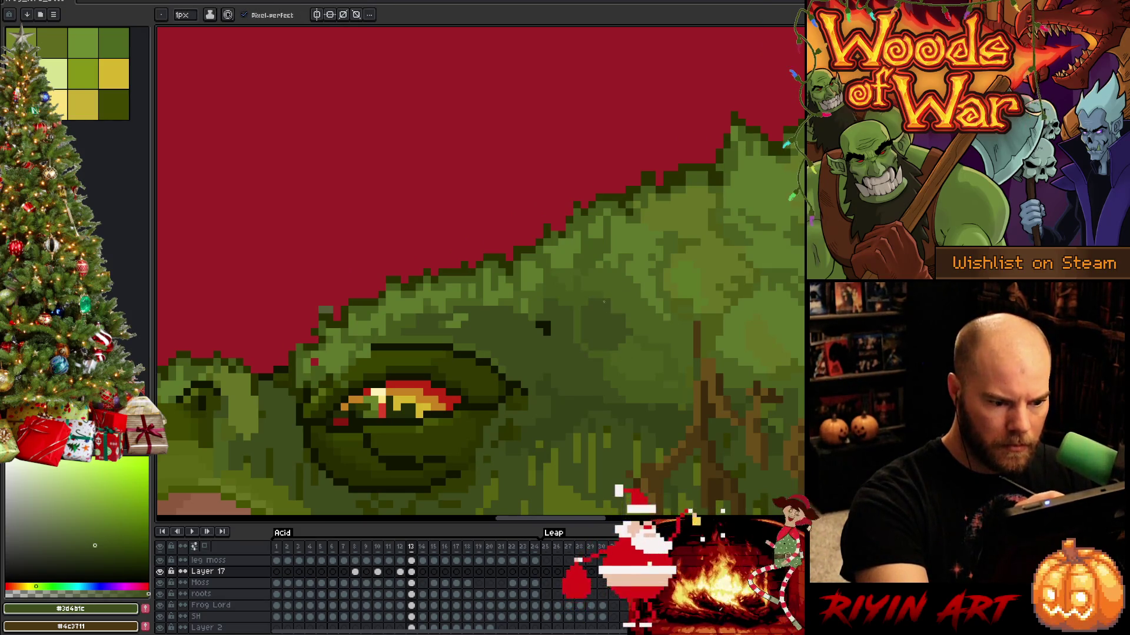
alt+click(604, 300)
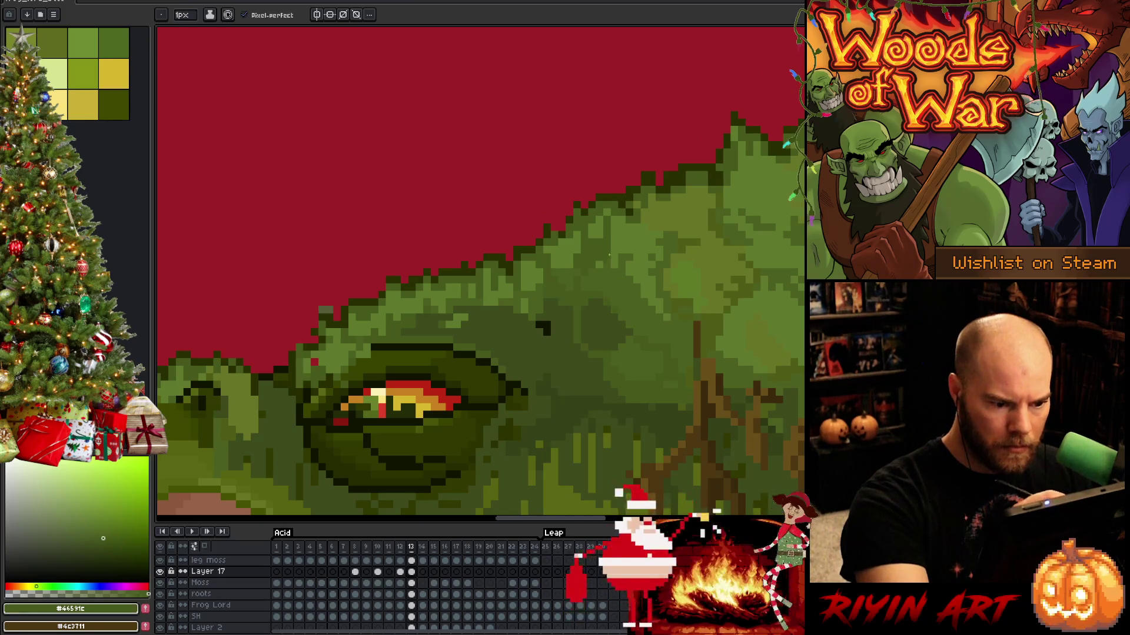
key(alt)
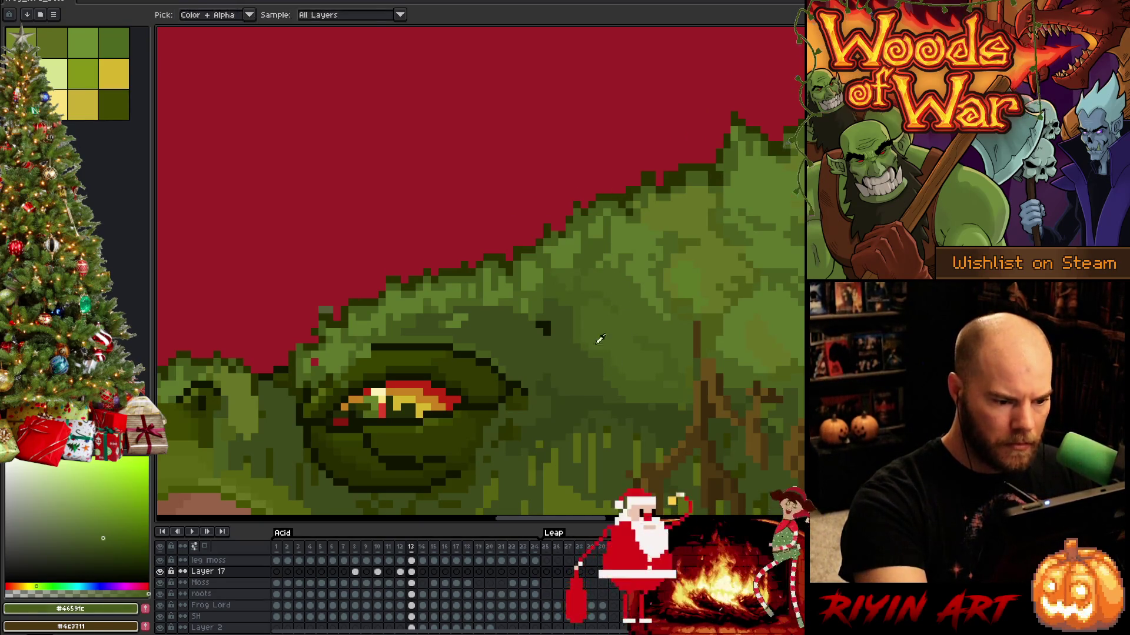
alt+click(532, 302)
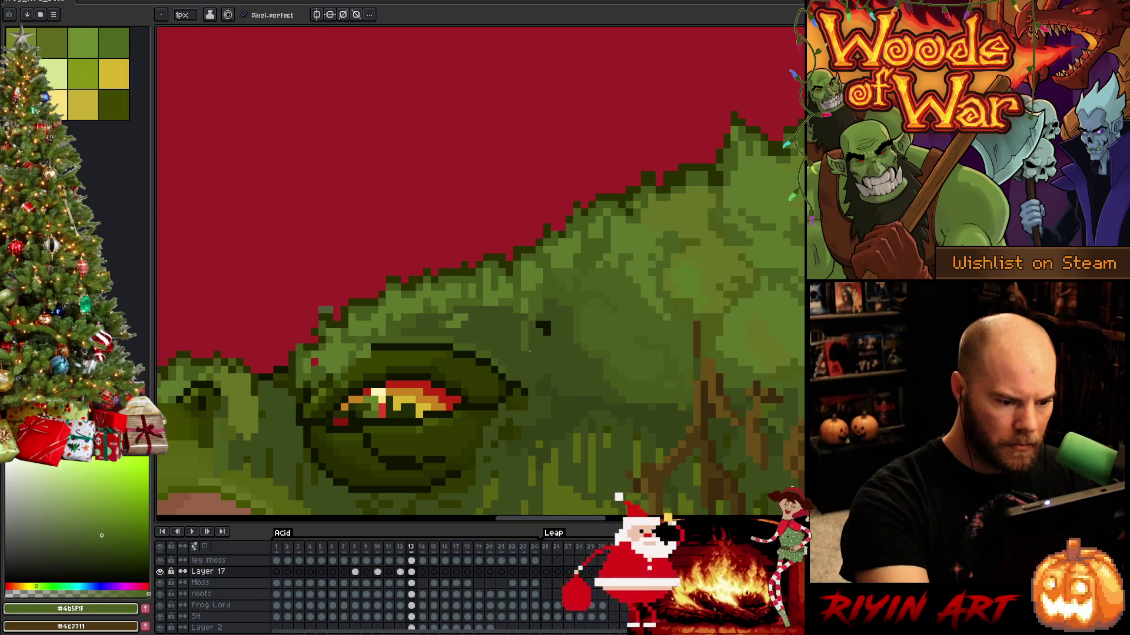
key(alt)
alt+click(528, 303)
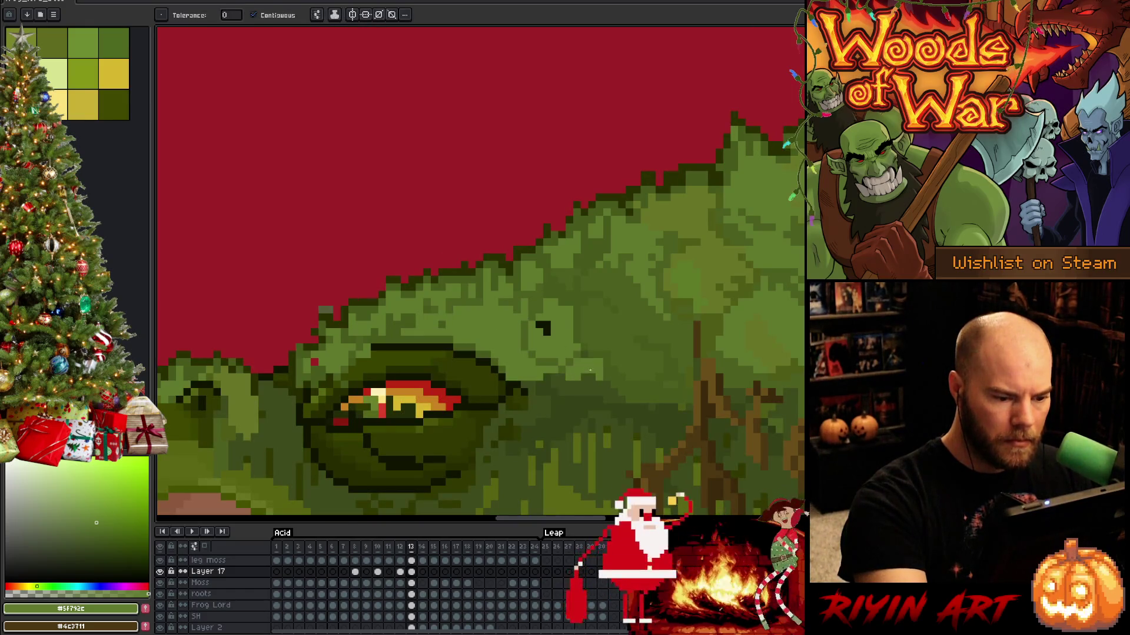
key(b)
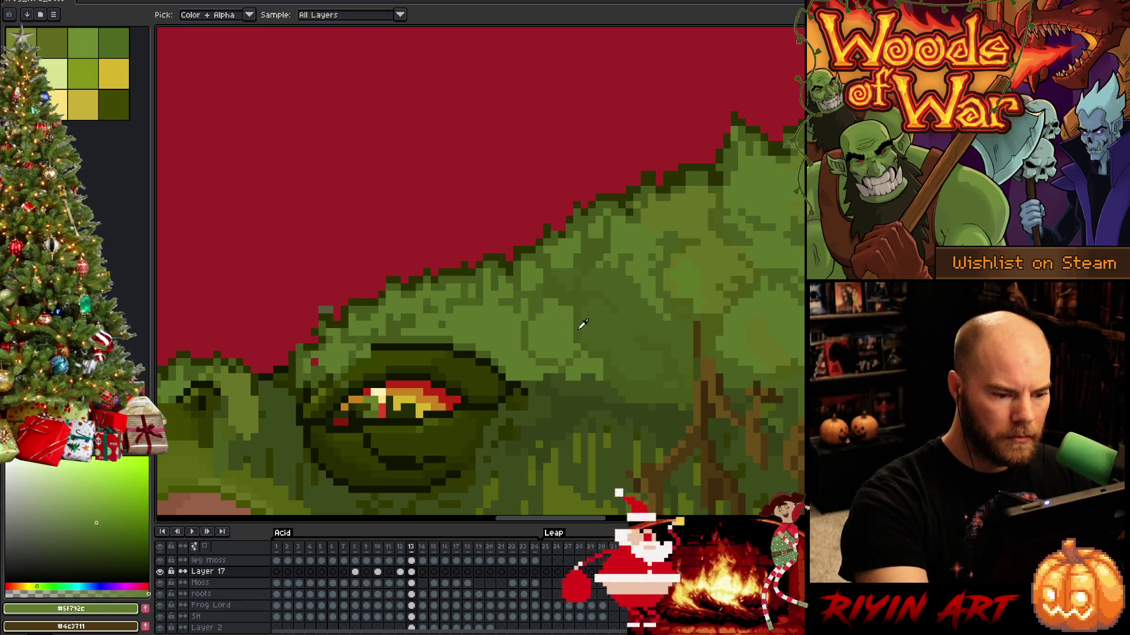
Blend mid and lighter moss greens into the back above the eye.
alt+click(583, 276)
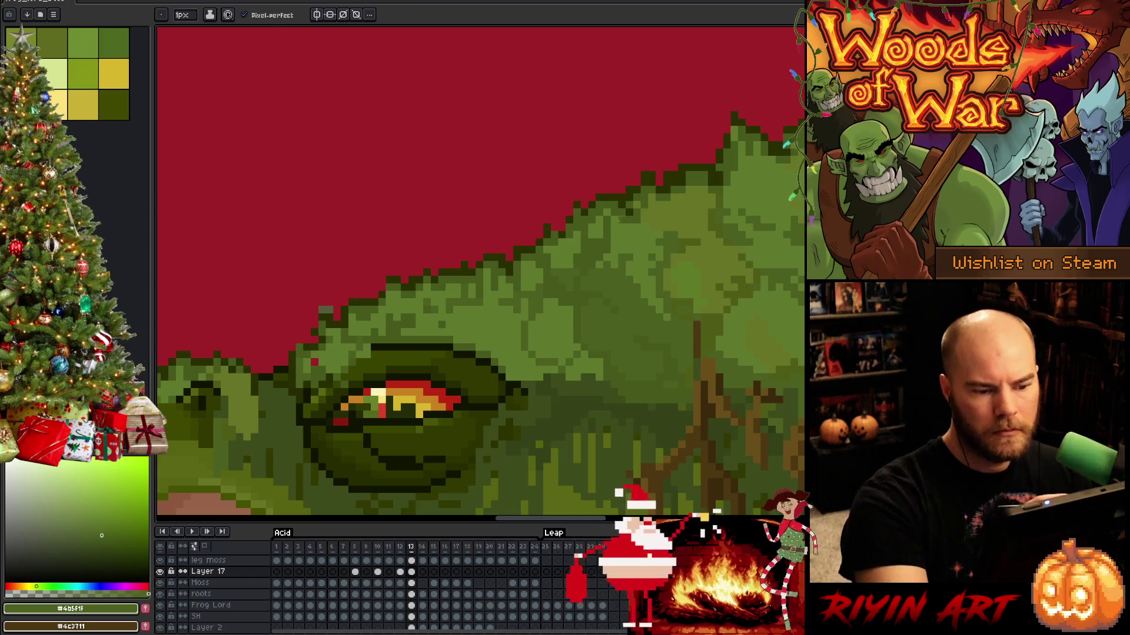
alt+click(580, 283)
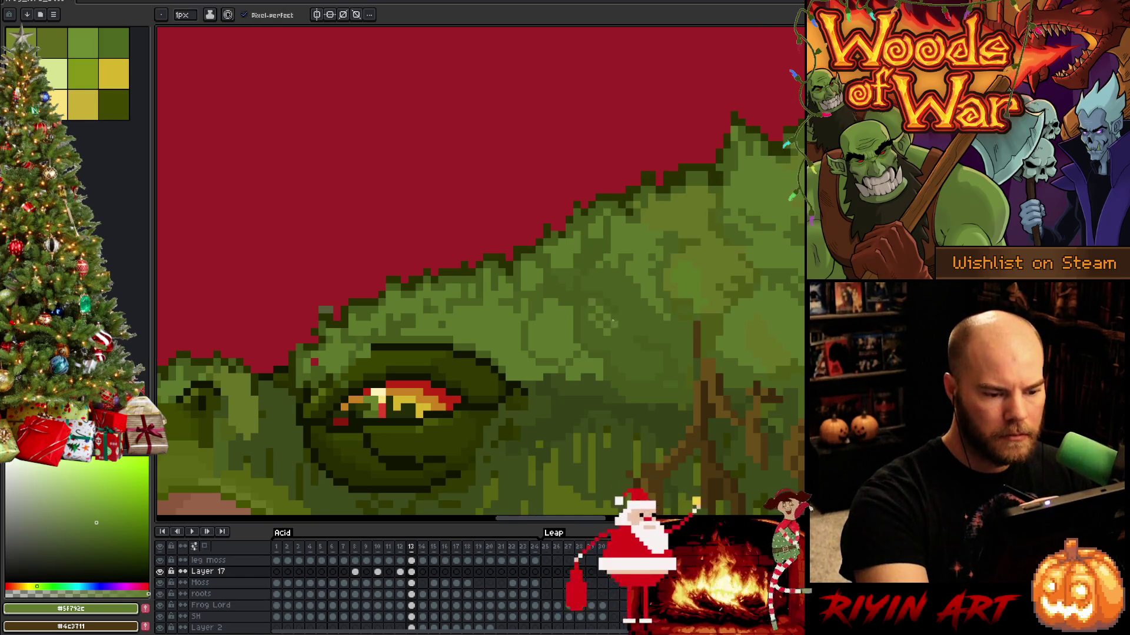
alt+click(589, 320)
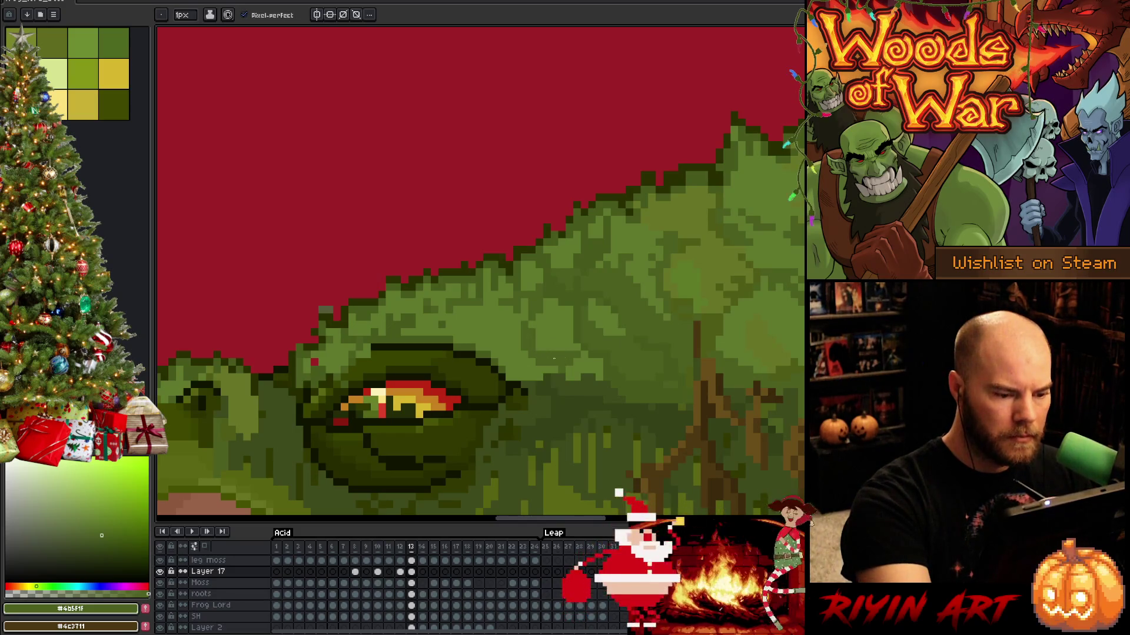
key(g)
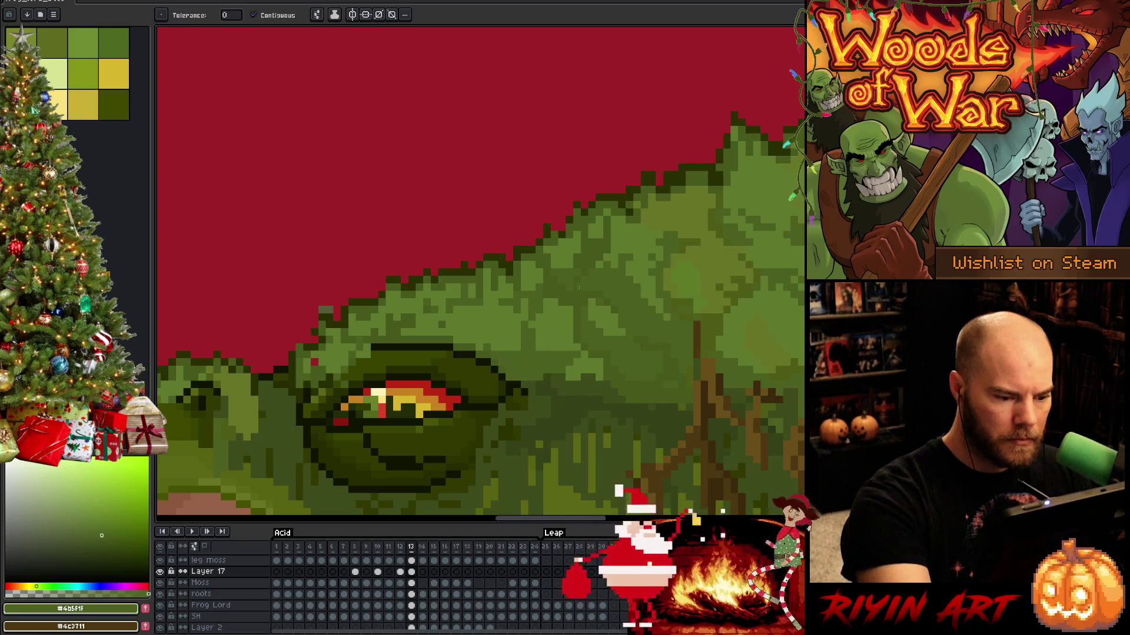
key(b)
alt+click(560, 335)
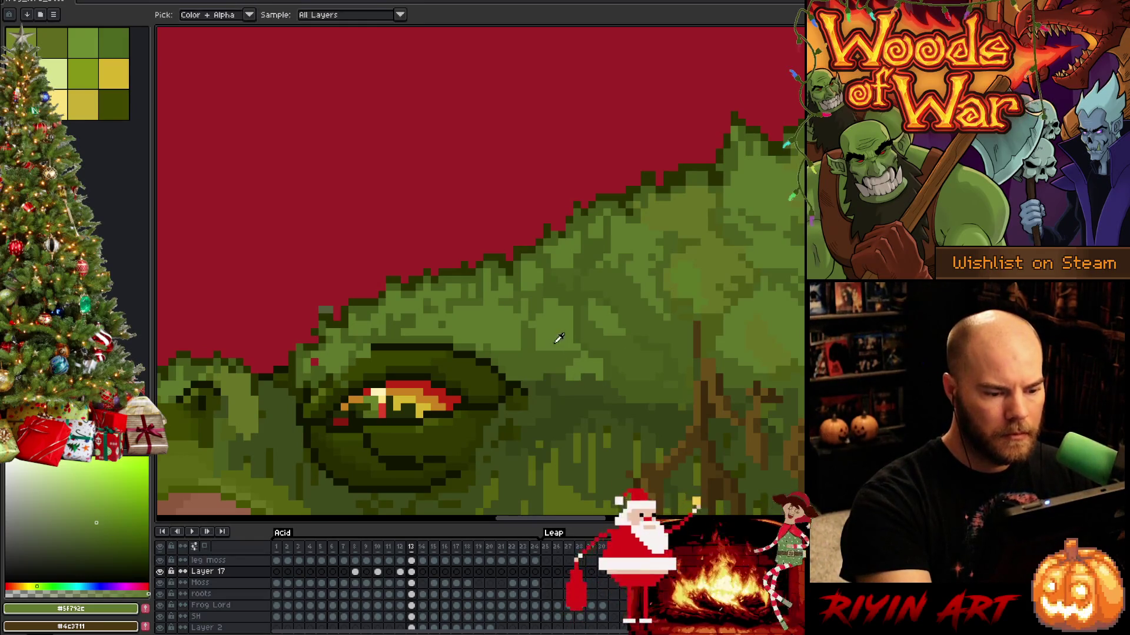
alt+click(512, 354)
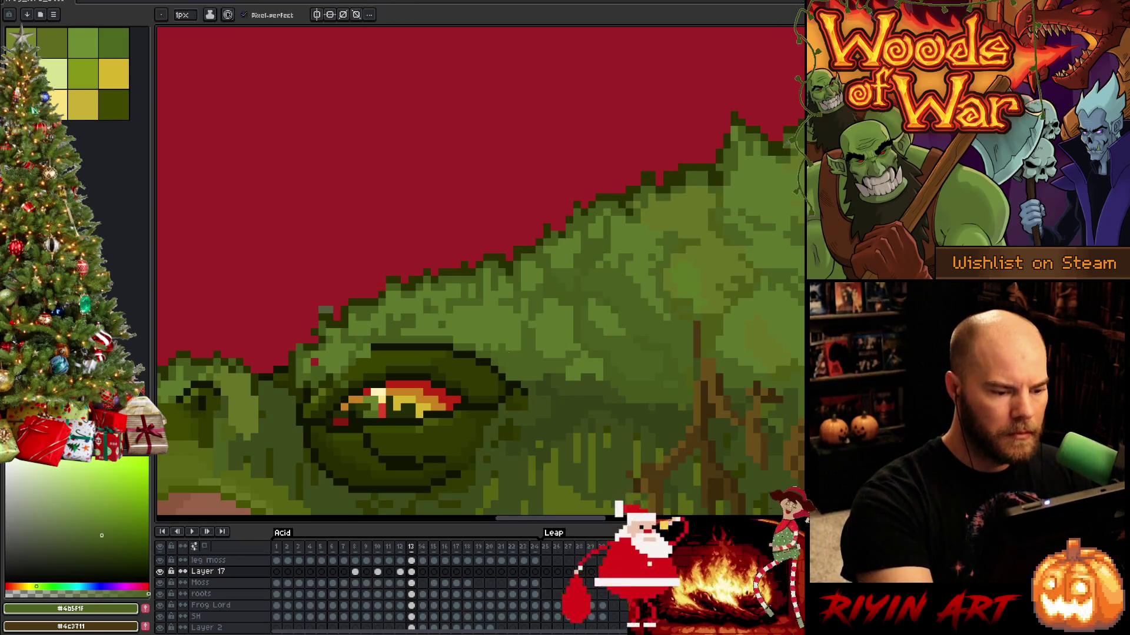
Add darker, mid and light moss green accents across the back.
key(alt)
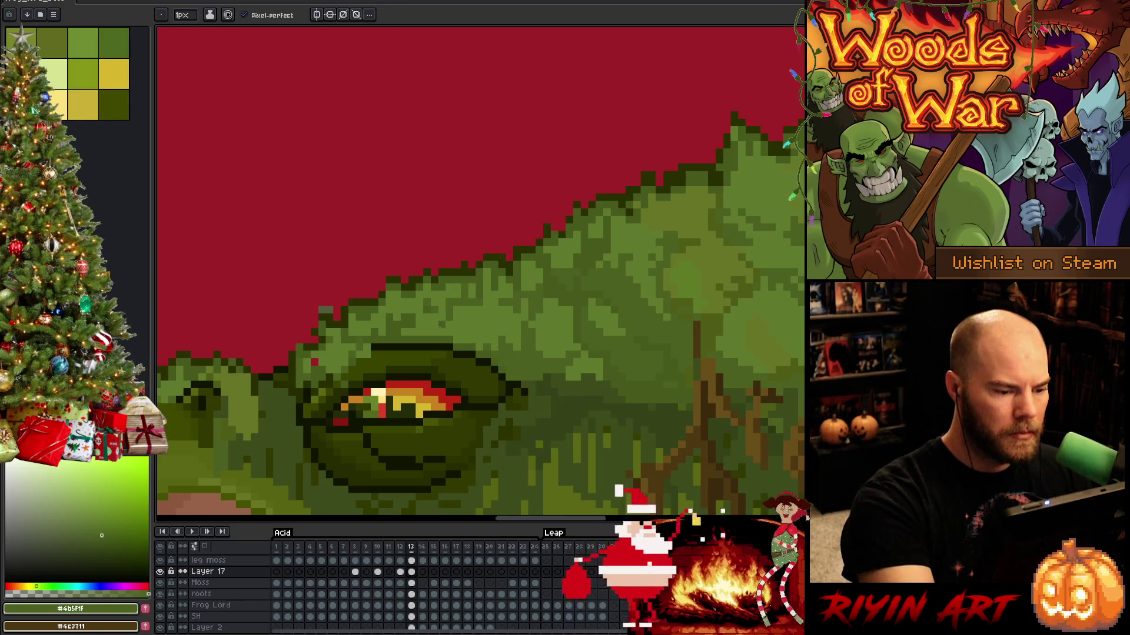
alt+click(559, 274)
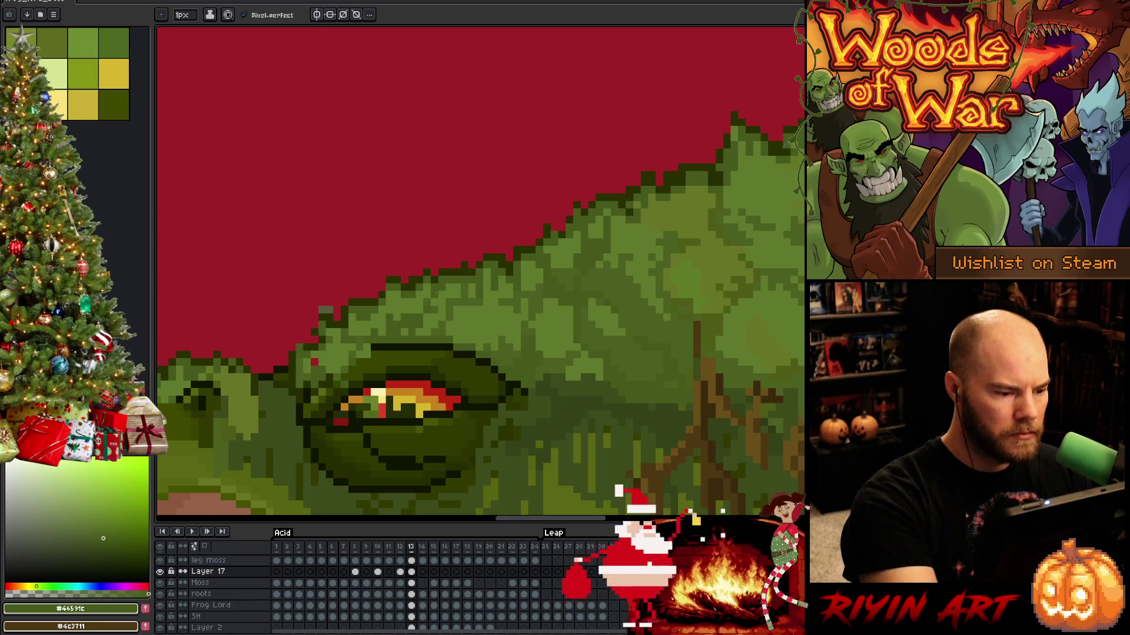
alt+click(411, 333)
alt+click(420, 306)
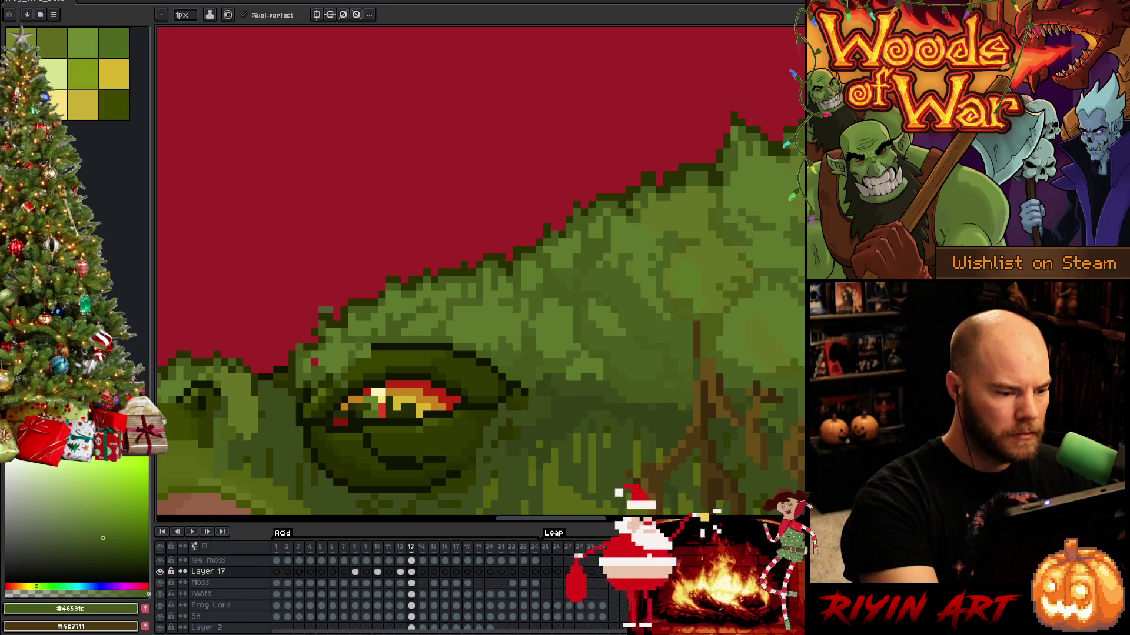
alt+click(427, 288)
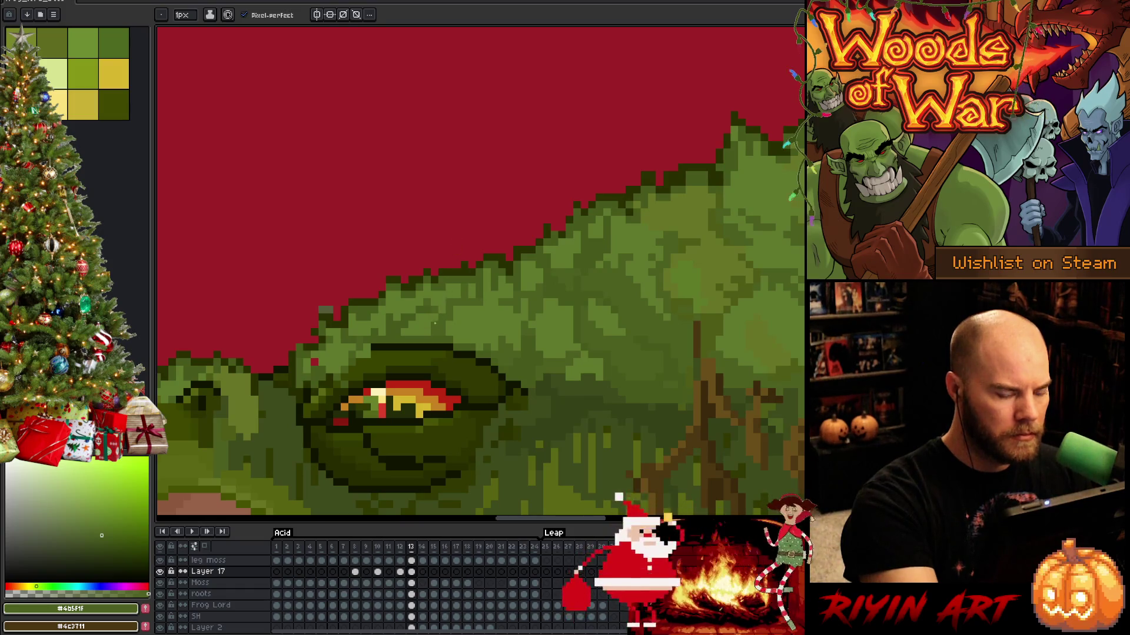
key(alt)
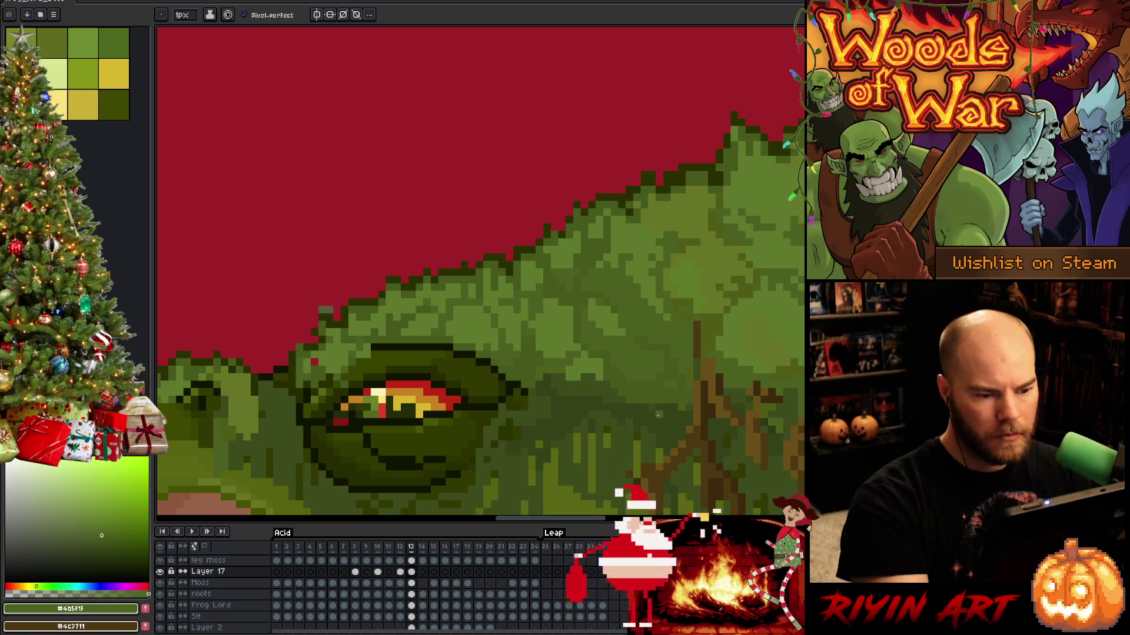
alt+click(639, 284)
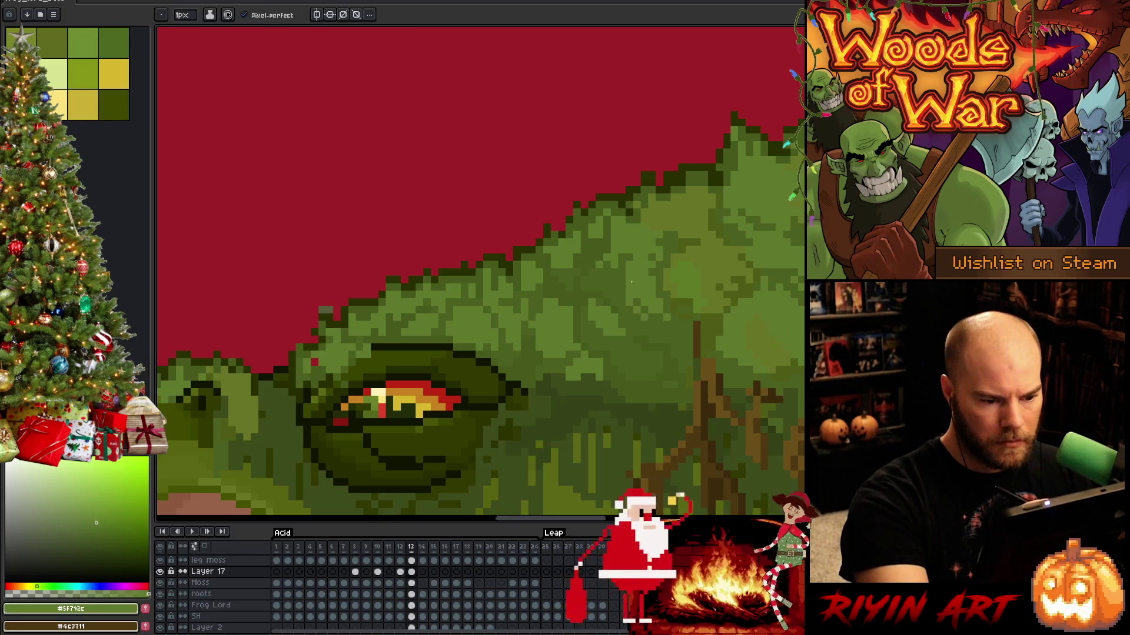
Center the frog's head and eye, sampling olive and dark greens, then return to Layer 17.
scroll(676, 371, right, 5)
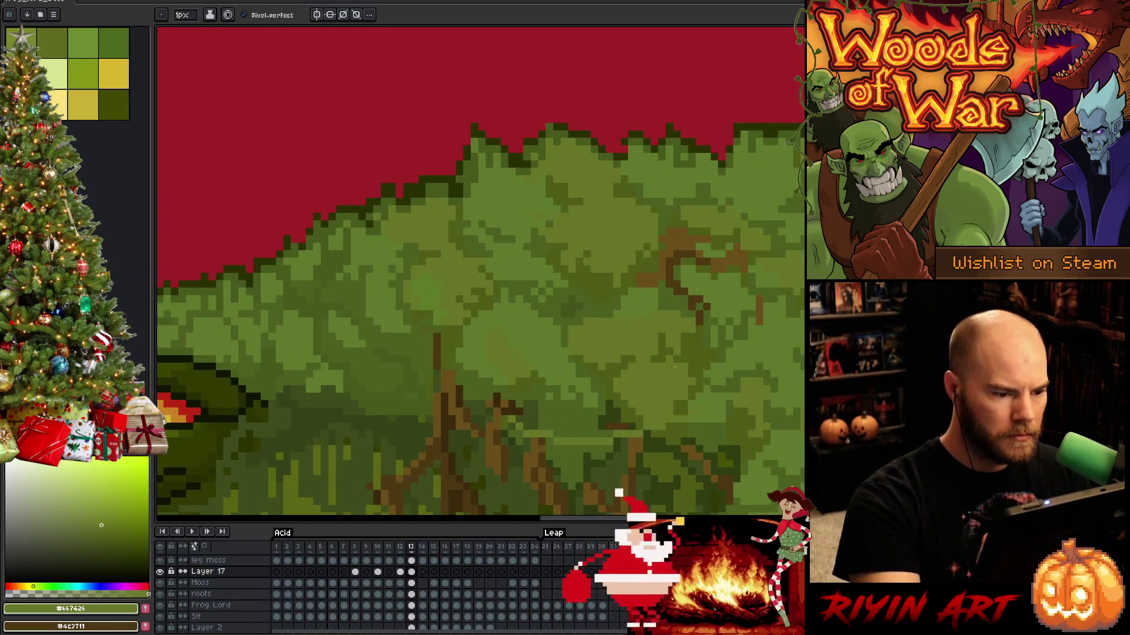
alt+click(594, 361)
scroll(563, 279, left, 4)
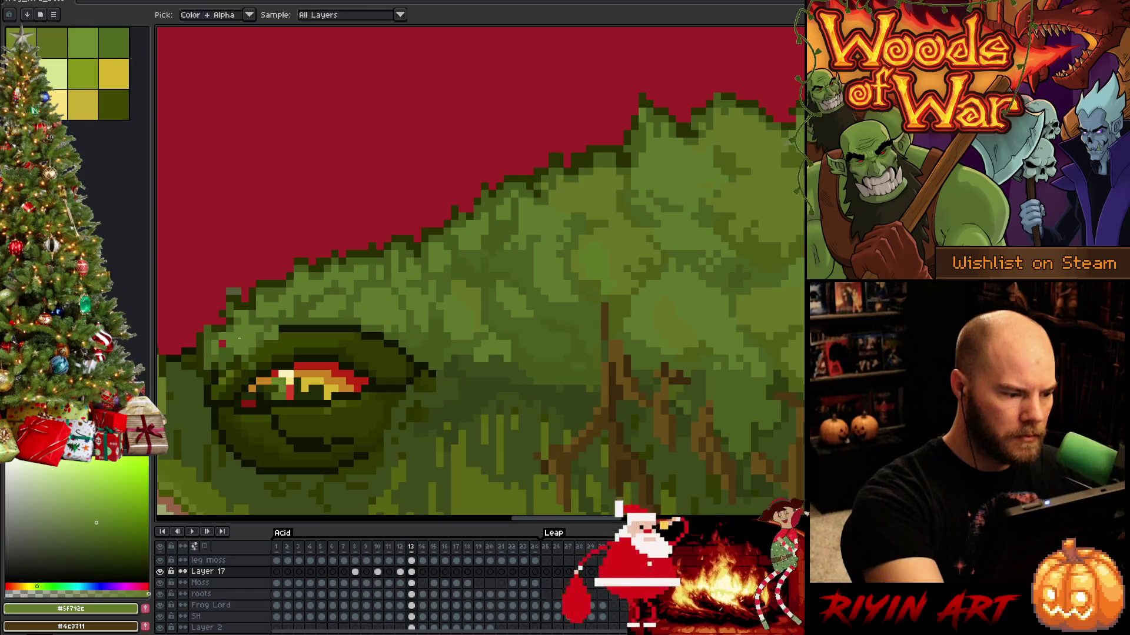
alt+click(237, 292)
drag(237, 291, 434, 283)
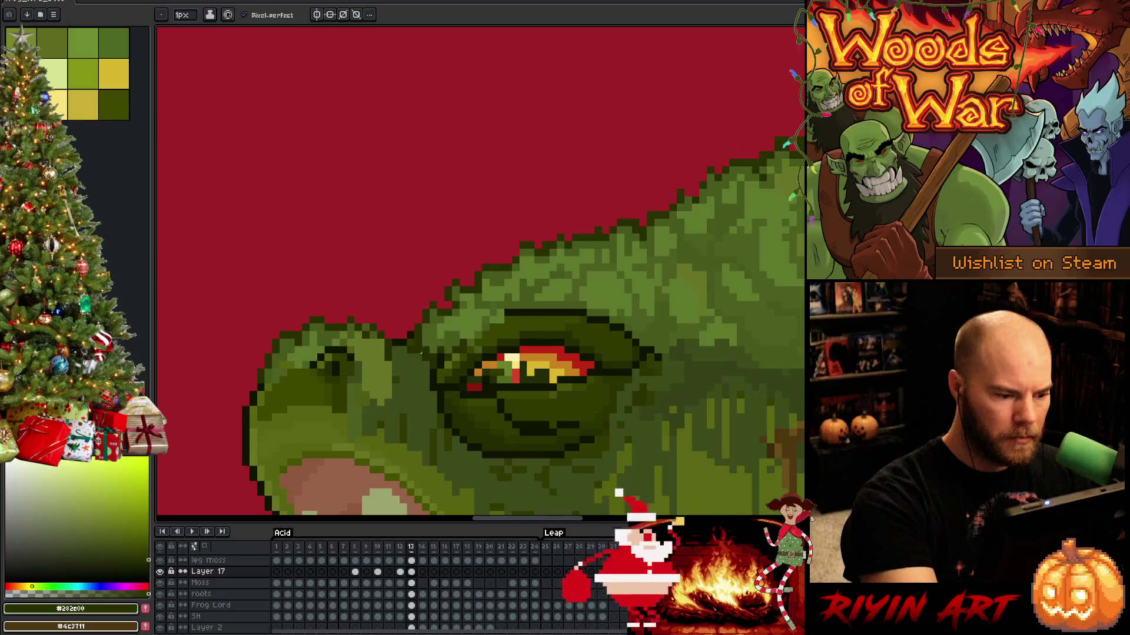
drag(597, 404, 547, 430)
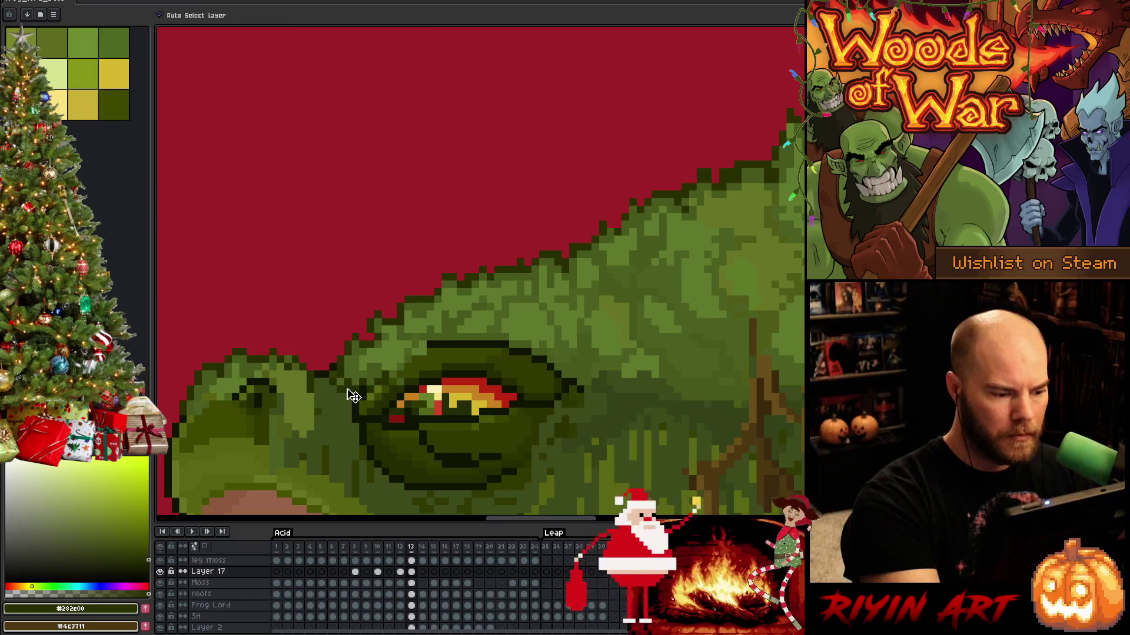
alt+click(348, 391)
alt+click(347, 390)
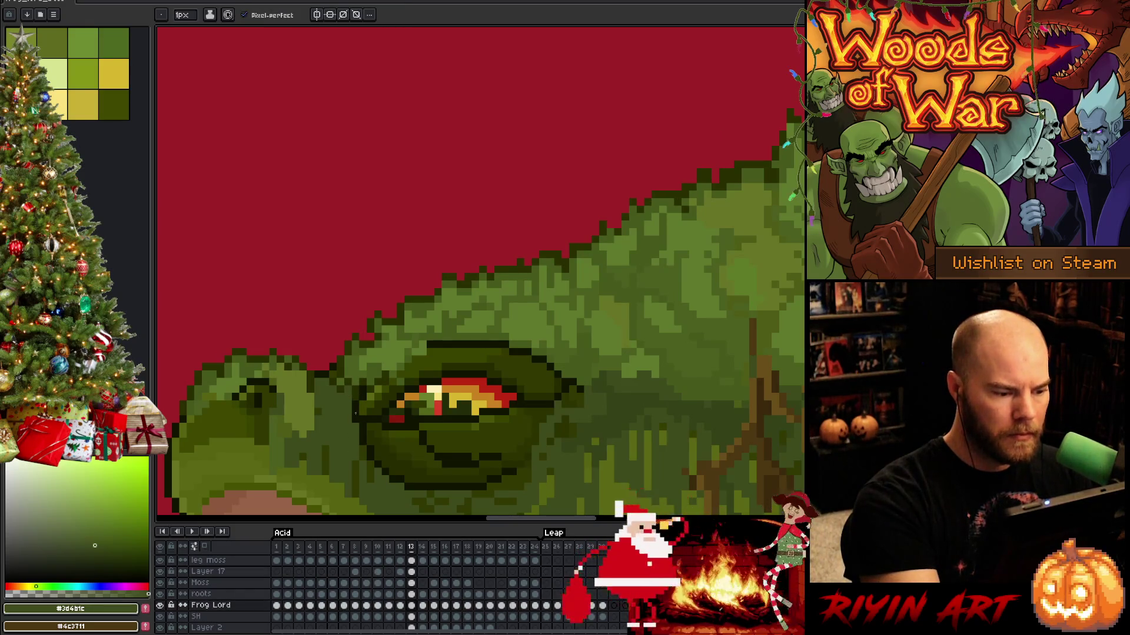
alt+click(557, 262)
drag(659, 330, 506, 404)
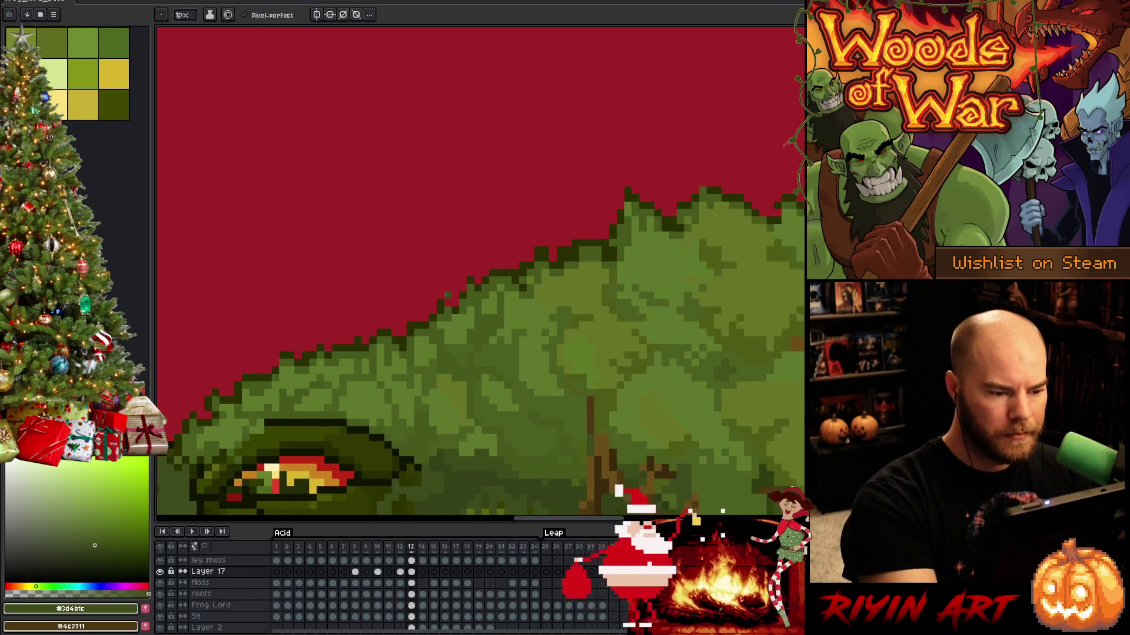
alt+click(440, 304)
Hide the red background layer and pan along the moss behind the eye.
key(e)
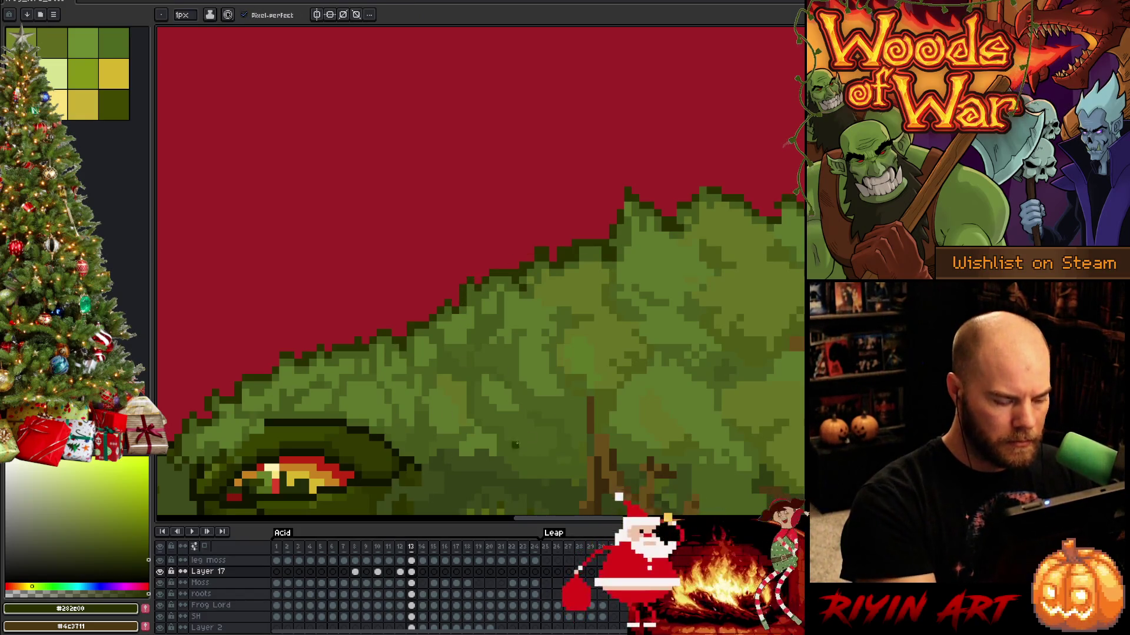
scroll(288, 595, down, 3)
scroll(381, 486, down, 4)
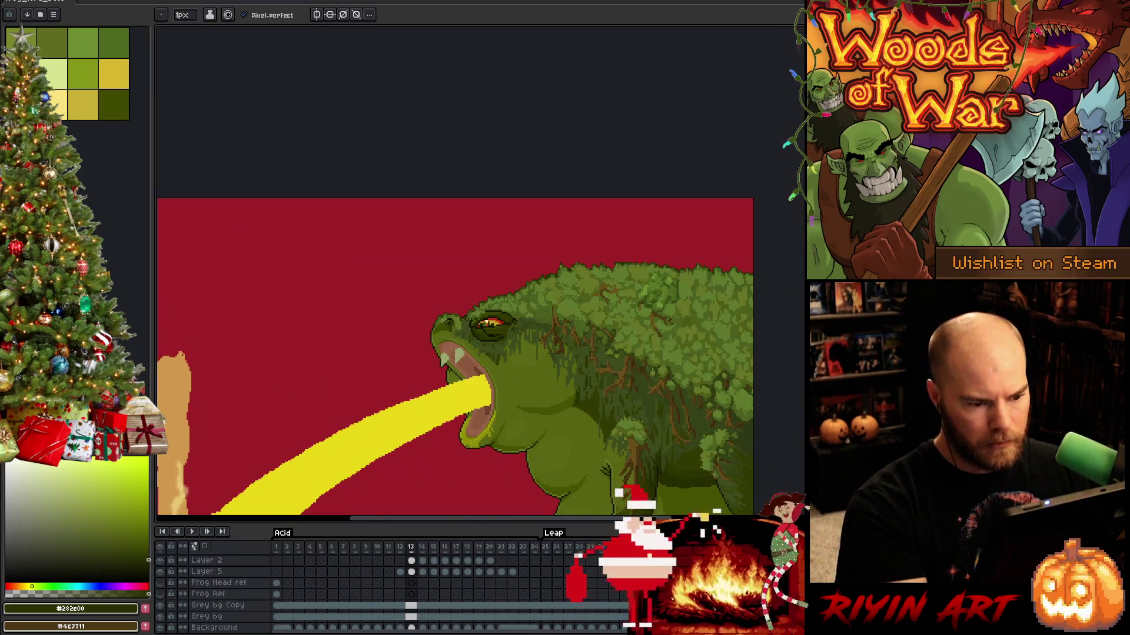
scroll(241, 611, down, 1)
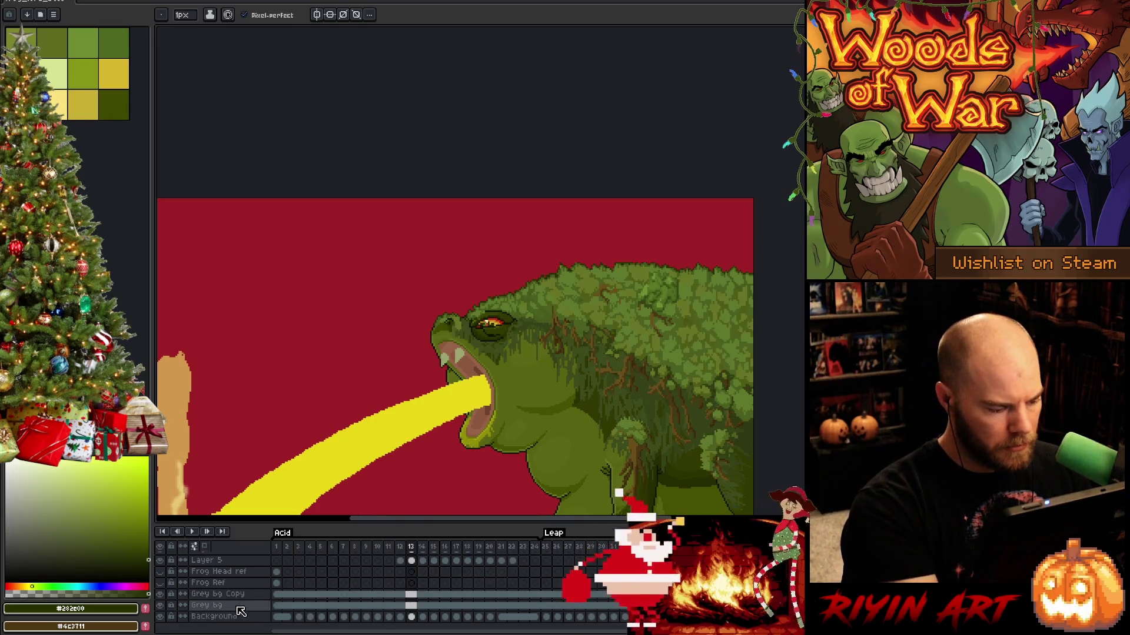
click(160, 594)
scroll(541, 282, up, 3)
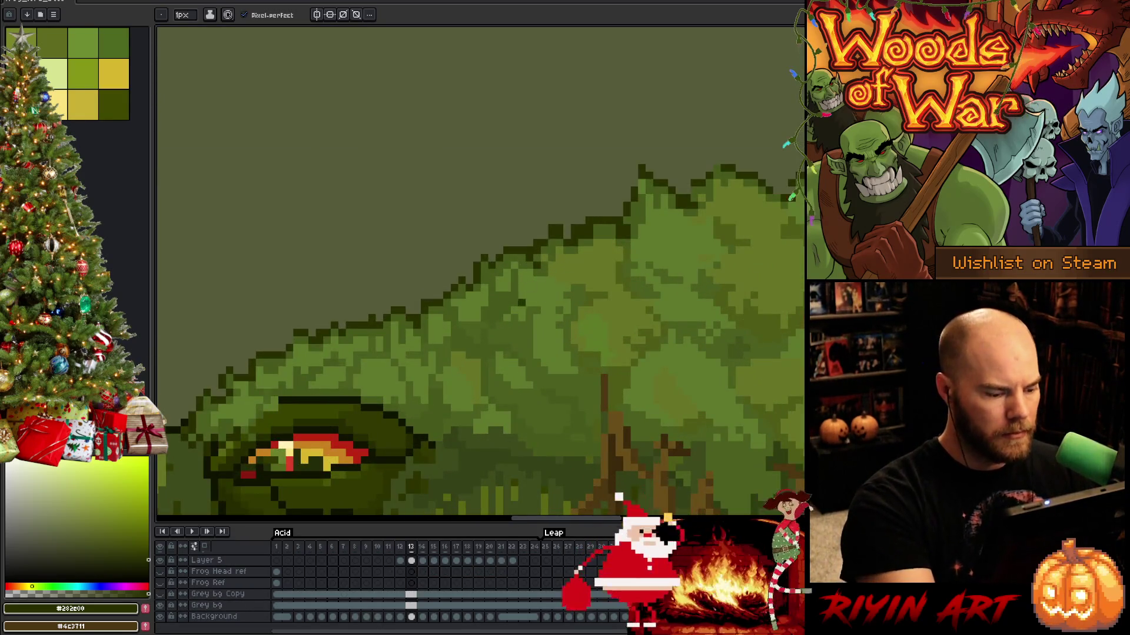
key(space)
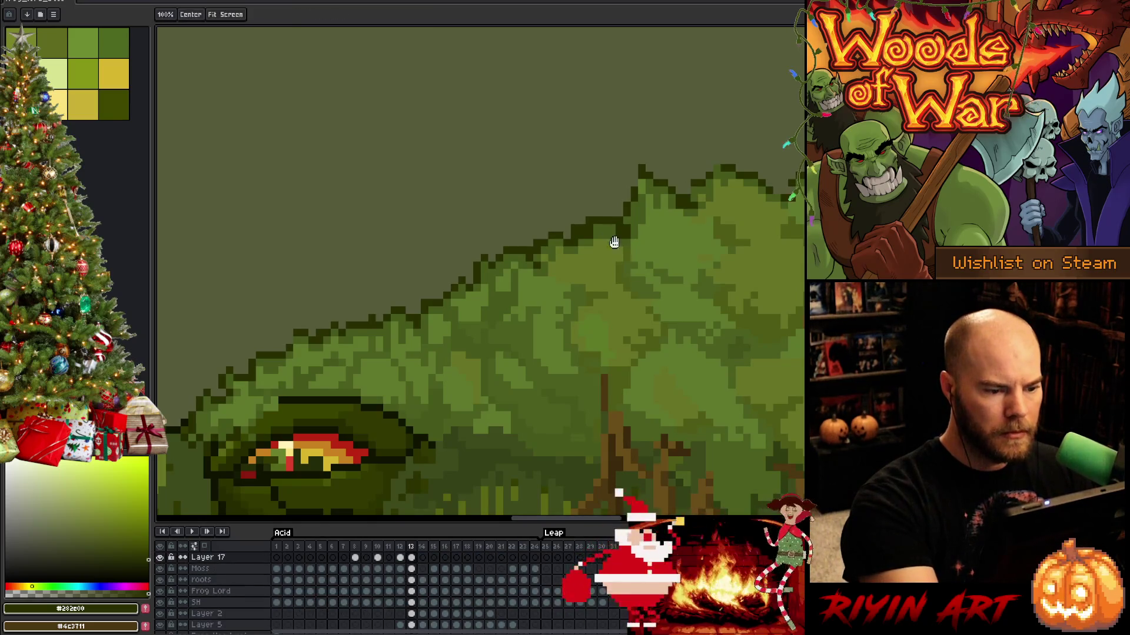
drag(614, 242, 427, 338)
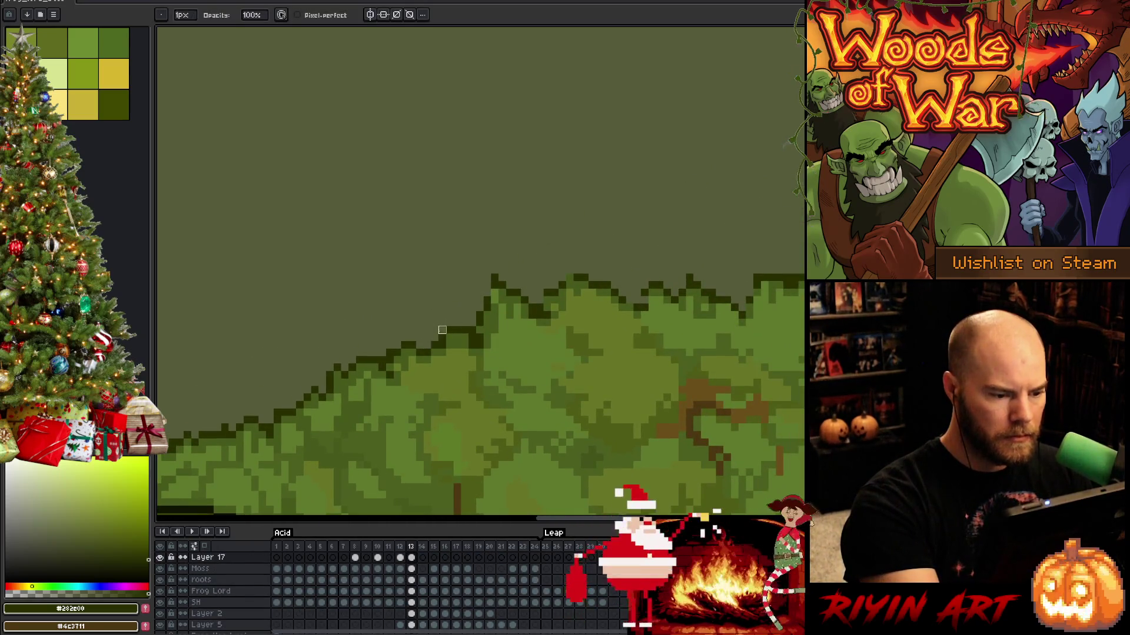
Erase stray pixels along the moss's top edge, panning across the back.
key(e)
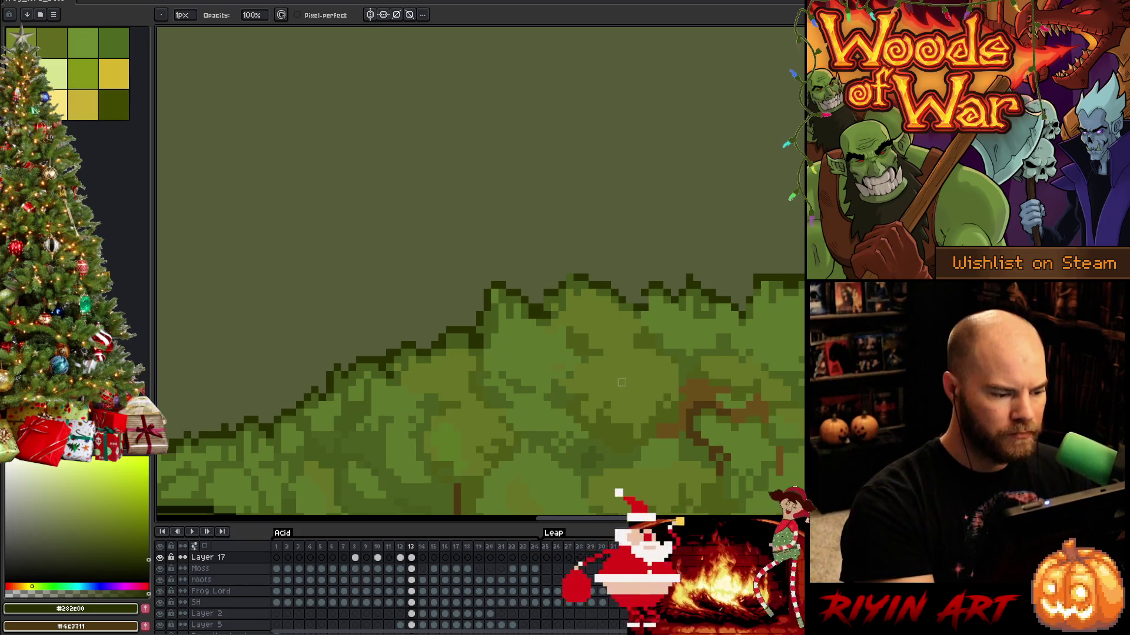
key(space)
drag(669, 403, 557, 425)
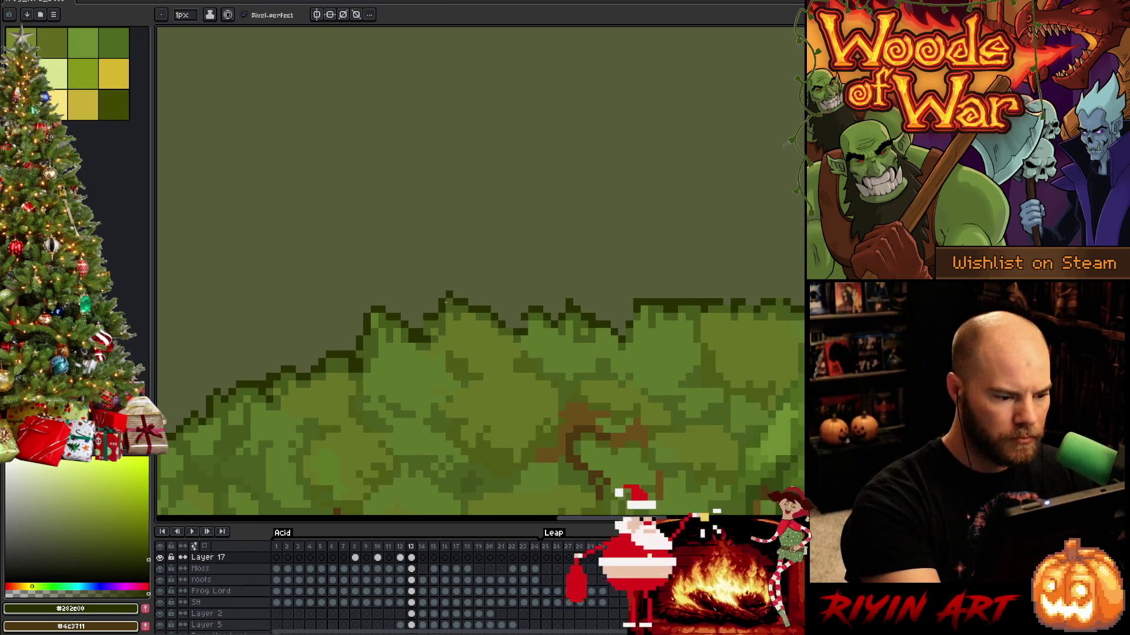
key(e)
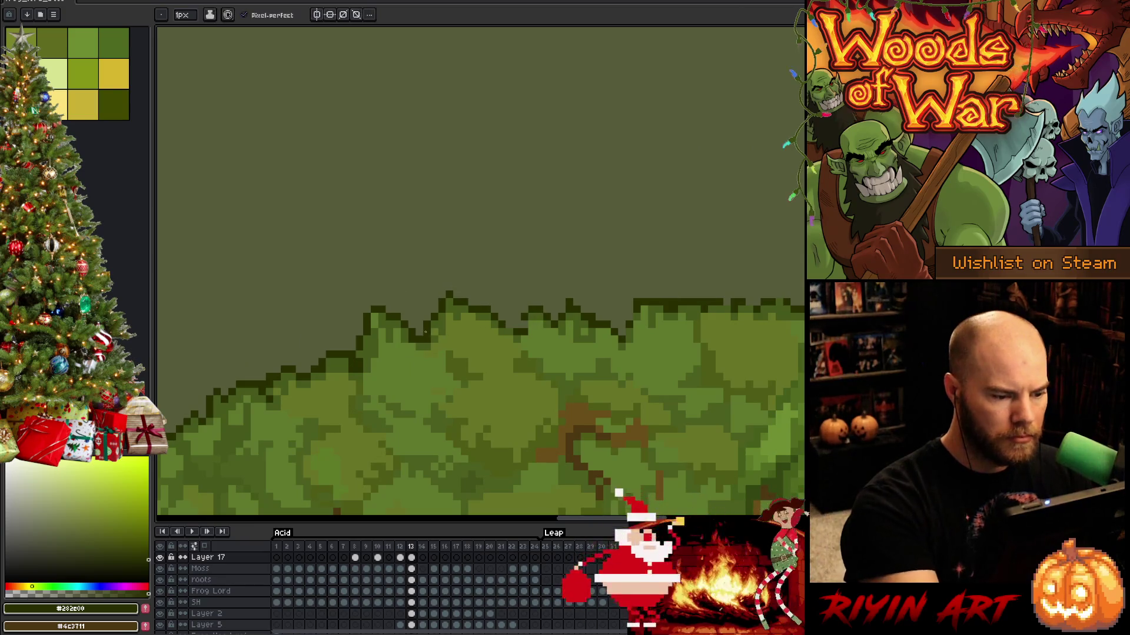
key(space)
drag(589, 398, 505, 428)
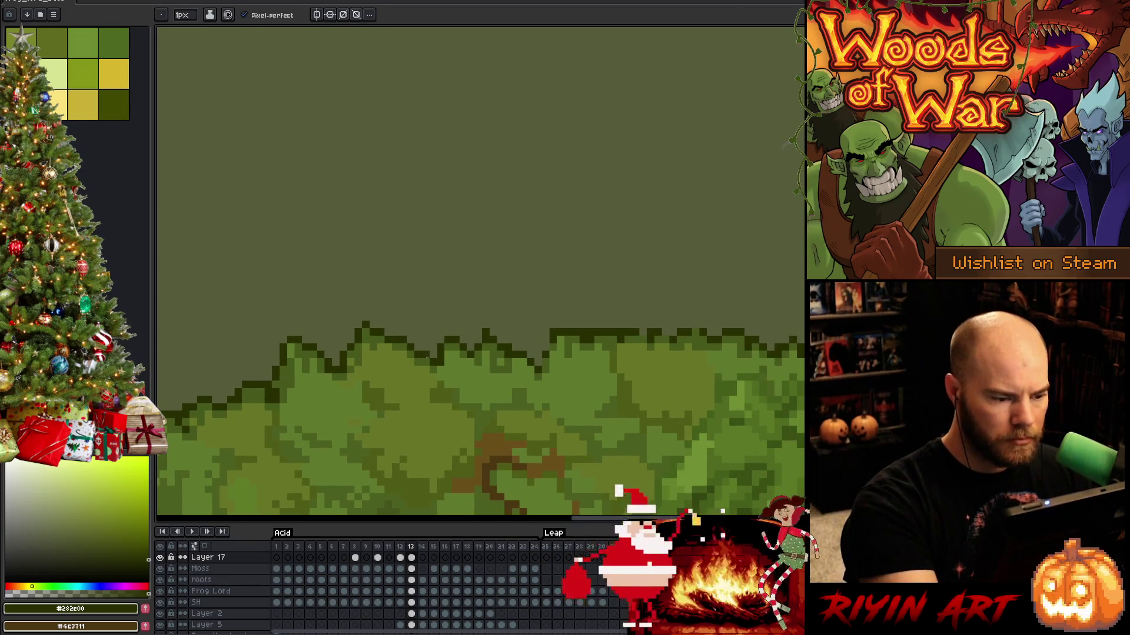
key(e)
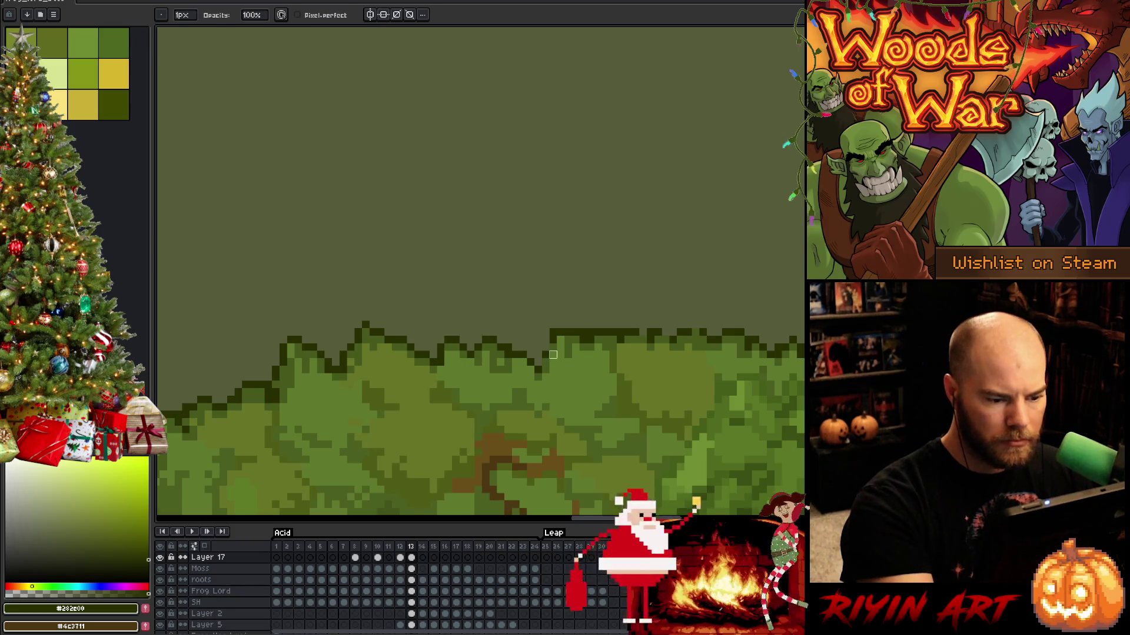
drag(567, 340, 412, 351)
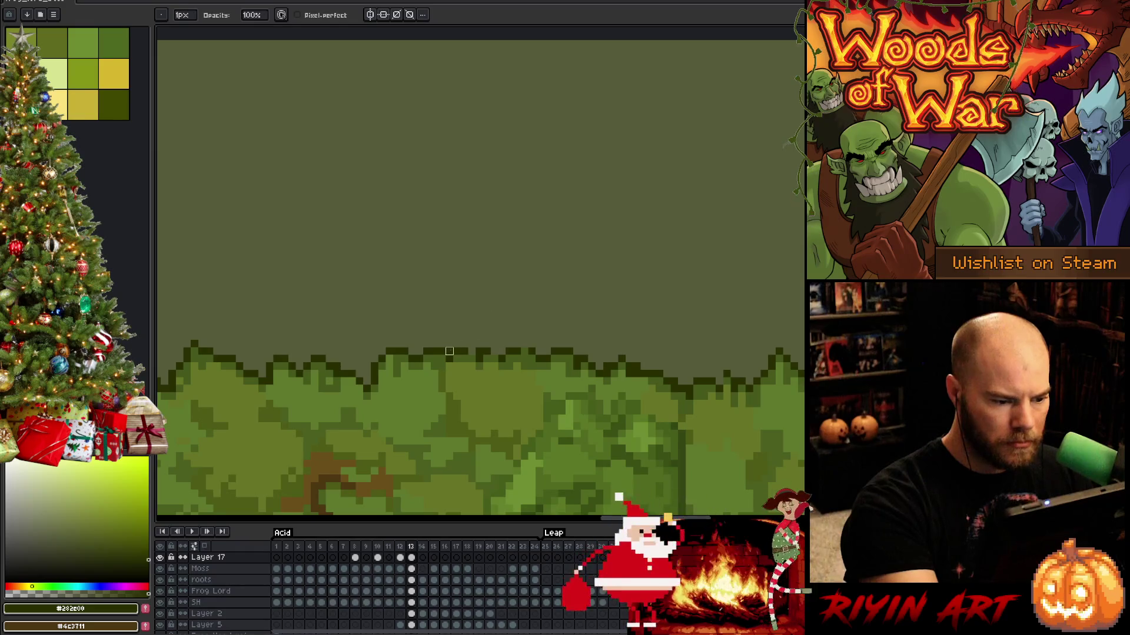
key(b)
key(e)
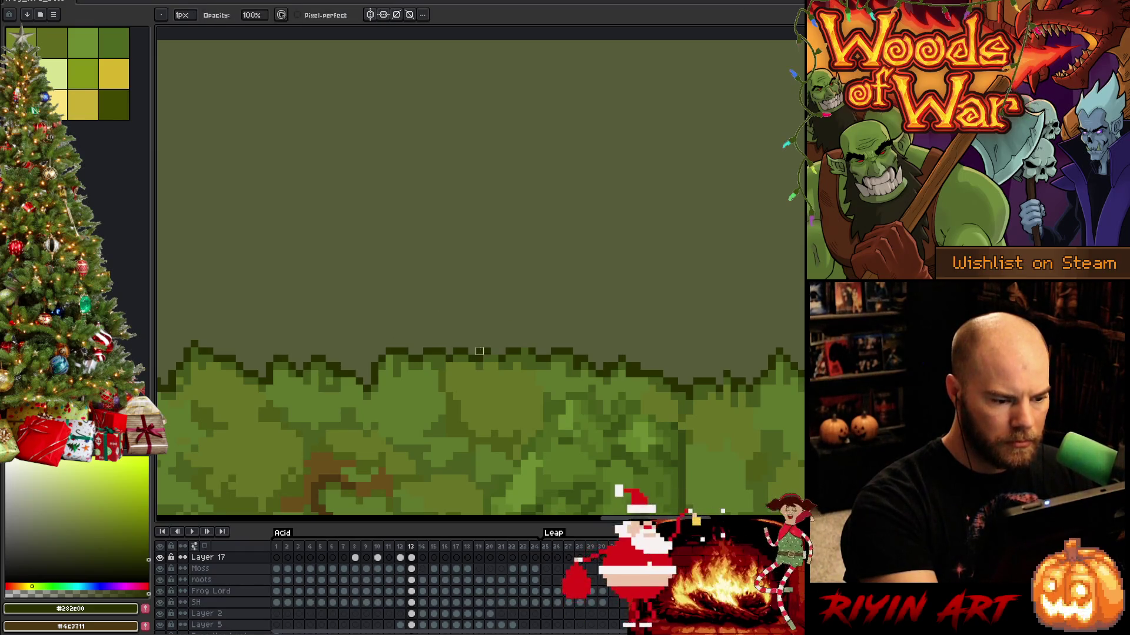
key(b)
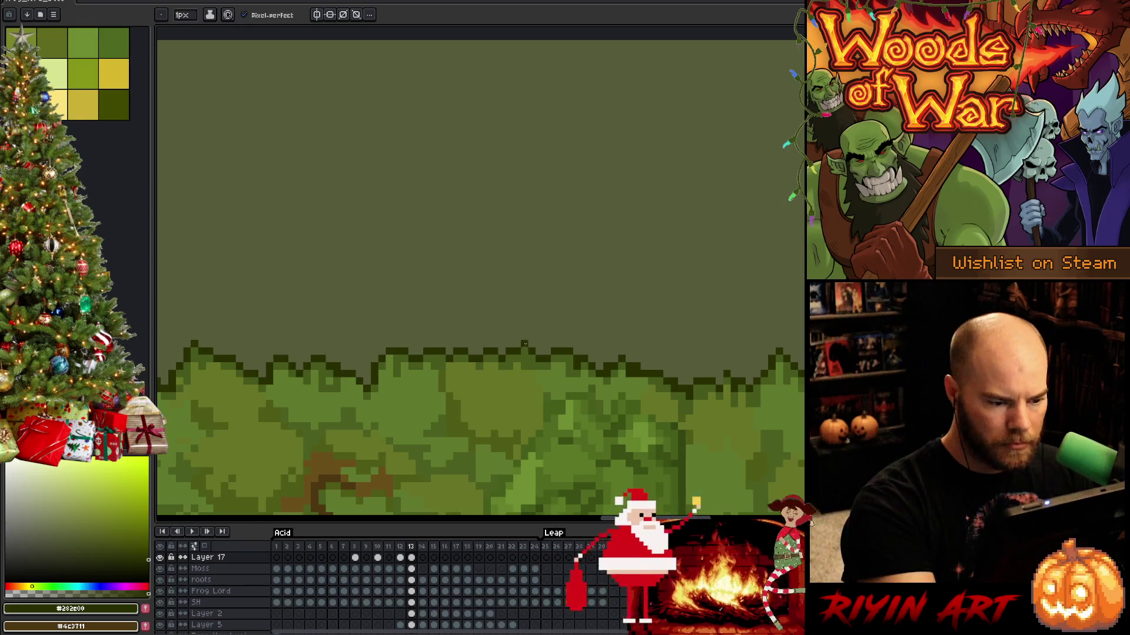
Redraw edge pixels with the darkest outline green, working to the canvas's right end.
drag(651, 429, 521, 317)
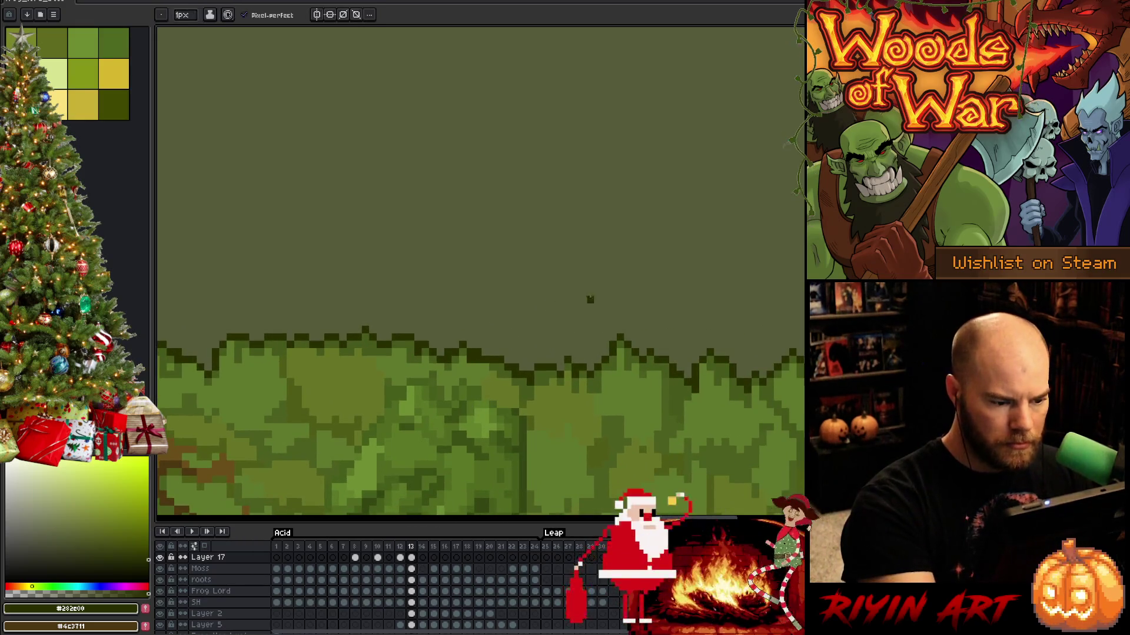
key(e)
drag(545, 380, 482, 375)
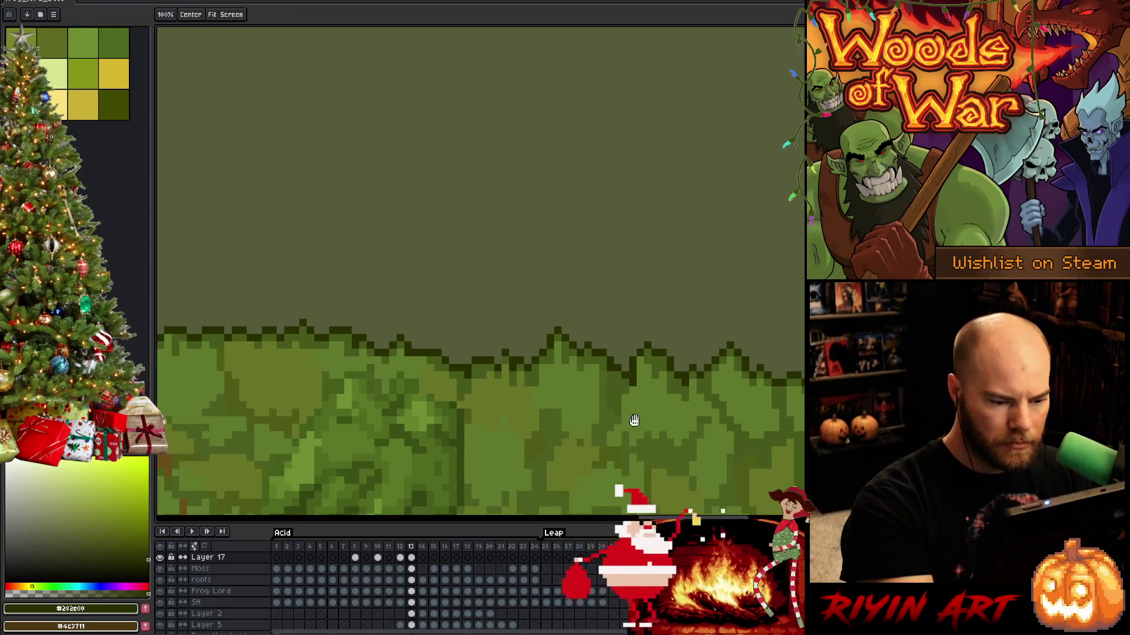
mouse_move(630, 423)
mouse_down()
mouse_move(589, 422)
mouse_move(543, 445)
mouse_up()
key(b)
alt+click(364, 341)
alt+click(429, 340)
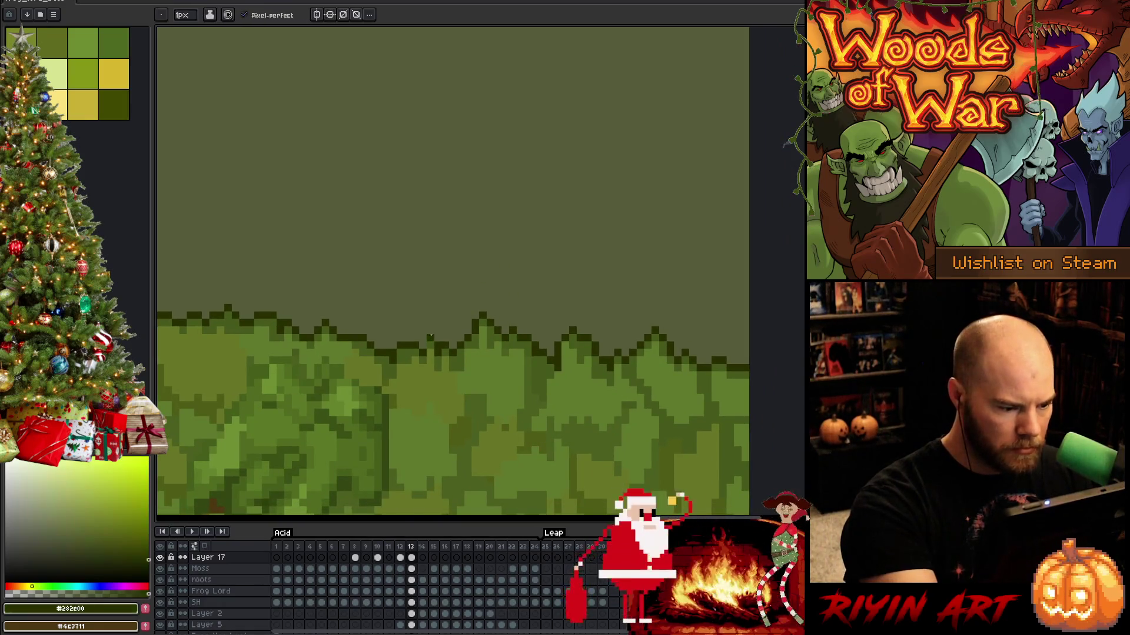
drag(645, 440, 577, 416)
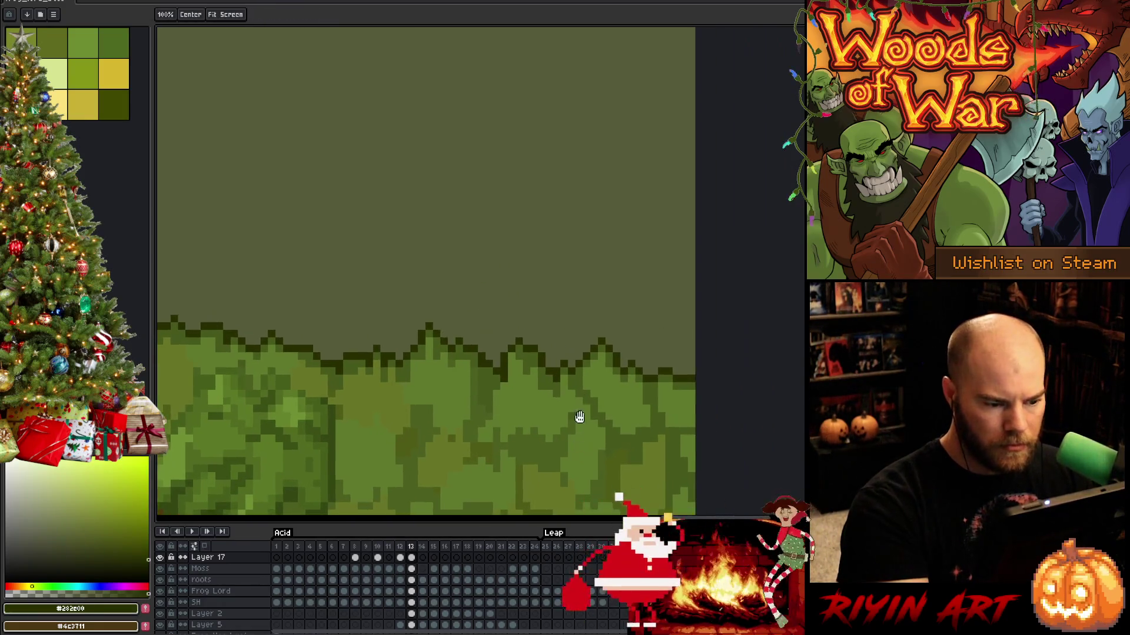
drag(662, 405, 644, 419)
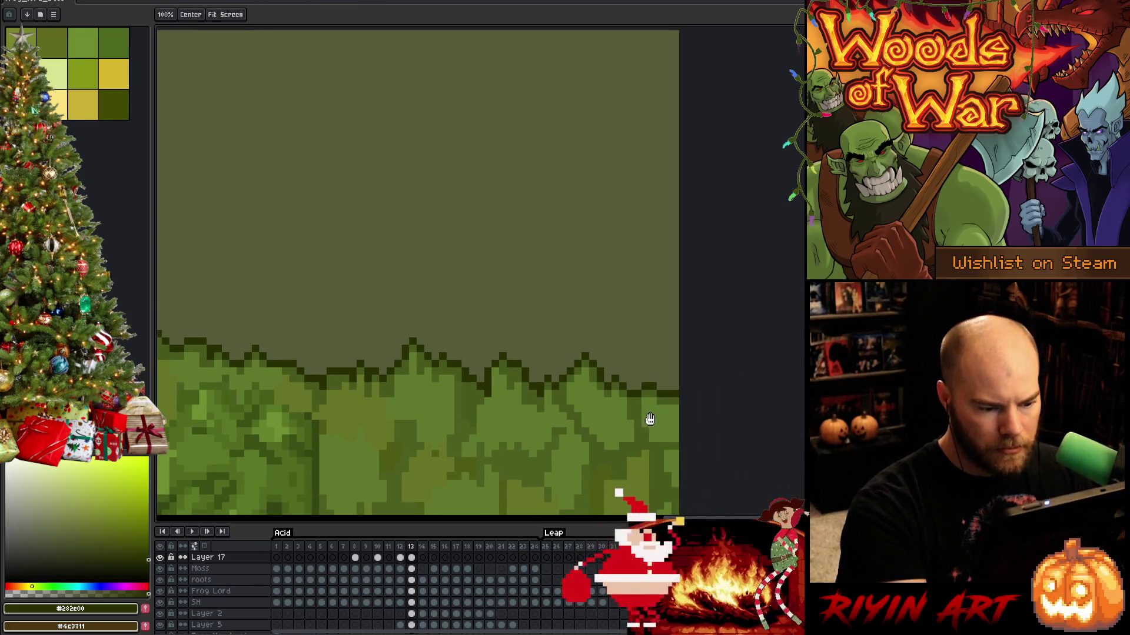
Zoom in and paint the central moss clump with mid, olive and bright leaf greens.
scroll(649, 419, down, 3)
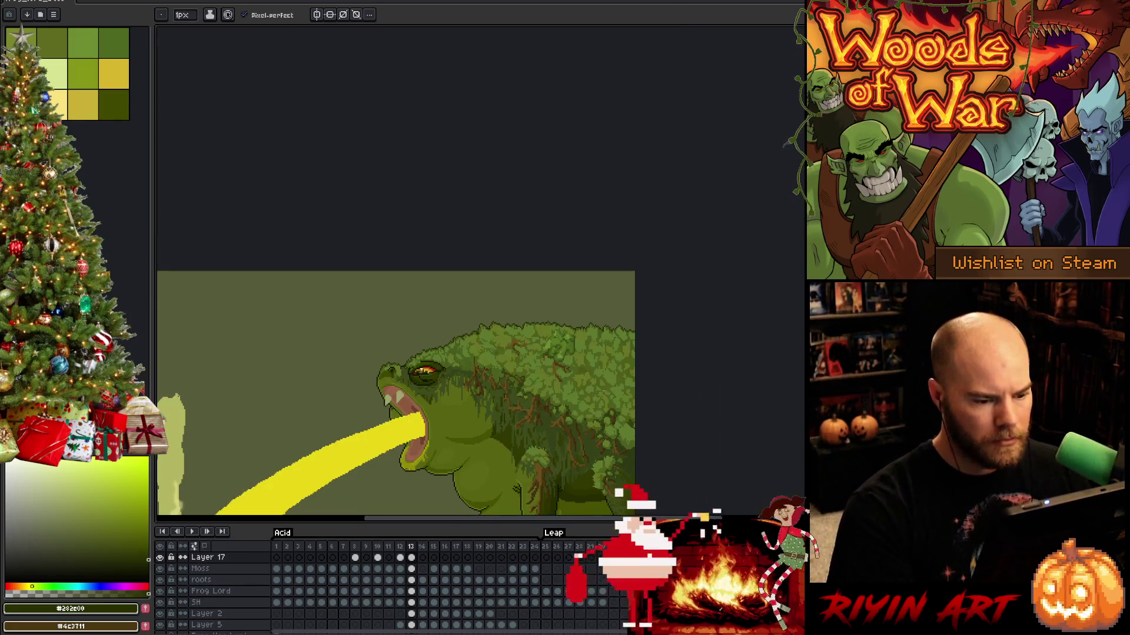
scroll(615, 363, up, 3)
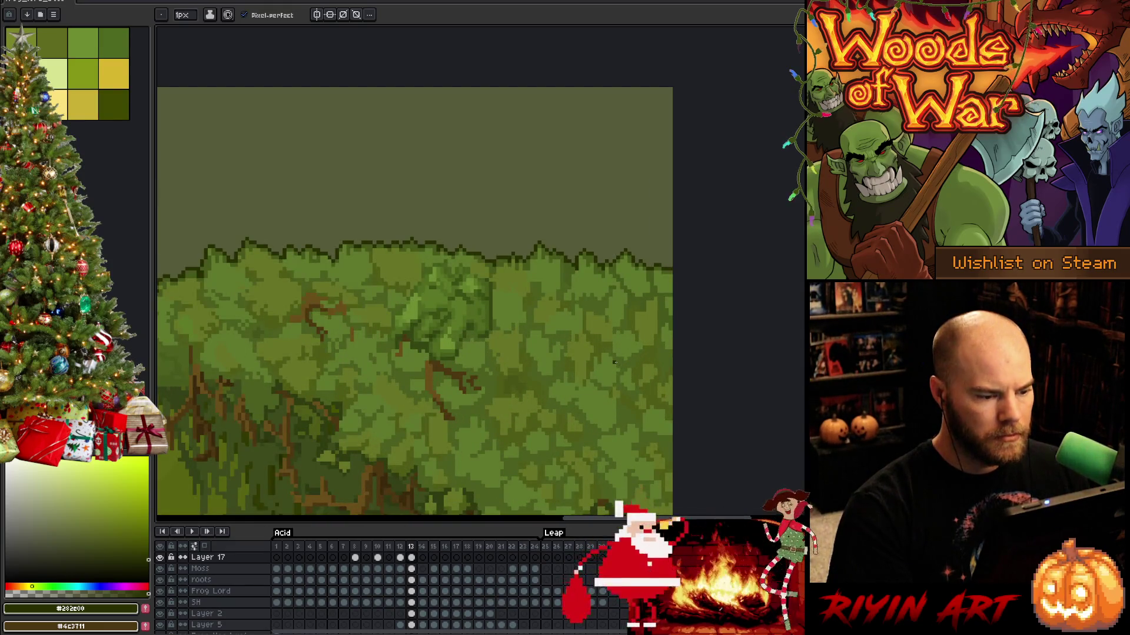
scroll(406, 326, up, 1)
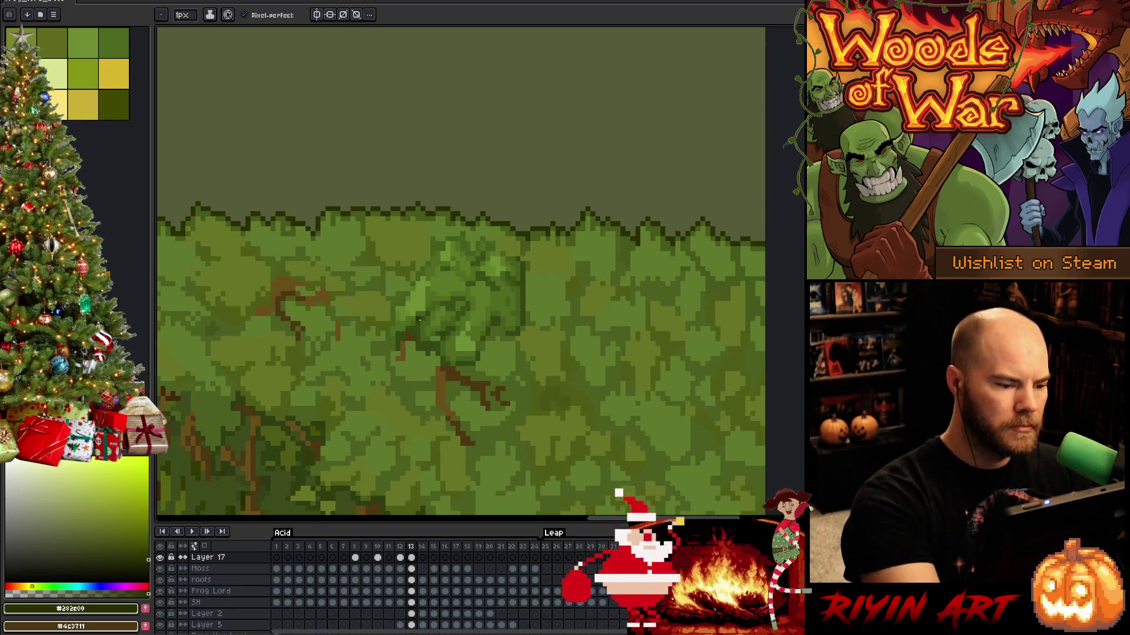
alt+click(426, 272)
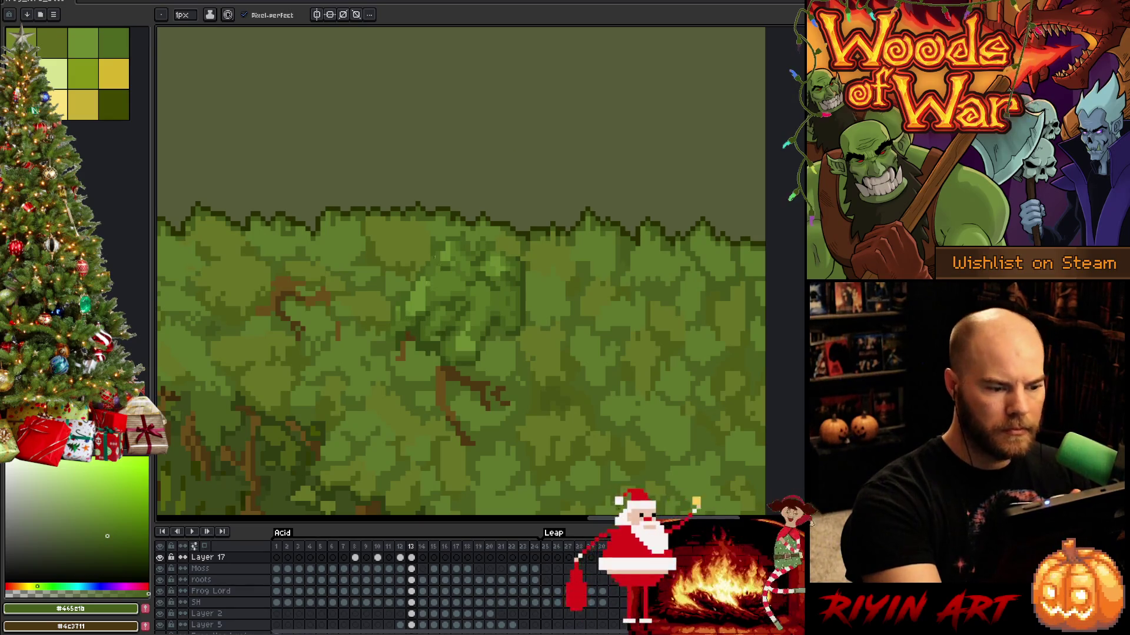
alt+click(407, 308)
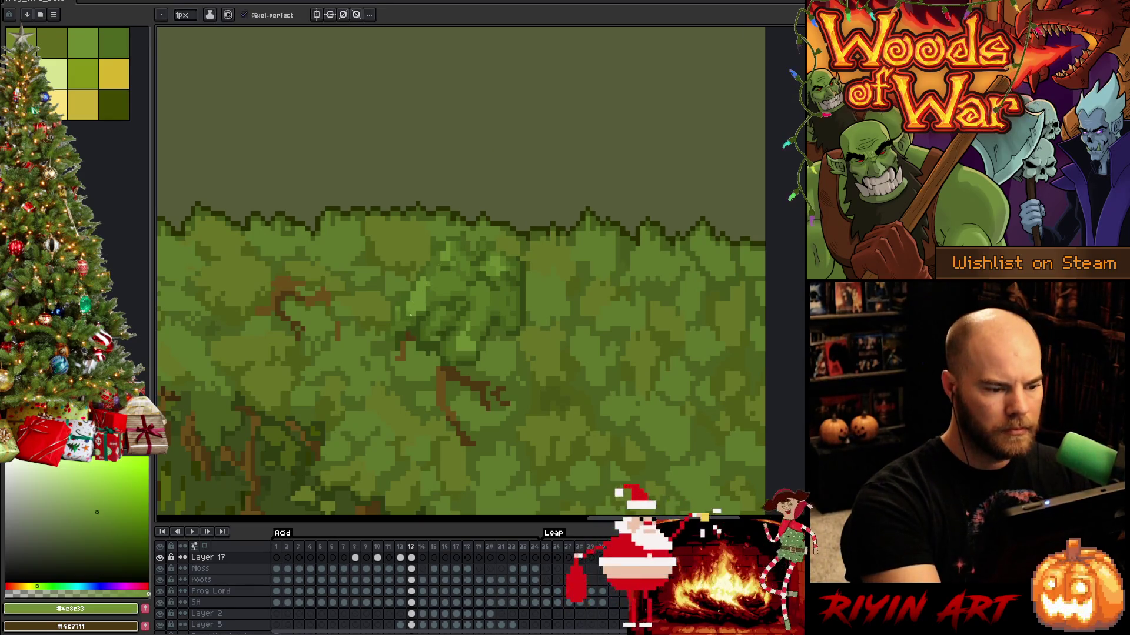
alt+click(428, 285)
alt+click(423, 295)
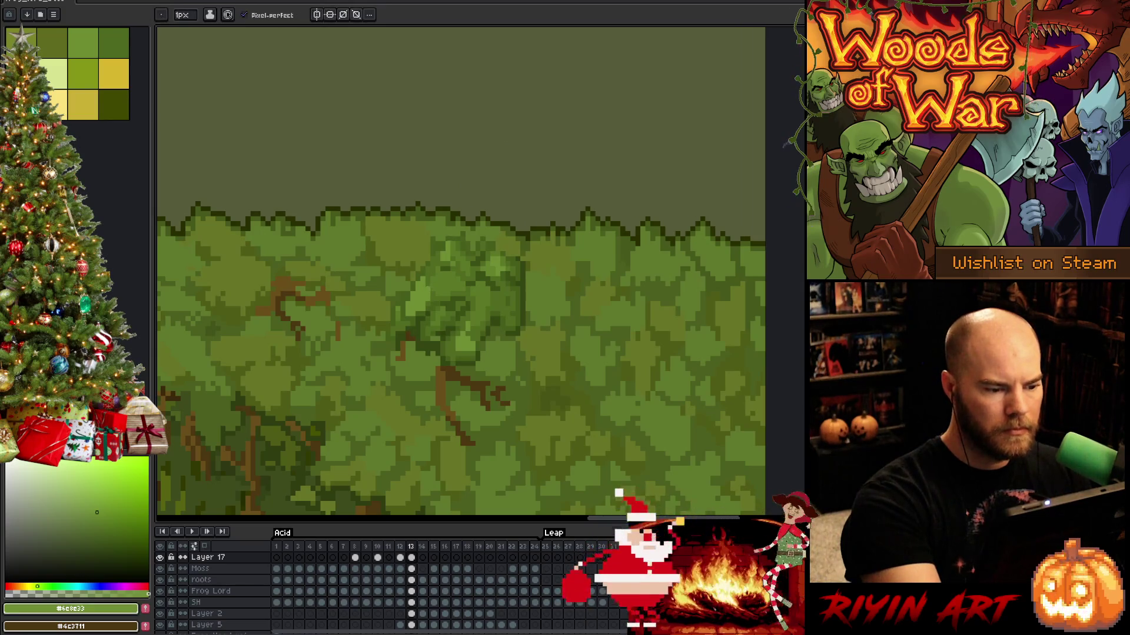
alt+click(501, 300)
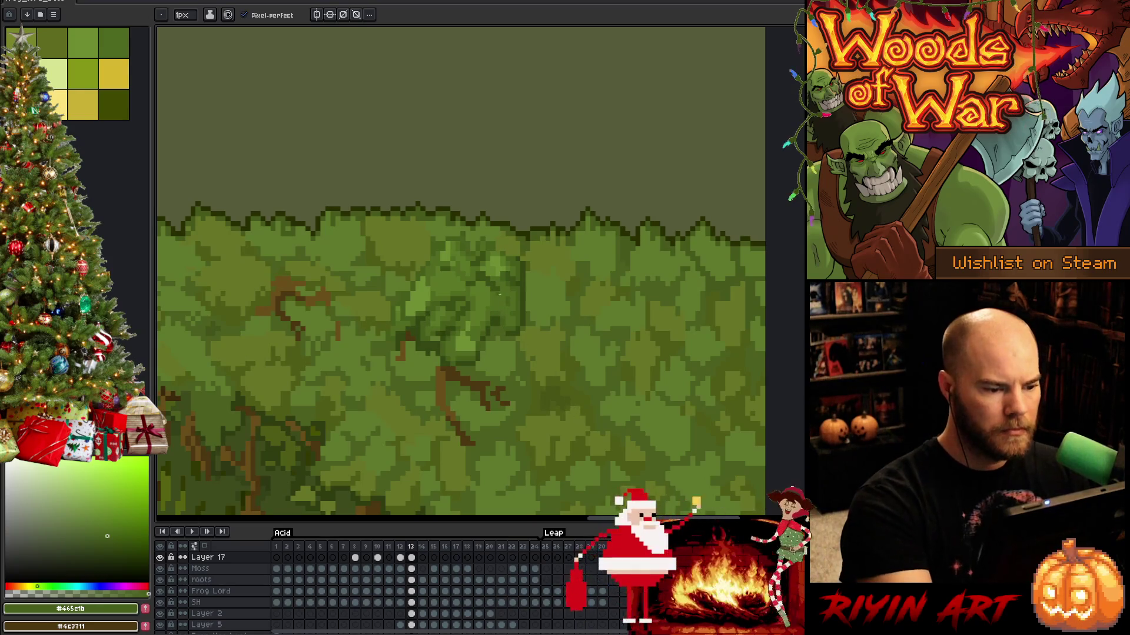
alt+click(507, 295)
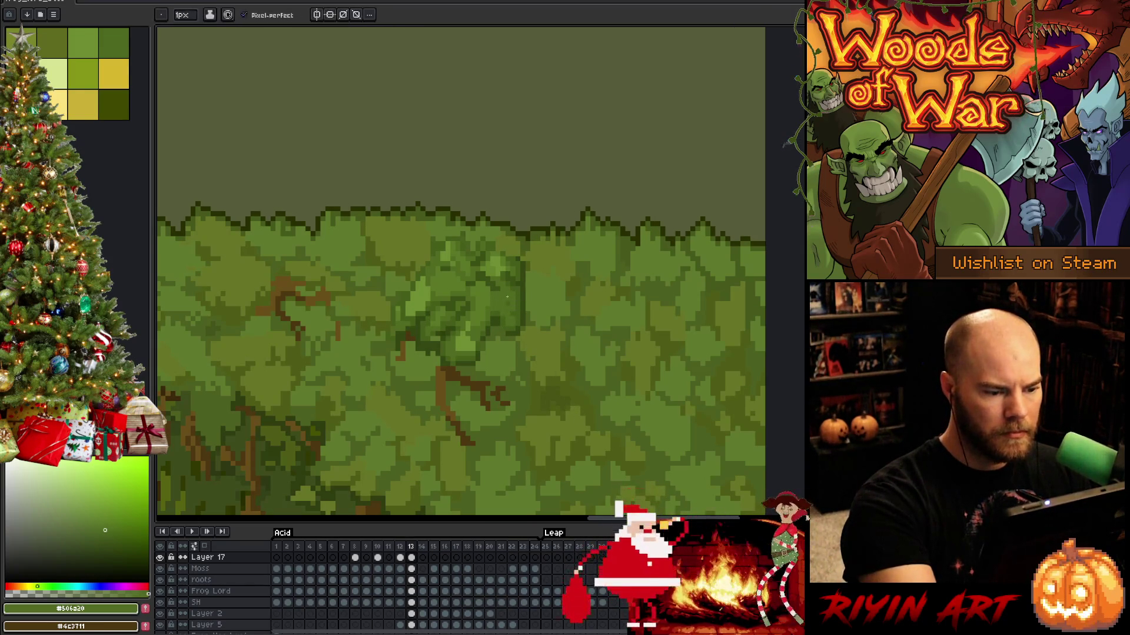
alt+click(492, 291)
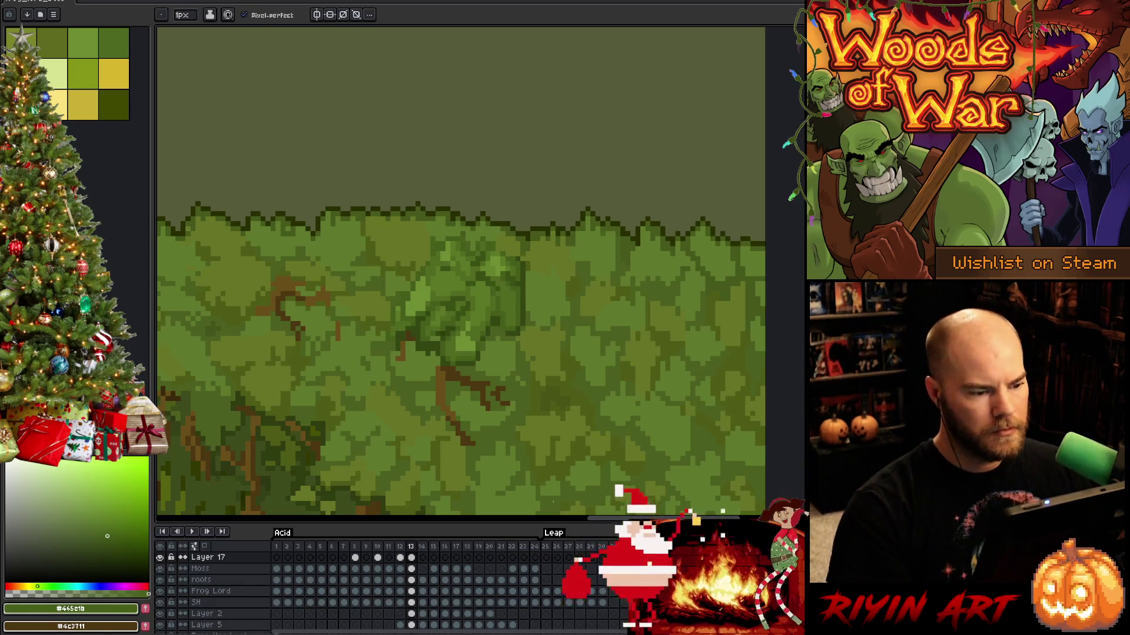
Touch up the clump's top with a lighter olive and a dark foliage green.
key(alt)
alt+click(493, 232)
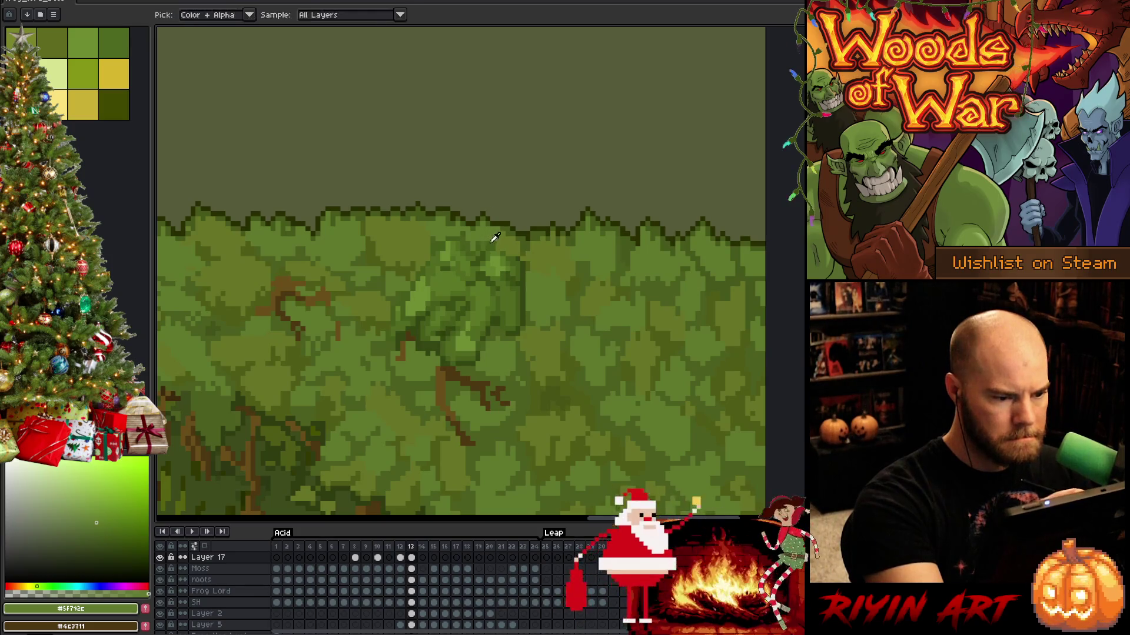
alt+click(492, 236)
alt+click(491, 237)
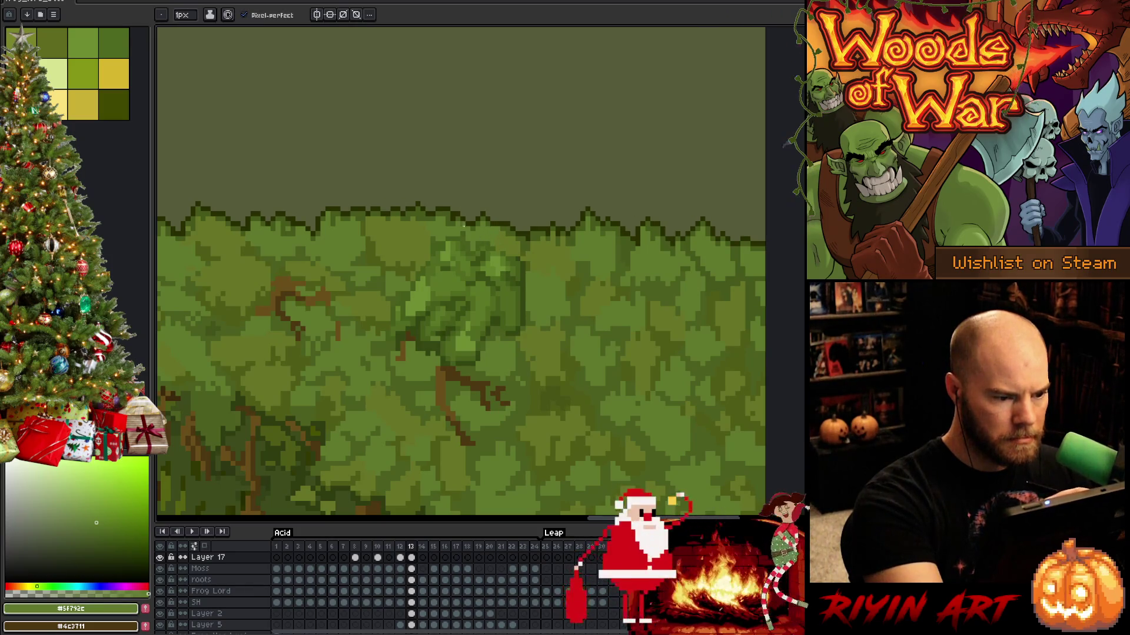
alt+click(467, 232)
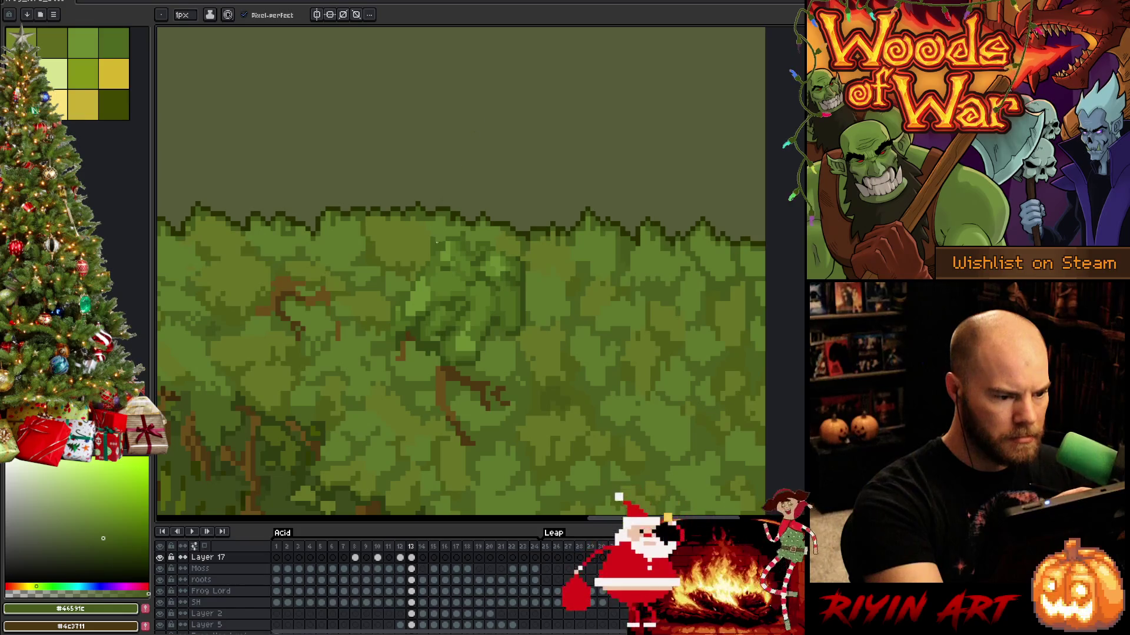
Centre the frog and sample olive, bright, dark and deep shadow moss greens from the back.
scroll(514, 232, down, 4)
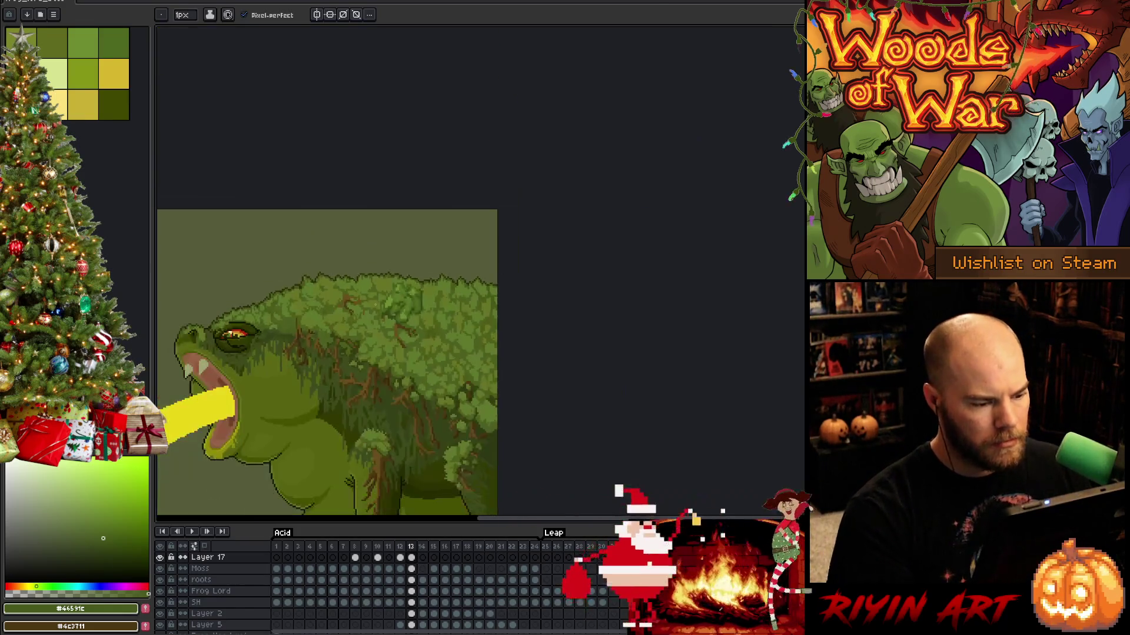
scroll(514, 233, up, 1)
drag(513, 232, 559, 243)
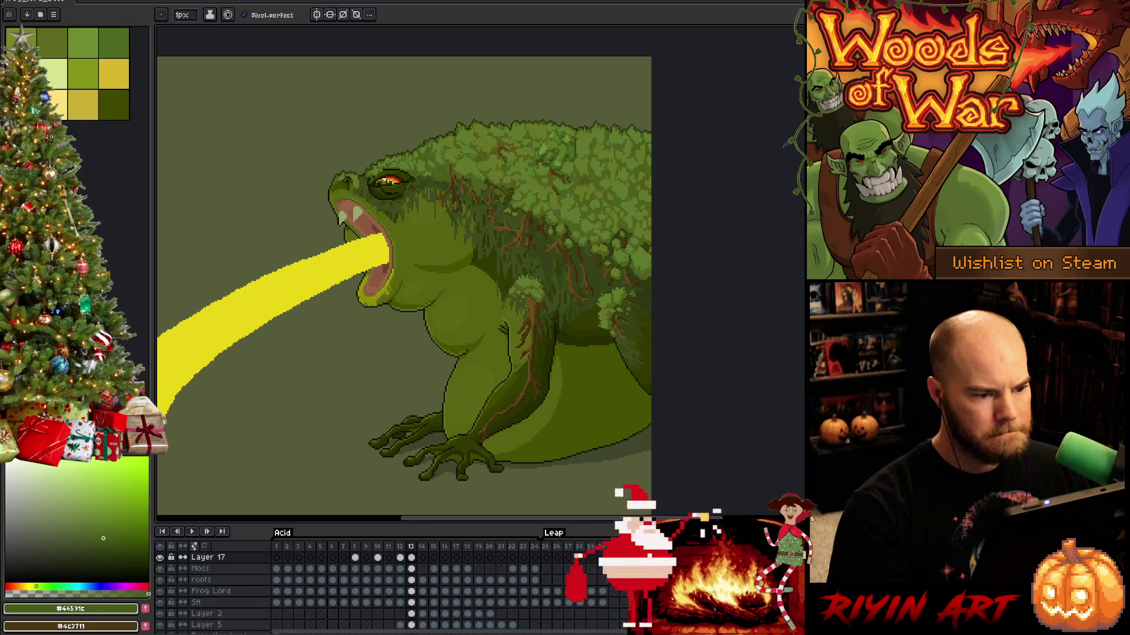
scroll(561, 164, up, 2)
alt+click(561, 165)
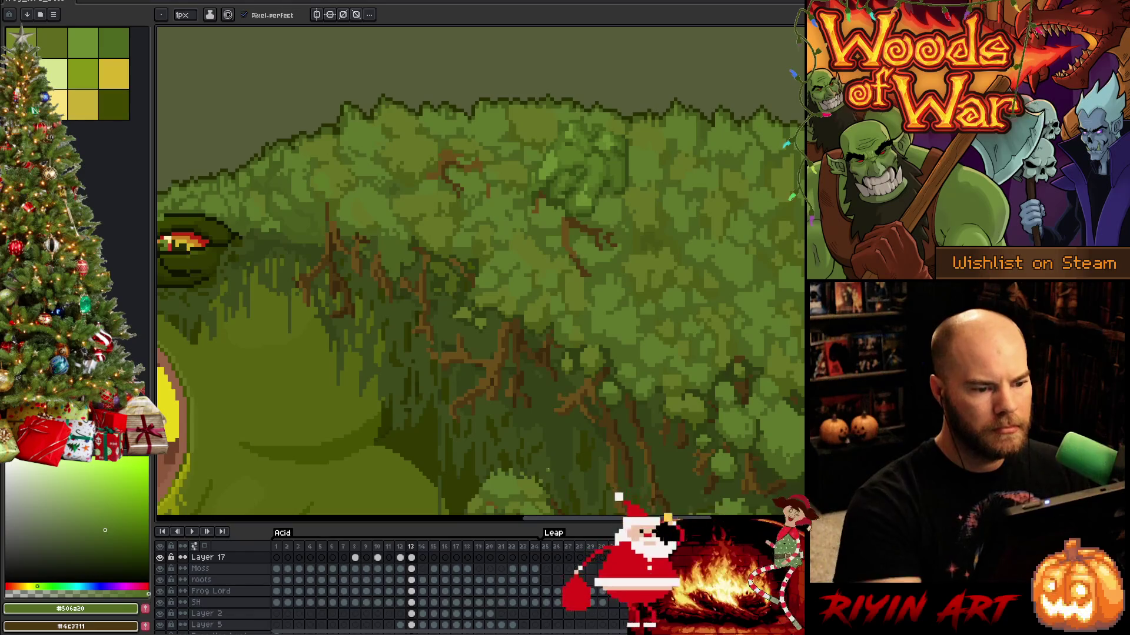
alt+click(584, 193)
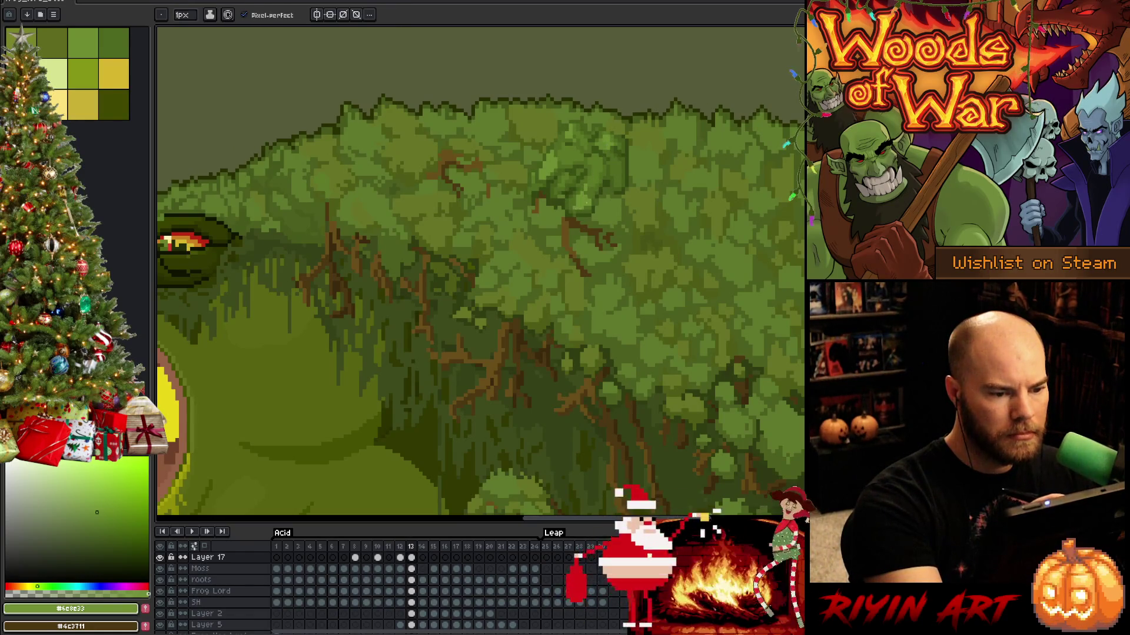
alt+click(580, 207)
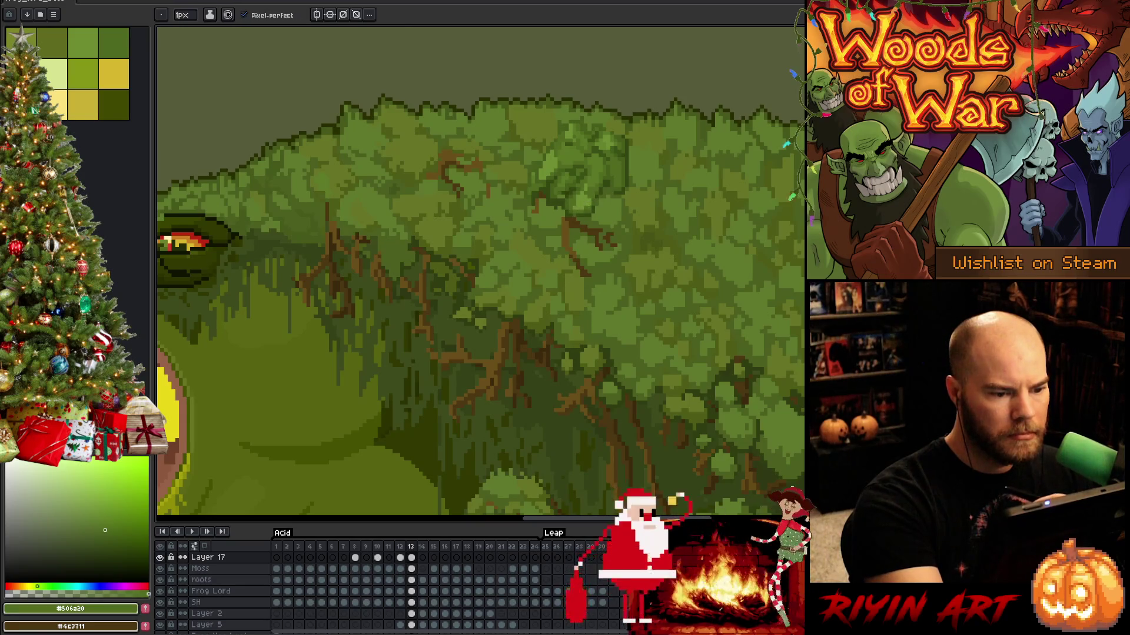
alt+click(579, 207)
alt+click(589, 209)
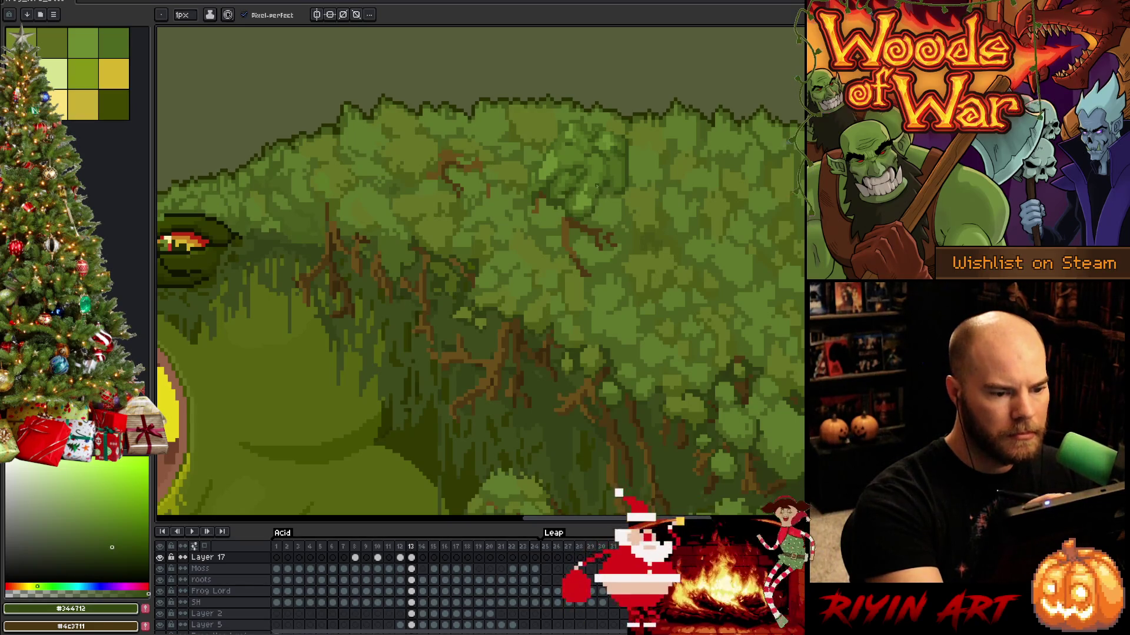
alt+click(588, 209)
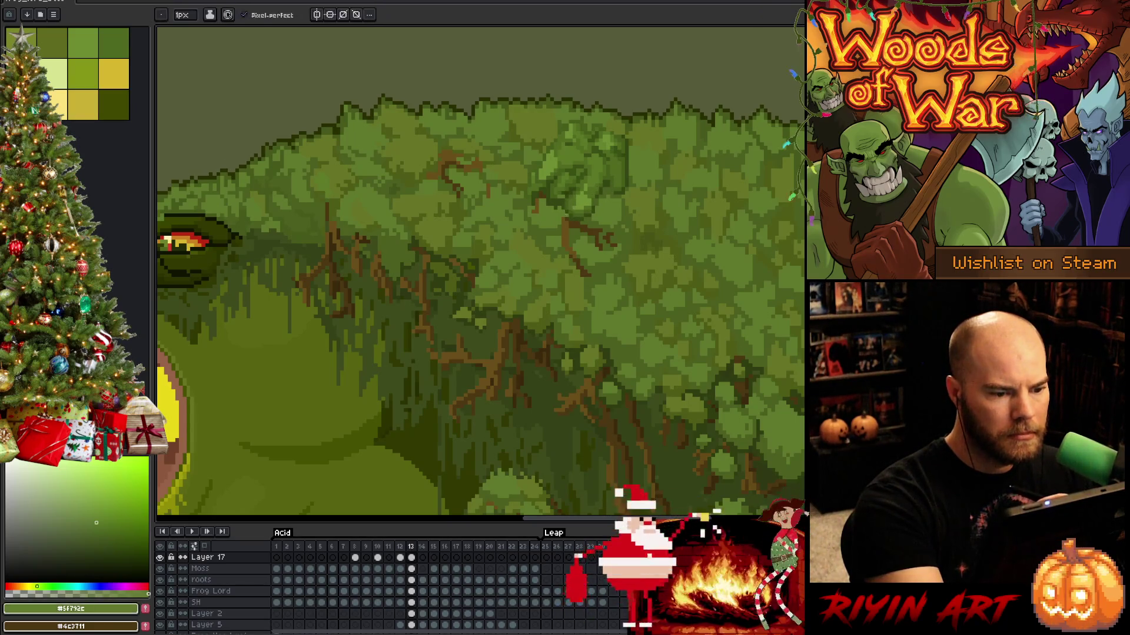
Save the animation file with Ctrl+S.
key(ctrl+s)
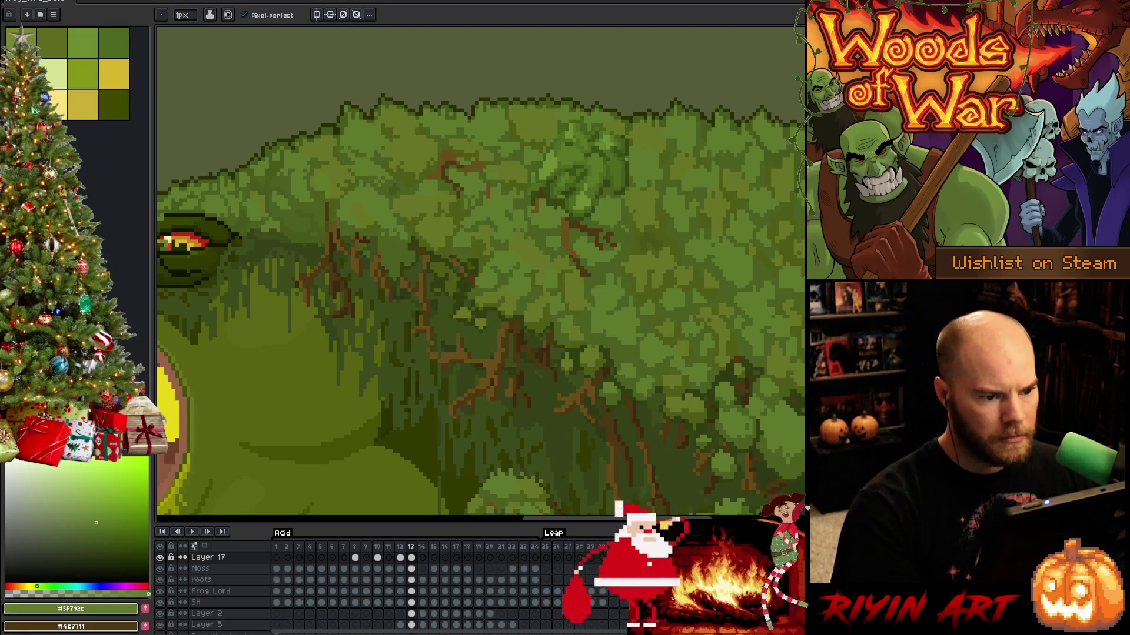
scroll(633, 160, down, 3)
scroll(579, 215, up, 3)
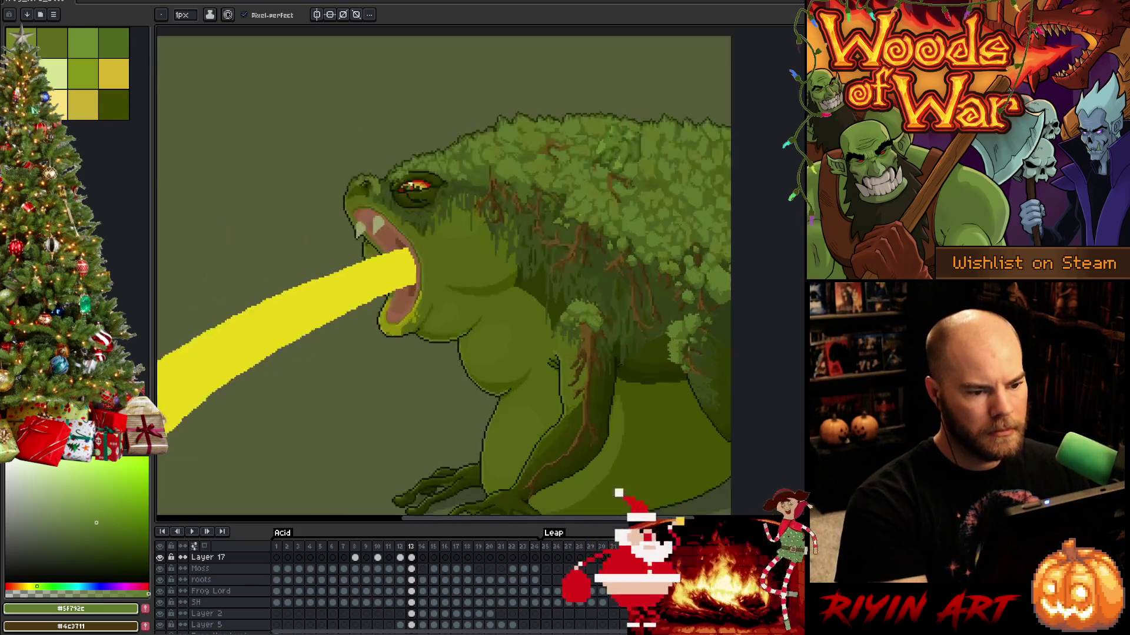
scroll(579, 214, up, 3)
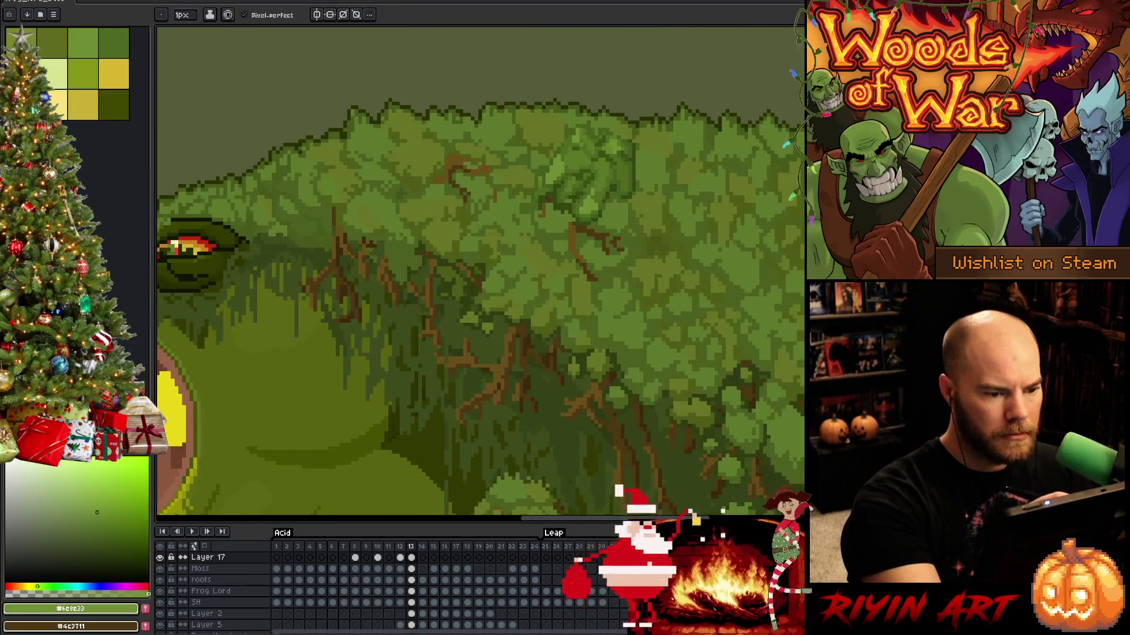
key(ctrl)
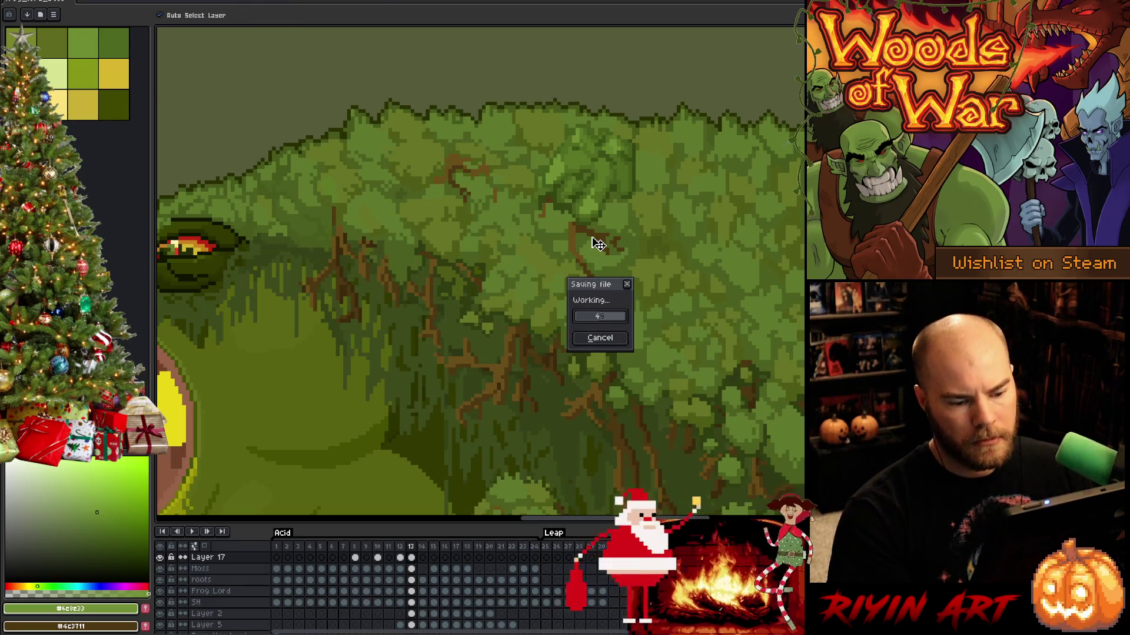
Play the acid-beam animation to review it, then make the Frog Lord layer active.
scroll(471, 253, down, 3)
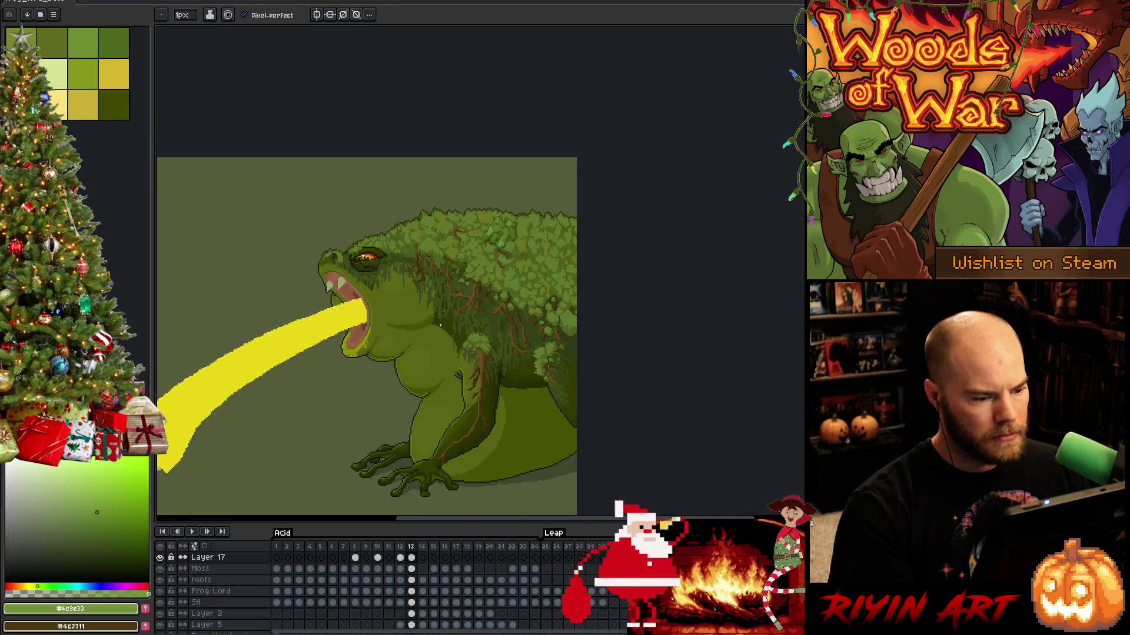
key(Return)
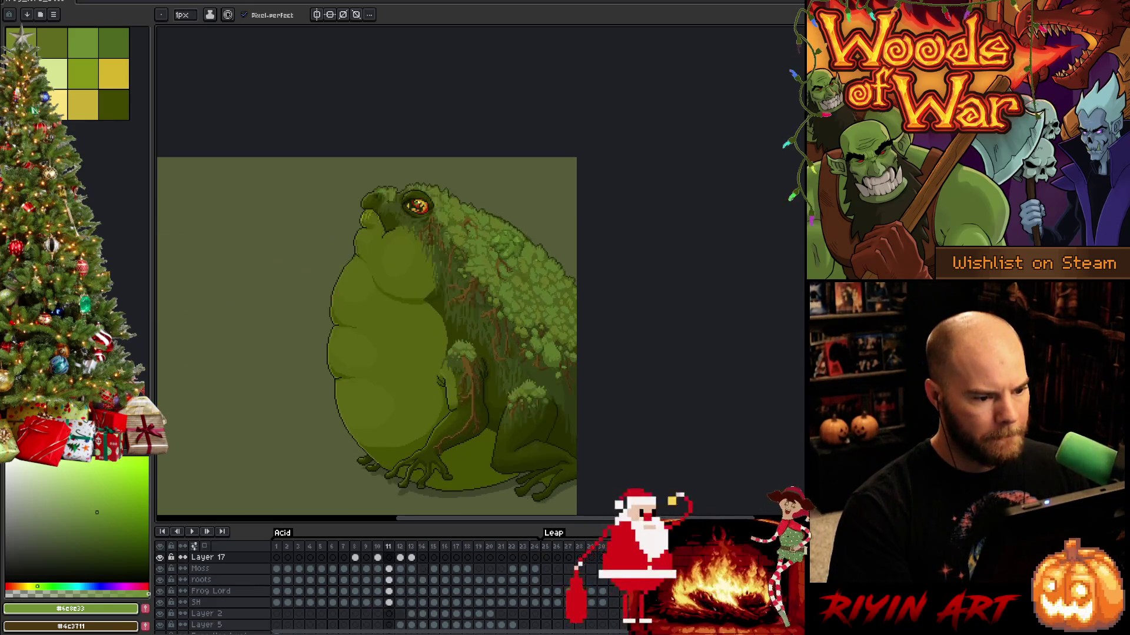
scroll(518, 225, up, 5)
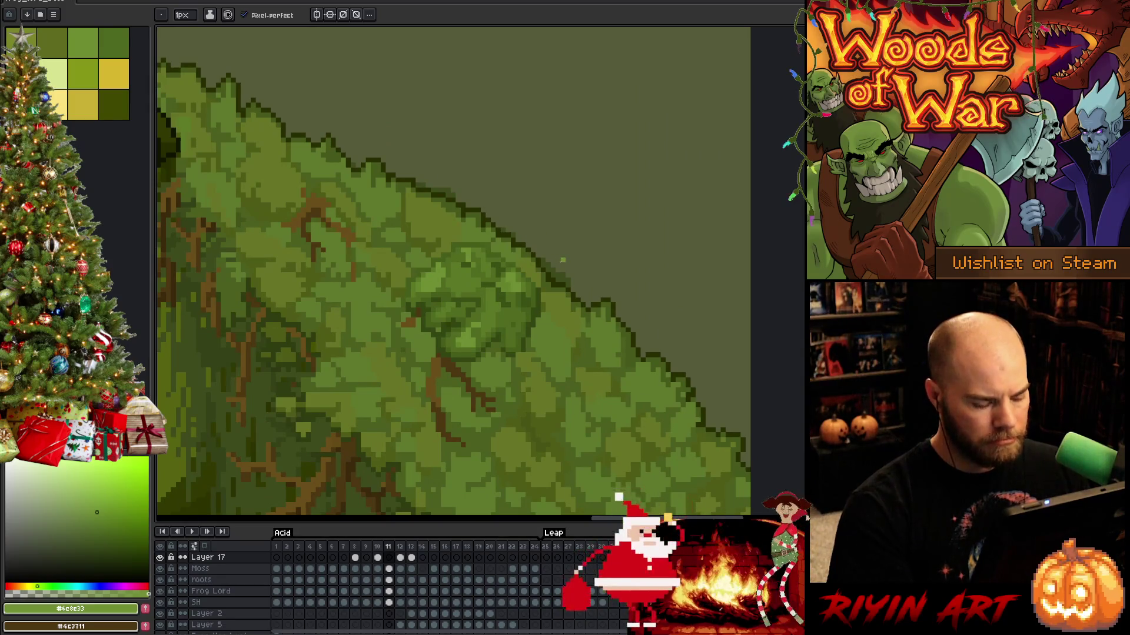
key(v)
click(560, 282)
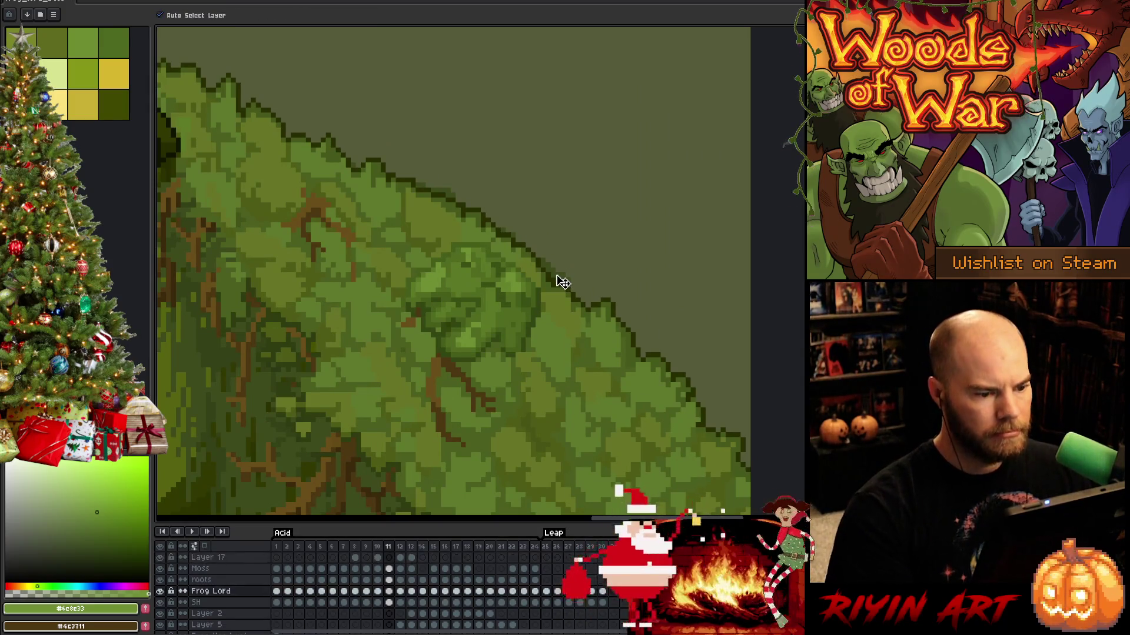
key(b)
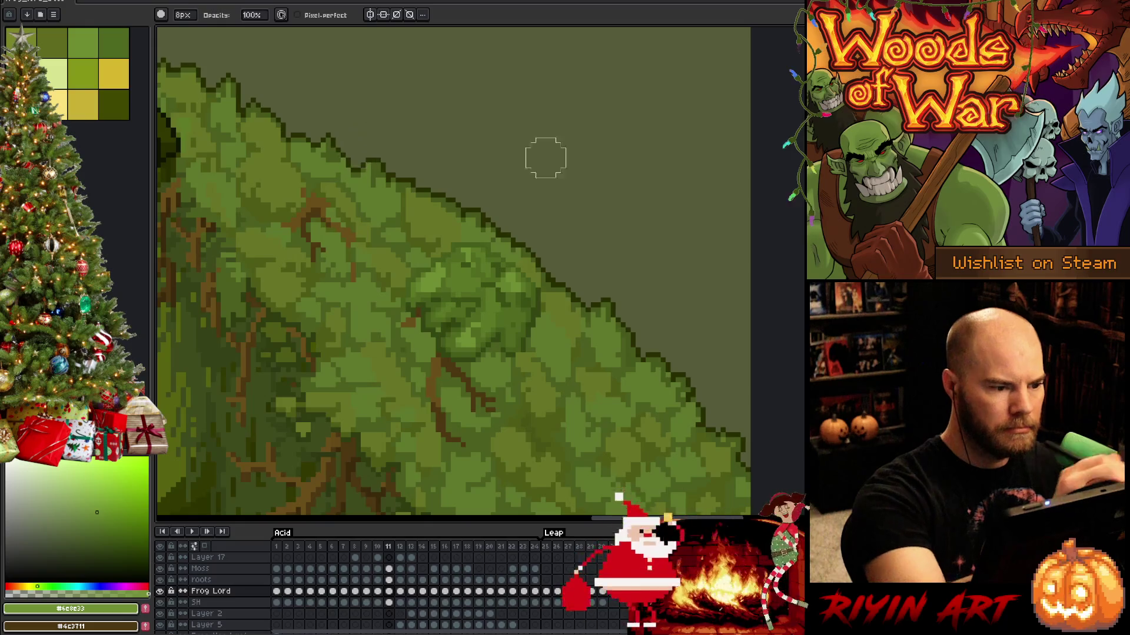
Bring the eye into view, activate the Moss layer and sample the very dark outline colour.
key(space)
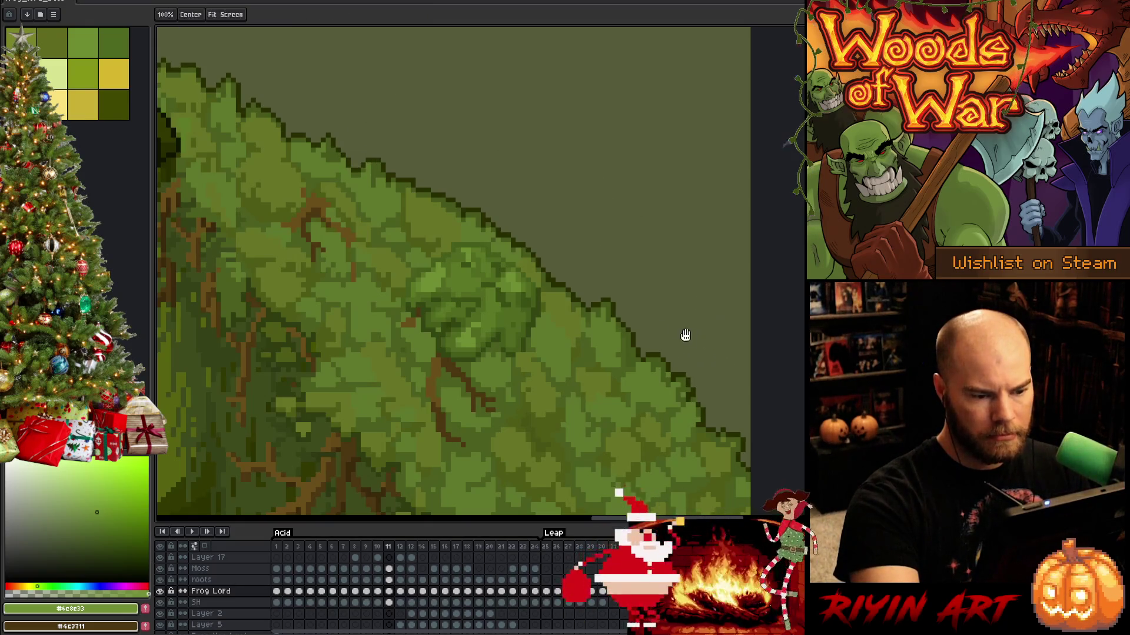
mouse_move(686, 335)
mouse_down()
mouse_move(680, 366)
mouse_move(624, 264)
mouse_up()
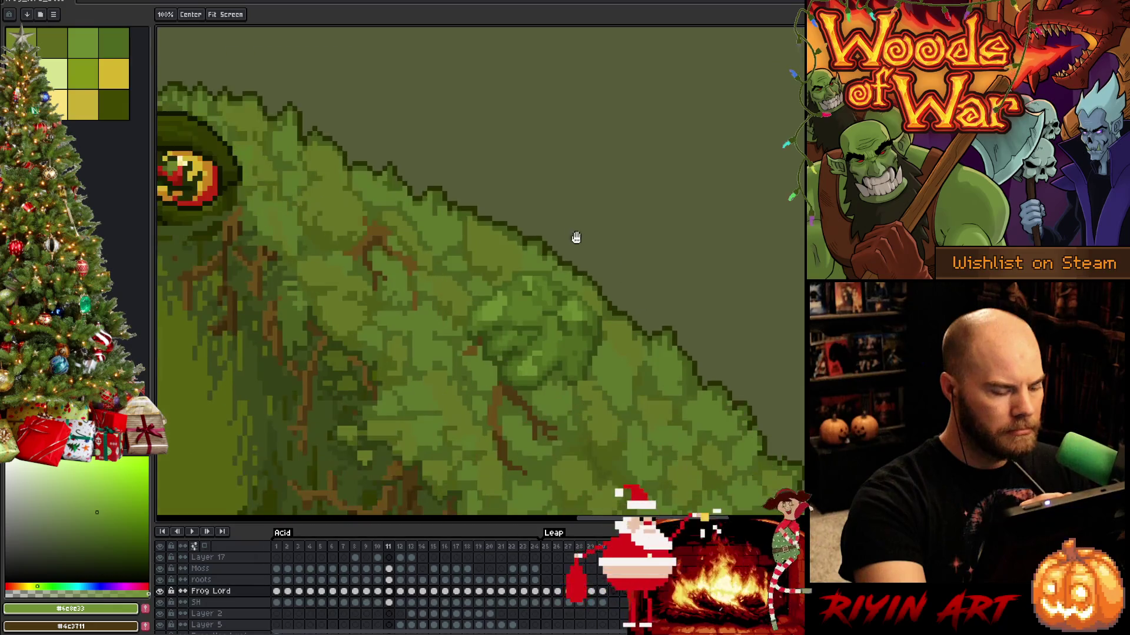
key(v)
click(541, 247)
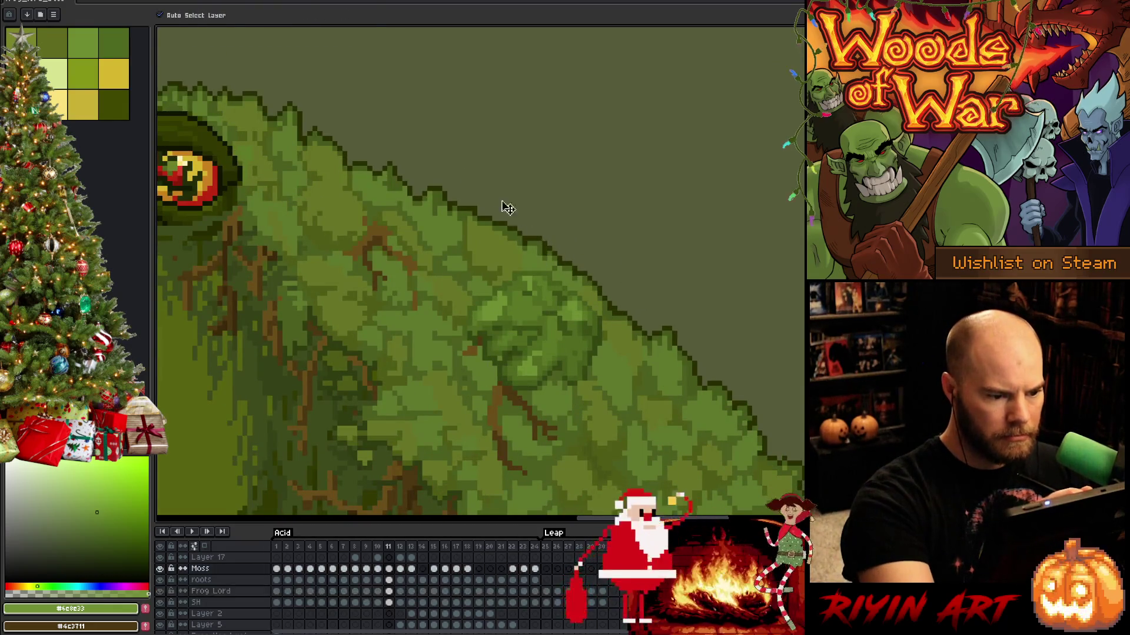
key(b)
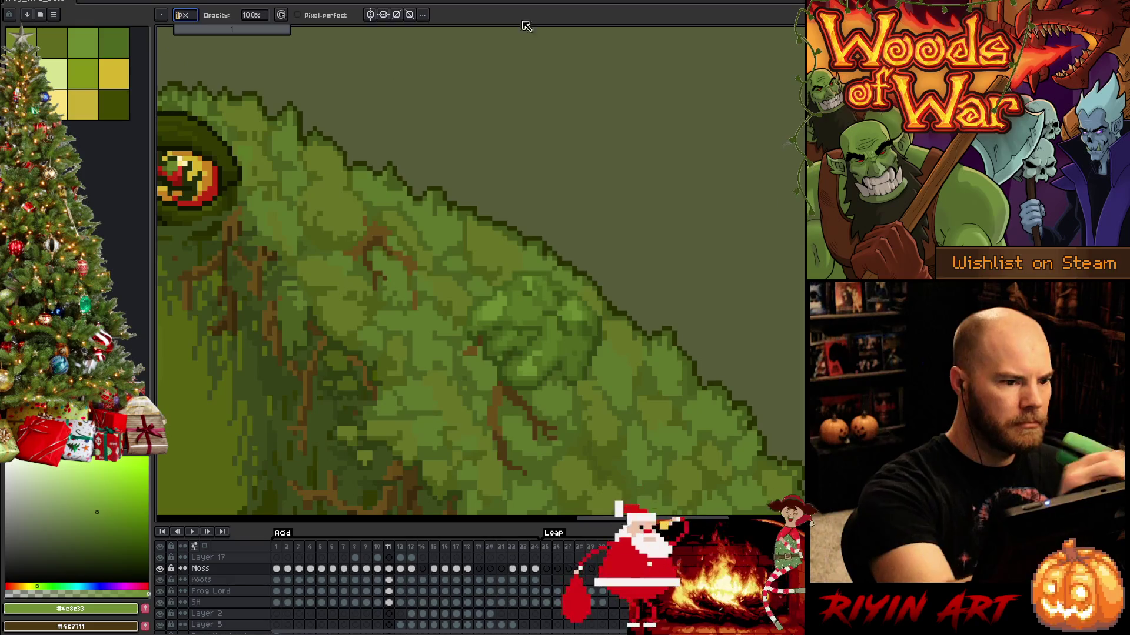
key(e)
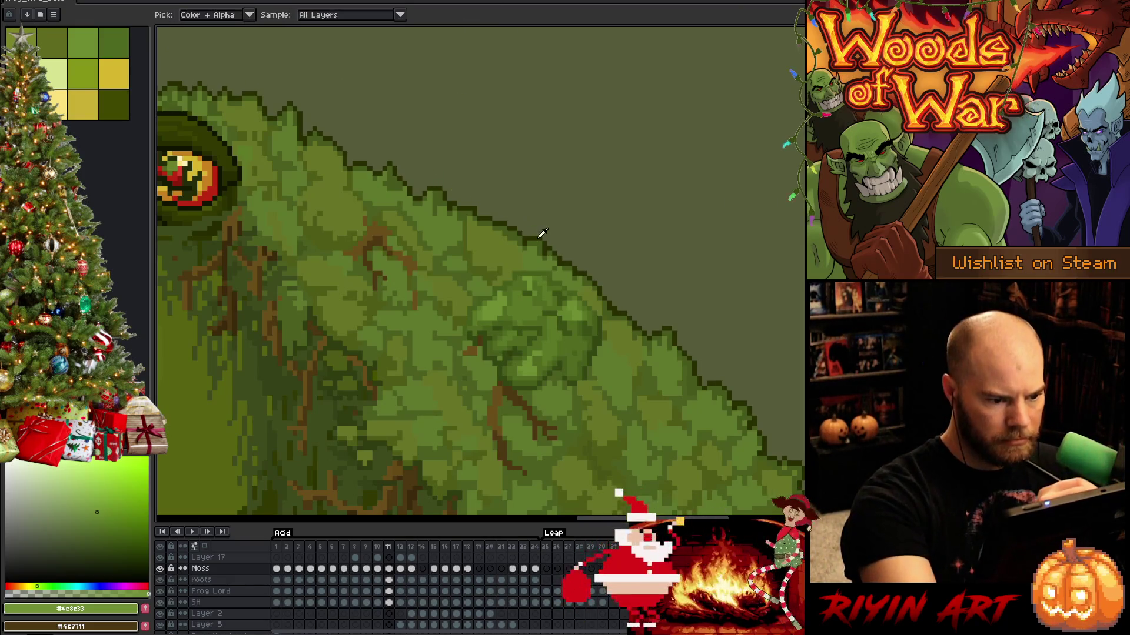
alt+click(537, 235)
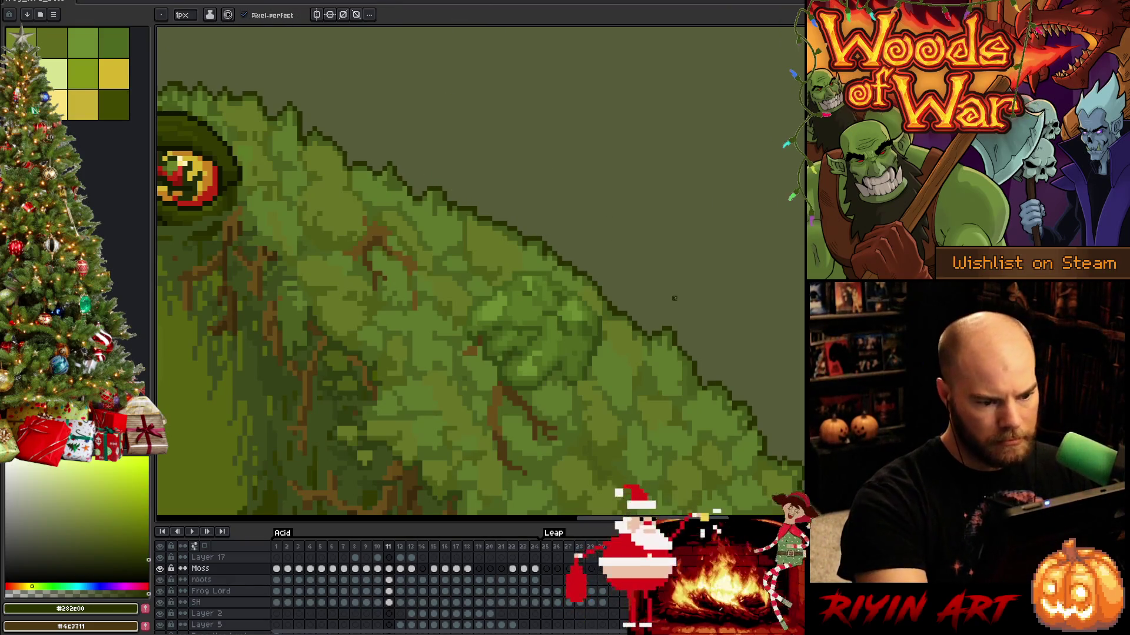
Pan along the frog's mossy back edge with the pencil ready for touch-ups.
drag(738, 320, 588, 220)
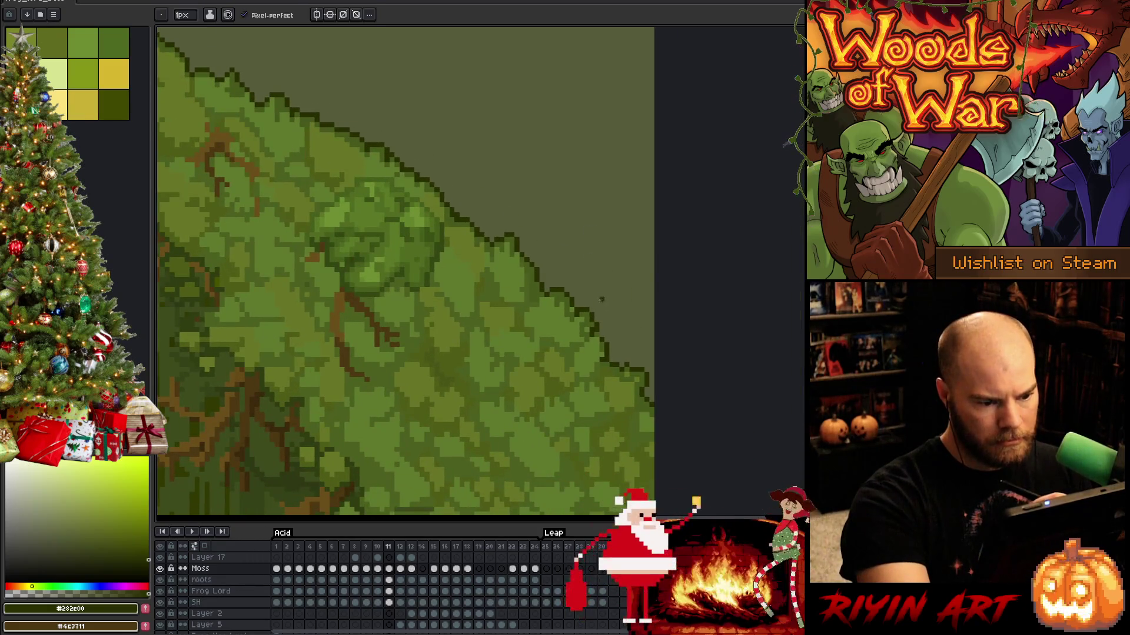
key(b)
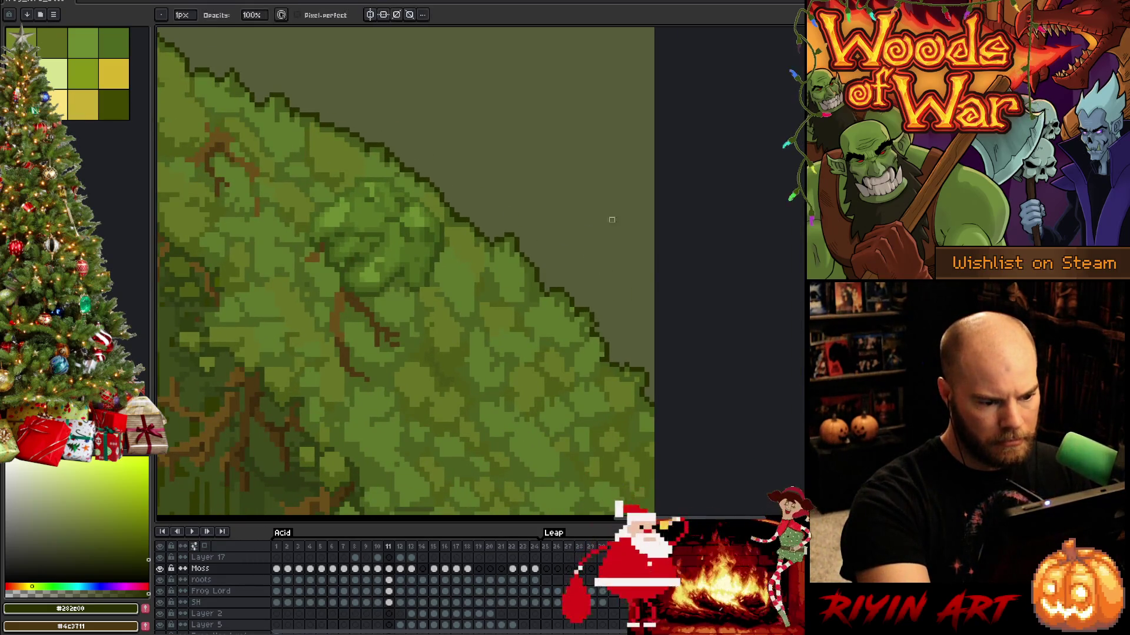
drag(524, 203, 565, 293)
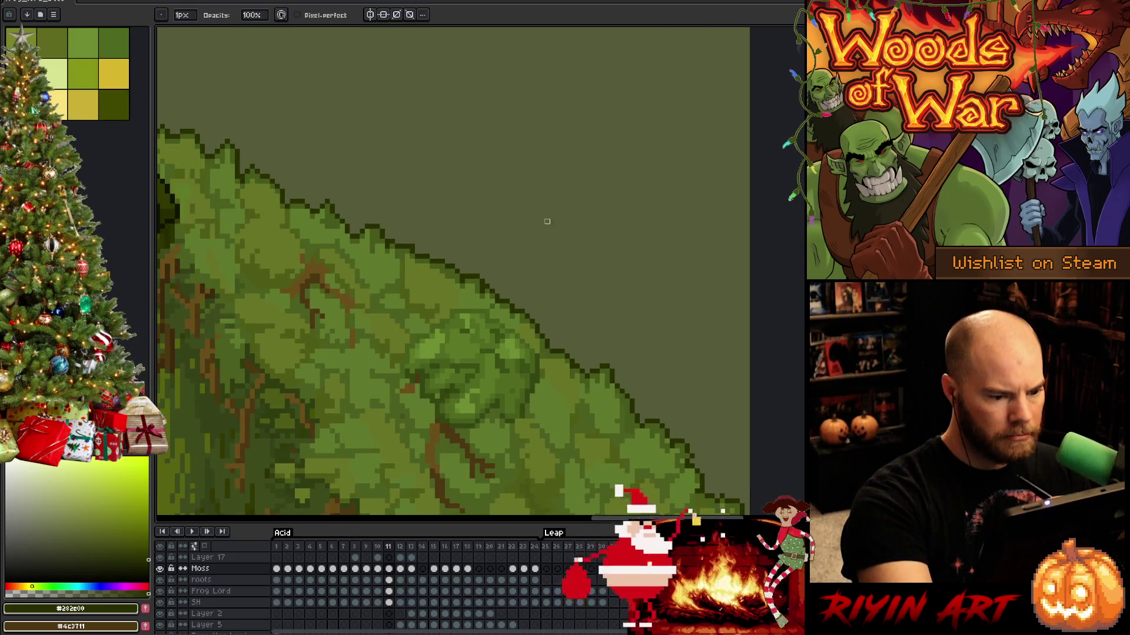
drag(547, 221, 618, 310)
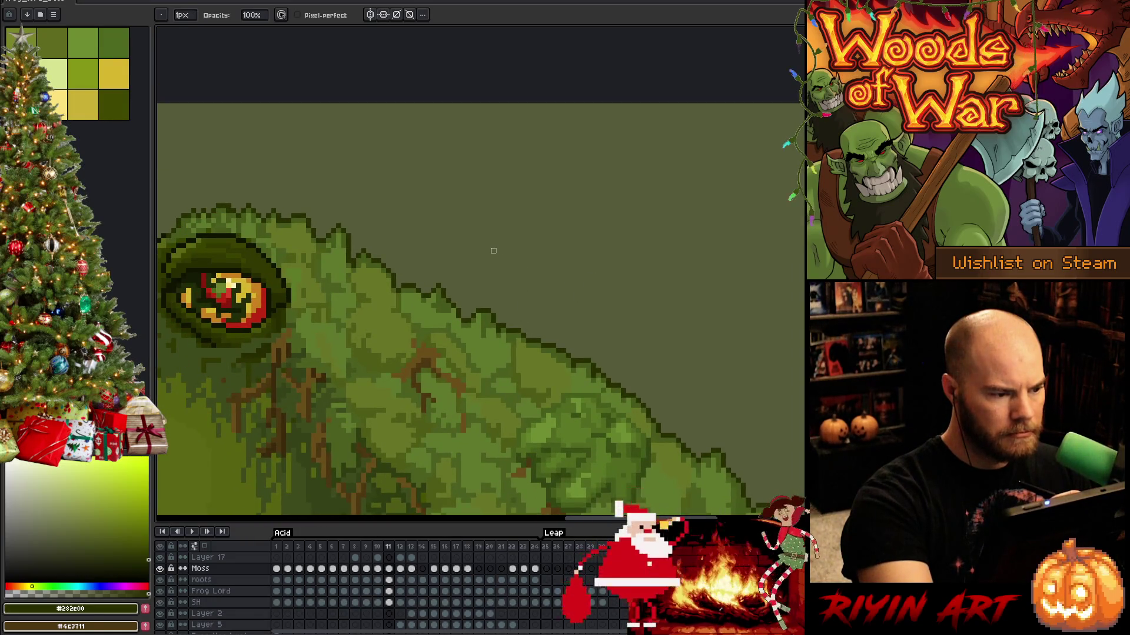
drag(396, 234, 554, 217)
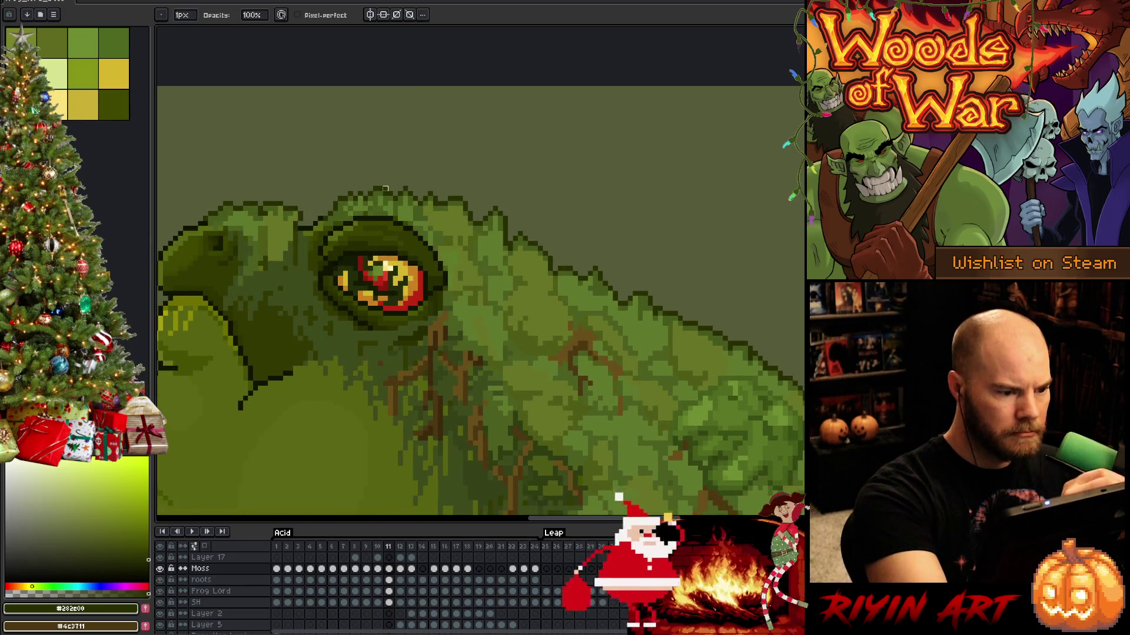
key(space)
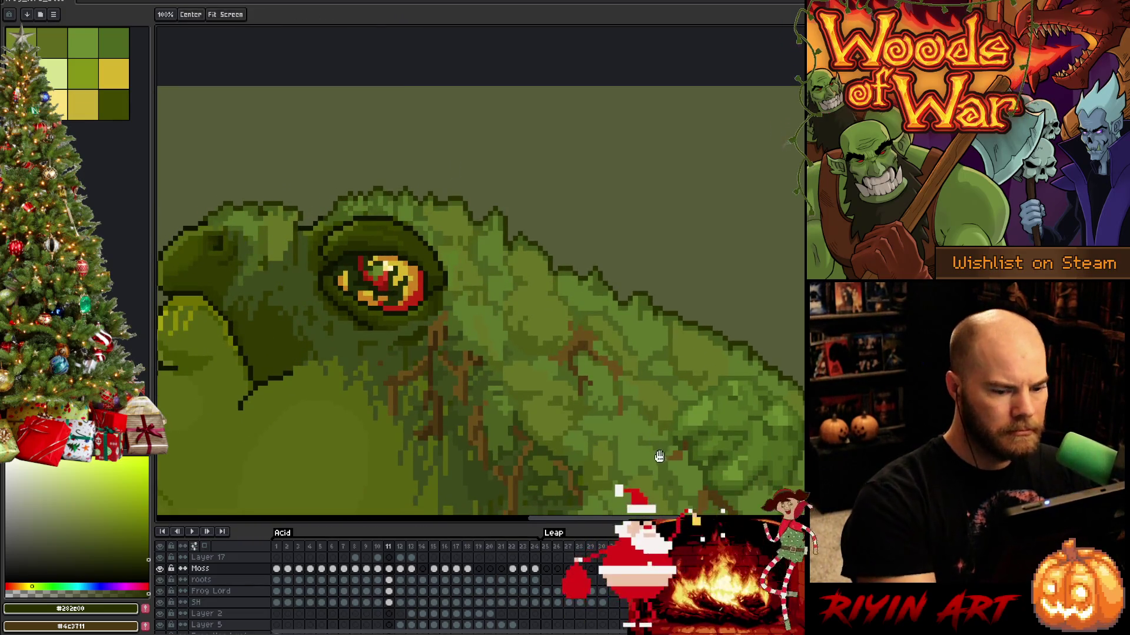
mouse_move(659, 456)
mouse_down()
mouse_move(585, 416)
mouse_move(565, 429)
mouse_move(575, 423)
mouse_up()
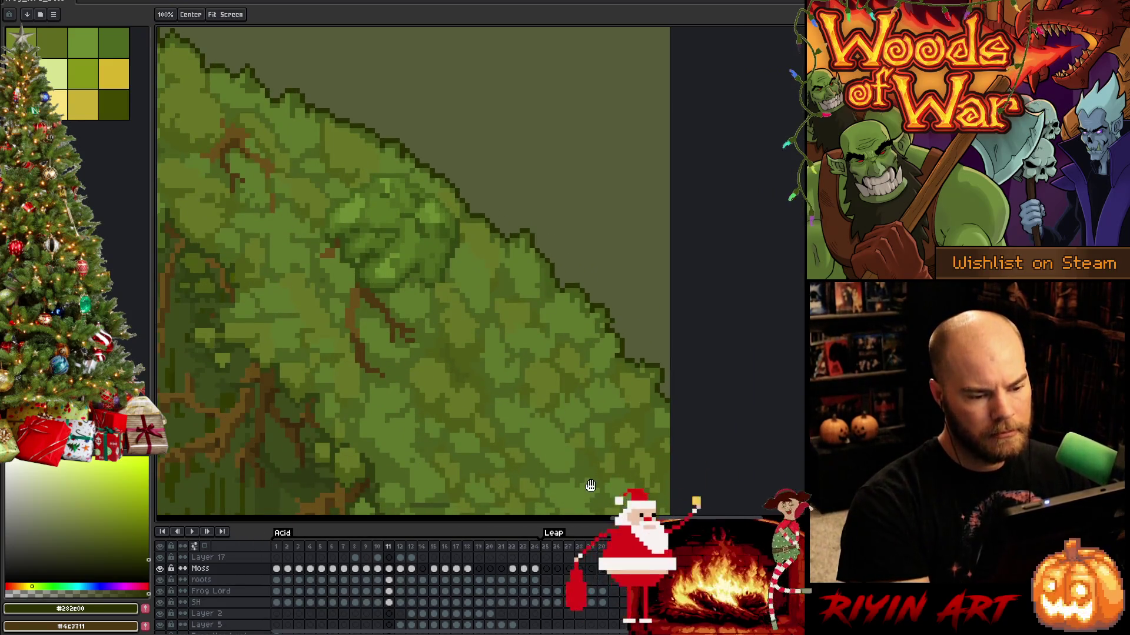
scroll(564, 412, down, 3)
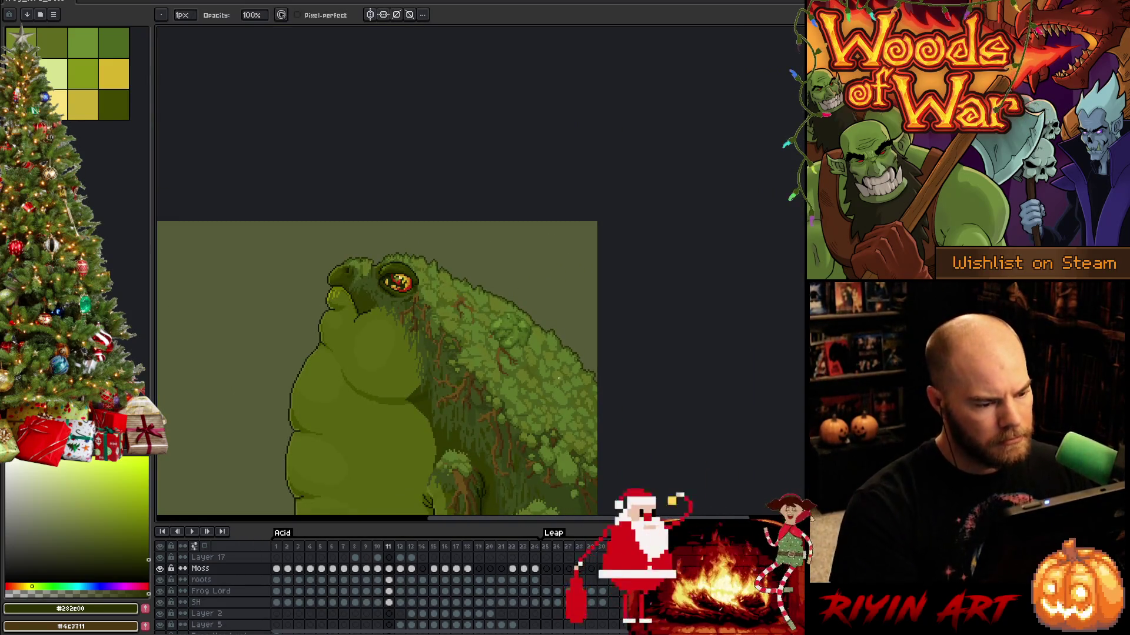
Save the file and move to frame 12, bringing the frog's head and eye into view.
key(ctrl+s)
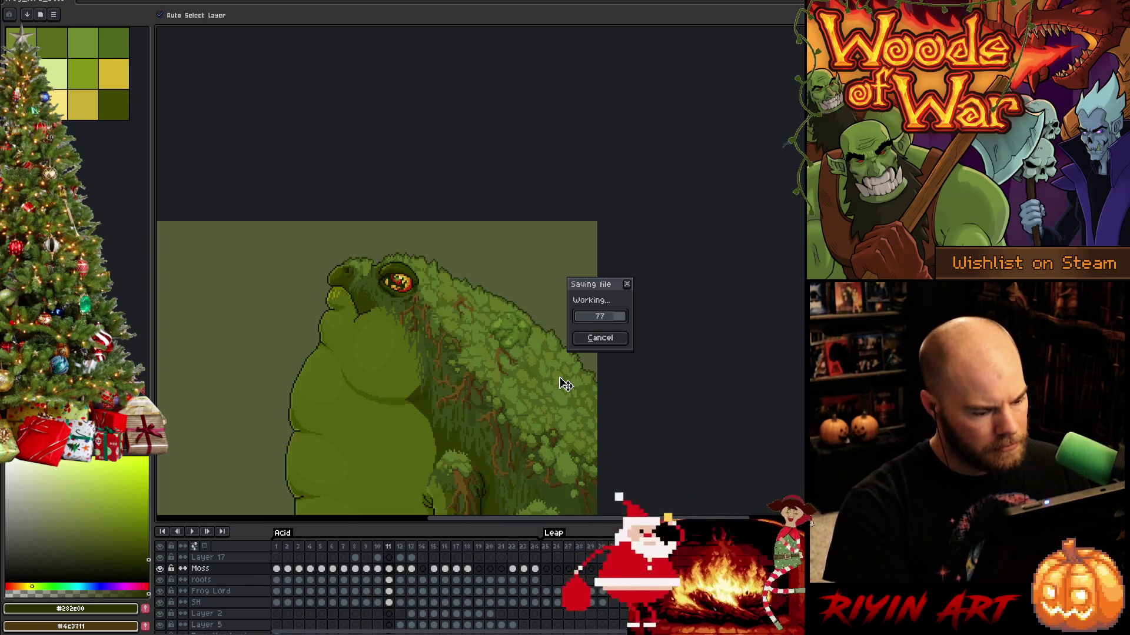
key(Right)
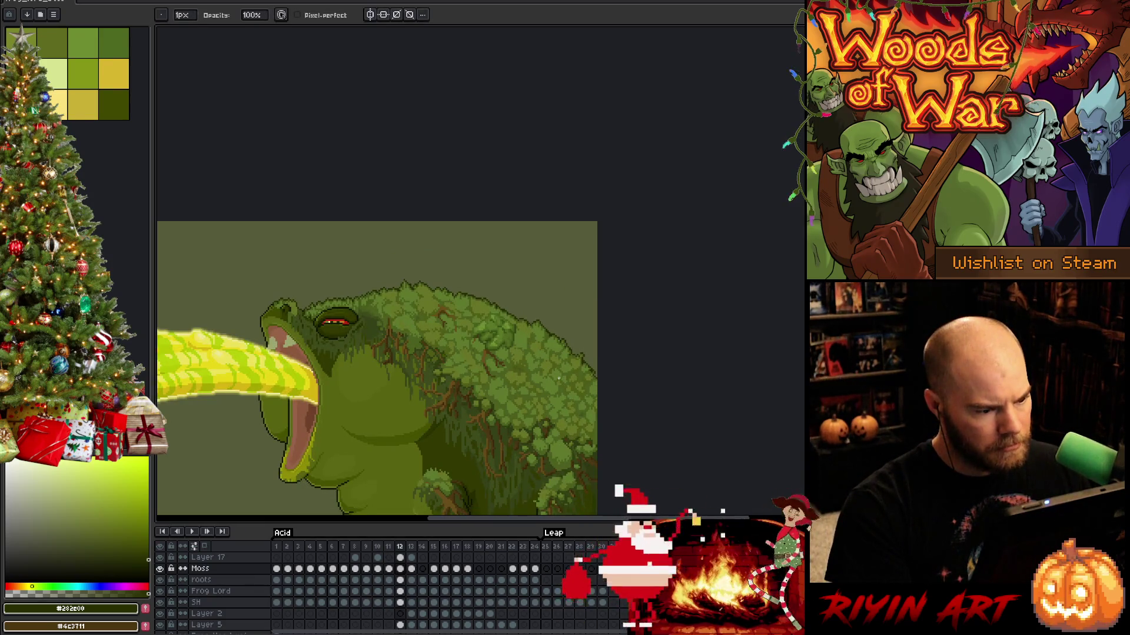
scroll(520, 320, up, 3)
scroll(240, 237, up, 2)
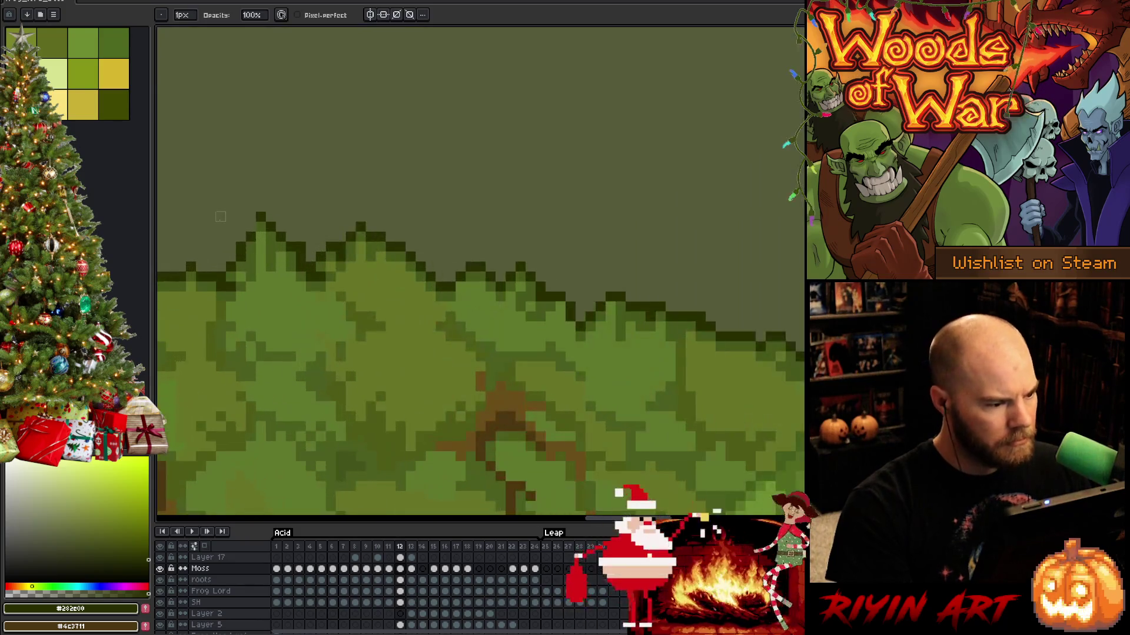
key(e)
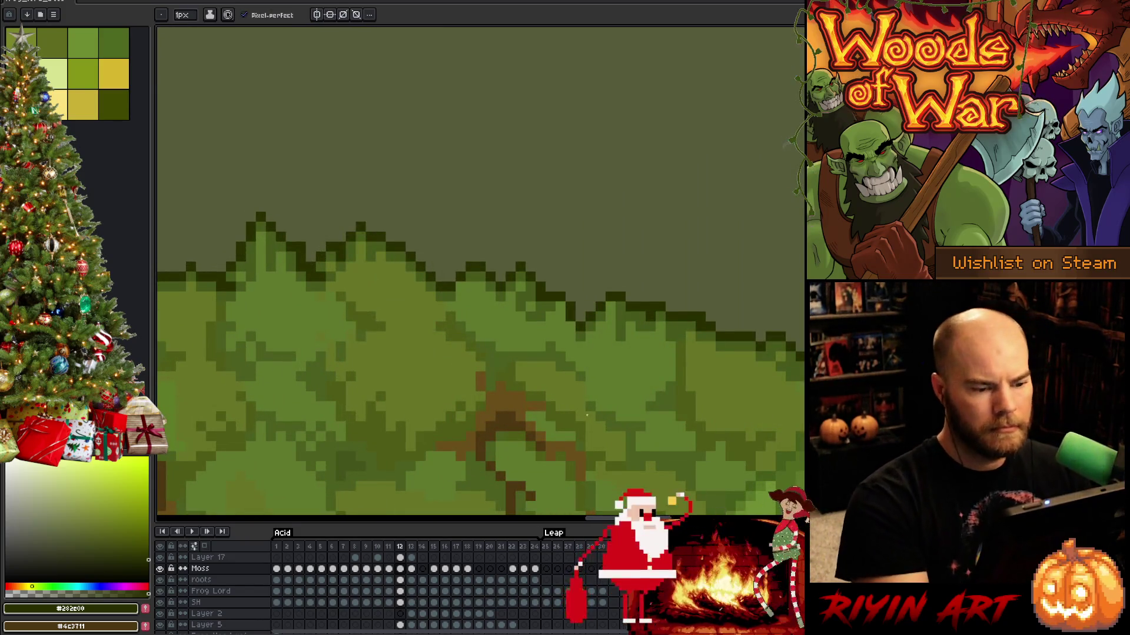
scroll(598, 422, down, 3)
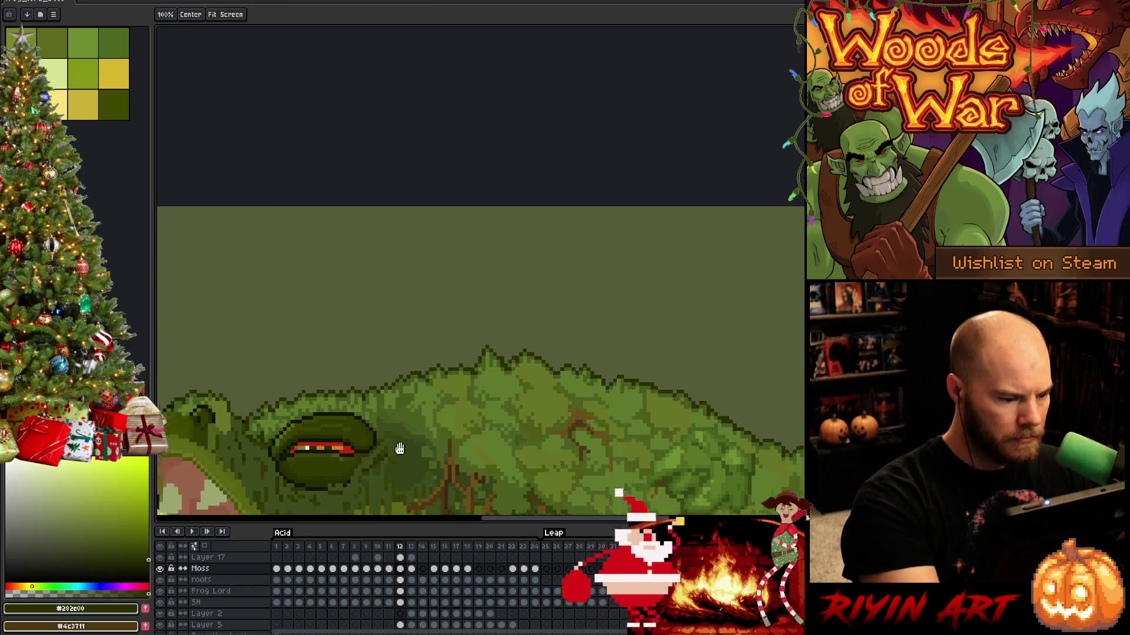
drag(403, 380, 518, 362)
Check Layer 17 and the leg moss layer along the frog's back.
ctrl+click(517, 360)
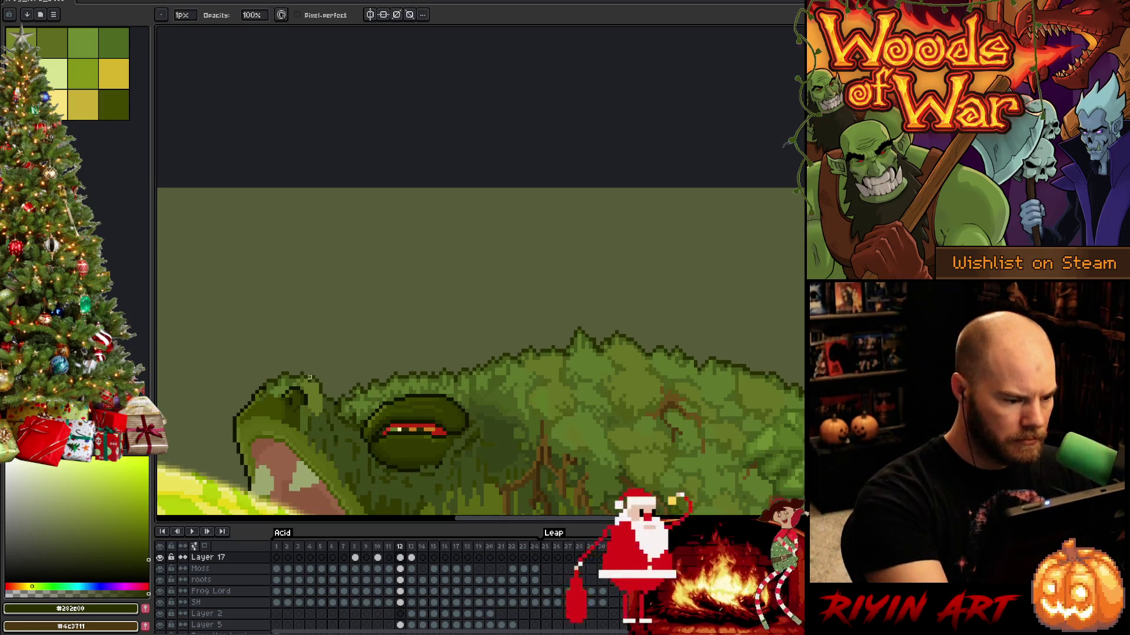
ctrl+click(315, 383)
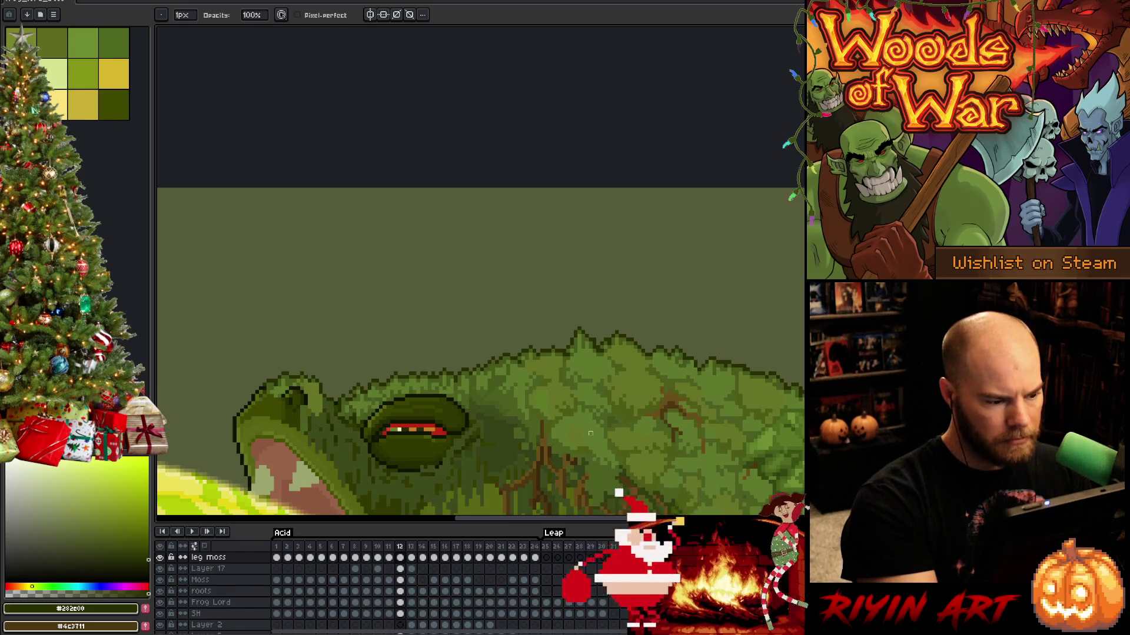
key(b)
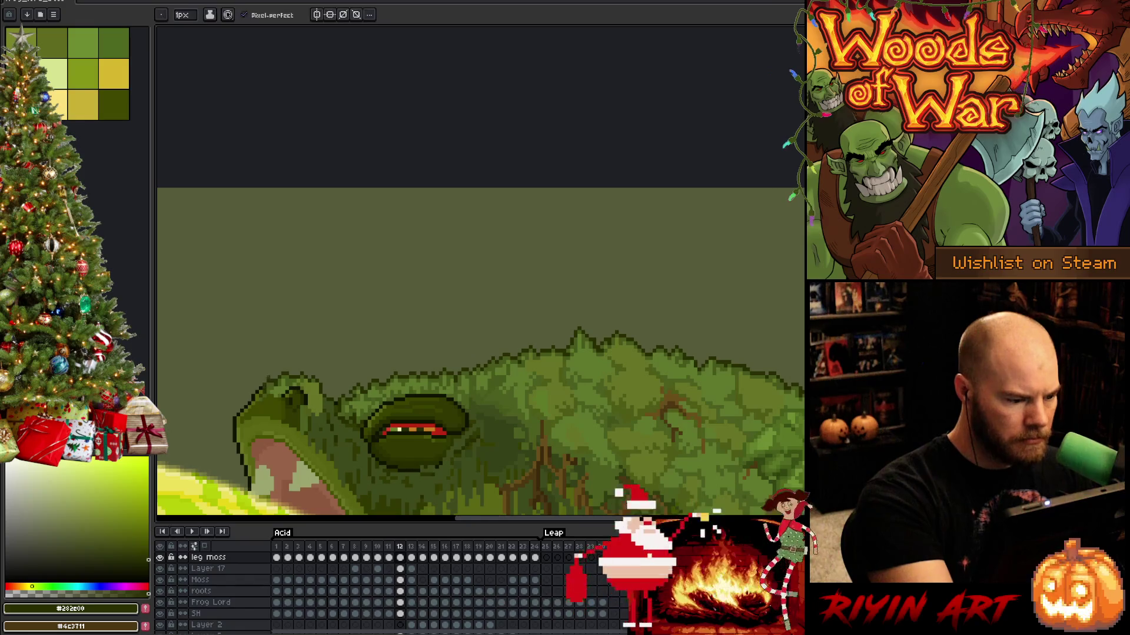
mouse_move(661, 443)
mouse_down()
mouse_move(585, 411)
mouse_move(438, 381)
mouse_up()
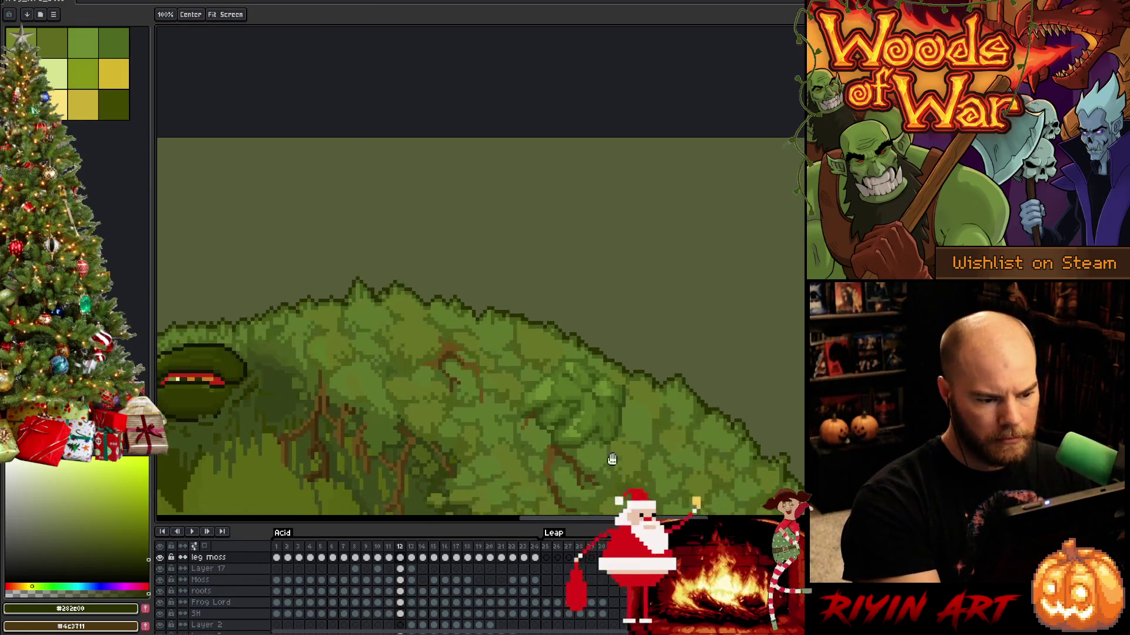
drag(689, 465, 664, 457)
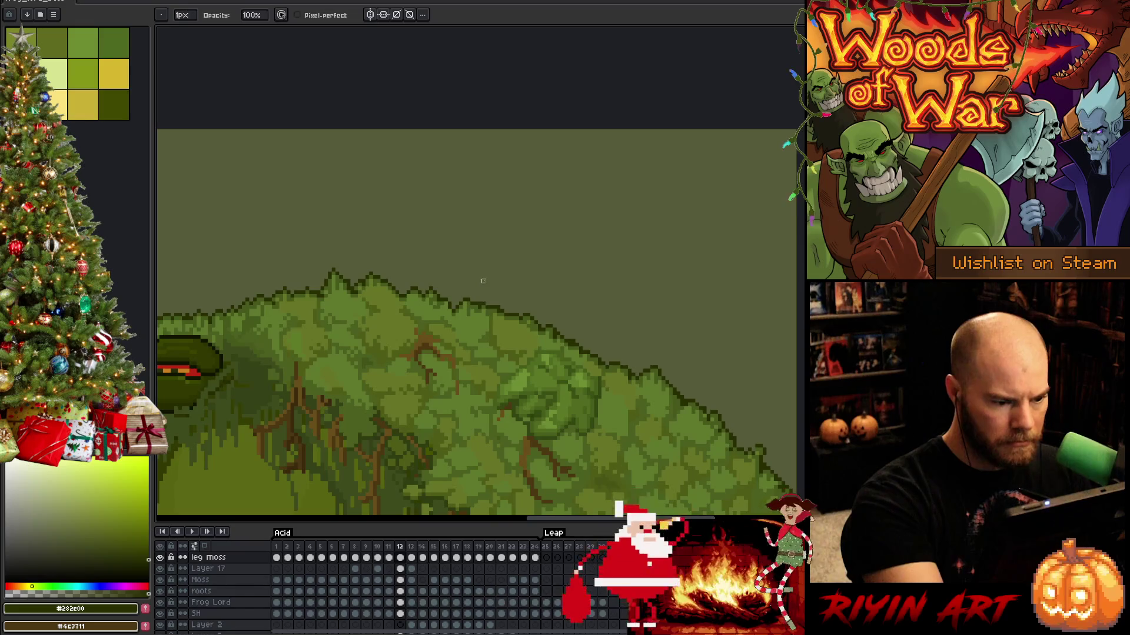
Return to Layer 17, inspect the rear edge of the back moss, then pan toward the head.
ctrl+click(479, 307)
drag(715, 442, 548, 374)
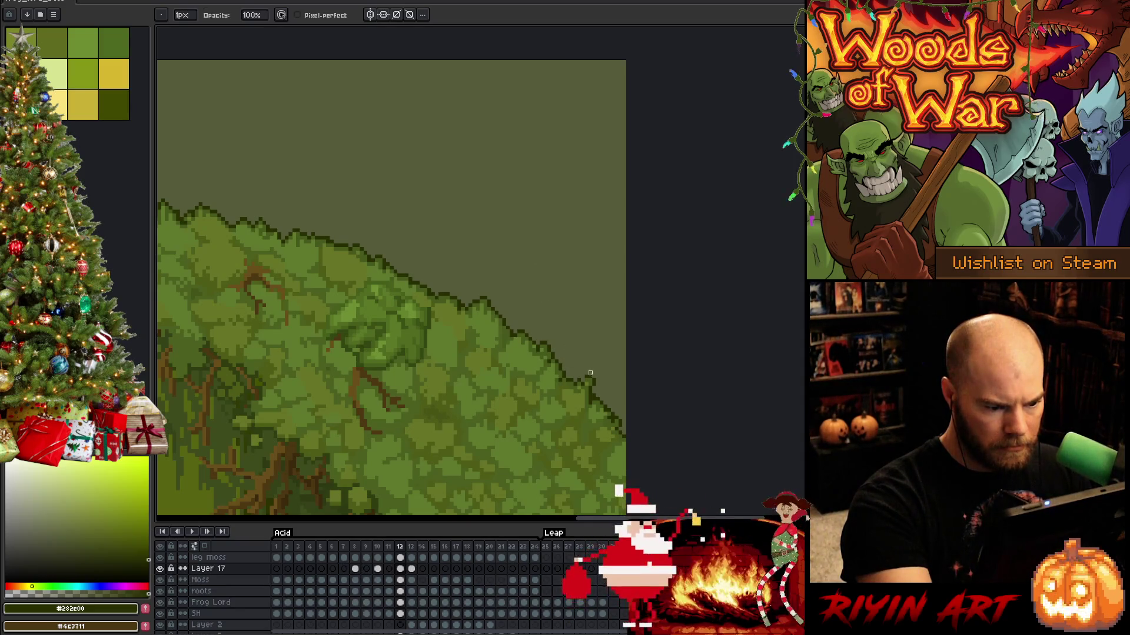
key(e)
key(b)
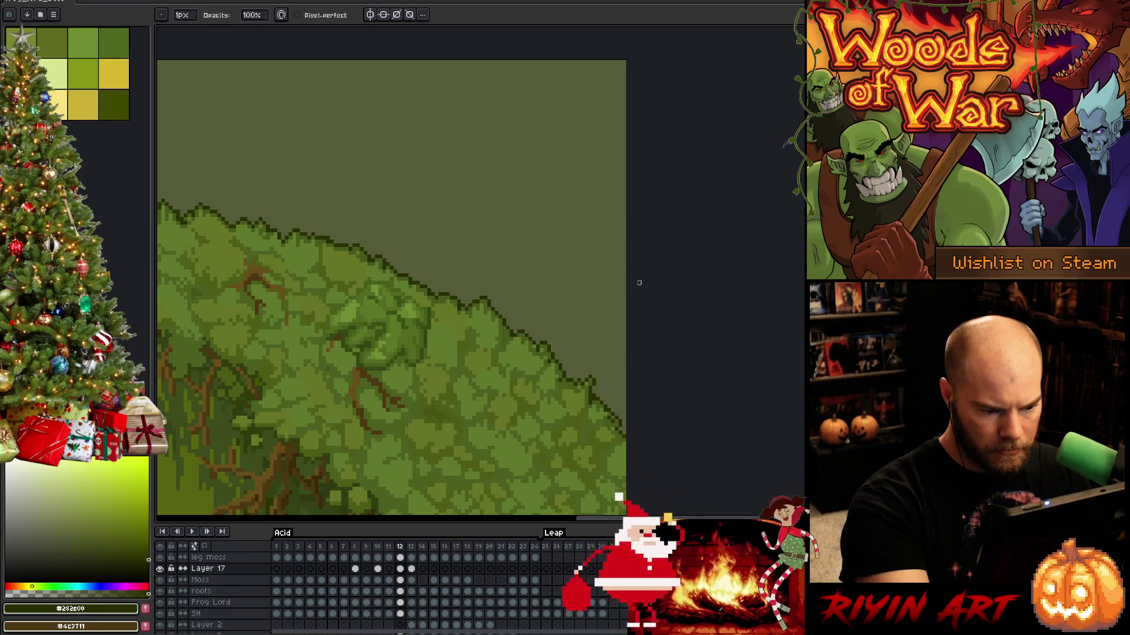
key(space)
drag(494, 355, 646, 360)
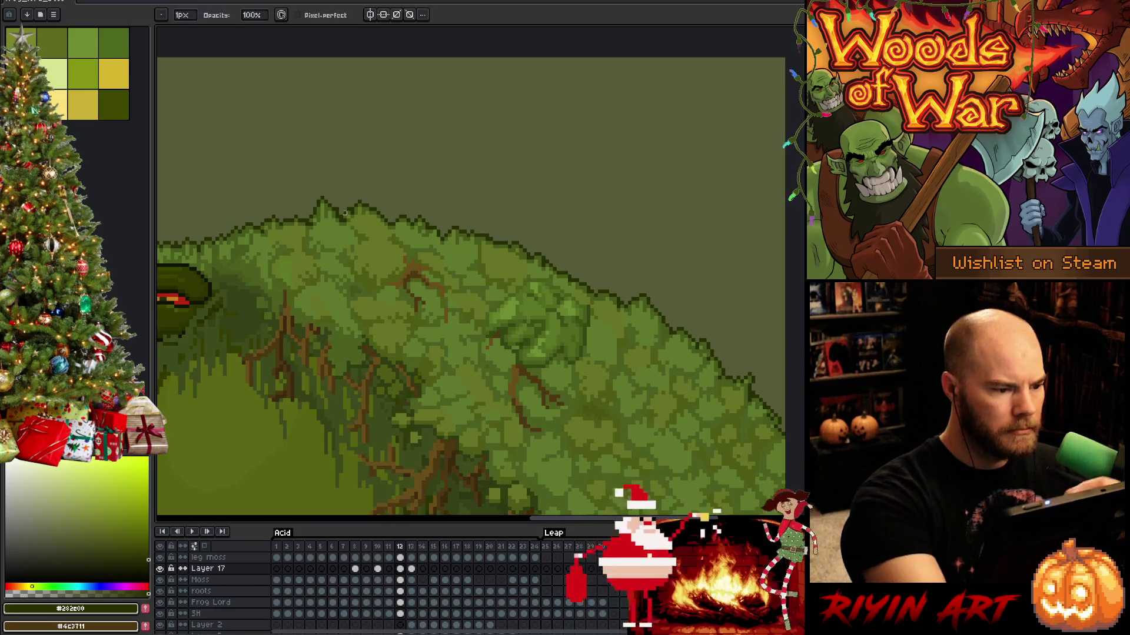
scroll(427, 235, down, 3)
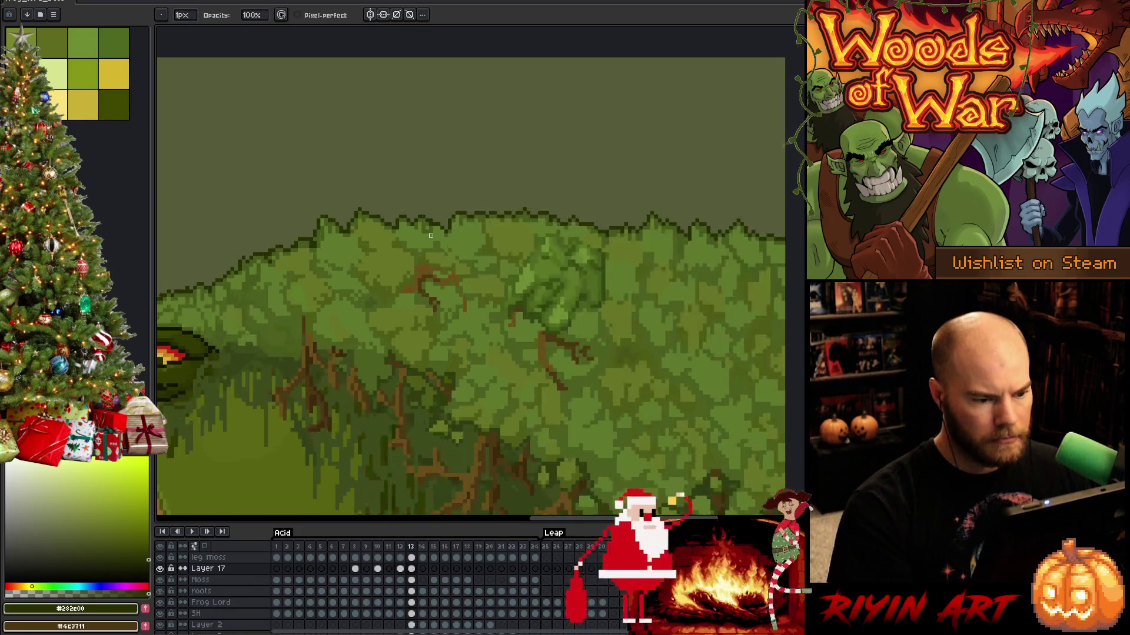
key(Right)
scroll(574, 254, up, 5)
scroll(489, 290, down, 3)
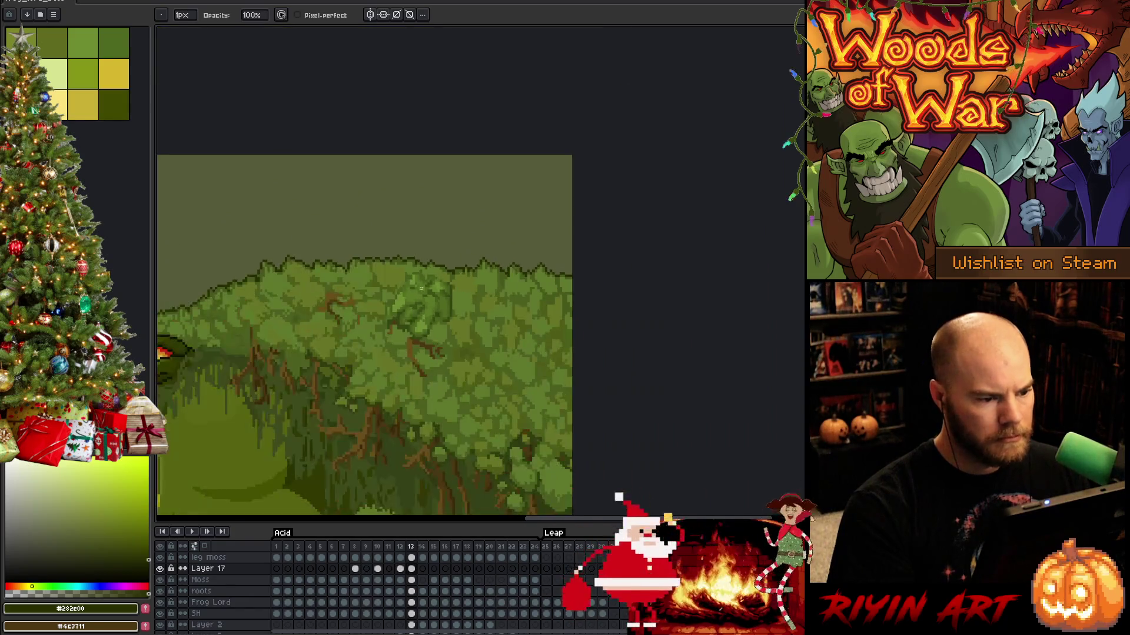
scroll(408, 296, up, 3)
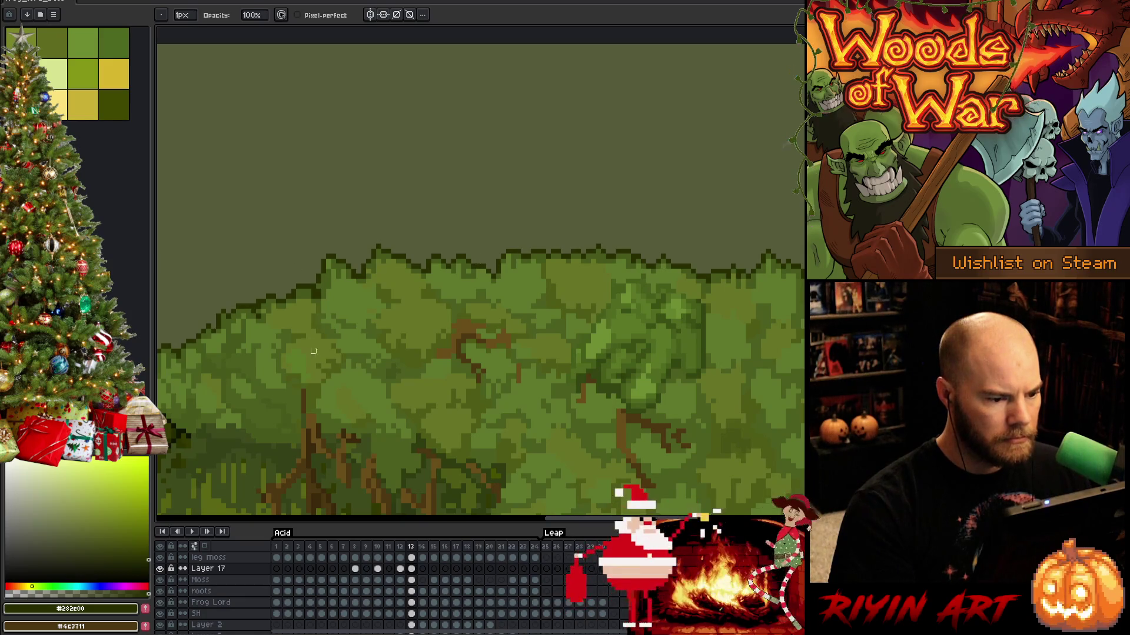
drag(323, 358, 461, 325)
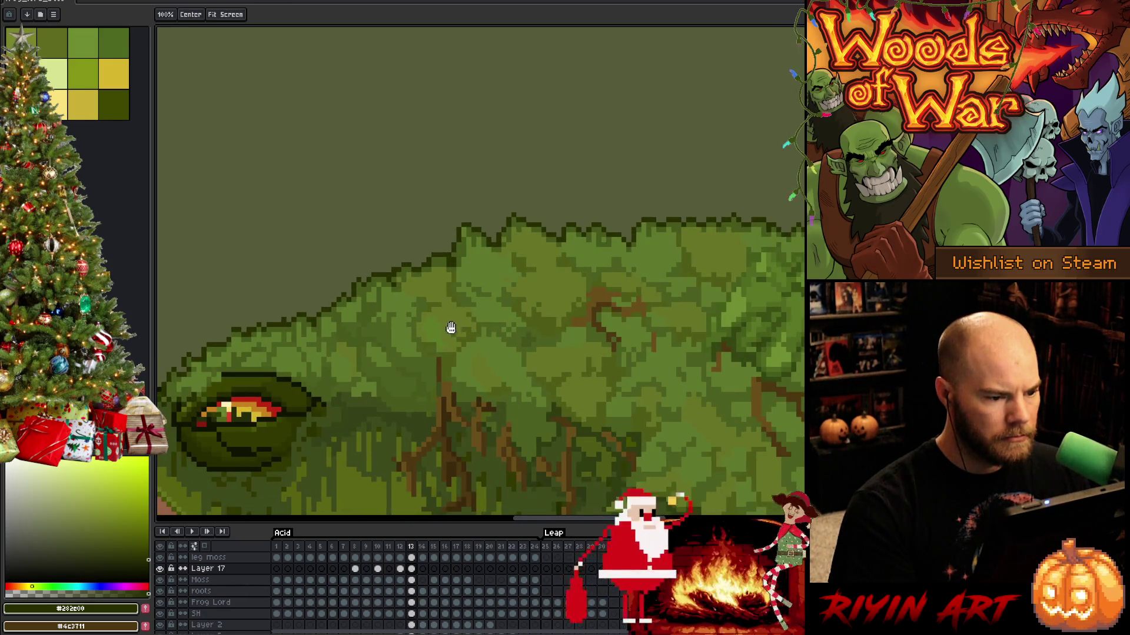
key(b)
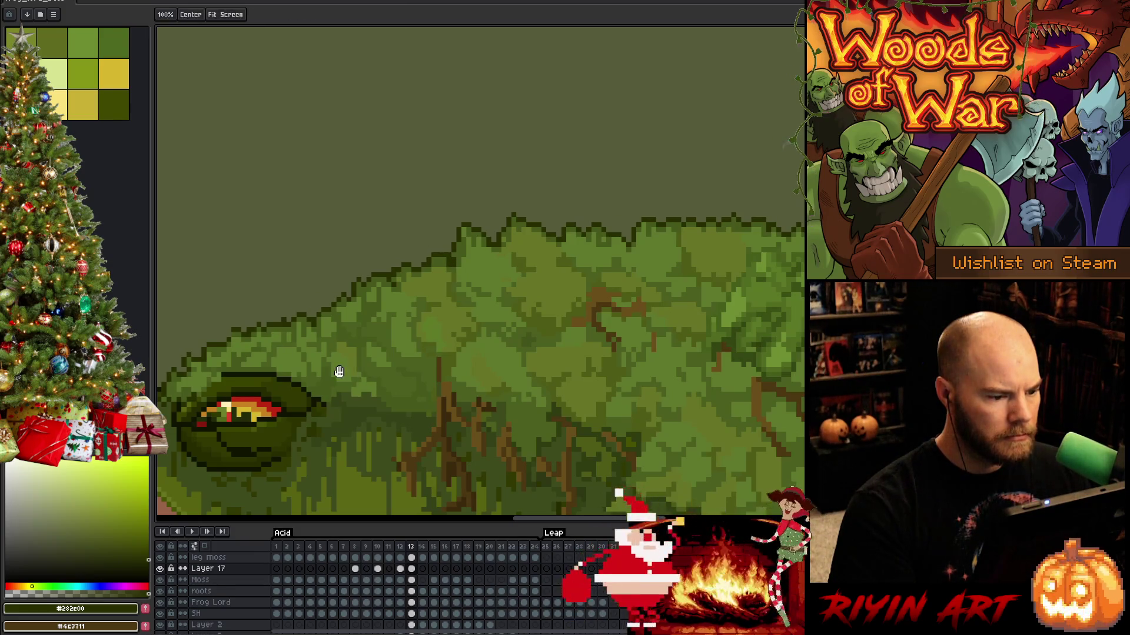
drag(338, 373, 468, 355)
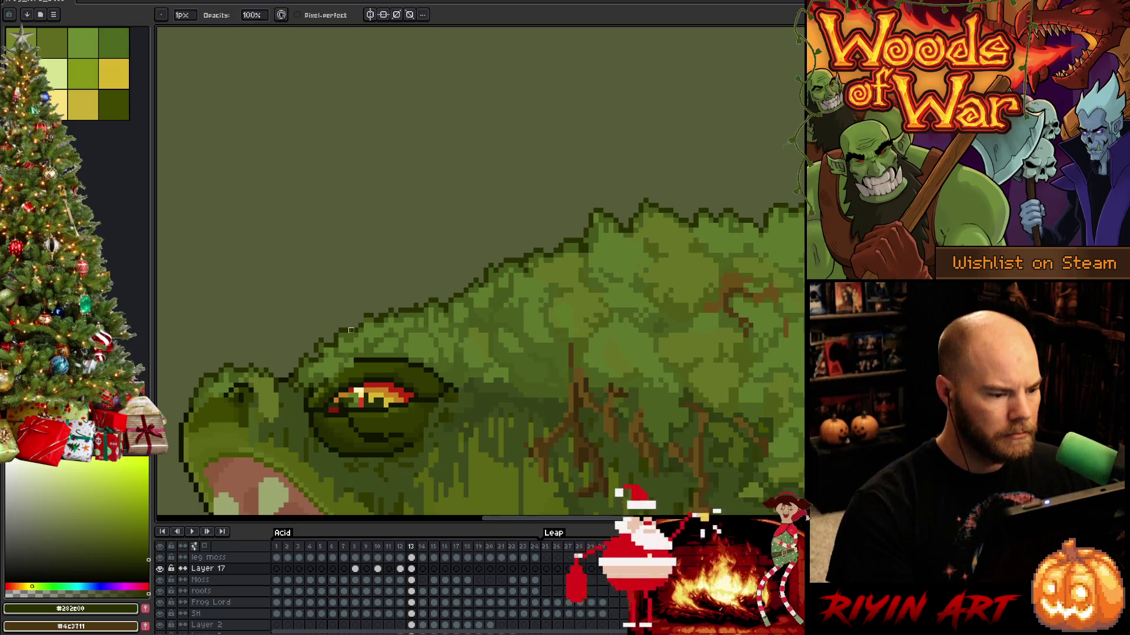
mouse_move(514, 437)
mouse_down()
mouse_move(593, 309)
mouse_move(385, 376)
mouse_move(507, 263)
mouse_up()
scroll(428, 388, down, 3)
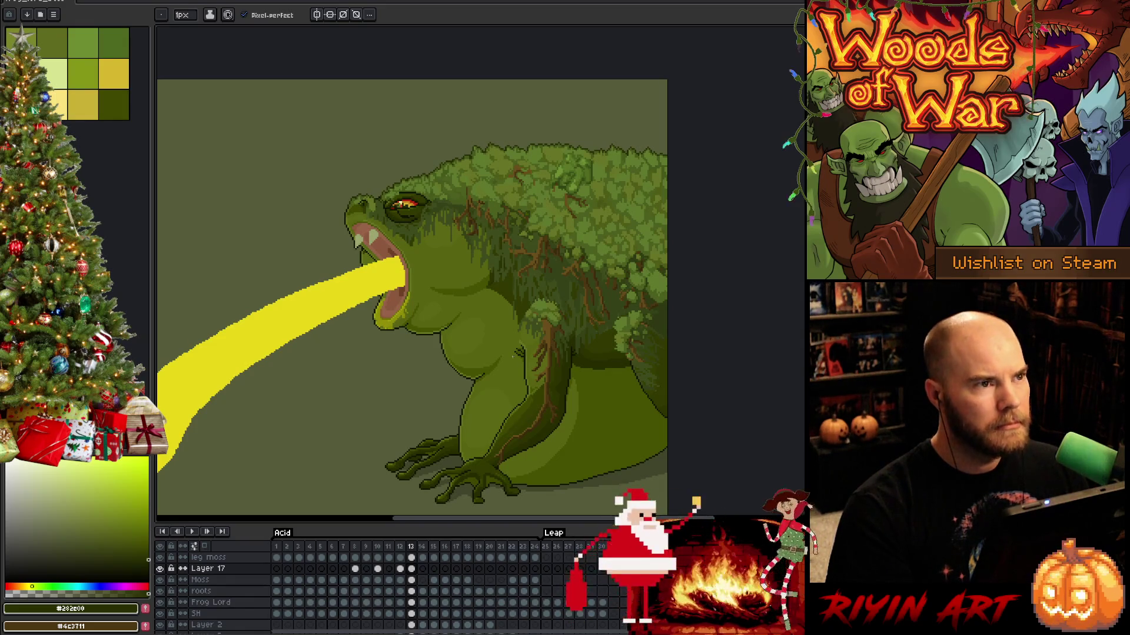
key(Right)
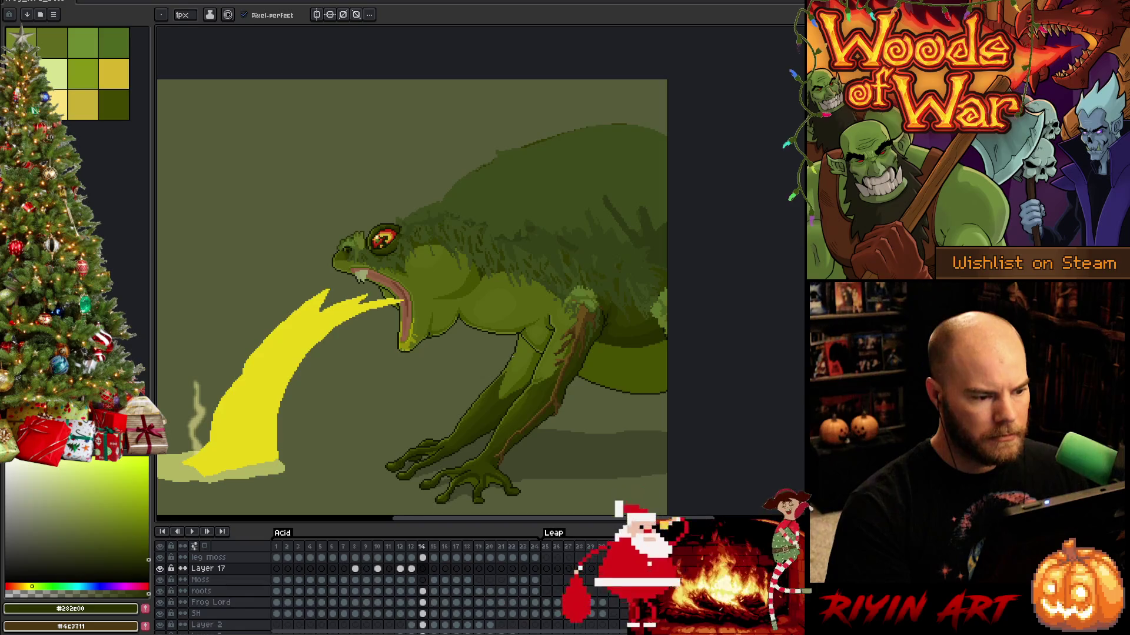
key(Left)
key(Right)
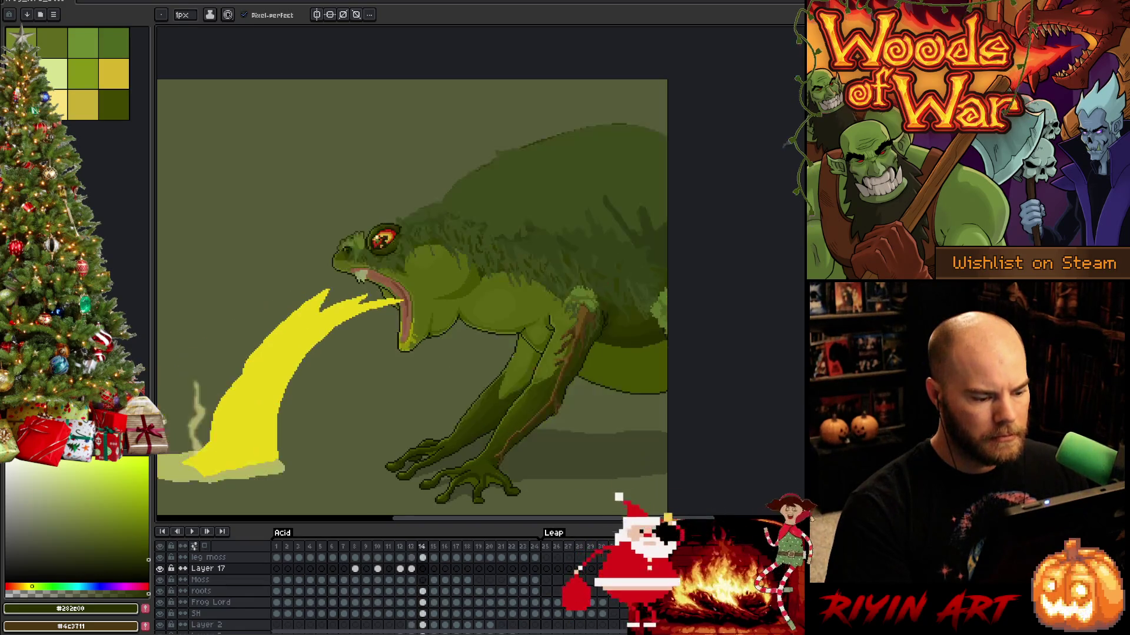
key(Right)
key(Right)
key(Right)
key(Right)
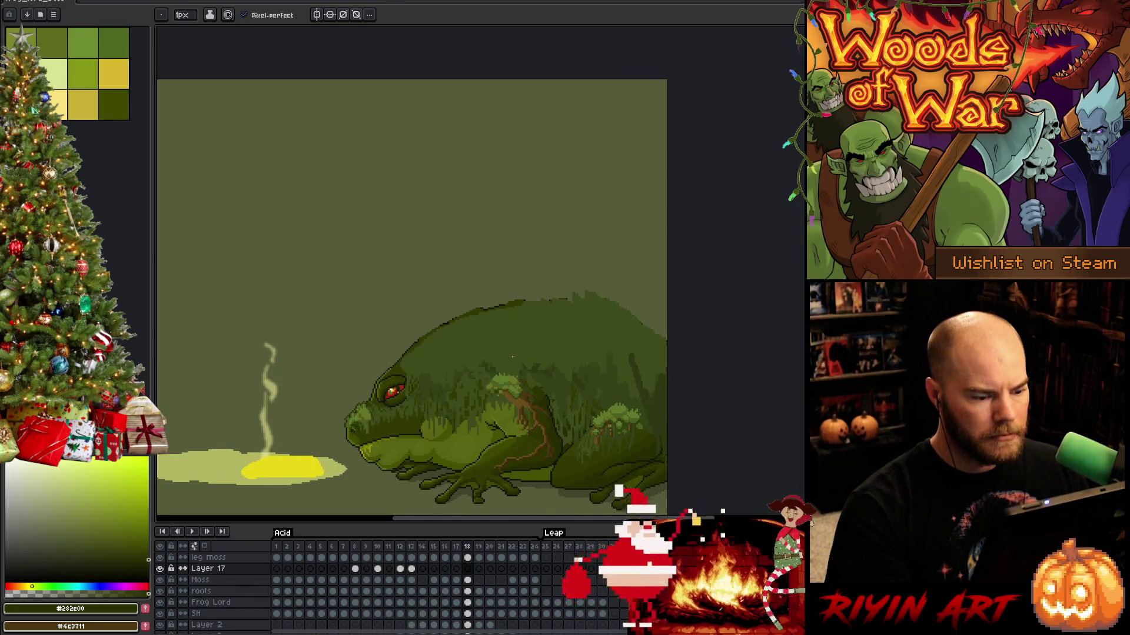
key(Left)
key(Left)
key(Left)
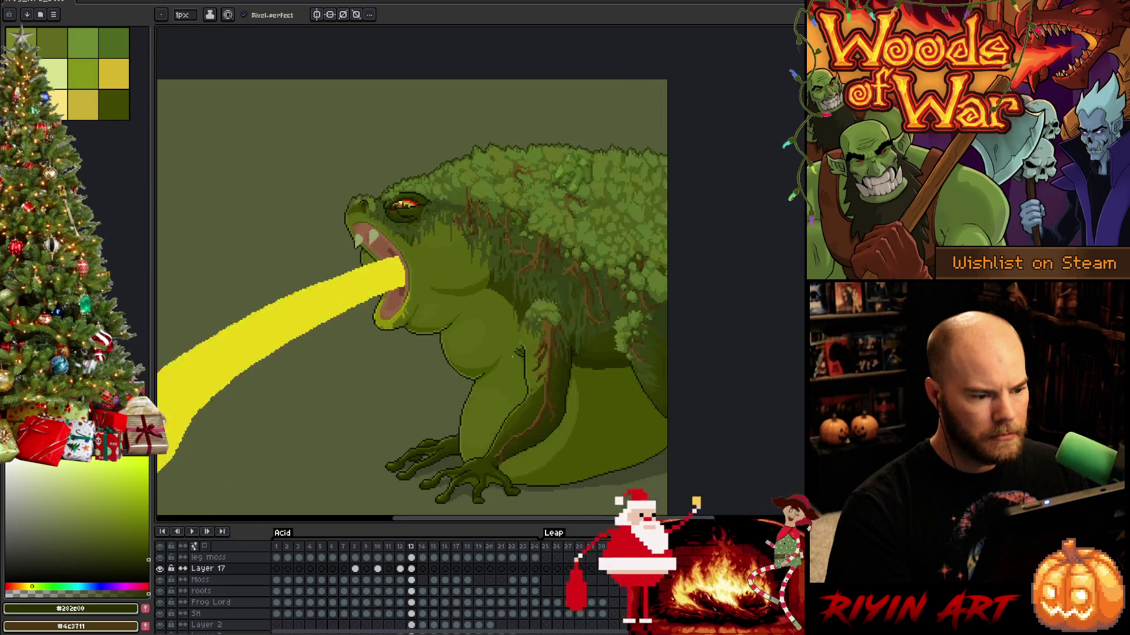
key(Right)
key(Right)
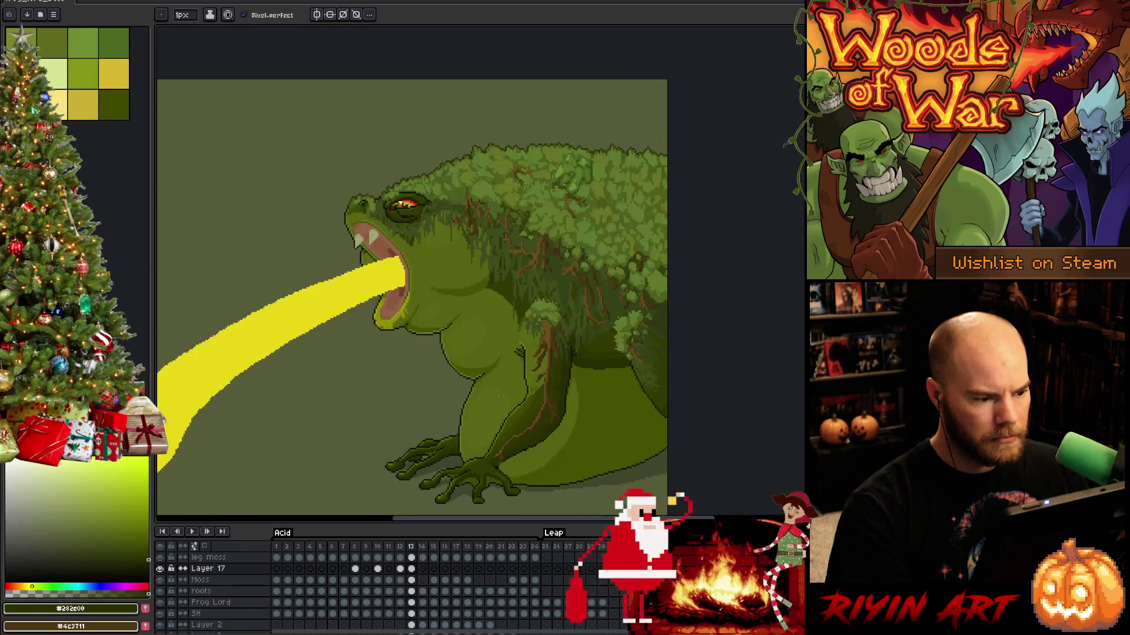
key(Left)
key(Return)
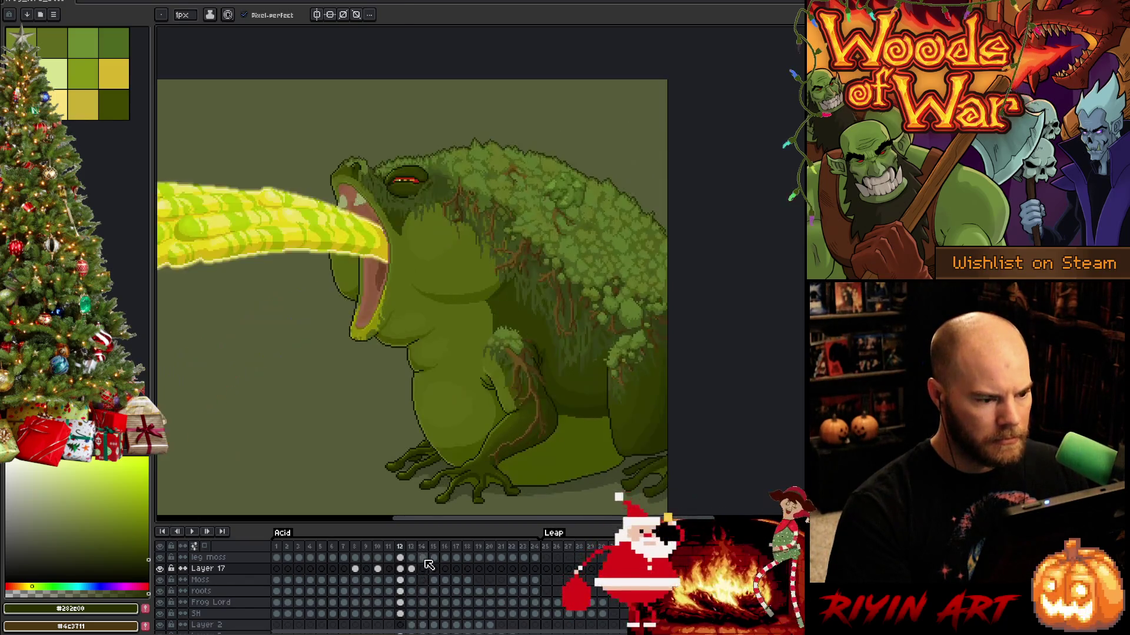
key(Return)
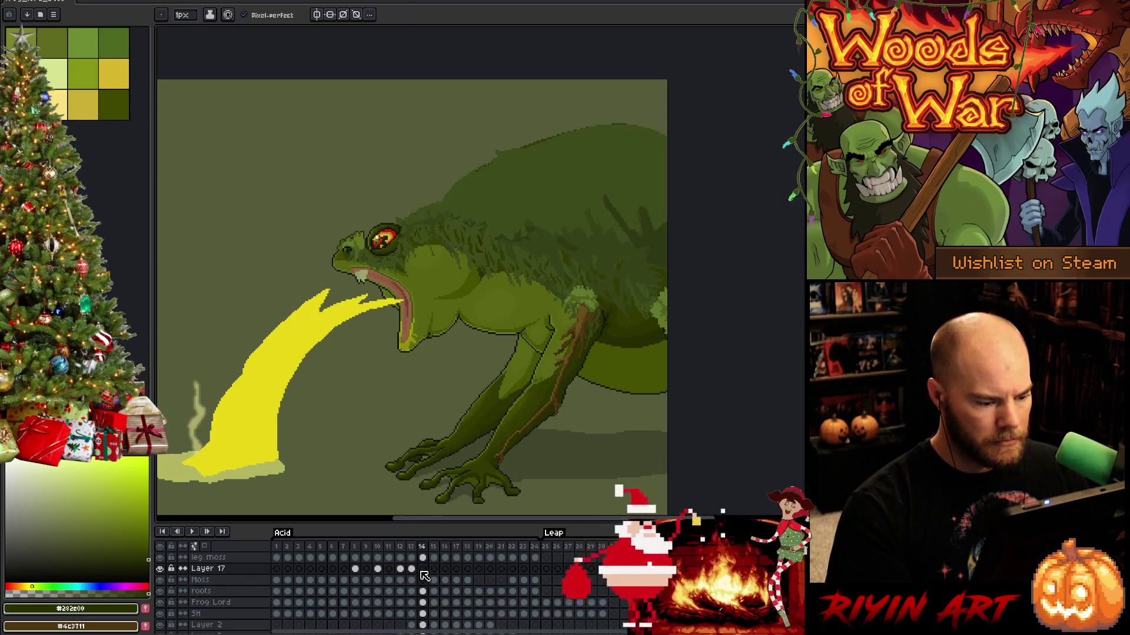
click(412, 570)
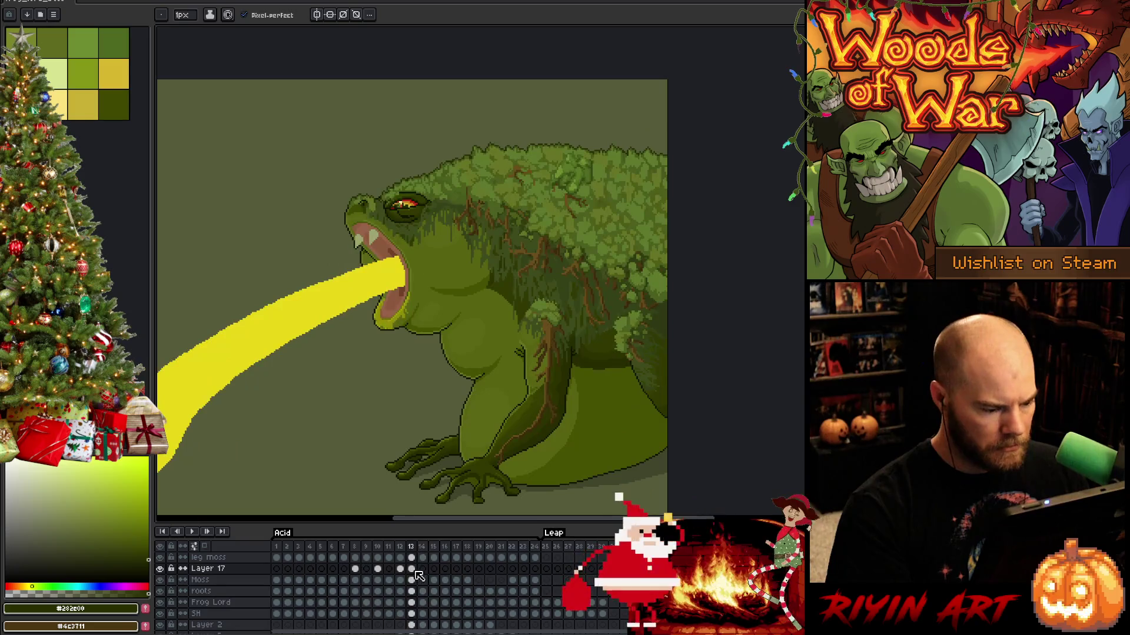
click(160, 569)
click(160, 569)
click(160, 569)
Show Layer 17's back moss on frame 13 and lasso a freehand selection near the eye.
click(161, 570)
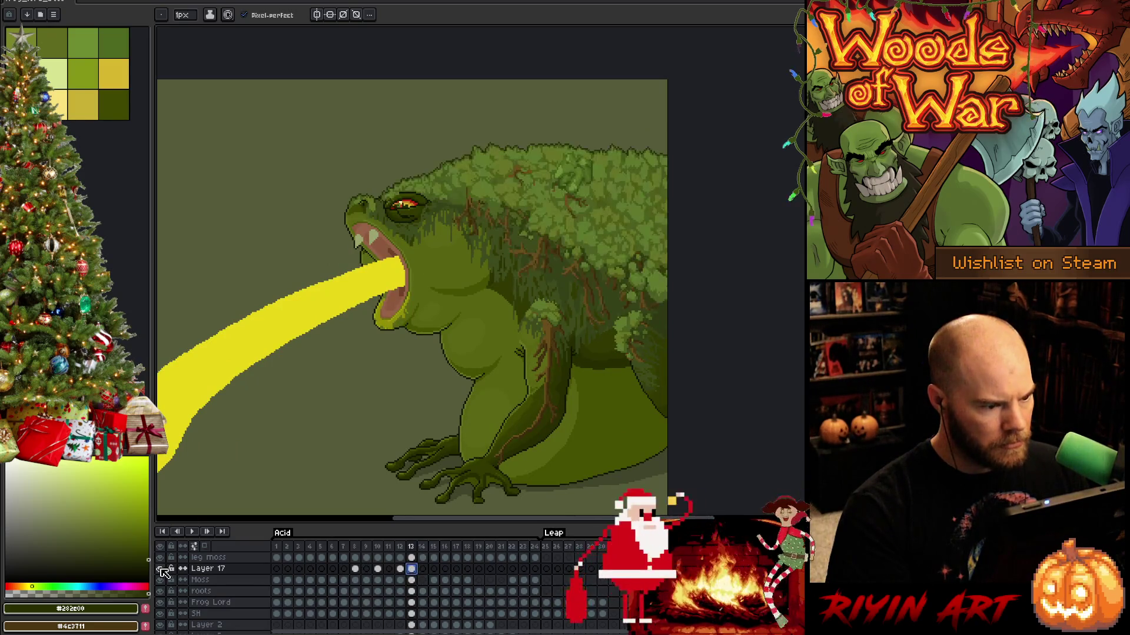
key(Left)
key(Right)
scroll(373, 144, up, 3)
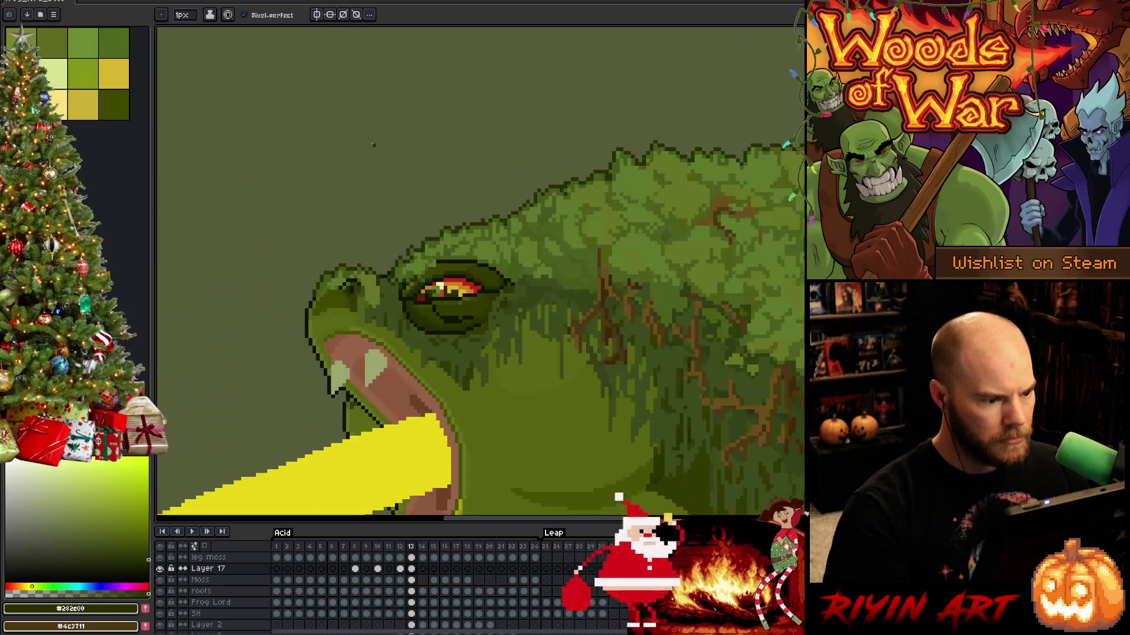
key(q)
mouse_move(501, 349)
mouse_down()
mouse_move(471, 276)
mouse_move(406, 285)
mouse_move(402, 318)
mouse_up()
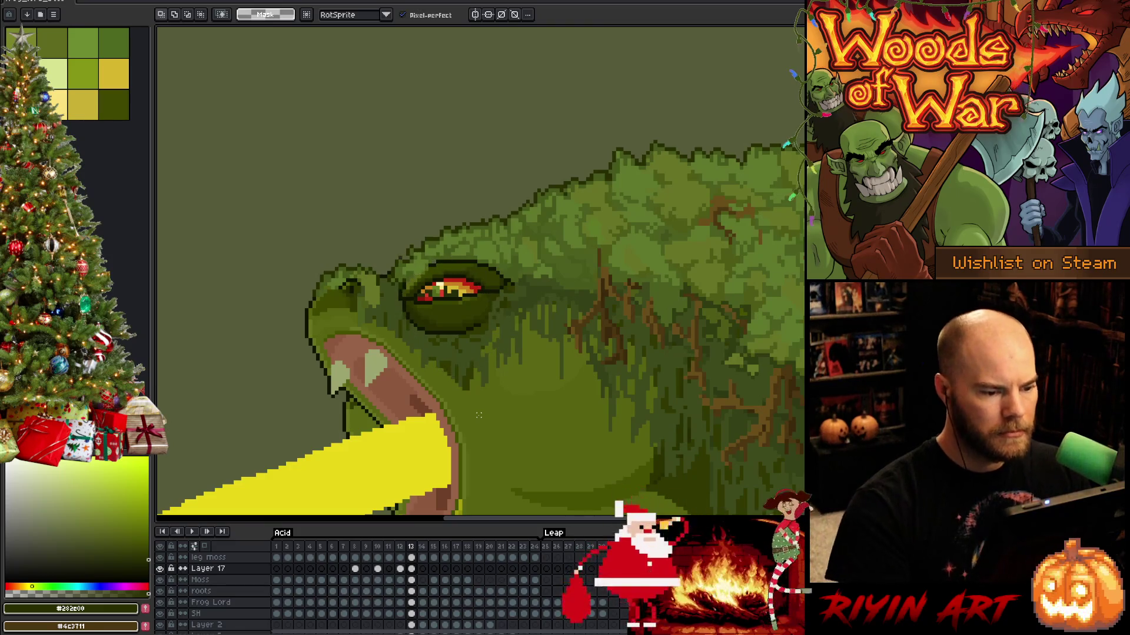
Pencil two strokes of #46591c along the eye's upper-left outline.
scroll(311, 268, up, 1)
key(b)
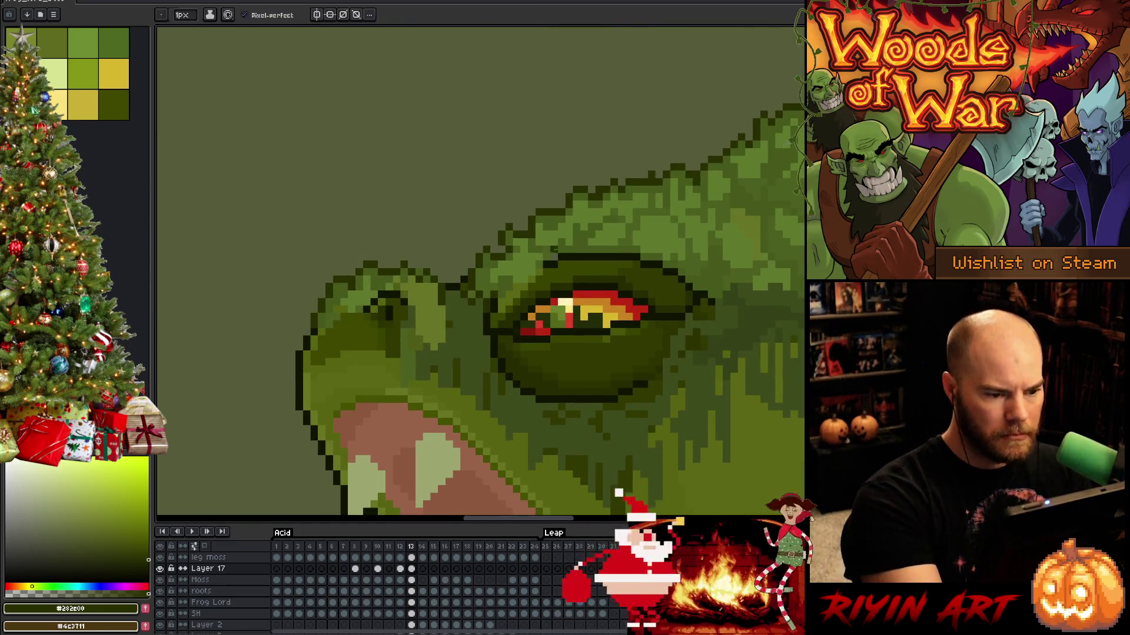
alt+click(539, 272)
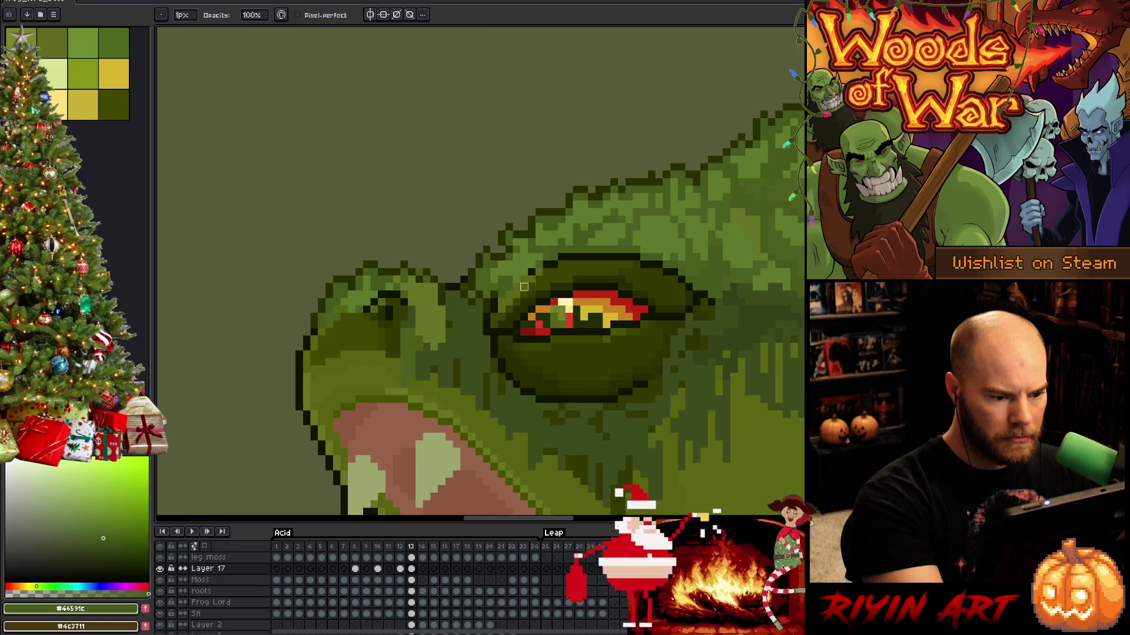
drag(486, 324, 531, 272)
drag(486, 318, 539, 265)
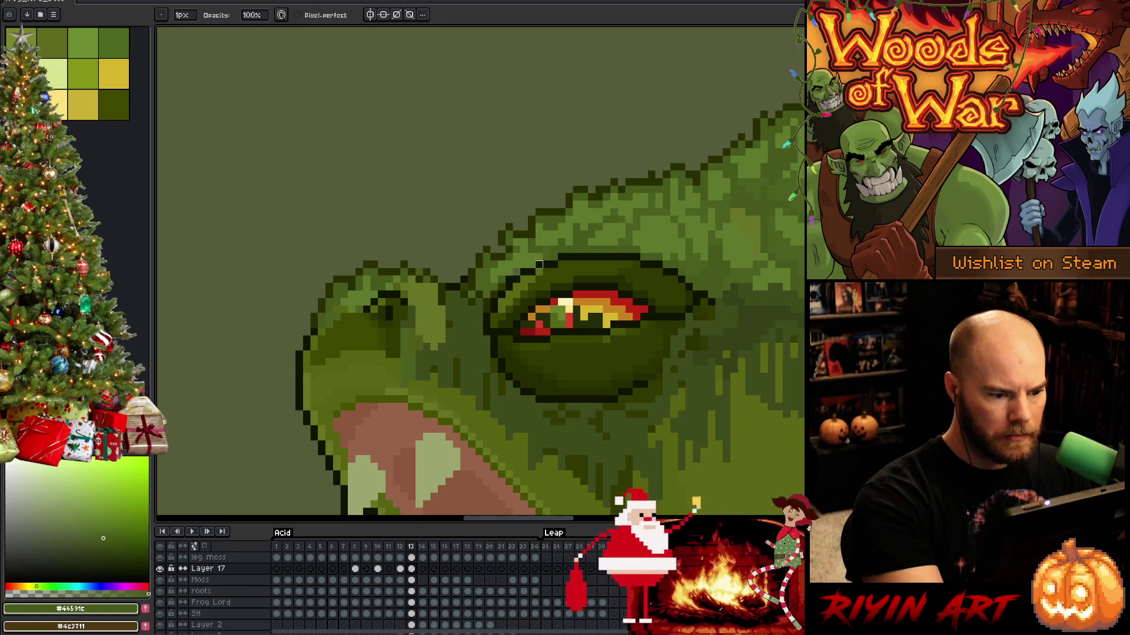
key(e)
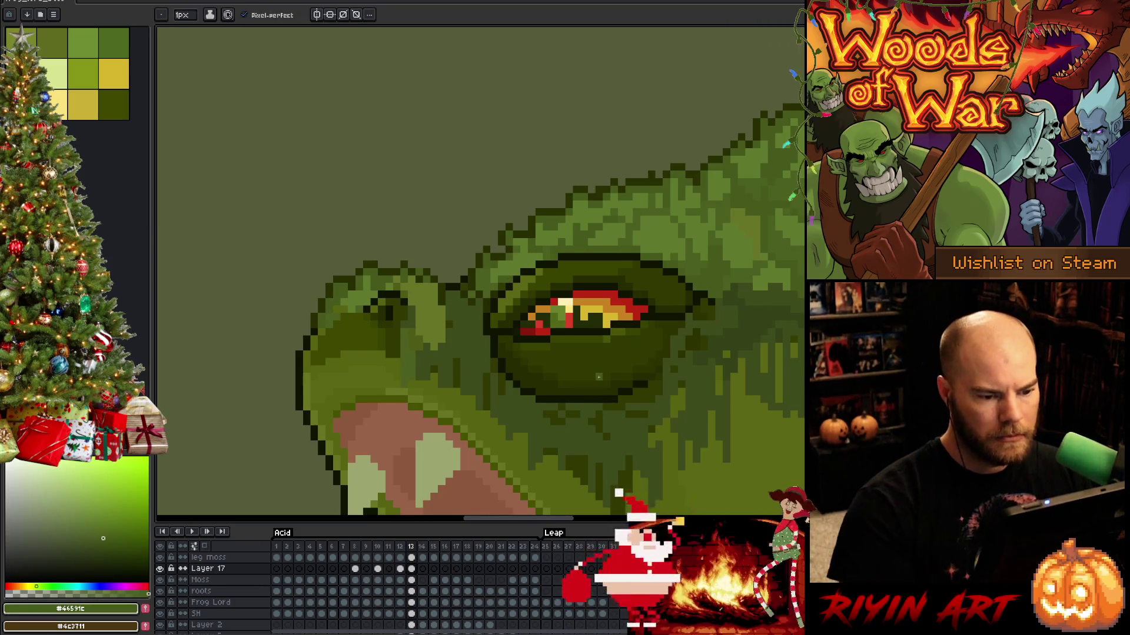
scroll(600, 376, down, 3)
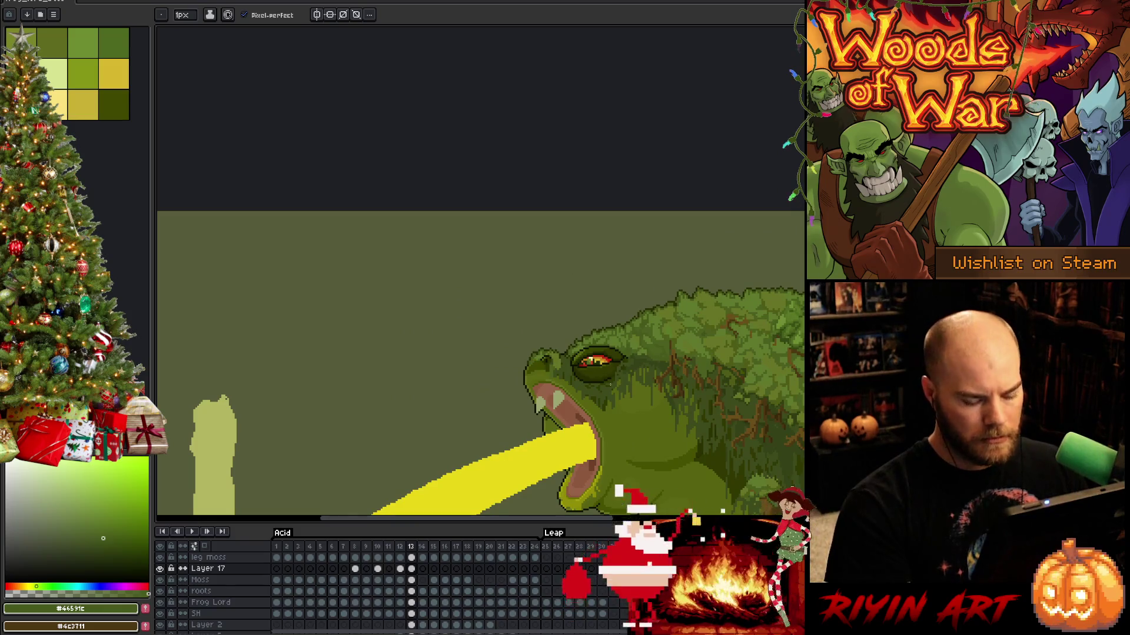
Zoom out to the whole frog, step to frame 14 and put Layer 17's moss into Ctrl+T transform.
scroll(633, 400, down, 1)
drag(633, 400, 502, 286)
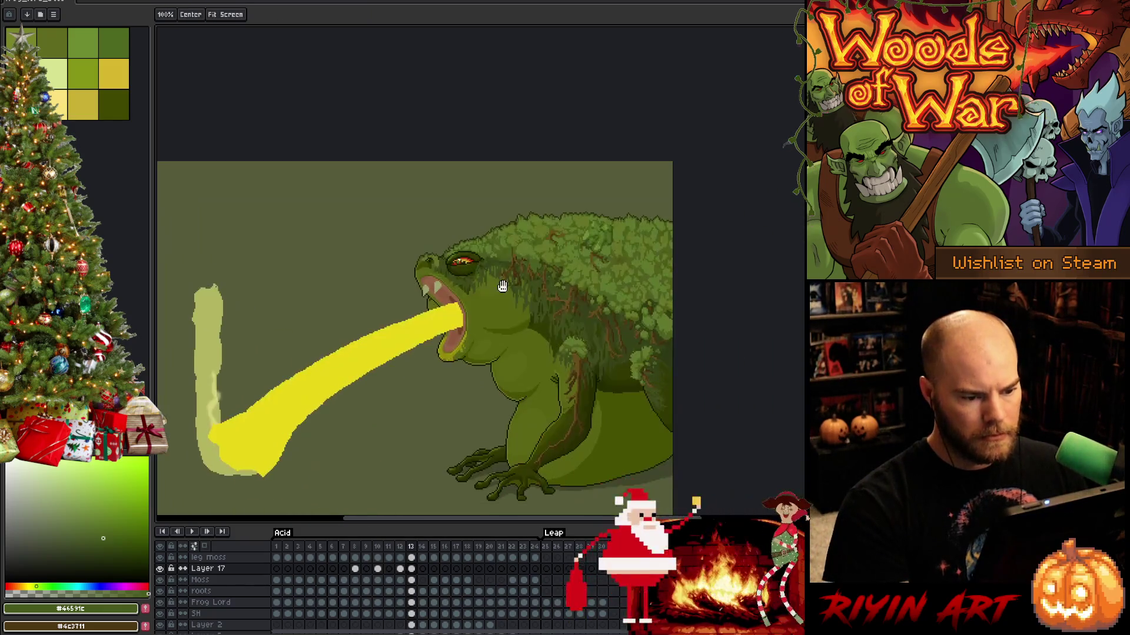
scroll(502, 287, up, 1)
key(Right)
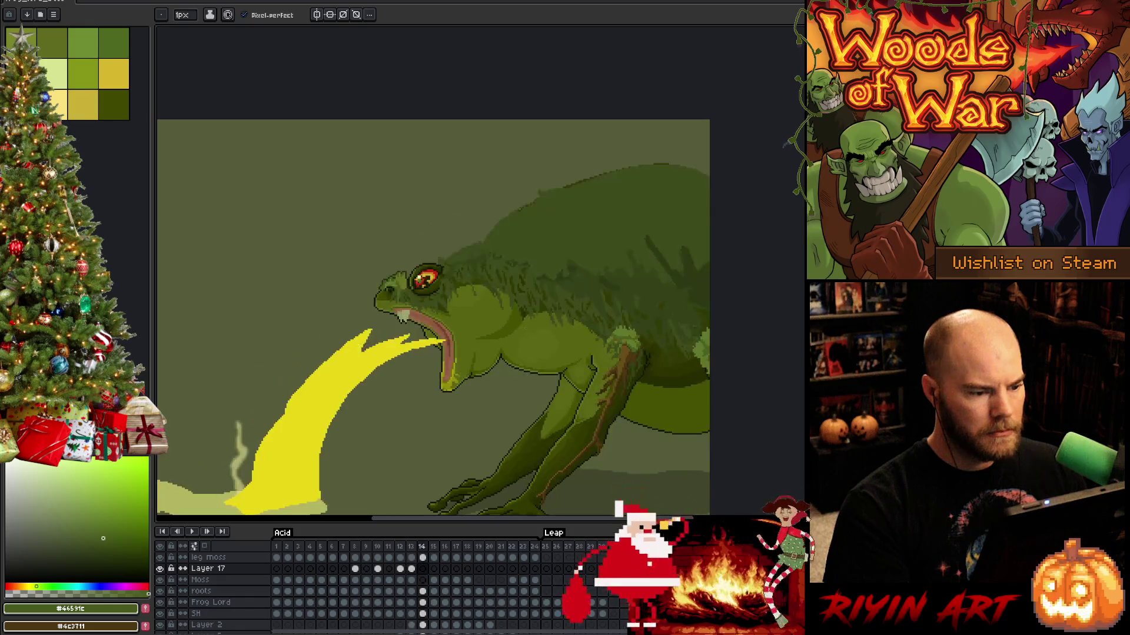
click(411, 569)
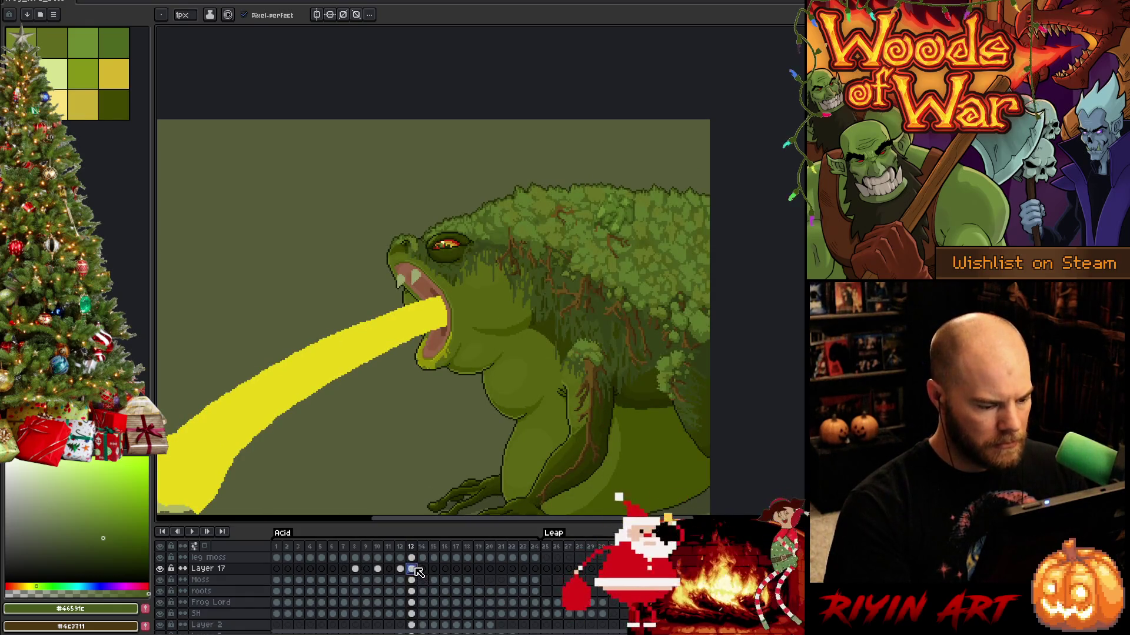
key(Right)
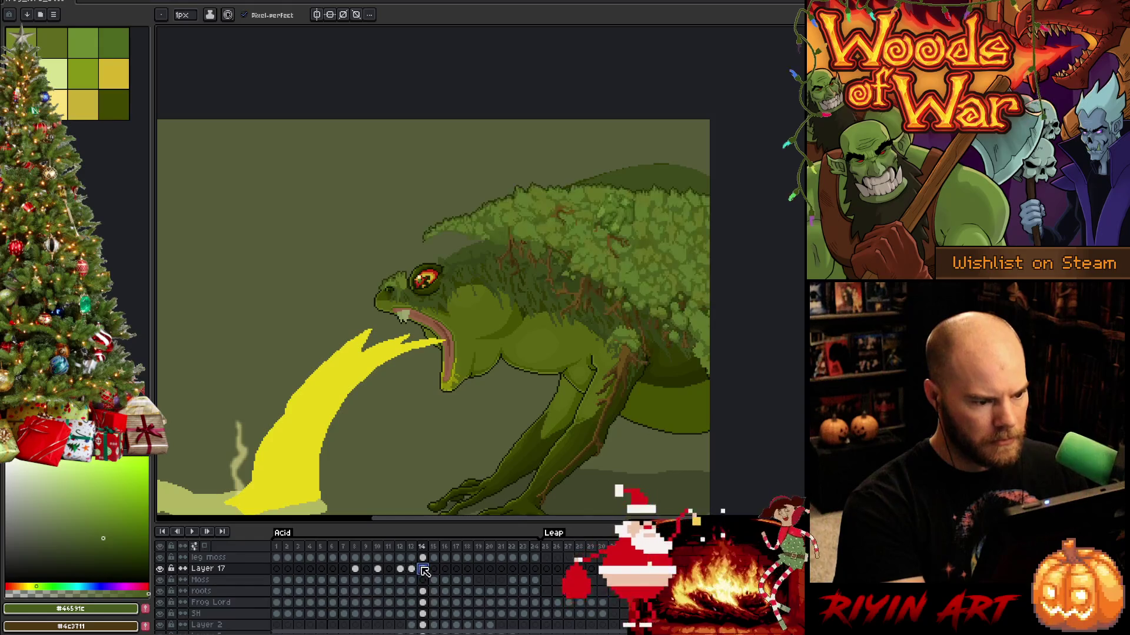
key(ctrl+t)
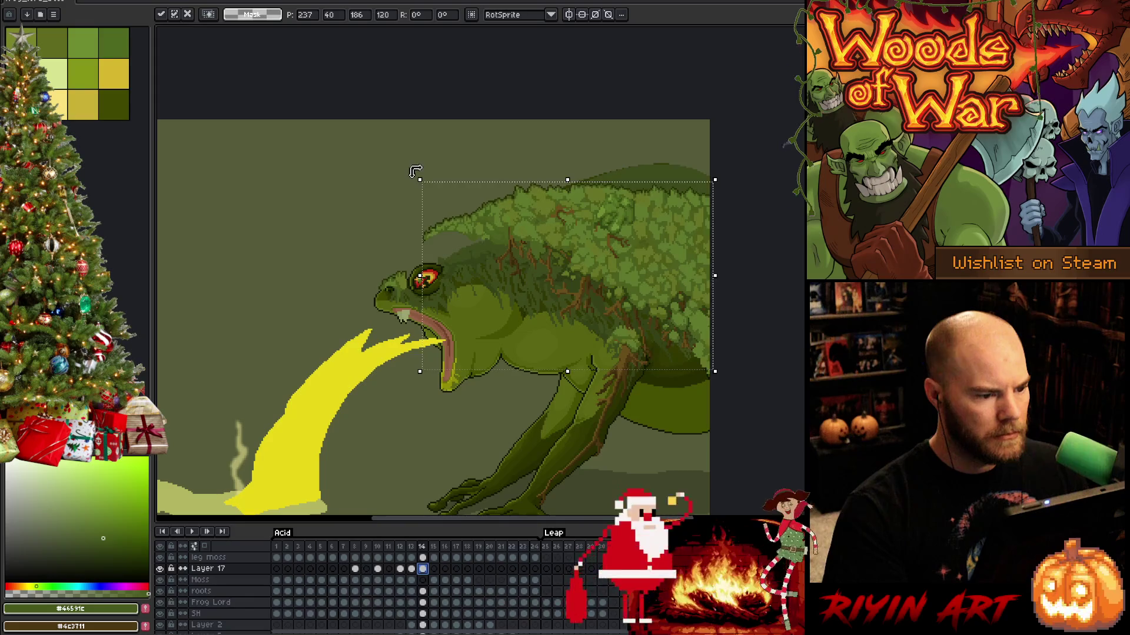
Rotate the moss to about 14°, shift it right and down, and apply it.
mouse_move(416, 171)
mouse_down()
mouse_move(389, 229)
mouse_move(387, 196)
mouse_up()
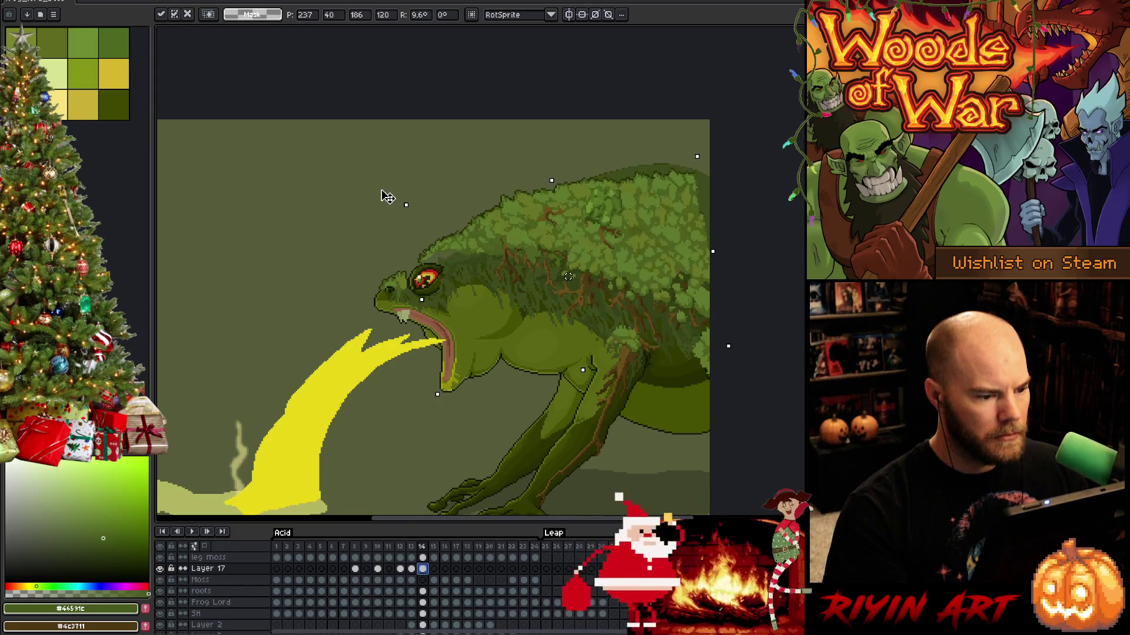
drag(606, 232, 594, 218)
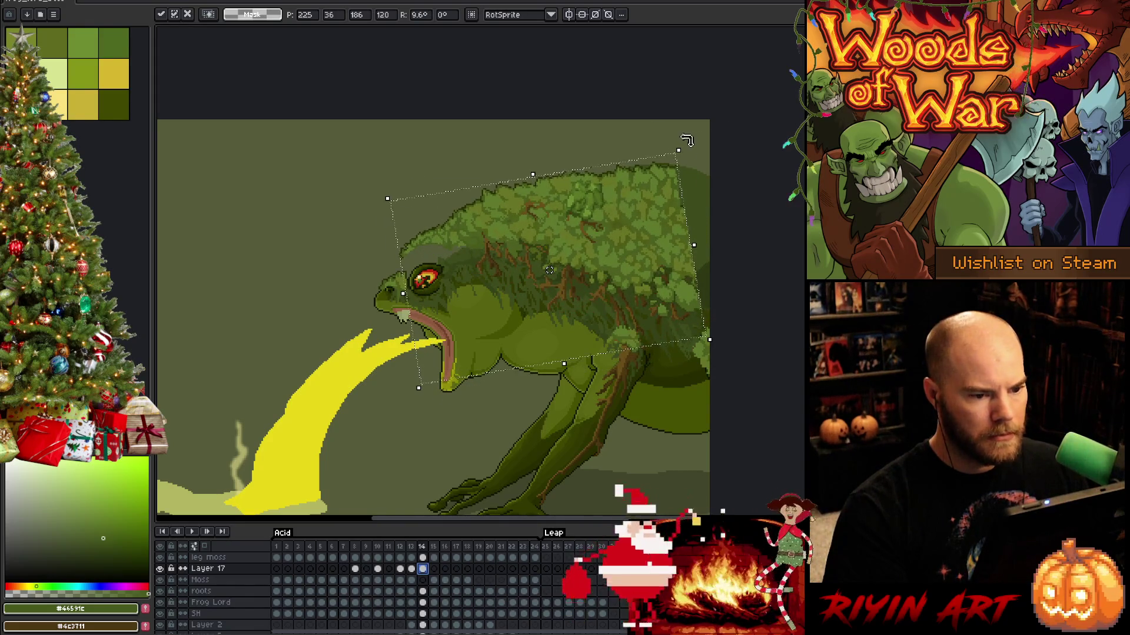
drag(685, 139, 686, 134)
key(Right)
key(Right)
key(Right)
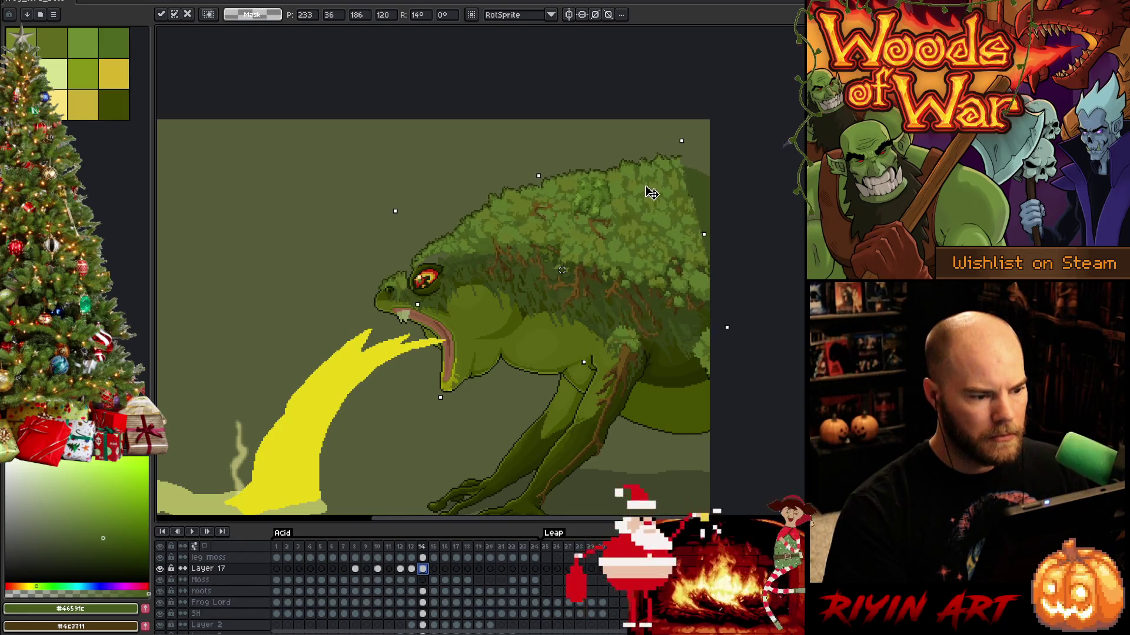
key(Down)
drag(647, 195, 653, 196)
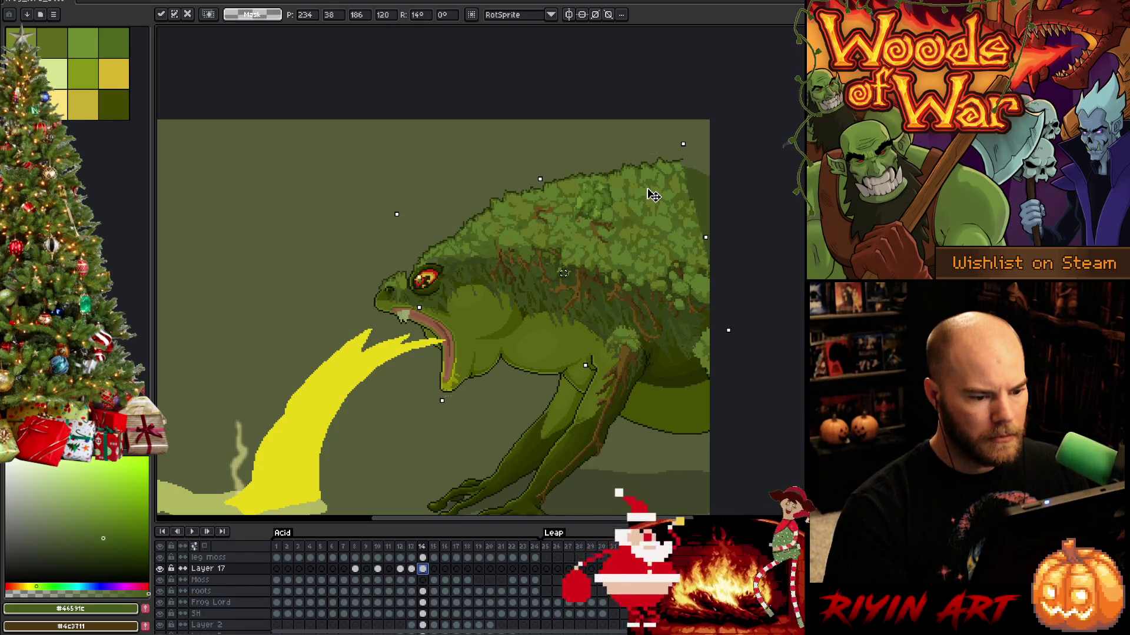
key(Return)
Widen the moss slightly rightward, compare with frame 13, nudge it up-left and commit.
key(Left)
key(Right)
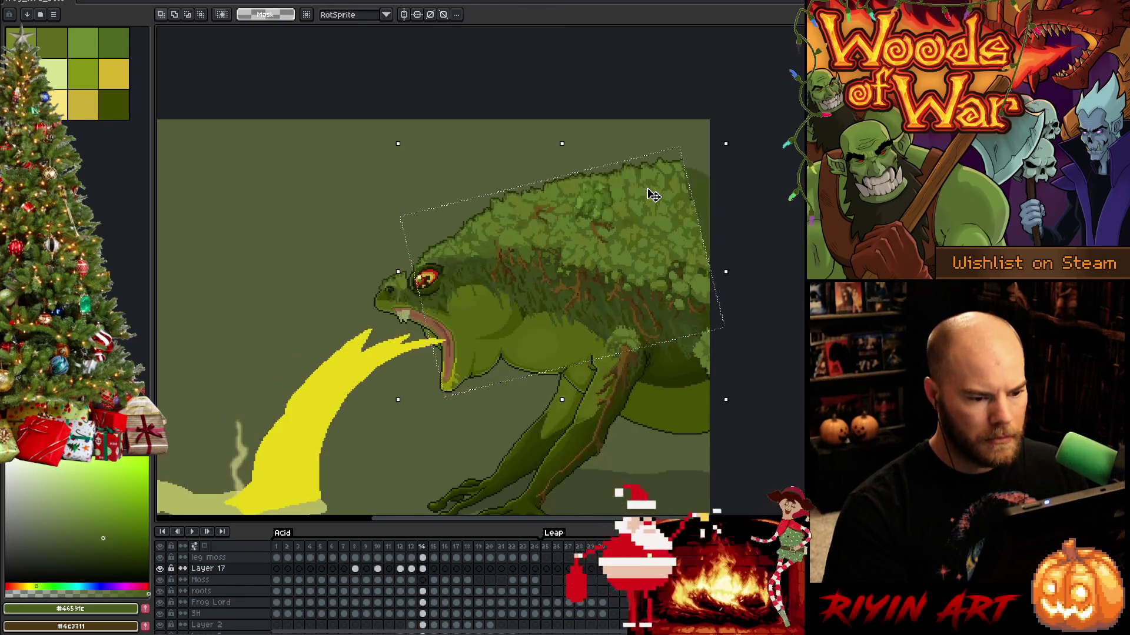
drag(729, 269, 736, 263)
key(Left)
key(Right)
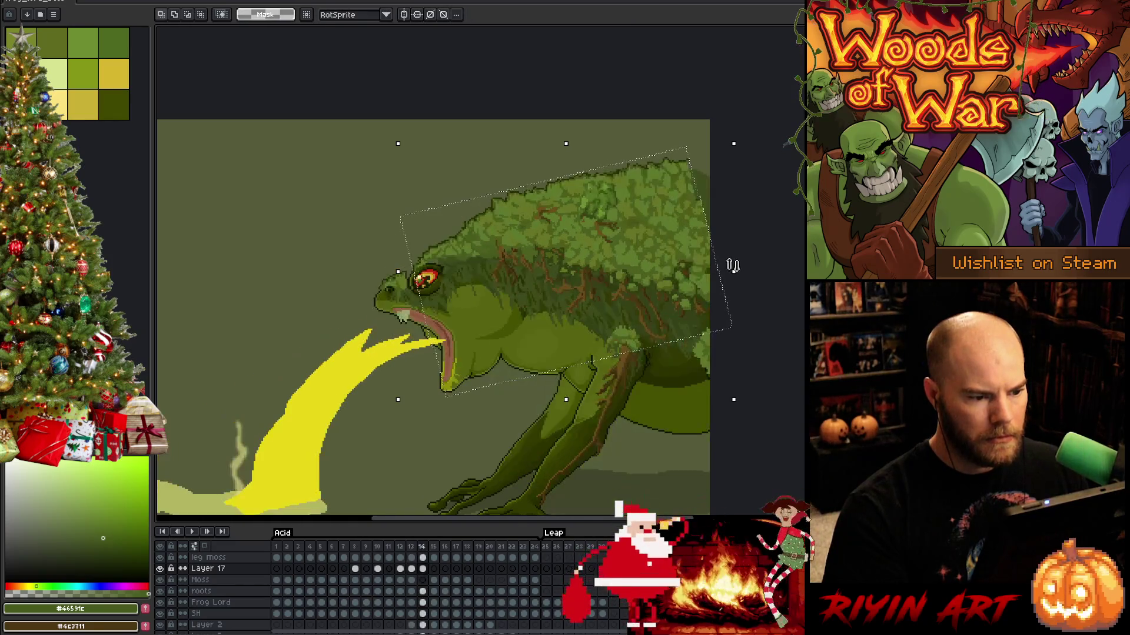
key(Left)
key(Right)
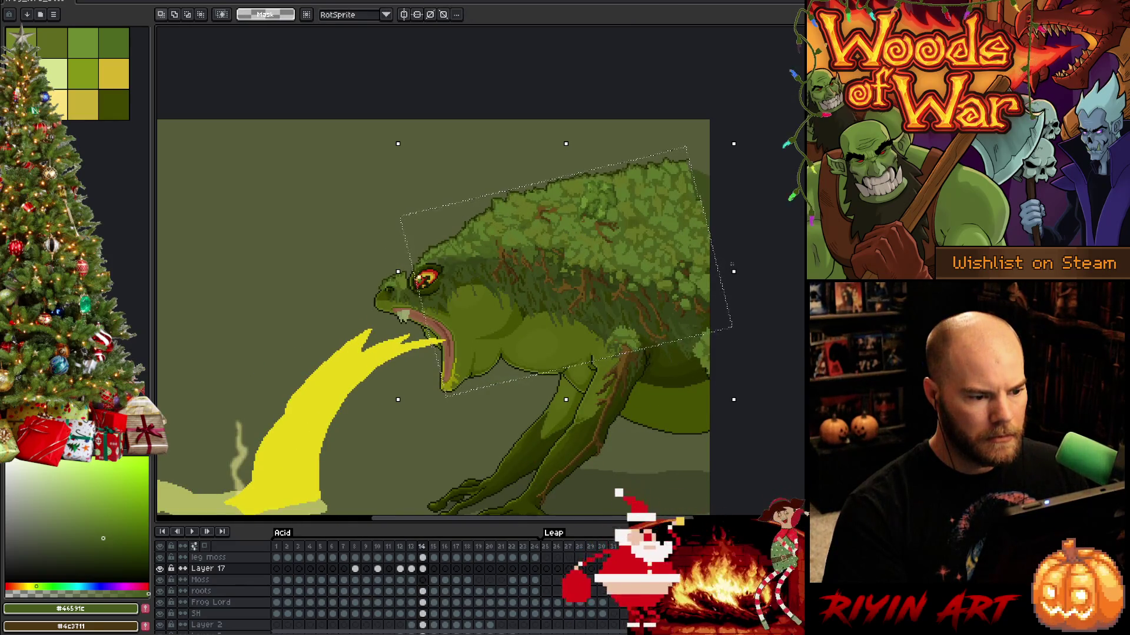
key(Left)
key(Right)
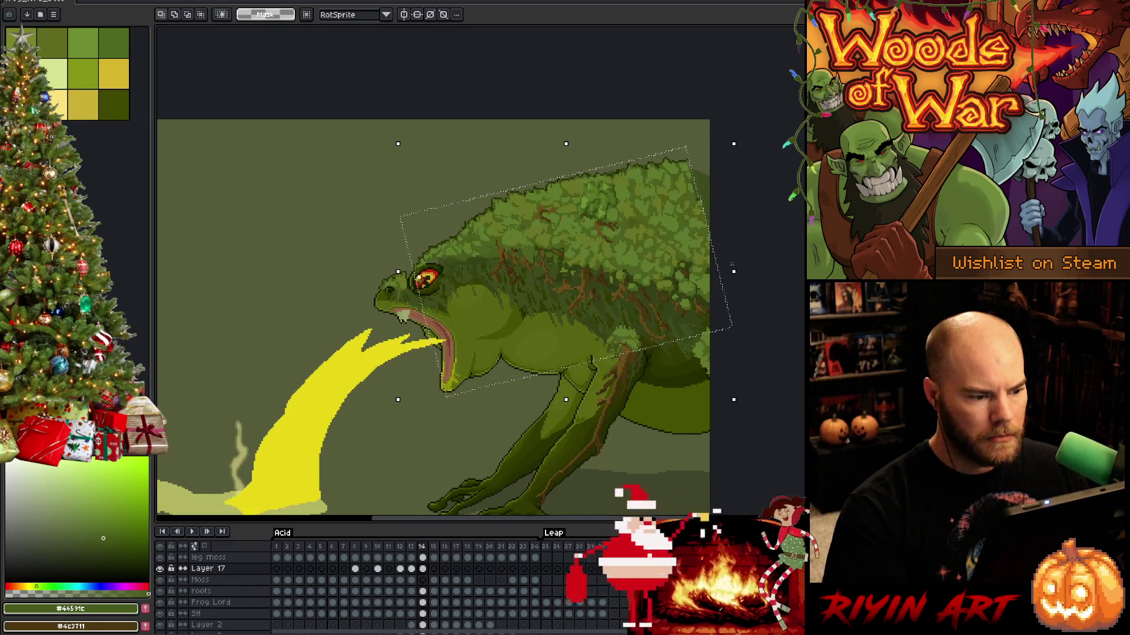
key(Left)
key(Left)
key(Up)
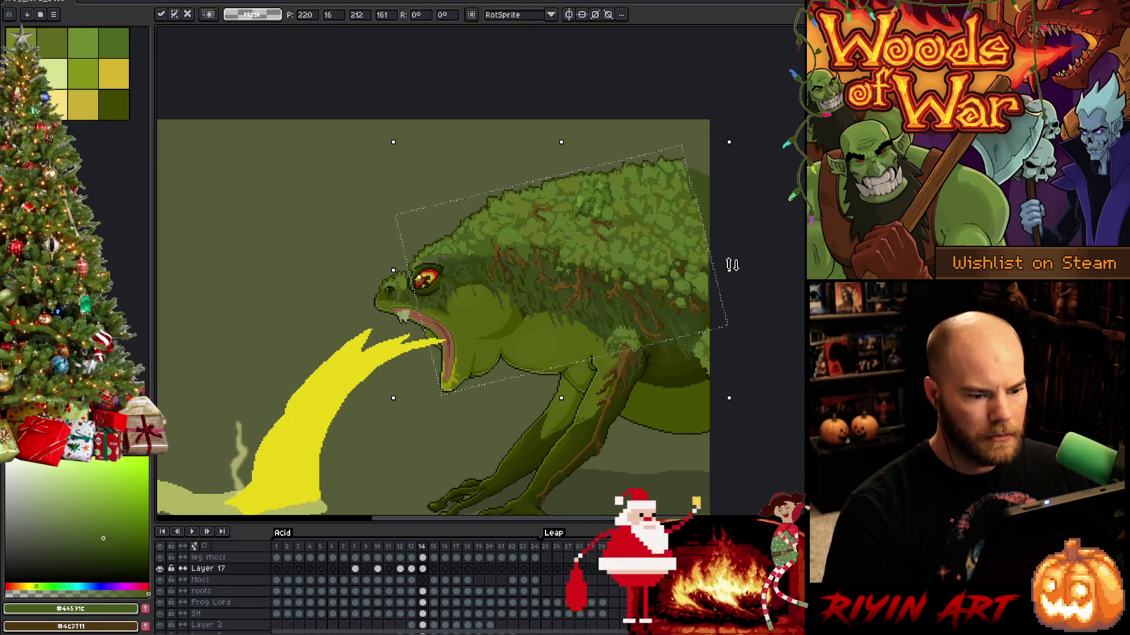
key(ctrl+d)
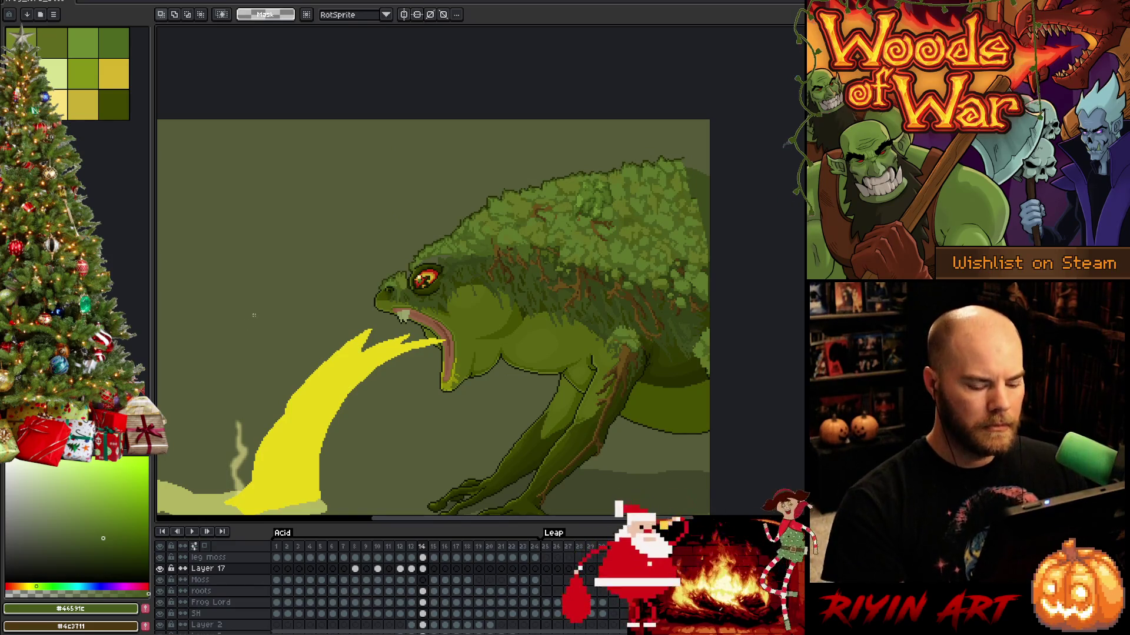
Flip between frame 14 and the next frame three times, then zoom in on the eye and brow.
scroll(252, 313, down, 1)
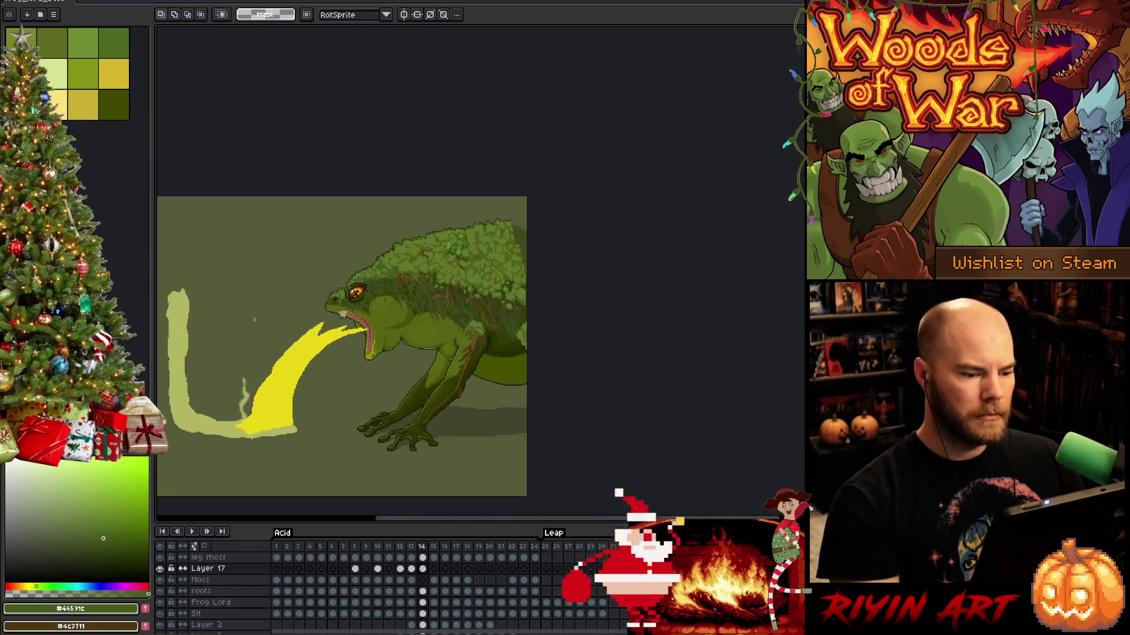
scroll(253, 314, up, 1)
key(period)
key(comma)
key(period)
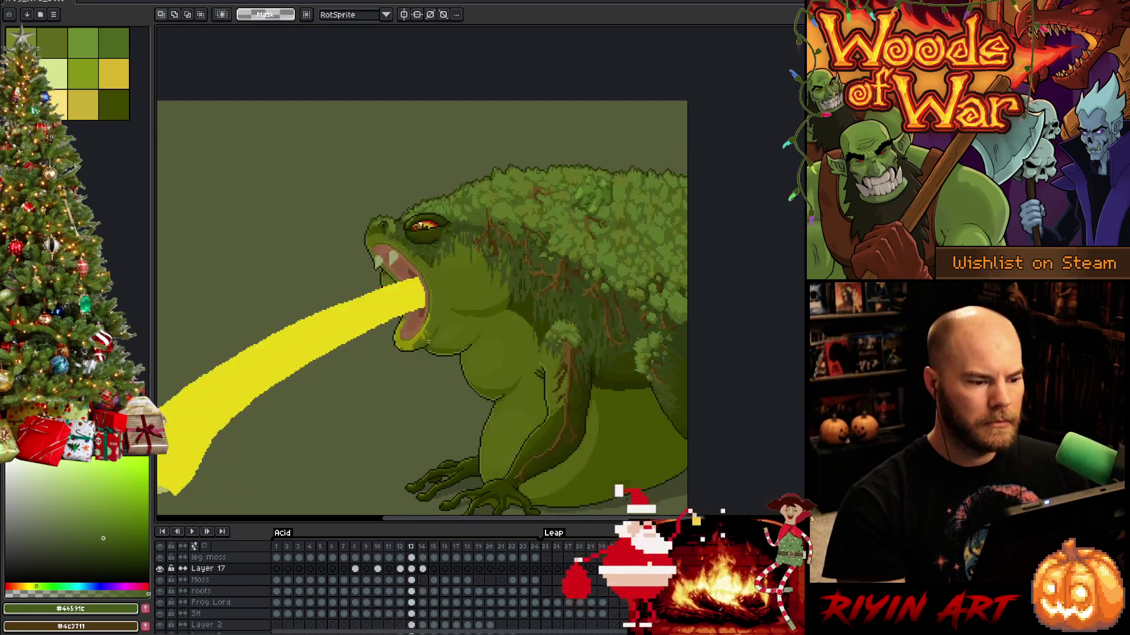
key(comma)
key(period)
key(comma)
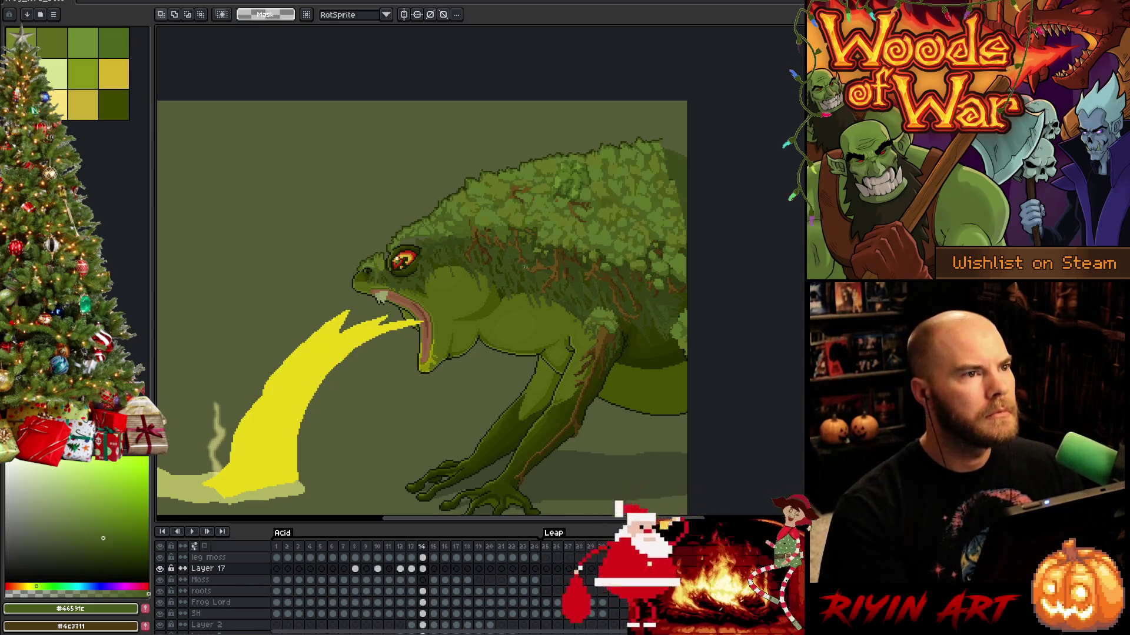
scroll(525, 266, up, 3)
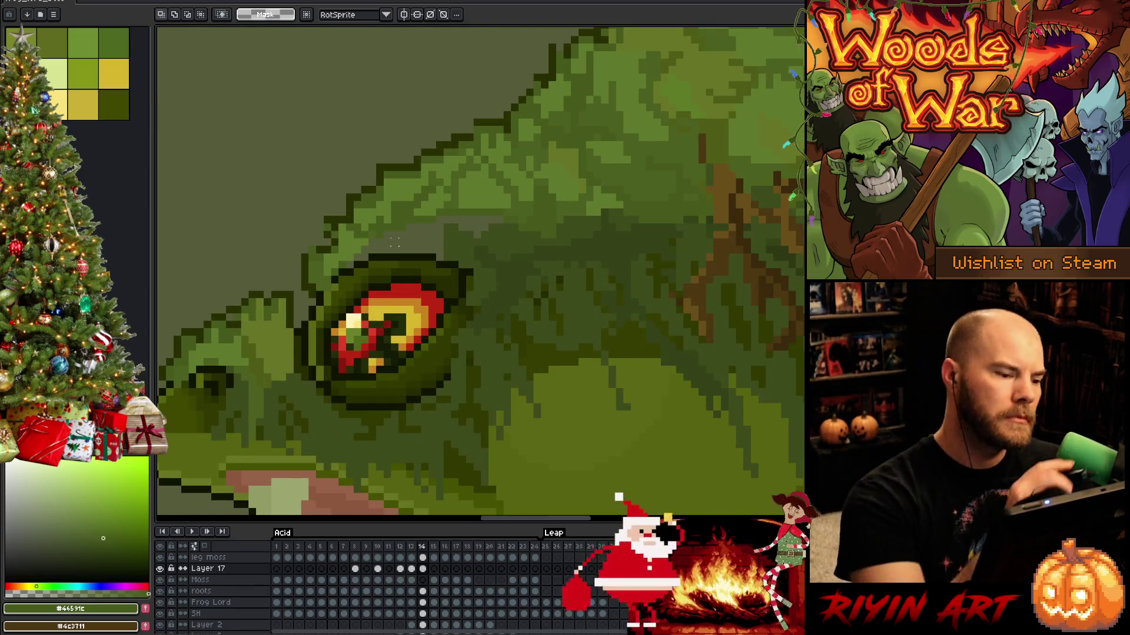
Sample the dark outline colour #282e00 and bring the top of the head into view.
key(b)
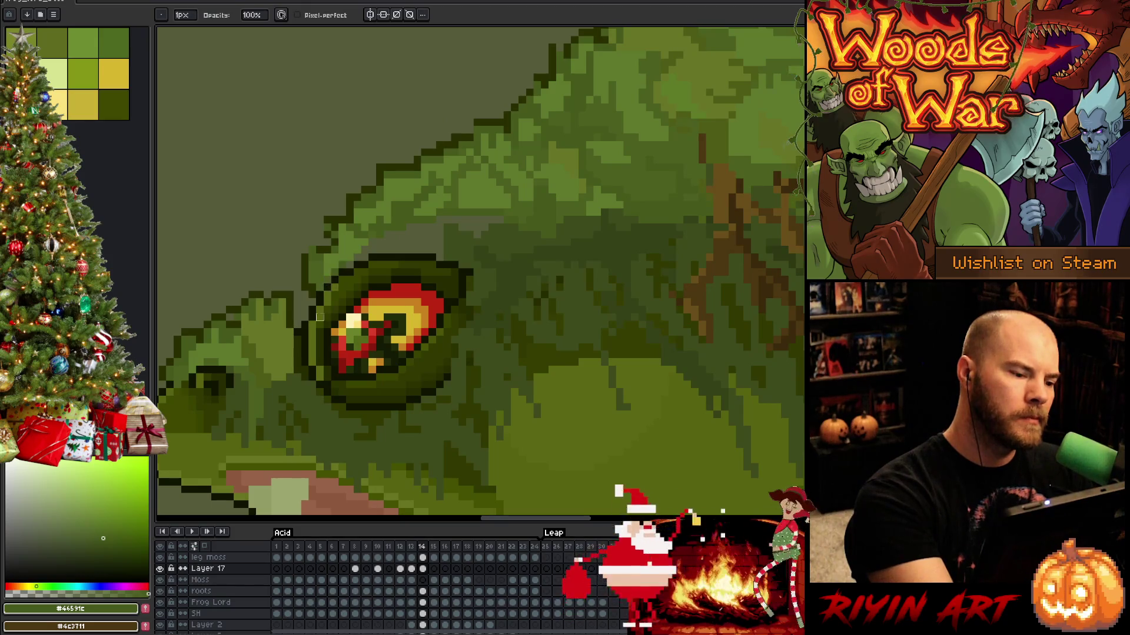
alt+click(311, 241)
key(e)
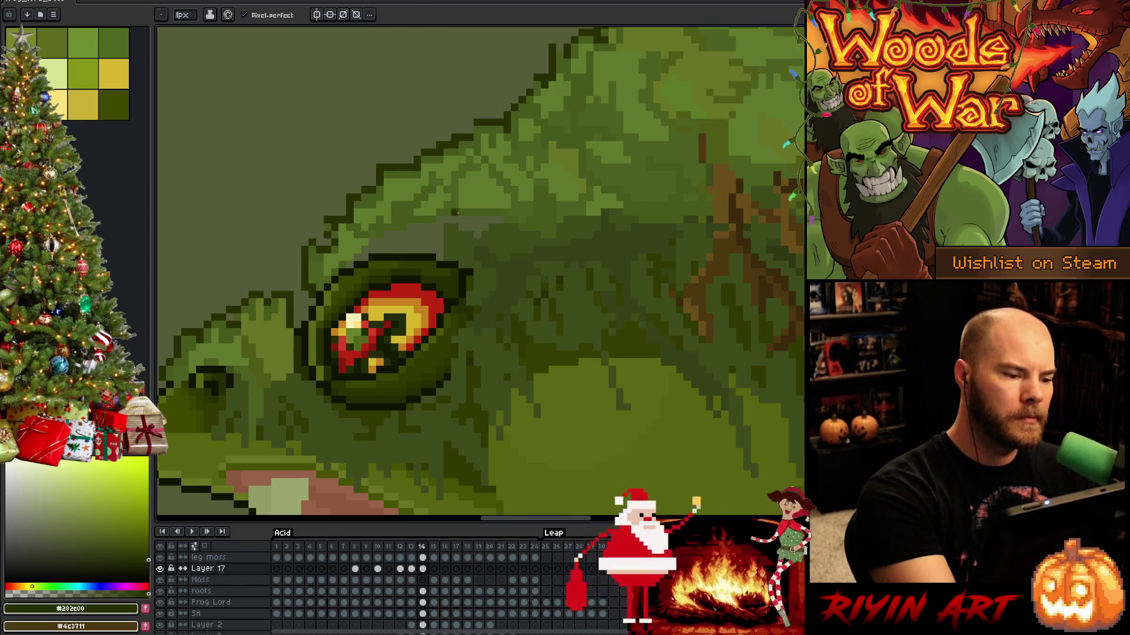
key(b)
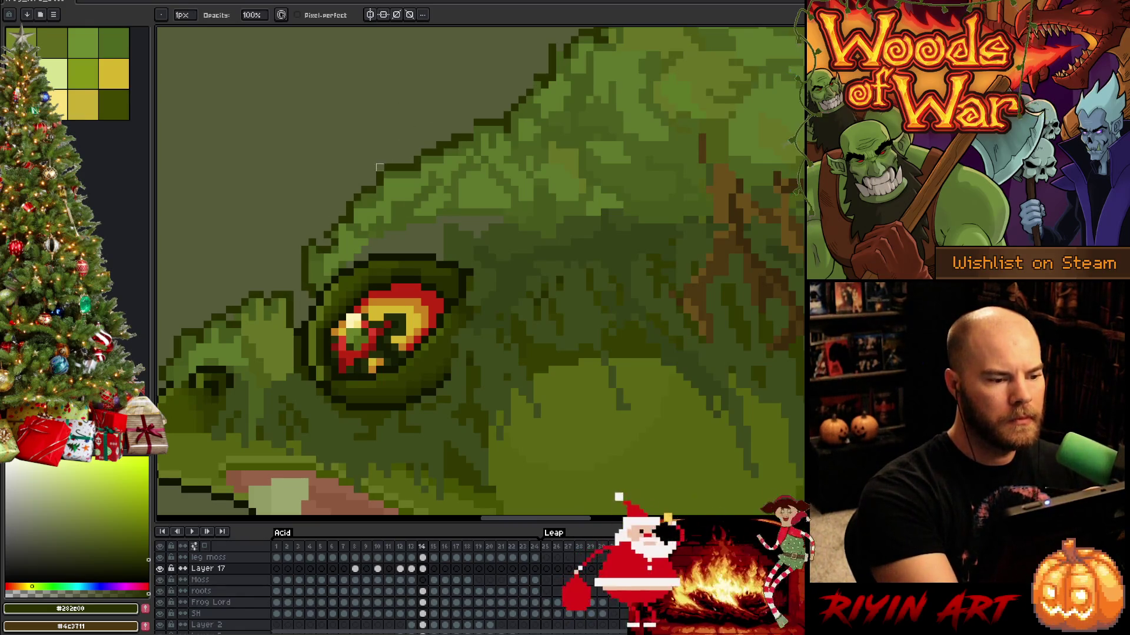
drag(484, 257, 511, 329)
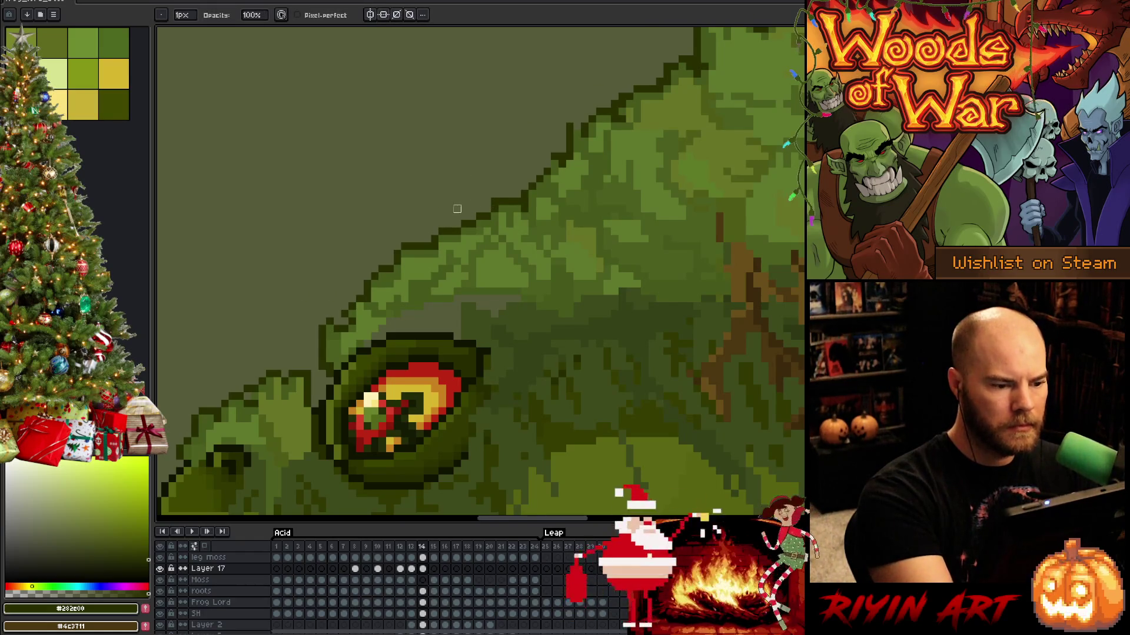
Repaint the brow moss pixels with greens #46591c, #5f792c, #4b5f1f and the dark outline colour.
alt+click(442, 238)
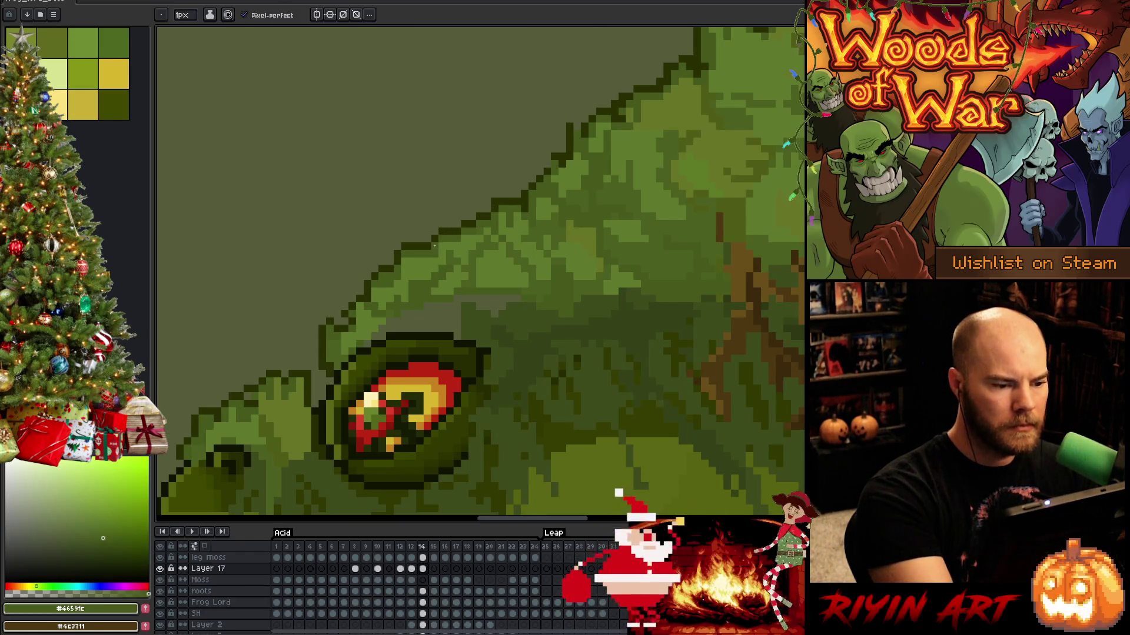
alt+click(577, 118)
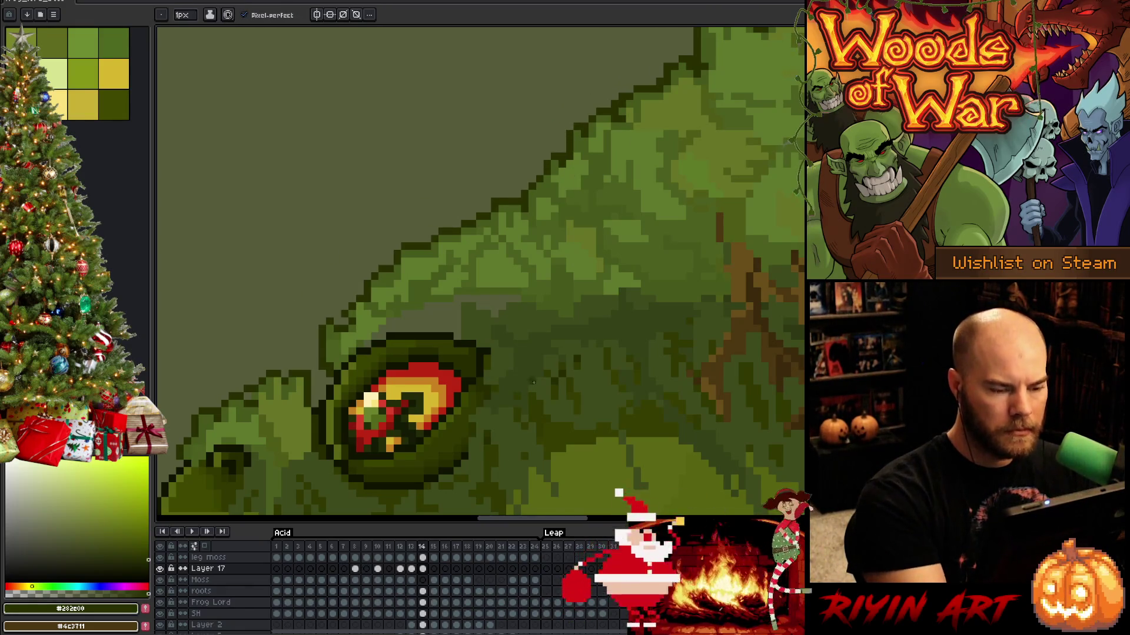
alt+click(521, 297)
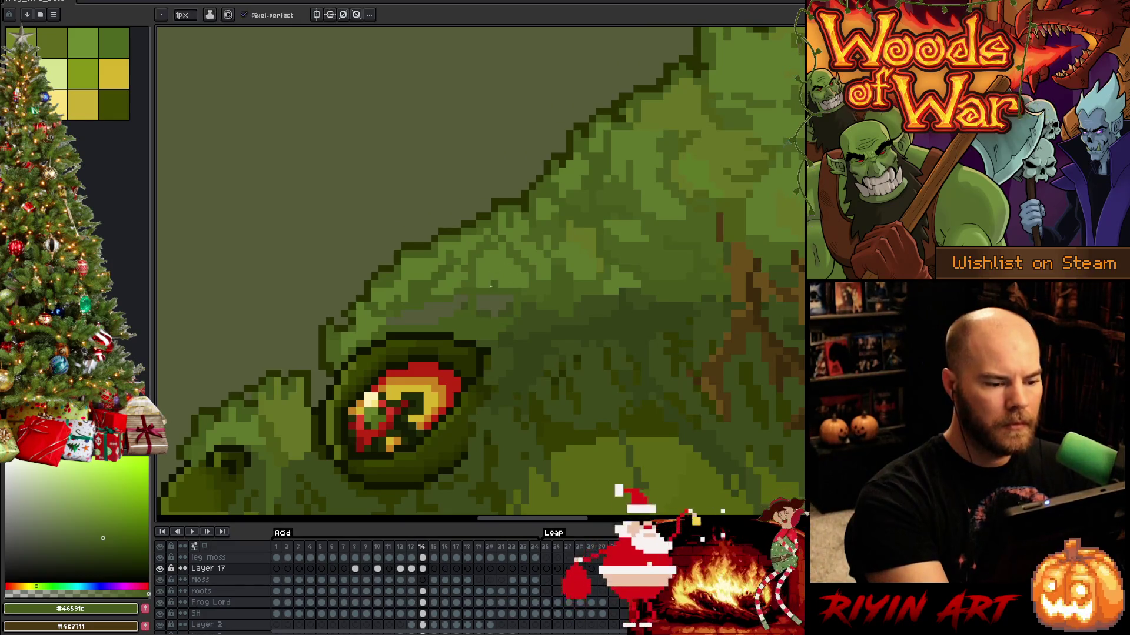
alt+click(485, 281)
key(g)
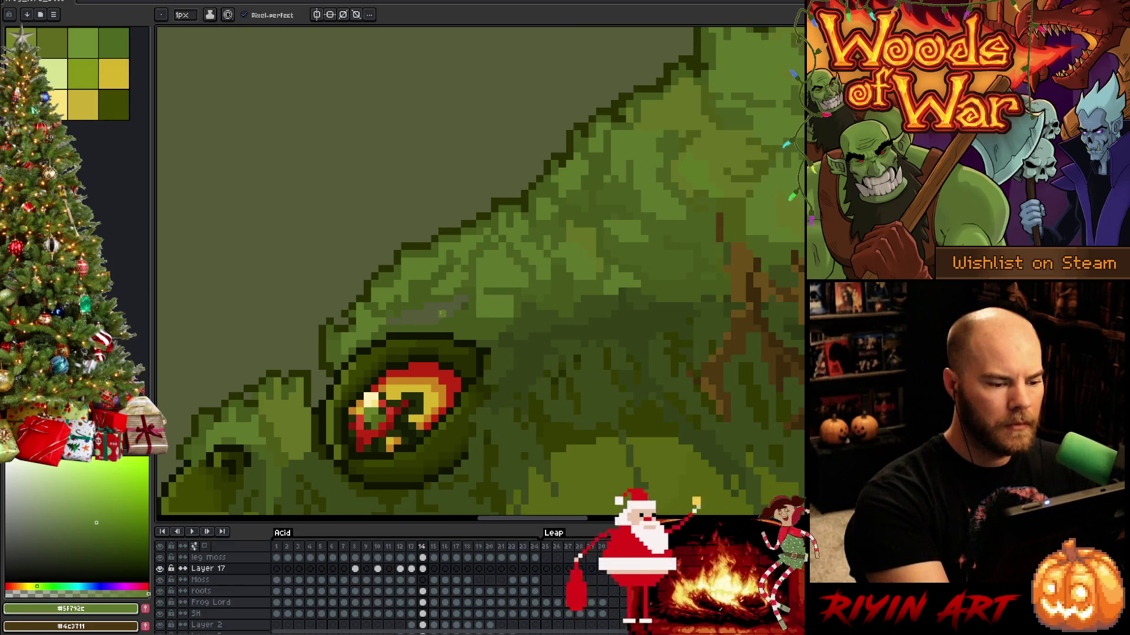
key(b)
alt+click(384, 314)
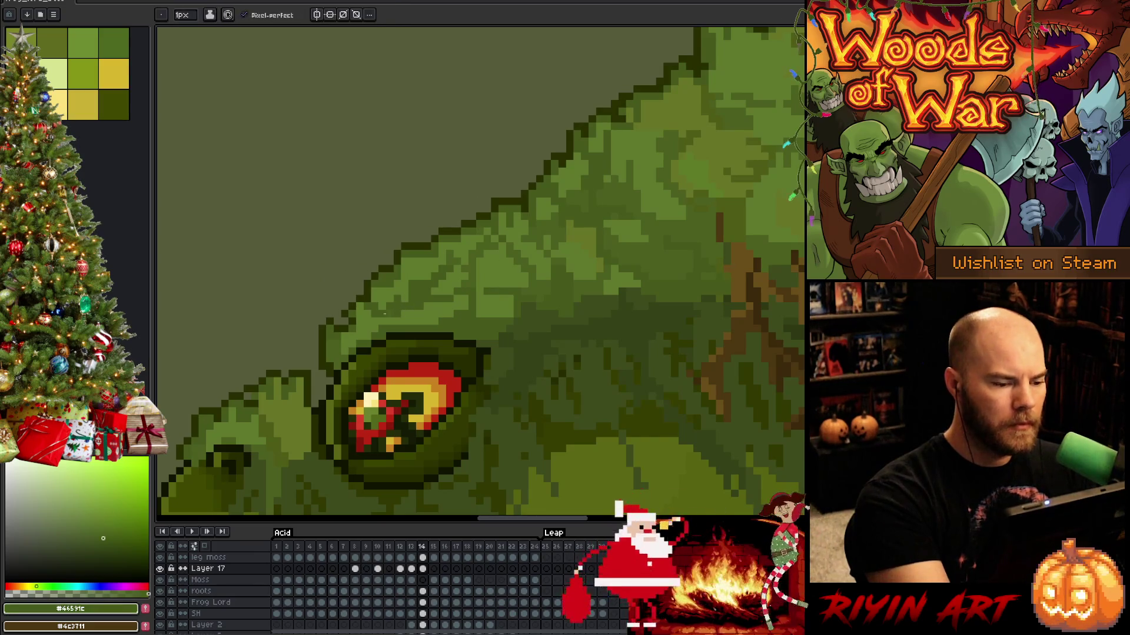
alt+click(391, 308)
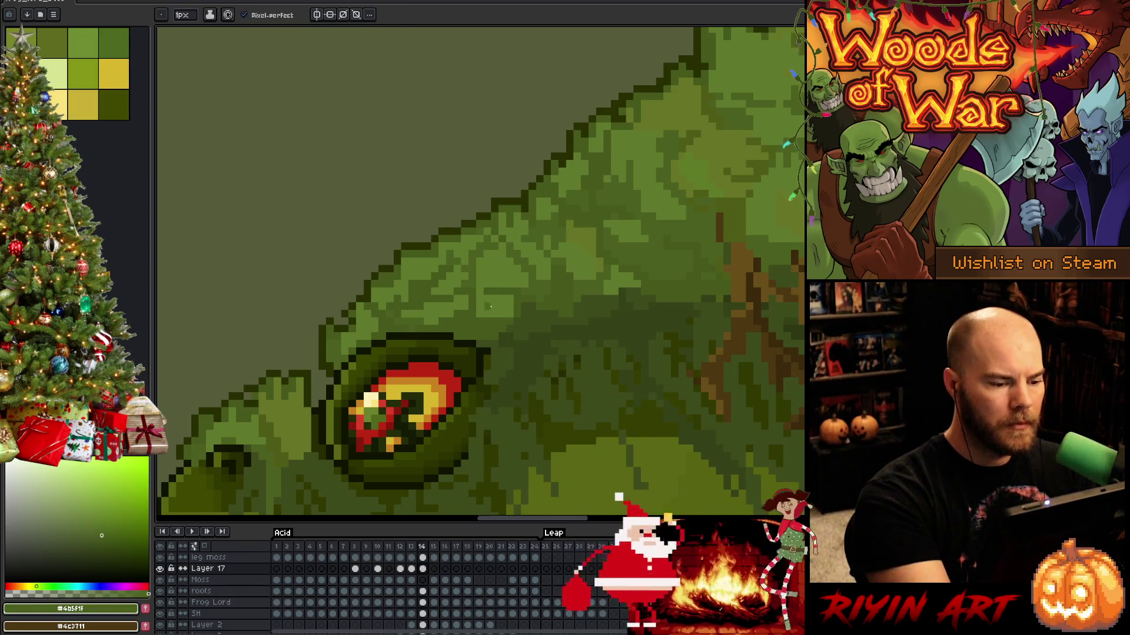
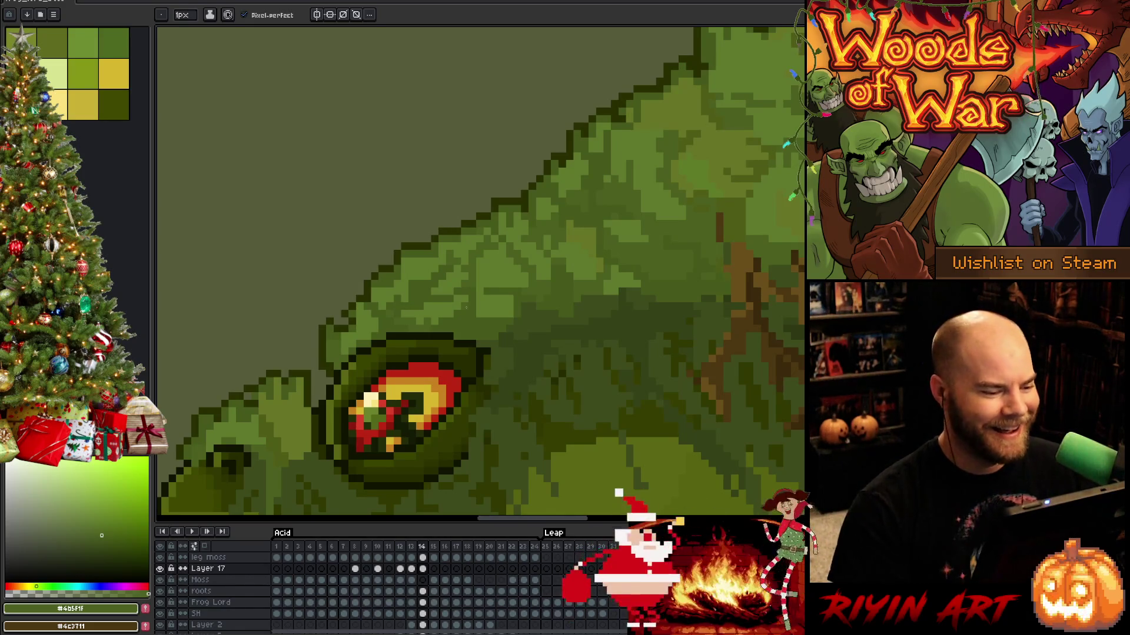
Play the acid-spit animation to preview it.
scroll(425, 332, down, 4)
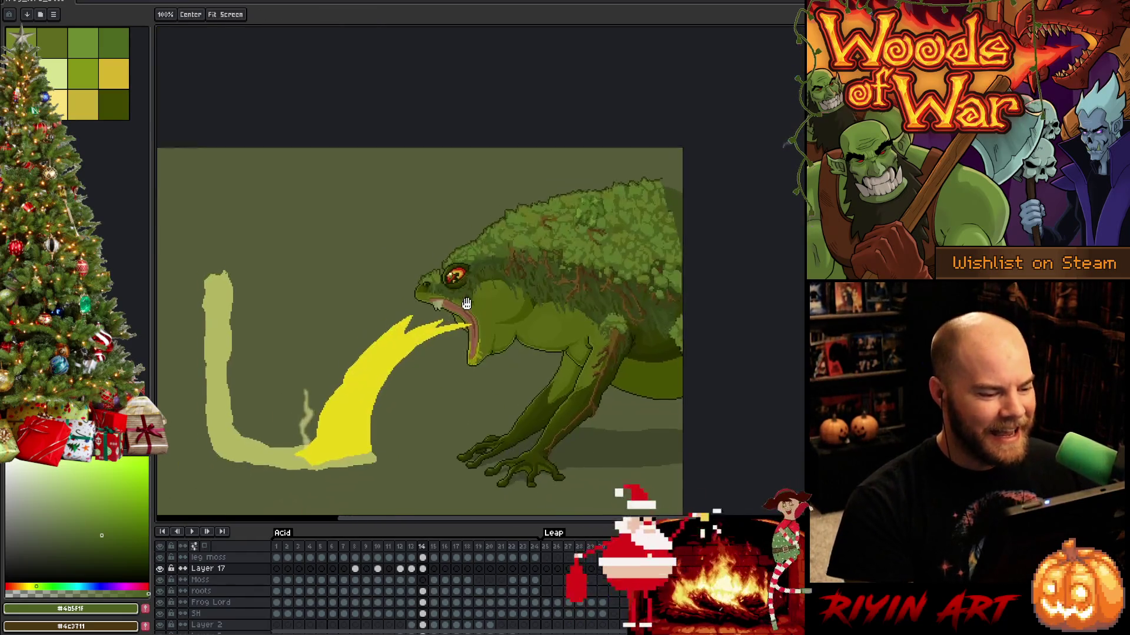
key(Return)
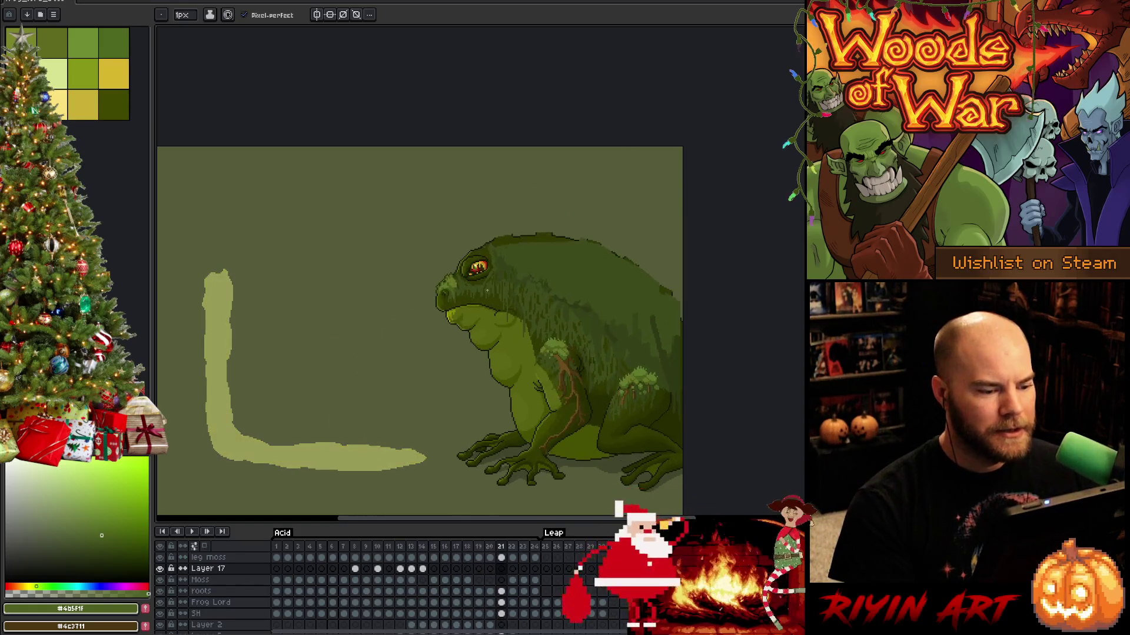
scroll(487, 290, up, 5)
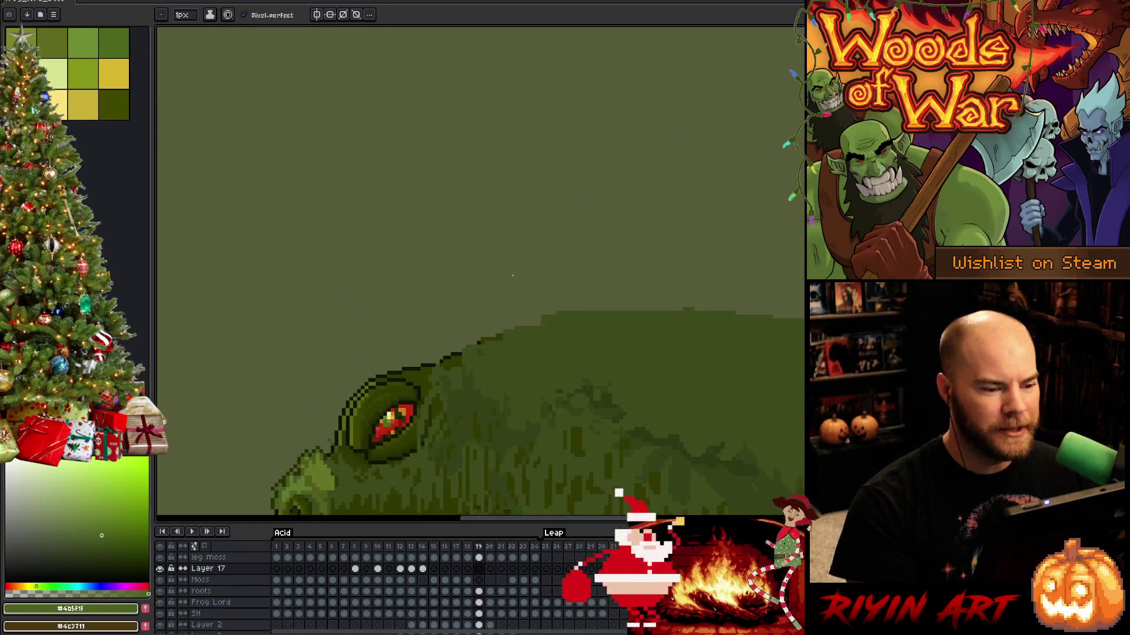
scroll(513, 275, down, 3)
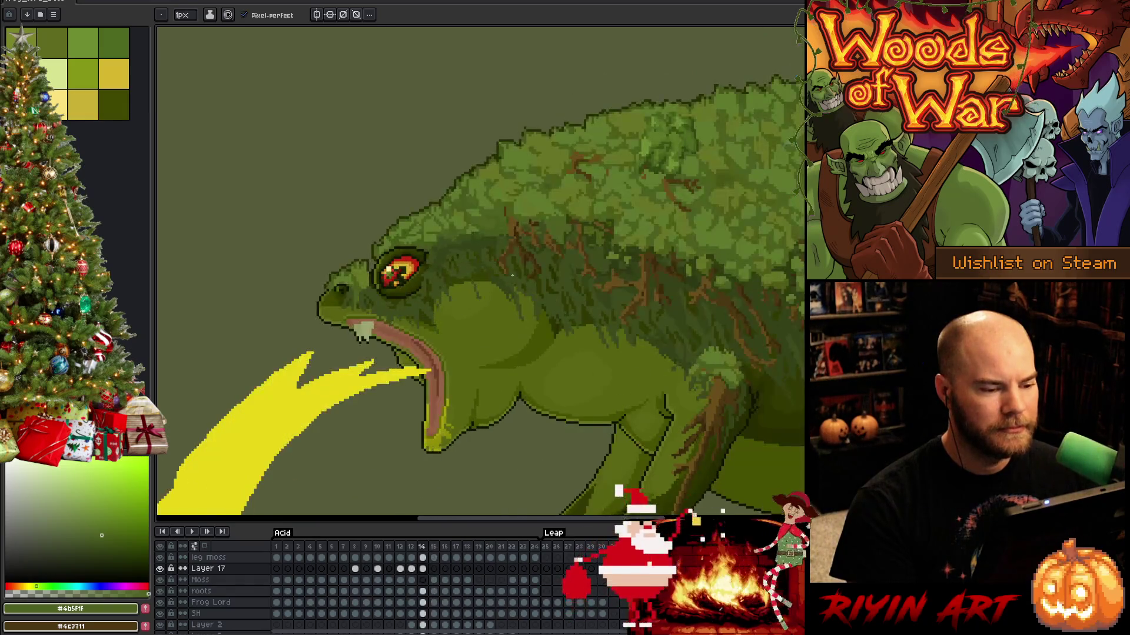
scroll(460, 273, up, 3)
scroll(461, 273, down, 3)
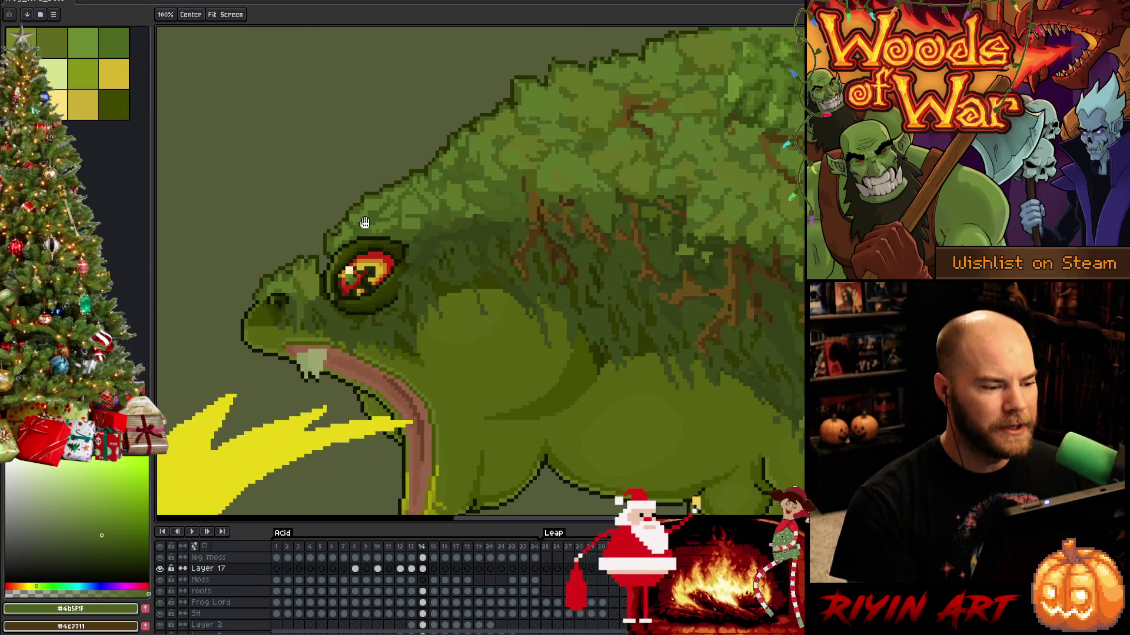
scroll(398, 280, up, 2)
scroll(356, 272, up, 2)
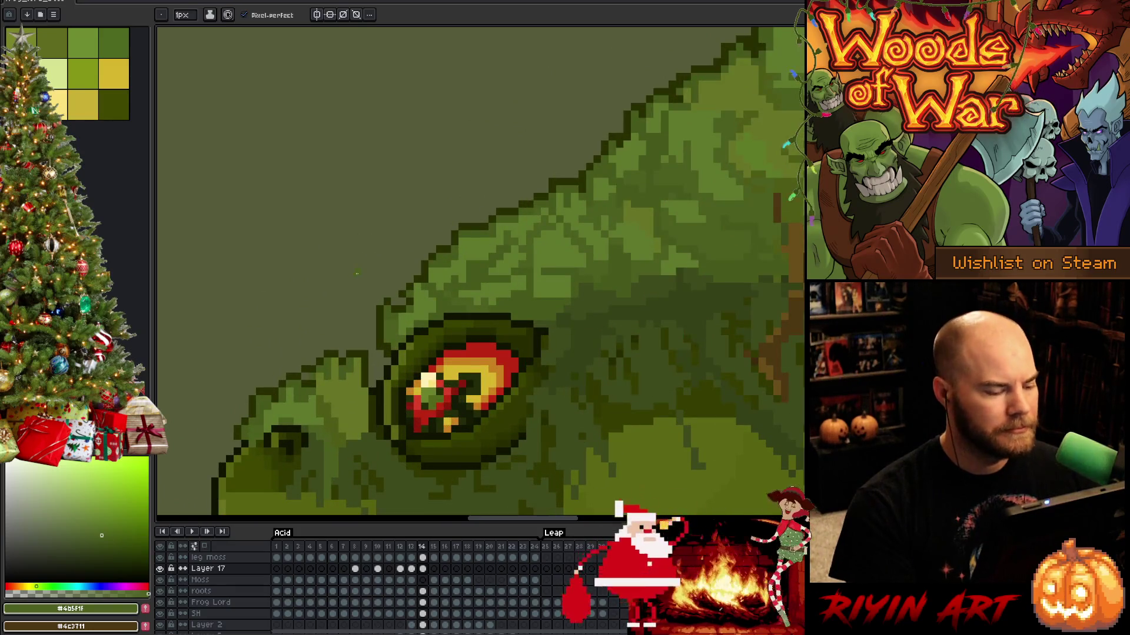
Select and adjust the brow pixels above the eye, then sample darker and lighter moss greens.
key(m)
mouse_move(372, 256)
mouse_down()
mouse_move(426, 355)
mouse_move(449, 355)
mouse_move(457, 340)
mouse_move(468, 358)
mouse_up()
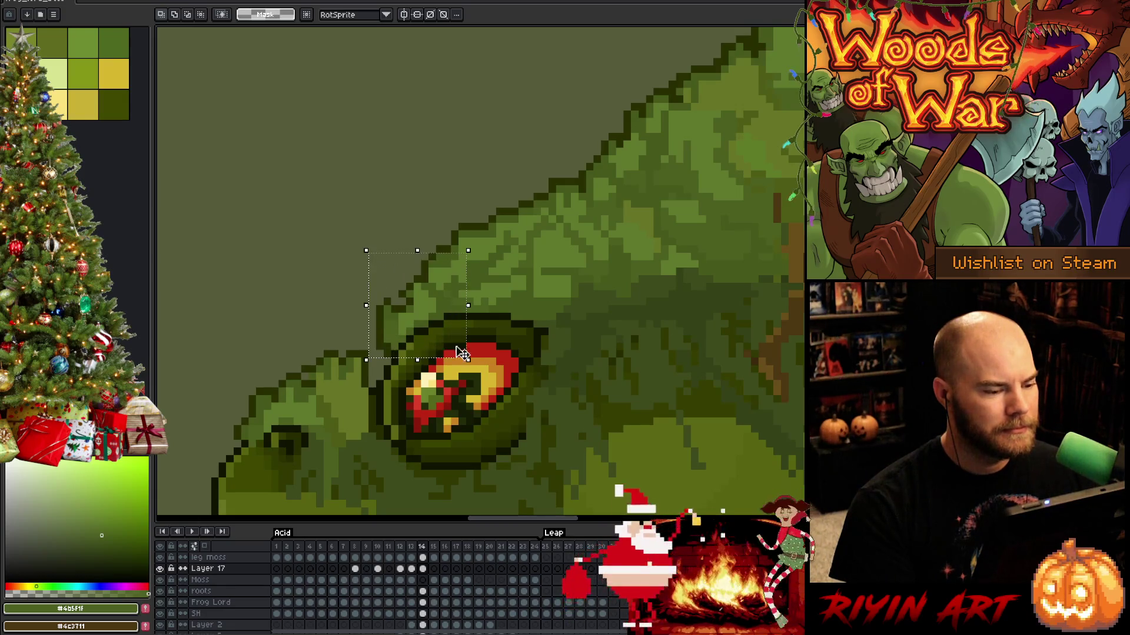
mouse_move(417, 310)
mouse_down()
mouse_move(471, 203)
mouse_move(453, 308)
mouse_move(469, 293)
mouse_up()
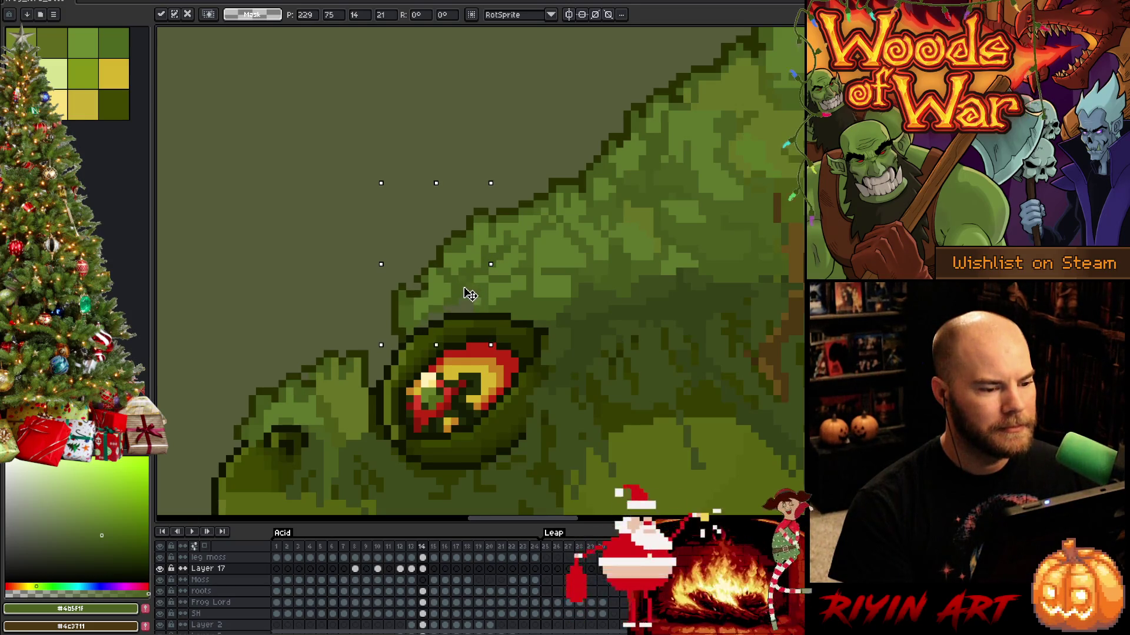
key(ctrl+d)
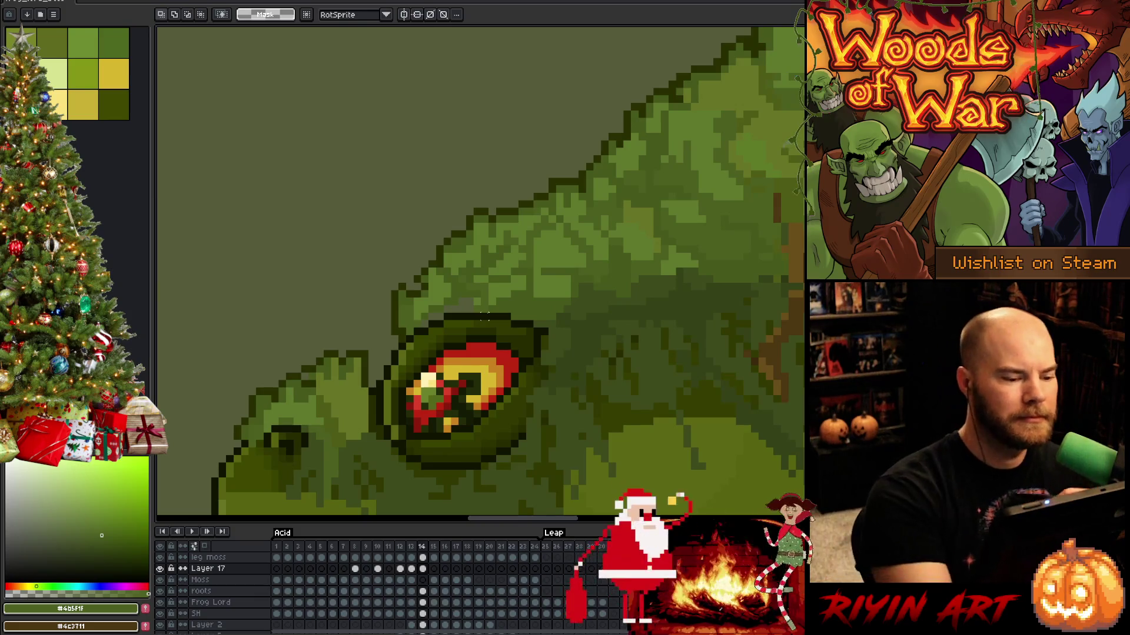
key(b)
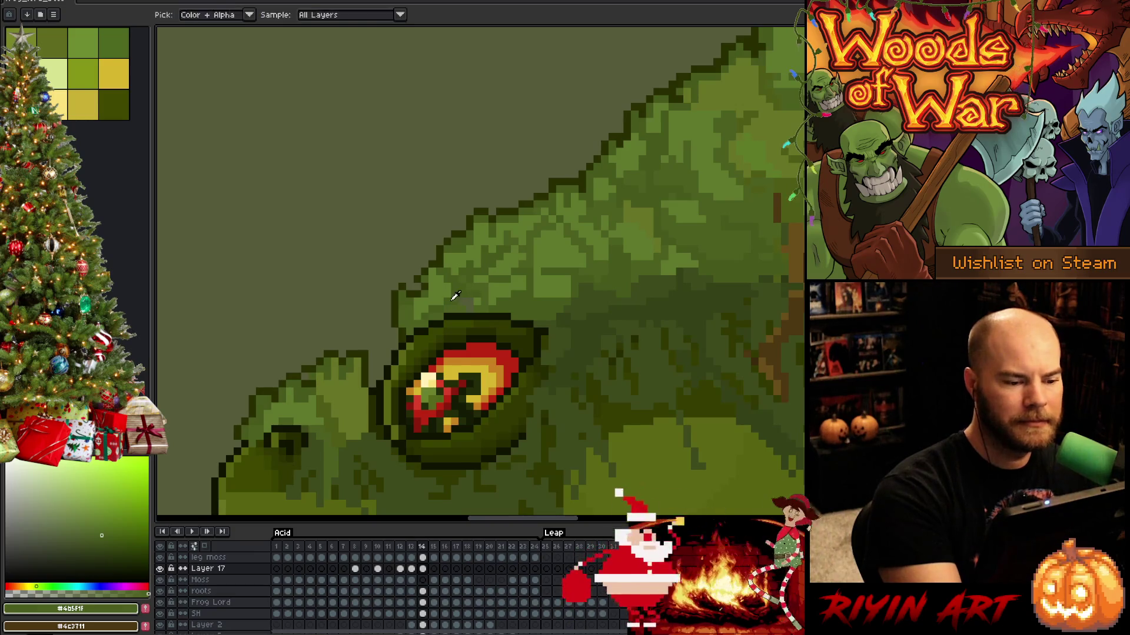
alt+click(438, 317)
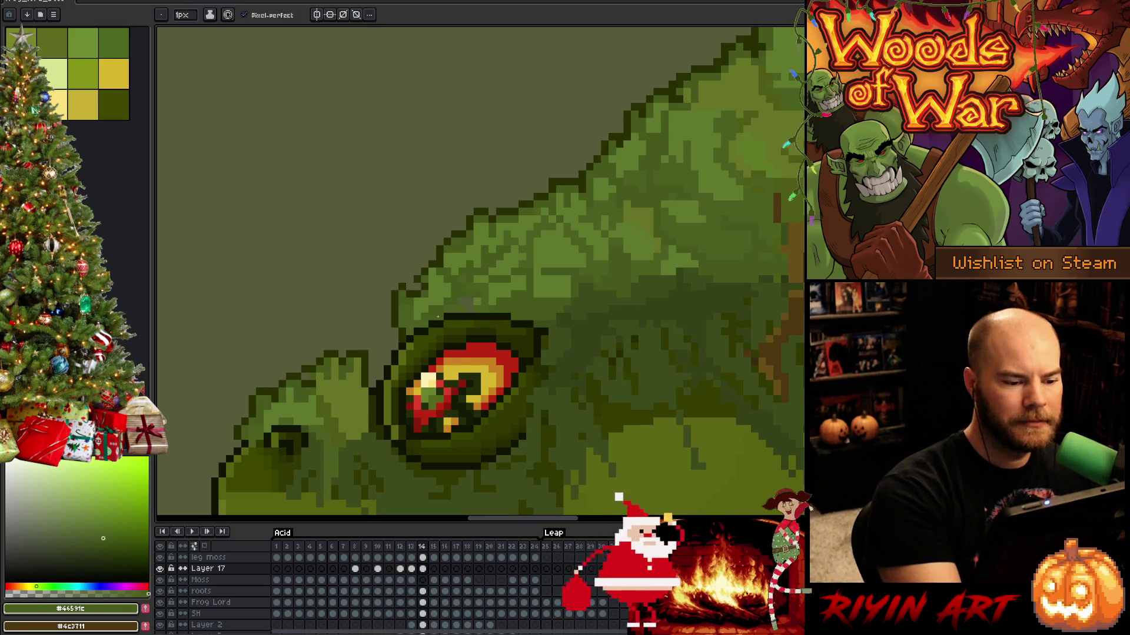
alt+click(477, 300)
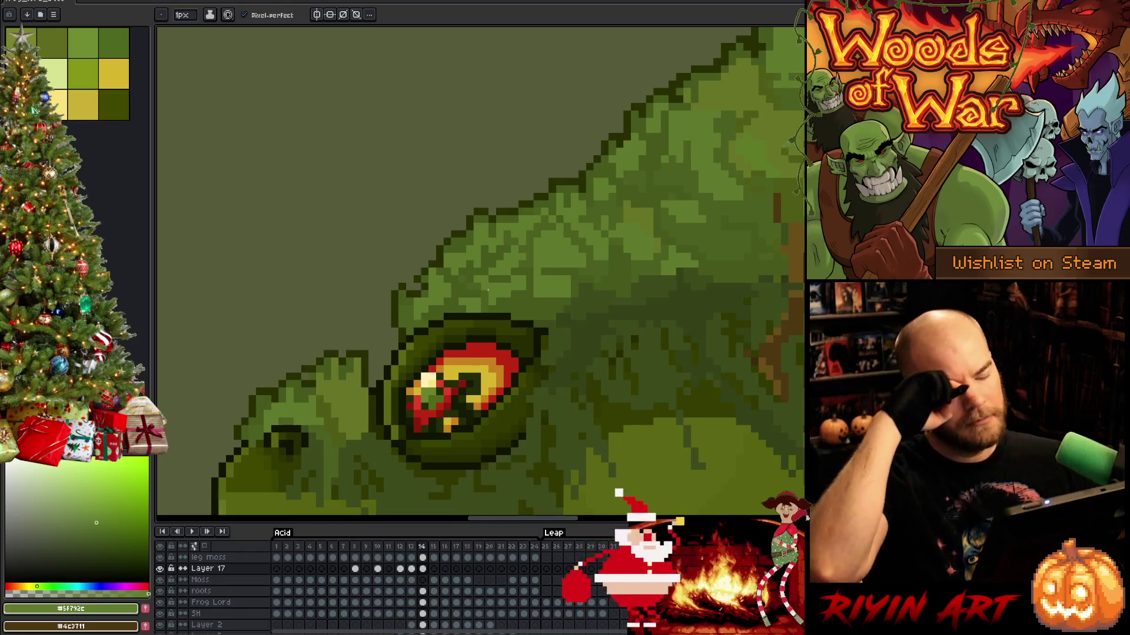
Pan along the mossy back, sampling the dark outline colour and a moss green.
scroll(454, 280, down, 2)
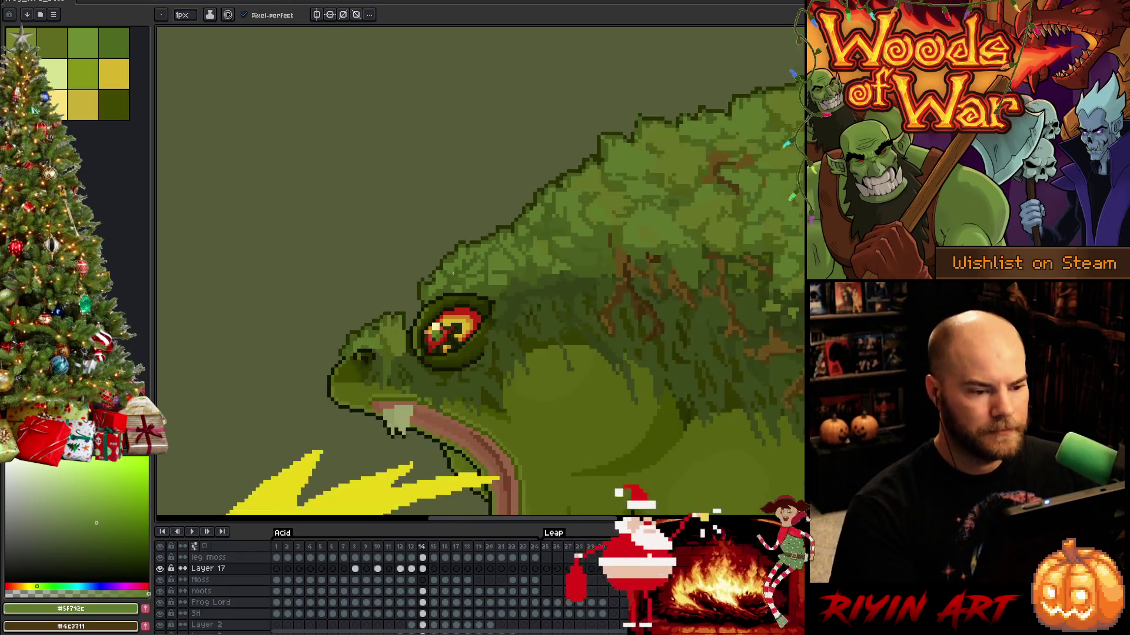
drag(592, 267, 429, 295)
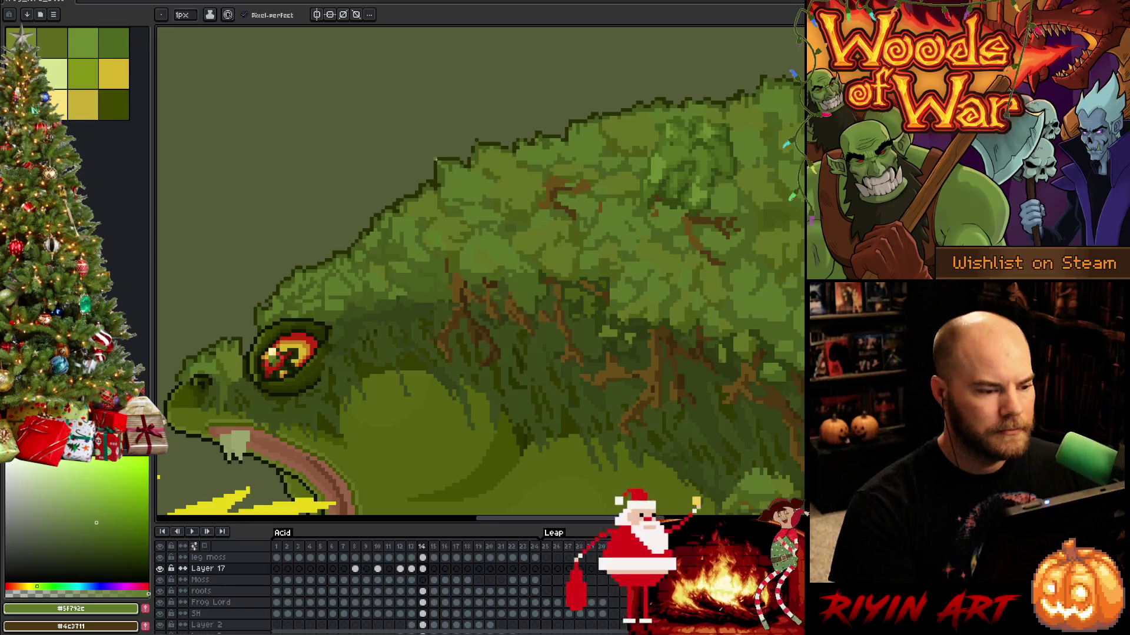
scroll(435, 159, up, 2)
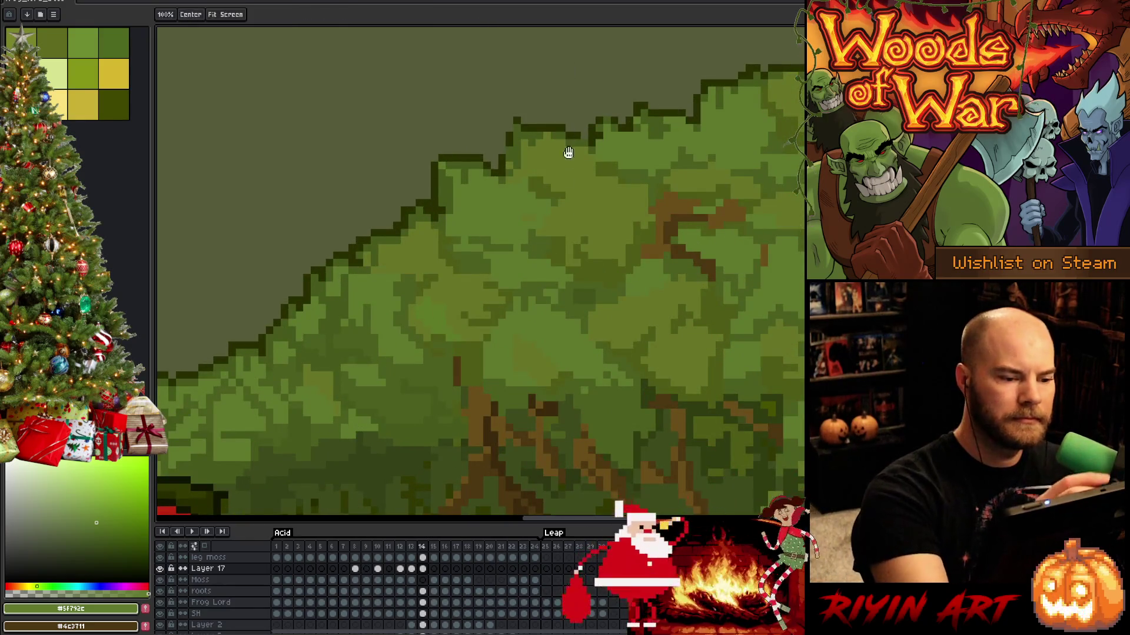
drag(568, 152, 541, 246)
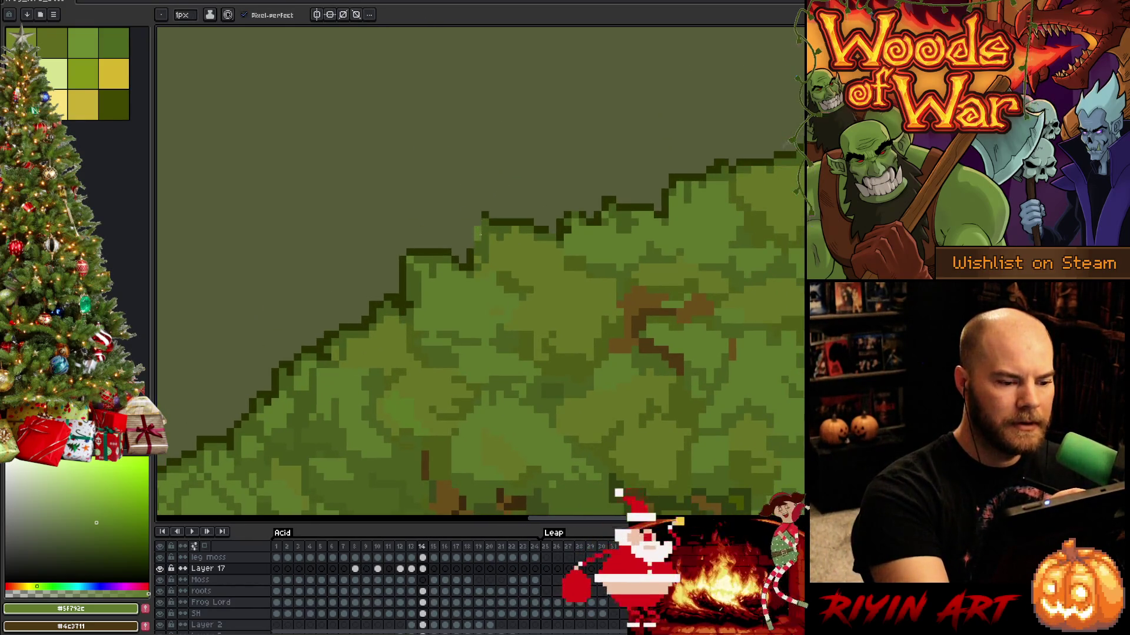
alt+click(477, 236)
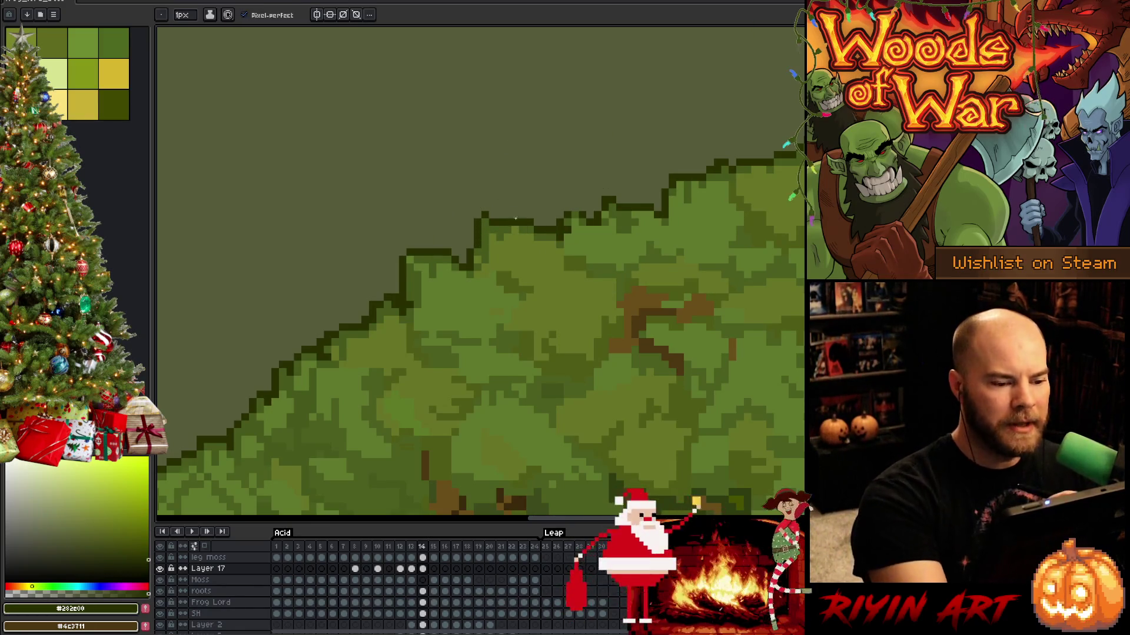
alt+click(518, 223)
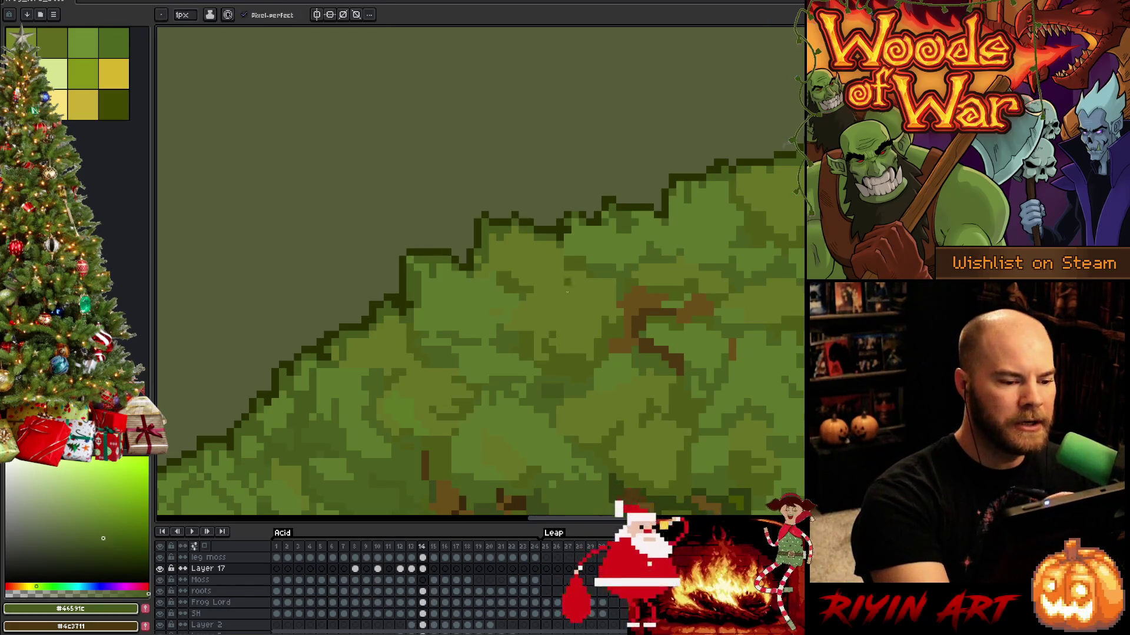
drag(600, 378, 532, 434)
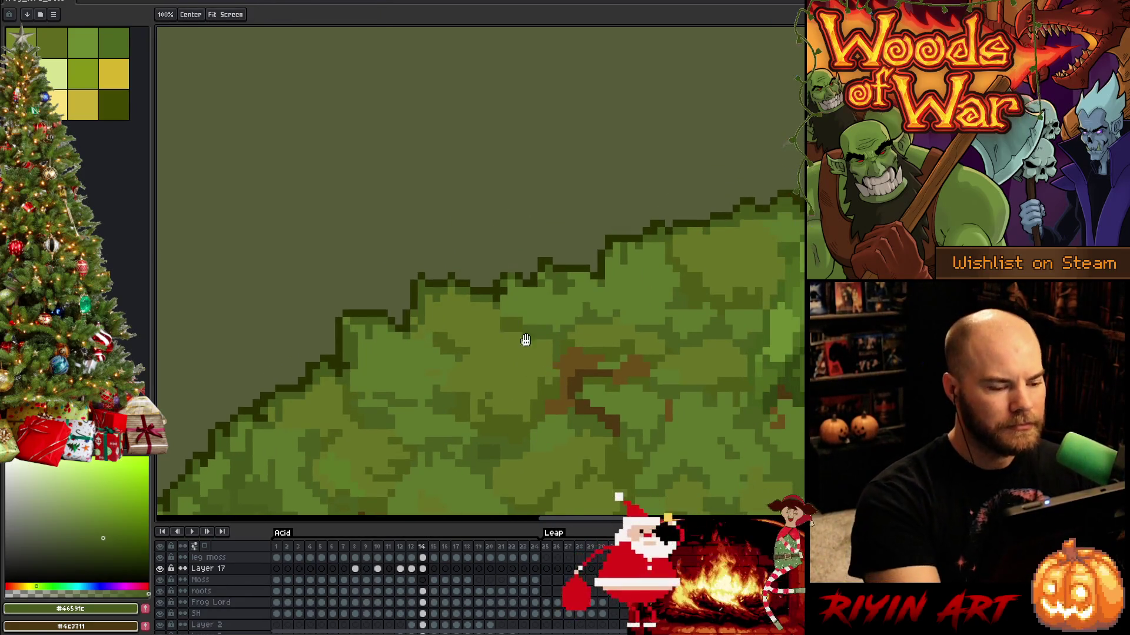
alt+click(511, 272)
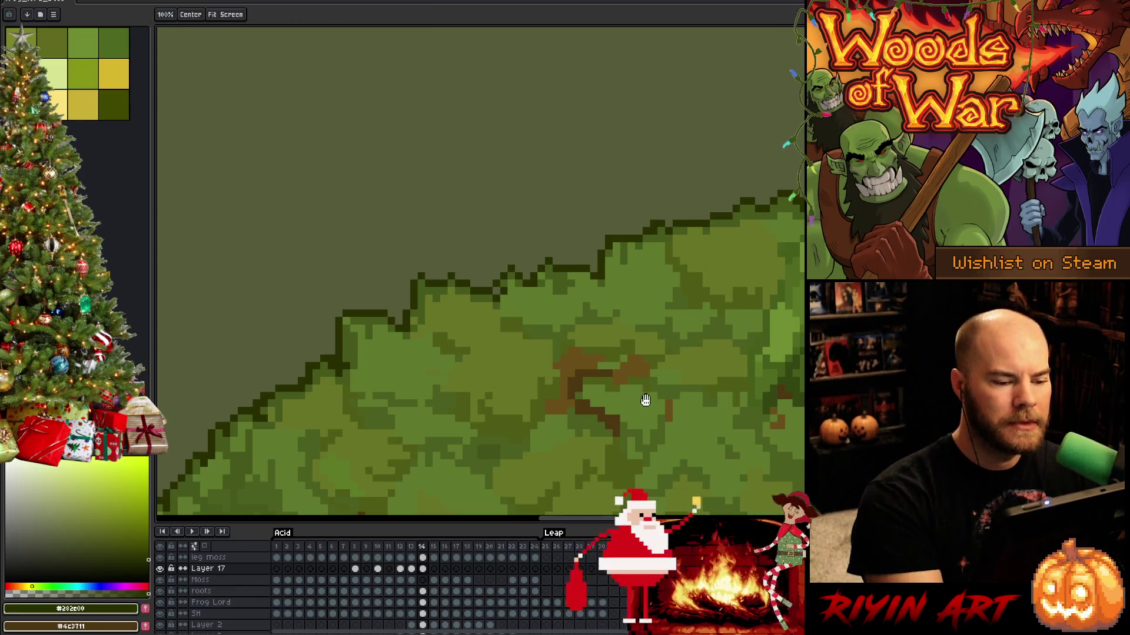
drag(656, 330, 544, 386)
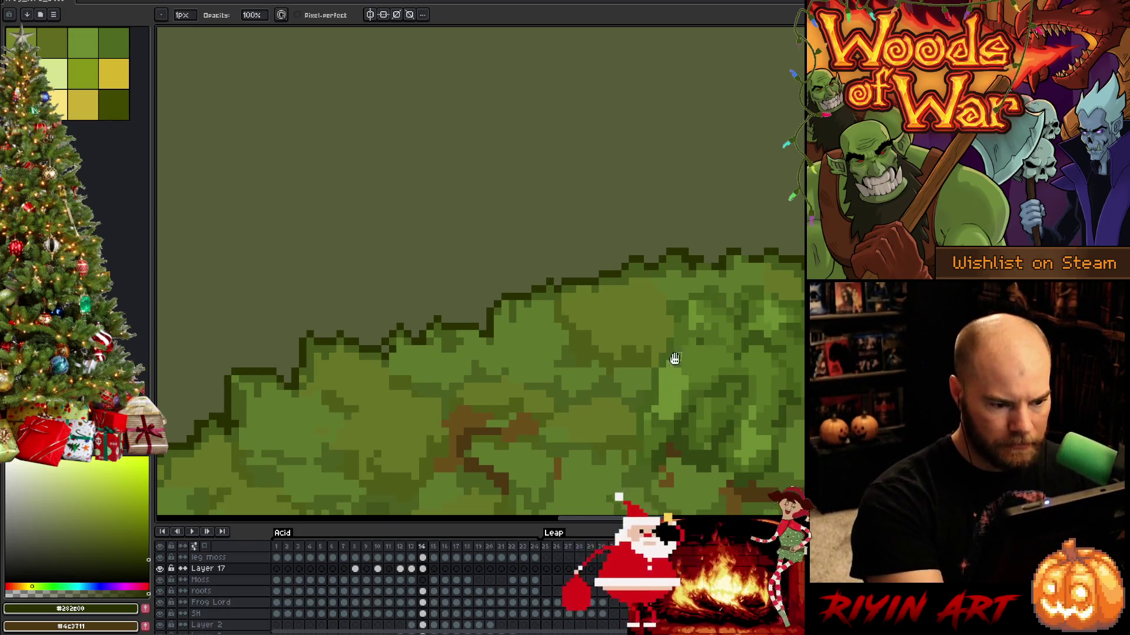
drag(671, 358, 577, 342)
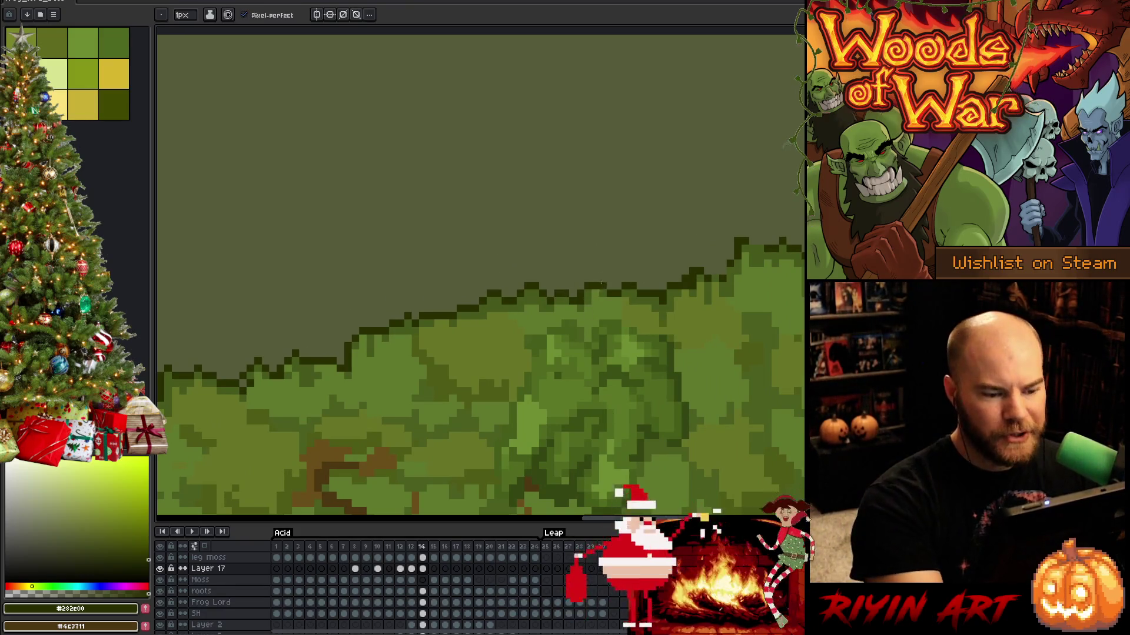
drag(629, 377, 584, 422)
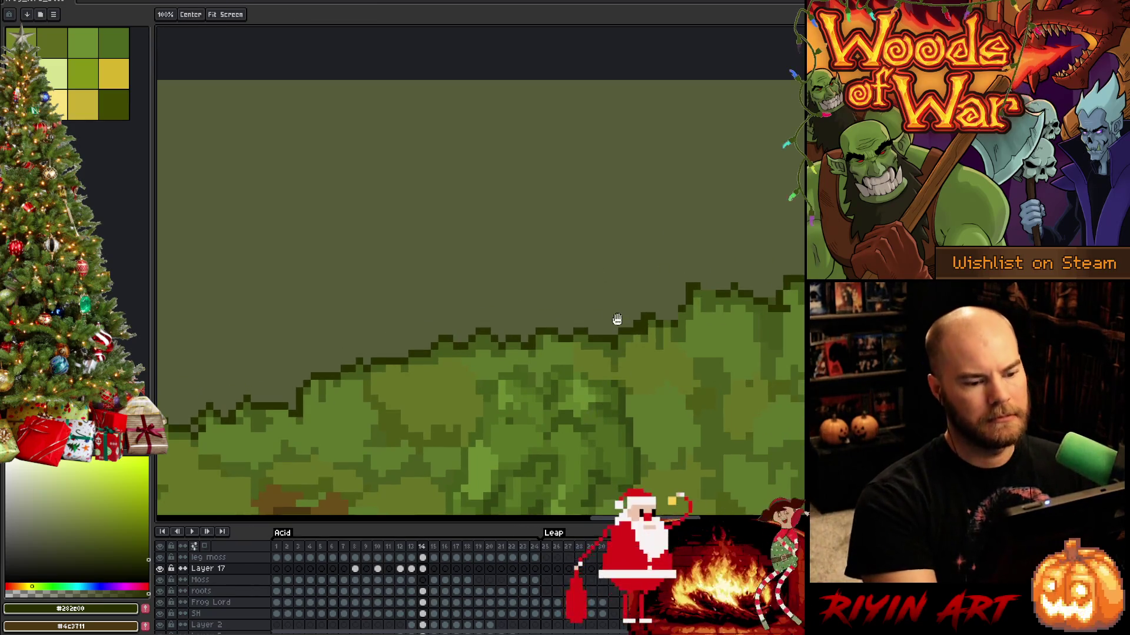
Sample a moss green and the dark outline colour while moving further along the back.
key(e)
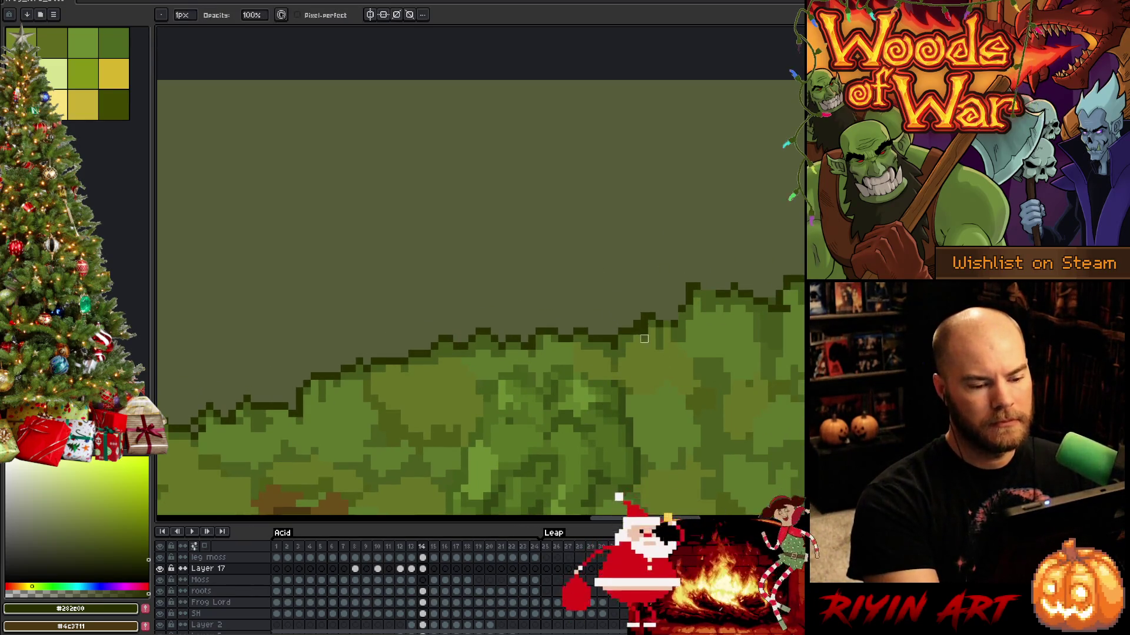
key(b)
alt+click(639, 331)
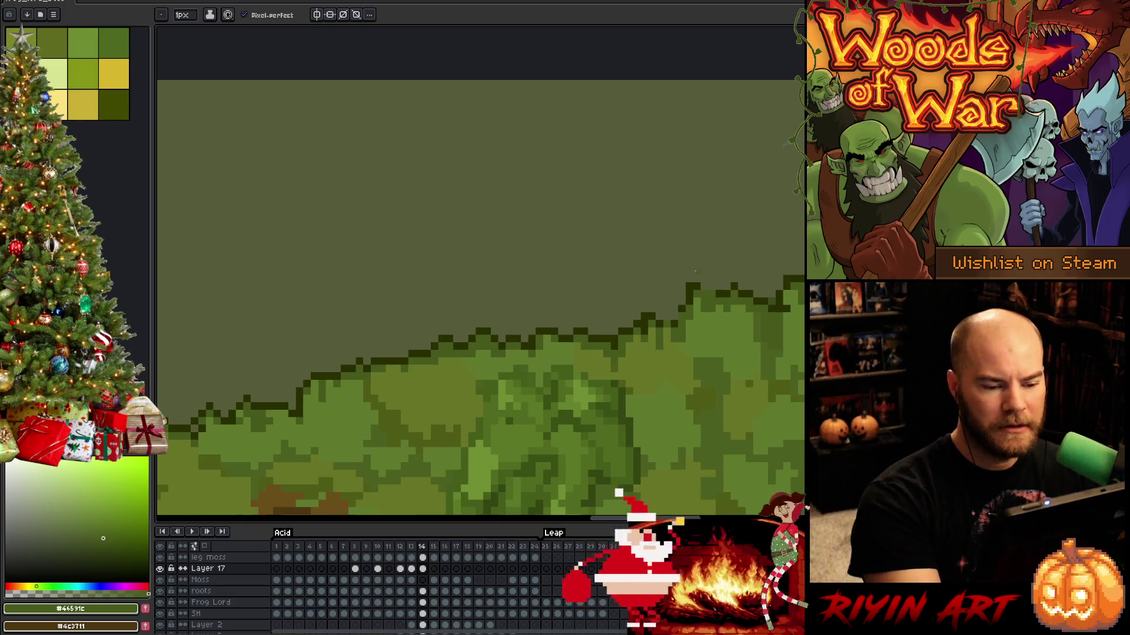
drag(695, 272, 601, 273)
key(e)
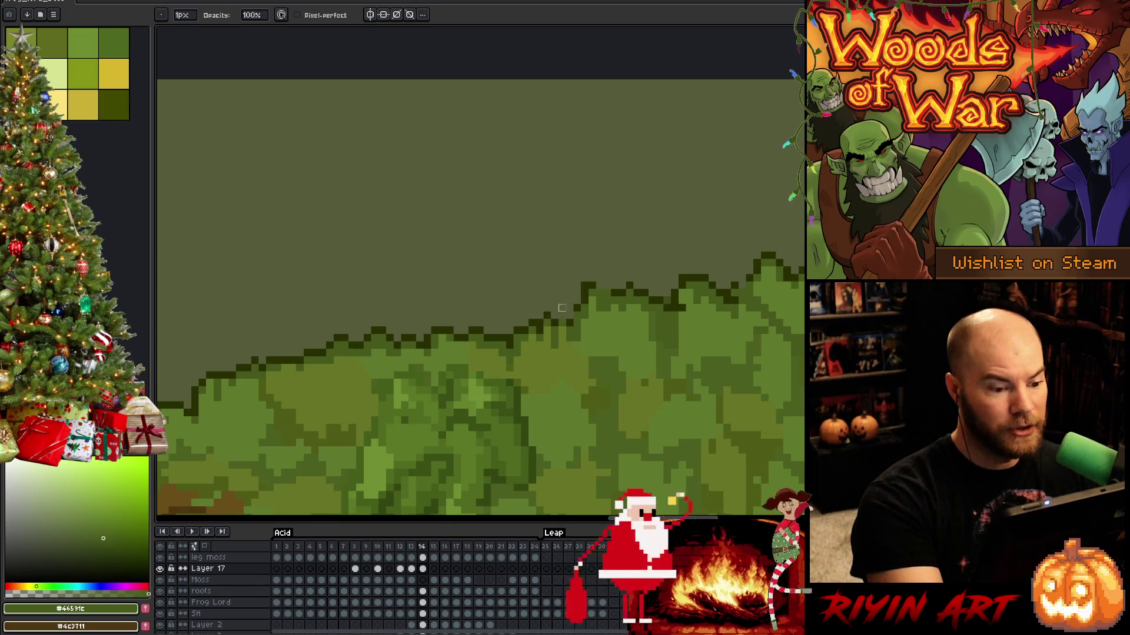
alt+click(553, 315)
drag(600, 383, 540, 382)
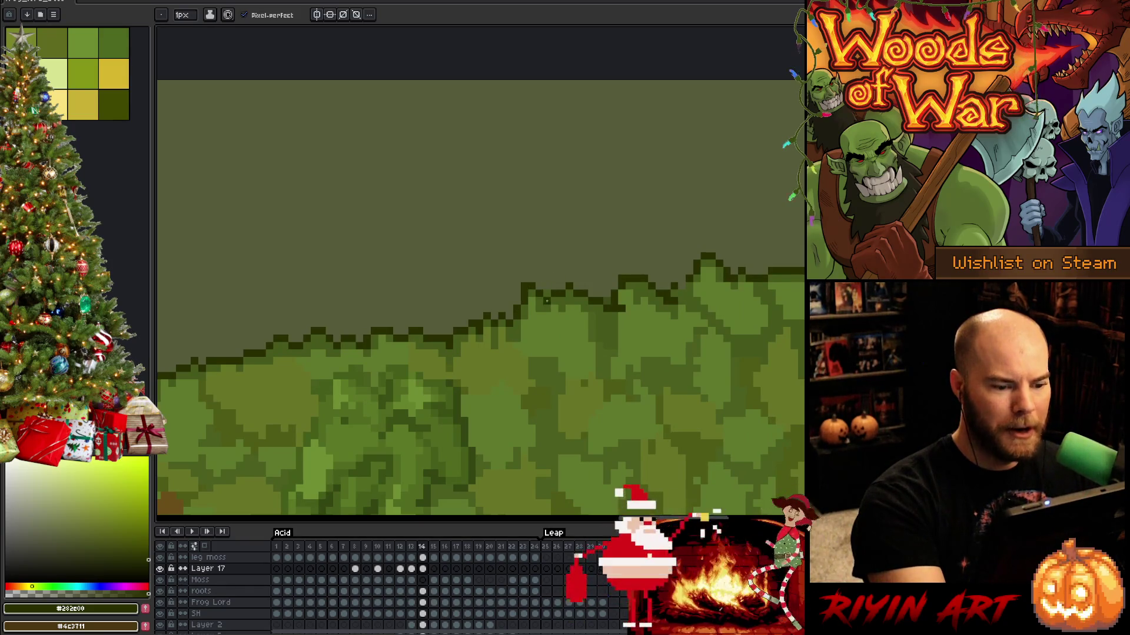
Make Layer 17 the active layer and shift the view toward the moss's right edge.
key(e)
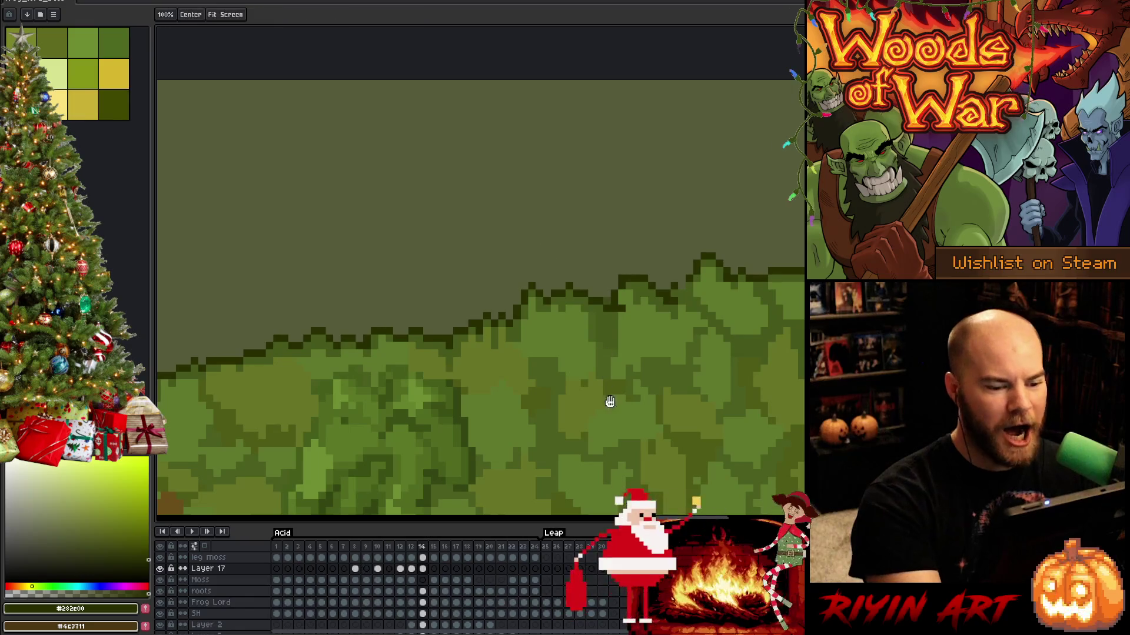
drag(607, 398, 574, 401)
key(e)
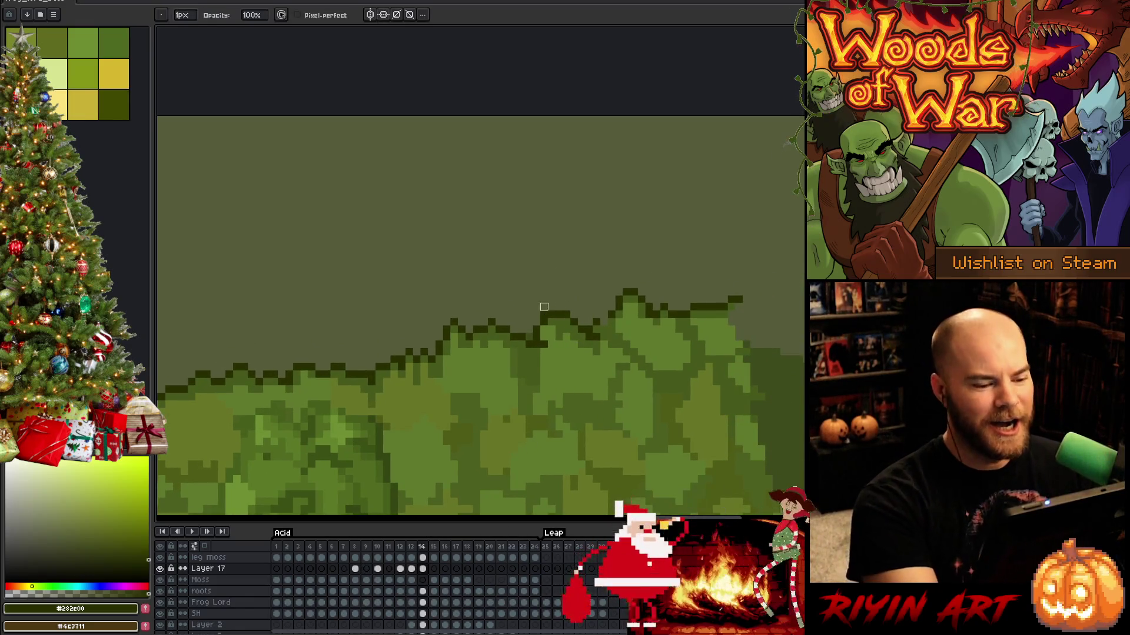
ctrl+click(533, 336)
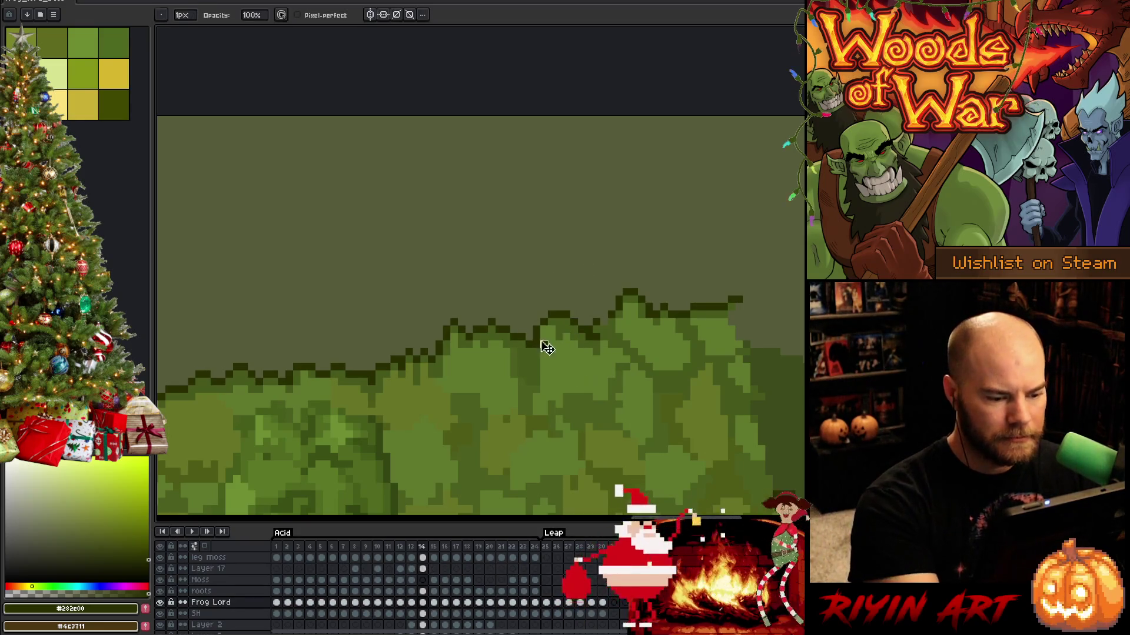
ctrl+click(547, 335)
key(h)
drag(632, 430, 558, 423)
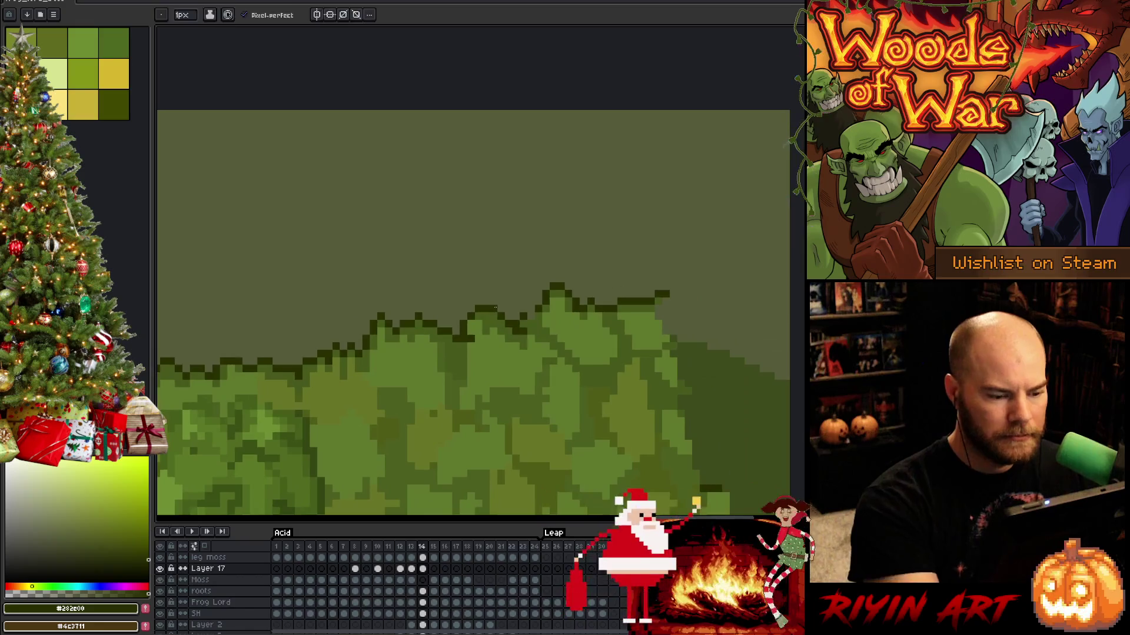
Draw a dark zigzag outline along the moss top, undoing the overshooting strokes.
key(e)
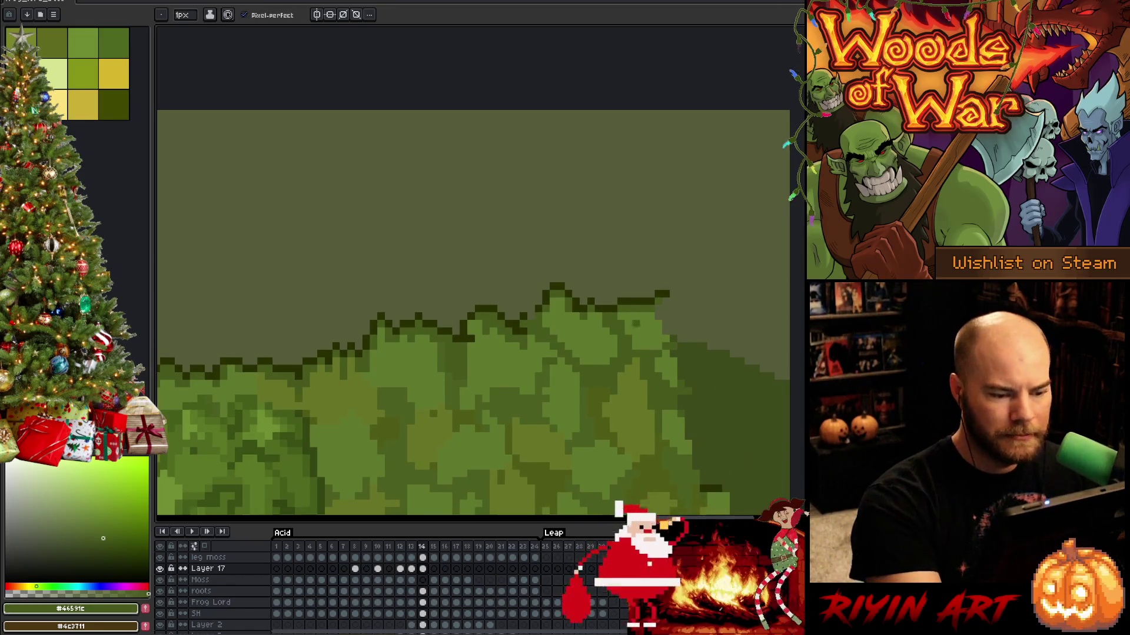
alt+click(537, 297)
mouse_move(673, 286)
mouse_down()
mouse_move(561, 277)
mouse_move(576, 315)
mouse_move(682, 313)
mouse_up()
key(ctrl+z)
mouse_move(564, 294)
mouse_down()
mouse_move(580, 311)
mouse_move(618, 307)
mouse_move(581, 301)
mouse_move(609, 293)
mouse_move(670, 299)
mouse_up()
key(ctrl+z)
key(ctrl+z)
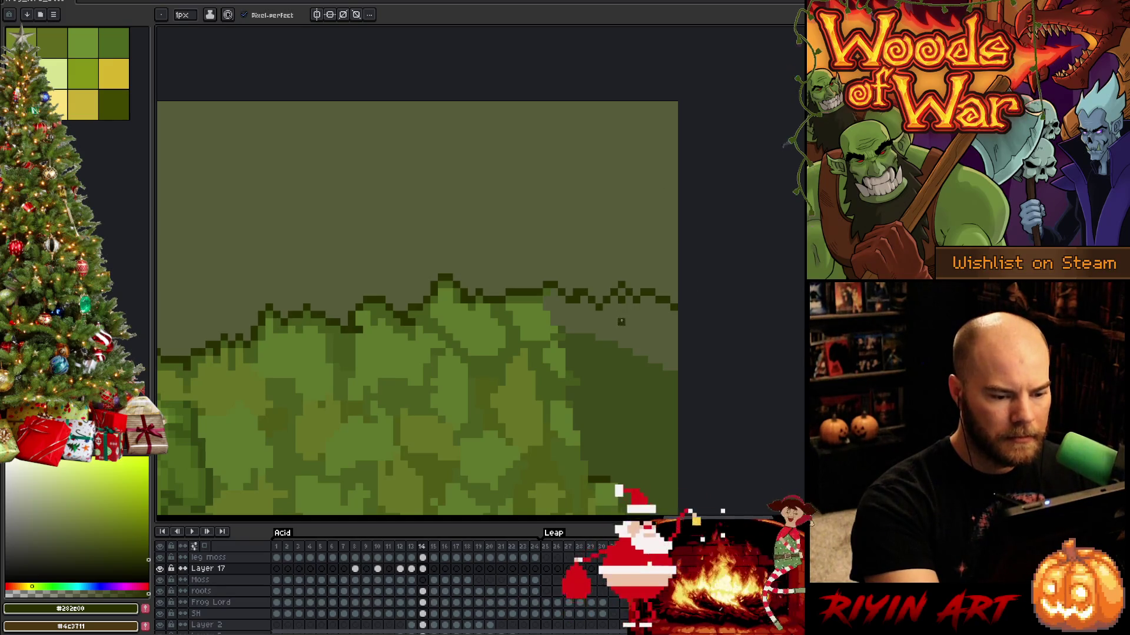
Paint sampled mid, light and dark greens over the pale patch and up the moss's right side.
alt+click(546, 300)
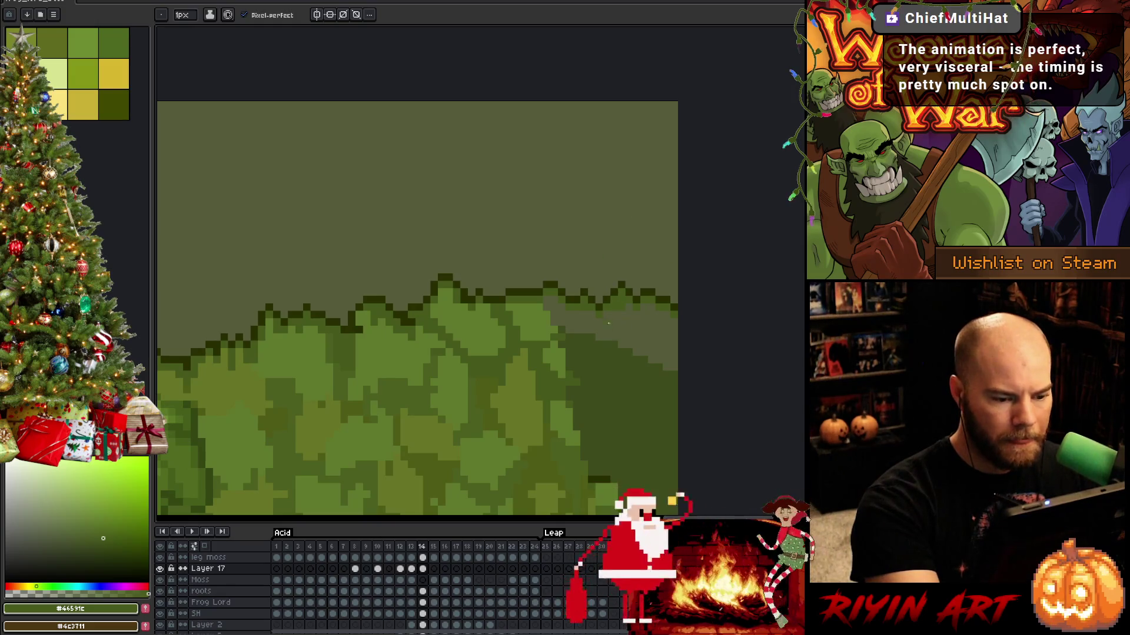
alt+click(548, 301)
mouse_move(553, 305)
mouse_down()
mouse_move(571, 323)
mouse_move(561, 333)
mouse_move(574, 313)
mouse_up()
alt+click(563, 335)
alt+click(576, 299)
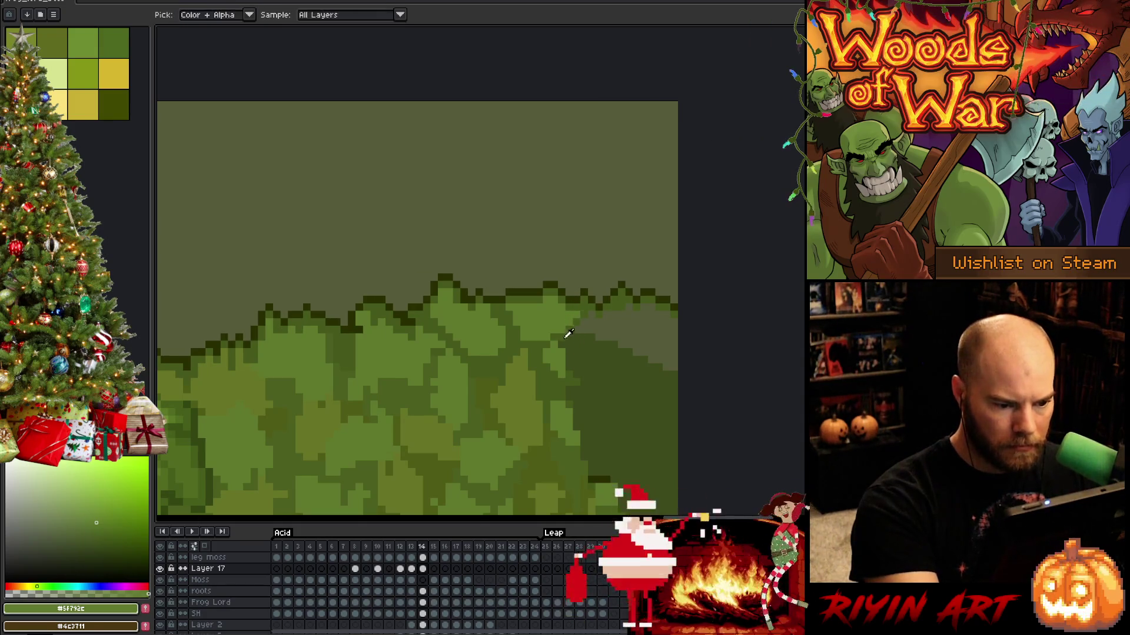
alt+click(585, 350)
mouse_move(576, 385)
mouse_down()
mouse_move(609, 371)
mouse_move(614, 342)
mouse_move(653, 337)
mouse_up()
Outline a rounded light-green moss clump, darken its lower edge and fill its interior.
alt+click(554, 405)
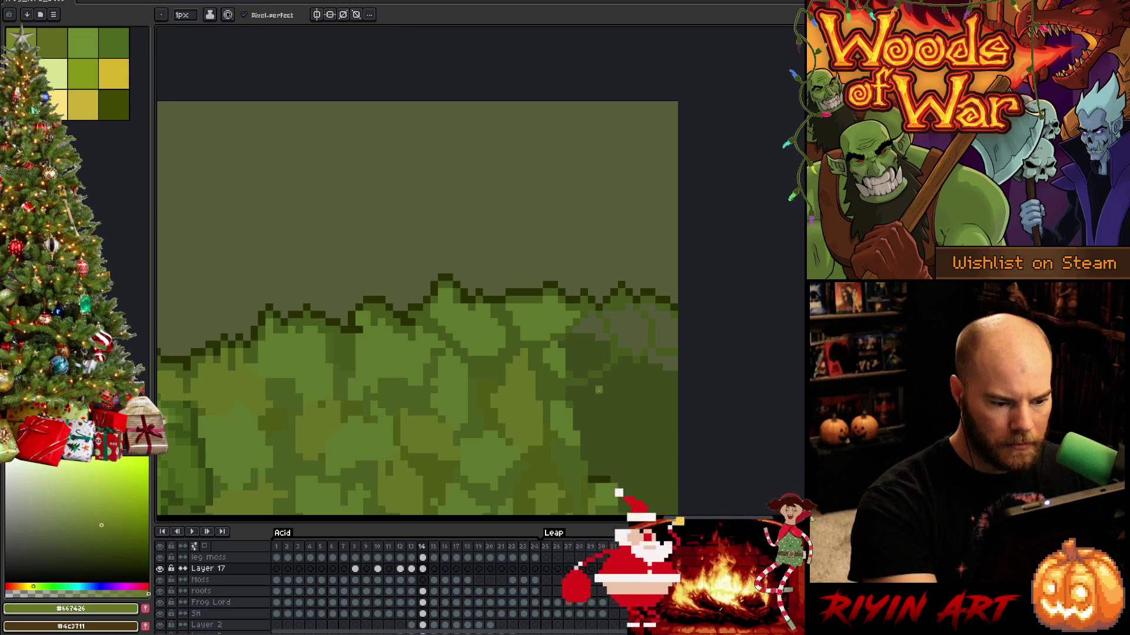
mouse_move(612, 405)
mouse_down()
mouse_move(615, 421)
mouse_move(658, 381)
mouse_move(617, 390)
mouse_up()
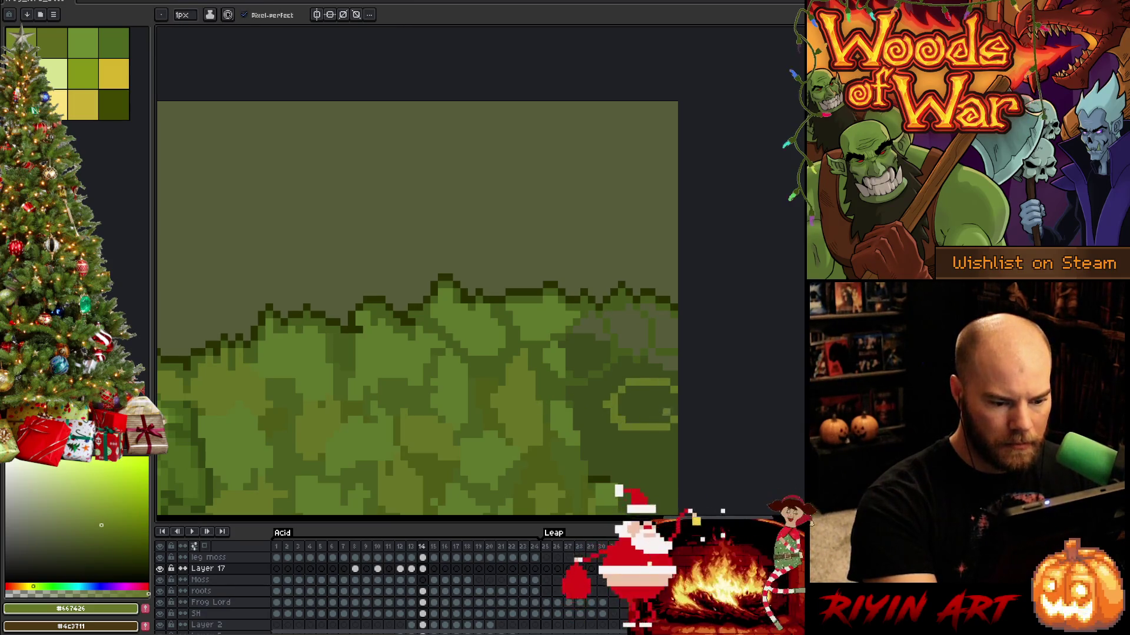
alt+click(488, 385)
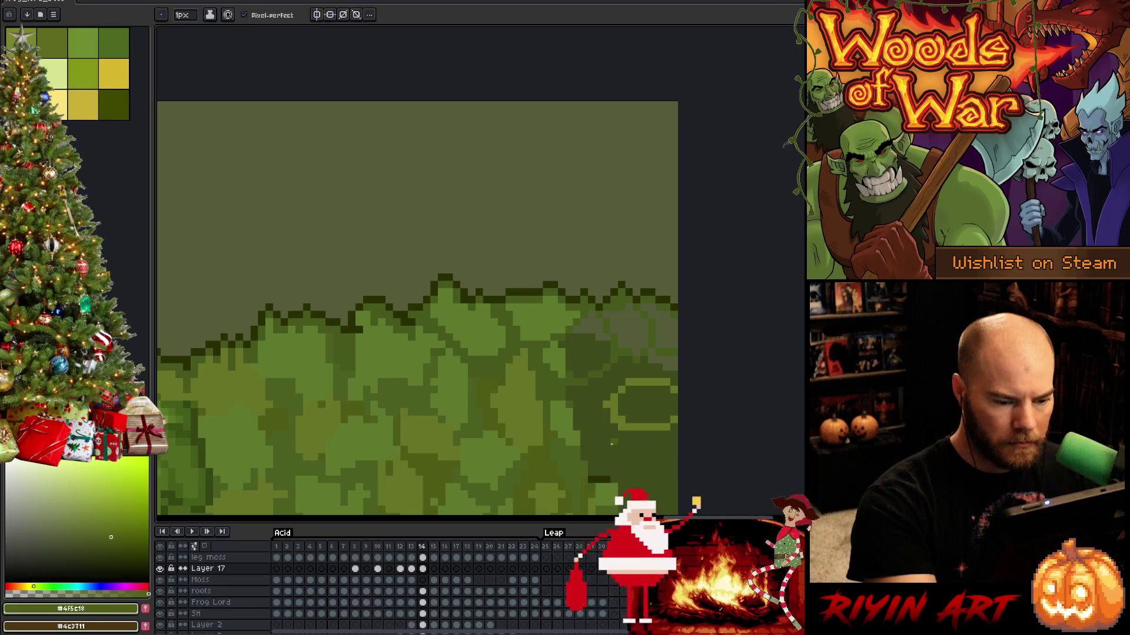
mouse_move(613, 426)
mouse_down()
mouse_move(632, 447)
mouse_move(671, 446)
mouse_up()
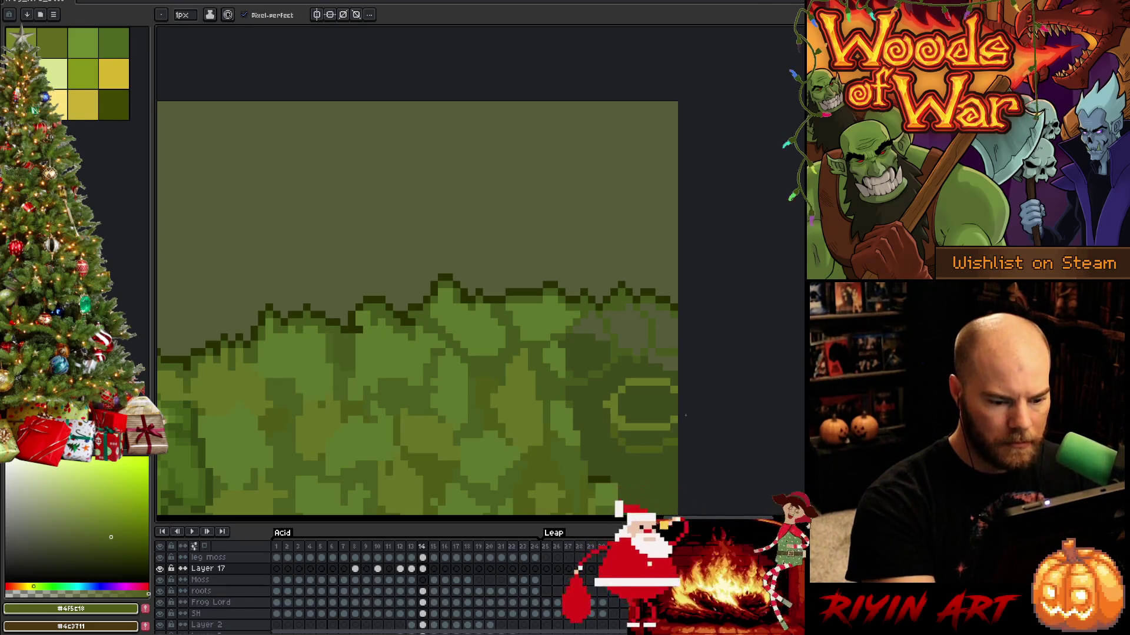
alt+click(618, 402)
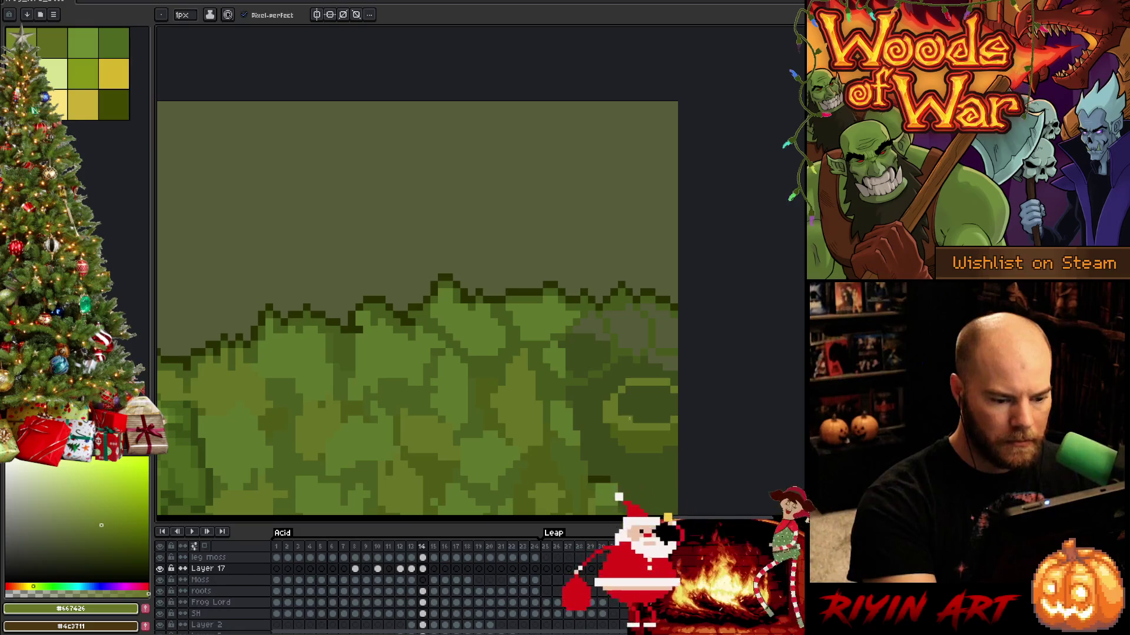
key(g)
click(629, 412)
key(b)
Fill the remaining grey and dark patches at the right with moss green.
alt+click(574, 387)
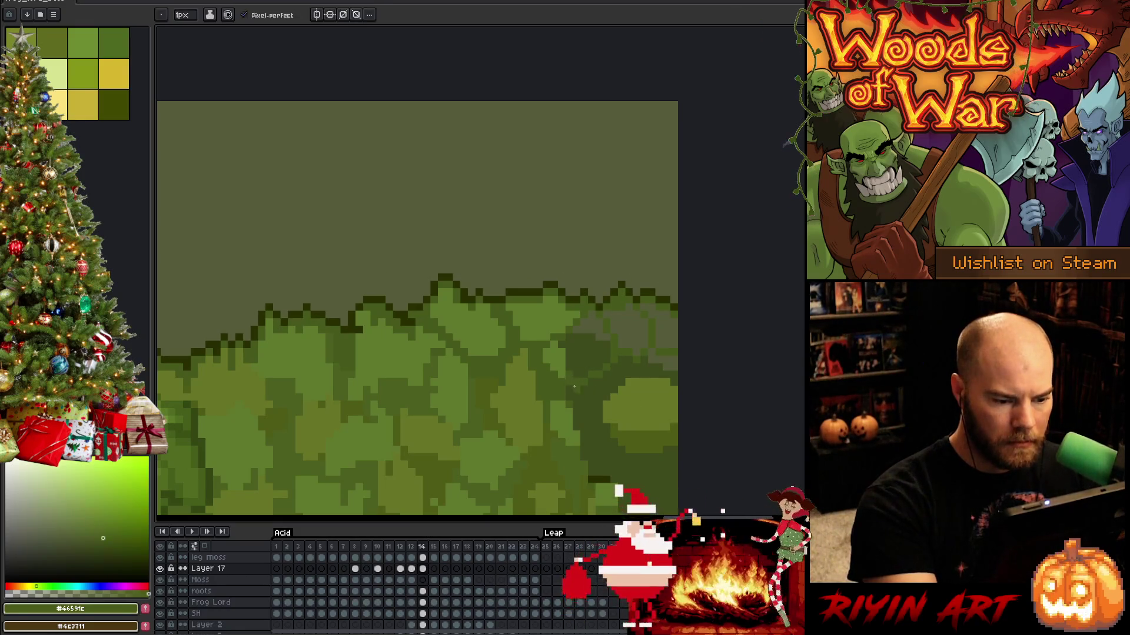
key(g)
click(592, 377)
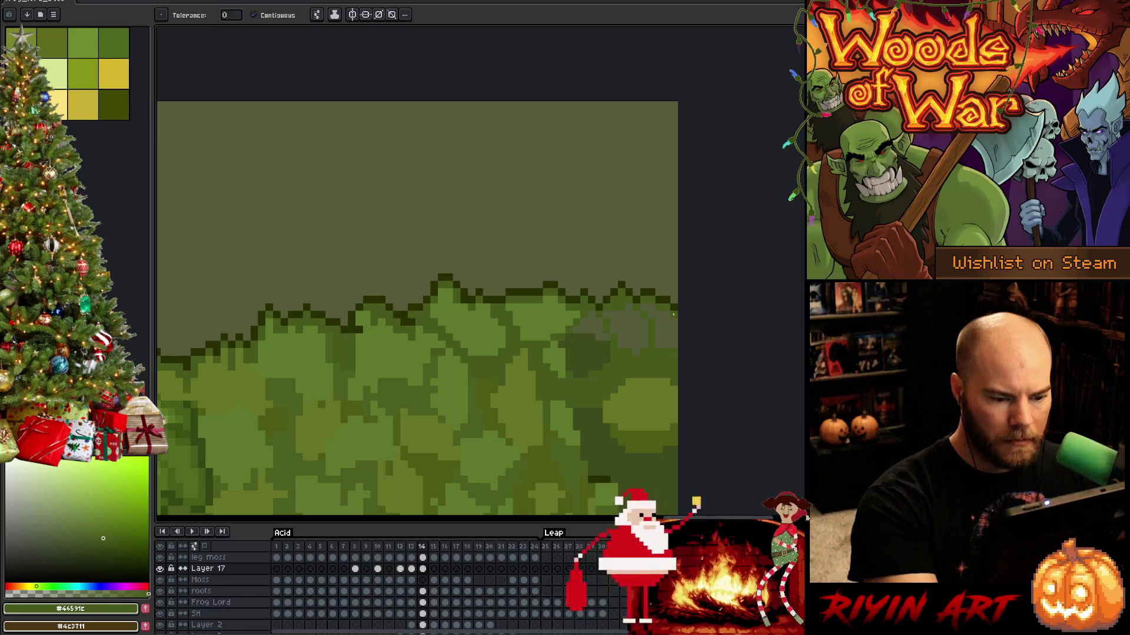
key(b)
key(g)
alt+click(641, 412)
click(583, 347)
click(623, 330)
click(665, 326)
key(b)
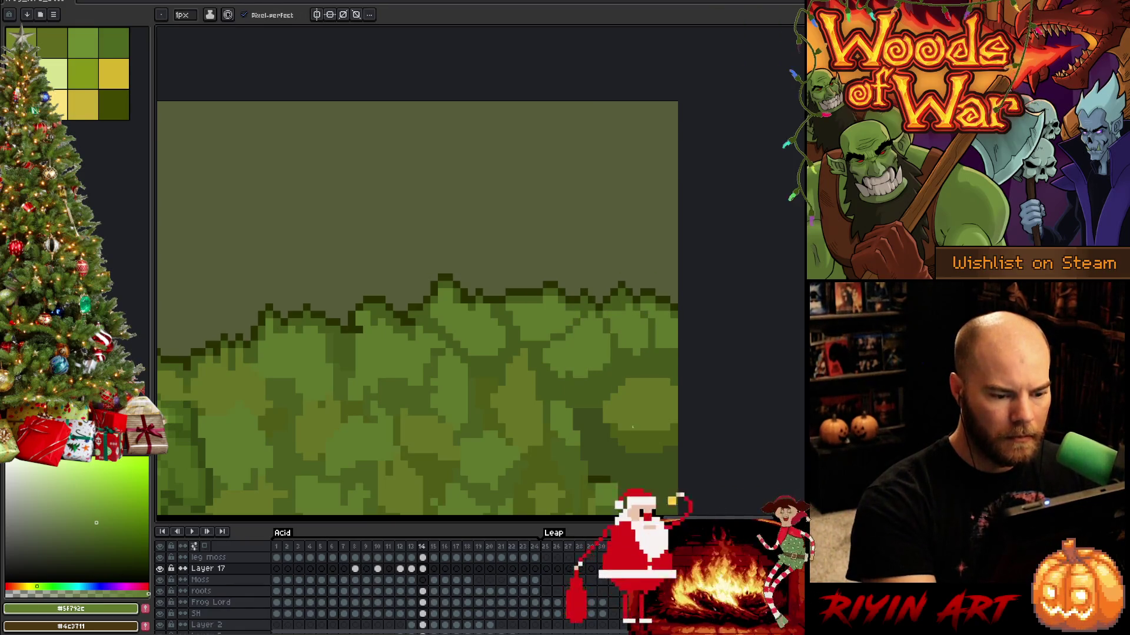
alt+click(583, 368)
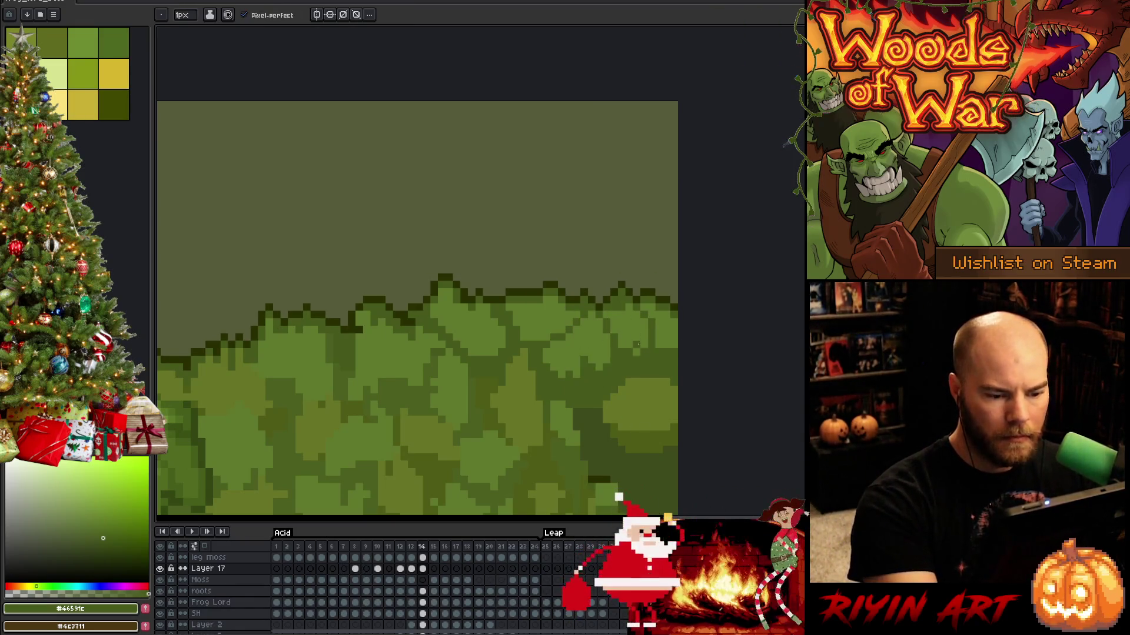
Move to the upper-right moss and sample its lighter and darker greens.
drag(699, 401, 673, 349)
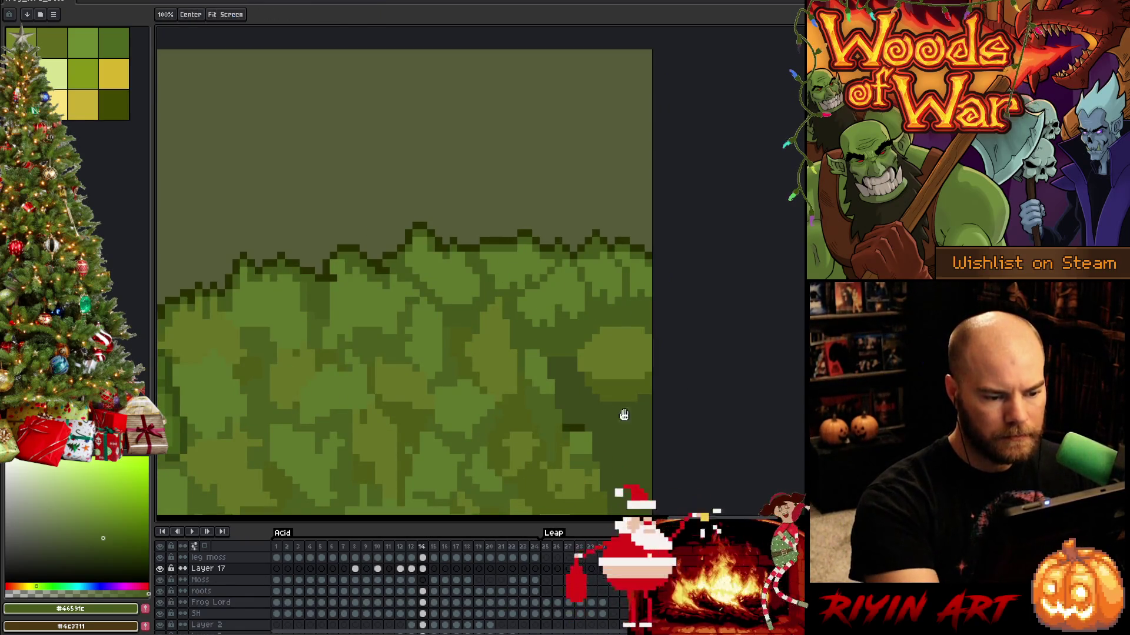
drag(622, 411, 596, 359)
alt+click(538, 325)
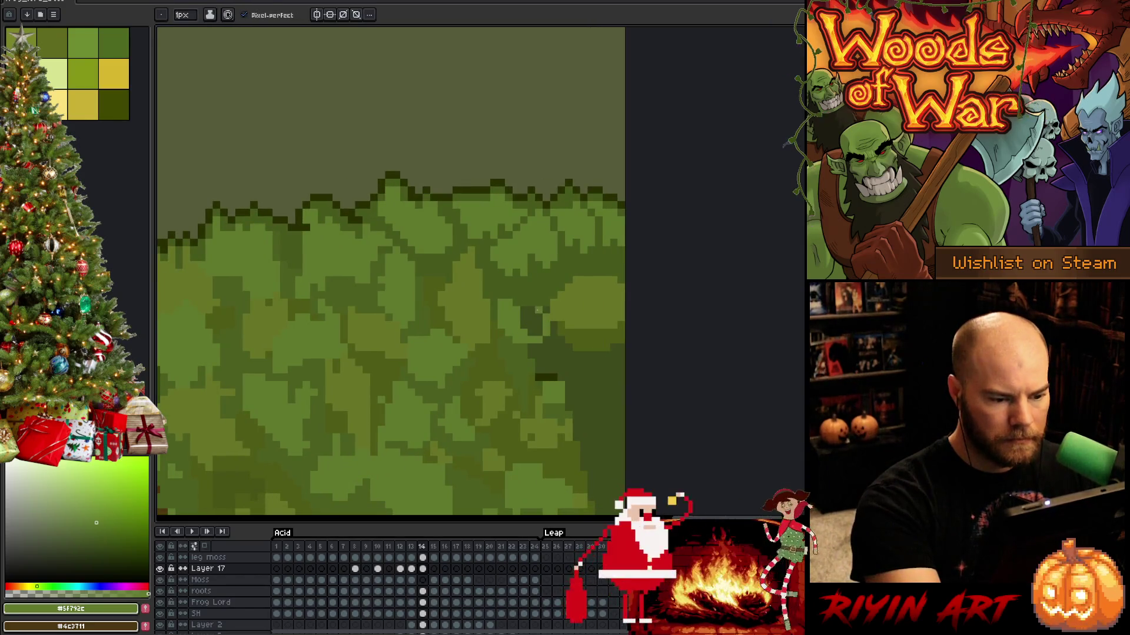
alt+click(550, 309)
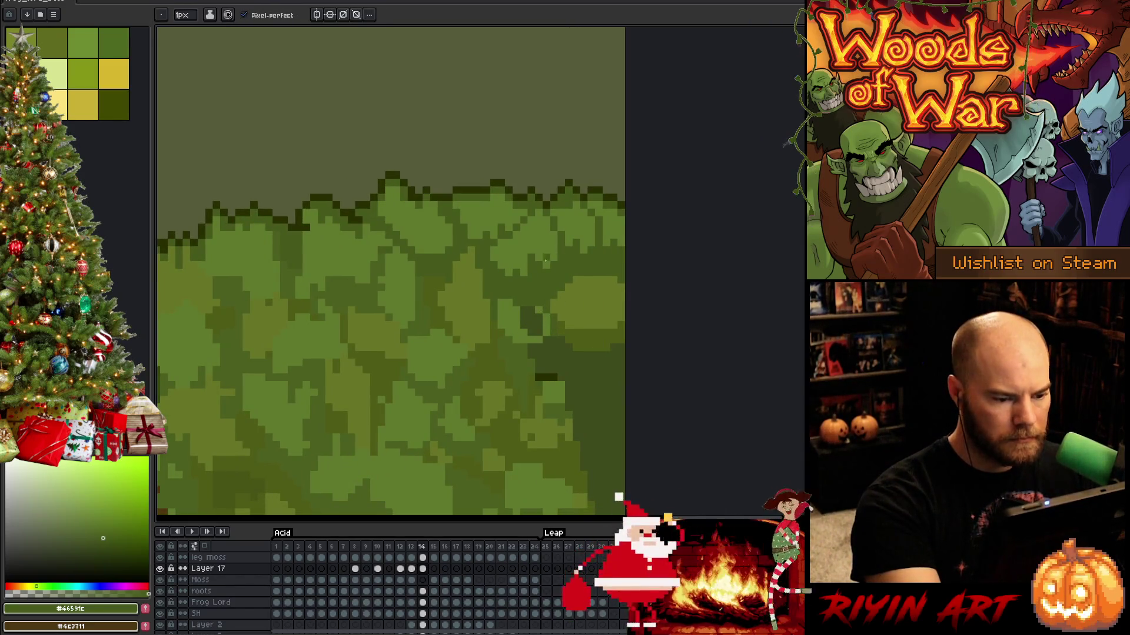
alt+click(541, 320)
key(g)
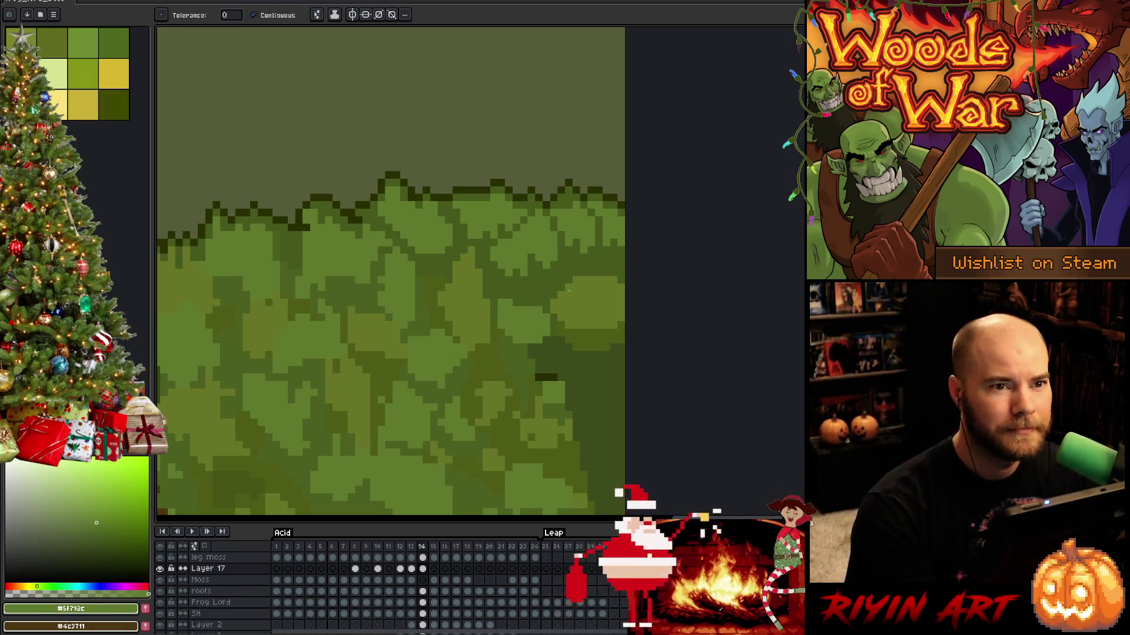
key(b)
Paint over the stray dark pixels with the mid moss green.
scroll(569, 291, right, 3)
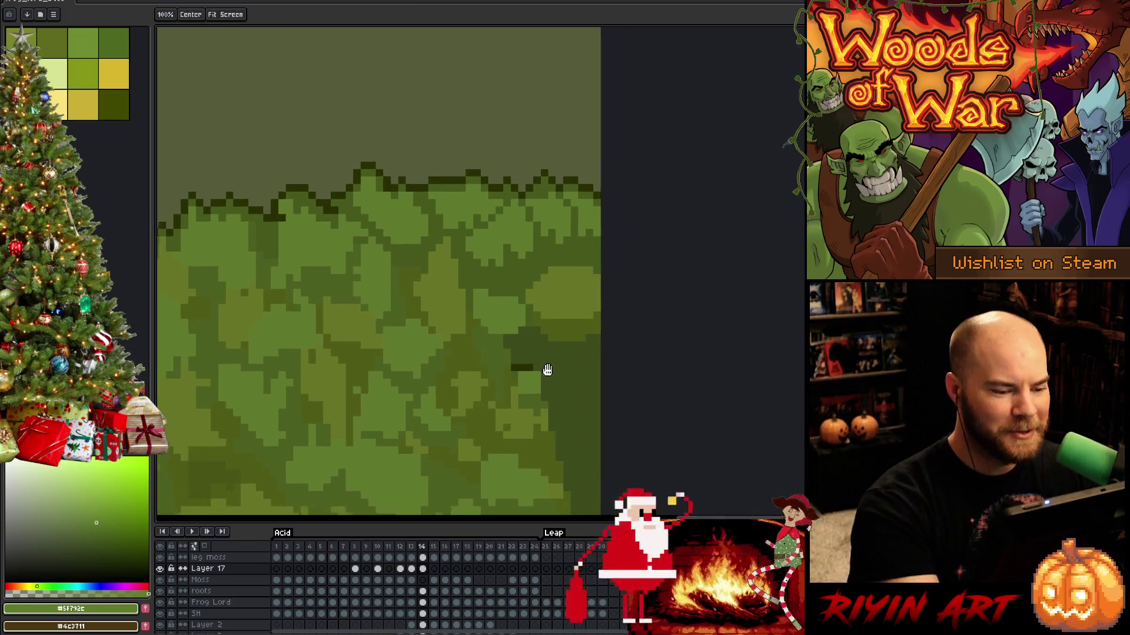
alt+click(494, 330)
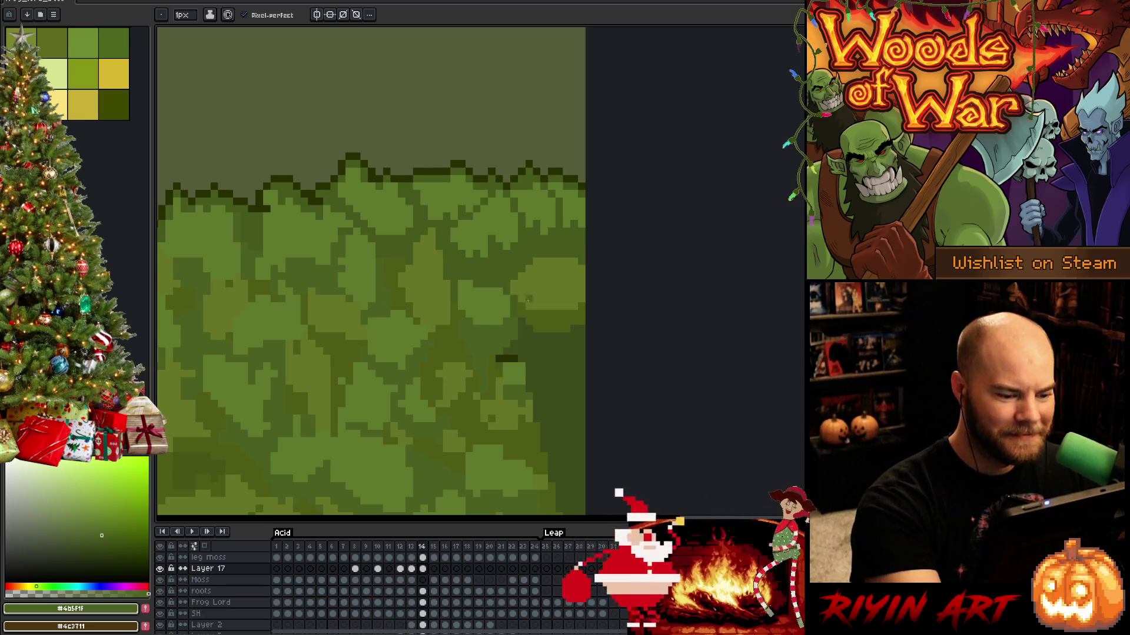
key(alt)
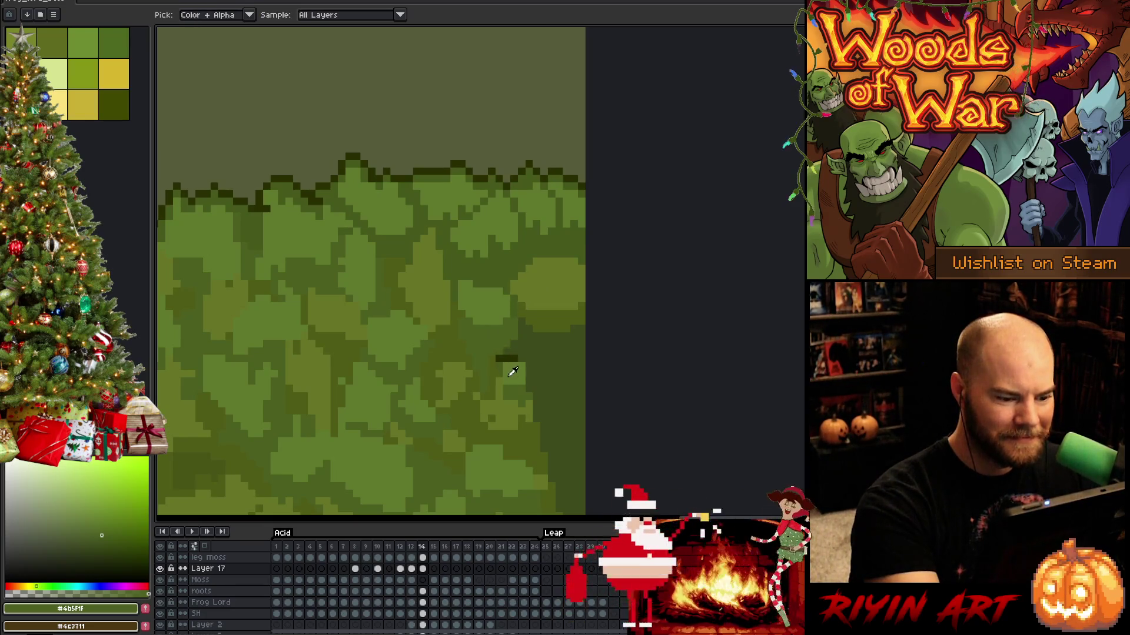
alt+click(502, 359)
click(503, 358)
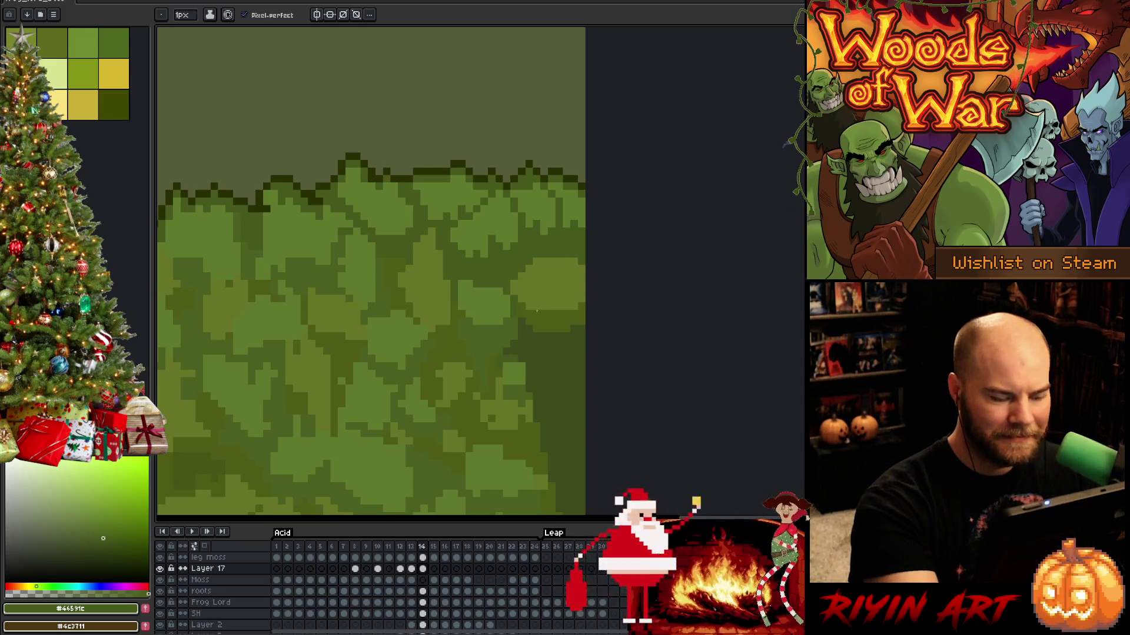
alt+click(515, 331)
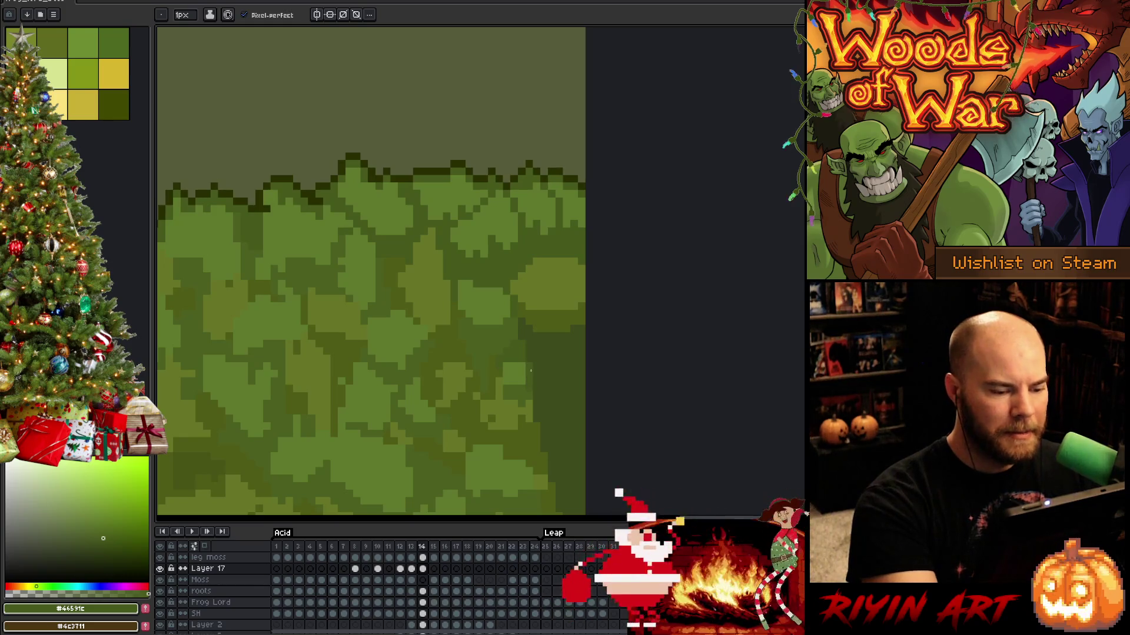
Try short #4B5F1F / #46591C strokes, undo them, and fill the dark strip with lighter green.
drag(552, 375, 511, 371)
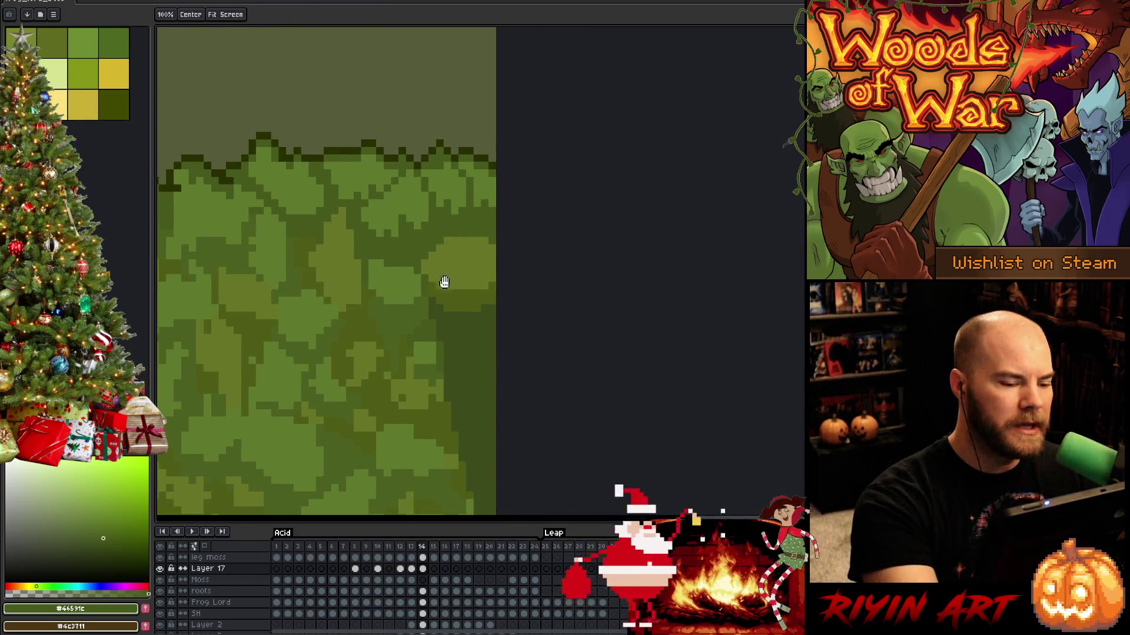
alt+click(395, 395)
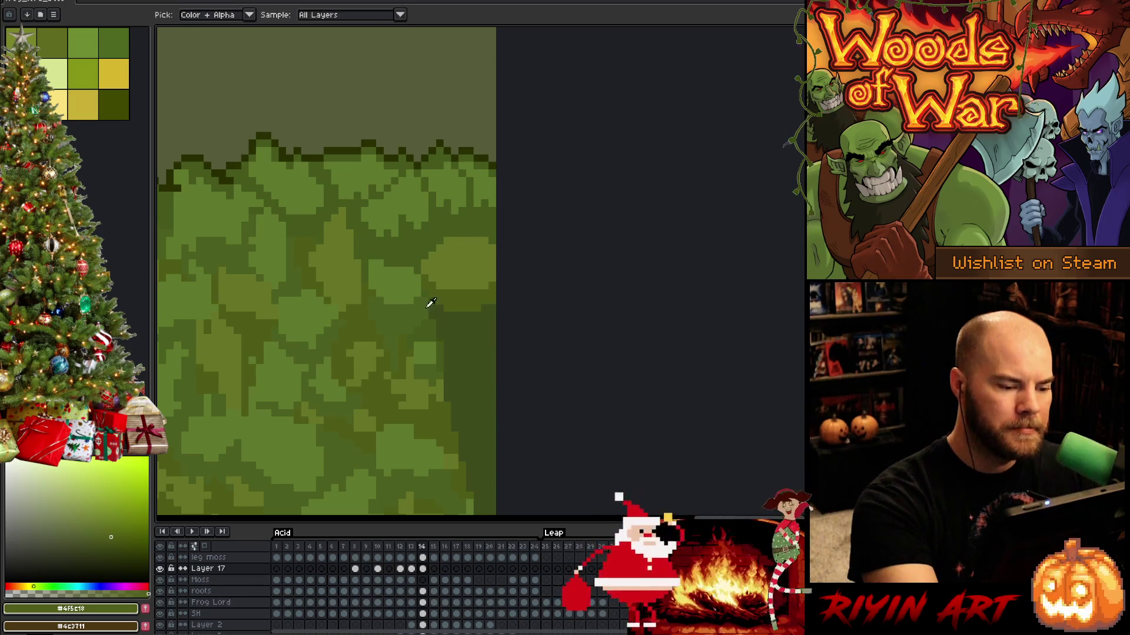
alt+click(431, 305)
alt+click(431, 301)
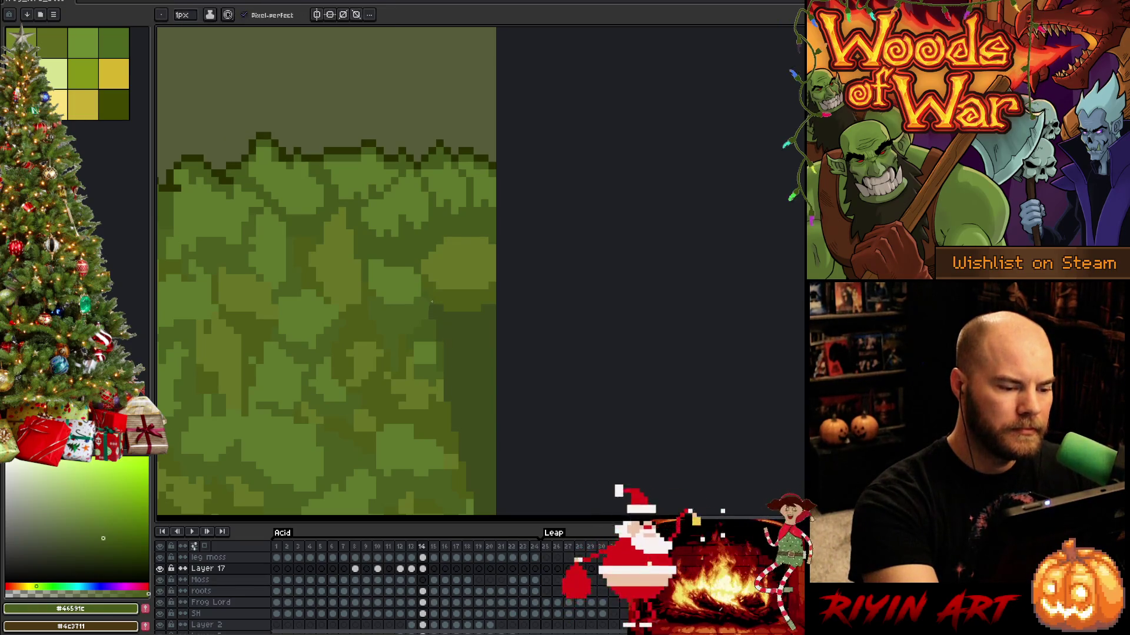
drag(448, 326, 498, 320)
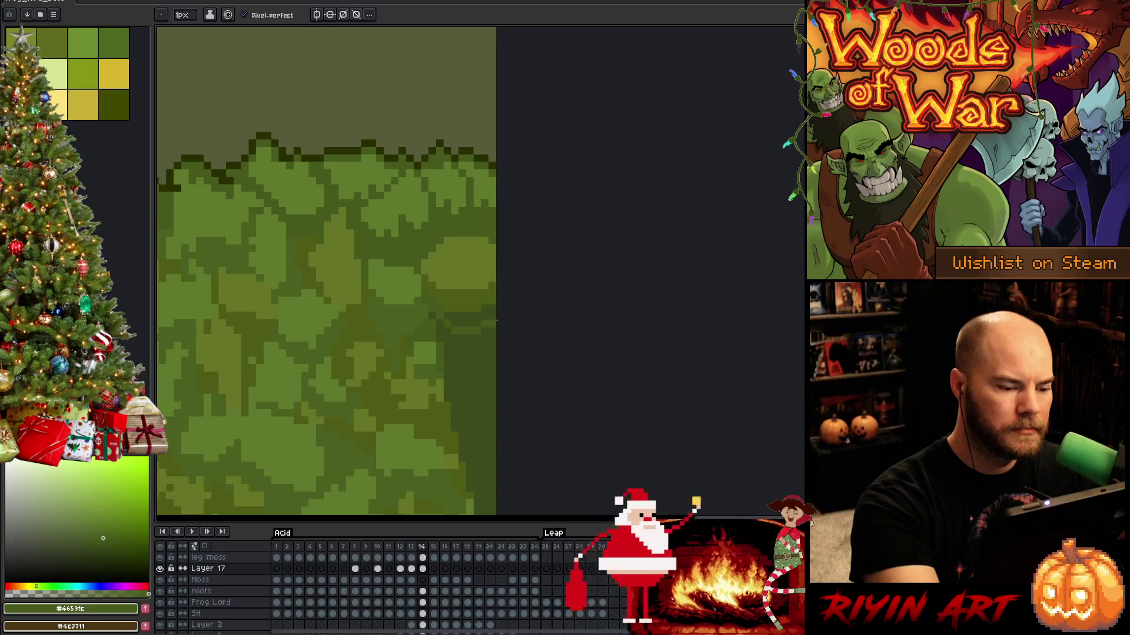
alt+click(428, 313)
alt+click(441, 327)
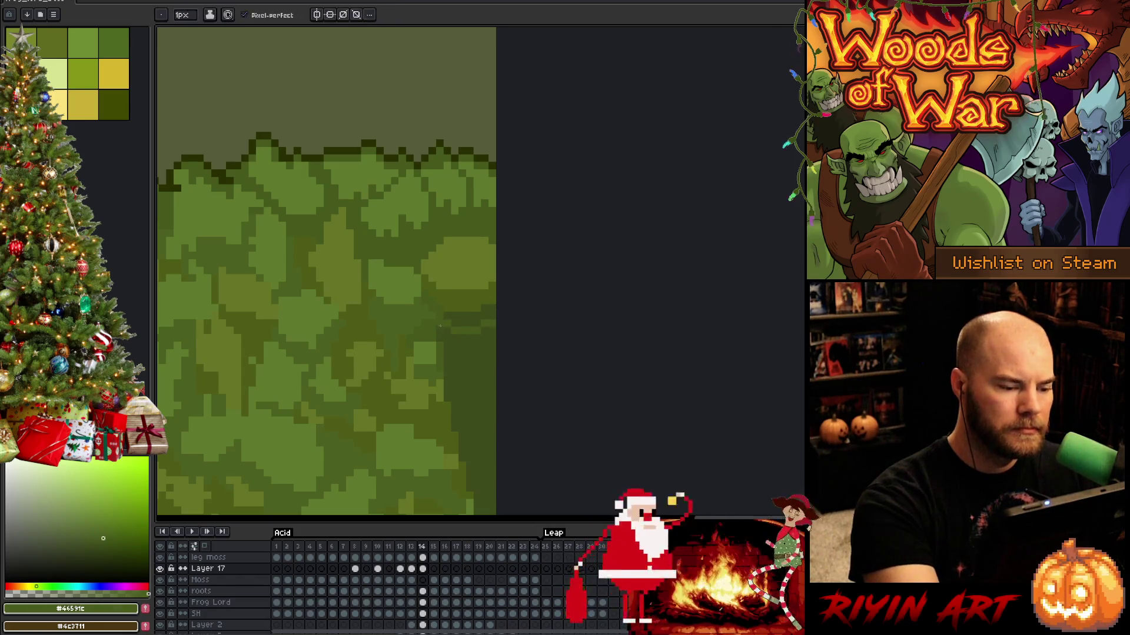
drag(454, 345, 488, 351)
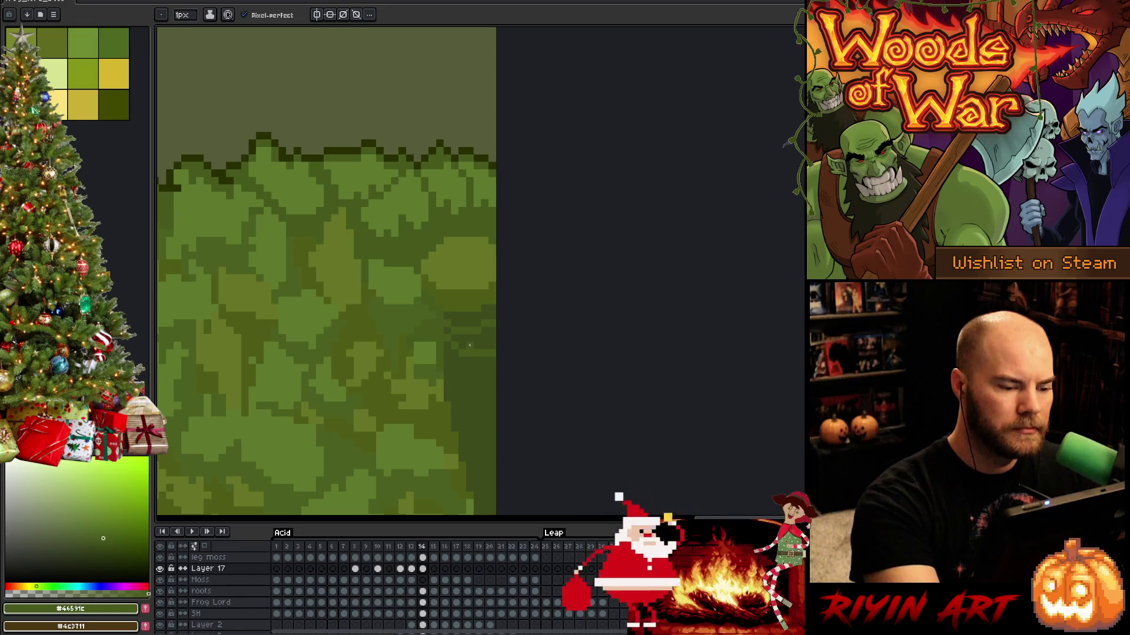
key(ctrl+z)
key(g)
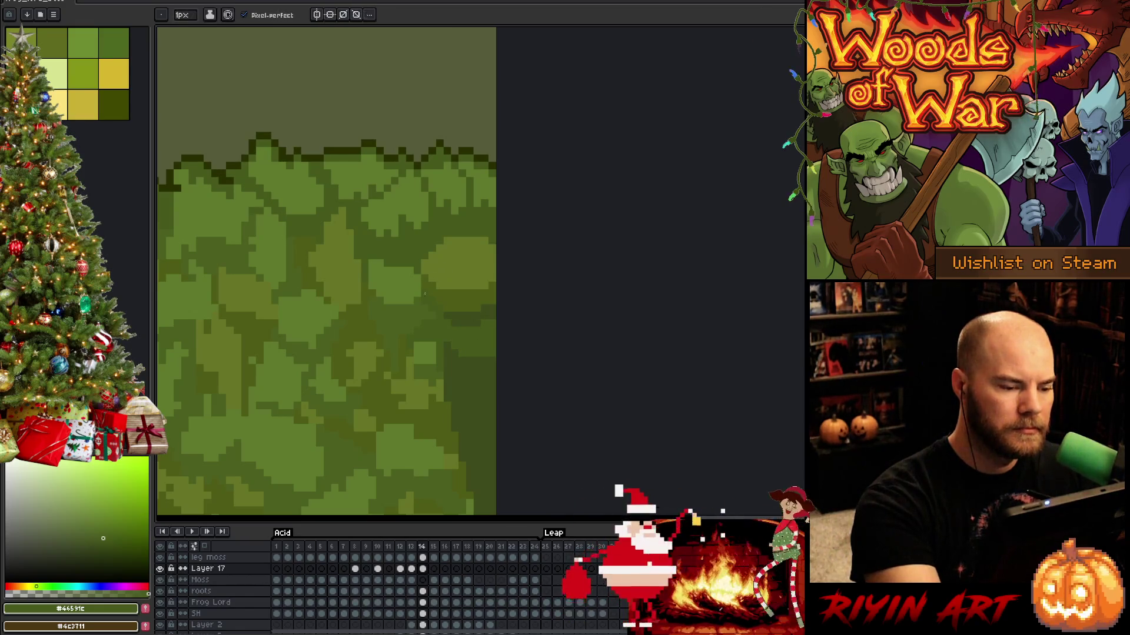
alt+click(439, 271)
click(462, 324)
Fill a strip and a patch of the moss with darker green.
scroll(543, 271, down, 2)
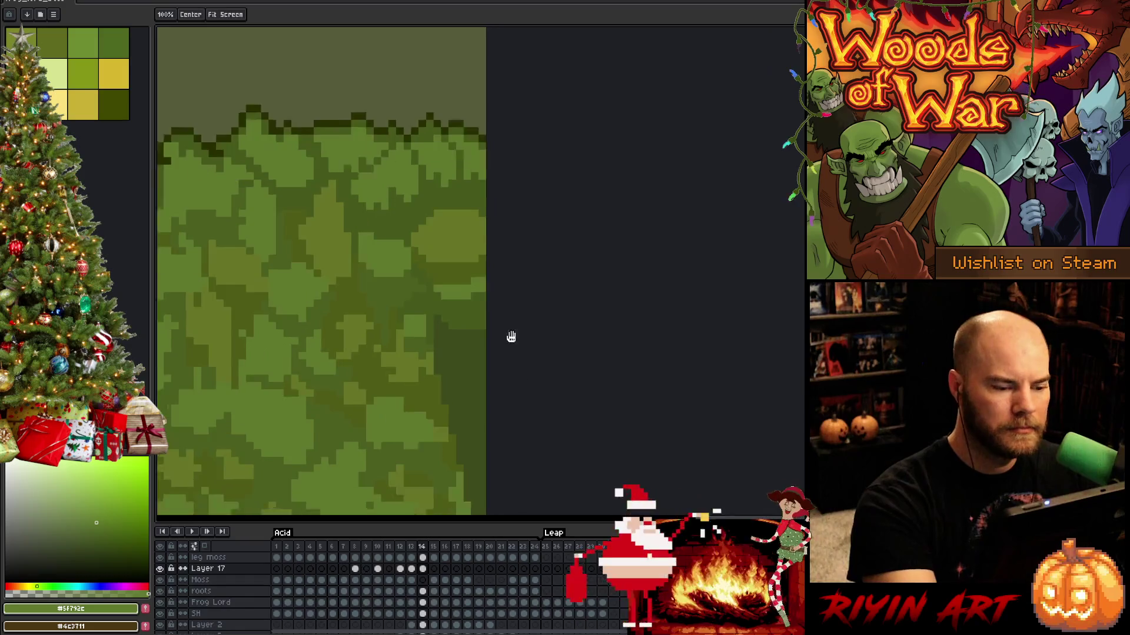
alt+click(391, 278)
click(465, 271)
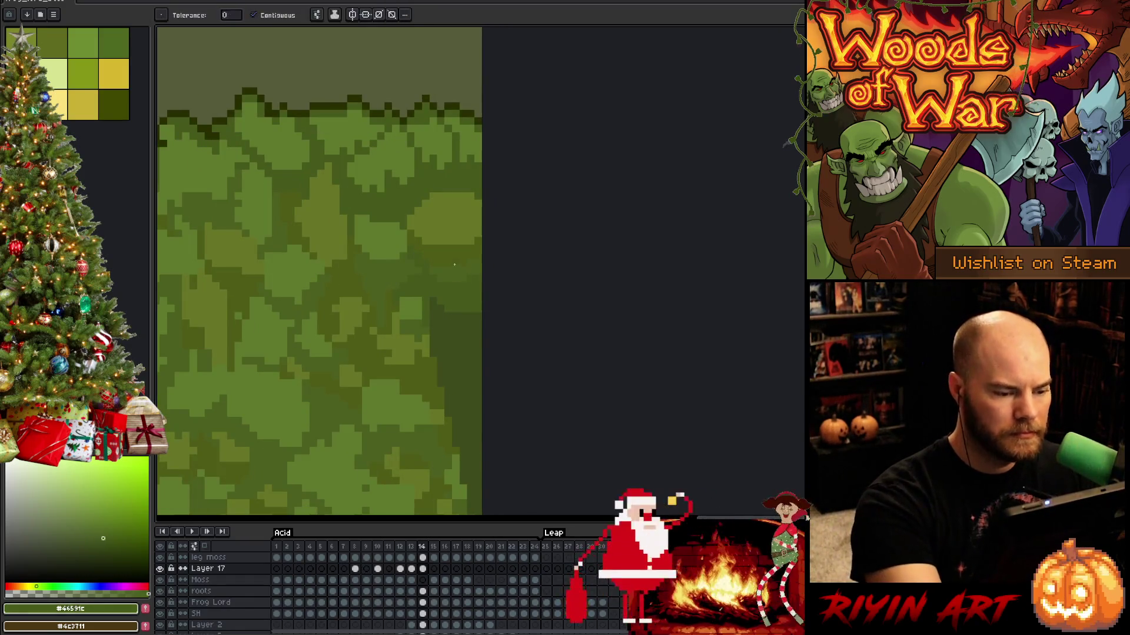
key(b)
Repaint moss pixels in lighter green, olive along the clump, and lighten the edge.
alt+click(430, 337)
drag(433, 342, 440, 345)
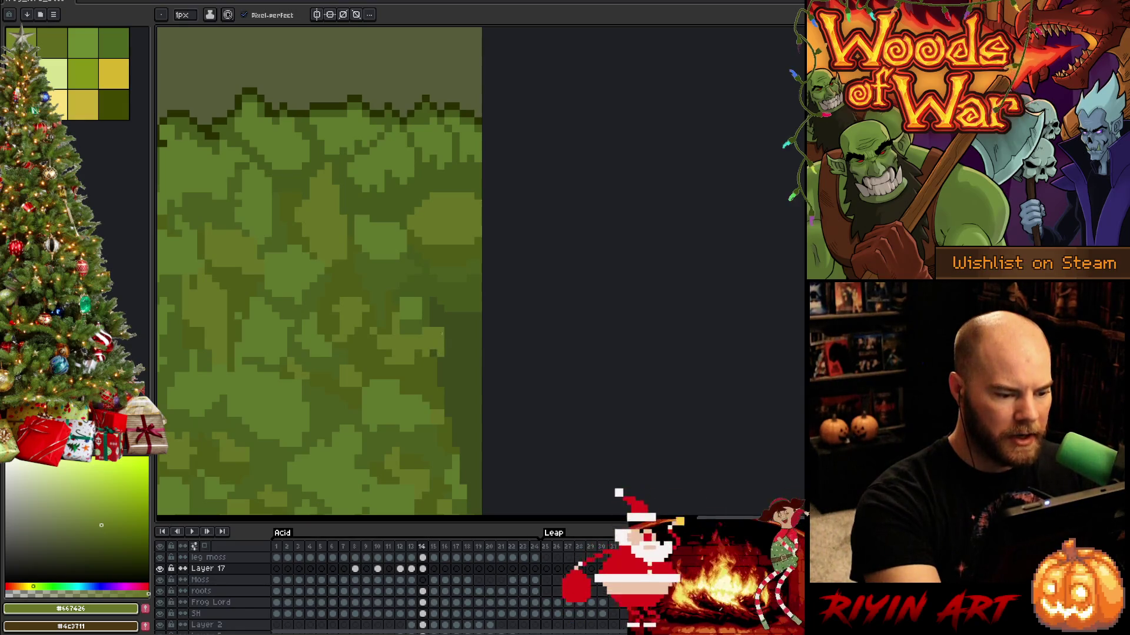
alt+click(436, 366)
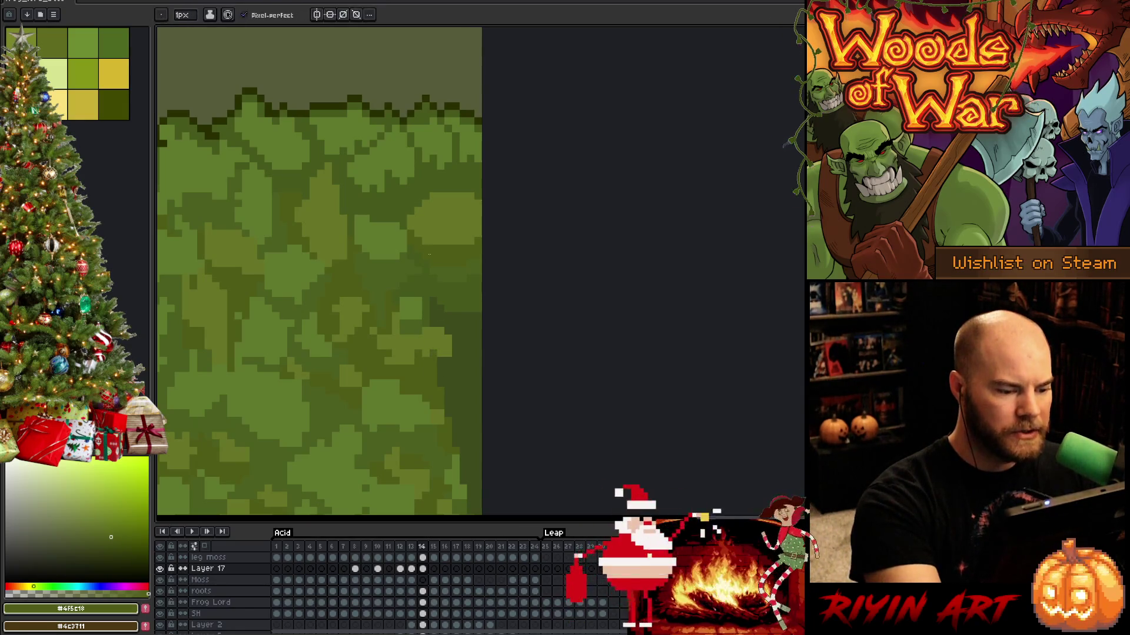
mouse_move(451, 359)
mouse_down()
mouse_move(455, 350)
mouse_move(441, 382)
mouse_move(442, 362)
mouse_move(445, 393)
mouse_up()
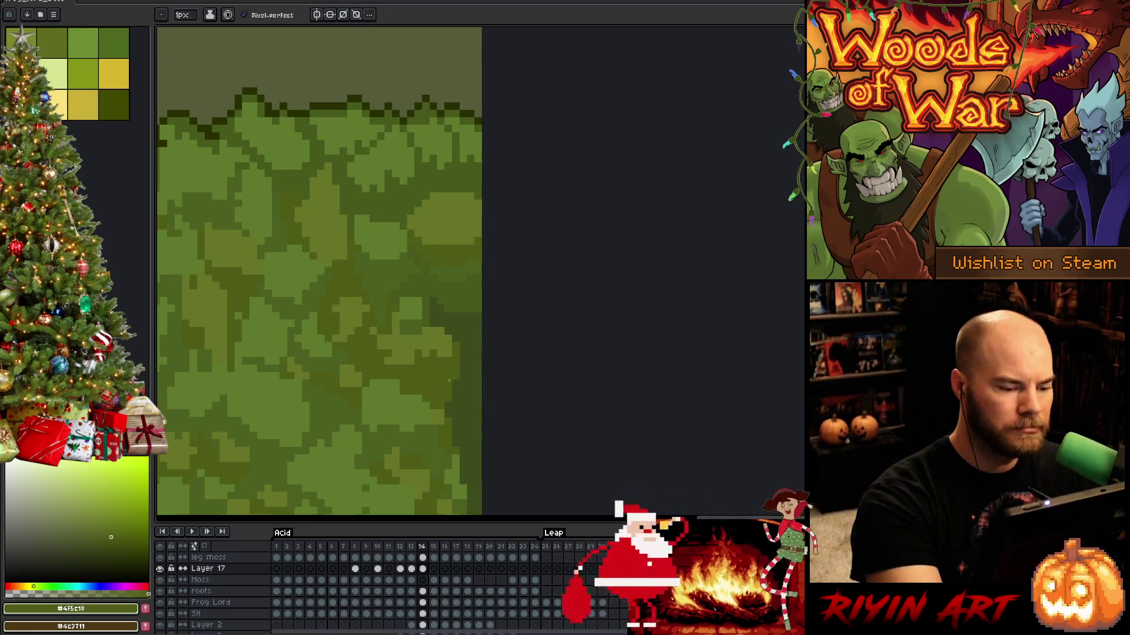
alt+click(448, 331)
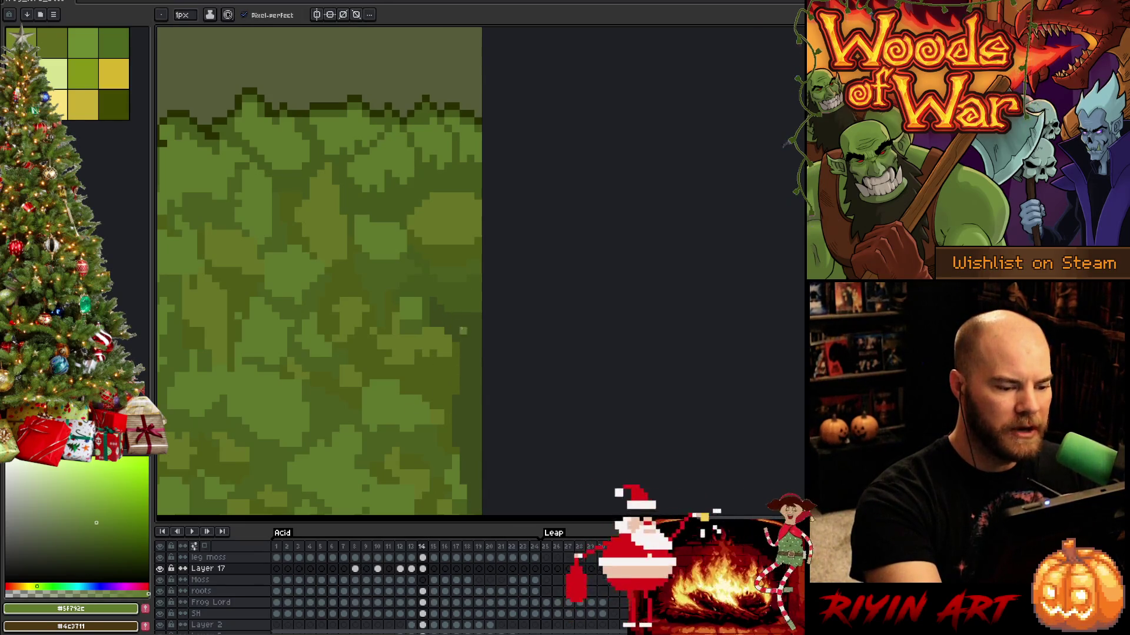
mouse_move(456, 329)
mouse_down()
mouse_move(474, 323)
mouse_move(441, 316)
mouse_move(438, 296)
mouse_move(478, 338)
mouse_up()
Sample the dark and lighter moss greens from the artwork for further touch-ups.
alt+click(432, 319)
alt+click(448, 313)
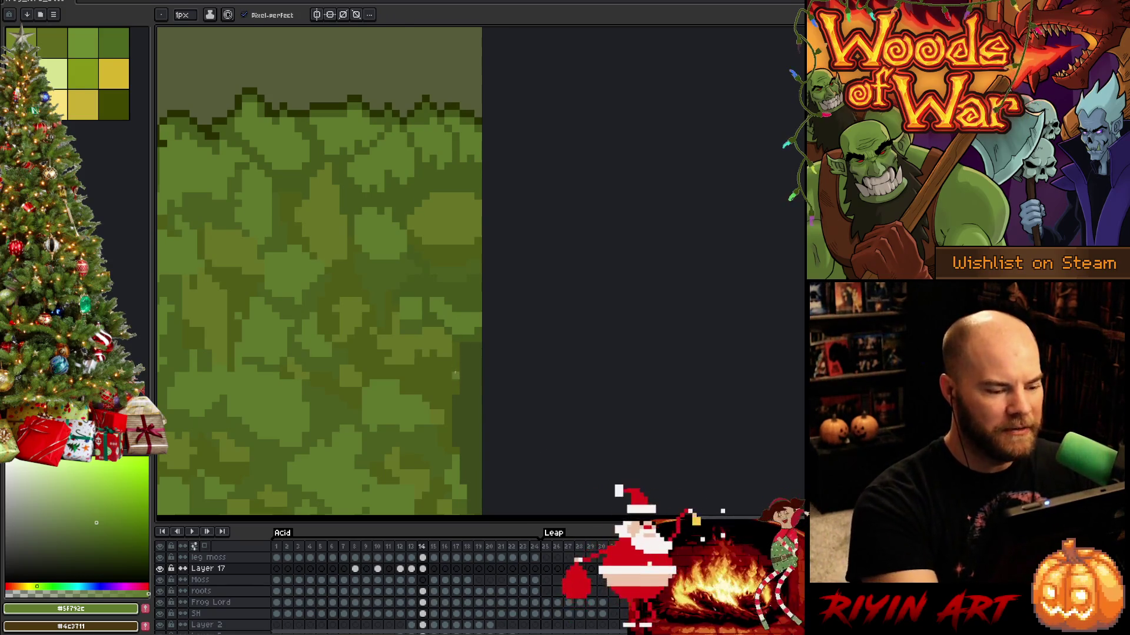
key(alt)
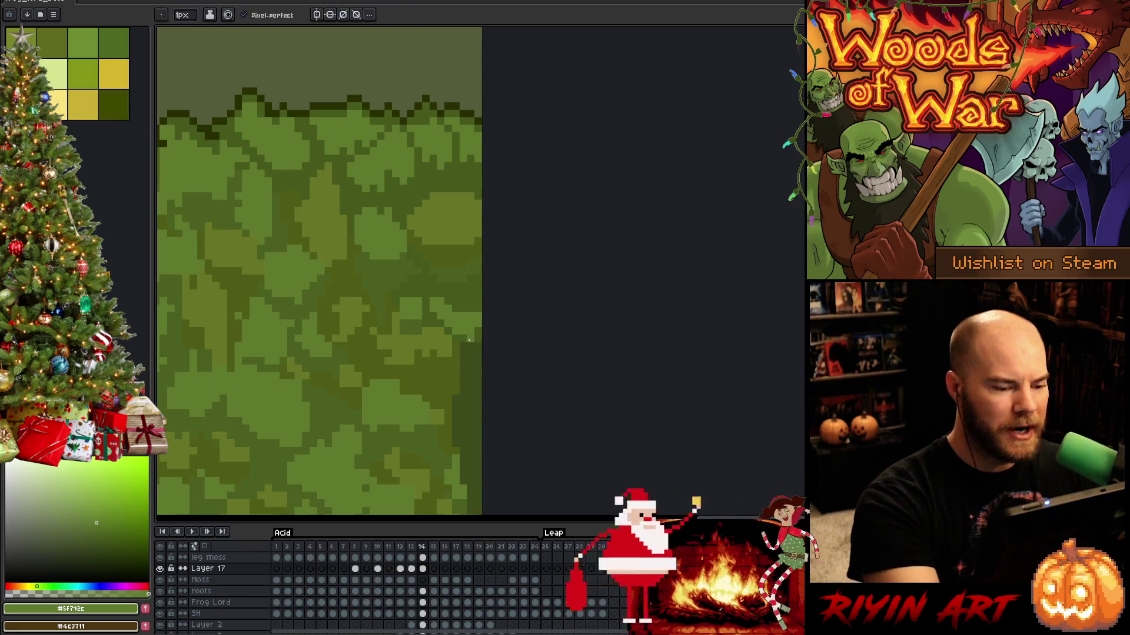
alt+click(467, 348)
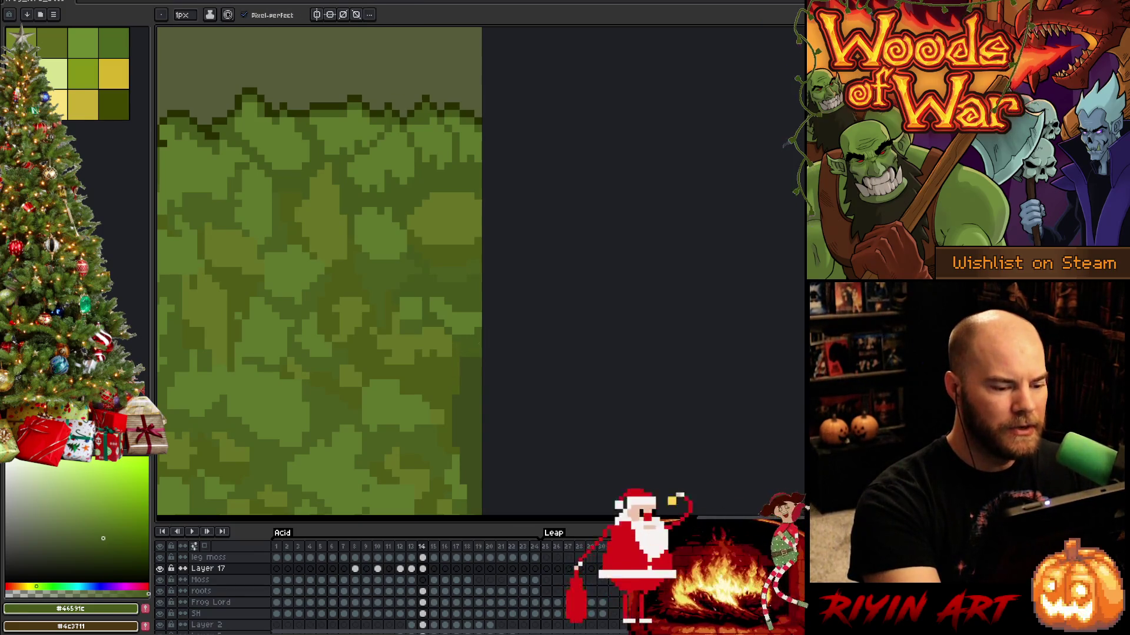
alt+click(475, 324)
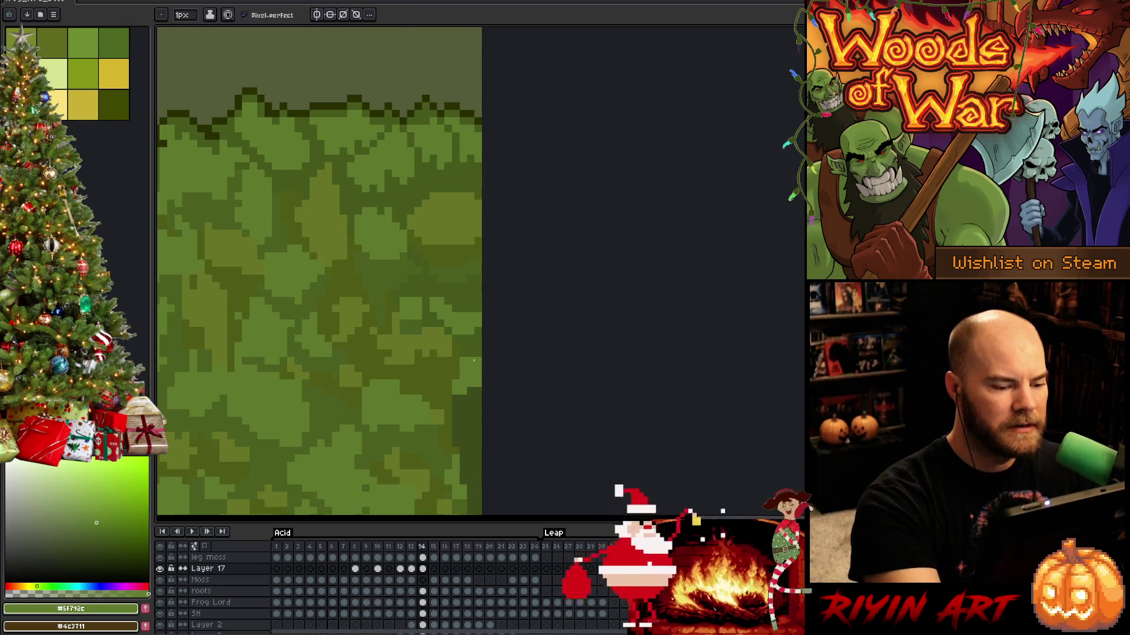
alt+click(463, 397)
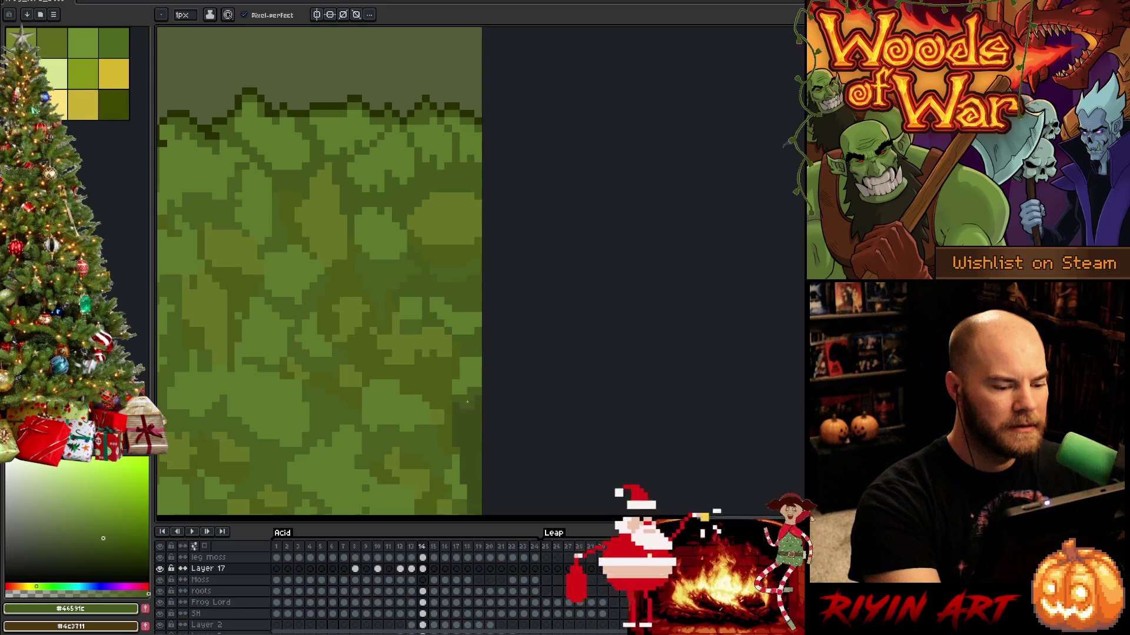
Sample the lighter moss green and paint highlight blocks on the right-edge moss clump.
scroll(481, 385, down, 3)
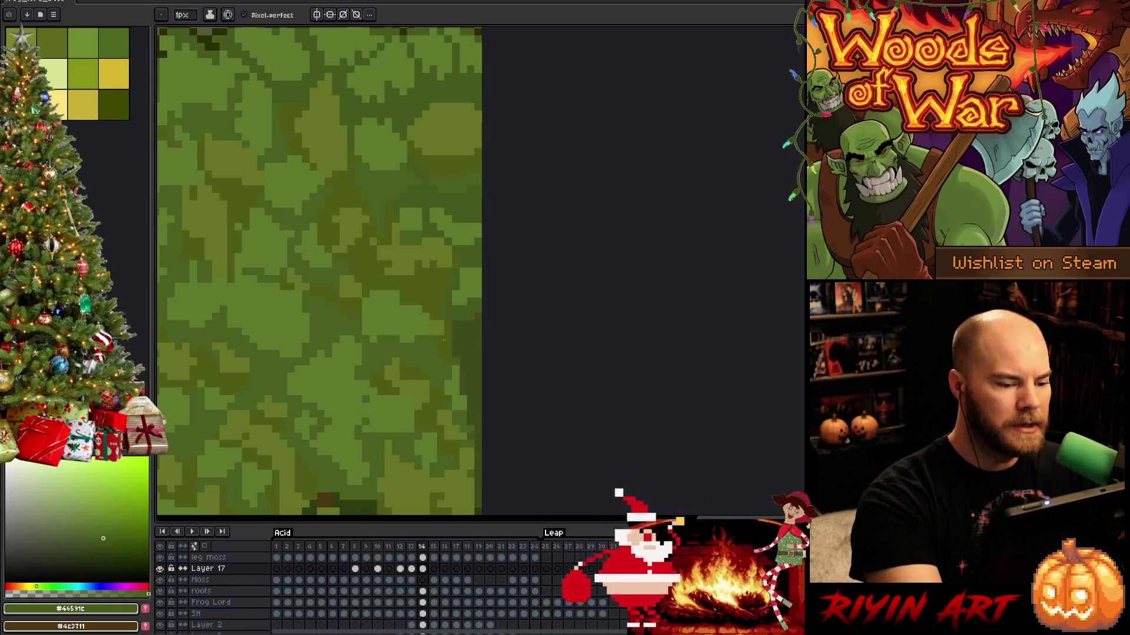
alt+click(419, 315)
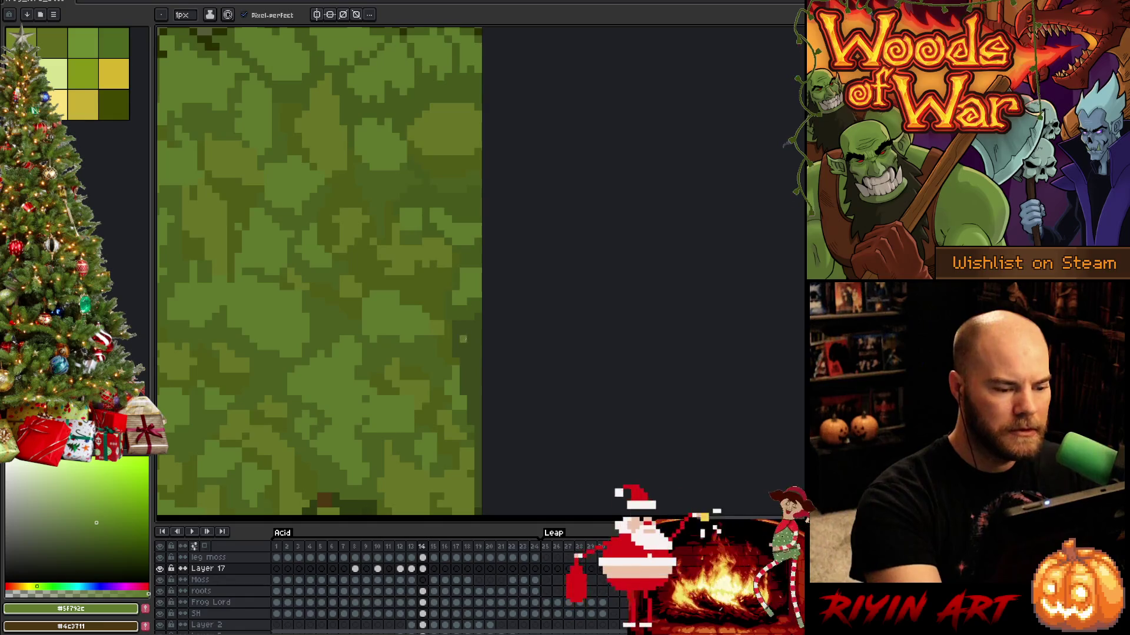
click(470, 347)
click(477, 324)
click(463, 324)
drag(463, 331, 473, 338)
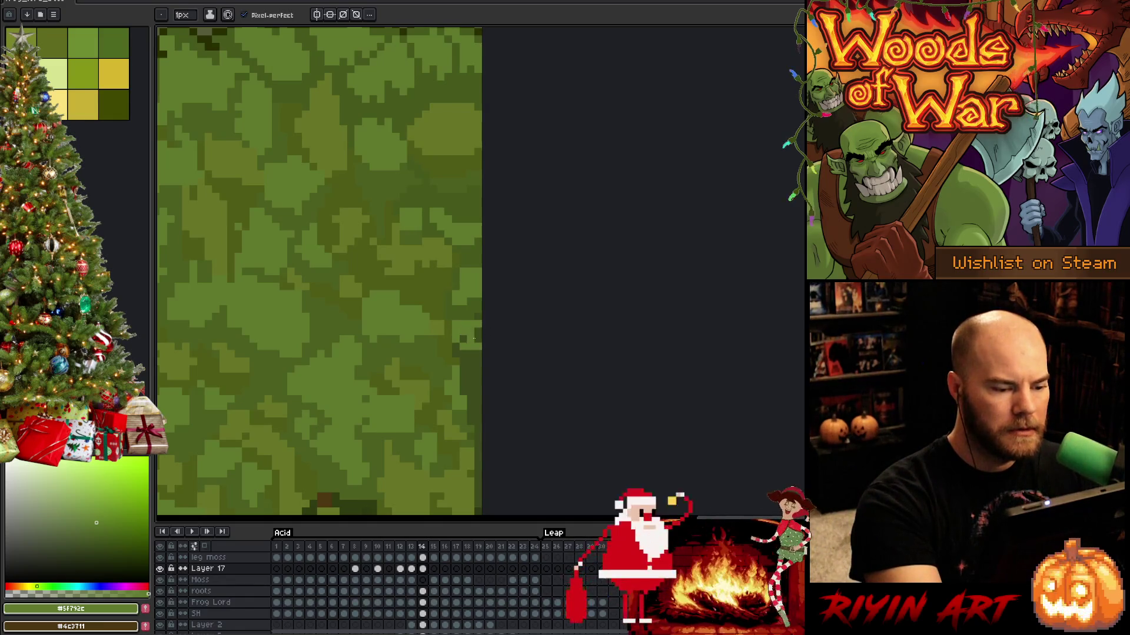
click(477, 340)
click(477, 316)
Extend light green highlights down the right edge, darkening a few edge pixels.
alt+click(454, 346)
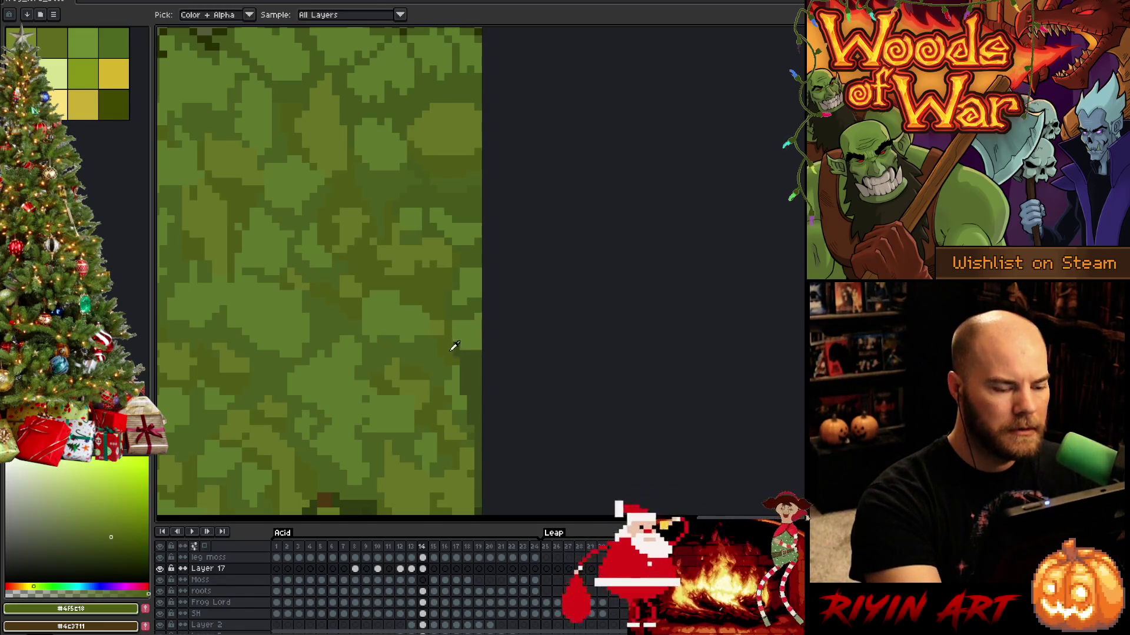
alt+click(459, 371)
drag(471, 370, 475, 397)
alt+click(446, 364)
click(476, 354)
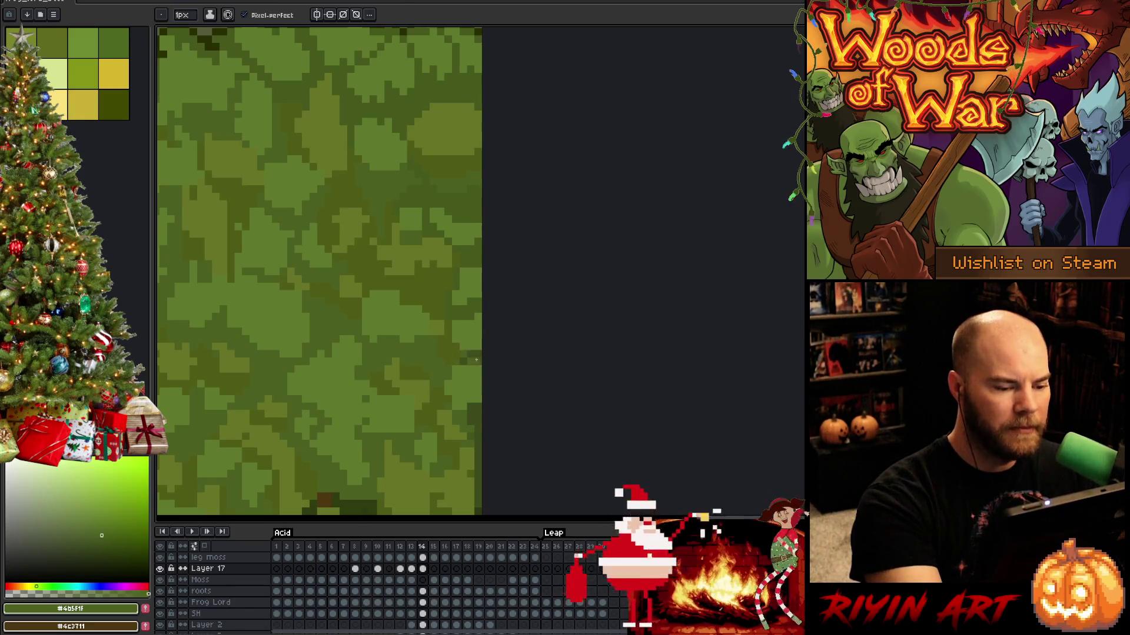
click(476, 361)
alt+click(469, 411)
click(471, 414)
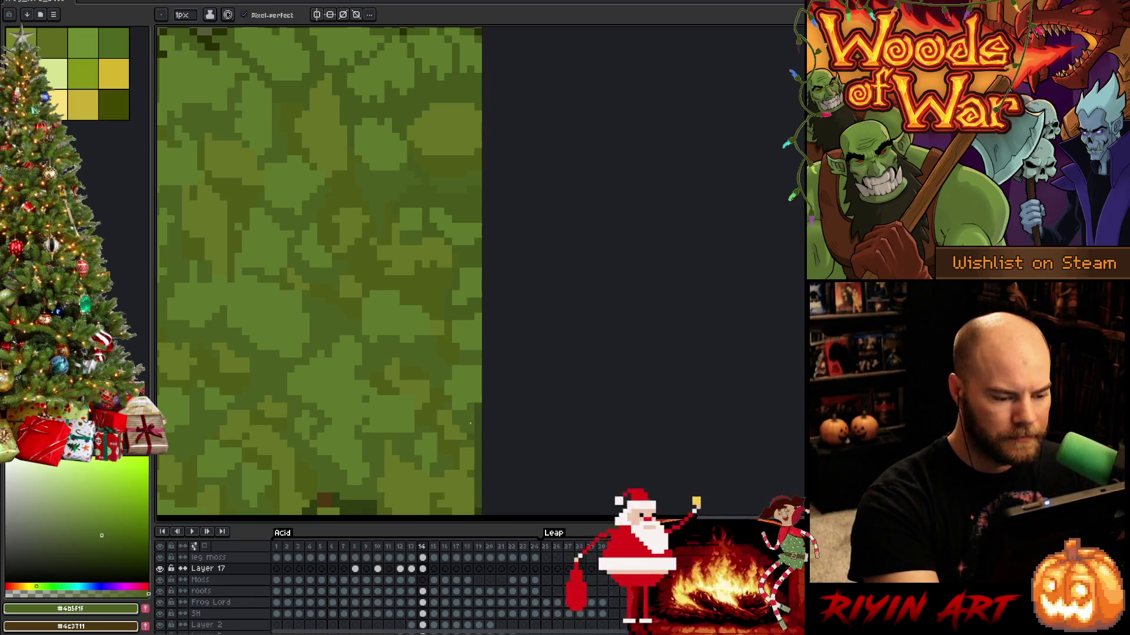
click(478, 418)
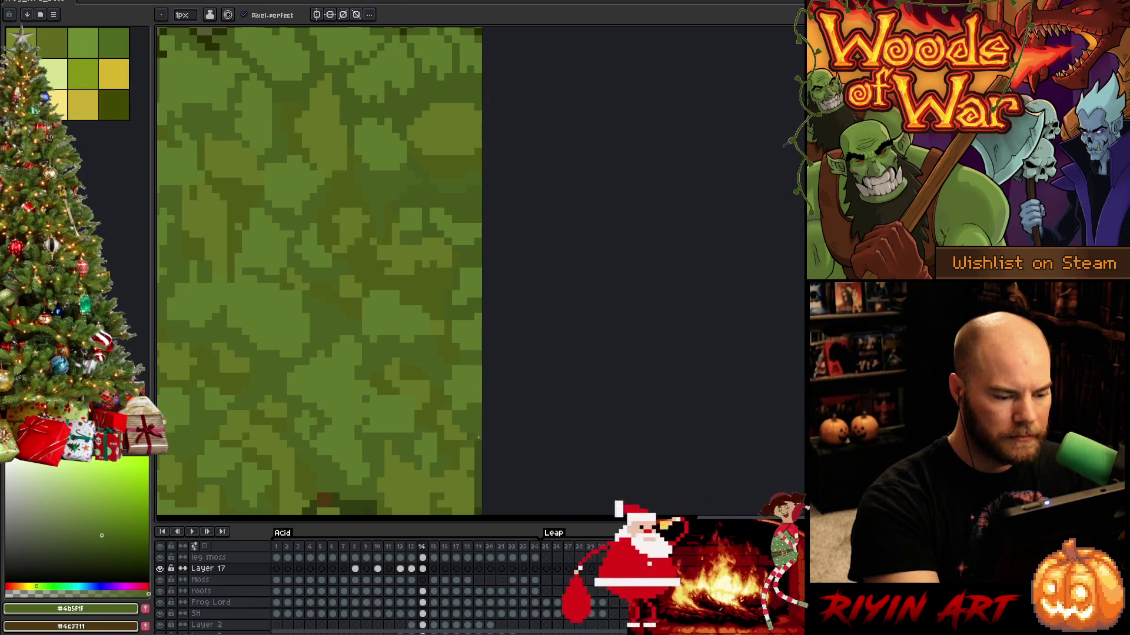
Pan down the body and sample yellowish, olive and darkest moss greens.
drag(487, 434, 458, 374)
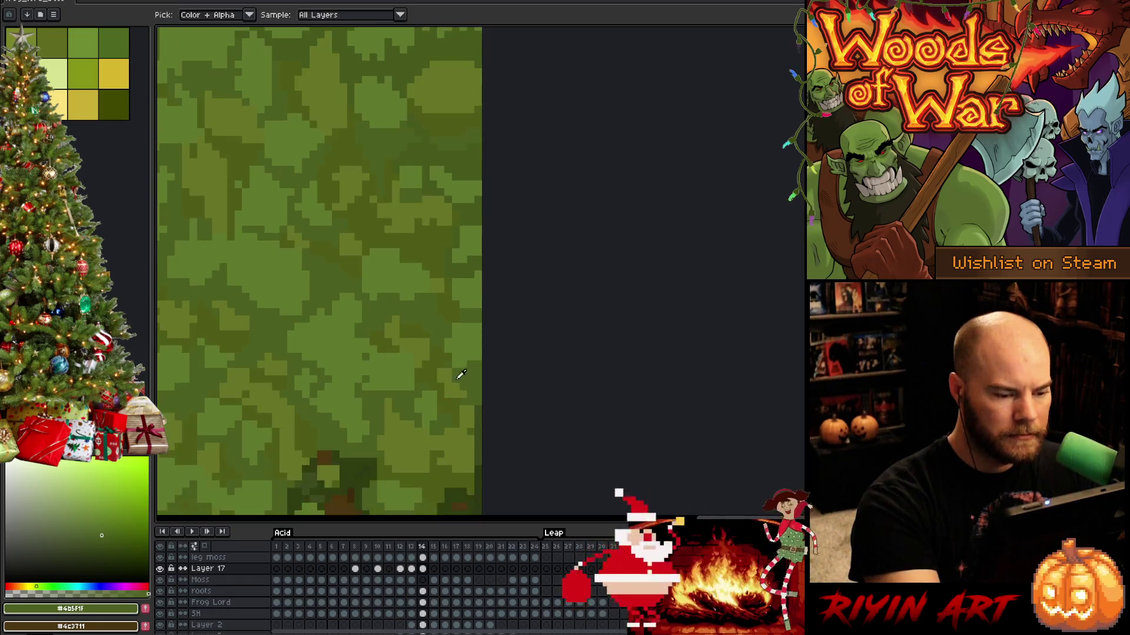
alt+click(455, 377)
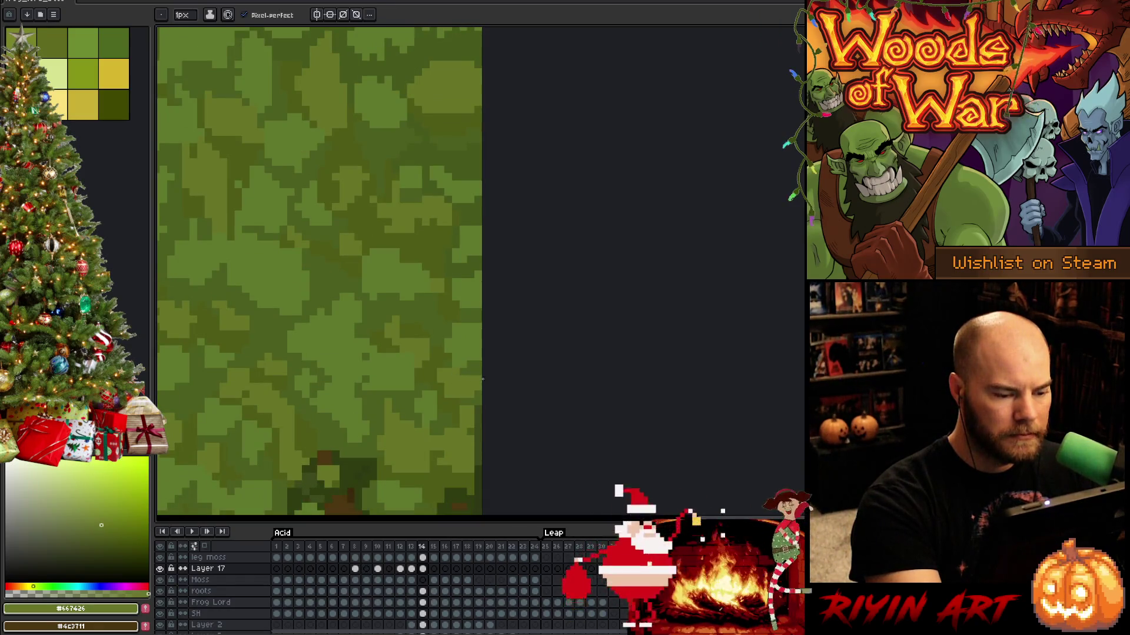
alt+click(465, 397)
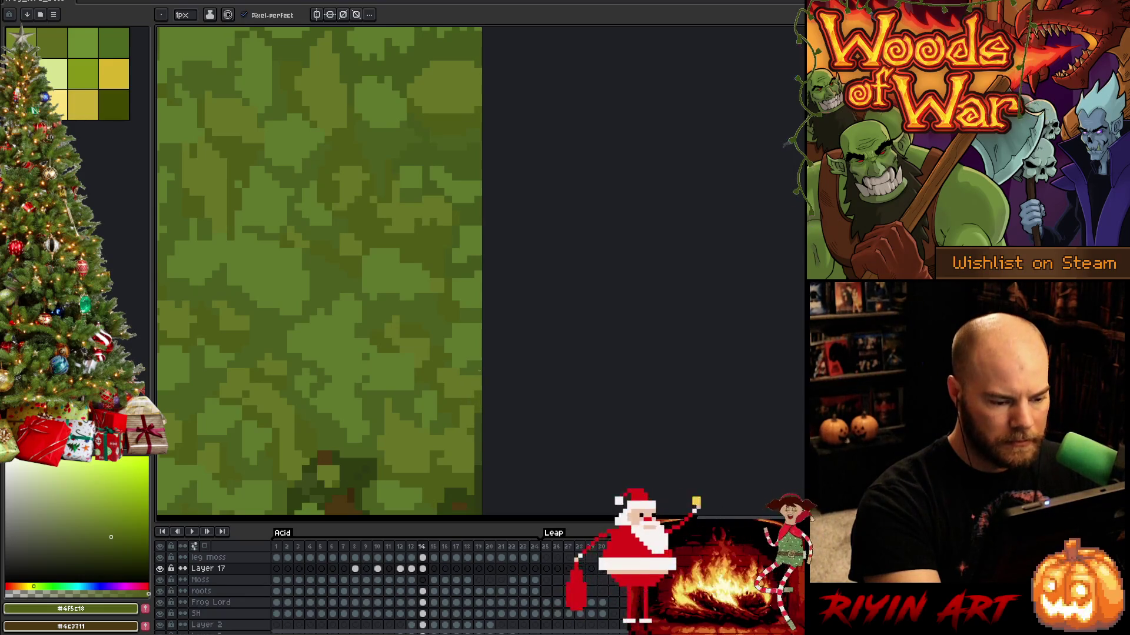
alt+click(478, 447)
alt+click(478, 422)
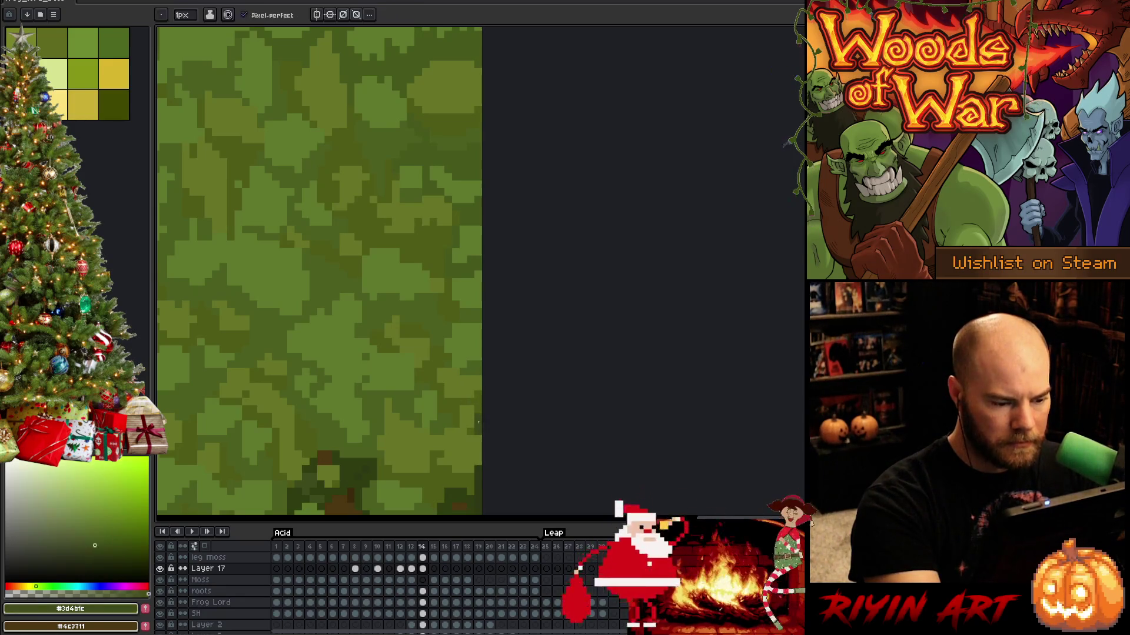
mouse_move(478, 422)
mouse_down()
mouse_move(511, 360)
mouse_move(486, 371)
mouse_move(493, 343)
mouse_up()
alt+click(483, 386)
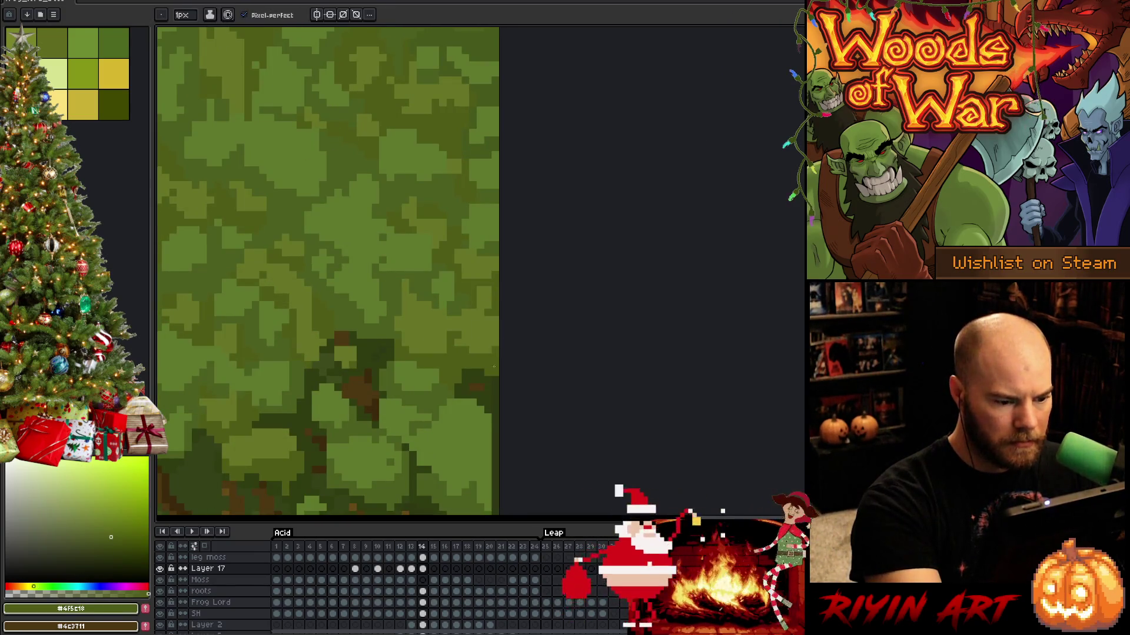
key(alt)
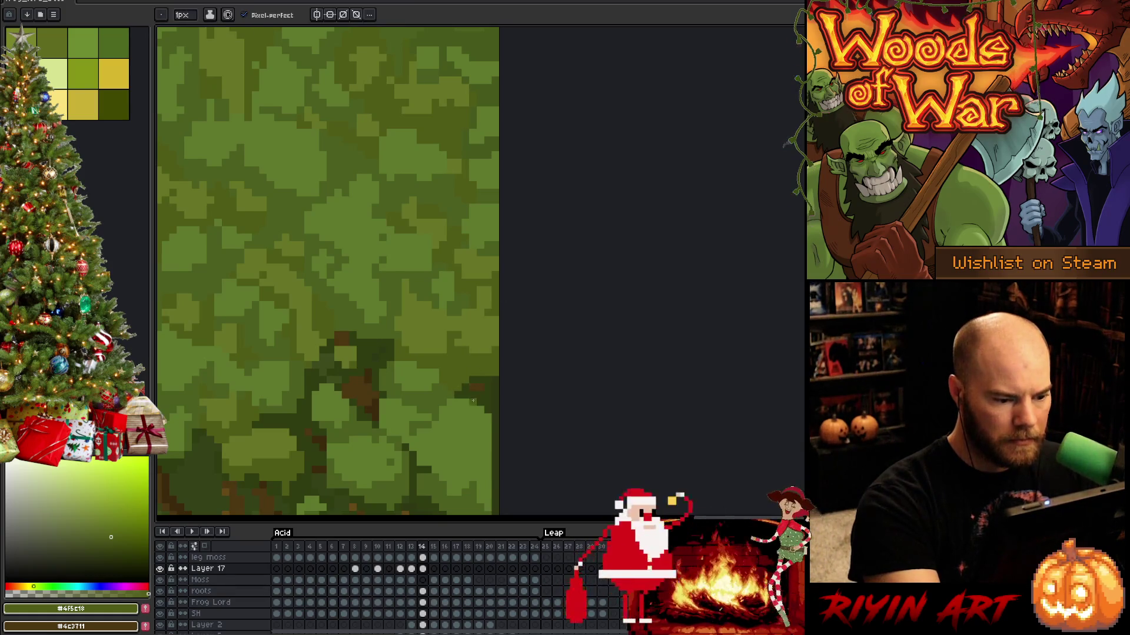
alt+click(462, 391)
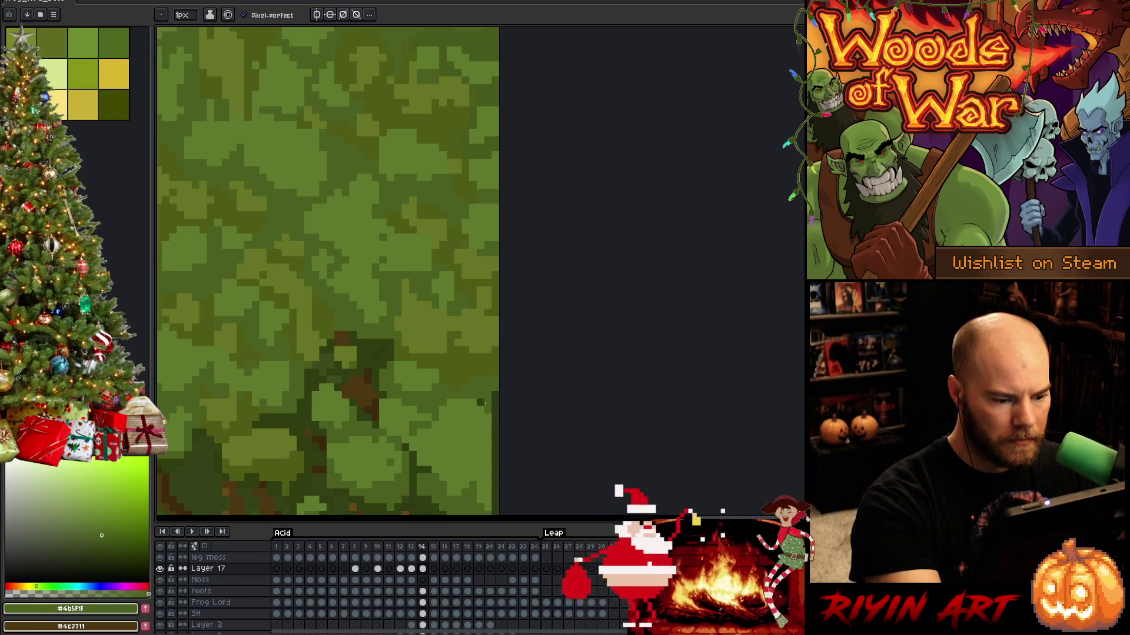
Bring the roots into view and sample moss greens and two root browns.
drag(504, 433, 510, 327)
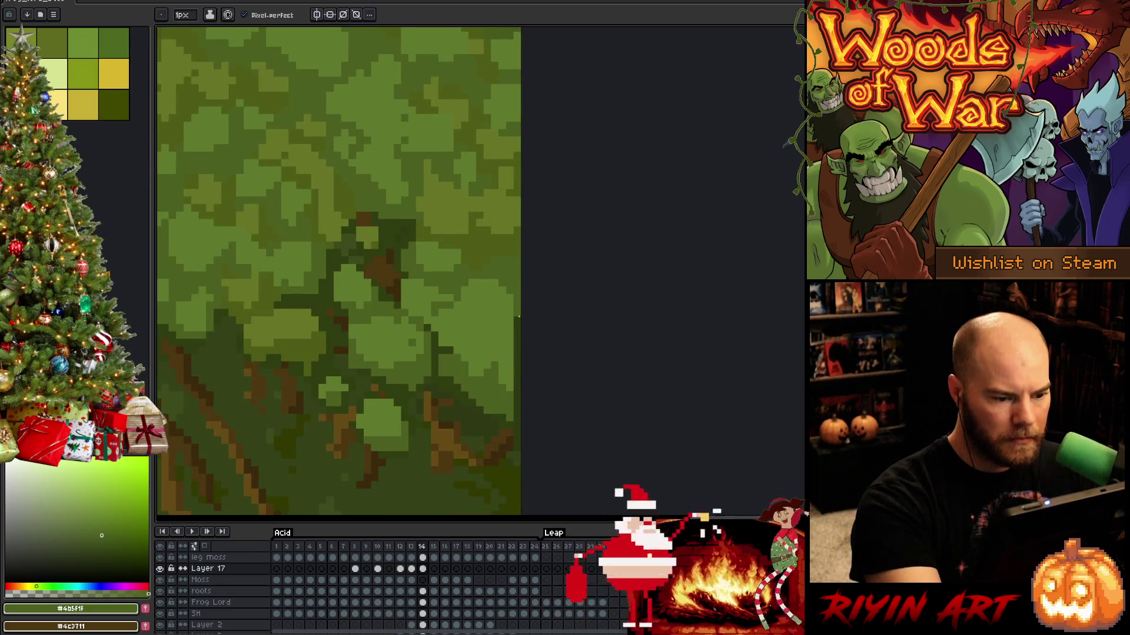
alt+click(504, 328)
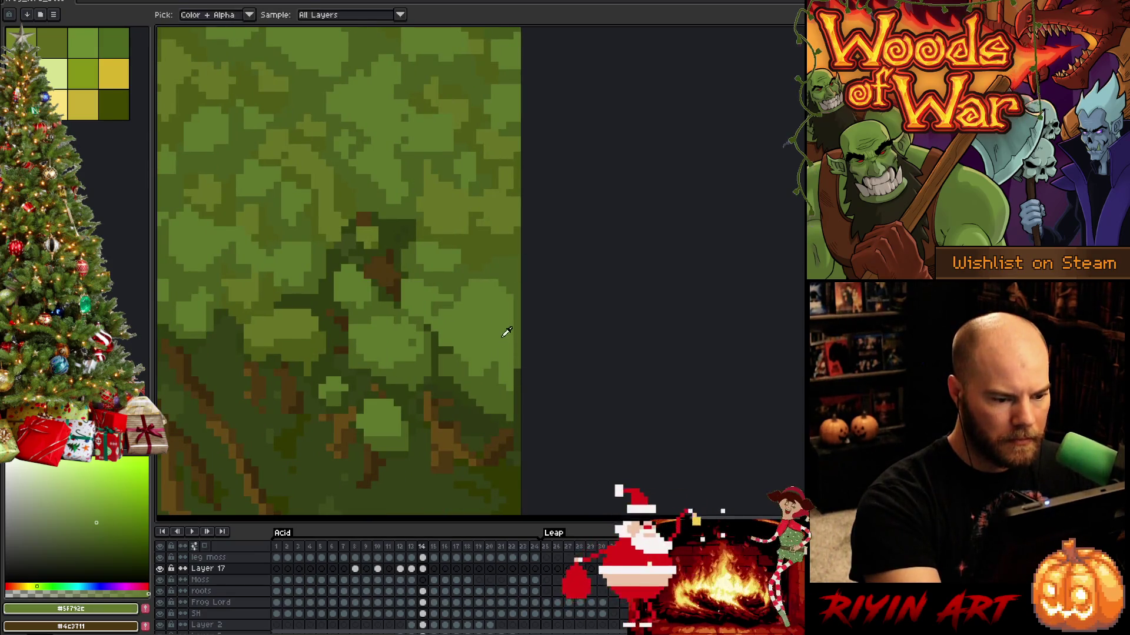
alt+click(513, 402)
alt+click(514, 425)
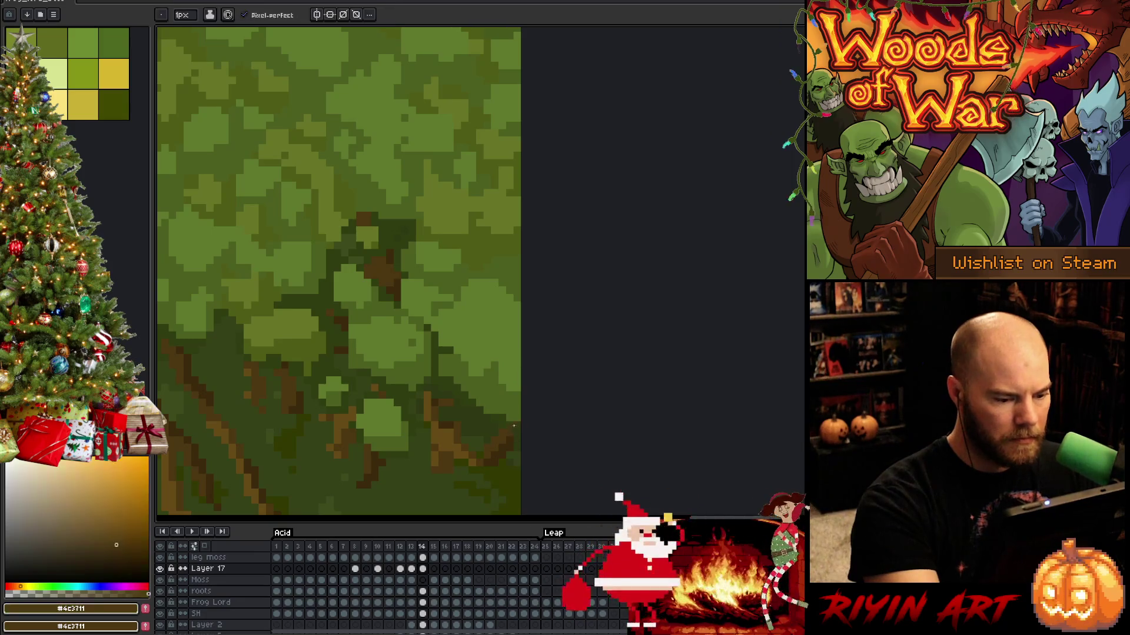
alt+click(518, 433)
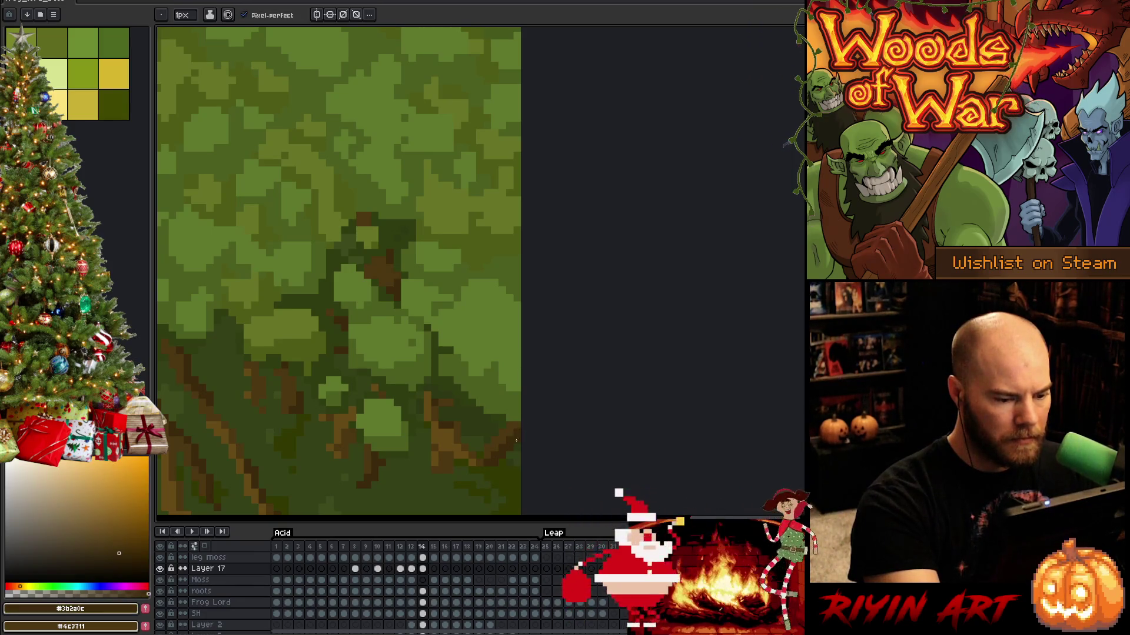
scroll(454, 308, down, 3)
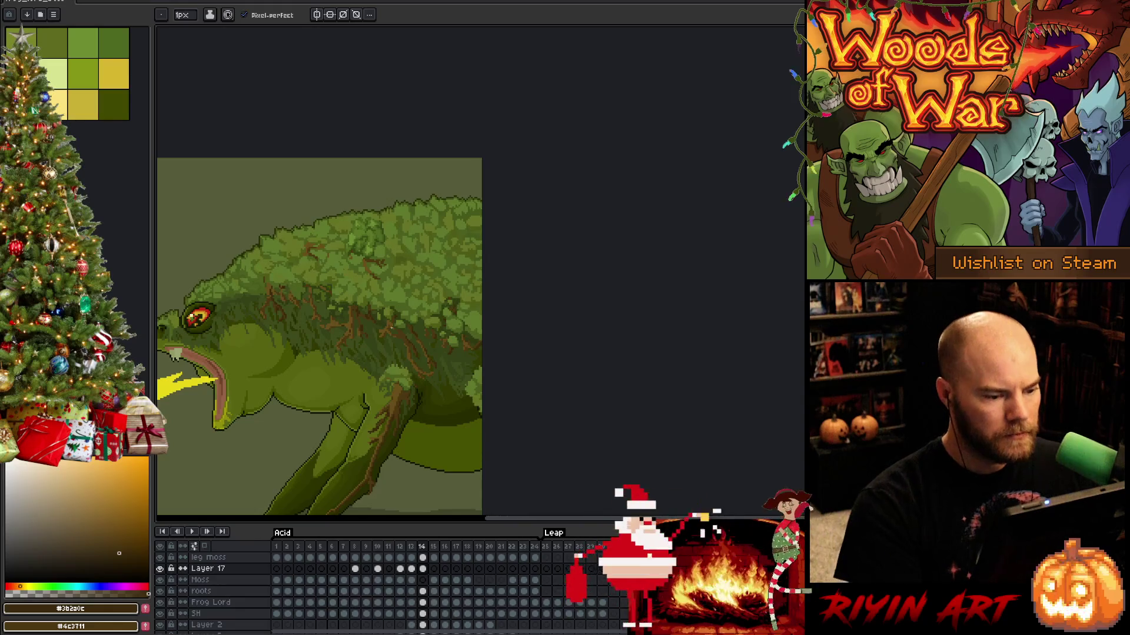
scroll(391, 327, up, 3)
alt+click(537, 269)
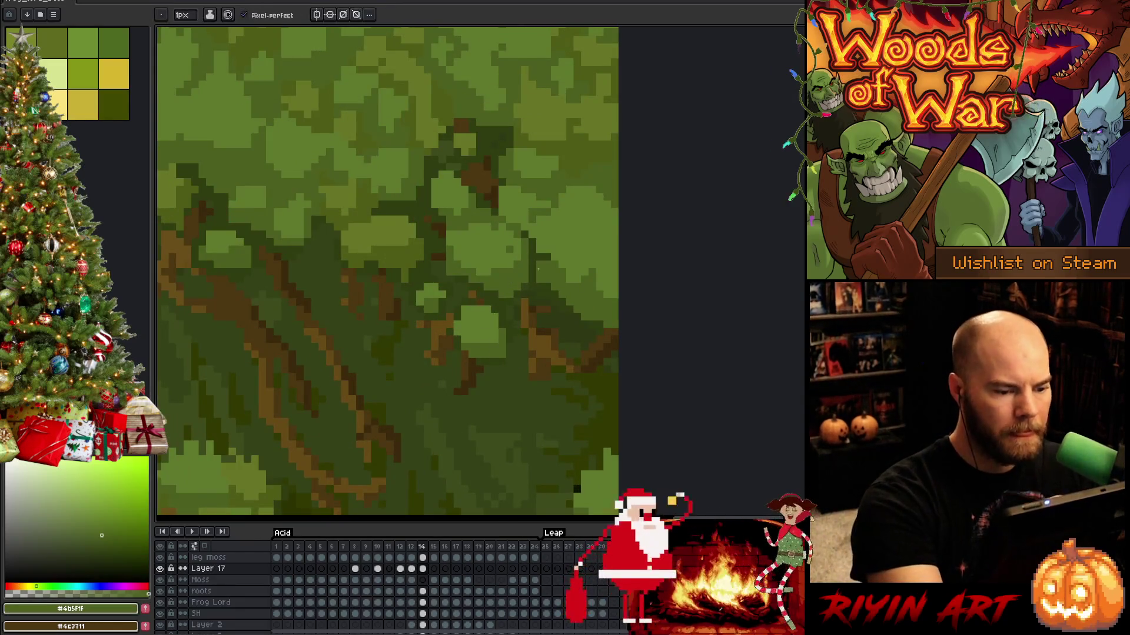
alt+click(533, 249)
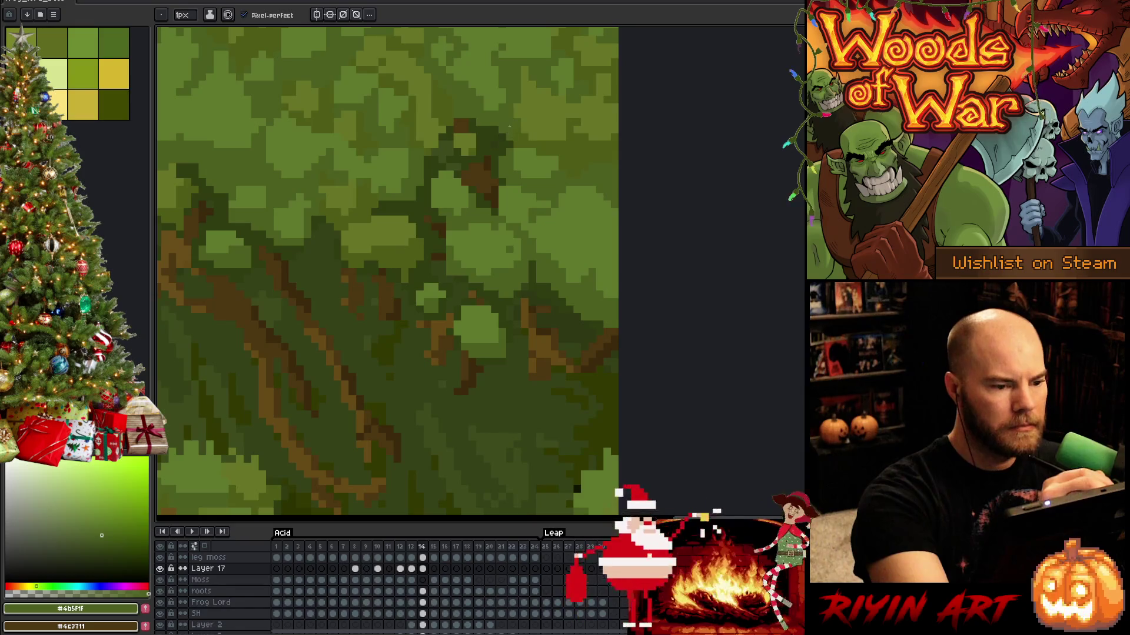
scroll(509, 125, down, 5)
scroll(538, 264, up, 1)
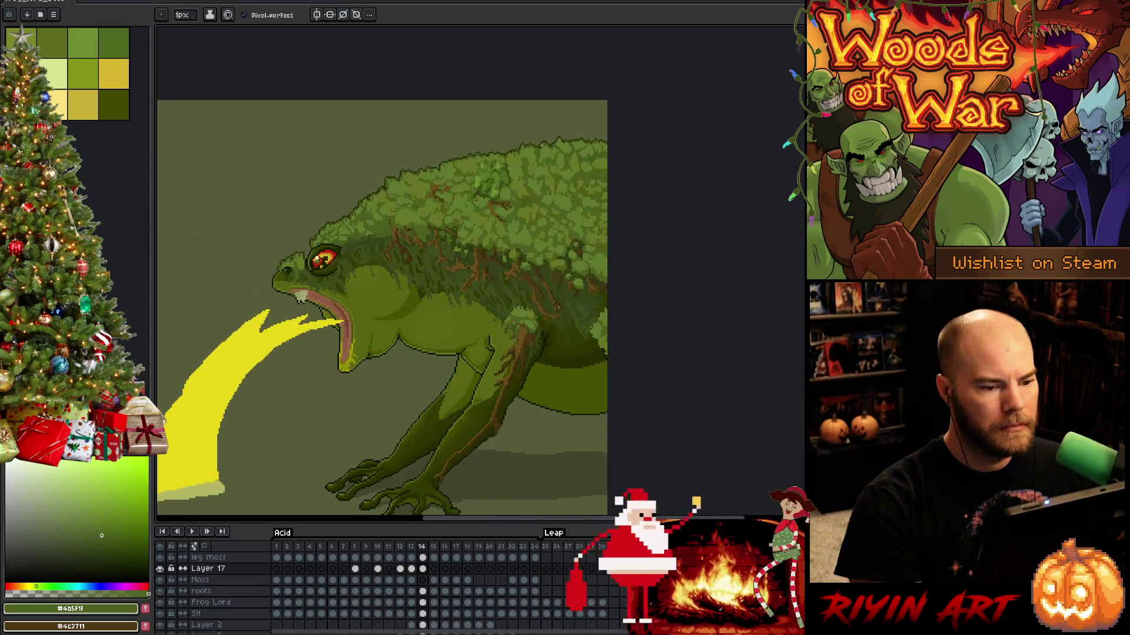
scroll(579, 222, up, 4)
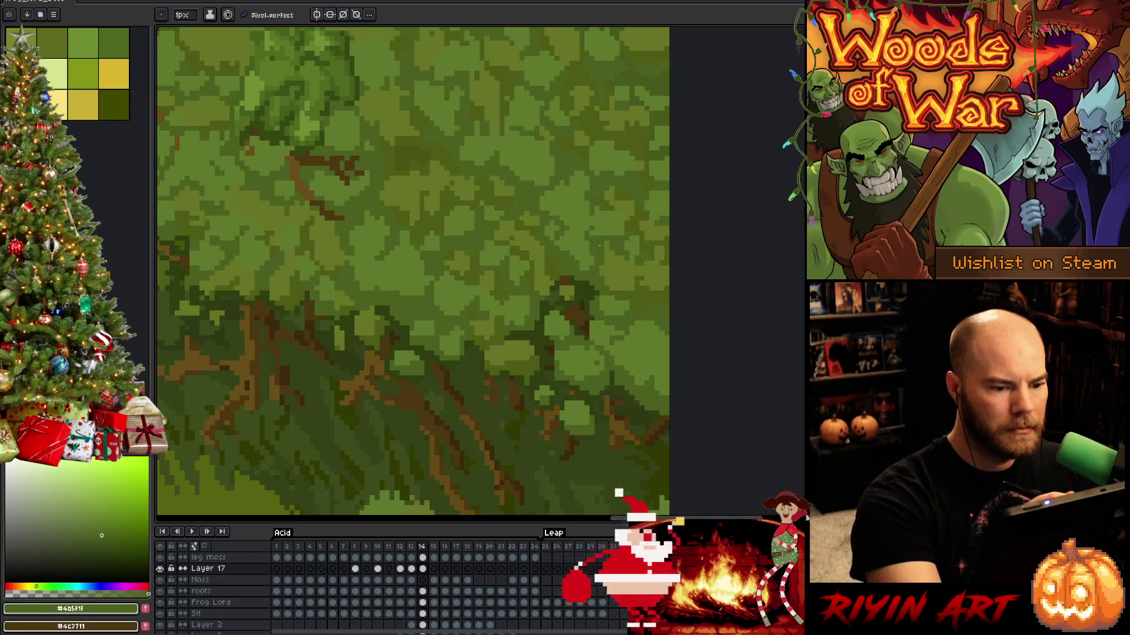
scroll(592, 293, down, 3)
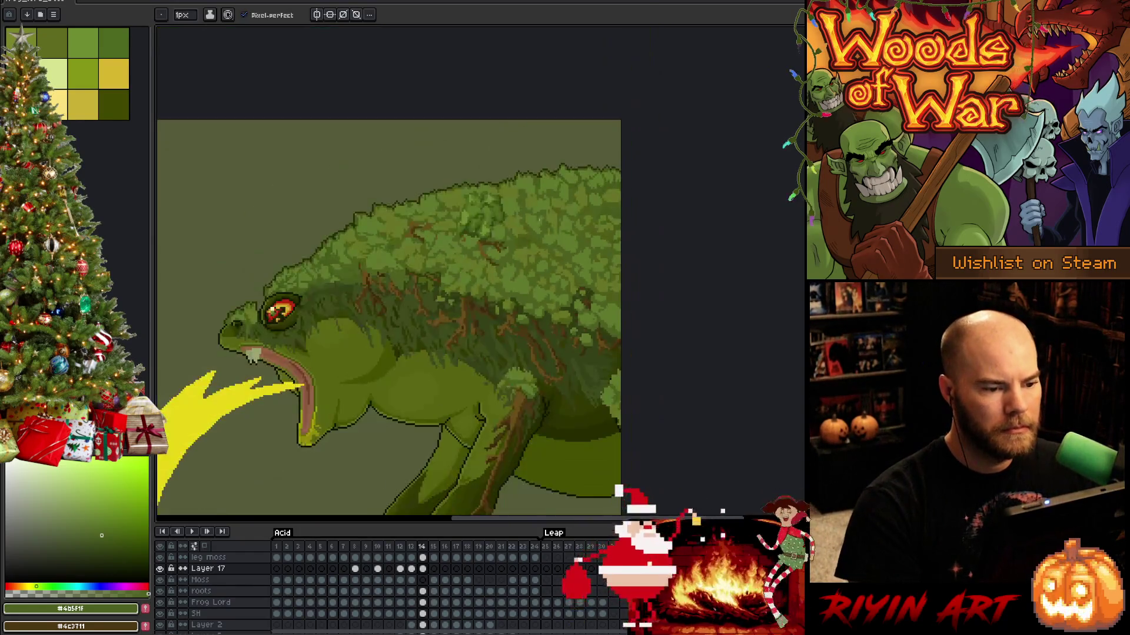
scroll(565, 218, up, 3)
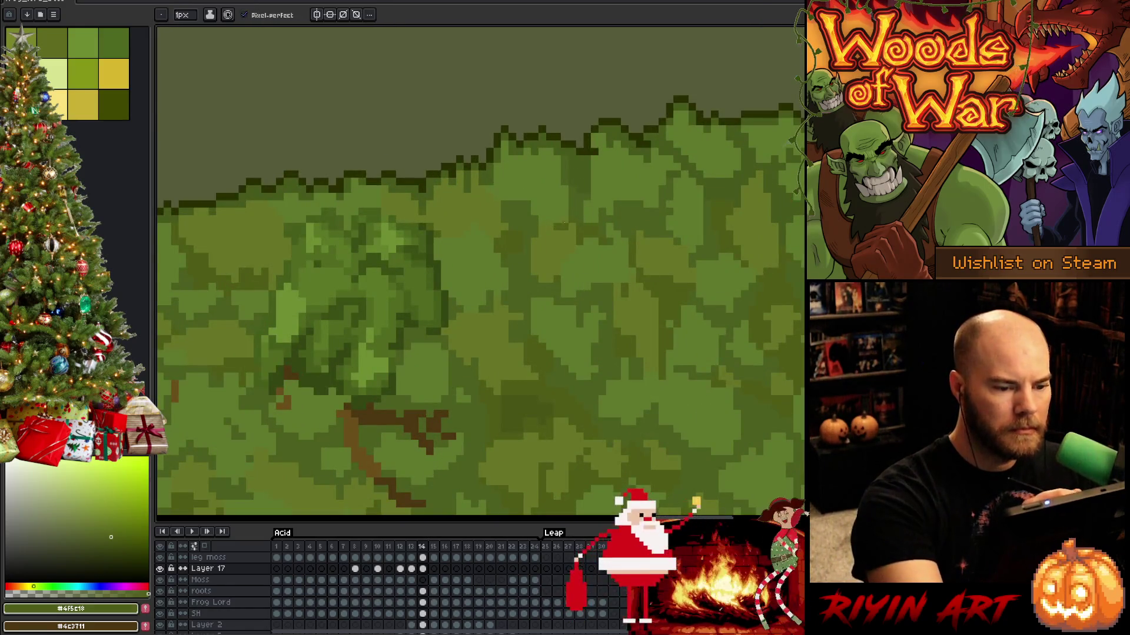
Flip between frames 13 and 14 comparing the moss, choosing moss green #4B5F1F.
key(comma)
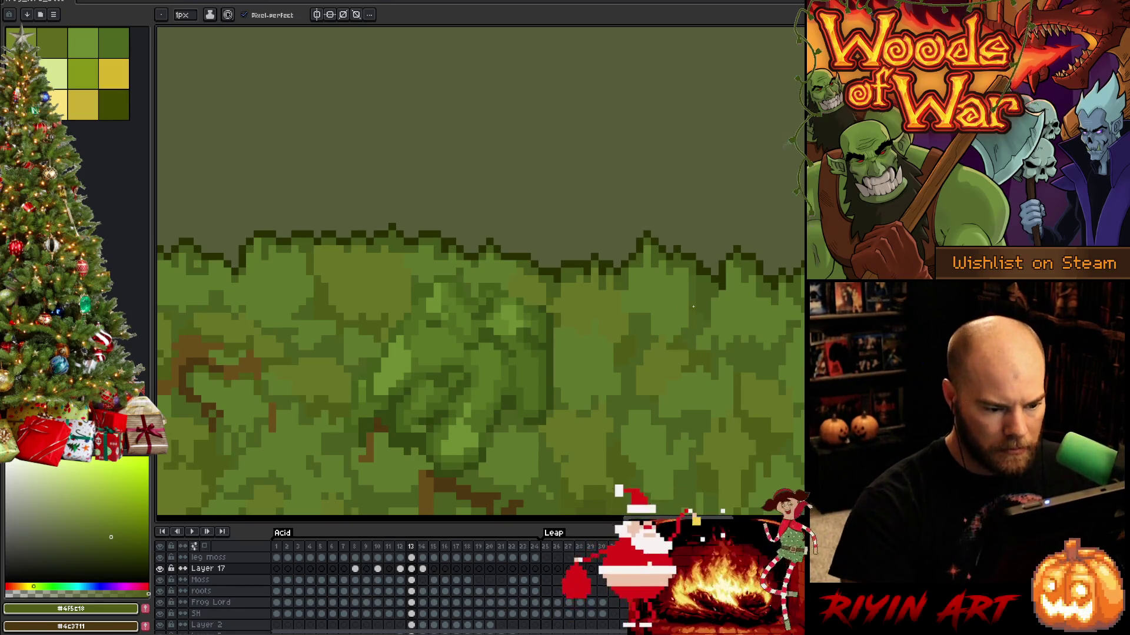
scroll(639, 375, down, 1)
scroll(639, 375, up, 1)
alt+click(604, 453)
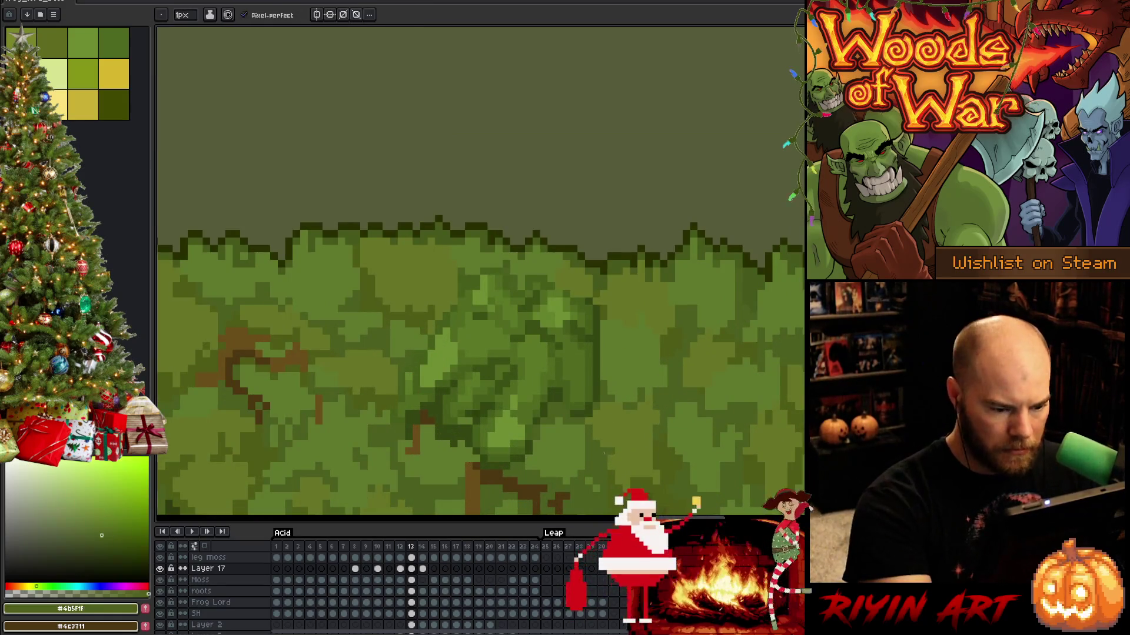
key(Right)
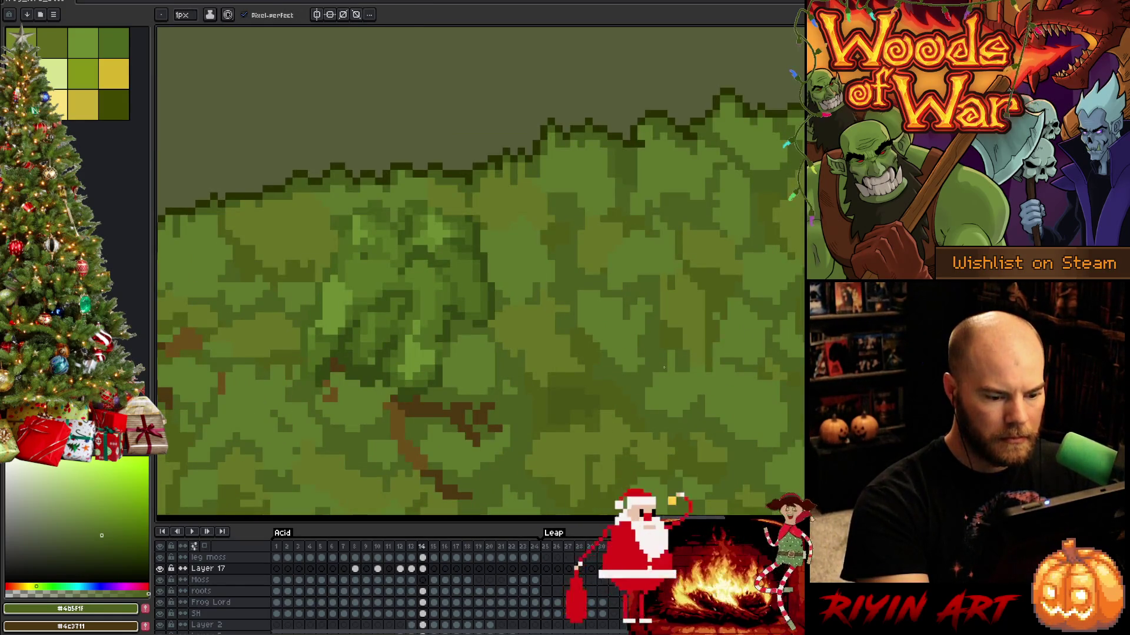
key(Left)
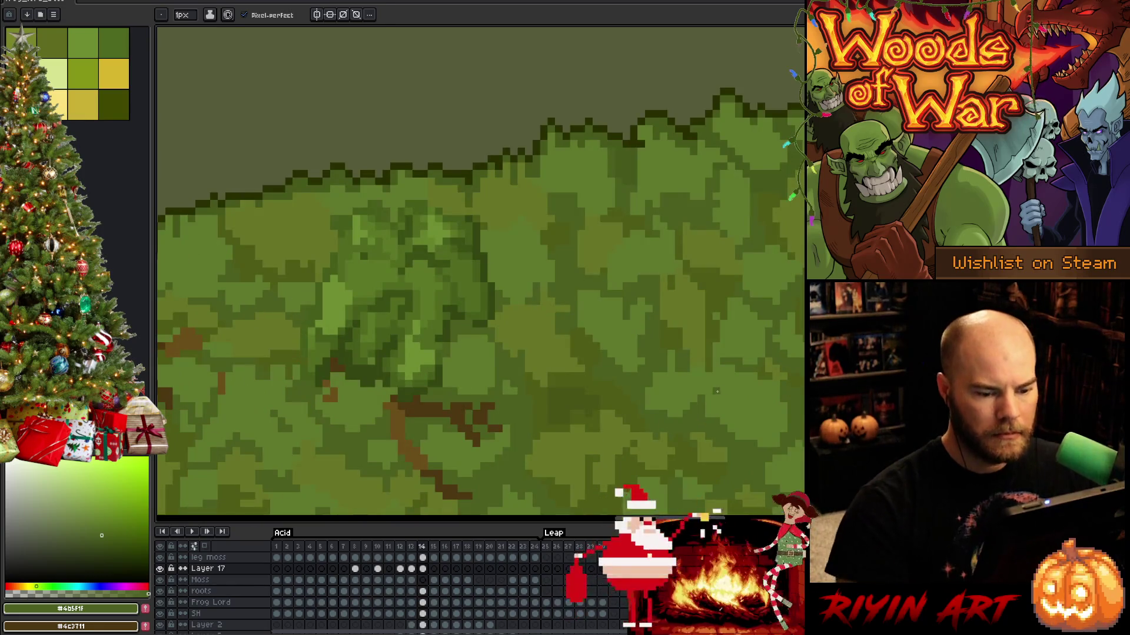
scroll(715, 383, down, 5)
scroll(633, 374, up, 1)
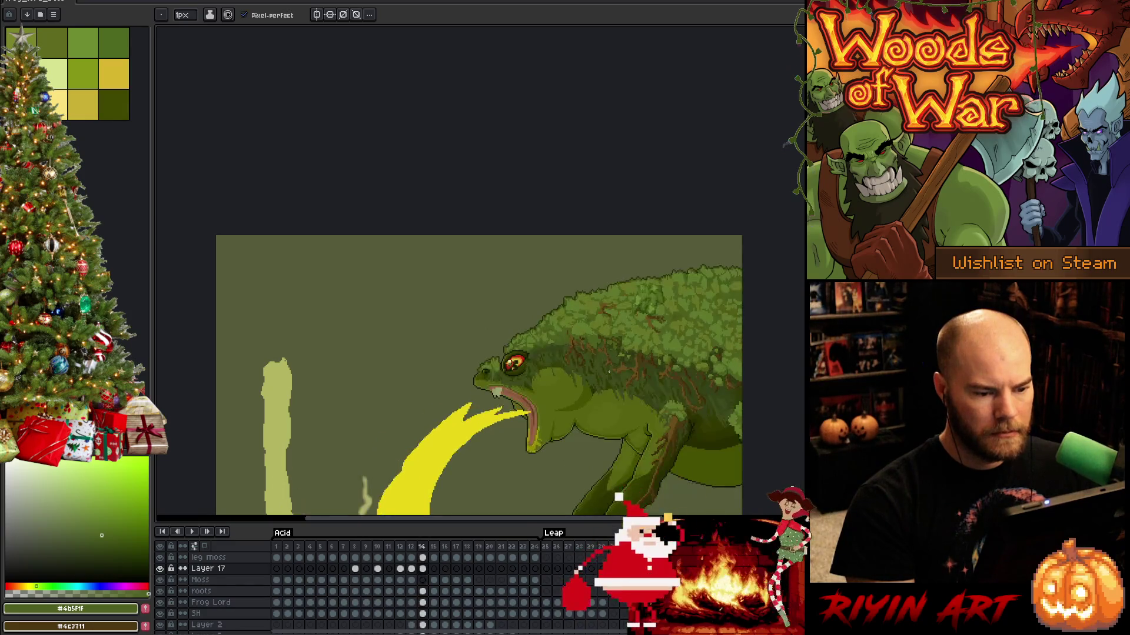
scroll(563, 307, up, 2)
scroll(564, 307, up, 1)
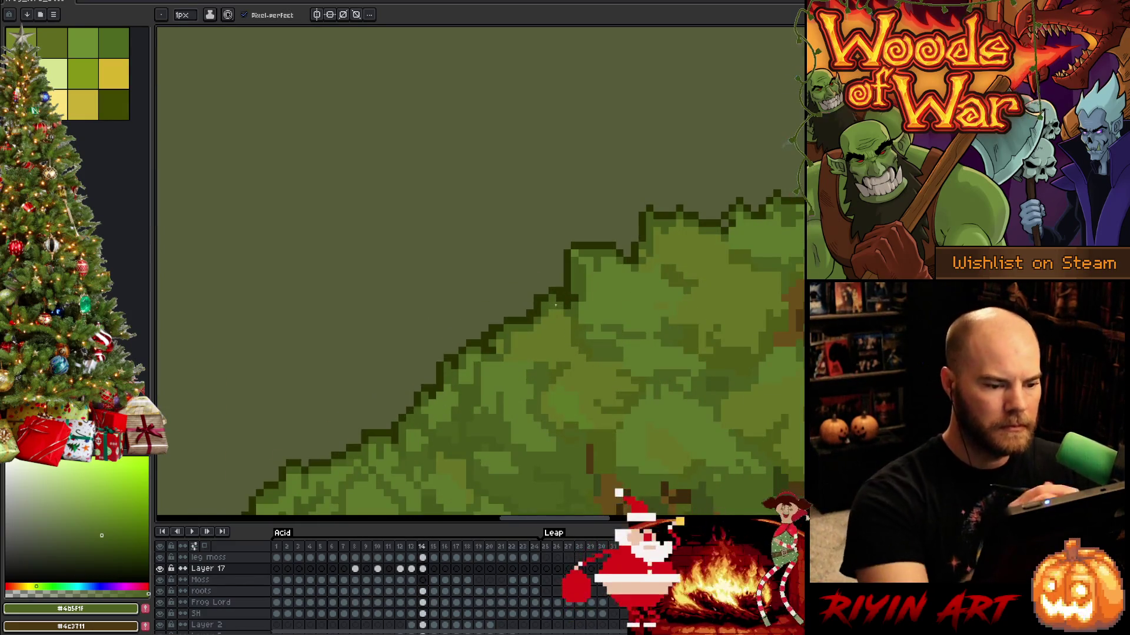
Pan along the moss edge up the outline of the frog's back.
key(e)
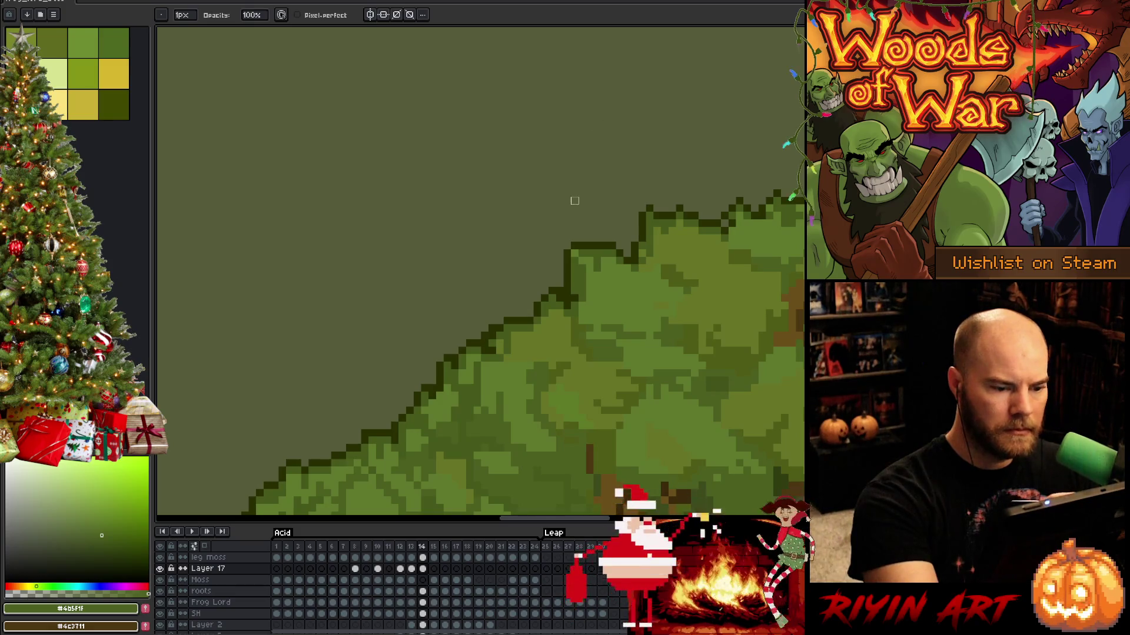
drag(612, 329, 625, 333)
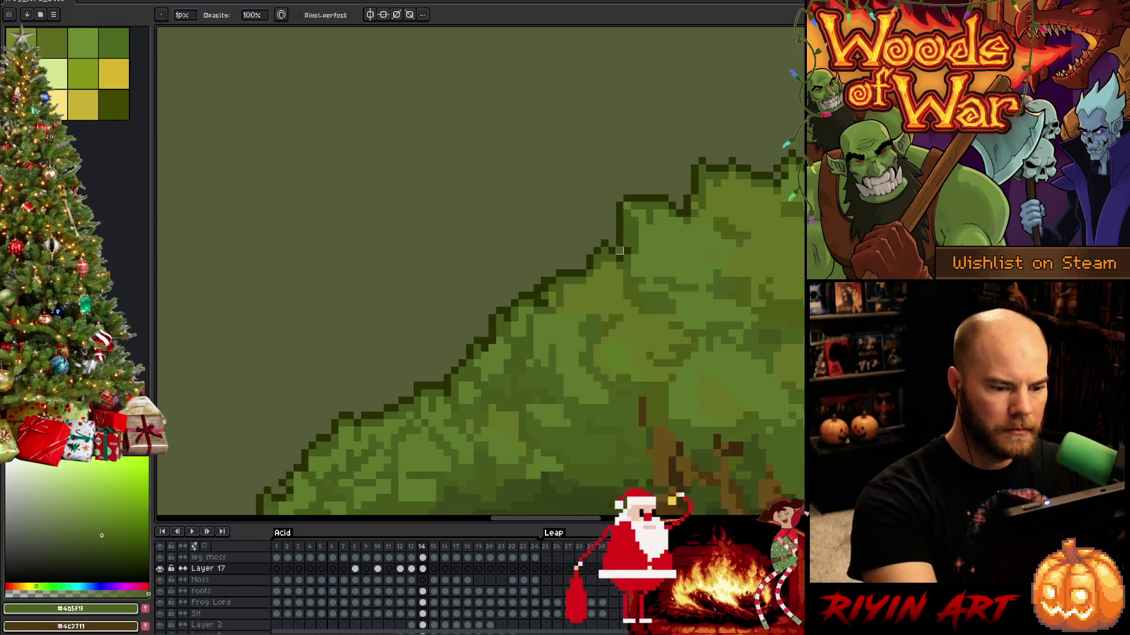
drag(565, 434, 628, 370)
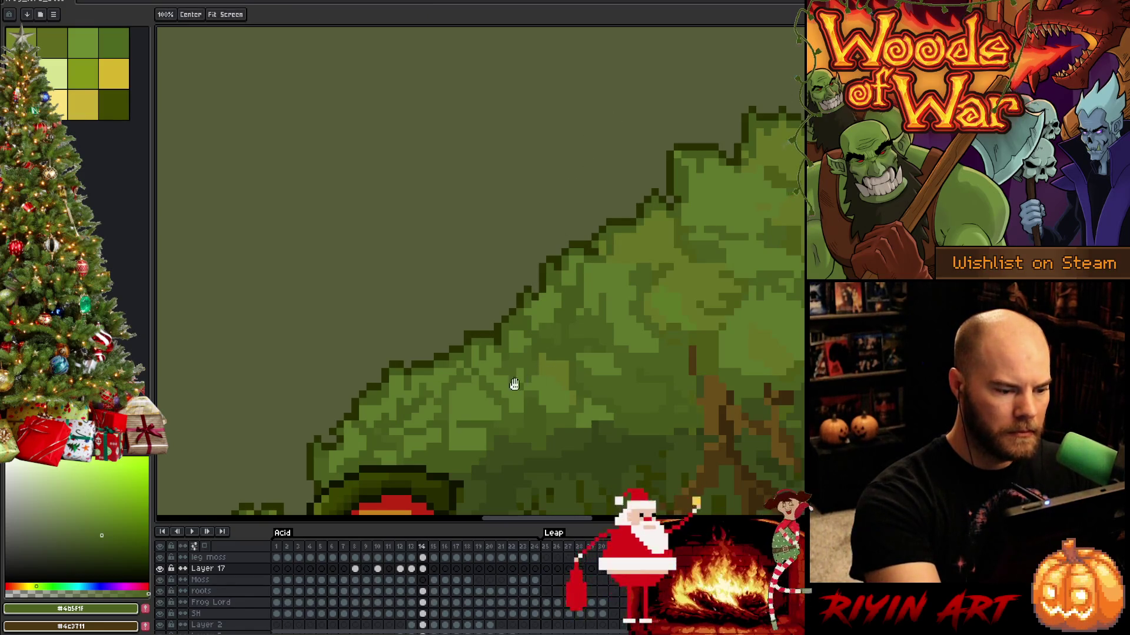
drag(490, 412, 553, 349)
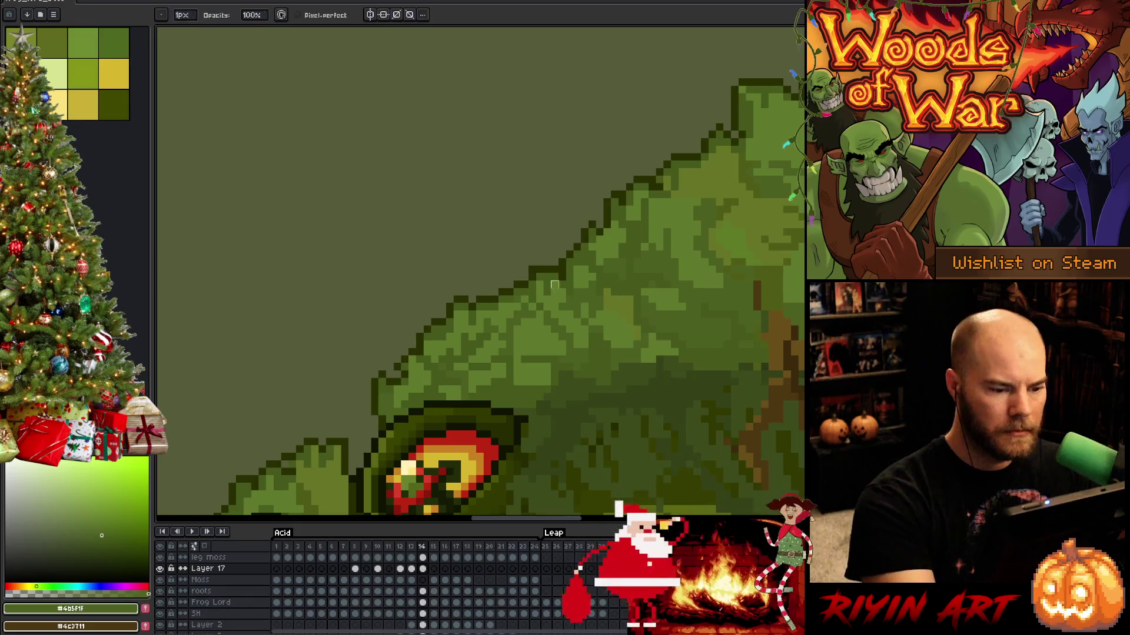
key(space)
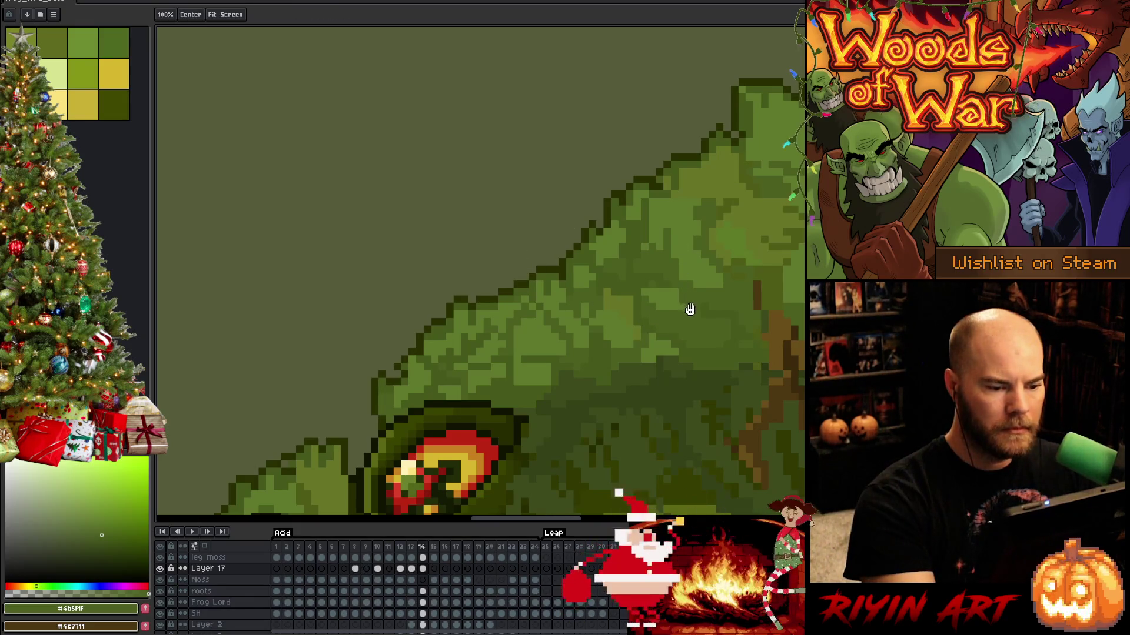
mouse_move(698, 322)
mouse_down()
mouse_move(600, 370)
mouse_move(648, 341)
mouse_move(553, 414)
mouse_up()
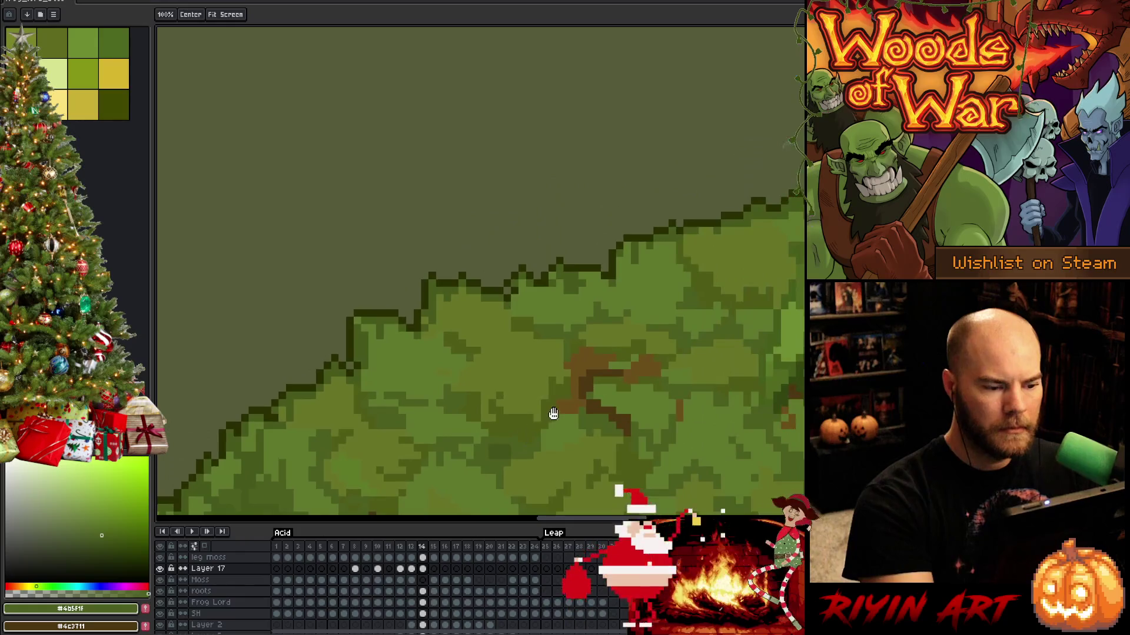
Pick the dark outline colour #282E00 and follow the moss edge to the top.
alt+click(787, 197)
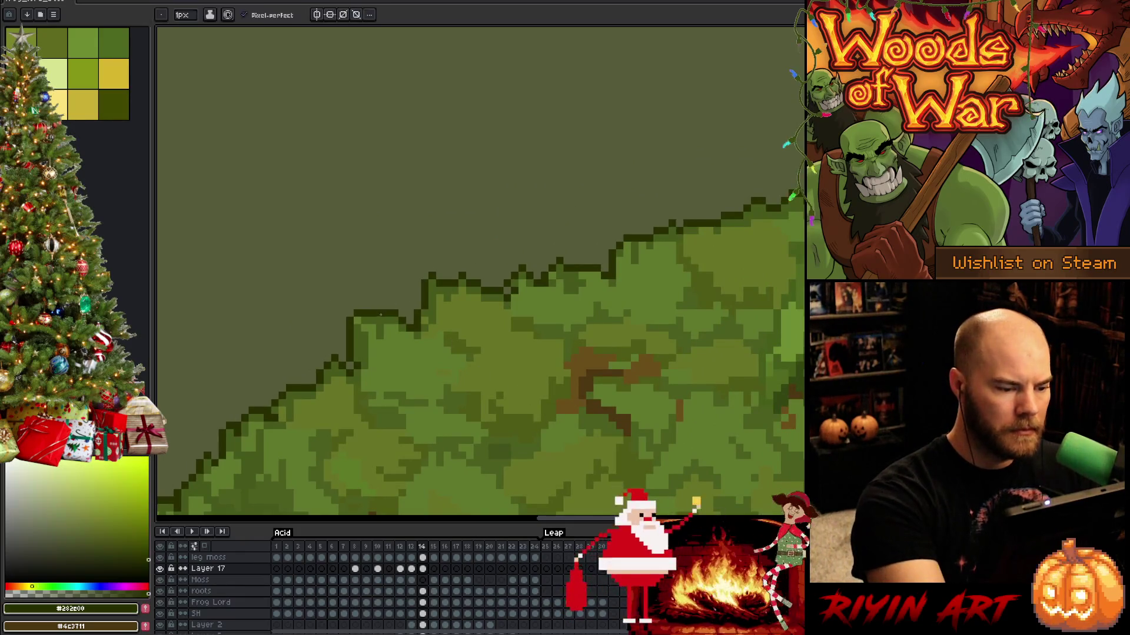
drag(642, 369, 542, 389)
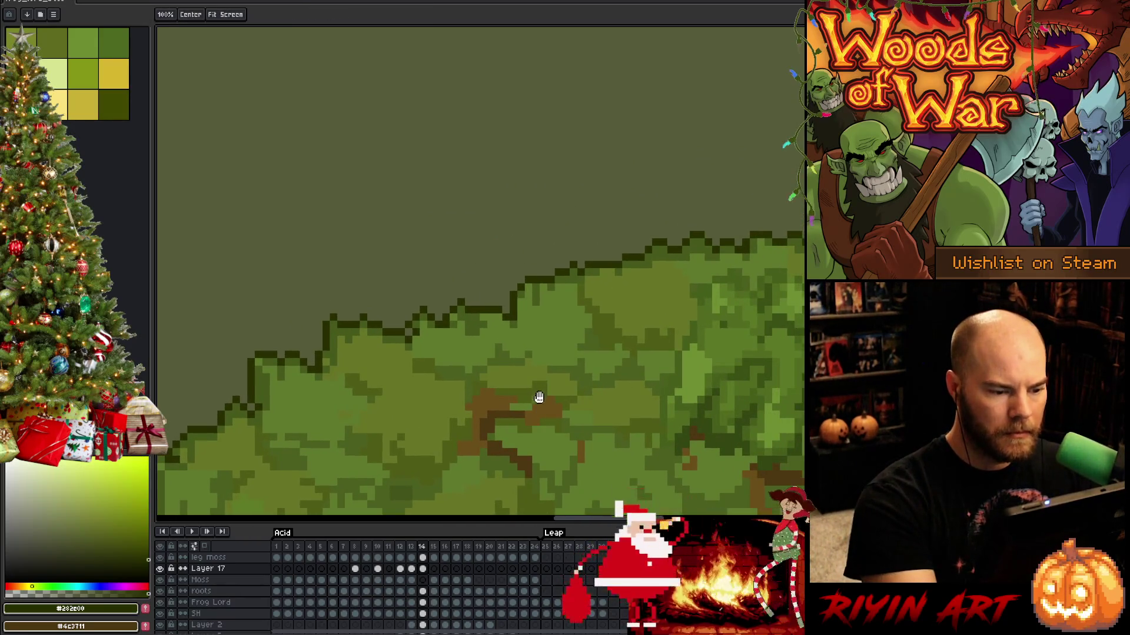
drag(629, 340, 458, 408)
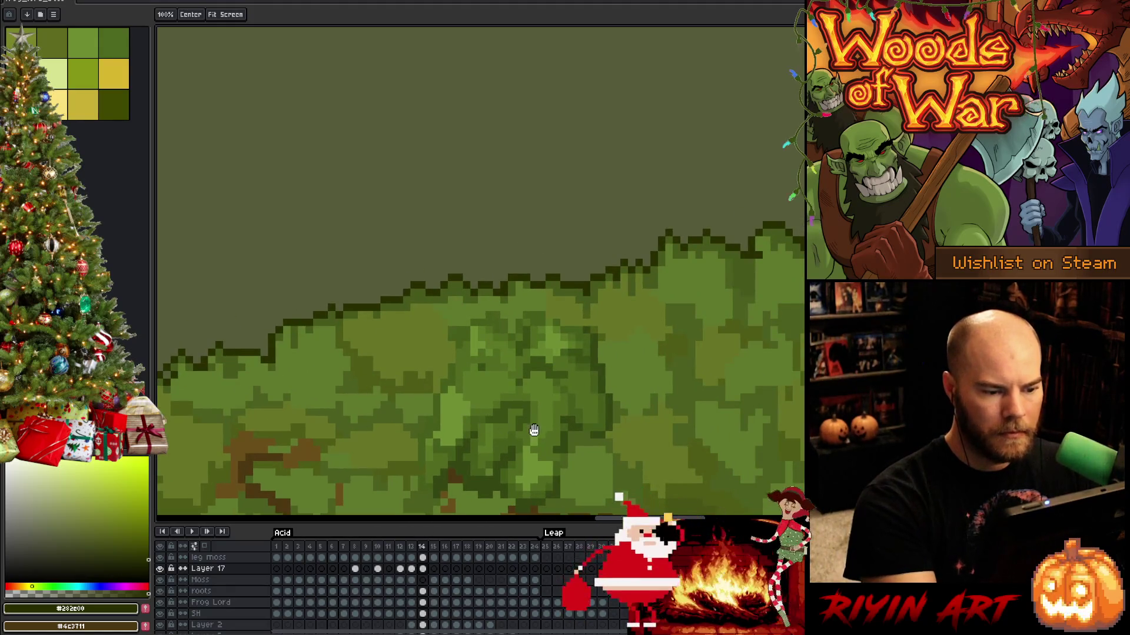
drag(619, 396, 469, 452)
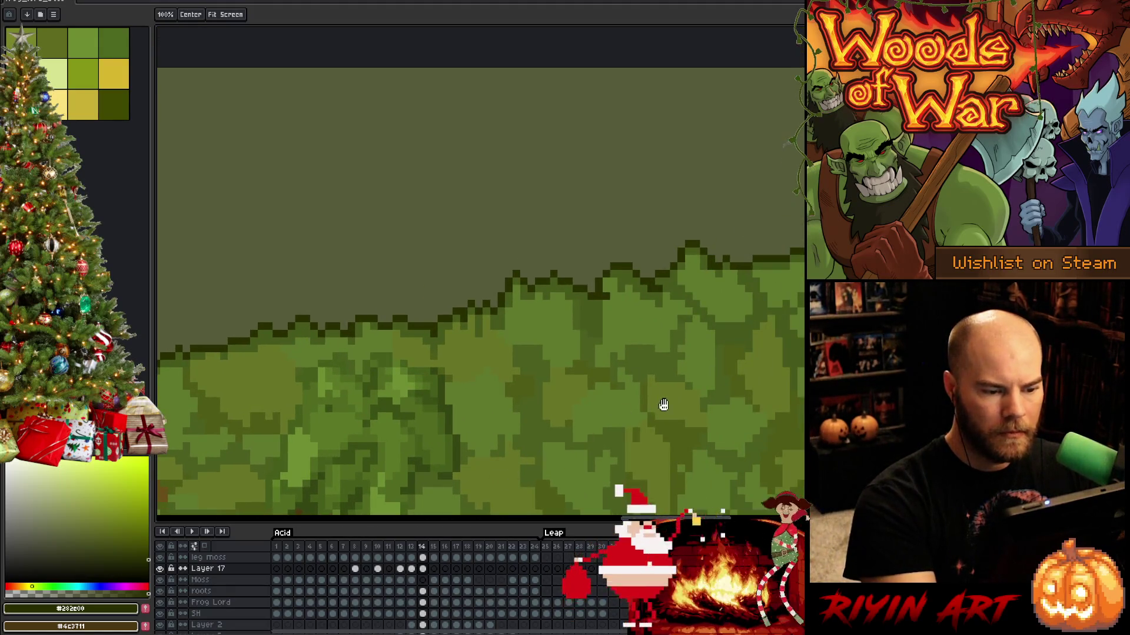
mouse_move(663, 405)
mouse_down()
mouse_move(580, 404)
mouse_move(578, 427)
mouse_up()
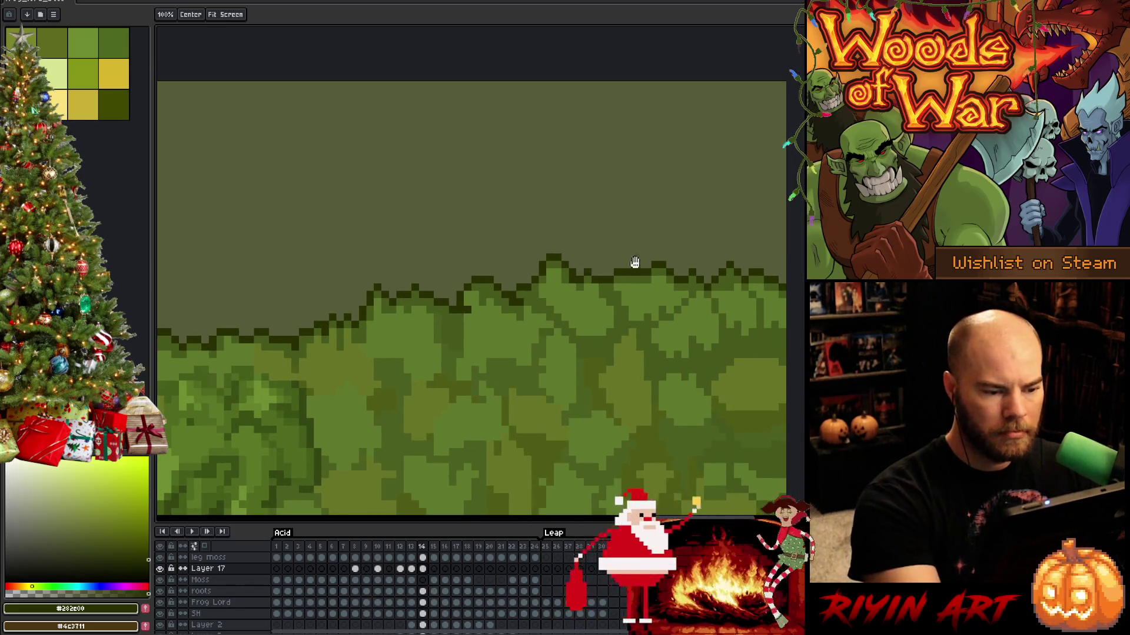
mouse_move(672, 391)
mouse_down()
mouse_move(566, 403)
mouse_move(577, 412)
mouse_up()
scroll(598, 435, down, 5)
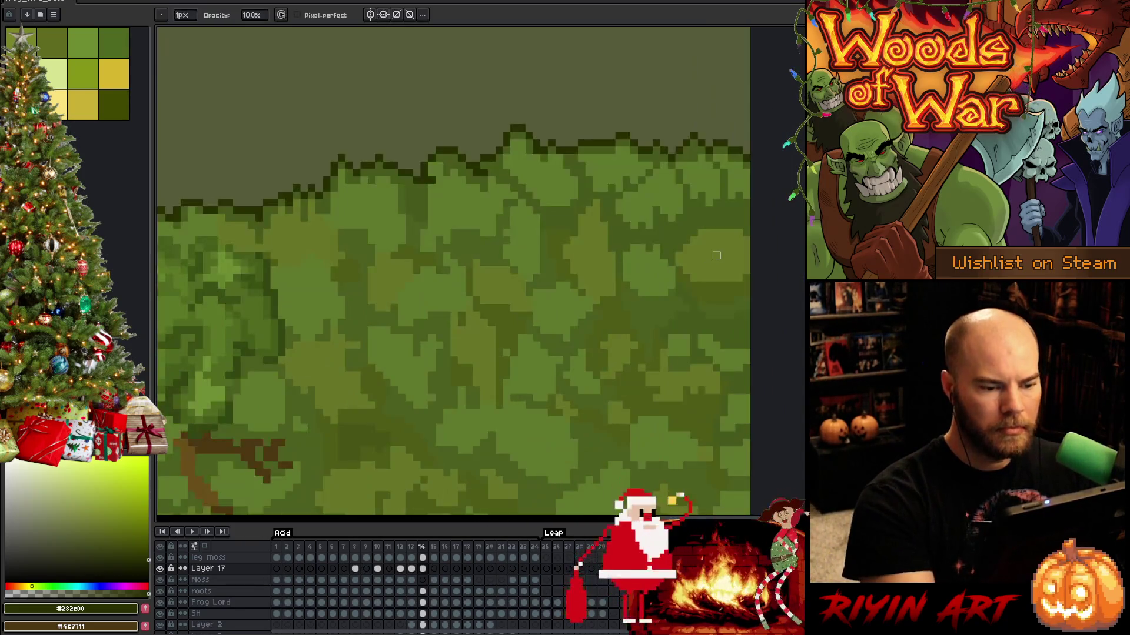
scroll(612, 247, up, 2)
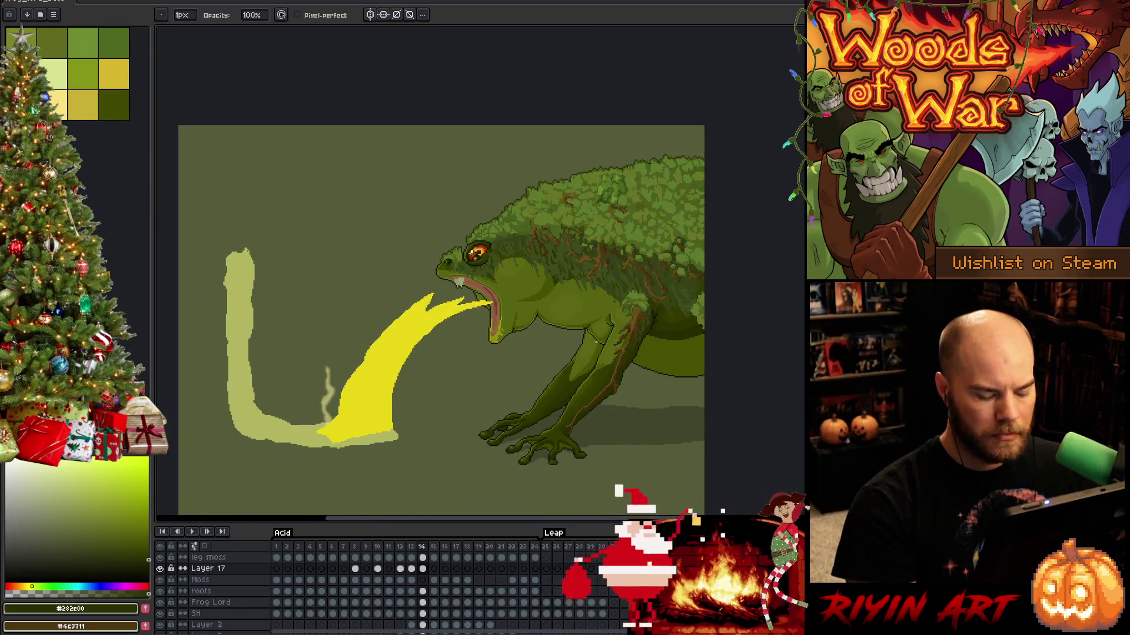
Flip repeatedly between frames 13 and 14, then select frame 15 with the acid puddle.
key(Left)
key(Right)
key(Left)
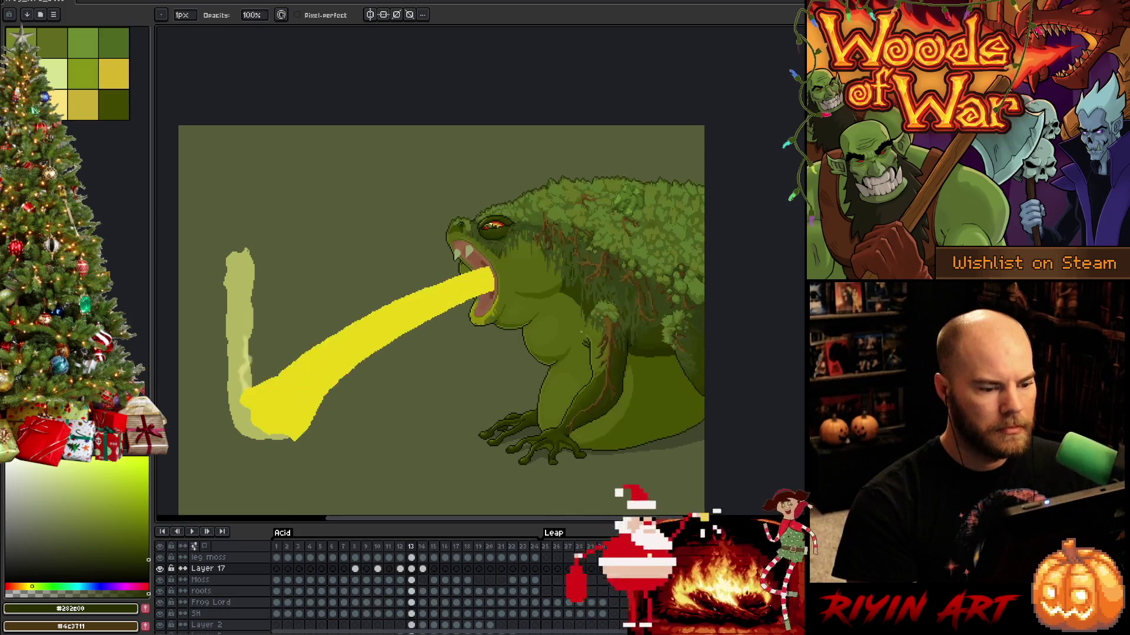
key(Right)
key(Left)
key(Right)
key(Left)
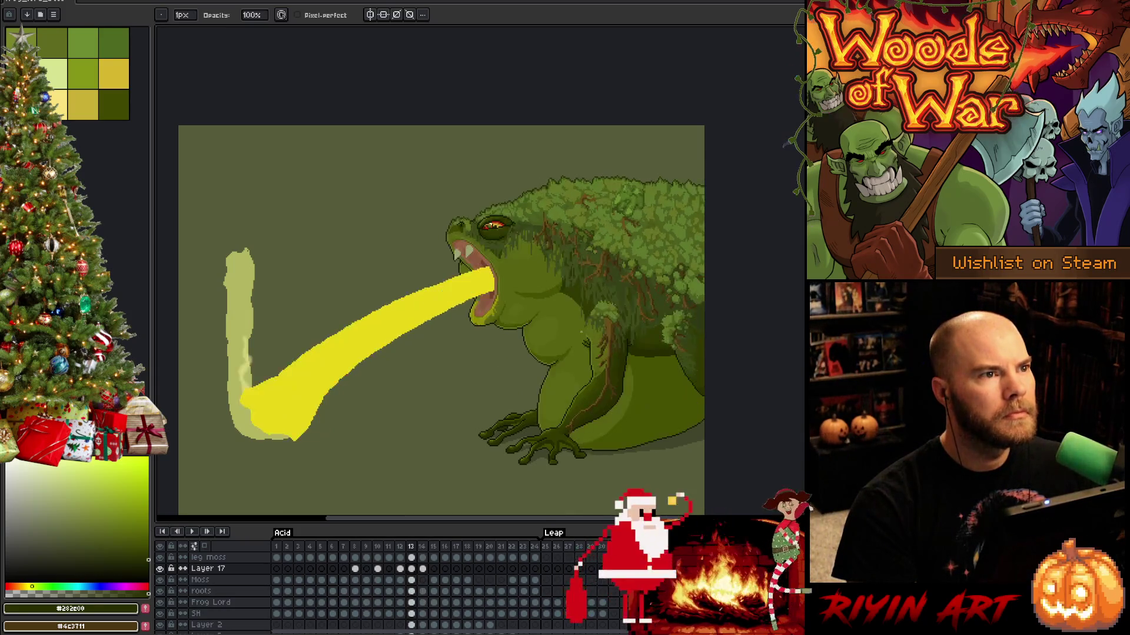
key(Right)
key(Right)
key(Left)
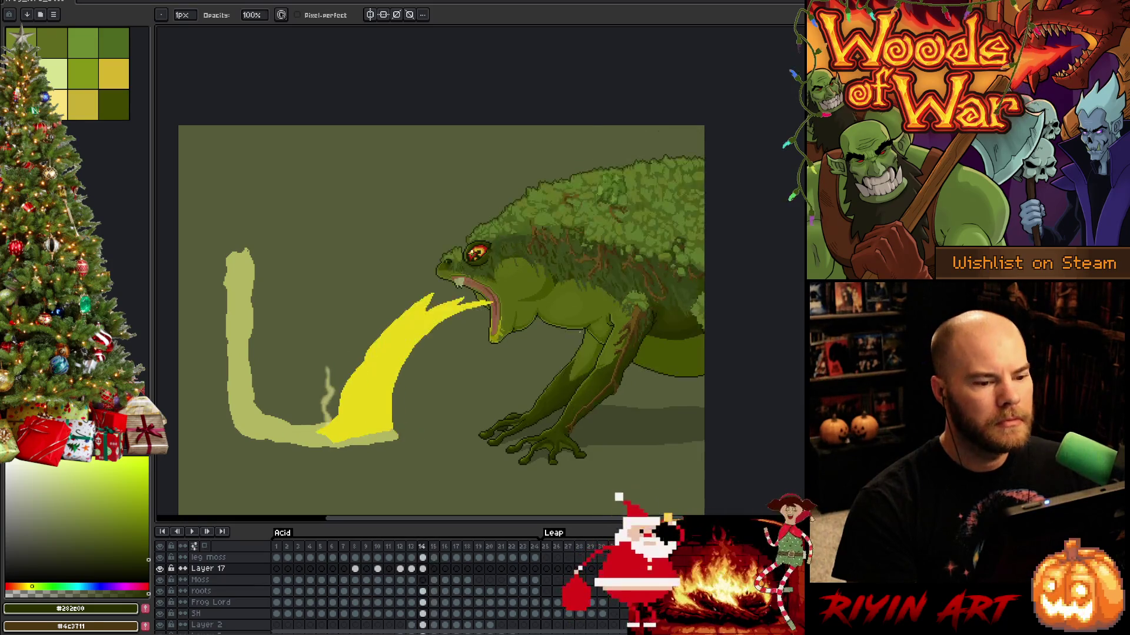
click(435, 569)
click(441, 575)
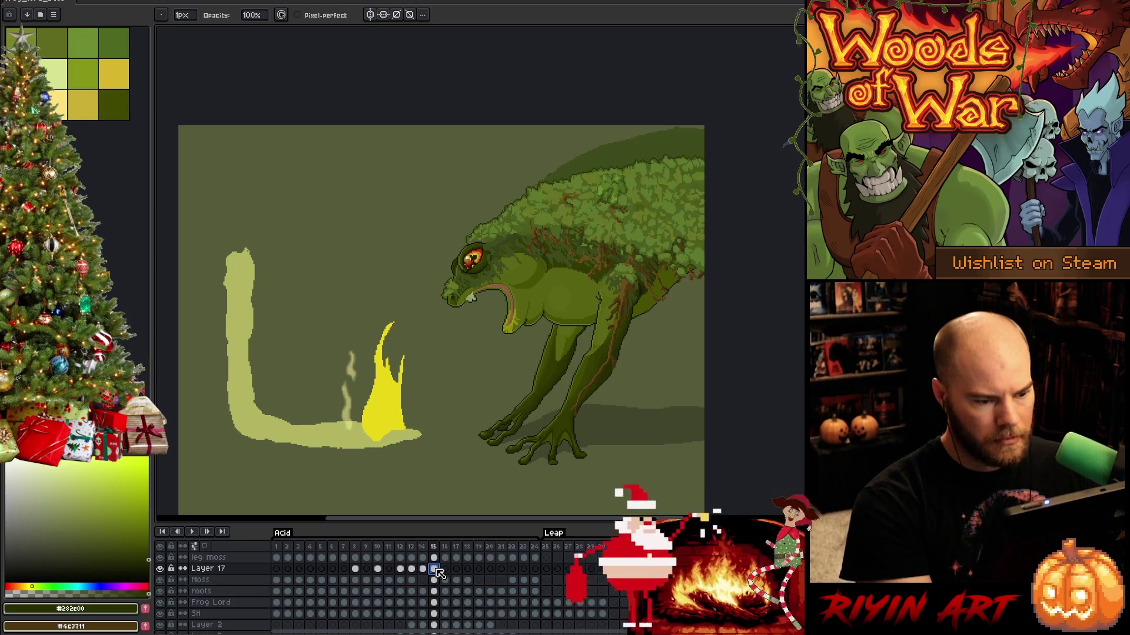
key(ctrl+t)
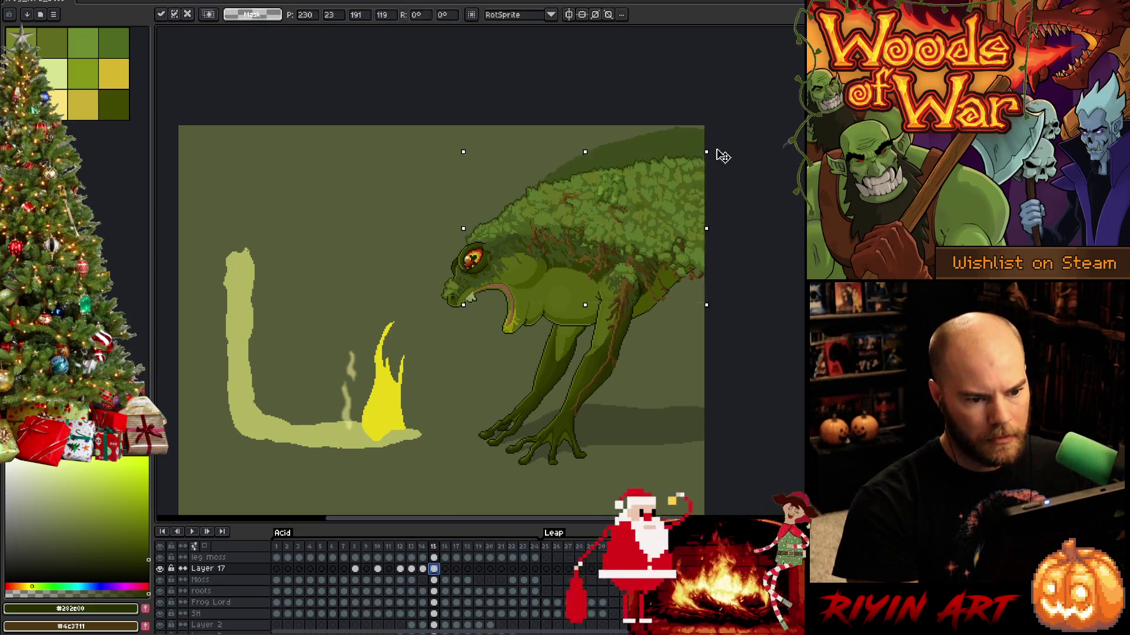
mouse_move(722, 156)
mouse_down()
mouse_move(678, 96)
mouse_move(688, 111)
mouse_up()
mouse_move(606, 214)
mouse_down()
mouse_move(595, 183)
mouse_move(586, 189)
mouse_up()
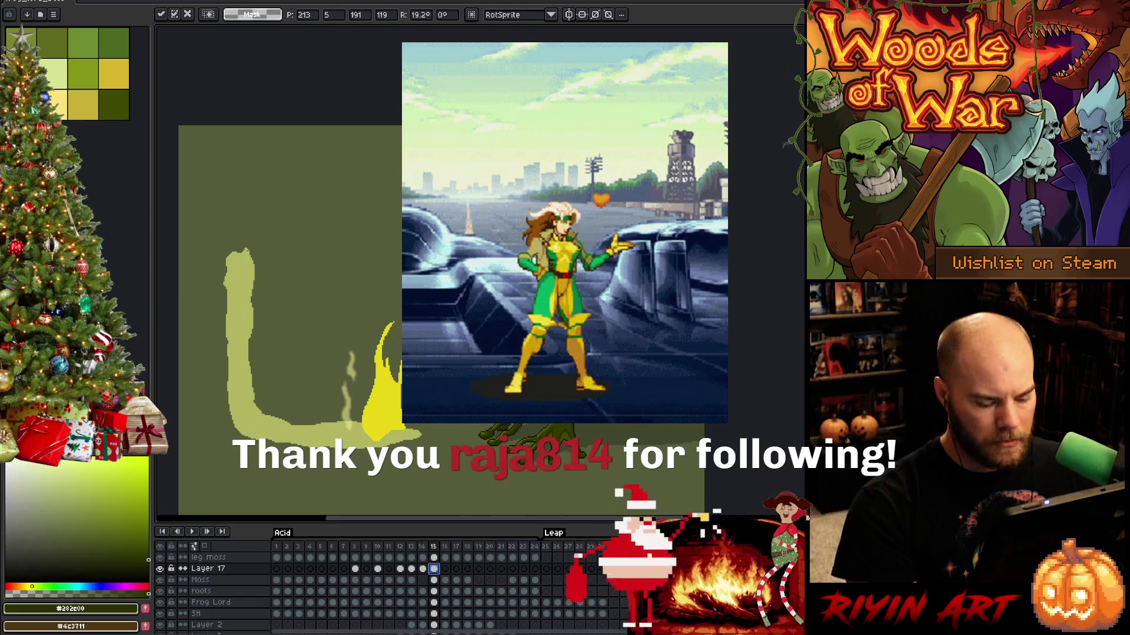
key(Return)
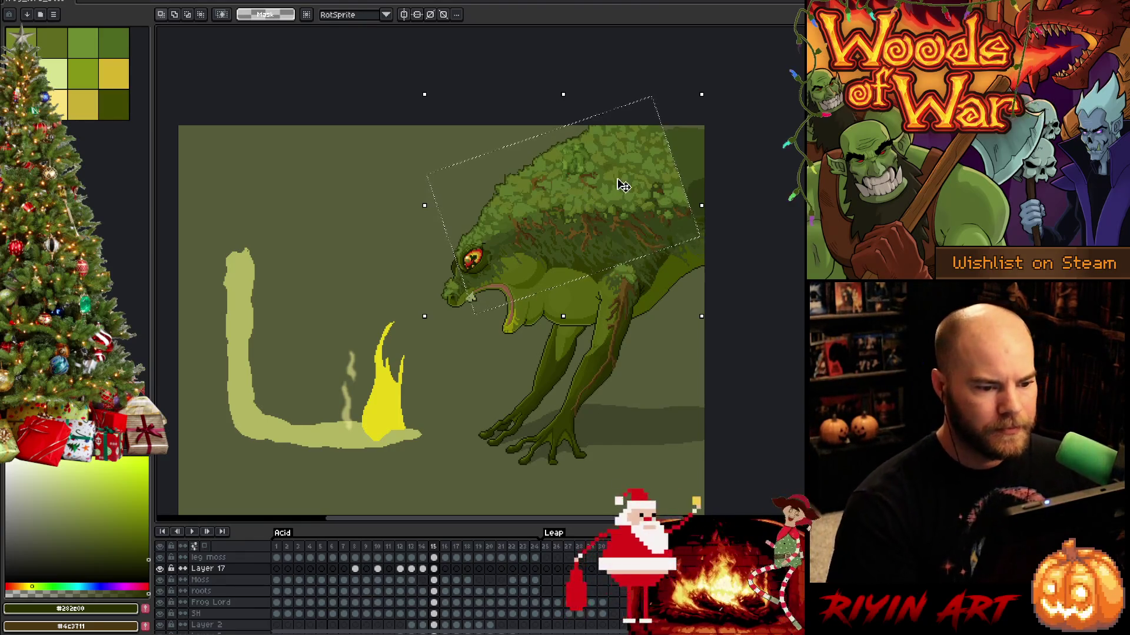
scroll(623, 186, up, 2)
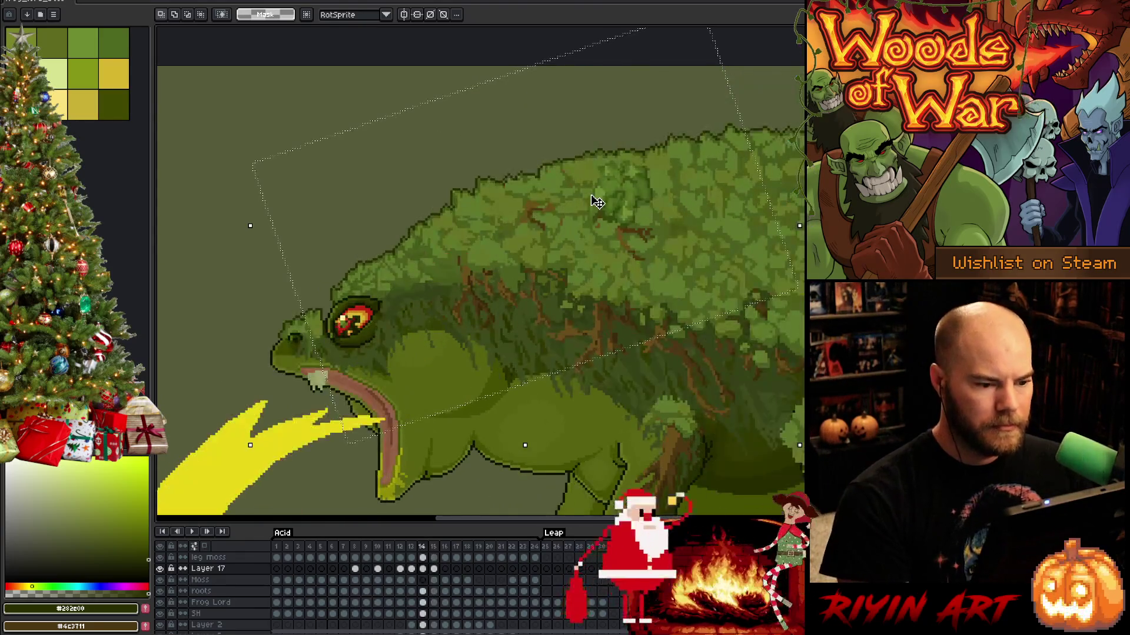
scroll(442, 313, down, 3)
key(comma)
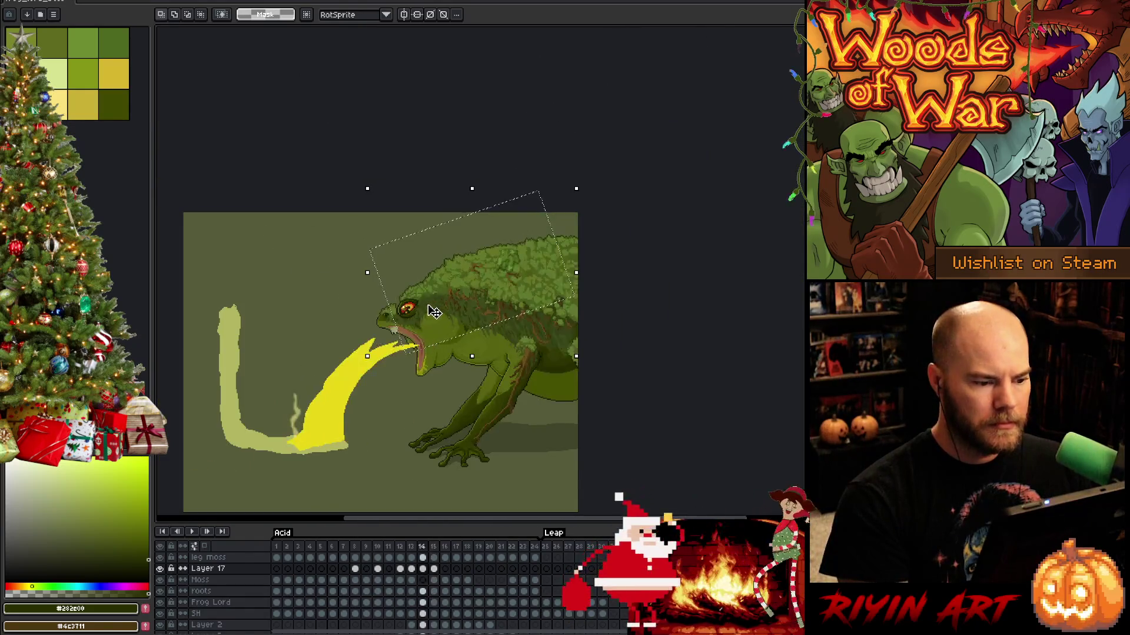
key(period)
key(comma)
key(period)
key(comma)
key(period)
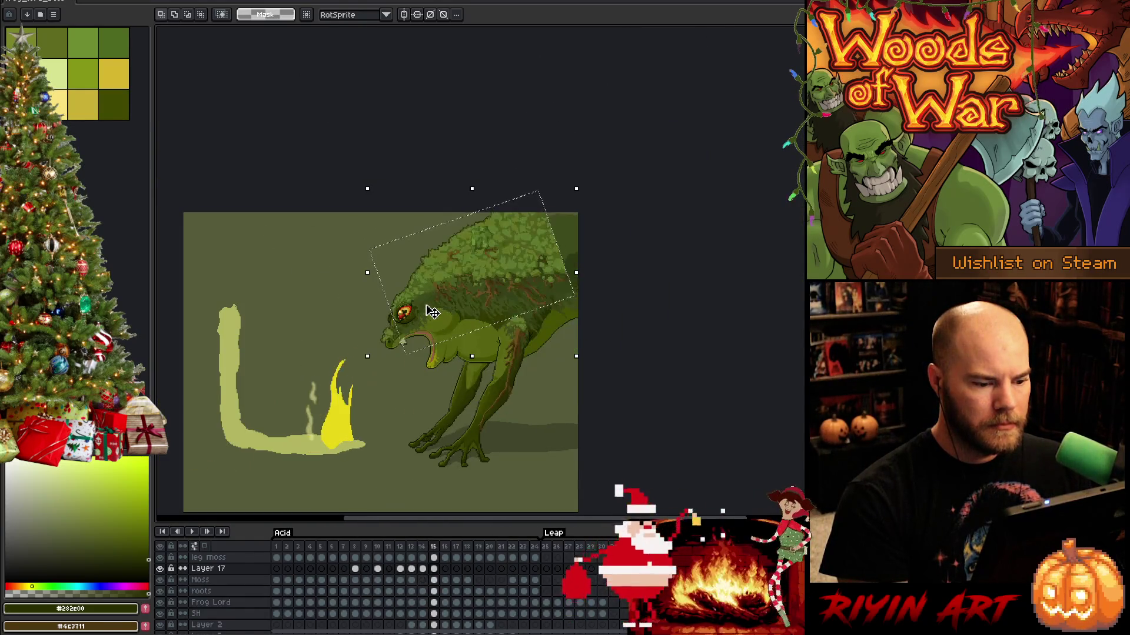
key(comma)
key(period)
key(comma)
key(period)
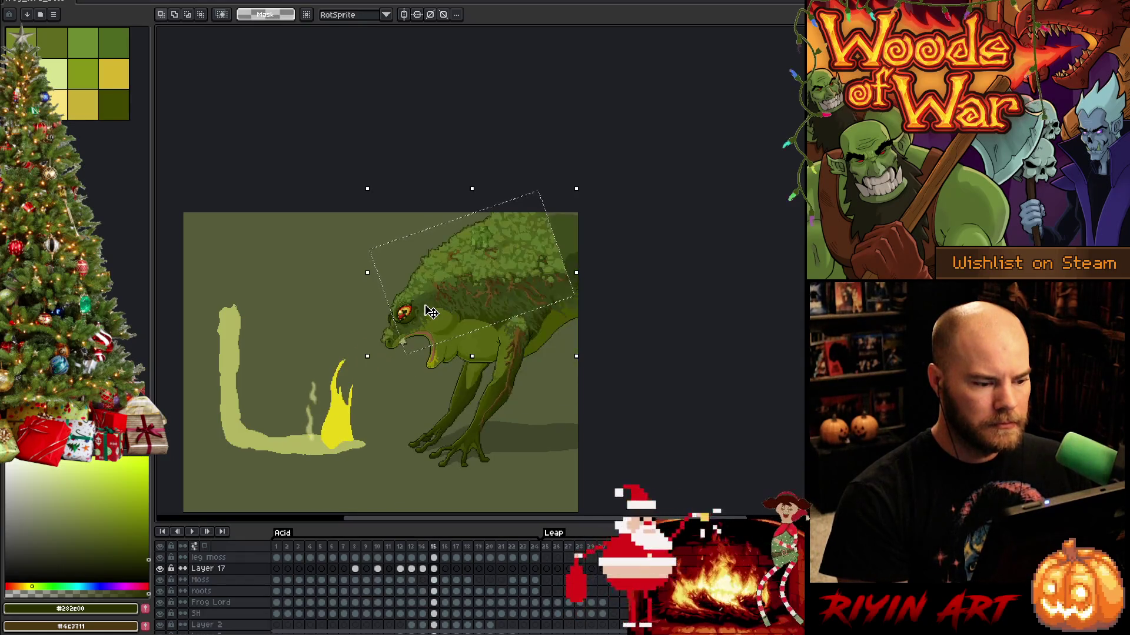
key(comma)
key(period)
key(comma)
key(comma)
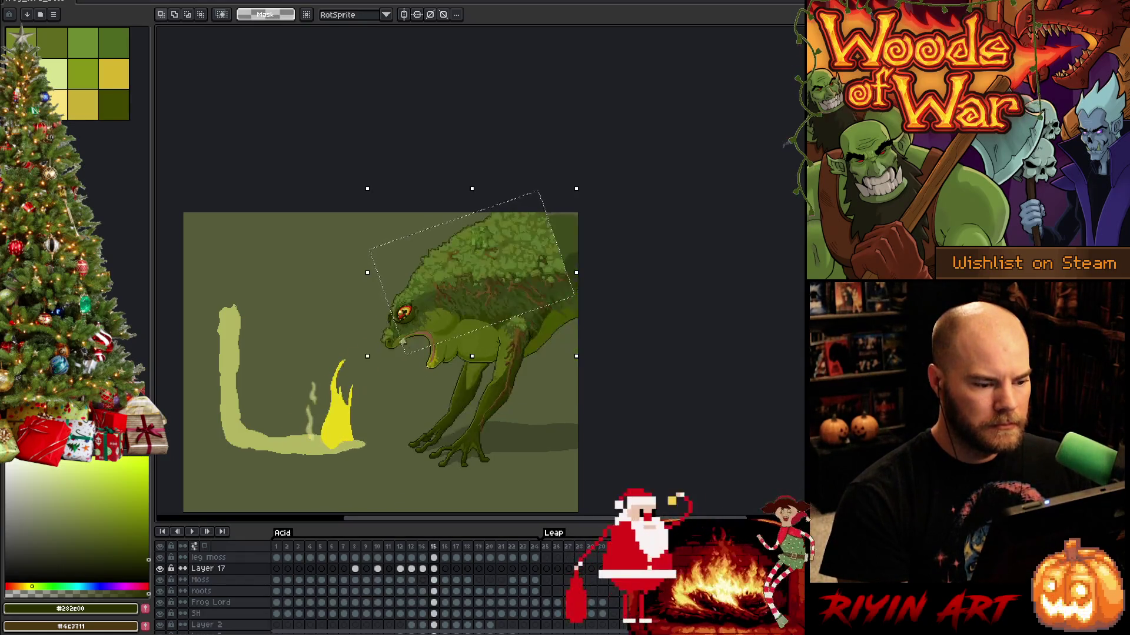
key(comma)
key(period)
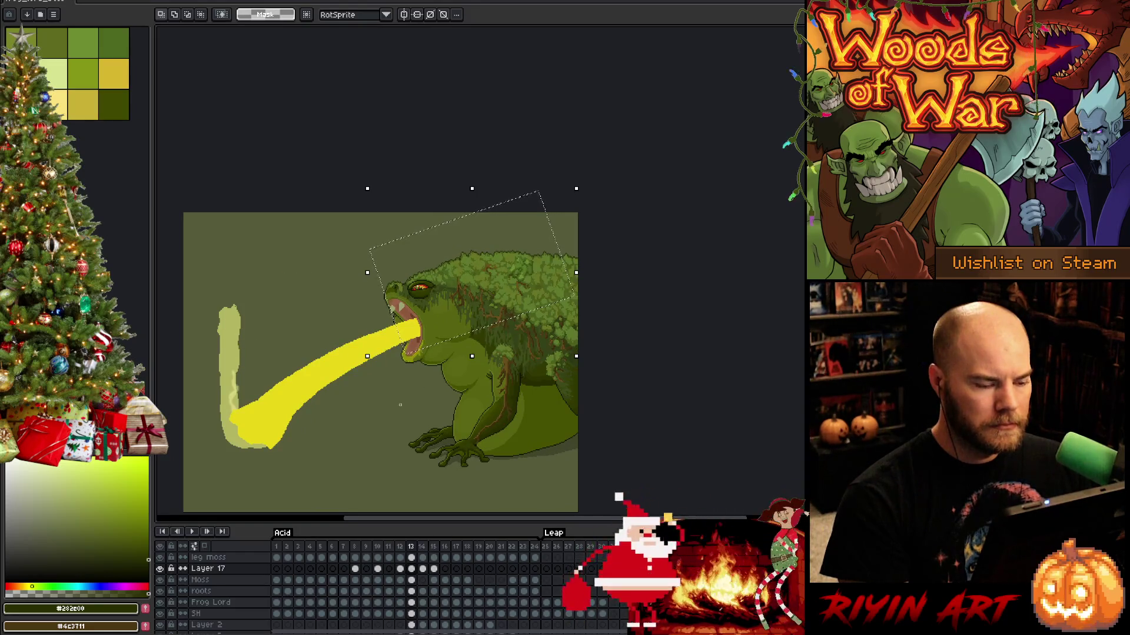
key(comma)
key(period)
key(period)
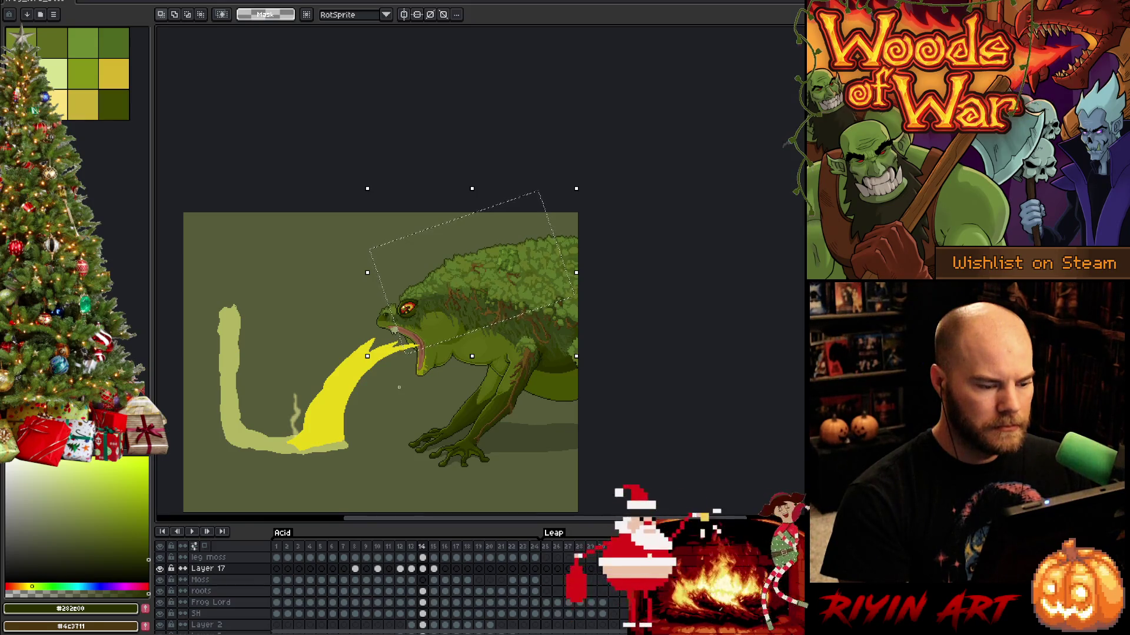
key(comma)
key(period)
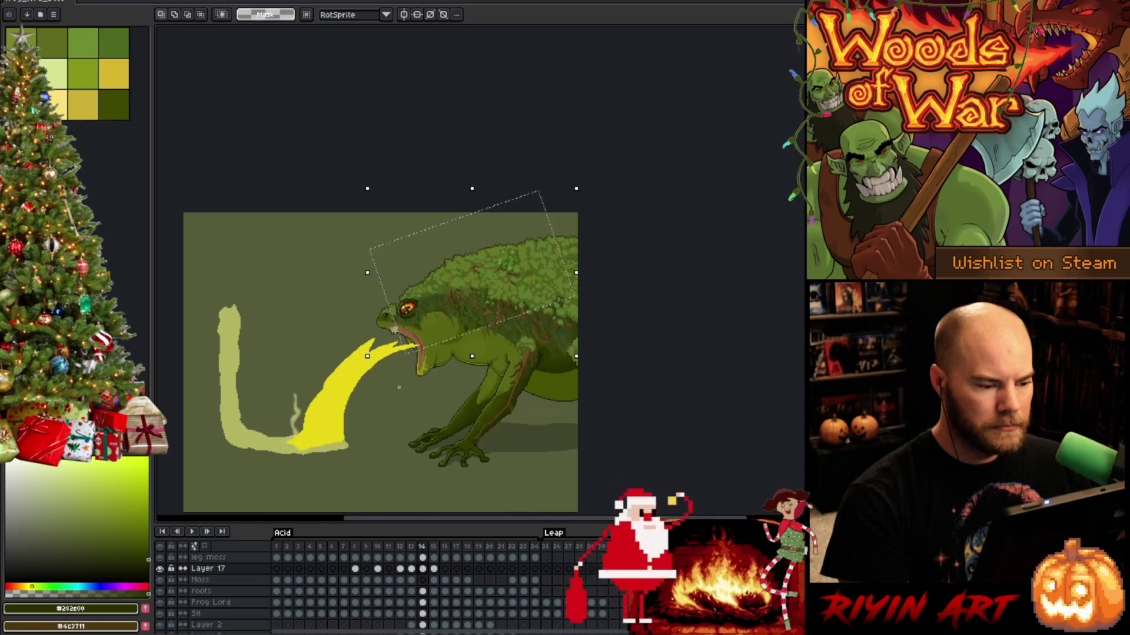
key(period)
key(comma)
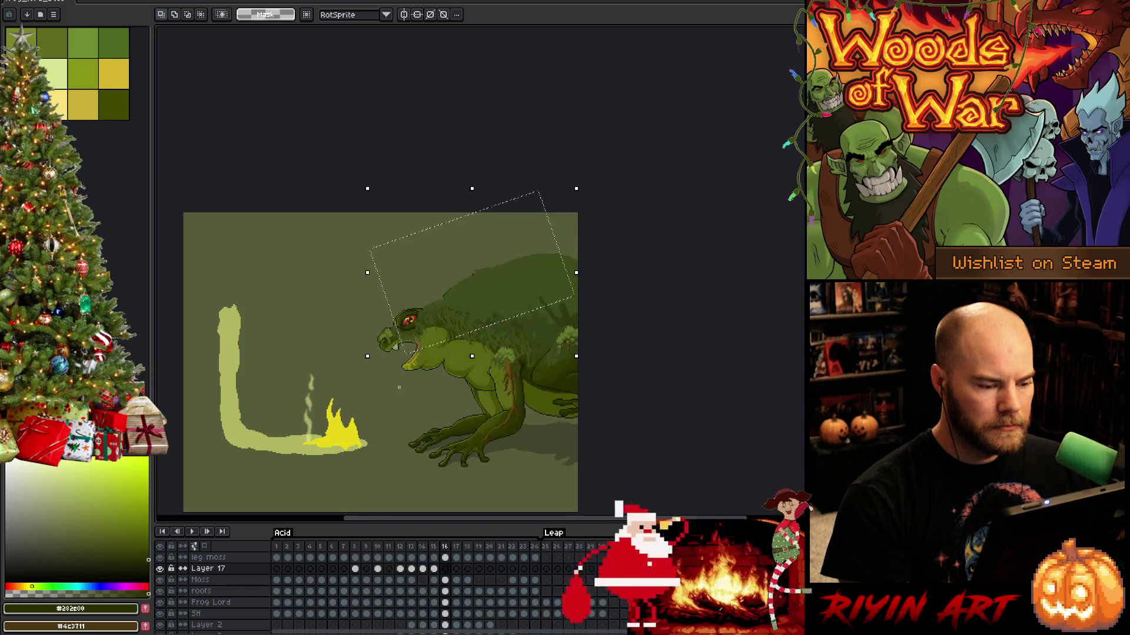
key(period)
key(comma)
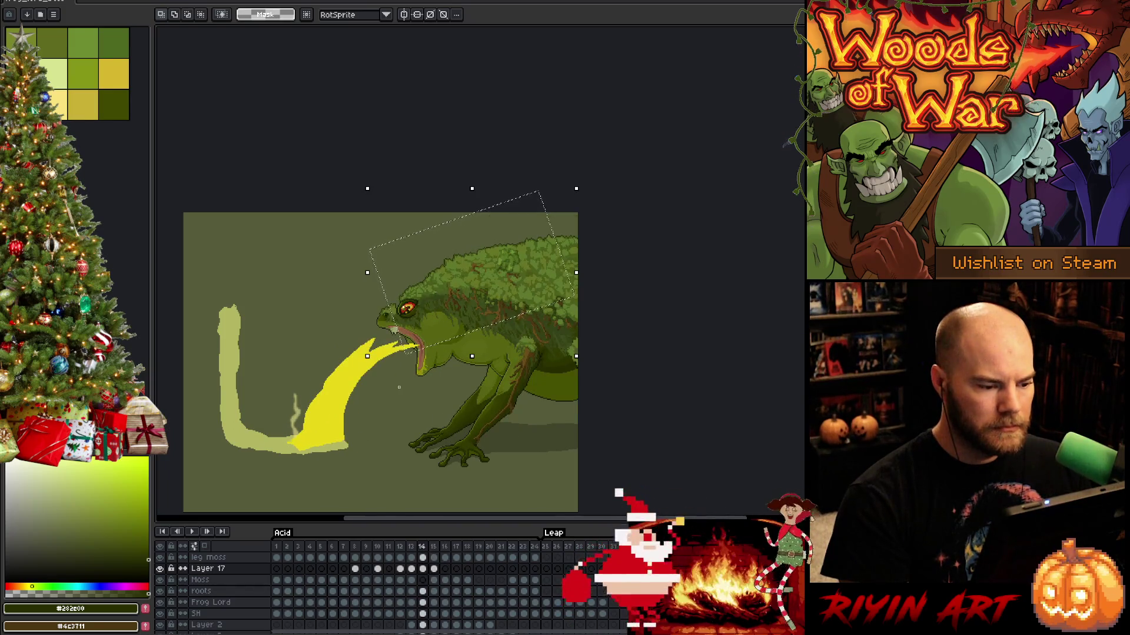
key(period)
key(comma)
scroll(518, 271, up, 4)
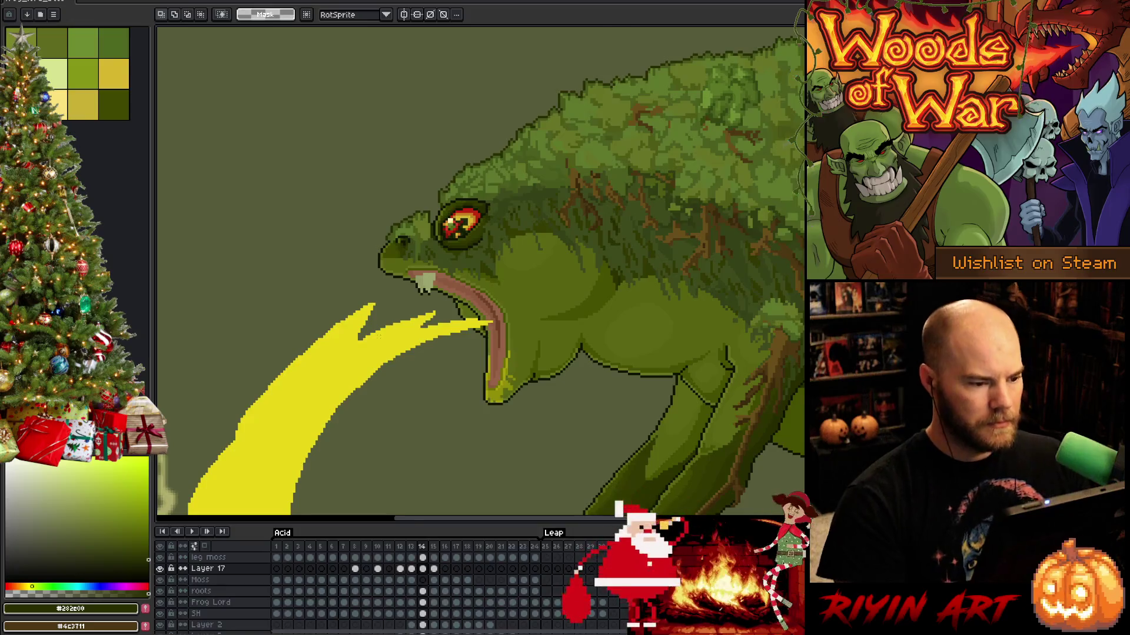
drag(517, 271, 531, 328)
Sample near-black, dark olive and dark green colours from the eye outline.
key(b)
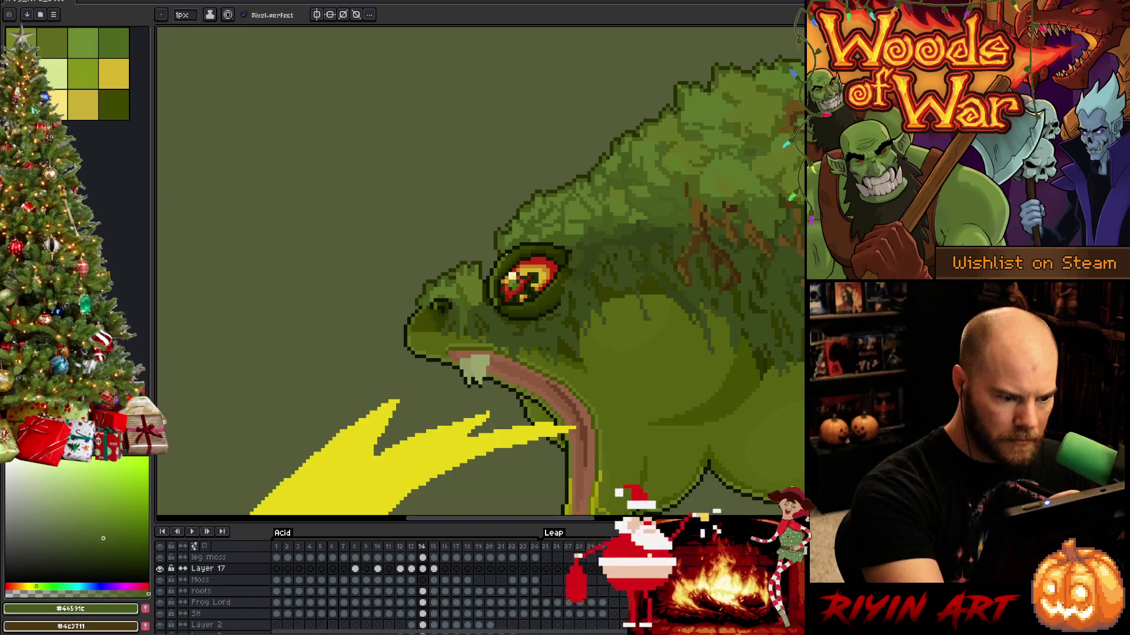
alt+click(492, 248)
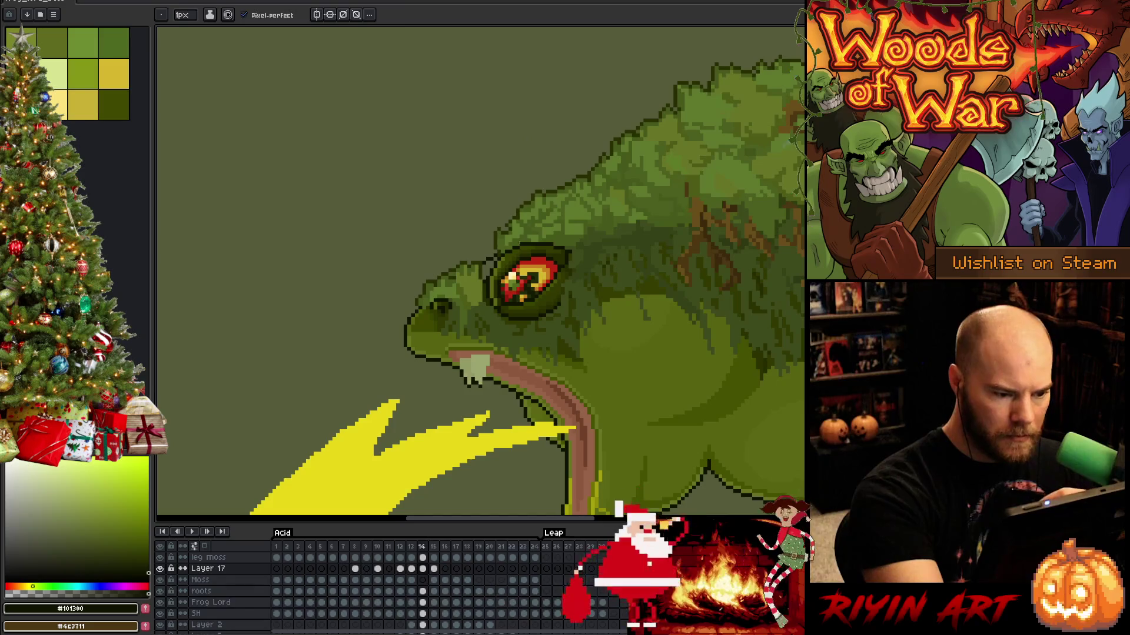
alt+click(482, 273)
scroll(482, 273, up, 1)
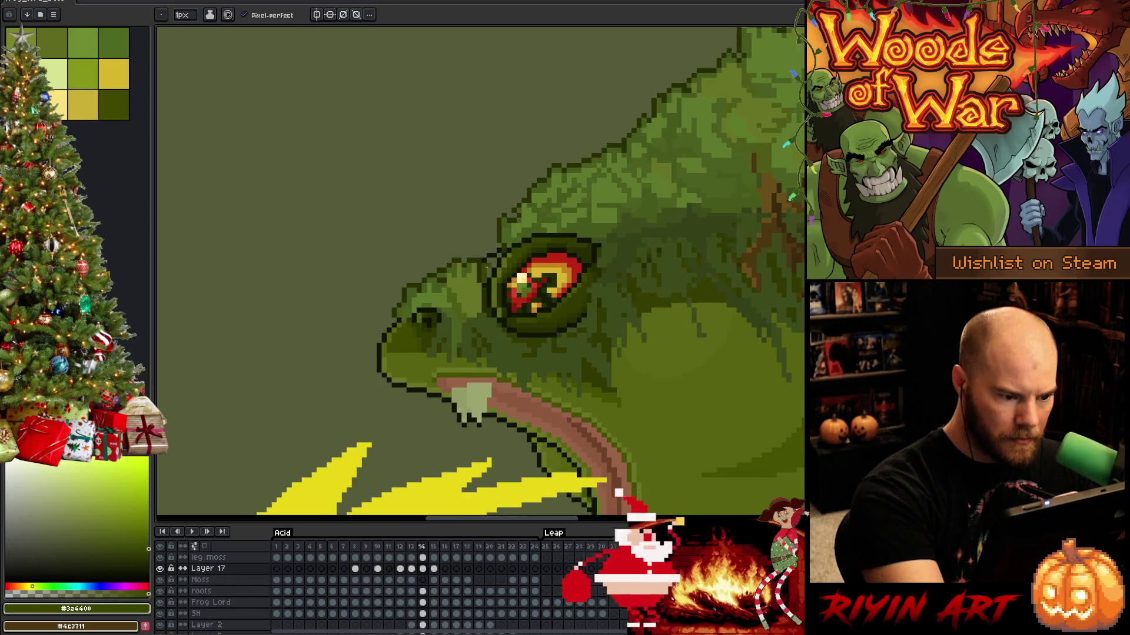
alt+click(488, 271)
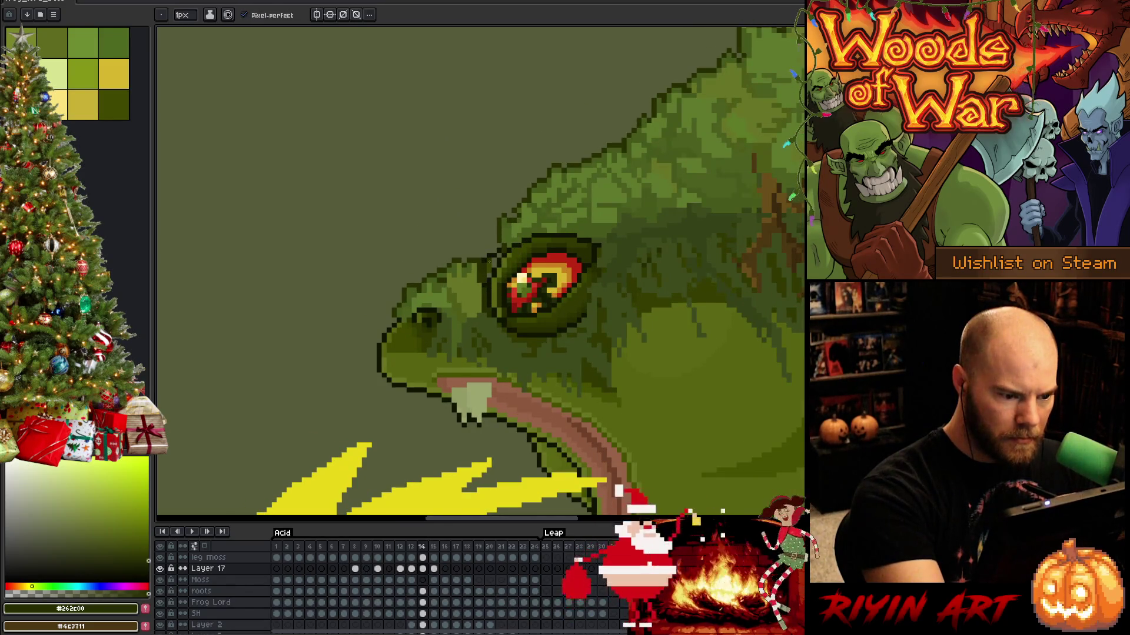
alt+click(484, 256)
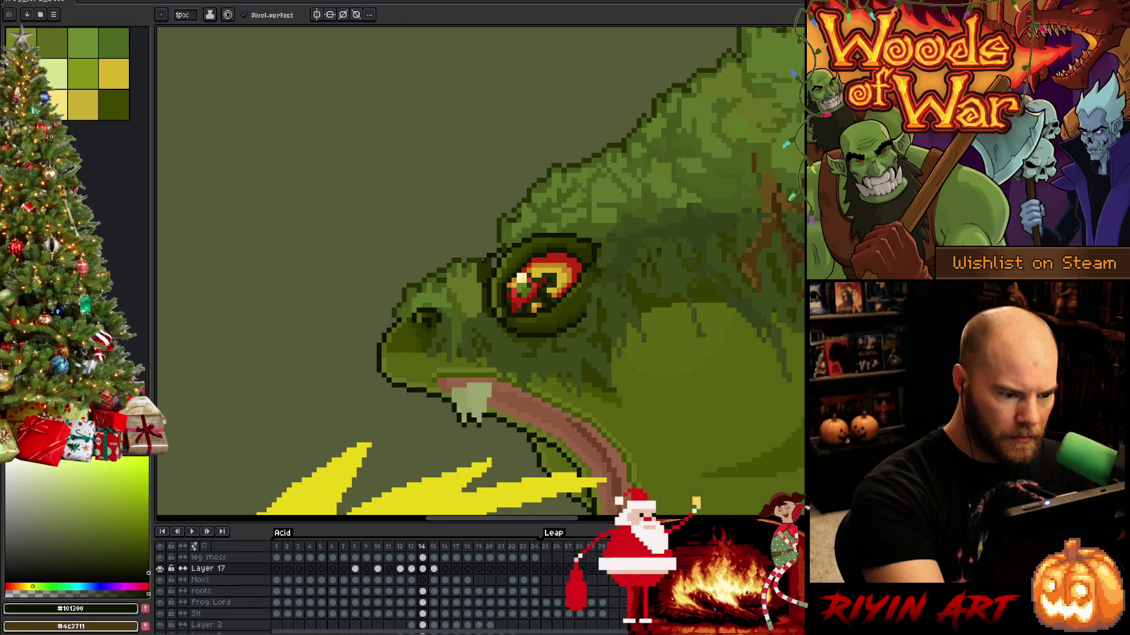
key(alt)
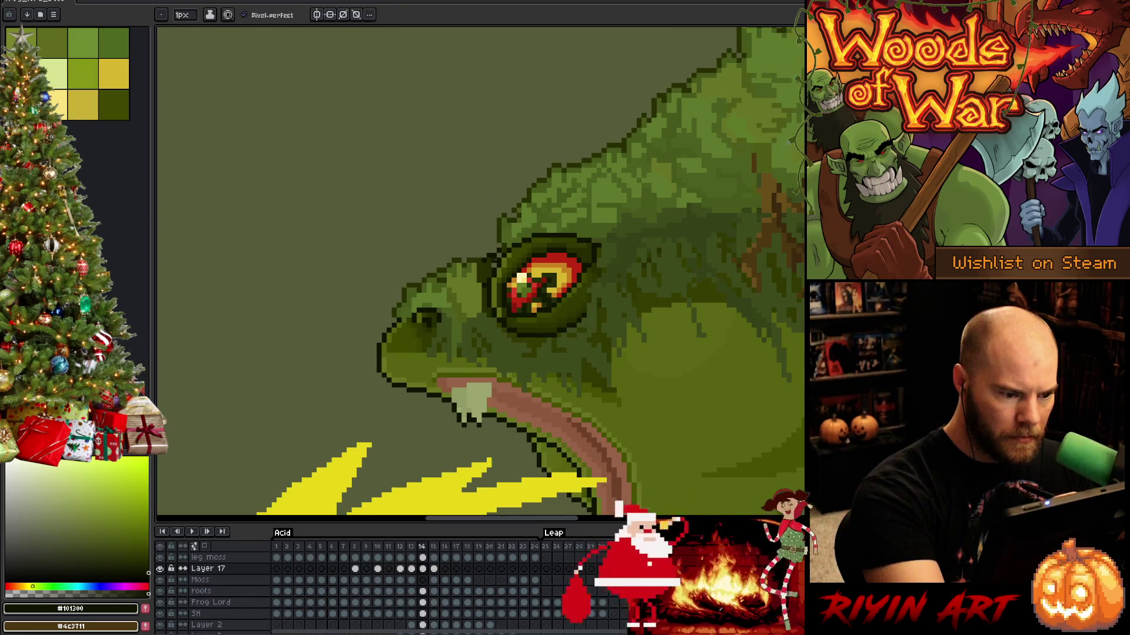
alt+click(498, 256)
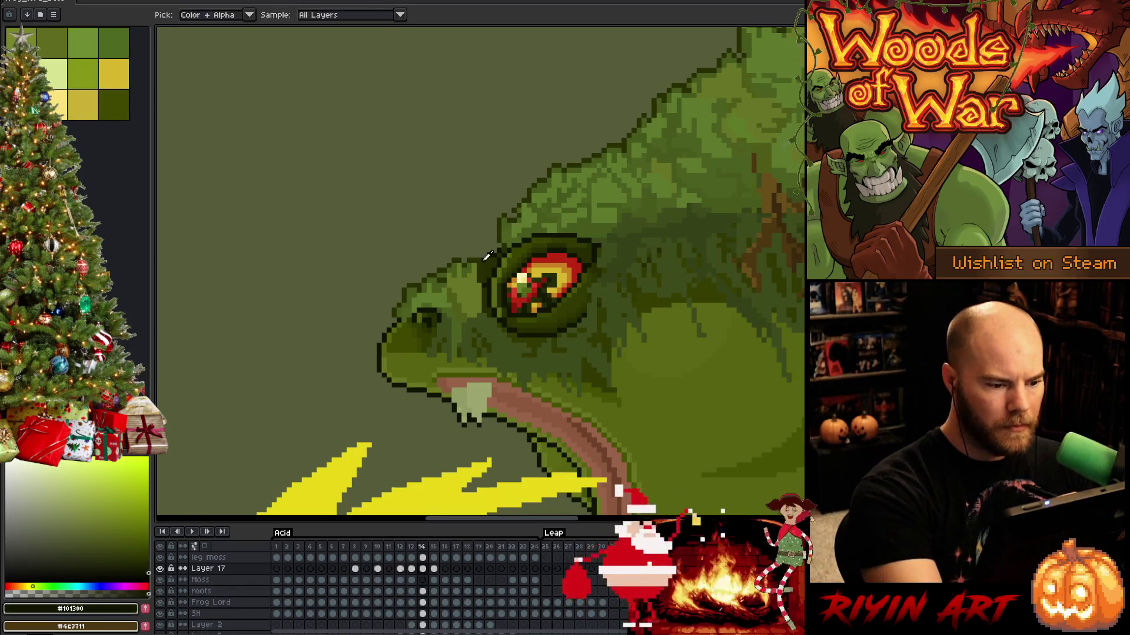
alt+click(480, 266)
key(alt)
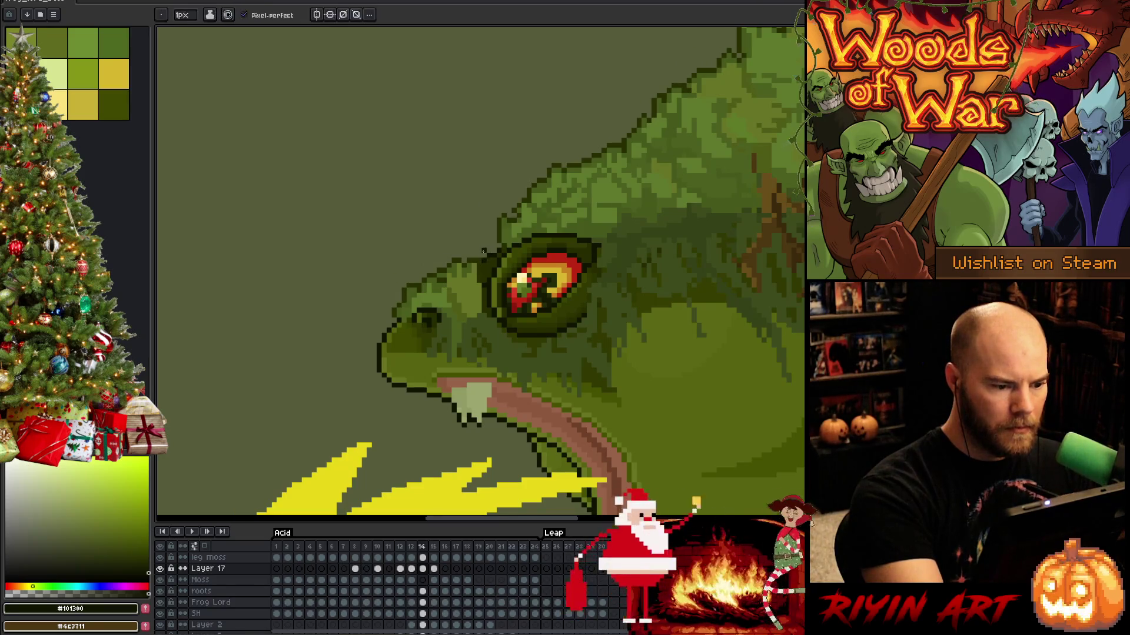
Make the leg moss layer active, switch to moving content, and fit the sprite in view.
key(alt+Up)
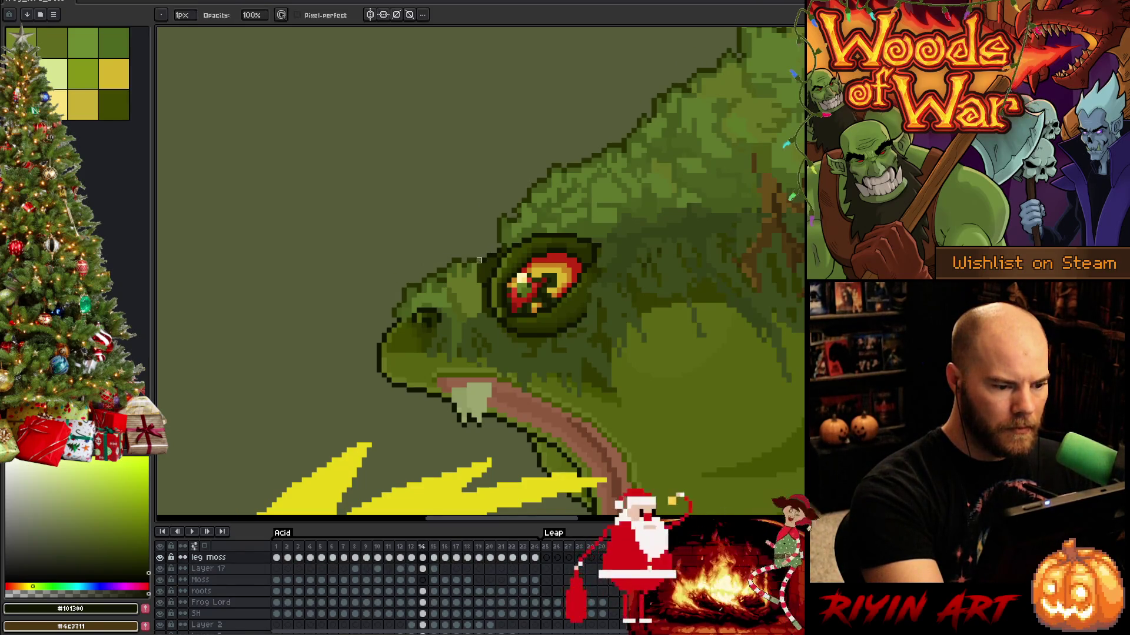
key(ctrl)
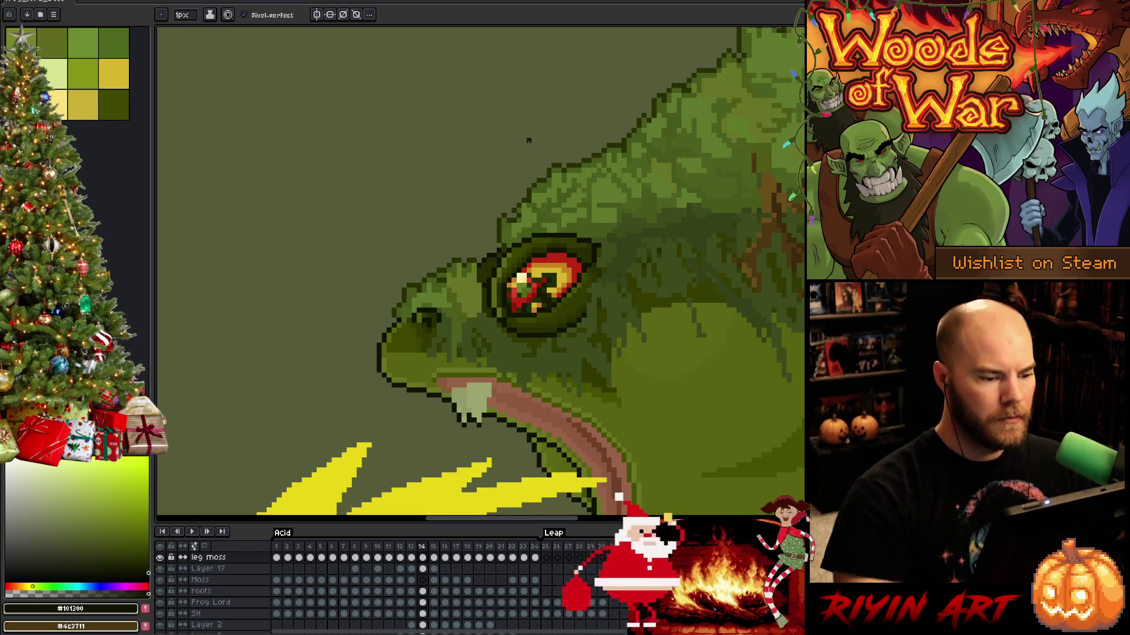
key(ctrl+0)
Step through frames 13–15 of the acid spit, then sample mid green #46591c from the head.
drag(575, 323, 415, 378)
key(comma)
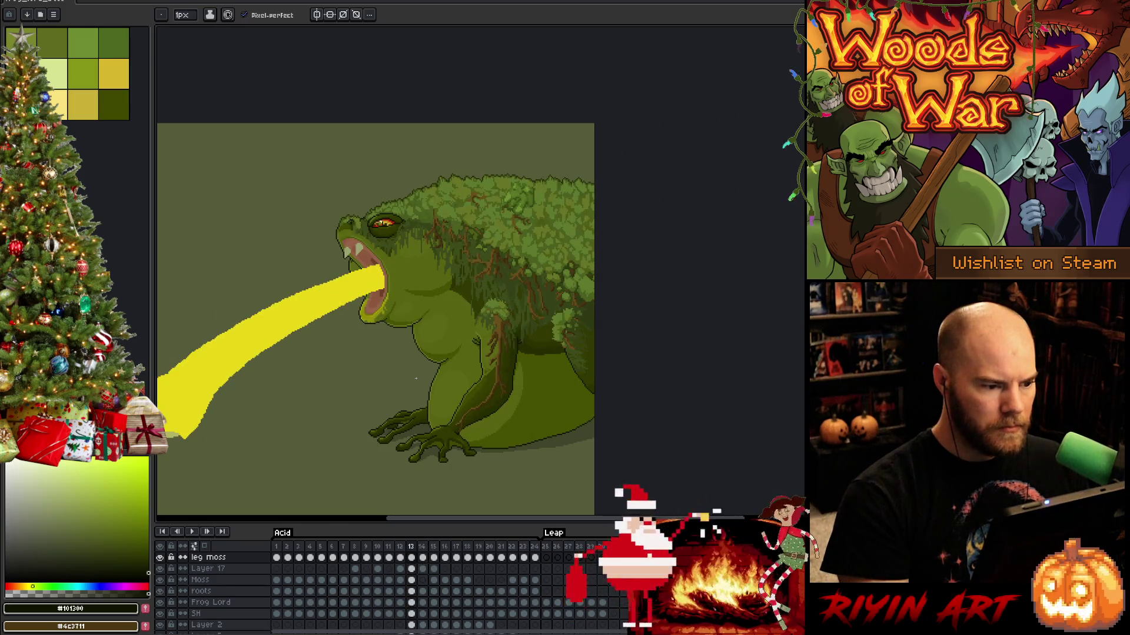
key(period)
key(period)
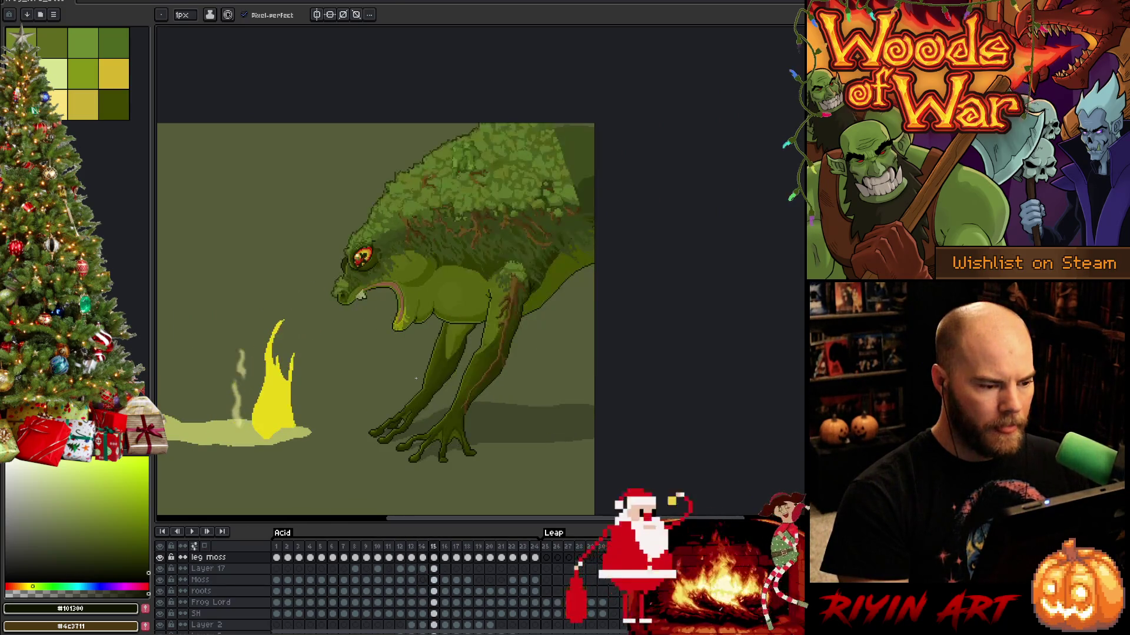
key(comma)
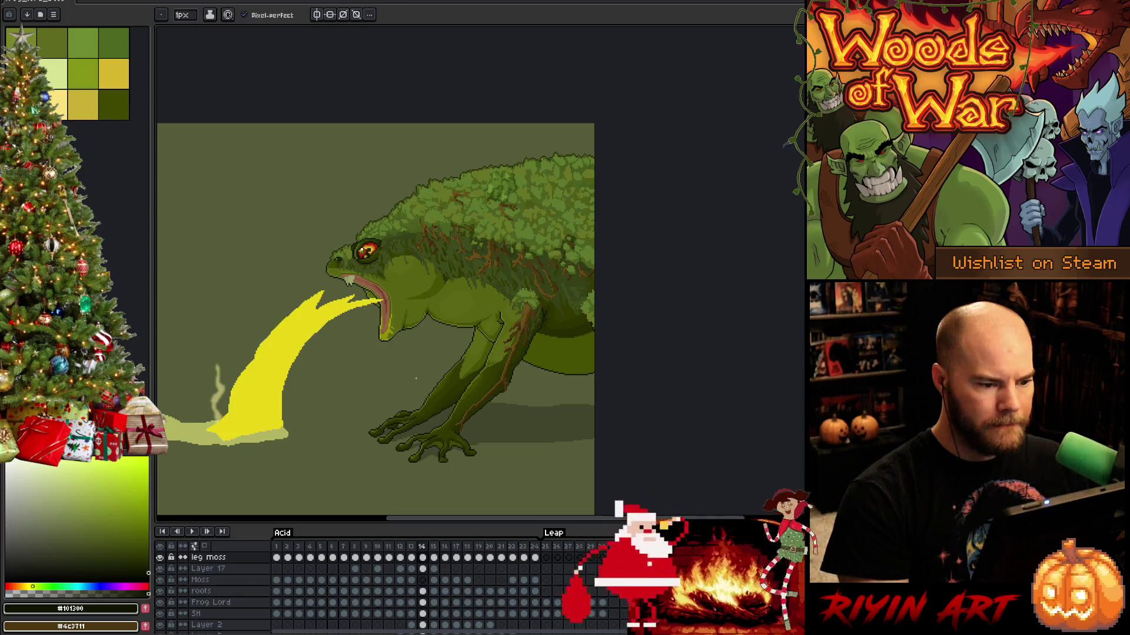
key(period)
key(comma)
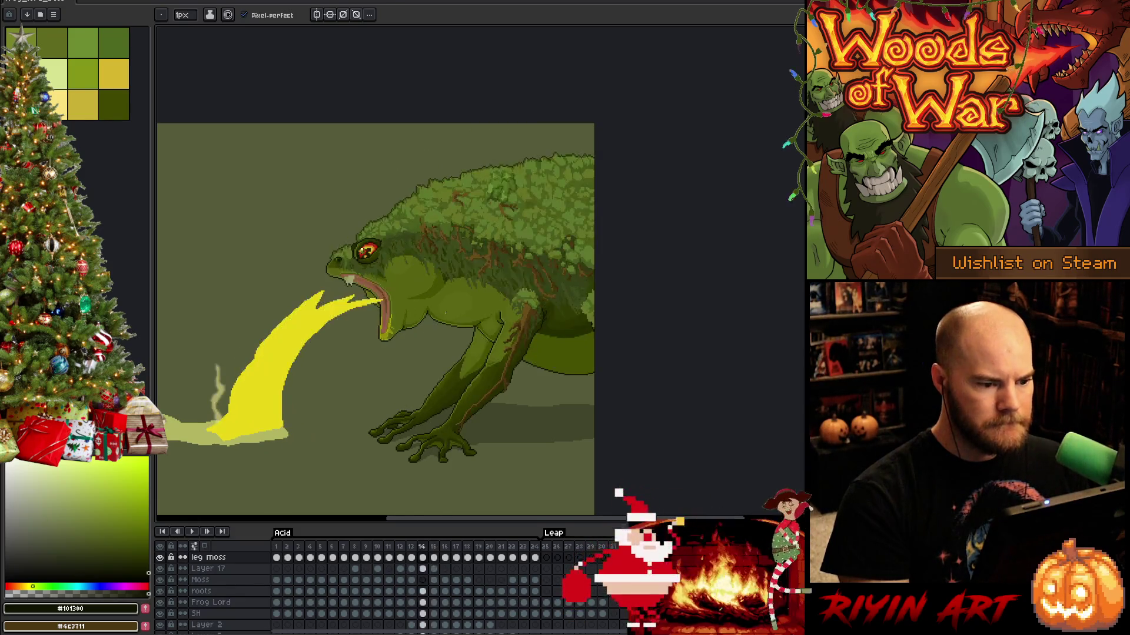
key(period)
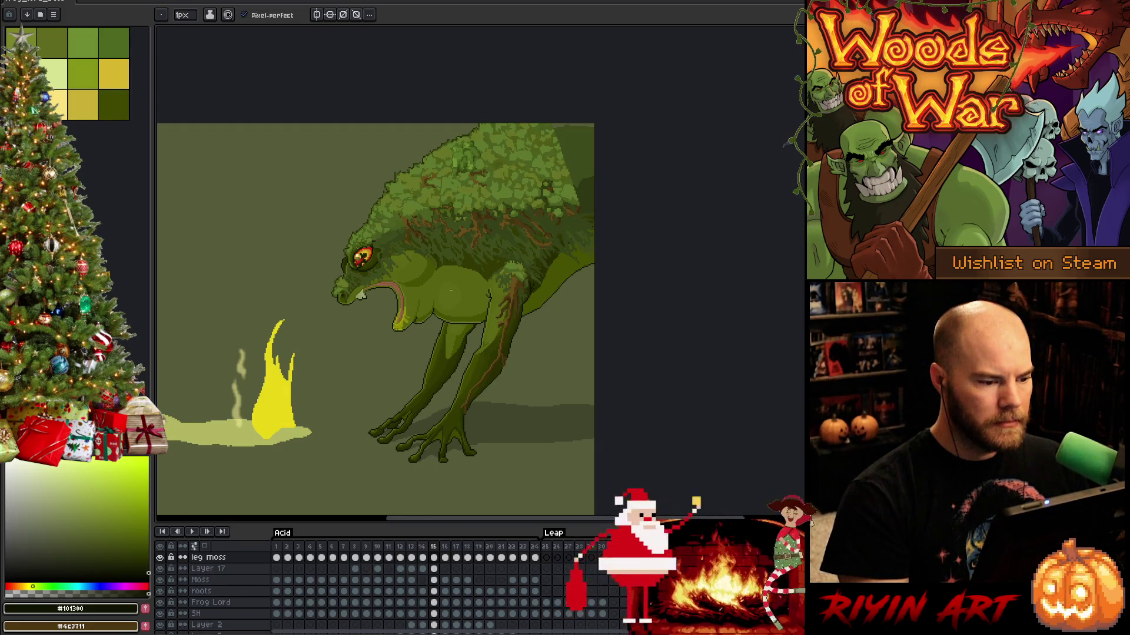
scroll(348, 223, up, 2)
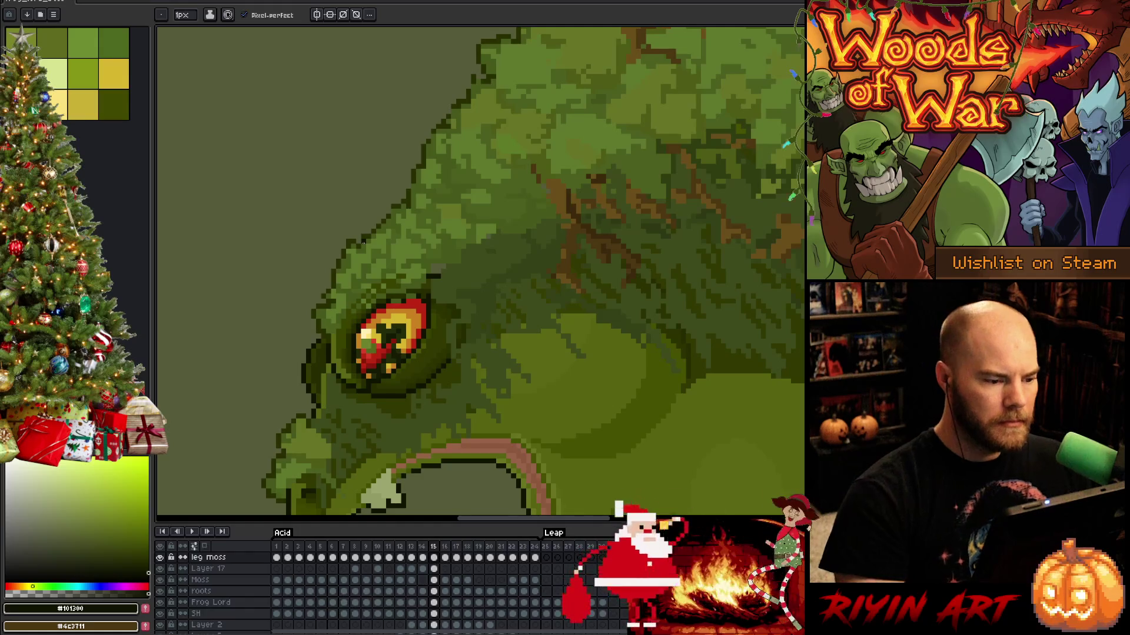
alt+click(434, 275)
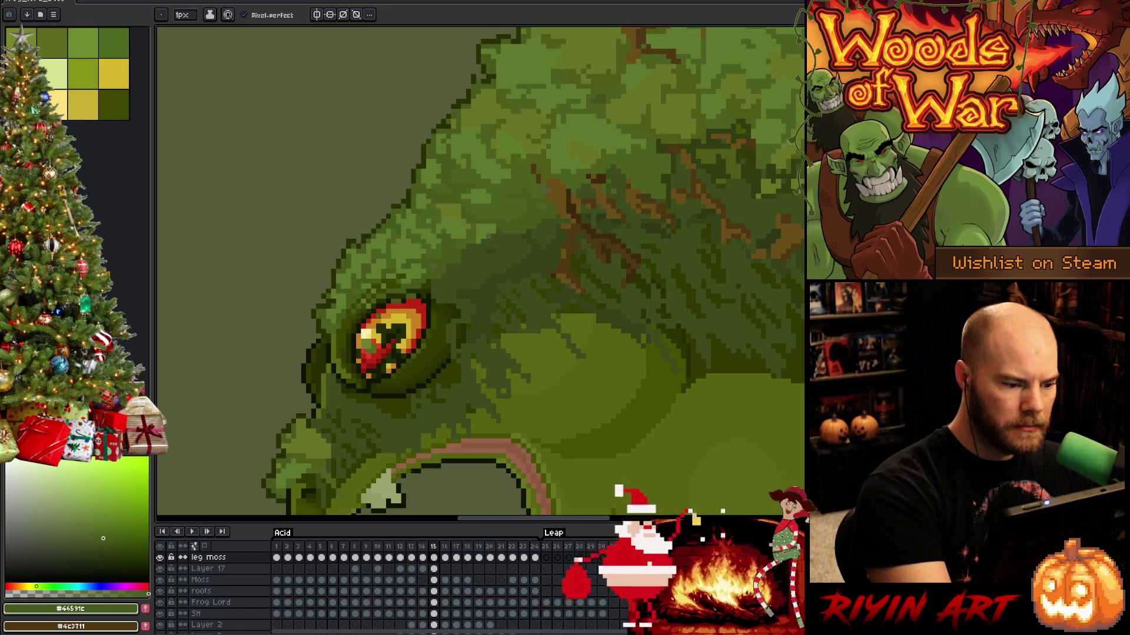
Raise the leg moss layer to full opacity and lower Layer 17's opacity.
double_click(209, 557)
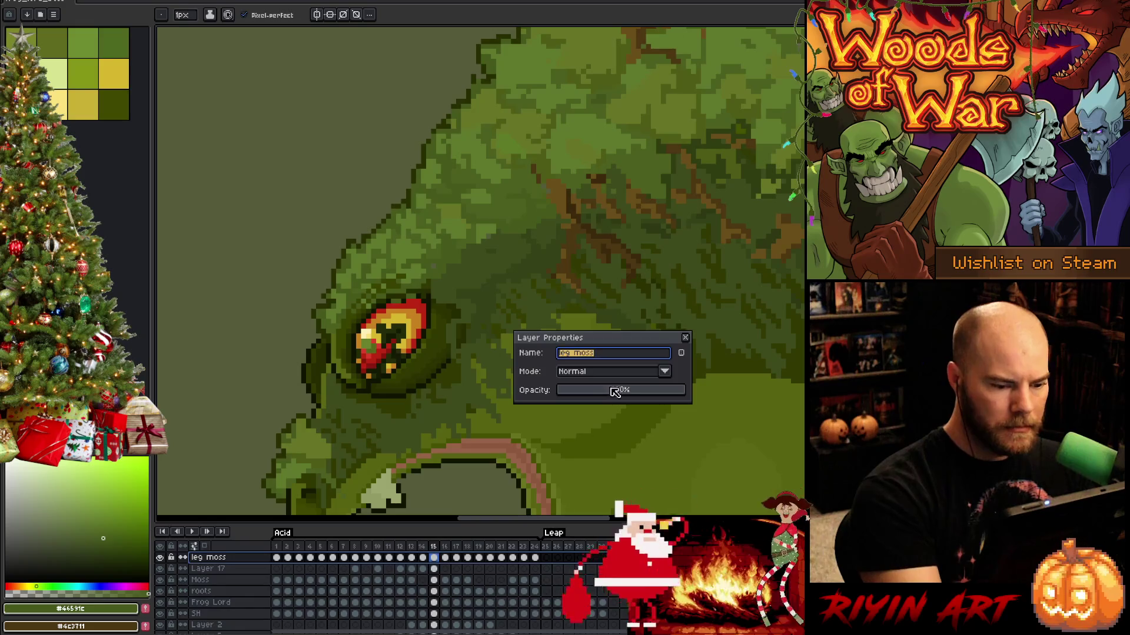
click(614, 388)
drag(623, 403, 683, 393)
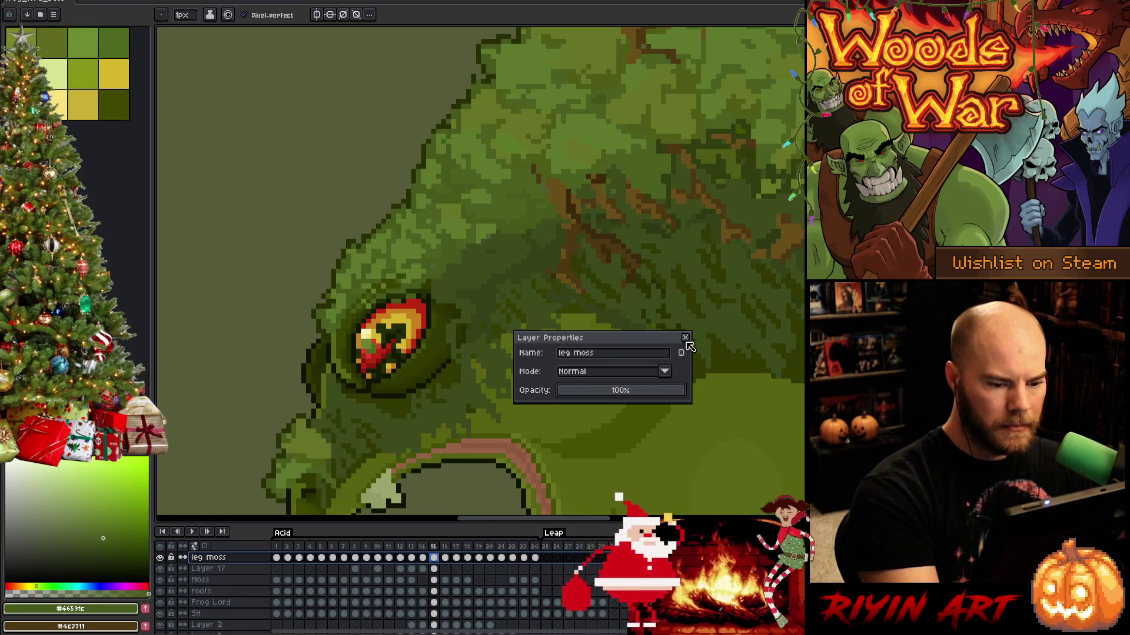
click(685, 338)
double_click(209, 568)
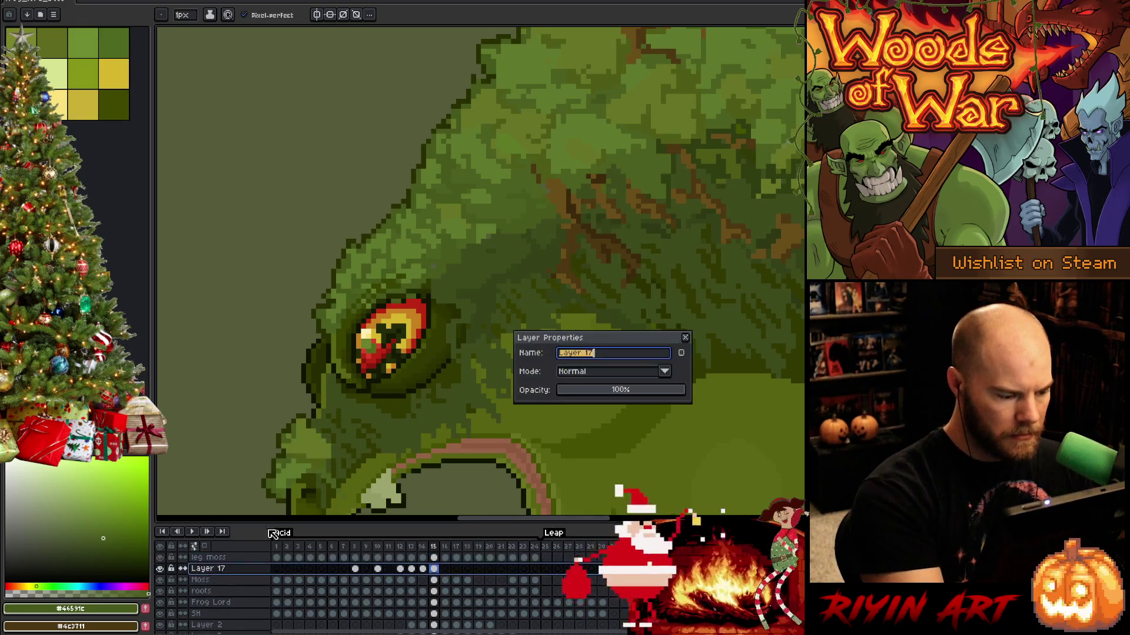
click(628, 393)
drag(628, 393, 634, 391)
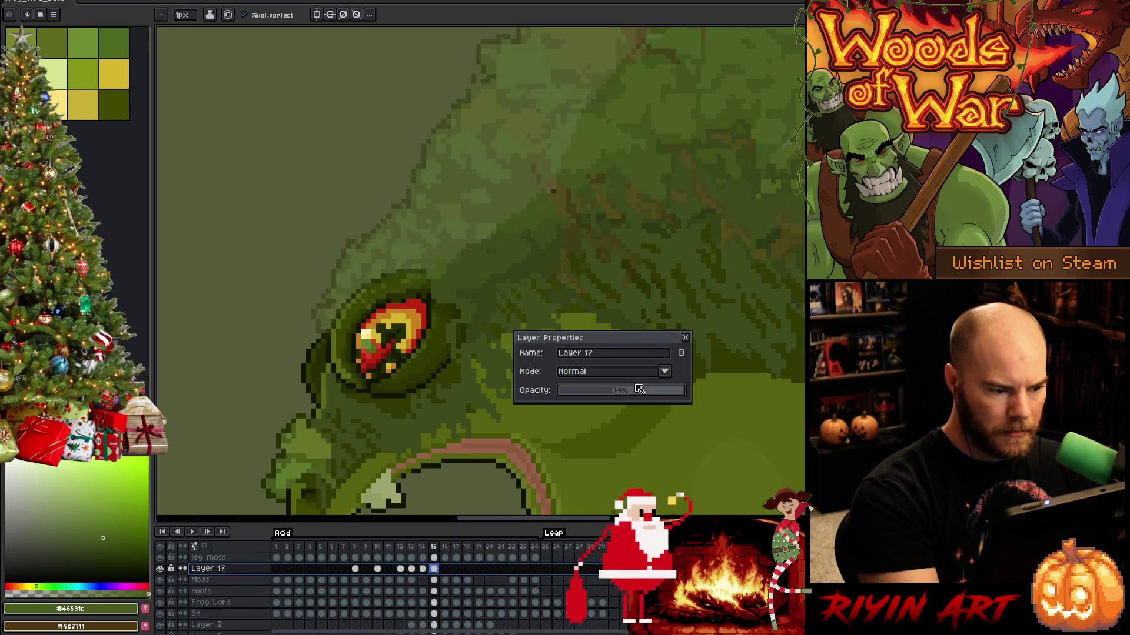
click(685, 338)
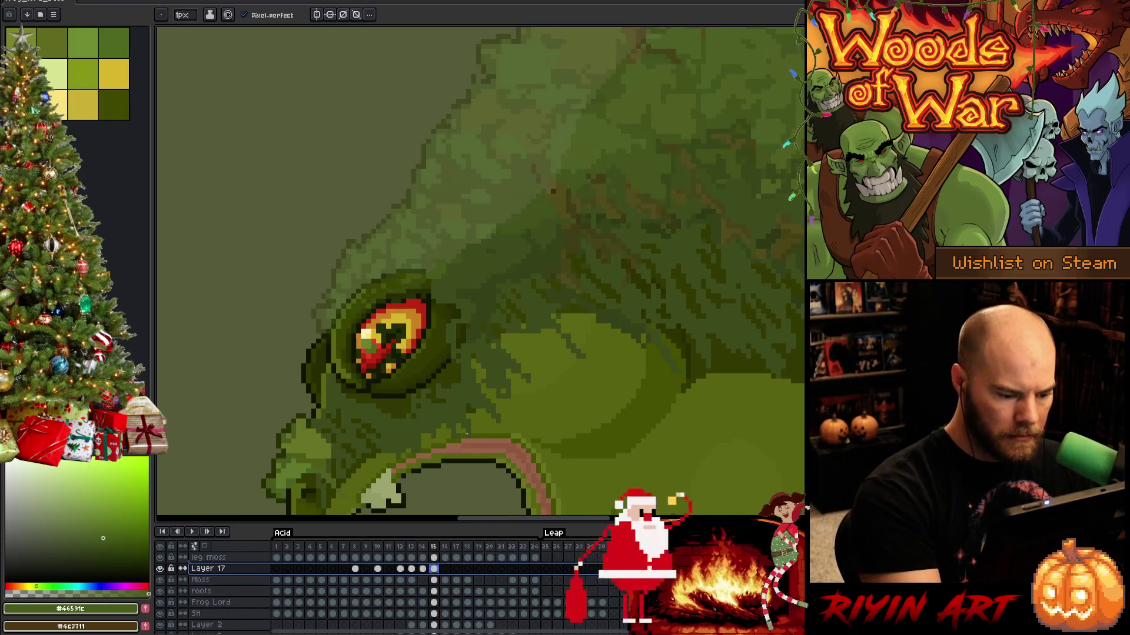
Draw a dark line along the top-left rim of the eye.
key(e)
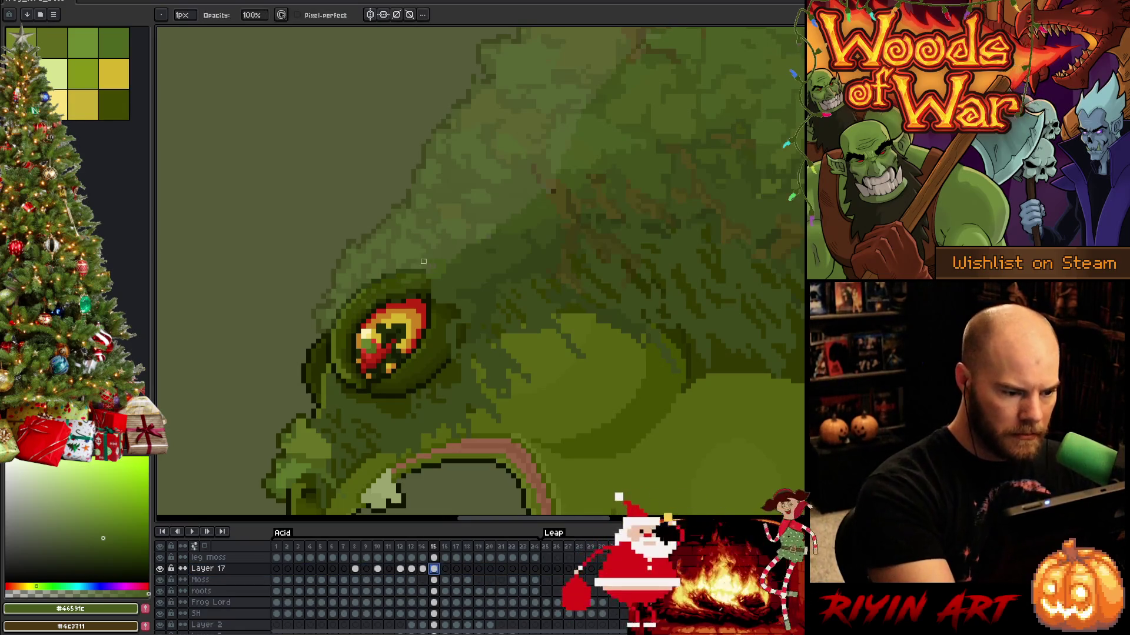
drag(428, 271, 383, 275)
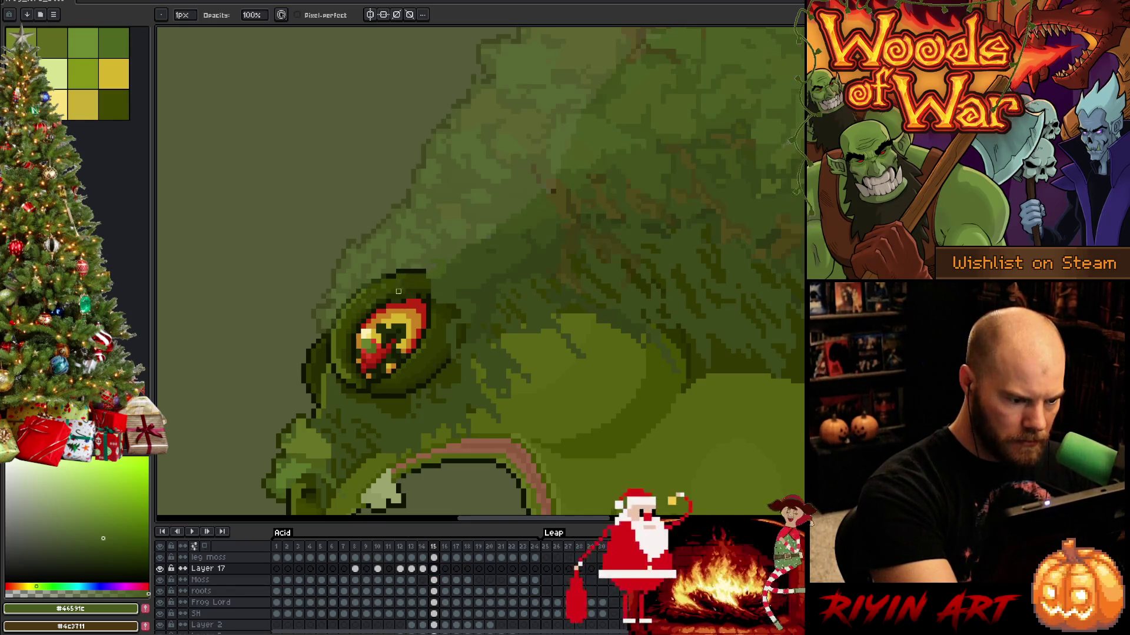
drag(389, 274, 382, 279)
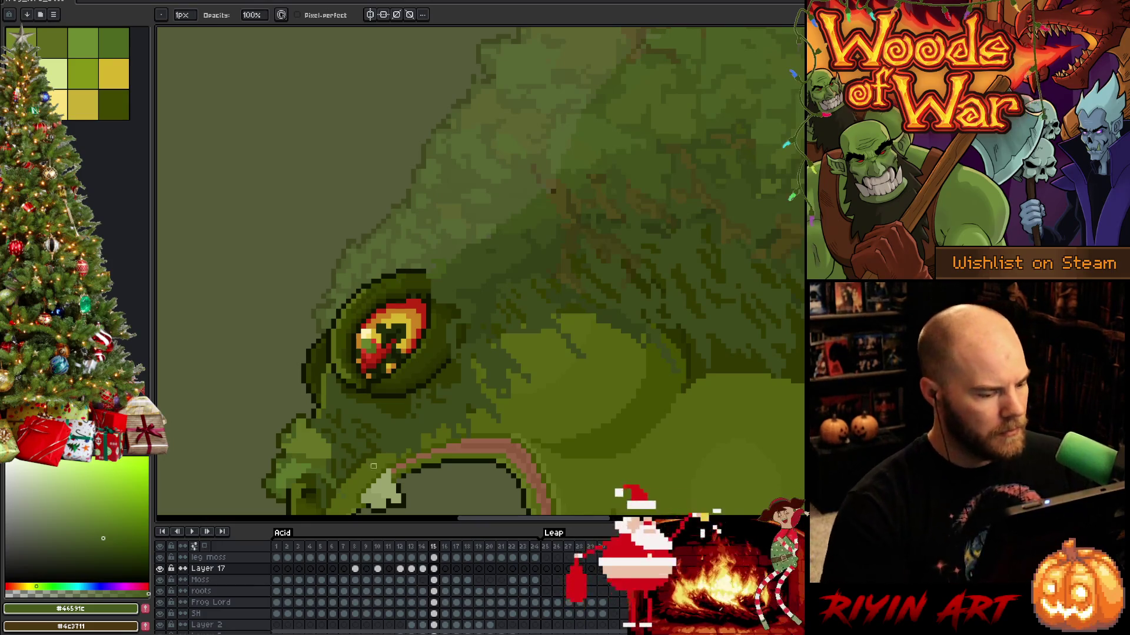
Check Layer 17's properties, then sample a muted olive and the dark eye-rim colour.
double_click(224, 568)
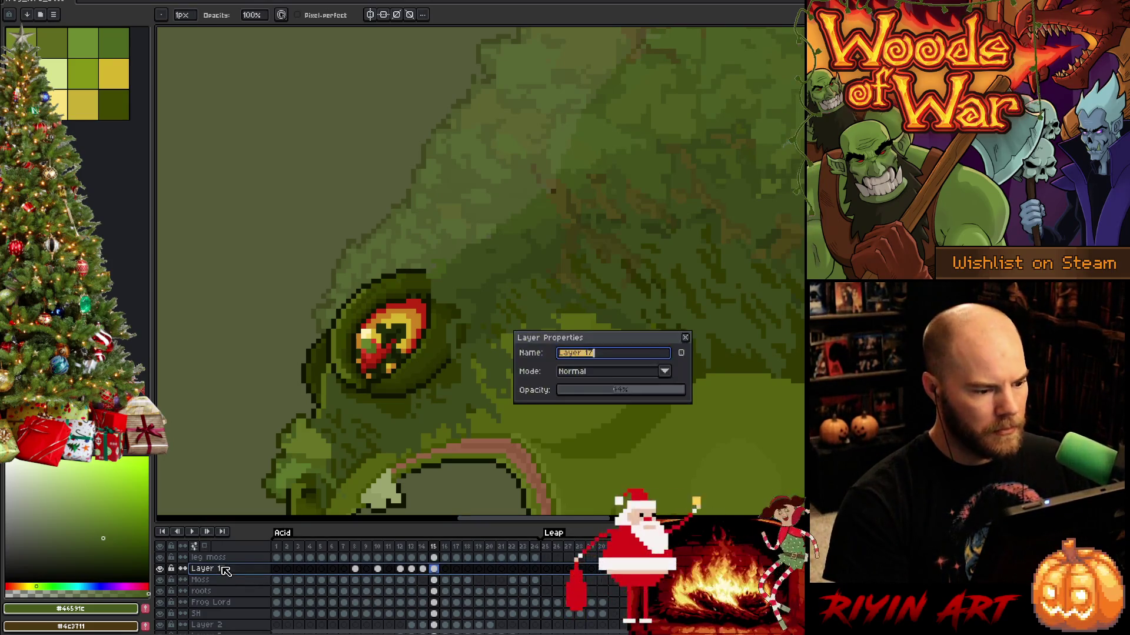
click(685, 337)
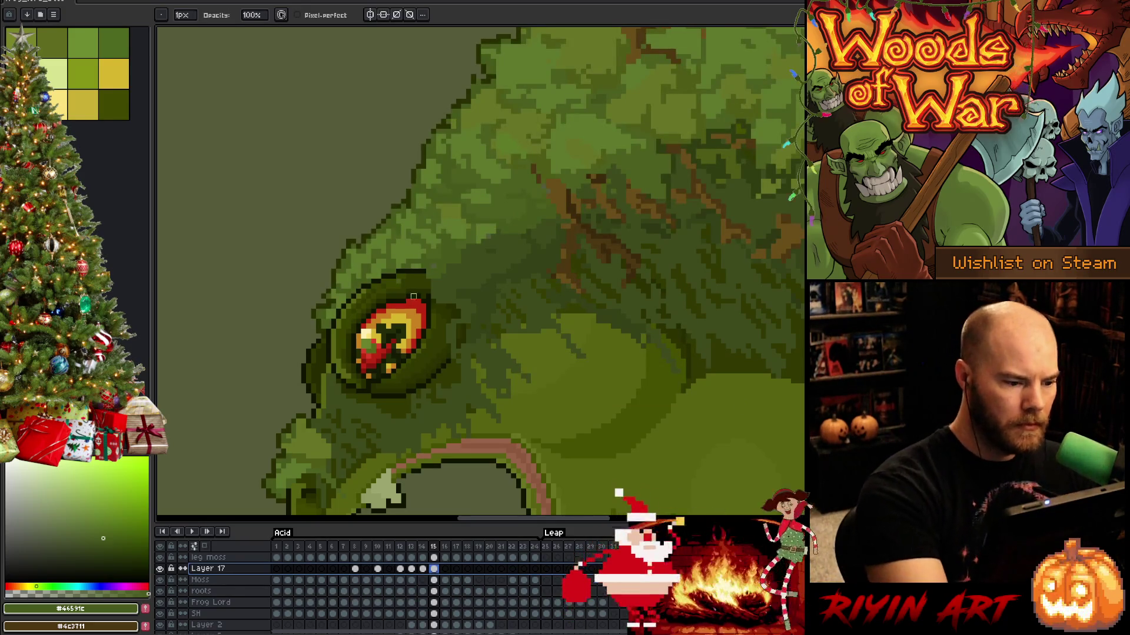
key(b)
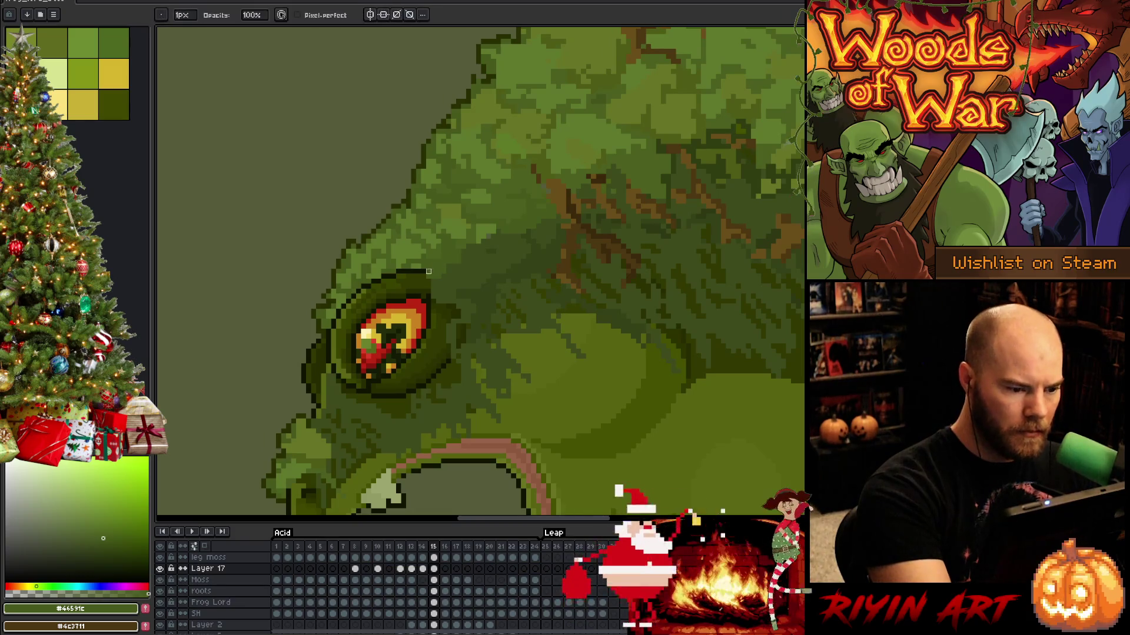
alt+click(431, 274)
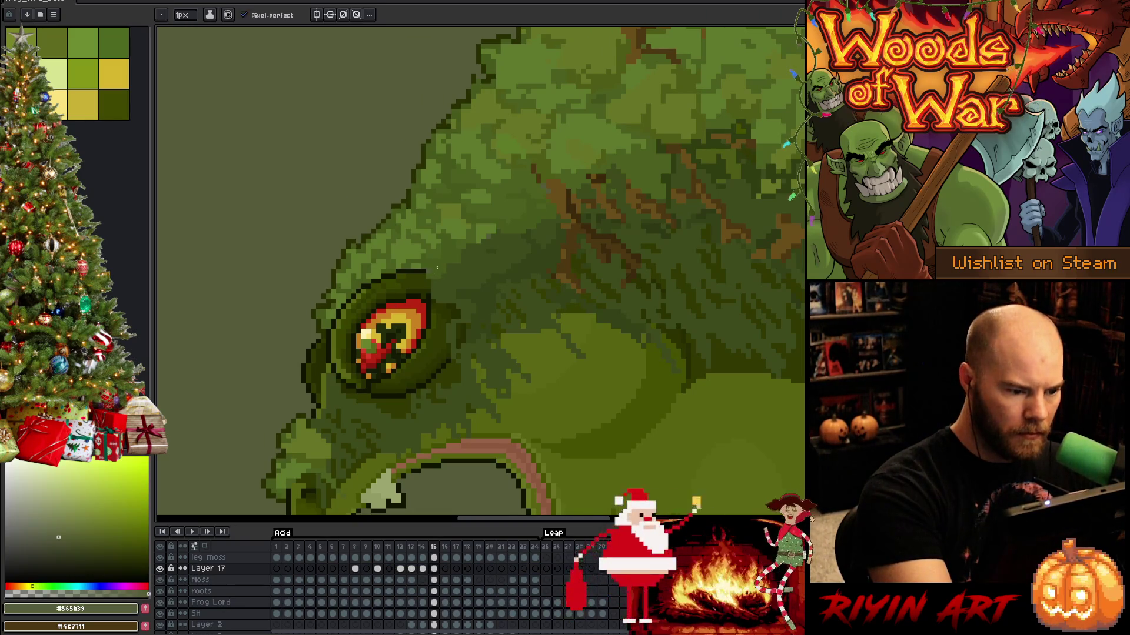
alt+click(429, 267)
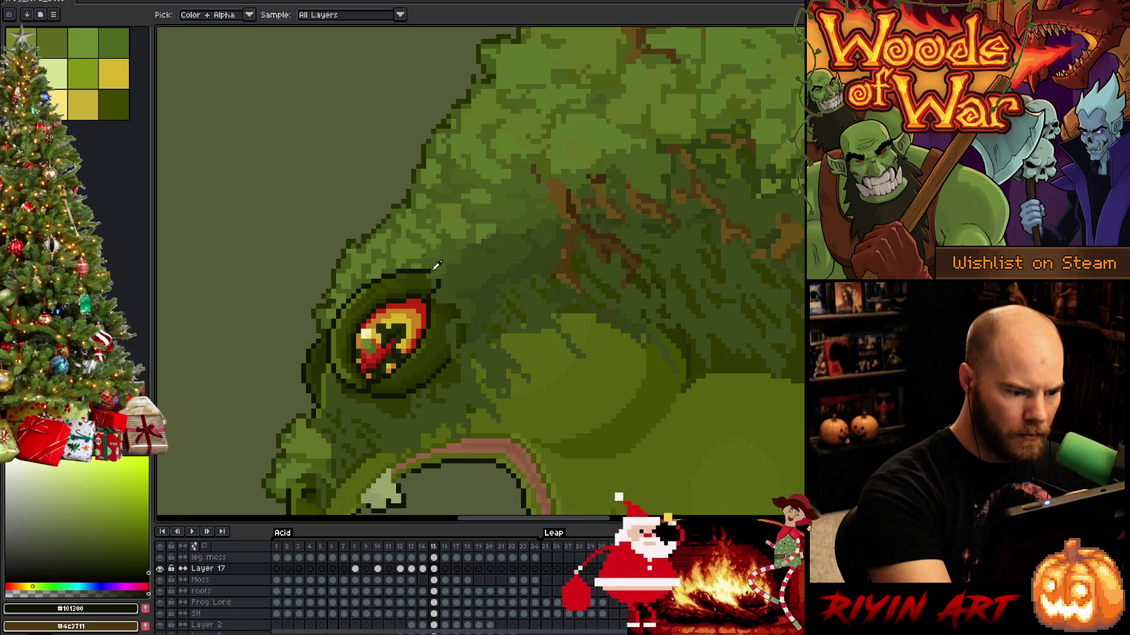
alt+click(432, 277)
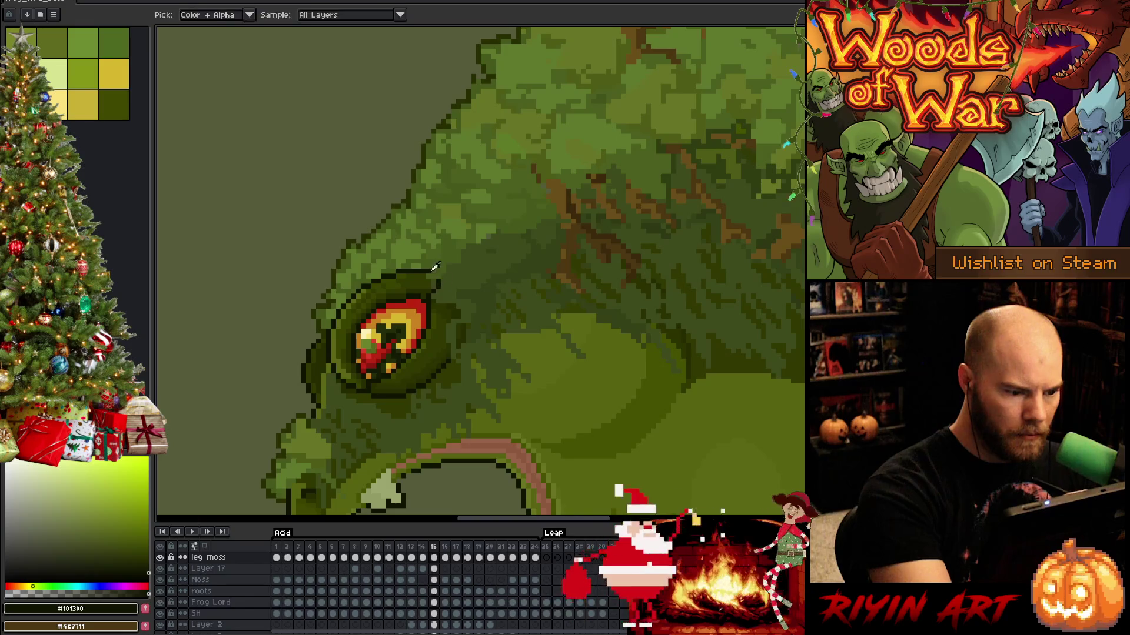
alt+click(430, 274)
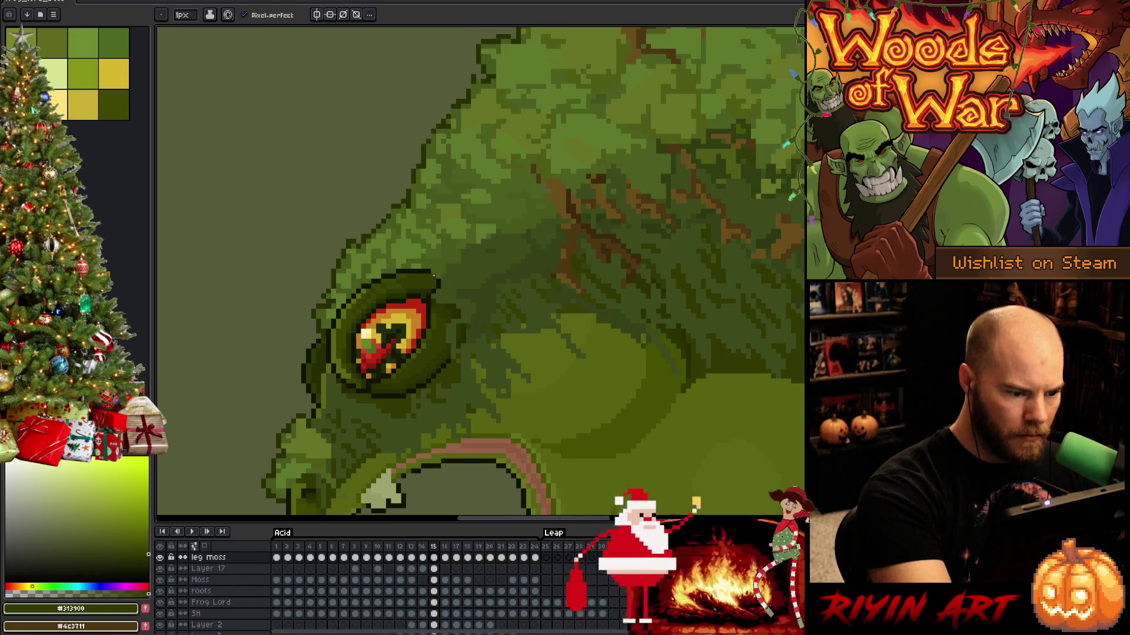
alt+click(434, 277)
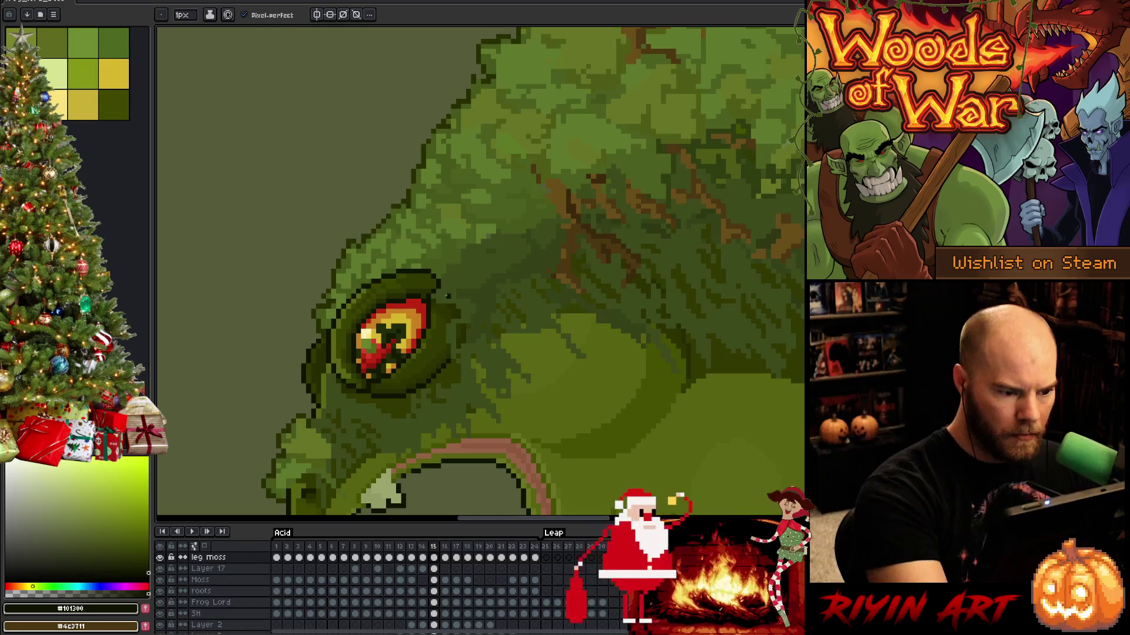
alt+click(444, 293)
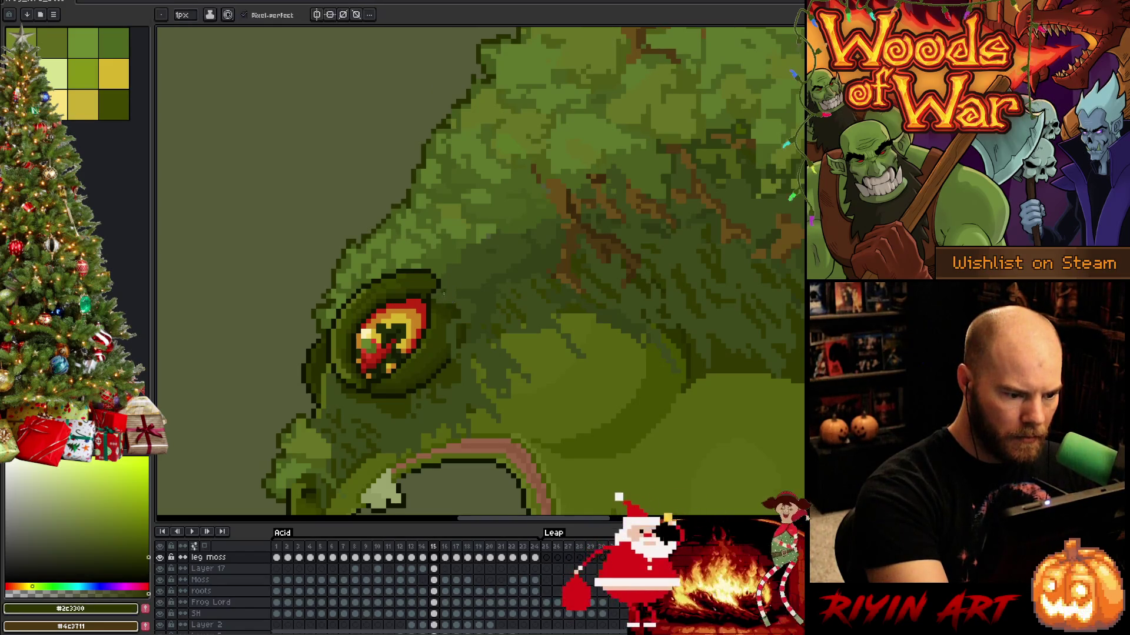
alt+click(440, 301)
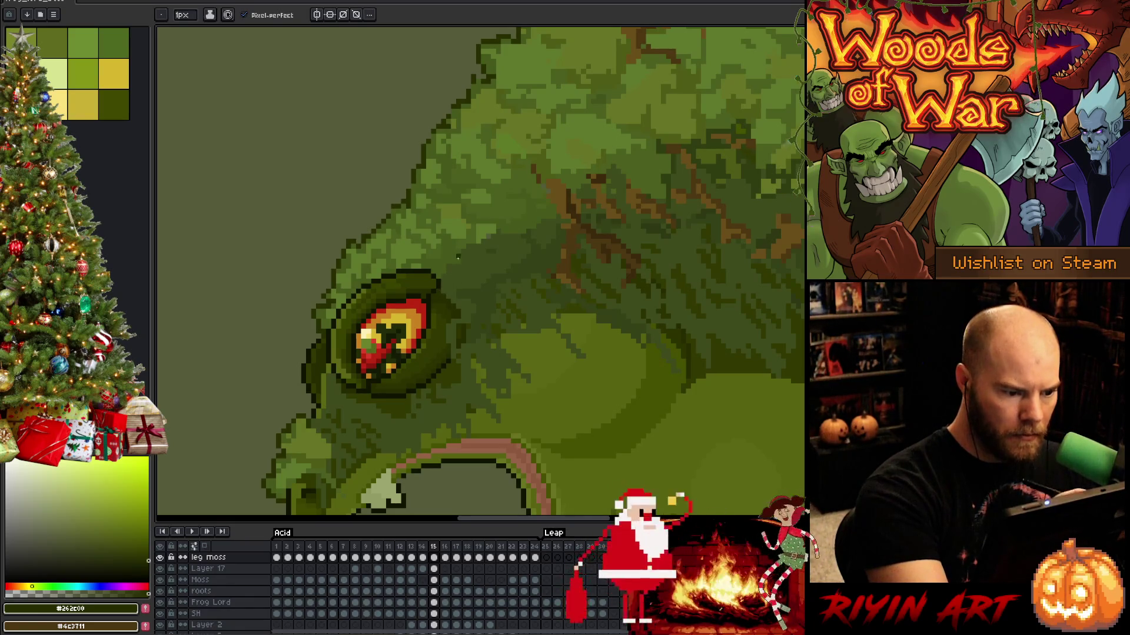
alt+click(453, 273)
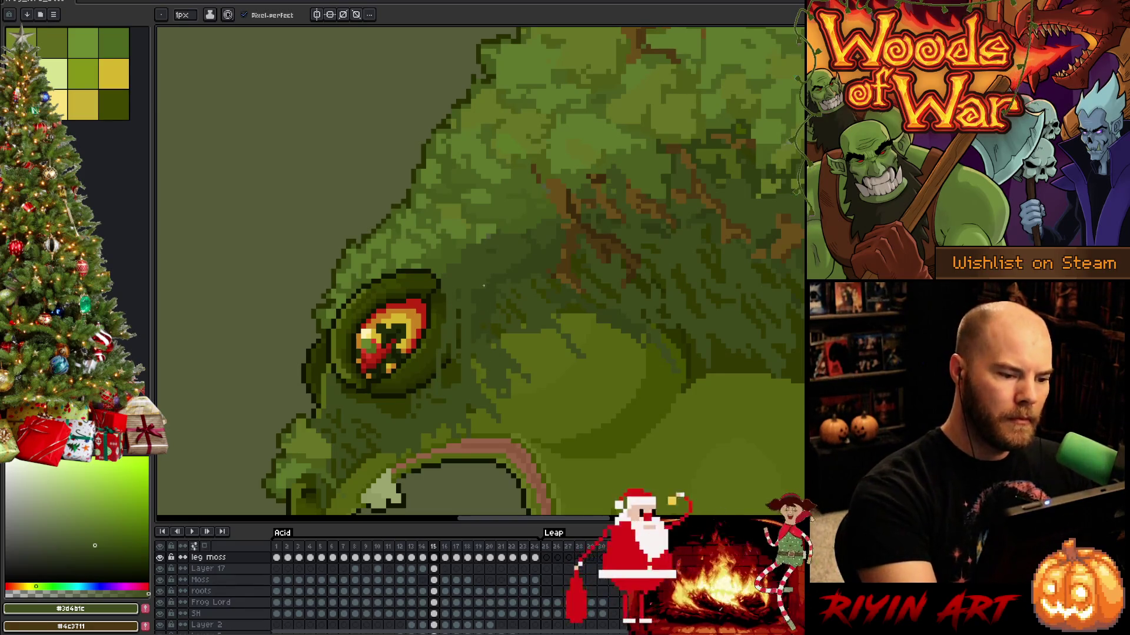
alt+click(494, 232)
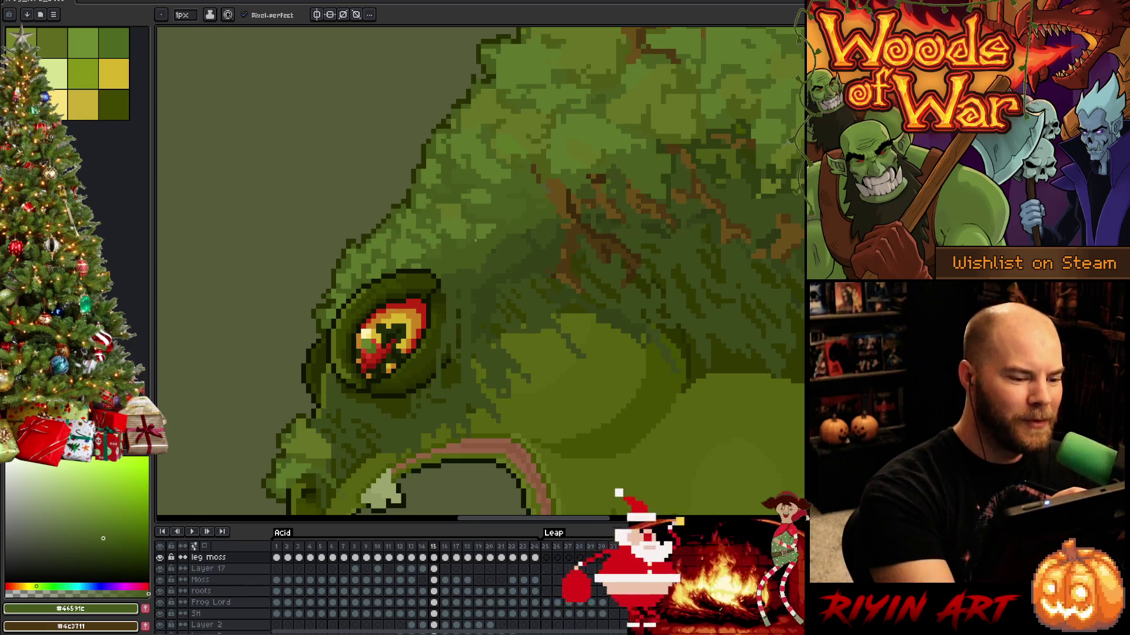
drag(565, 314, 455, 410)
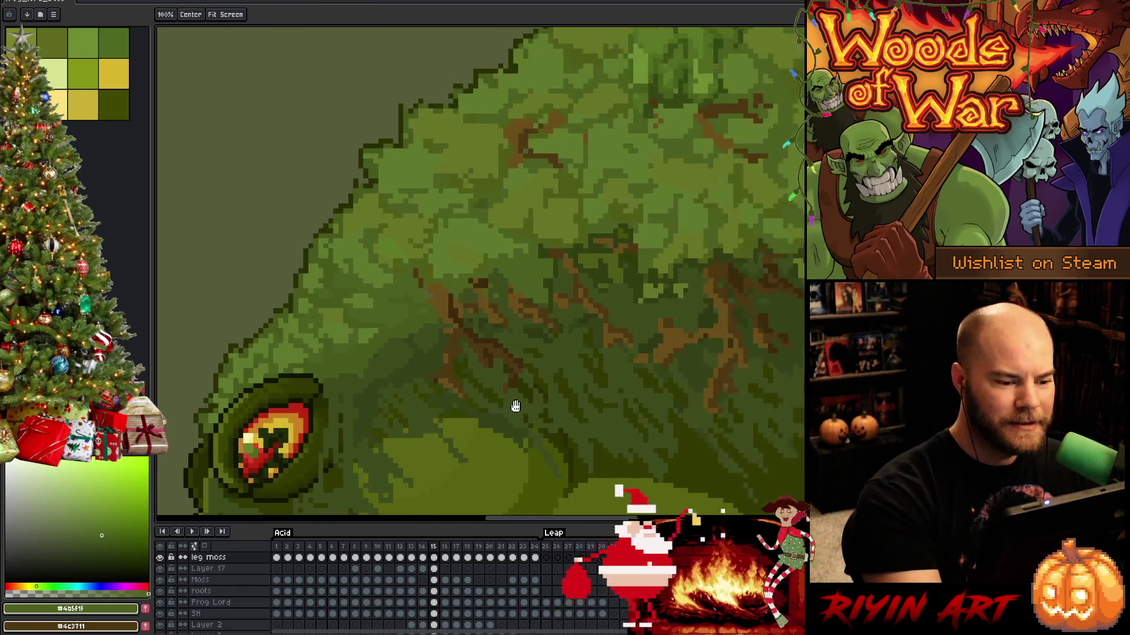
key(alt)
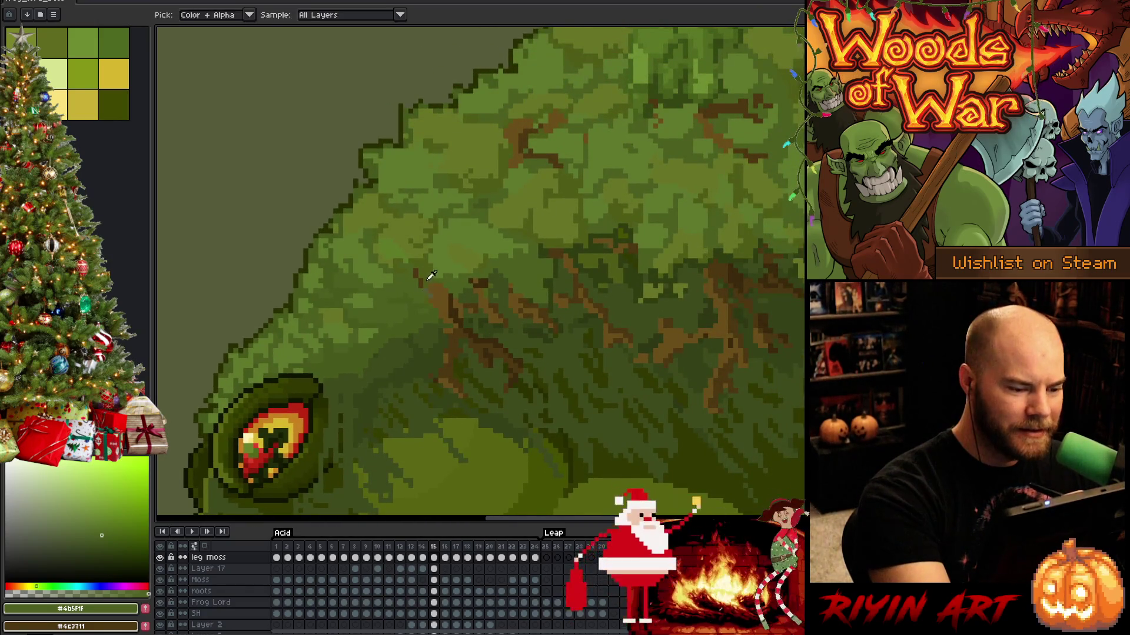
alt+click(429, 278)
drag(577, 341, 559, 429)
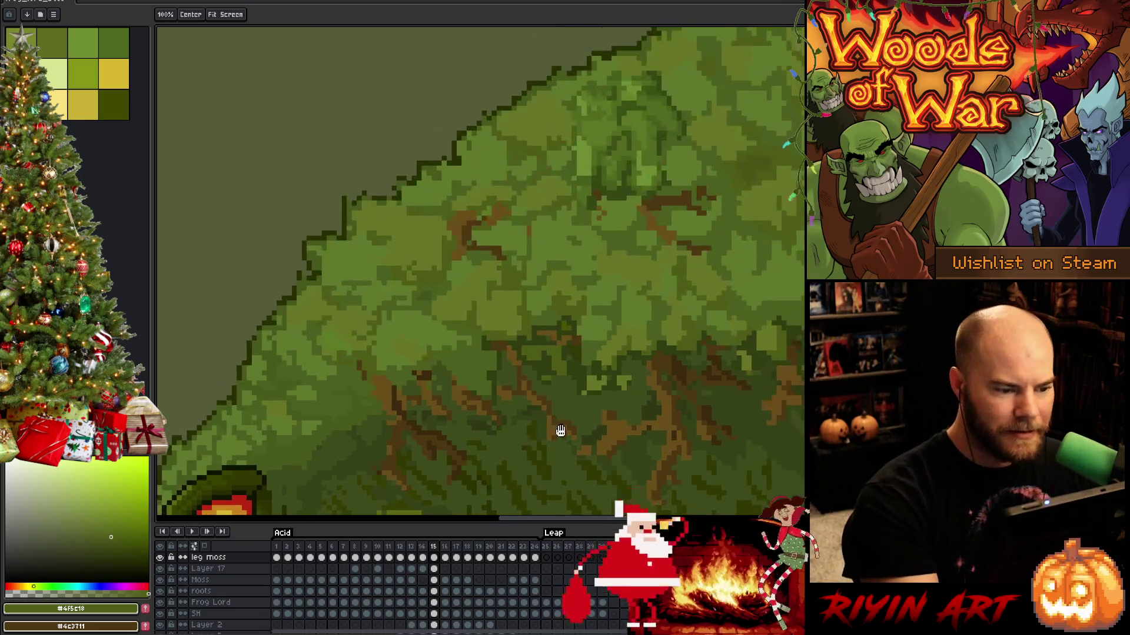
key(alt)
alt+click(345, 209)
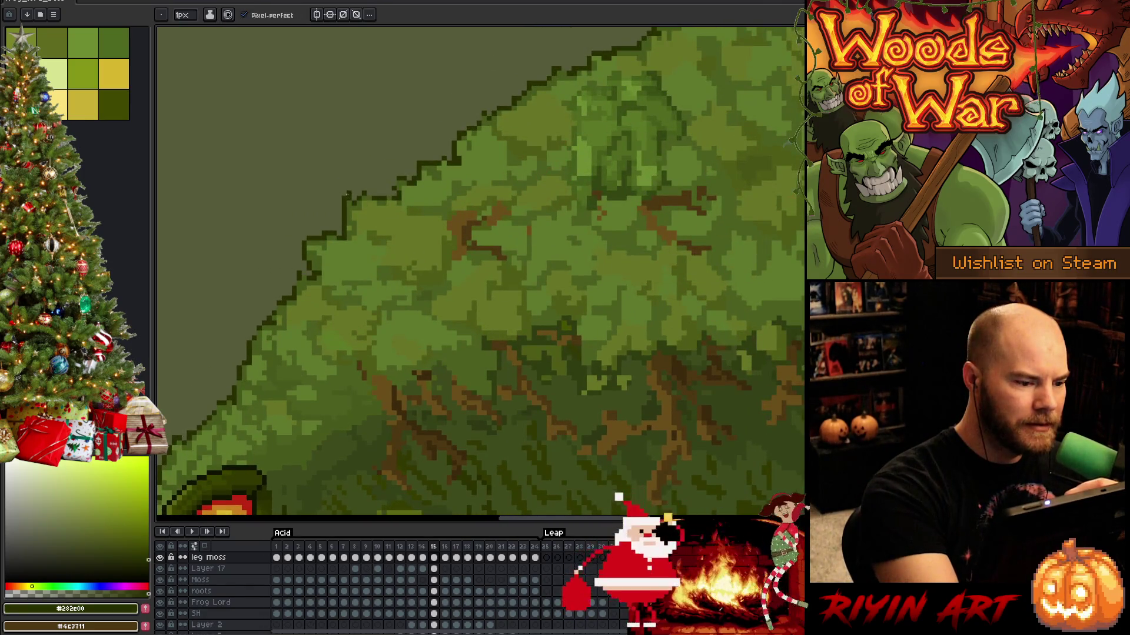
key(e)
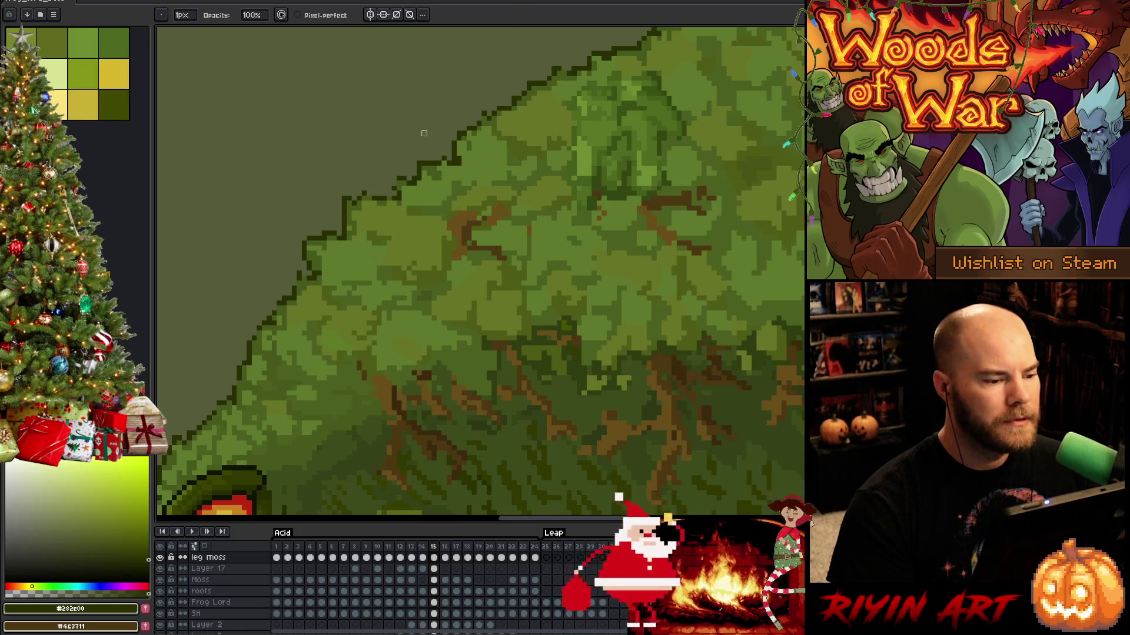
ctrl+click(344, 199)
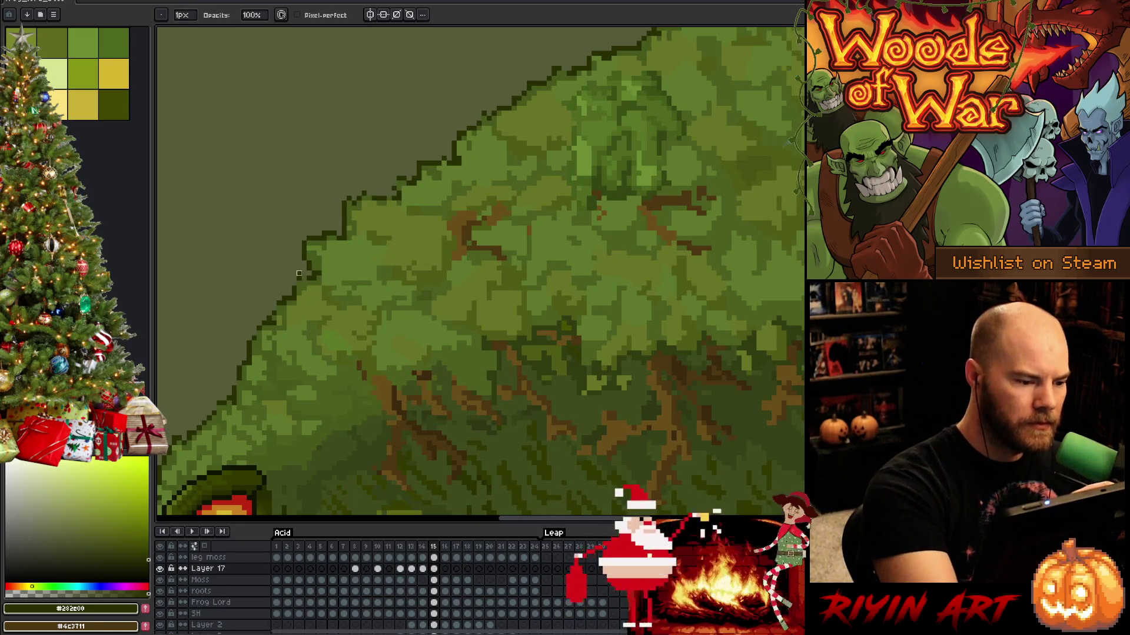
key(e)
mouse_move(294, 259)
mouse_down()
mouse_move(374, 265)
mouse_move(439, 368)
mouse_move(406, 272)
mouse_move(412, 282)
mouse_move(433, 270)
mouse_up()
key(b)
key(e)
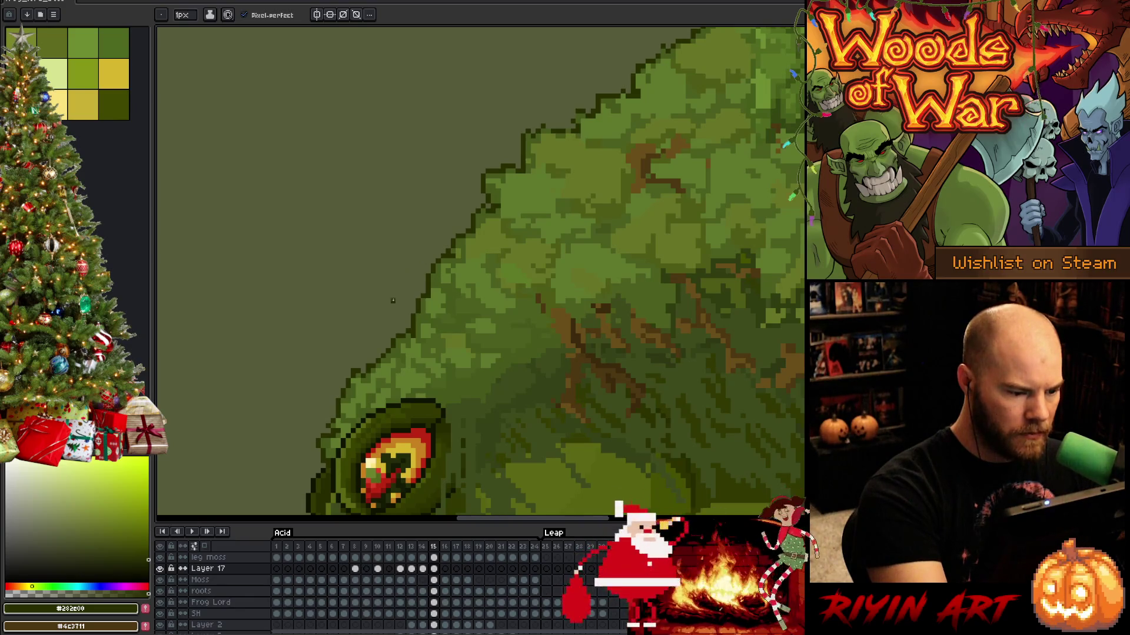
key(e)
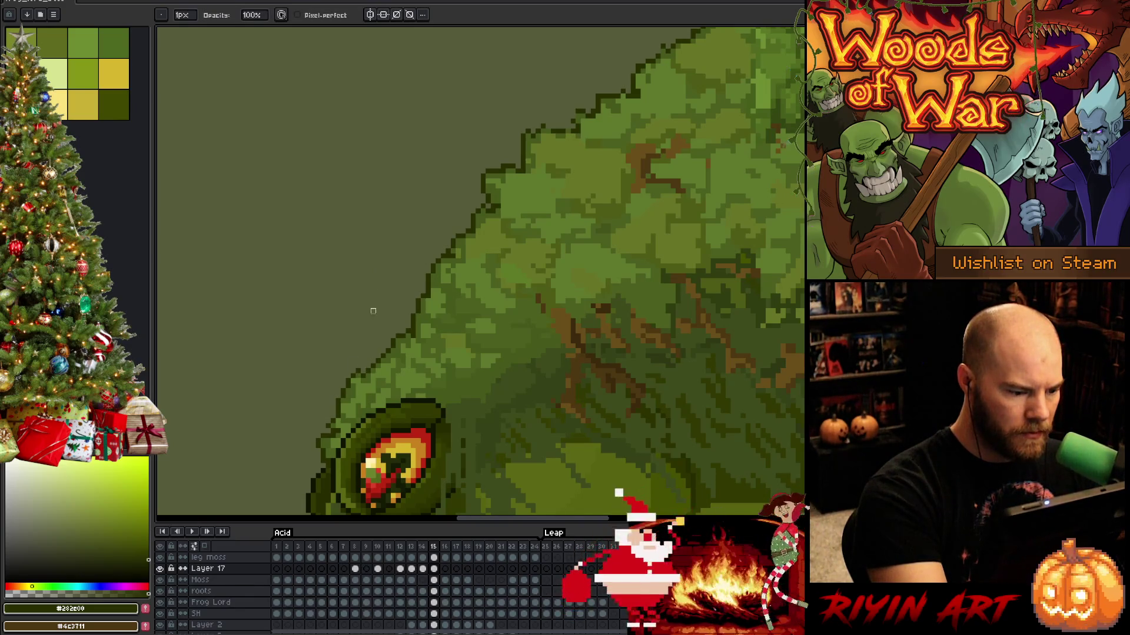
mouse_move(423, 415)
mouse_down()
mouse_move(432, 305)
mouse_move(446, 292)
mouse_up()
key(b)
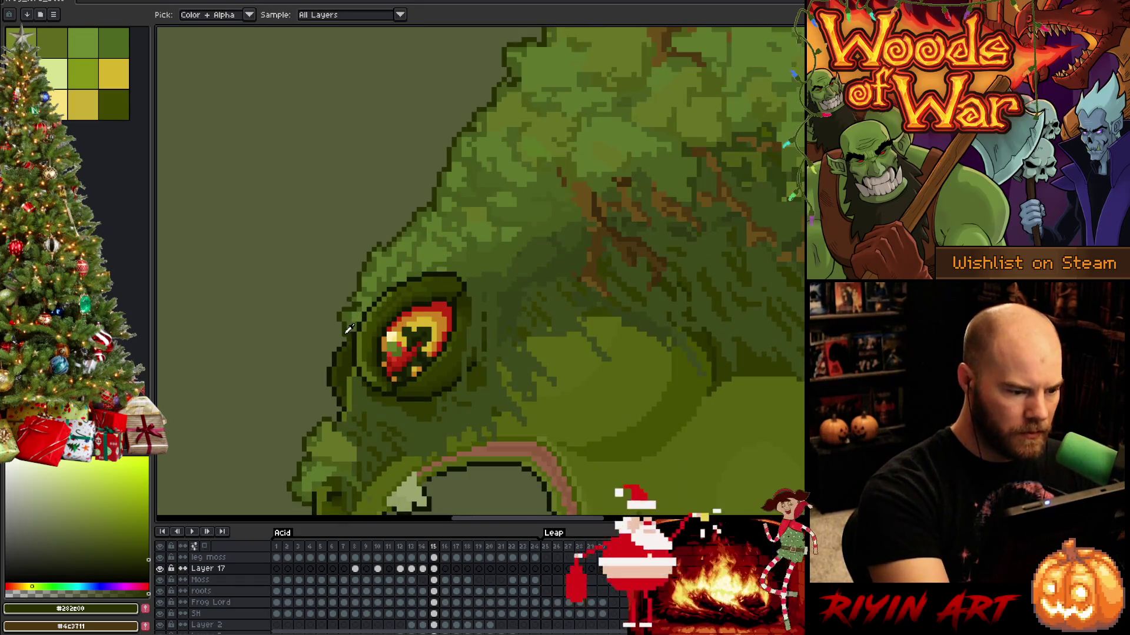
alt+click(348, 331)
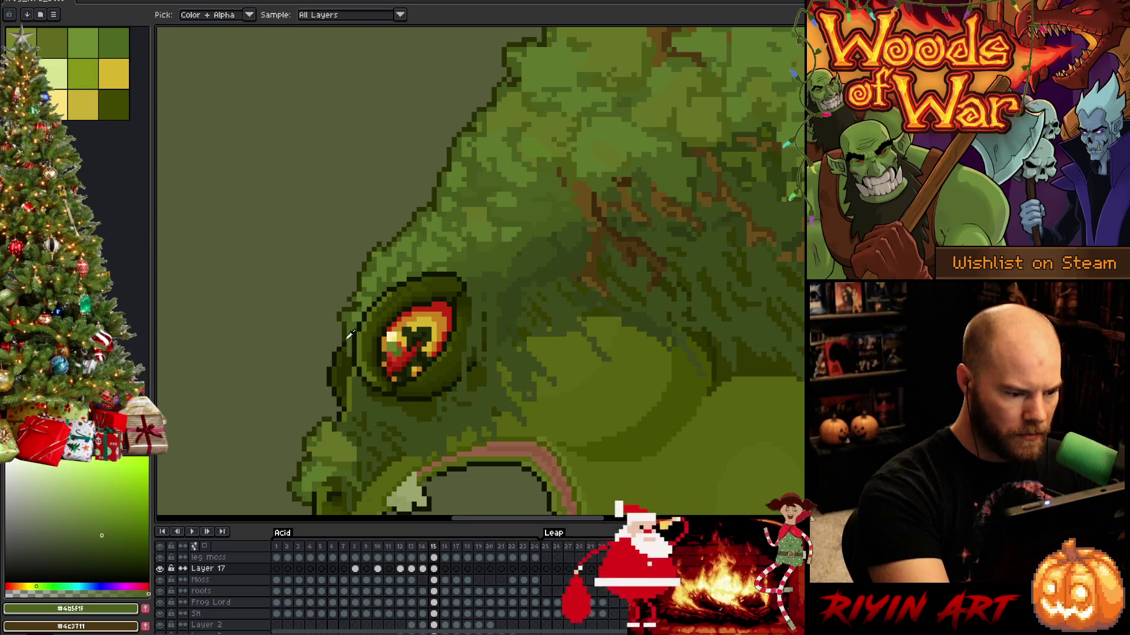
alt+click(346, 354)
key(e)
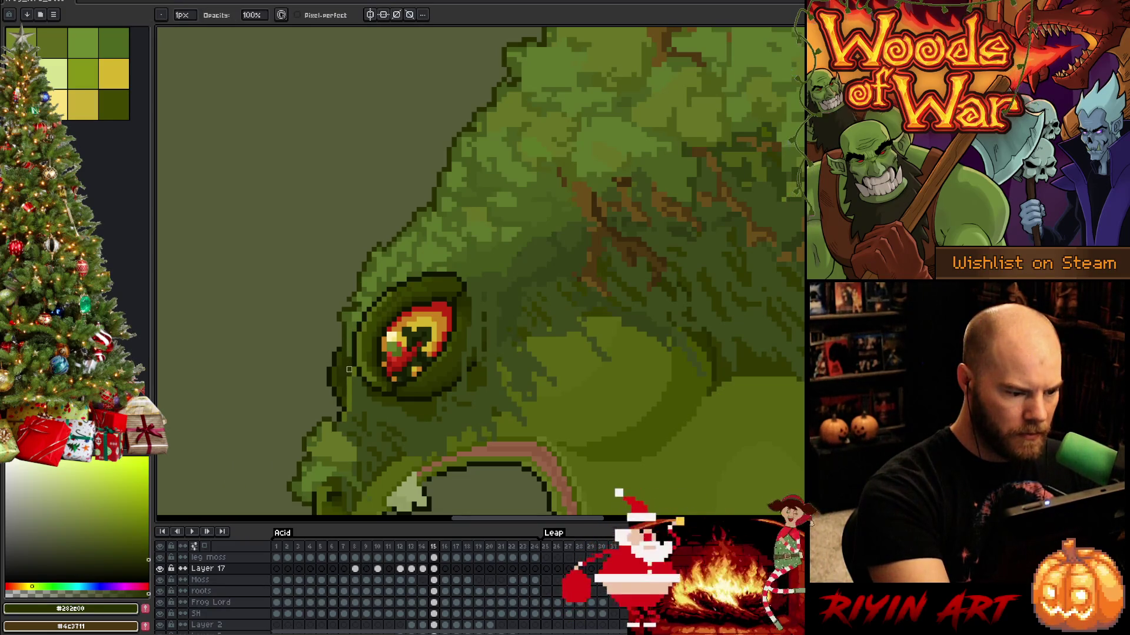
key(space)
mouse_move(640, 396)
mouse_down()
mouse_move(600, 408)
mouse_move(570, 361)
mouse_move(540, 423)
mouse_up()
key(b)
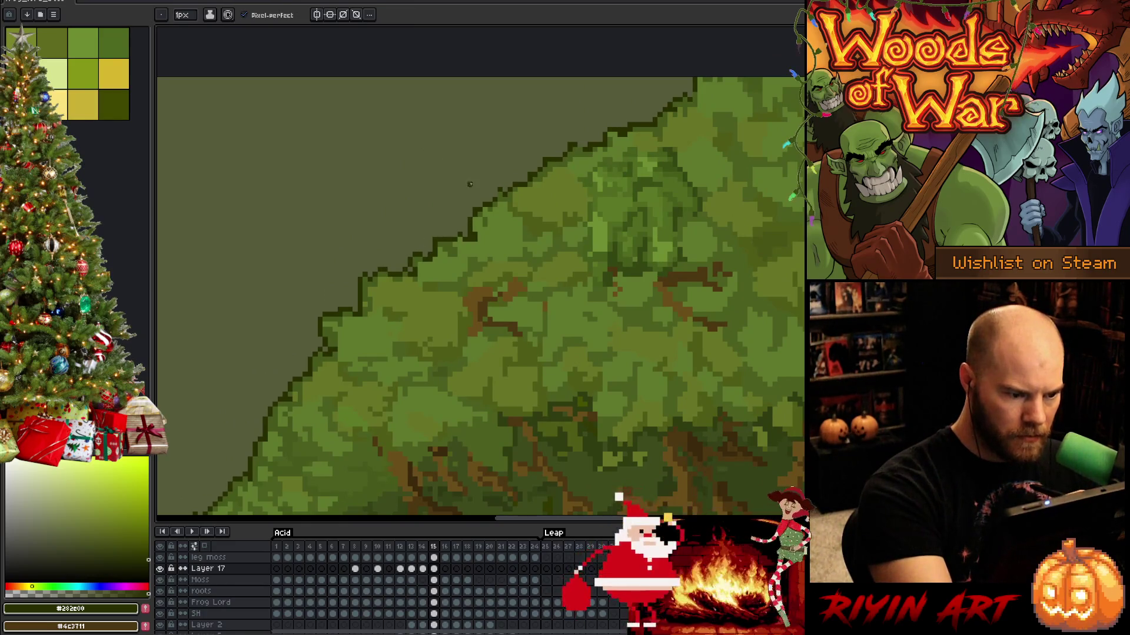
key(h)
drag(533, 189, 475, 275)
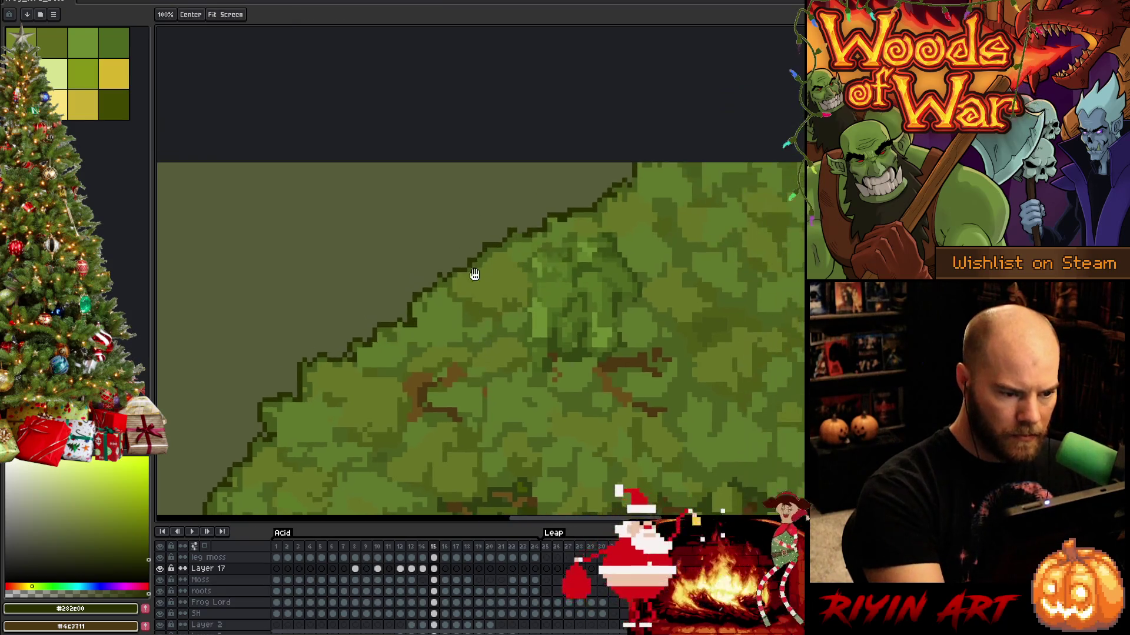
key(b)
drag(490, 200, 383, 212)
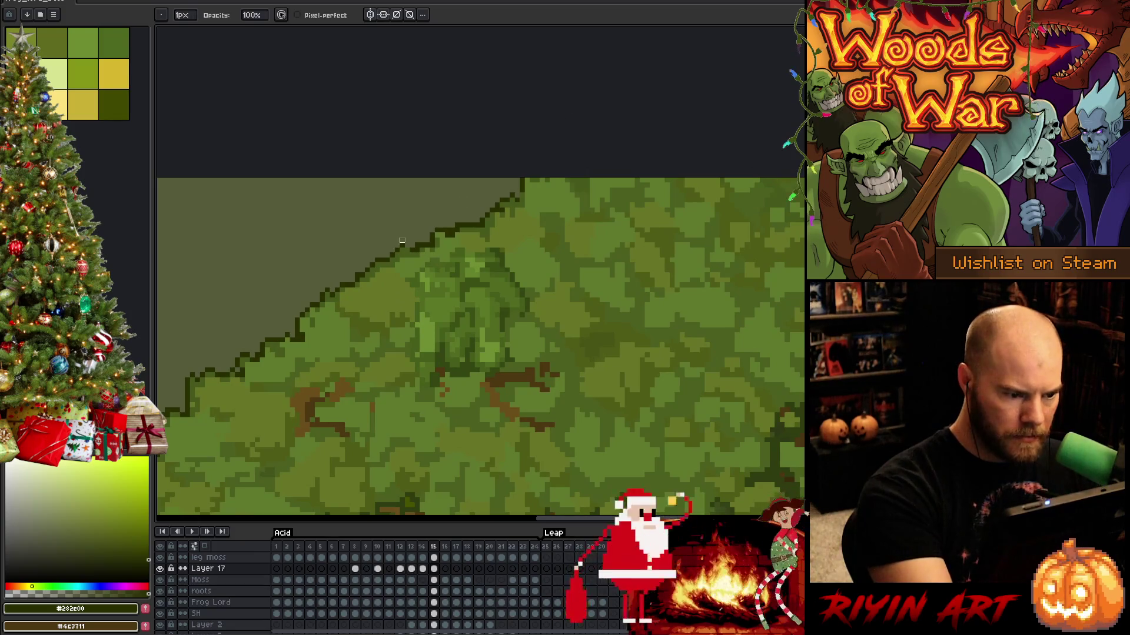
key(e)
key(b)
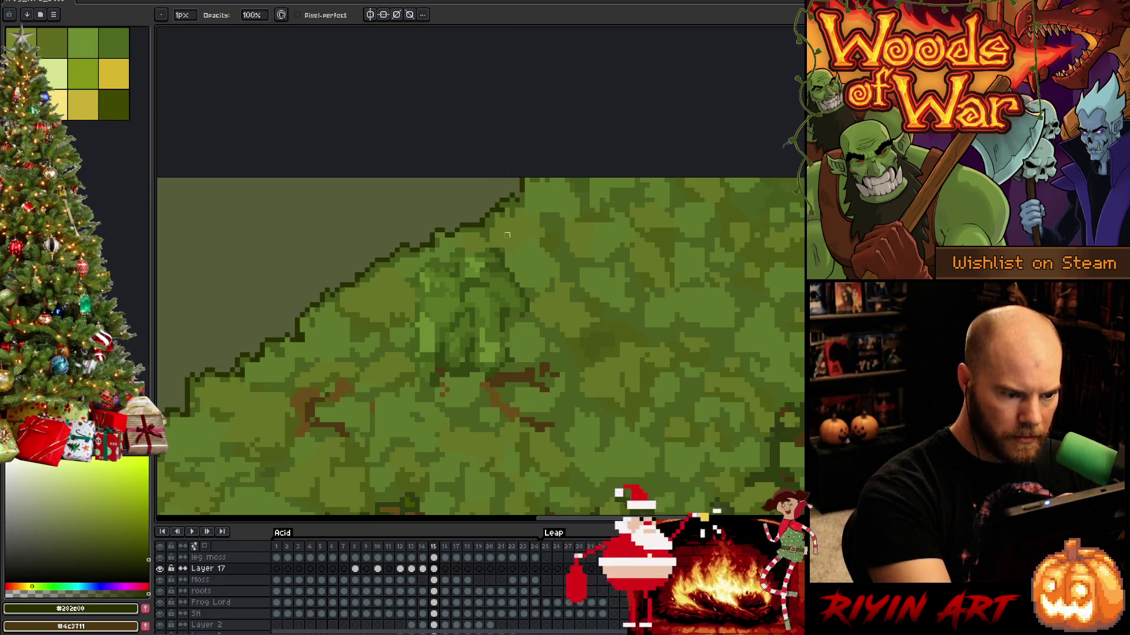
key(e)
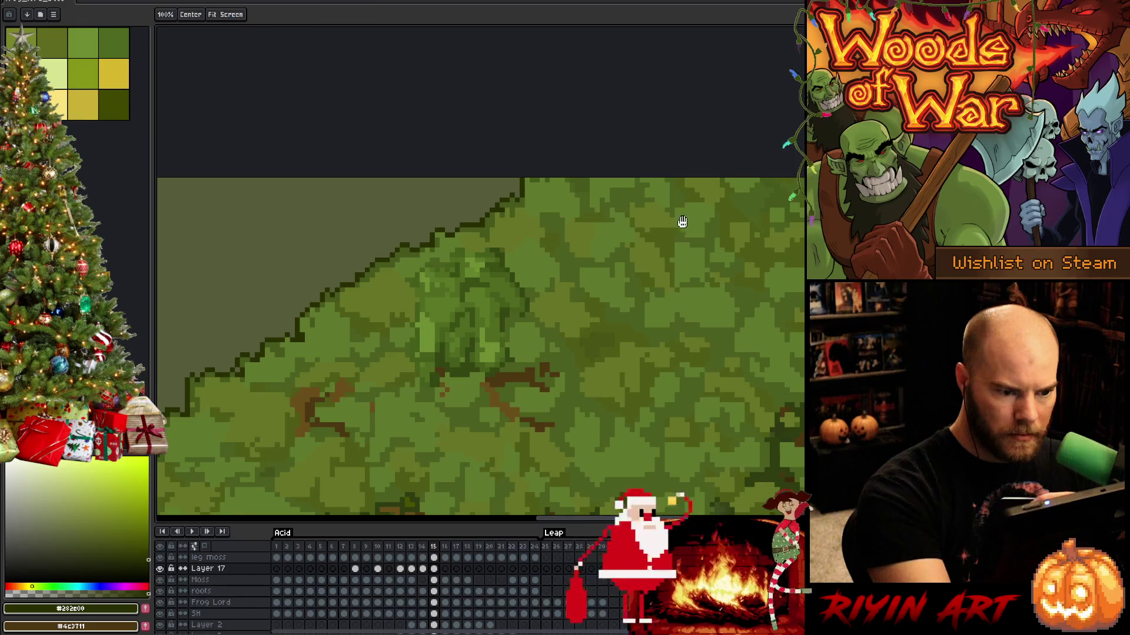
Extend the right foliage edge with mid-green, darker and lighter strokes out to the canvas edge.
mouse_move(681, 222)
mouse_down()
mouse_move(461, 320)
mouse_move(517, 320)
mouse_move(604, 249)
mouse_up()
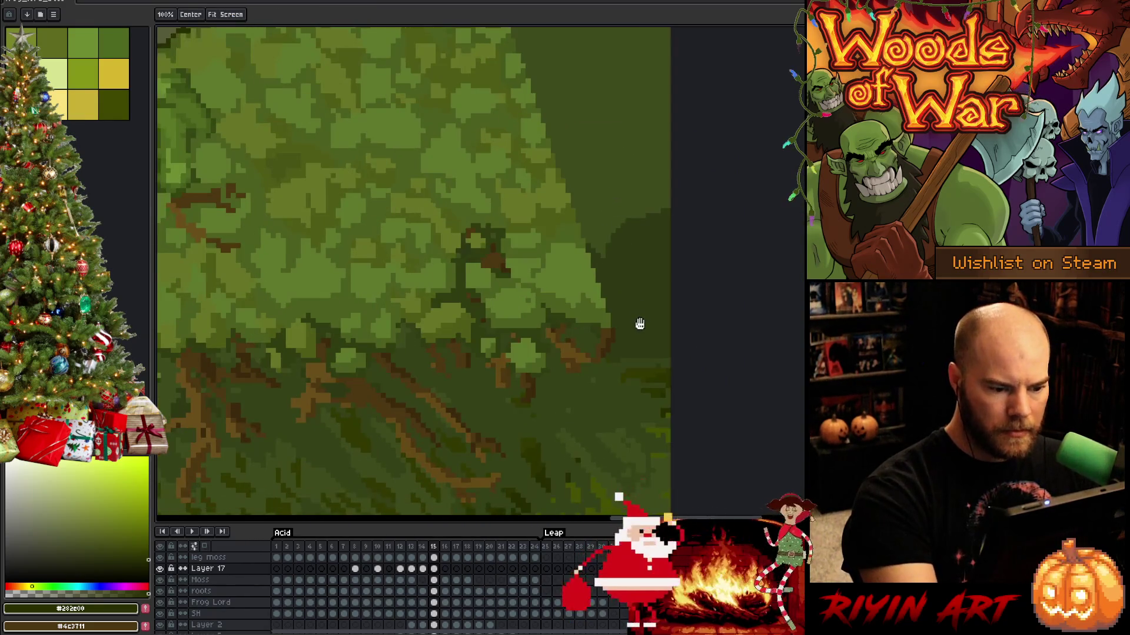
mouse_move(640, 330)
mouse_down()
mouse_move(592, 317)
mouse_move(567, 292)
mouse_move(563, 335)
mouse_up()
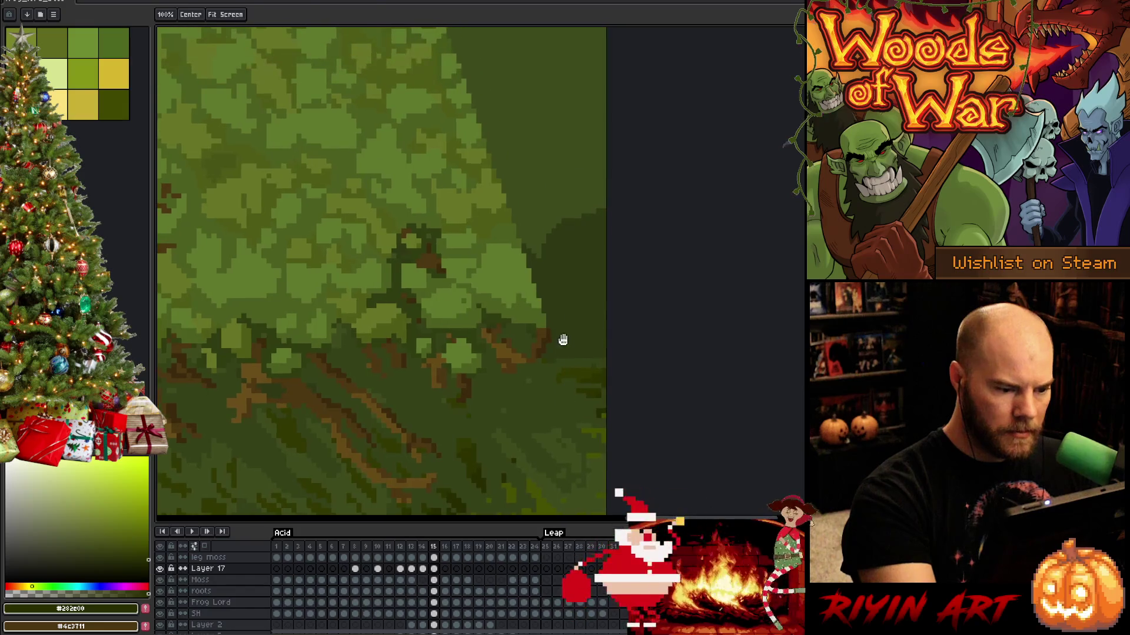
alt+click(563, 316)
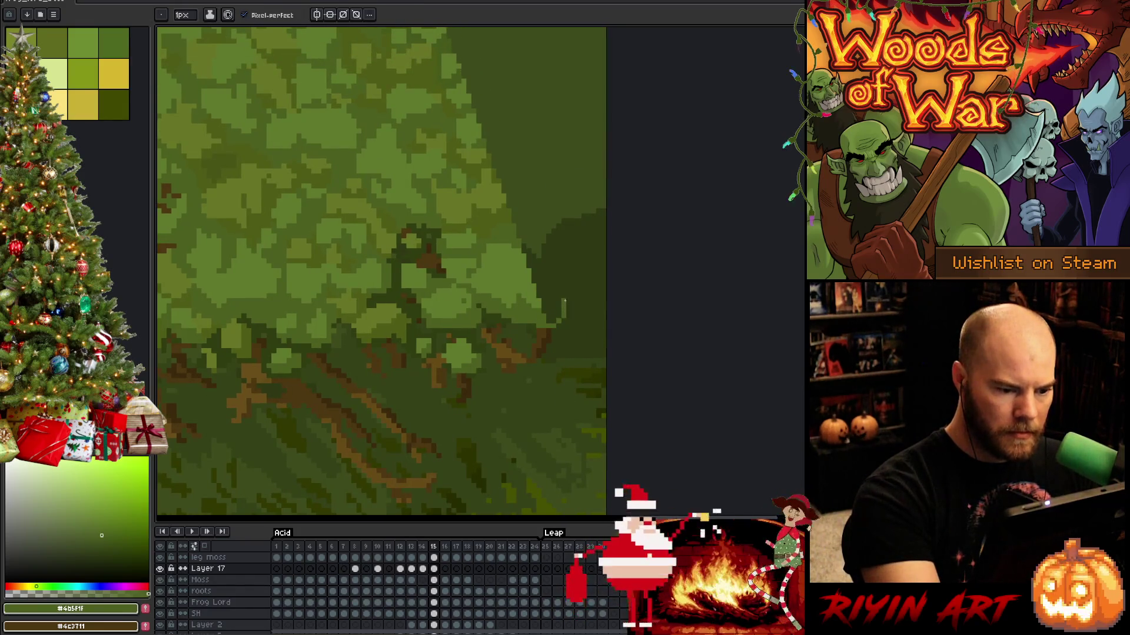
drag(543, 312, 552, 318)
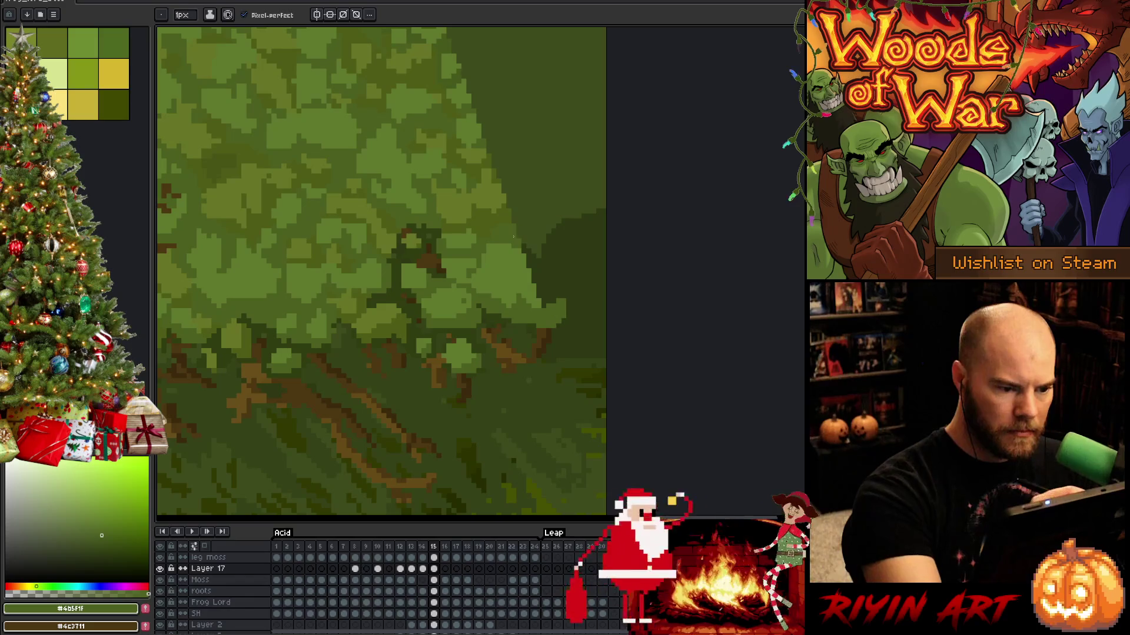
drag(523, 239, 566, 295)
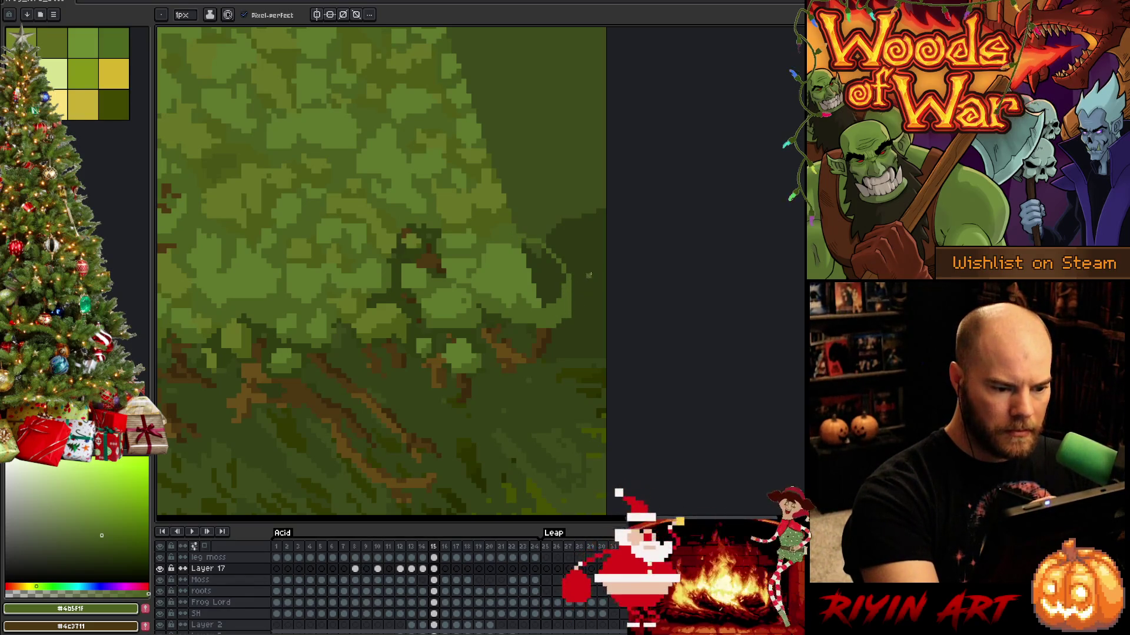
drag(570, 294, 606, 281)
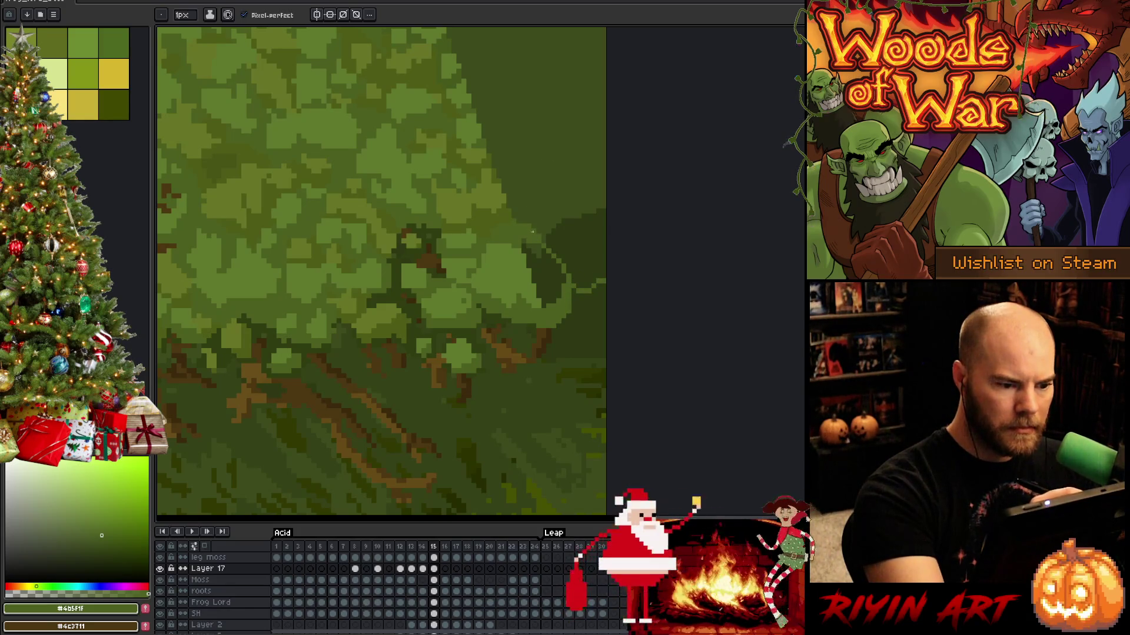
Add olive #4f5c18 and mid-green #4b5f1f strokes along the foliage edge, undoing part of the last.
alt+click(512, 189)
drag(505, 171, 509, 220)
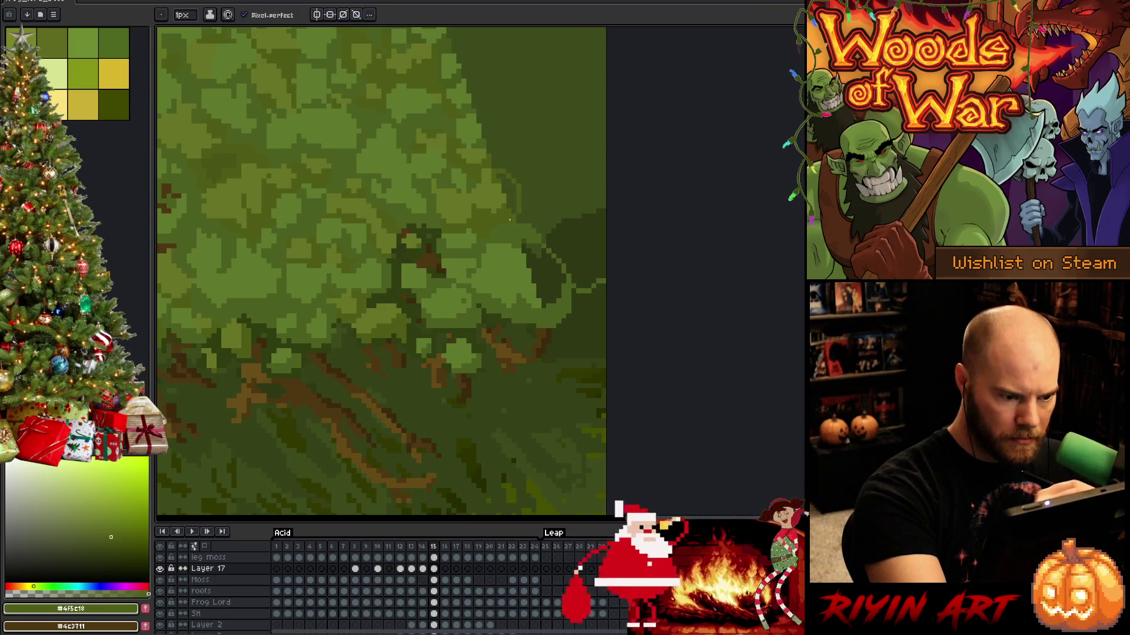
alt+click(523, 220)
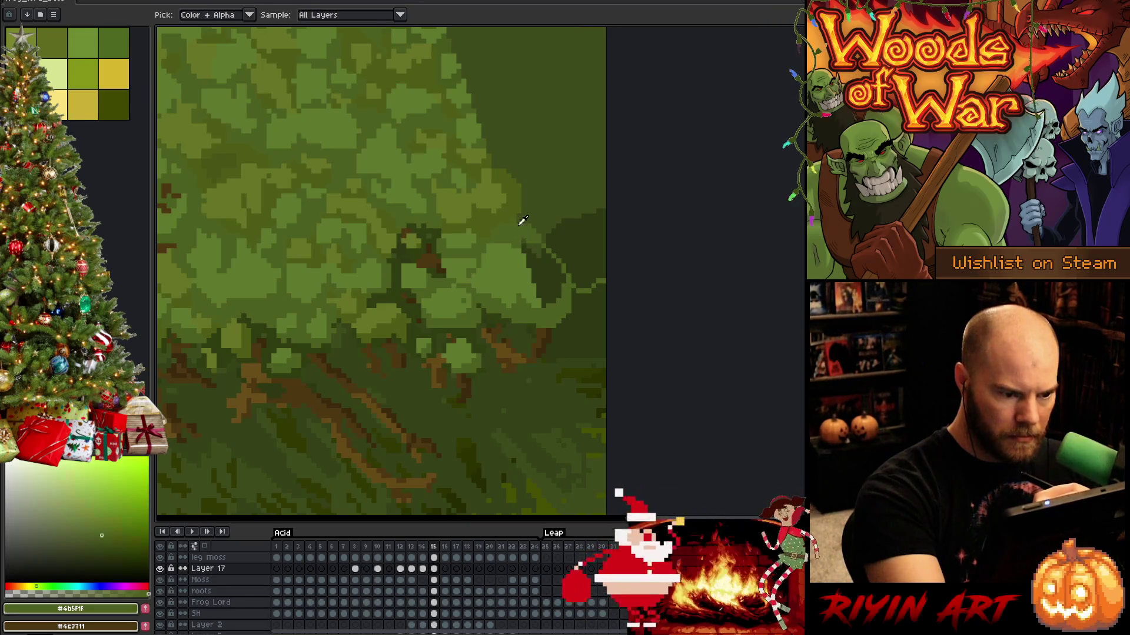
drag(547, 218, 605, 235)
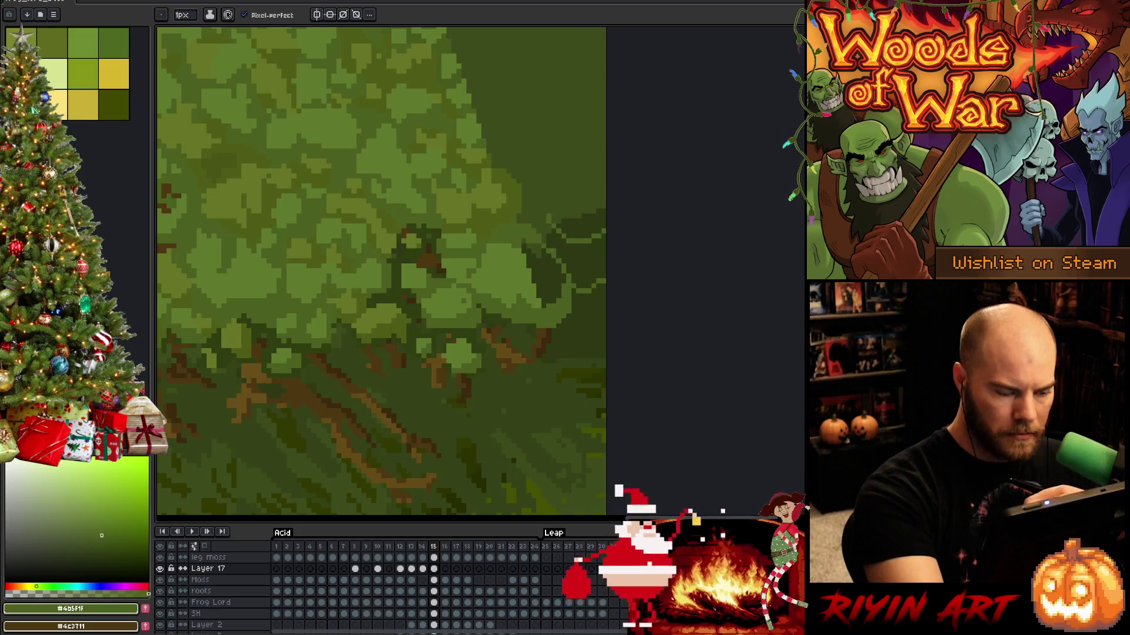
key(ctrl+z)
mouse_move(553, 263)
mouse_down()
mouse_move(606, 245)
mouse_move(646, 287)
mouse_up()
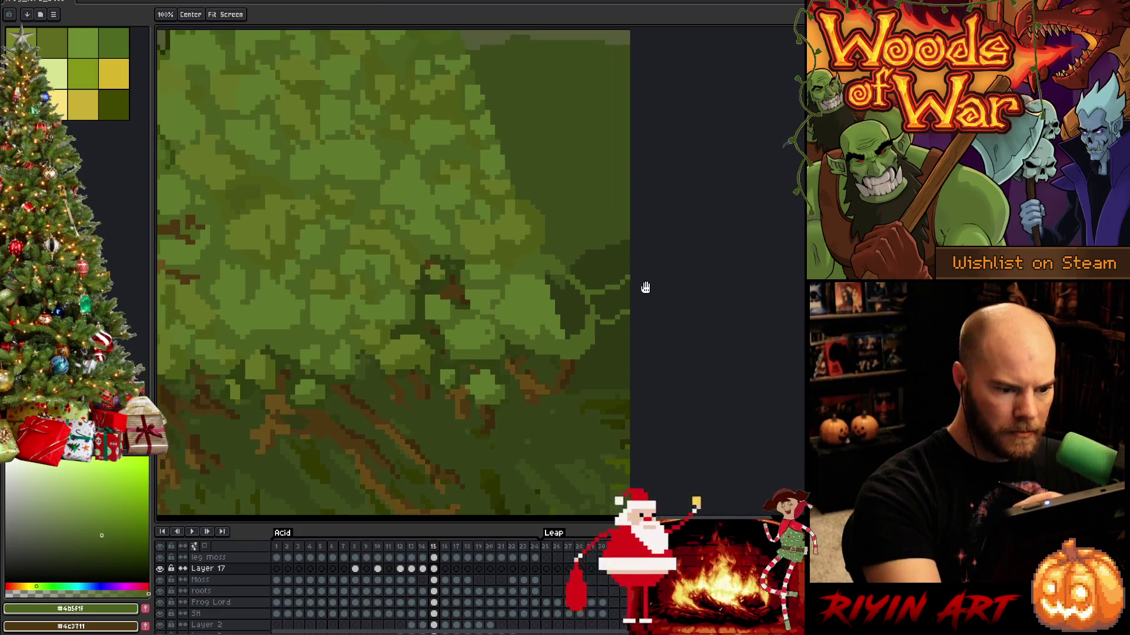
Outline a round light-green (#5f792c) moss clump on the right edge.
alt+click(566, 247)
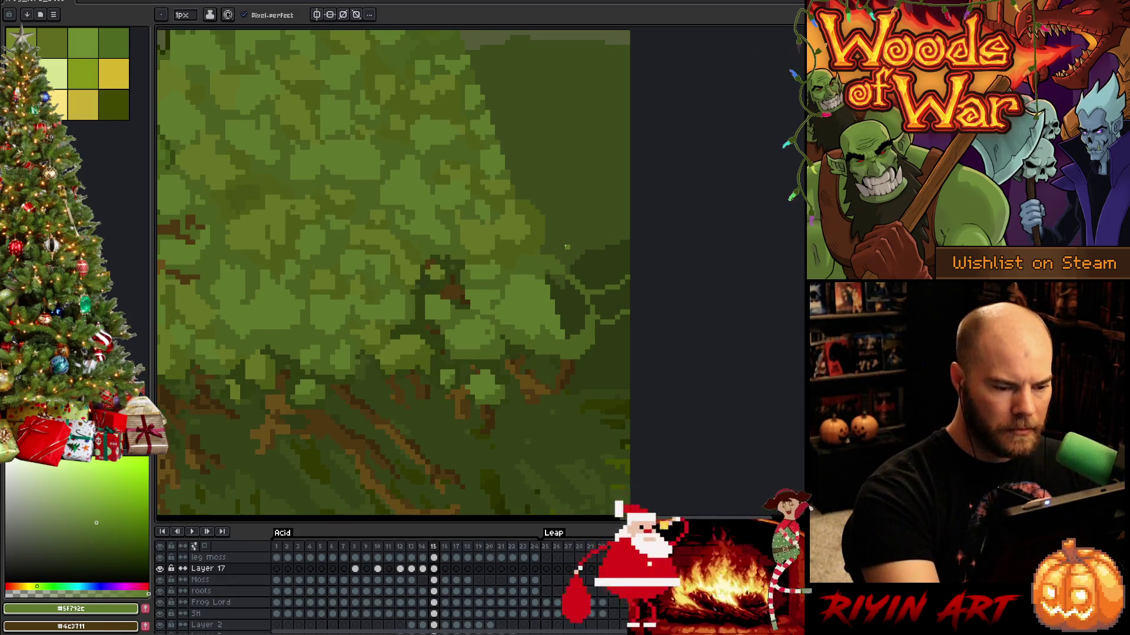
mouse_move(567, 247)
mouse_down()
mouse_move(603, 233)
mouse_move(591, 277)
mouse_move(617, 284)
mouse_up()
alt+click(609, 277)
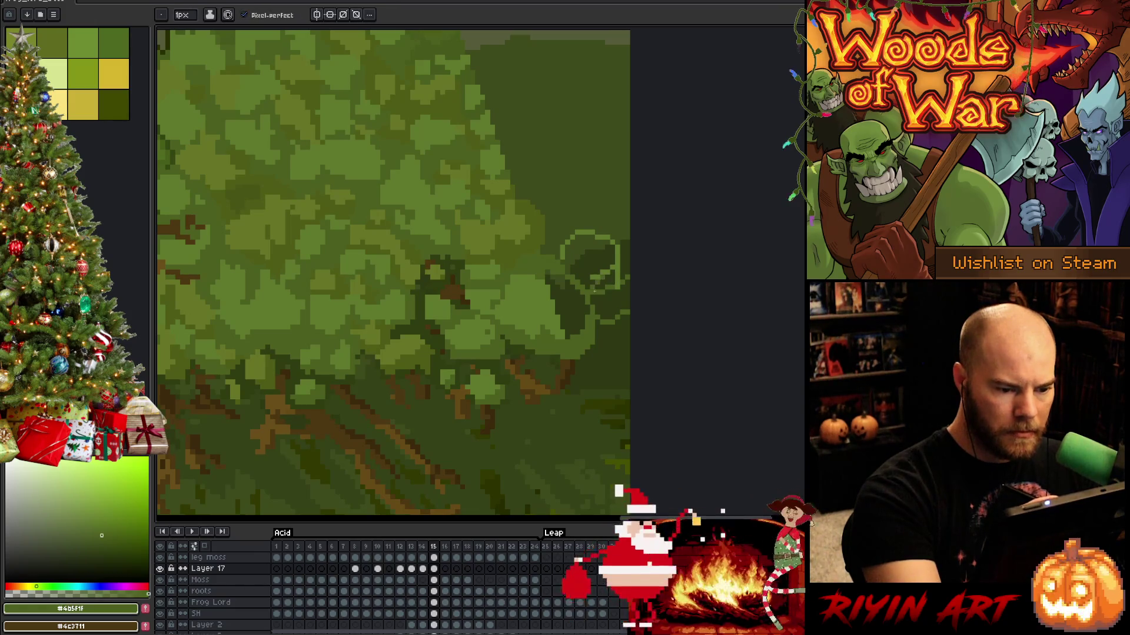
key(g)
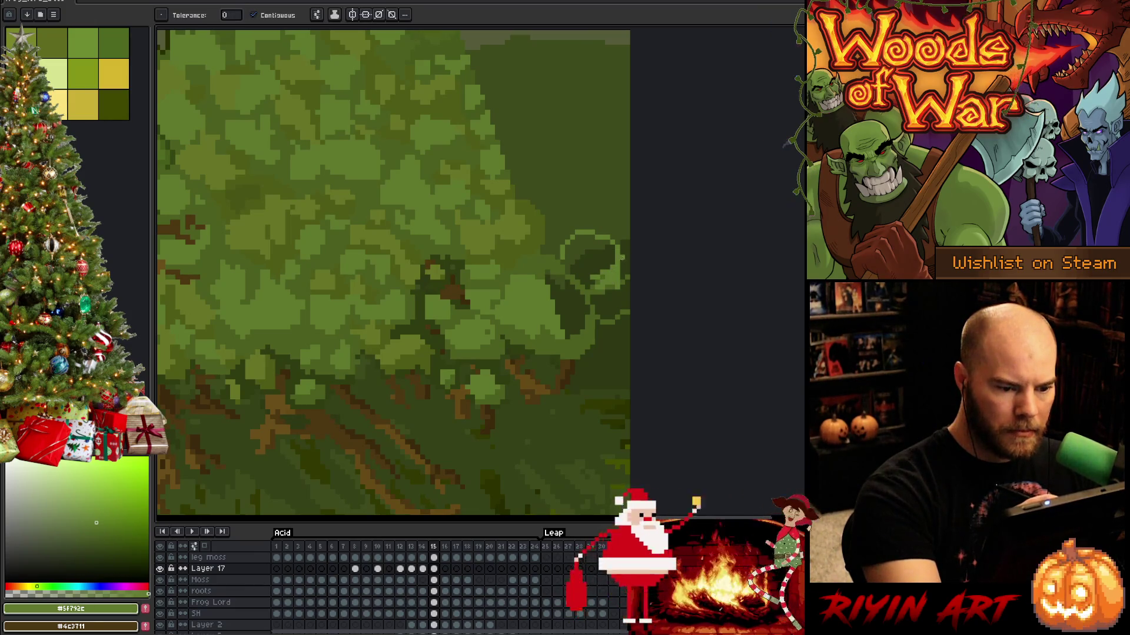
key(b)
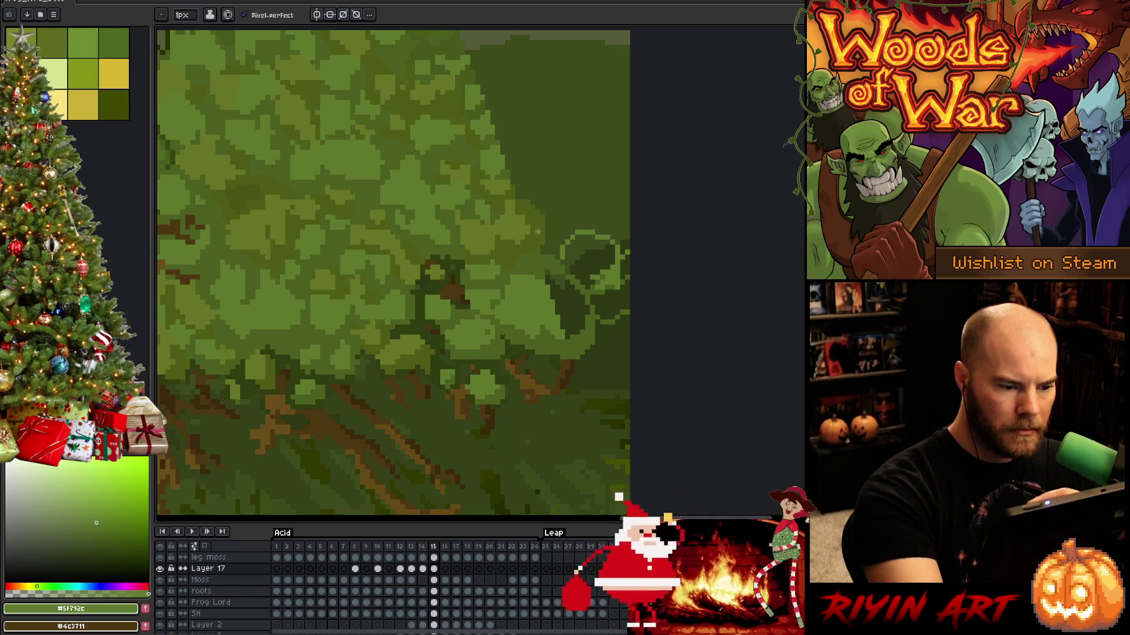
alt+click(607, 218)
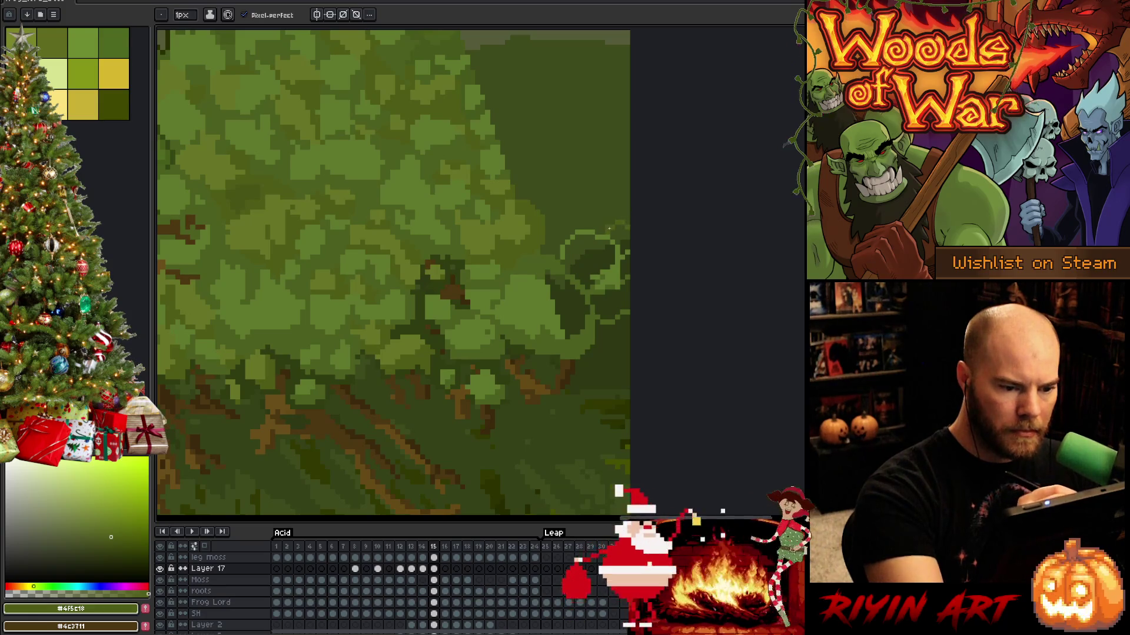
drag(610, 228, 575, 191)
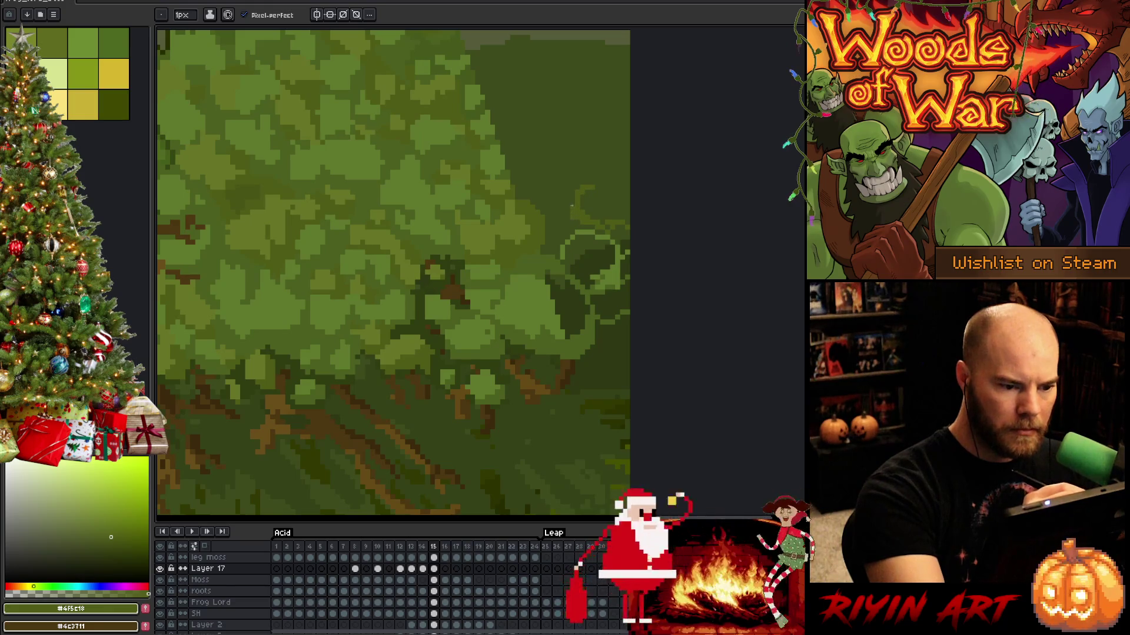
Draw a second clump arc in #667426 and fill the upper clump with #4F5C18.
alt+click(583, 182)
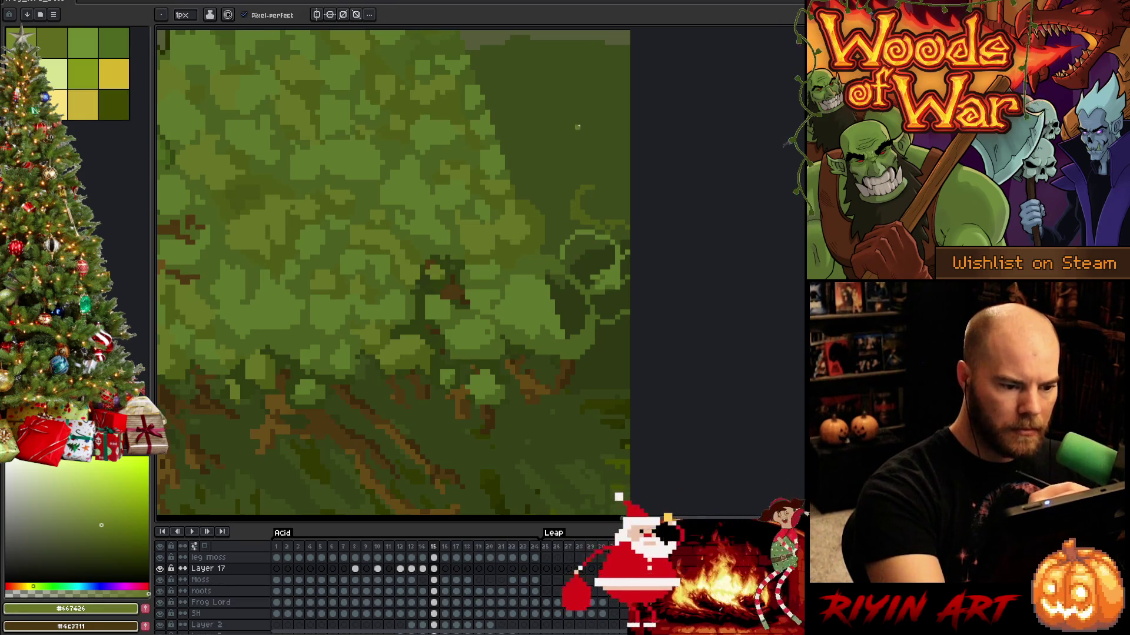
drag(593, 187, 628, 182)
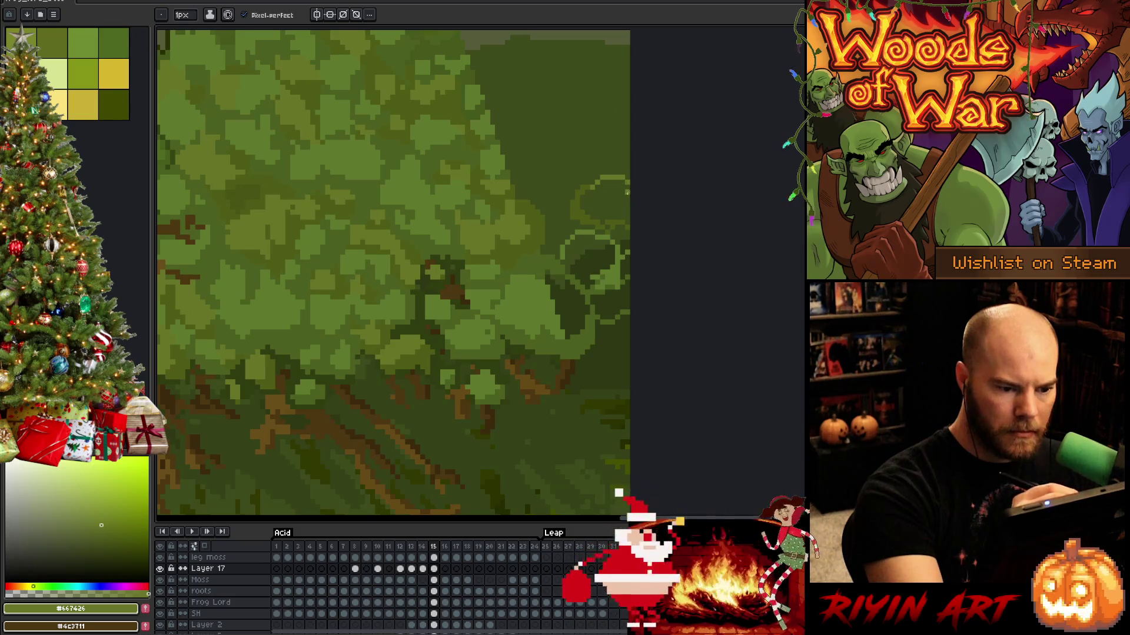
alt+click(611, 222)
key(g)
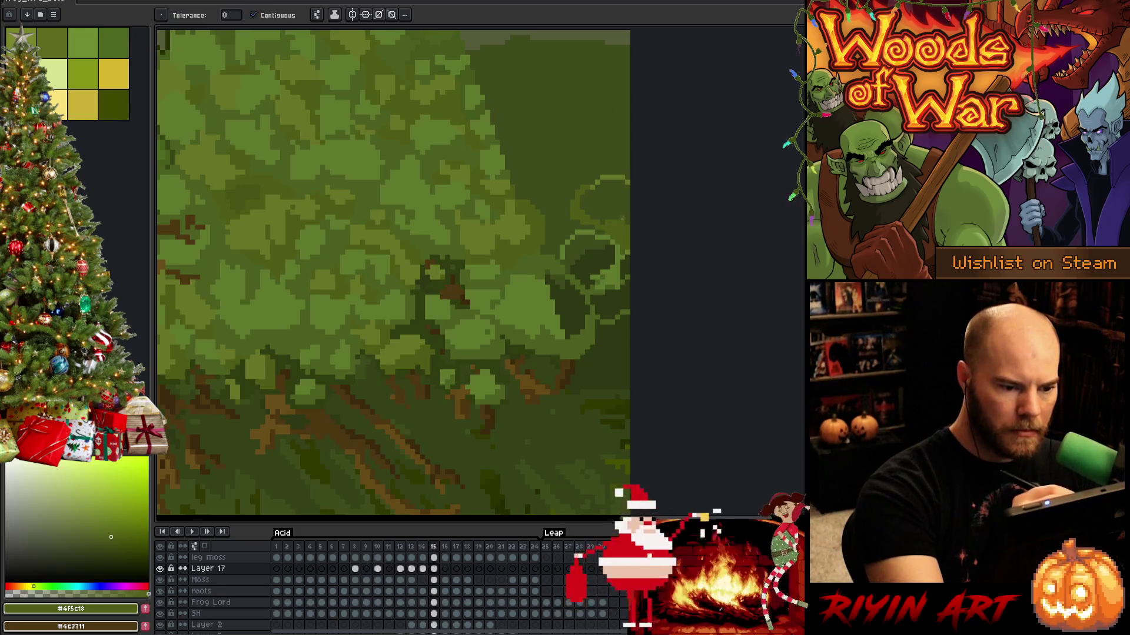
alt+click(613, 168)
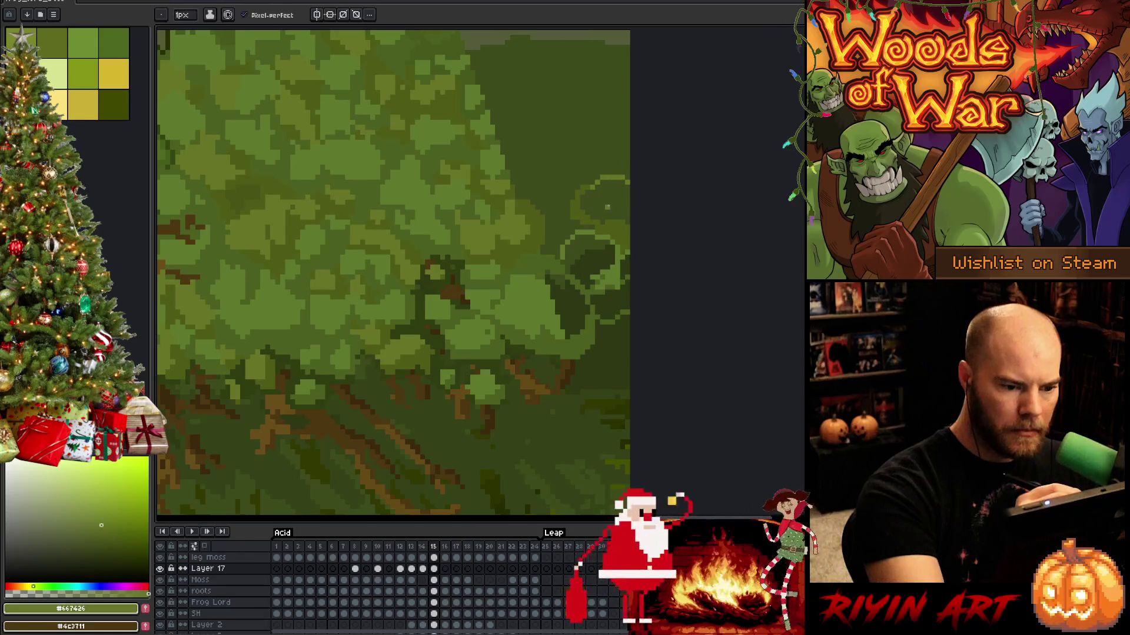
click(612, 211)
Fill the lower clump and dark patch with #5F792C, and the area beside it with #4B5F1F.
alt+click(606, 194)
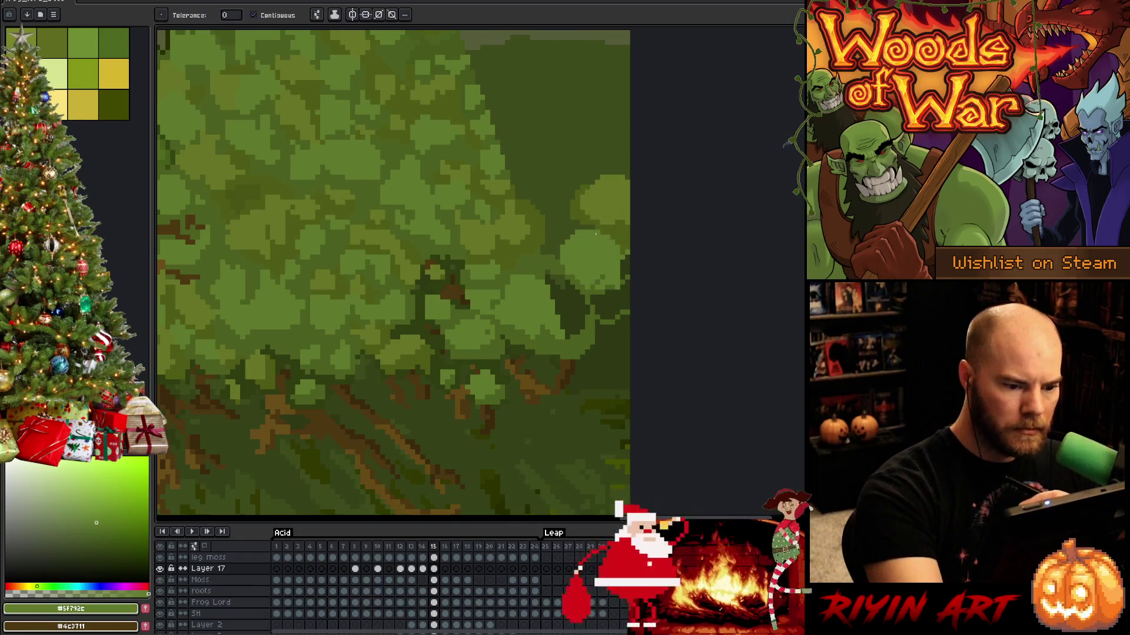
click(588, 259)
click(578, 306)
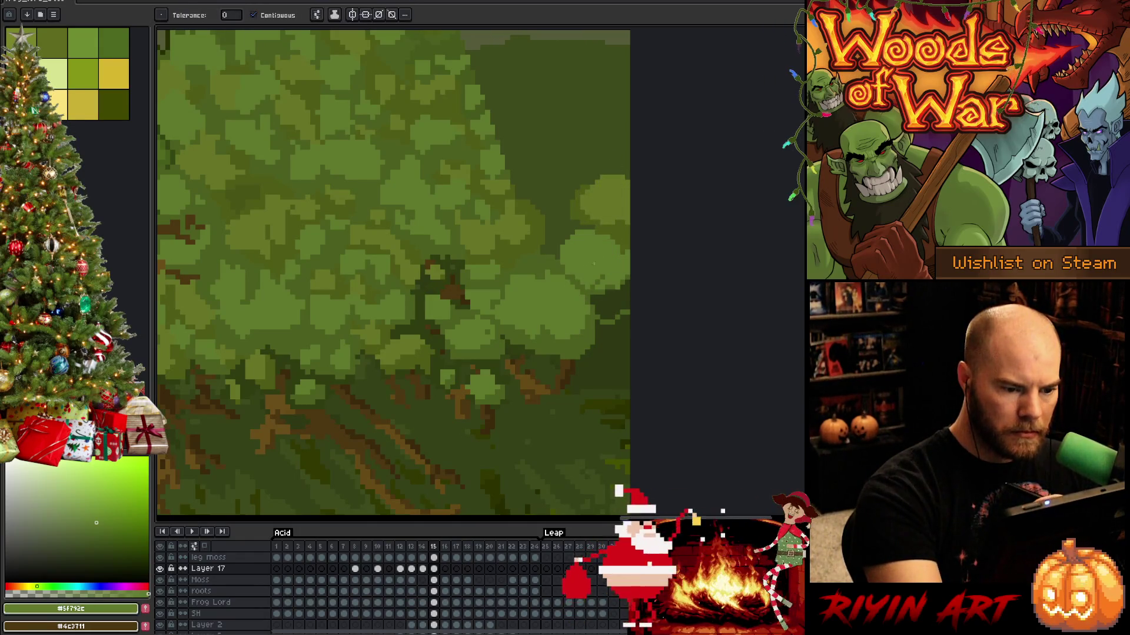
alt+click(596, 318)
click(609, 297)
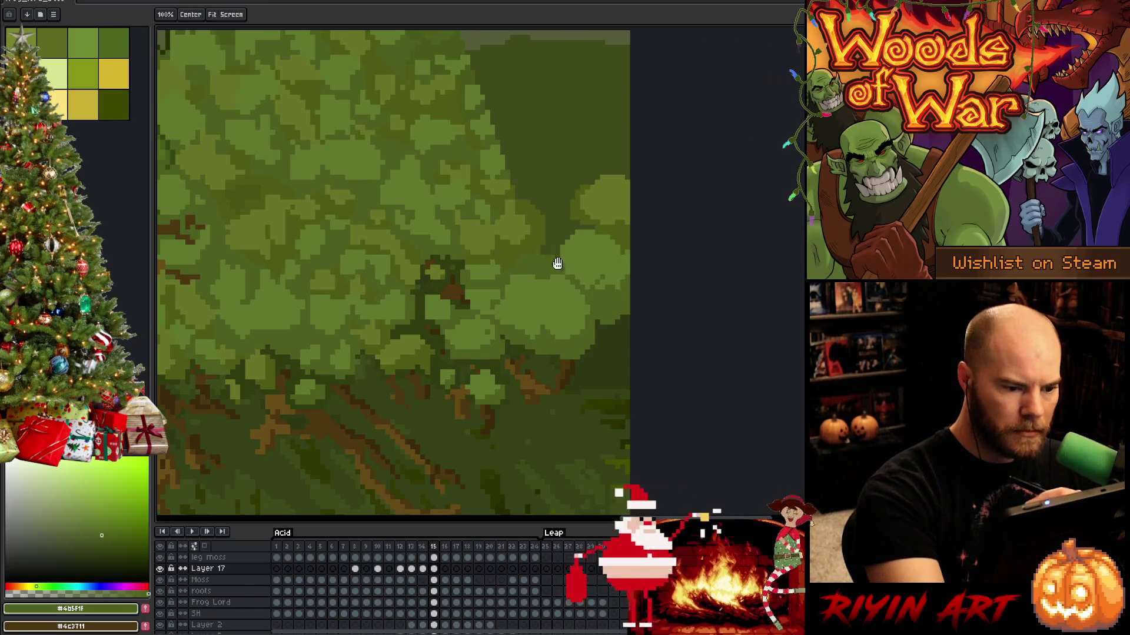
scroll(564, 289, up, 2)
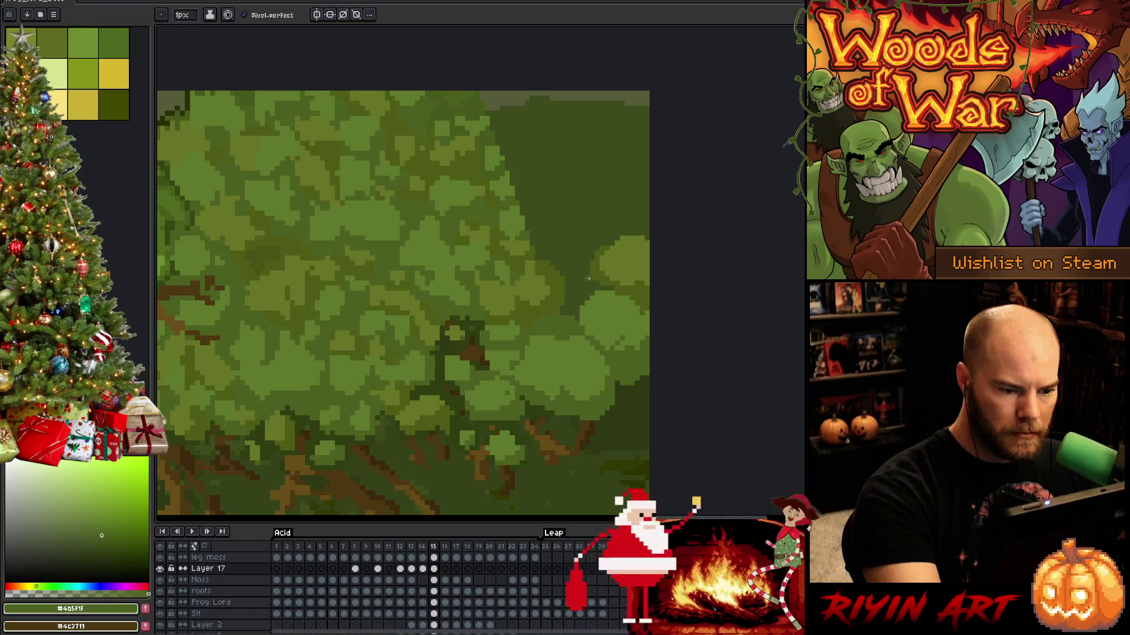
Outline and fill a new curved light-green clump at the lower right.
alt+click(610, 239)
scroll(612, 253, up, 1)
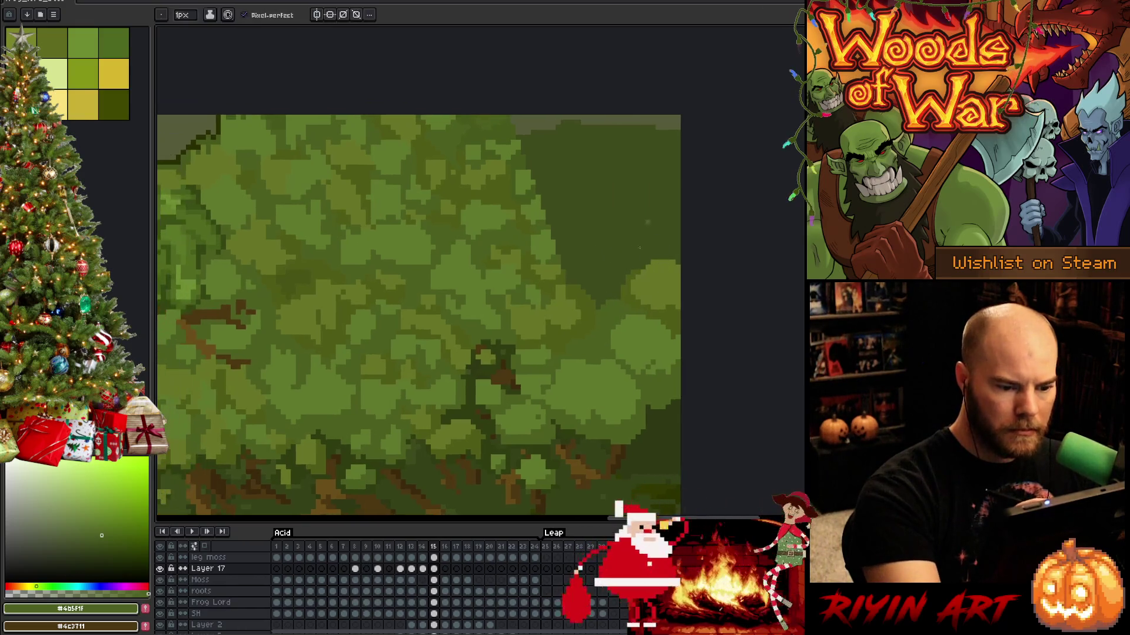
mouse_move(580, 259)
mouse_down()
mouse_move(587, 280)
mouse_move(644, 258)
mouse_move(572, 276)
mouse_up()
key(g)
click(600, 265)
key(b)
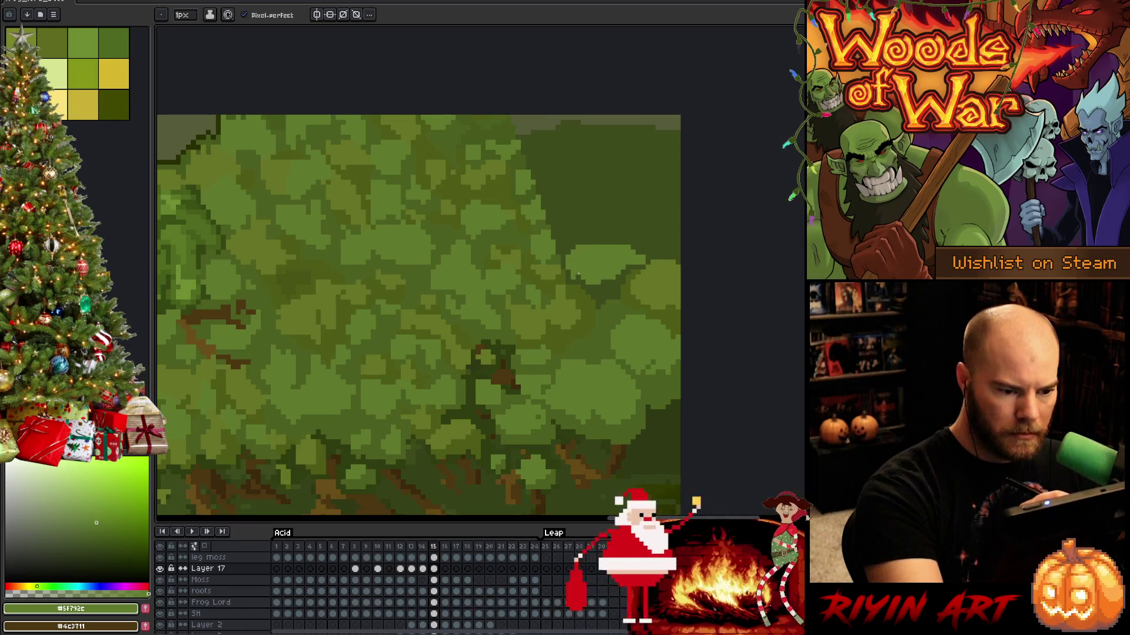
alt+click(587, 227)
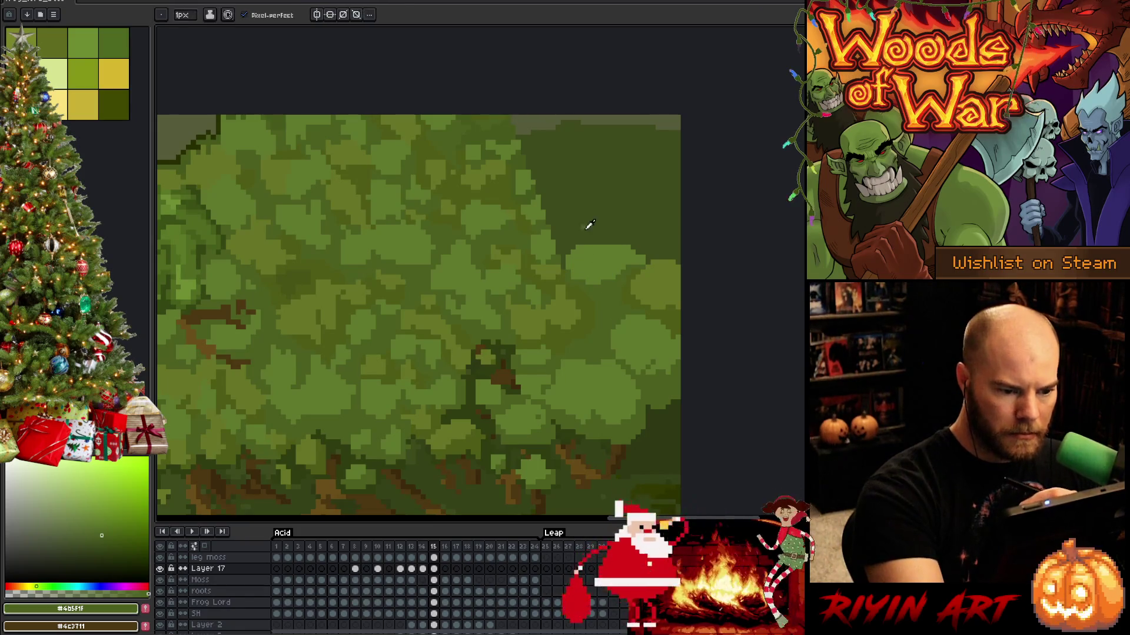
Paint small light-green leaf bumps on the clump and near the upper right.
alt+click(569, 253)
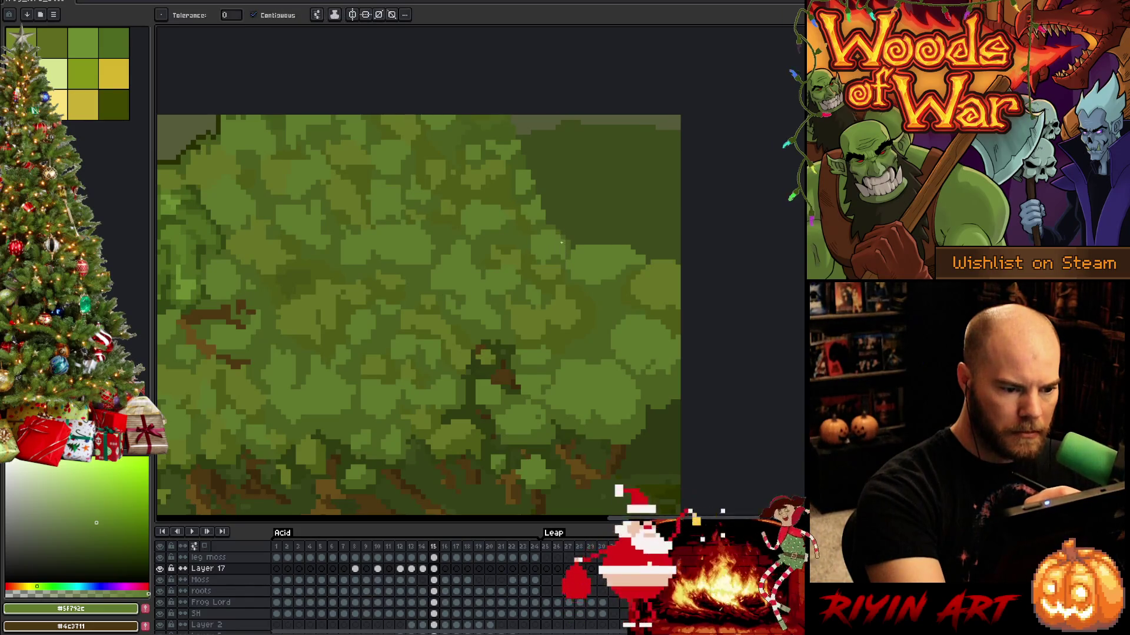
alt+click(561, 256)
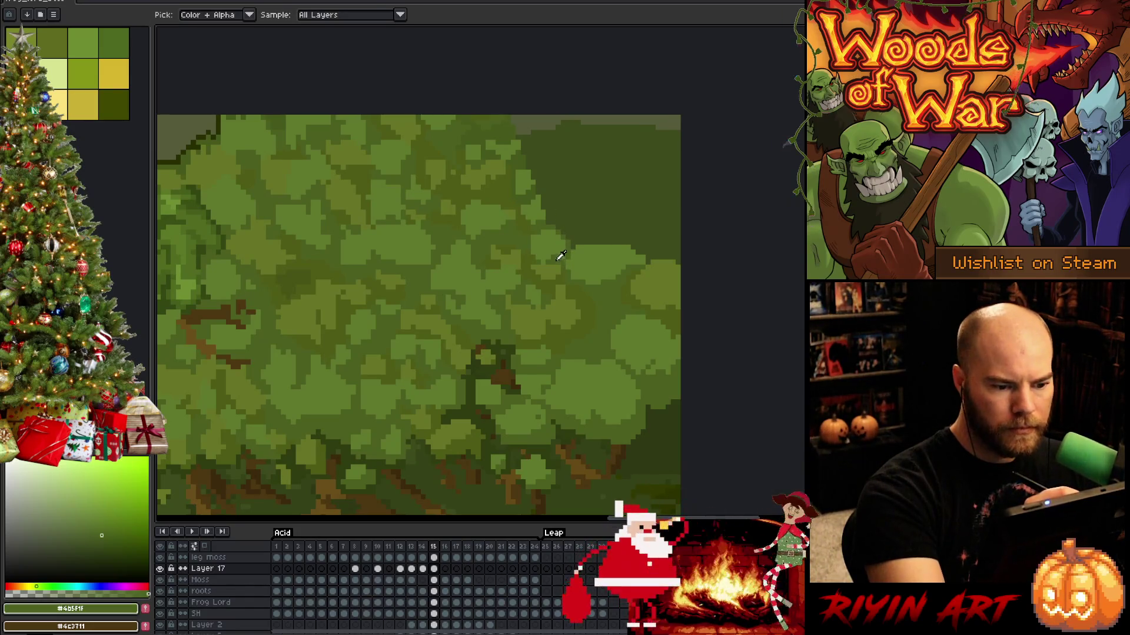
alt+click(556, 211)
mouse_move(556, 212)
mouse_down()
mouse_move(541, 200)
mouse_move(552, 206)
mouse_up()
alt+click(540, 224)
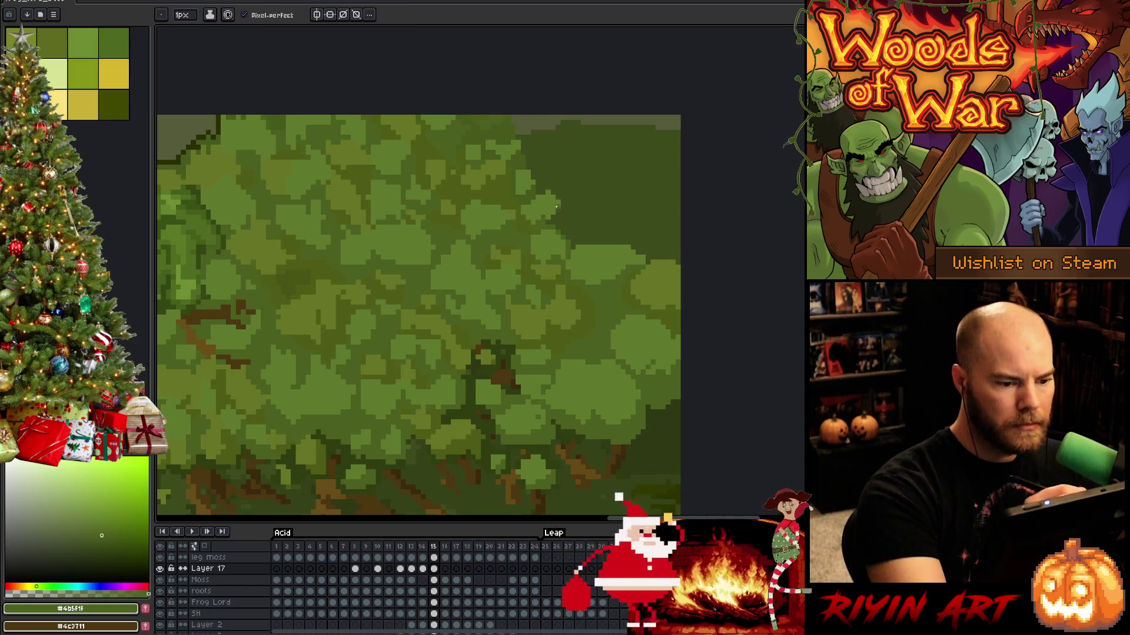
alt+click(549, 197)
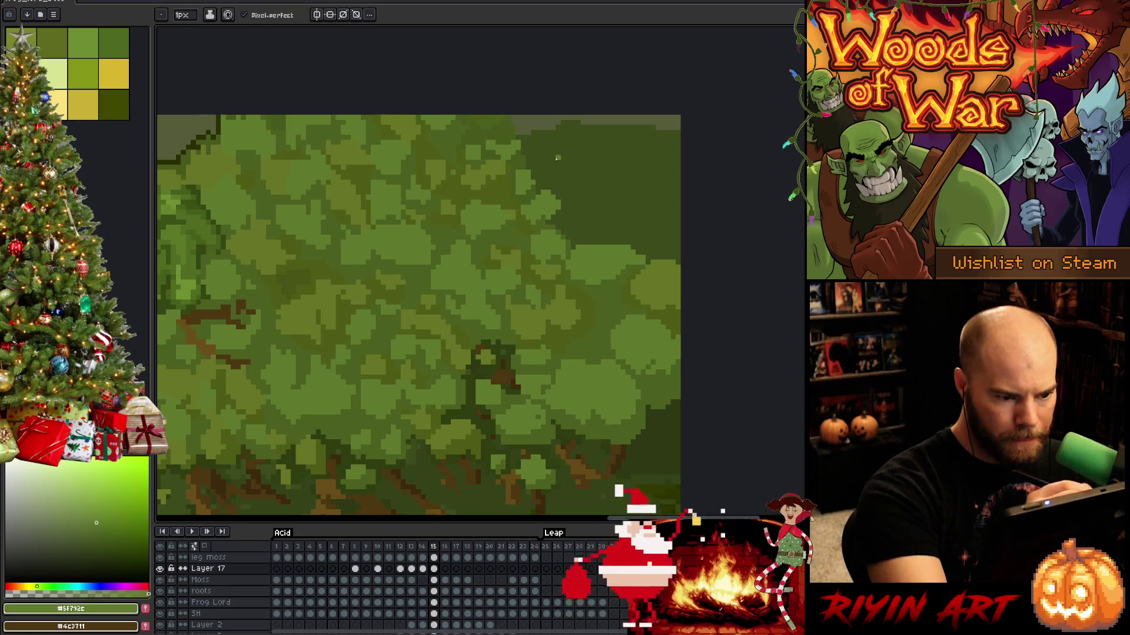
mouse_move(525, 168)
mouse_down()
mouse_move(553, 182)
mouse_move(532, 177)
mouse_up()
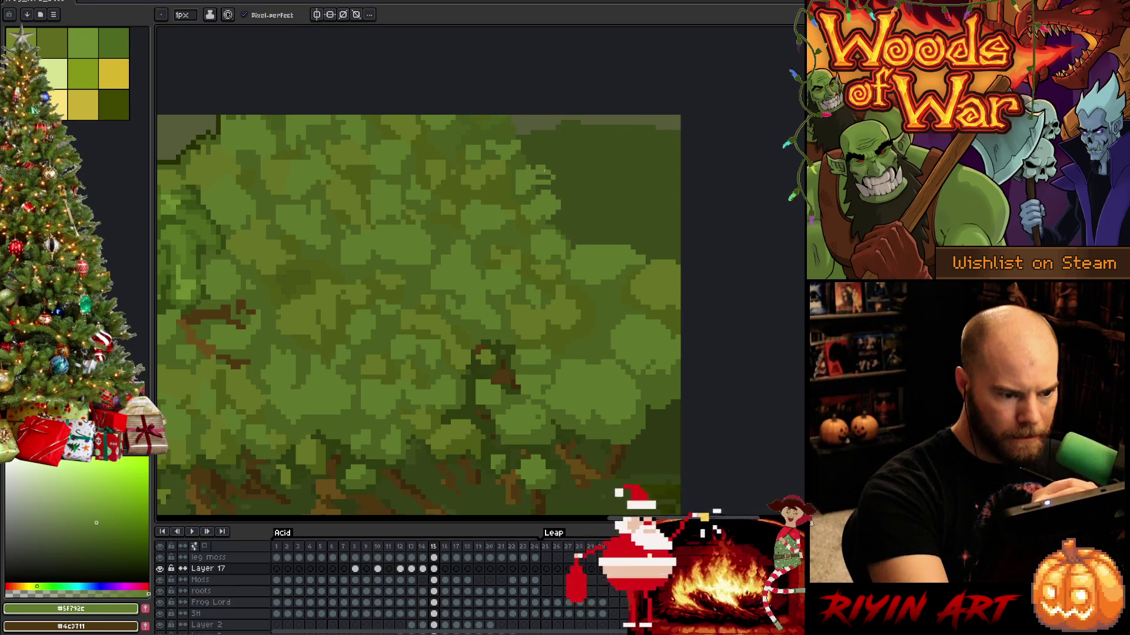
drag(582, 104, 471, 202)
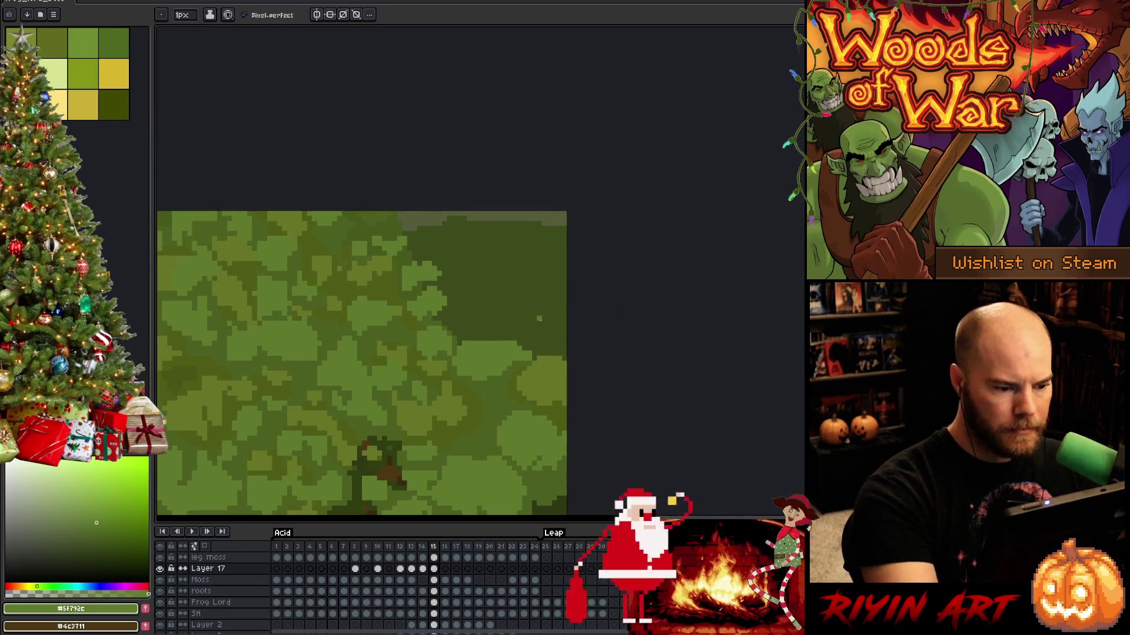
Draw and fill a rounded light clump near the upper right, shading its lower edge darker.
alt+click(549, 278)
drag(549, 278, 563, 318)
key(ctrl+z)
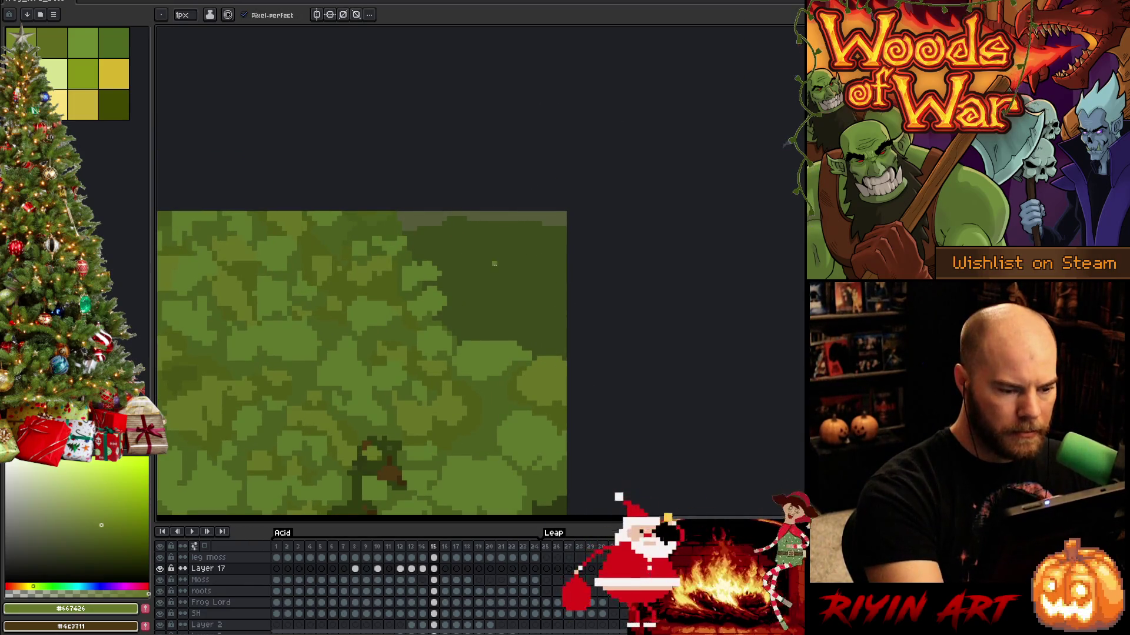
mouse_move(507, 252)
mouse_down()
mouse_move(531, 281)
mouse_move(554, 284)
mouse_move(507, 253)
mouse_up()
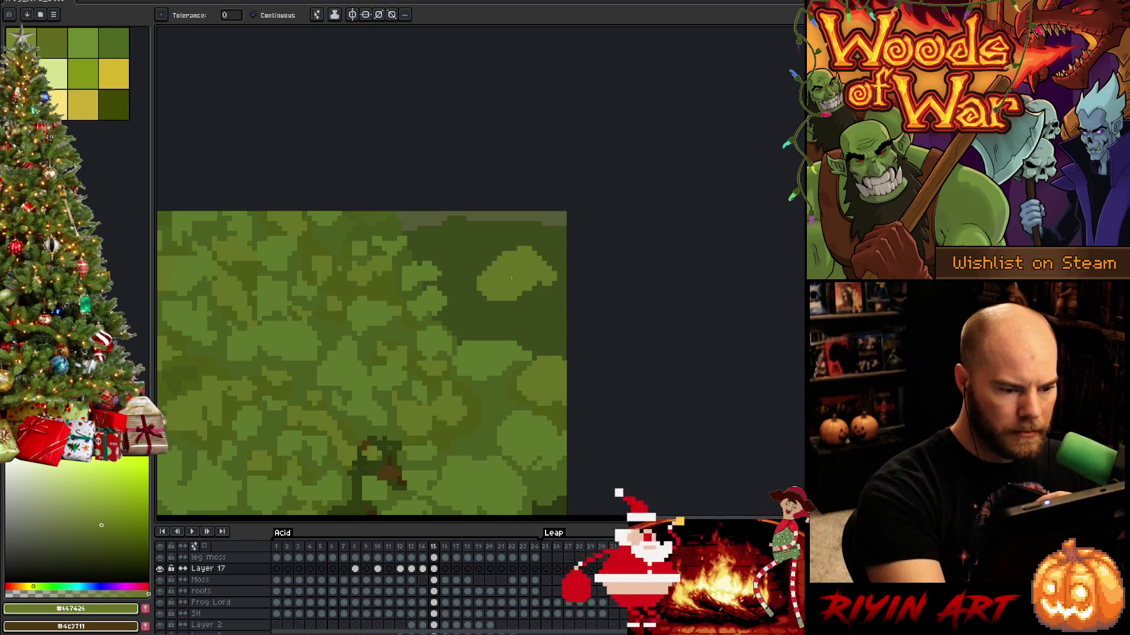
alt+click(482, 300)
mouse_move(482, 301)
mouse_down()
mouse_move(493, 321)
mouse_move(542, 307)
mouse_move(564, 282)
mouse_up()
click(494, 302)
Outline another pale moss loop on the right and fill it with brighter green.
alt+click(504, 330)
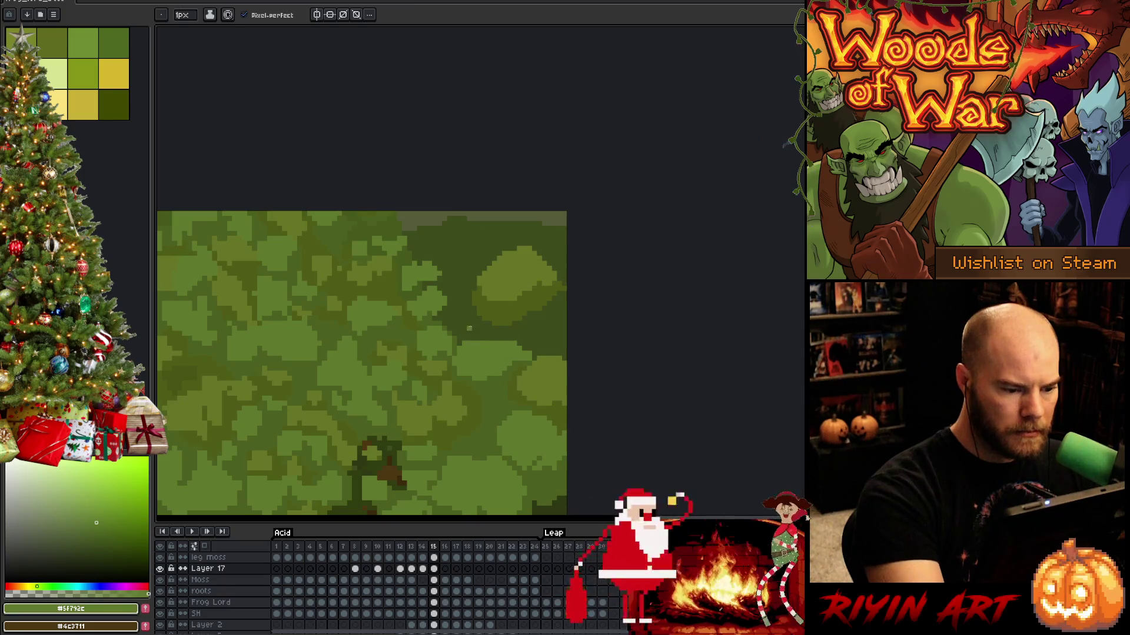
mouse_move(464, 323)
mouse_down()
mouse_move(518, 334)
mouse_move(461, 320)
mouse_up()
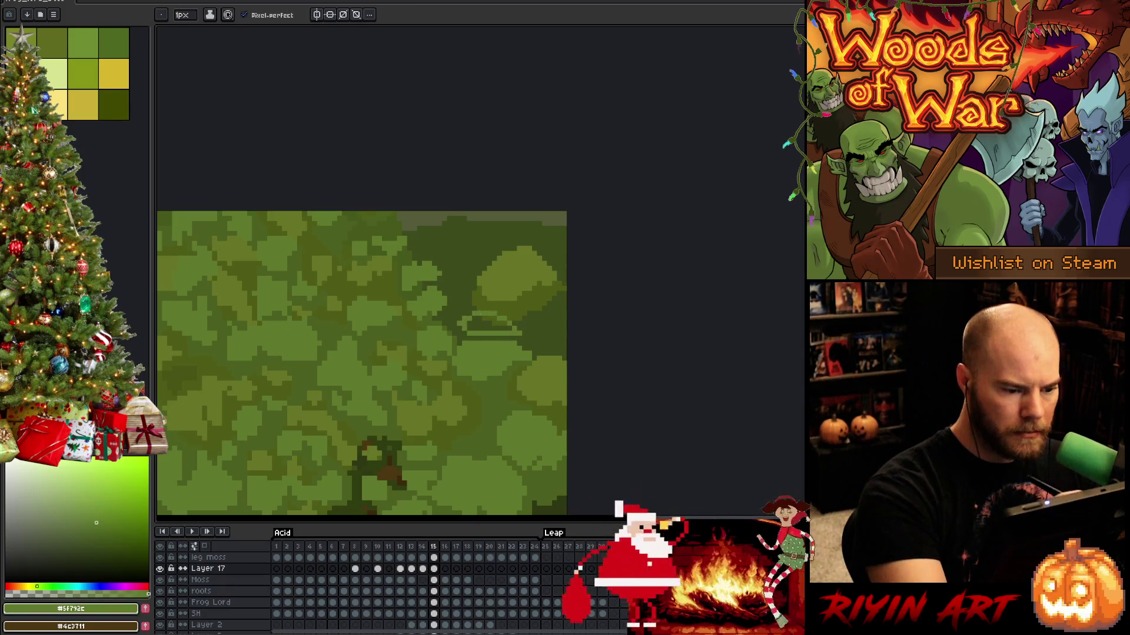
key(g)
click(502, 319)
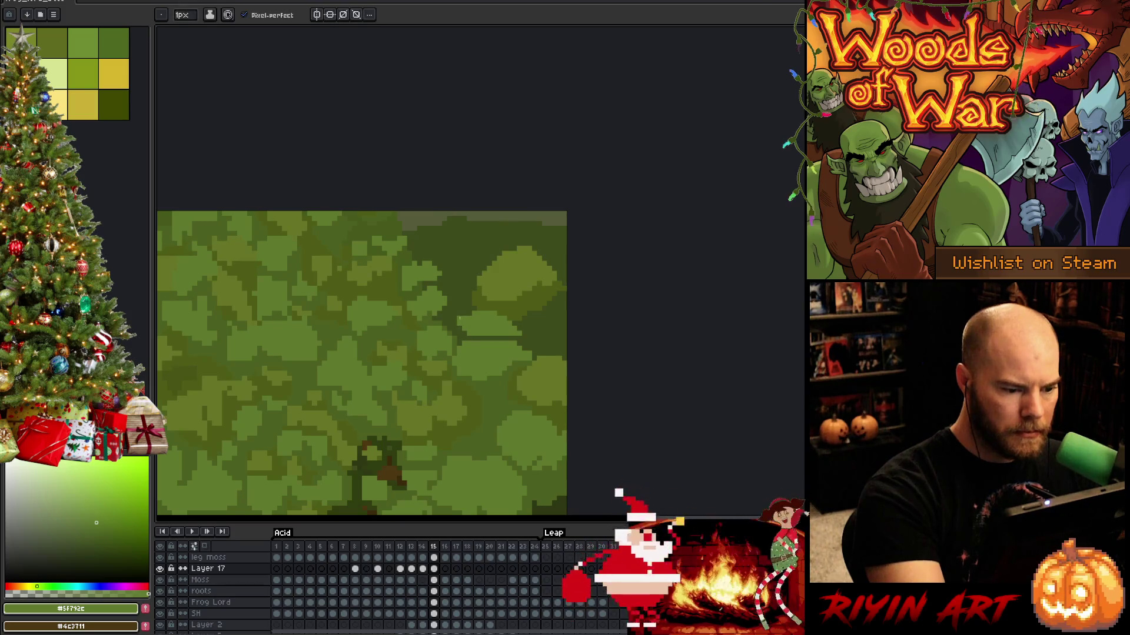
alt+click(438, 316)
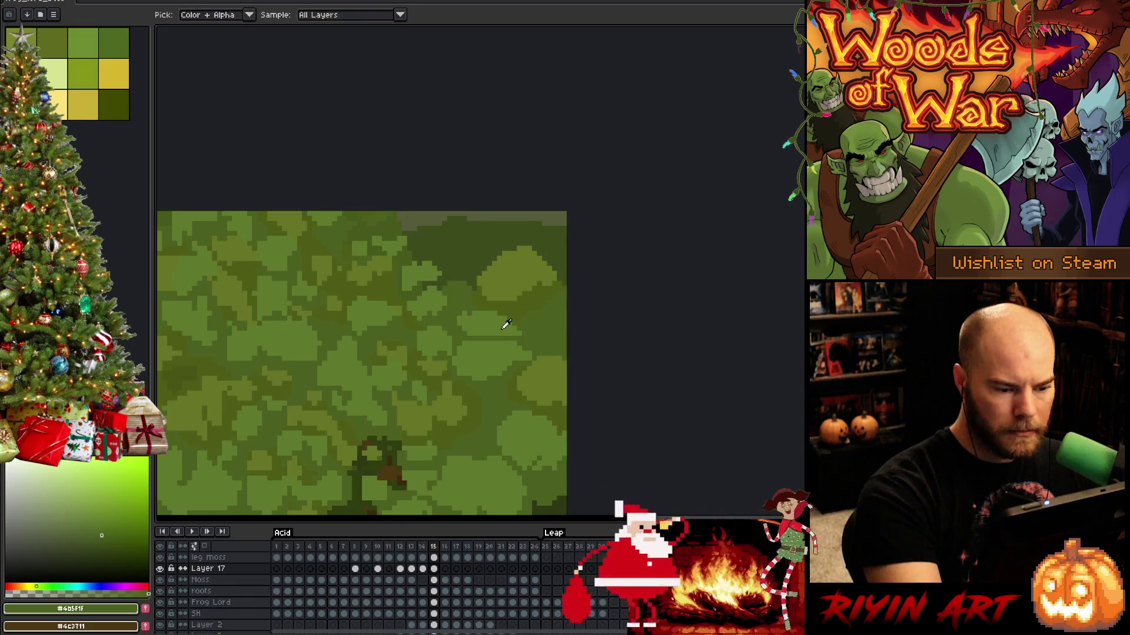
alt+click(530, 337)
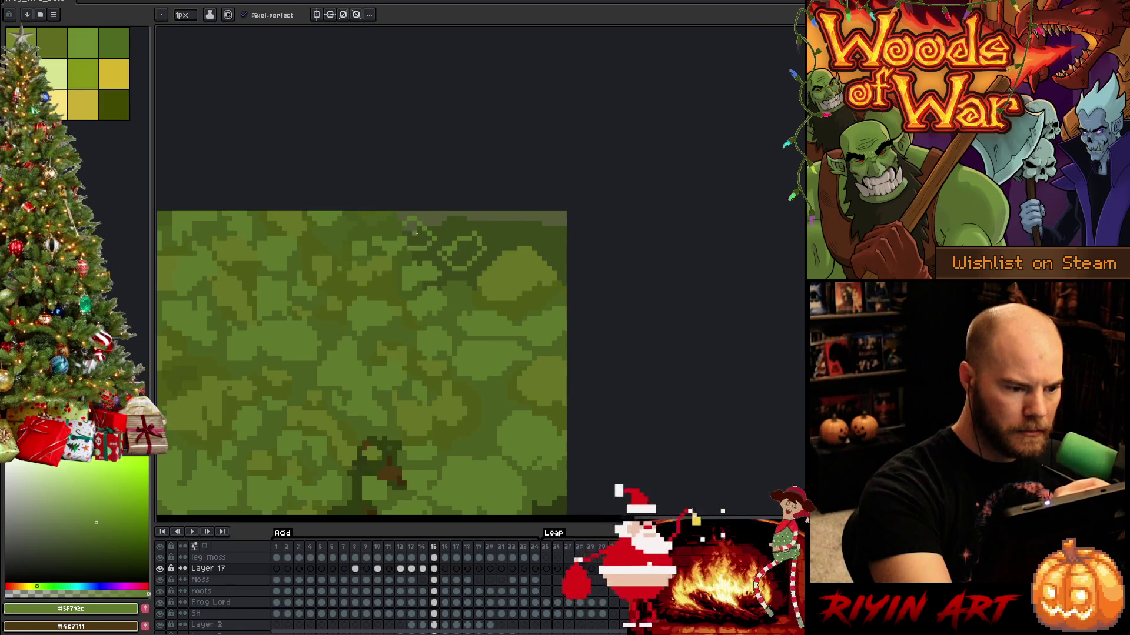
key(g)
key(b)
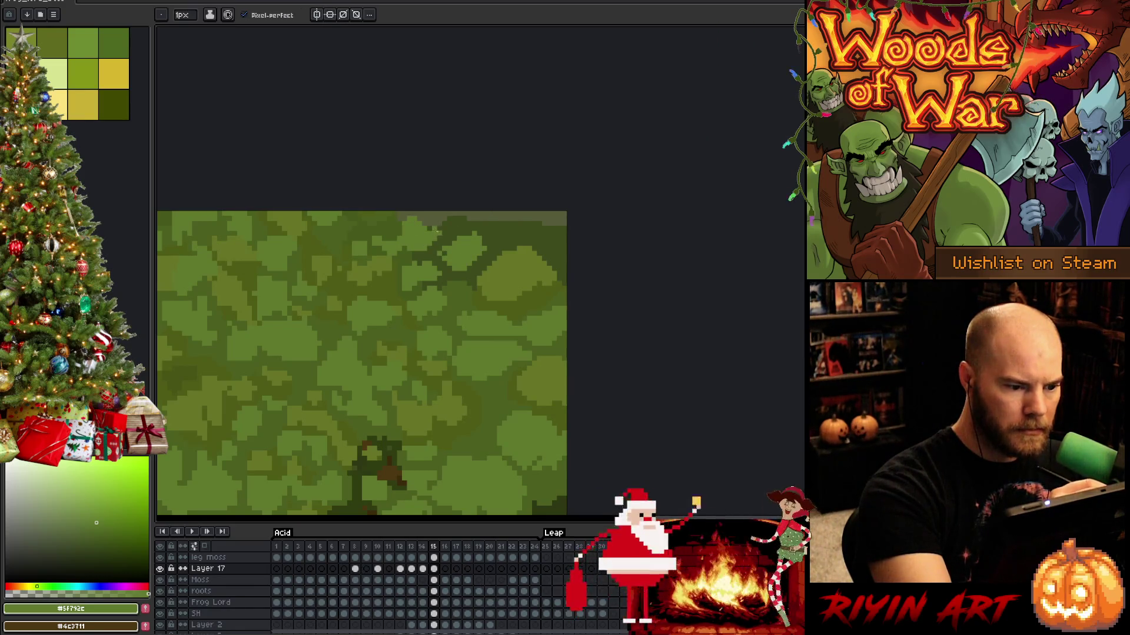
Paint olive green along the top-right moss edge and fill a moss region with dark green.
alt+click(398, 209)
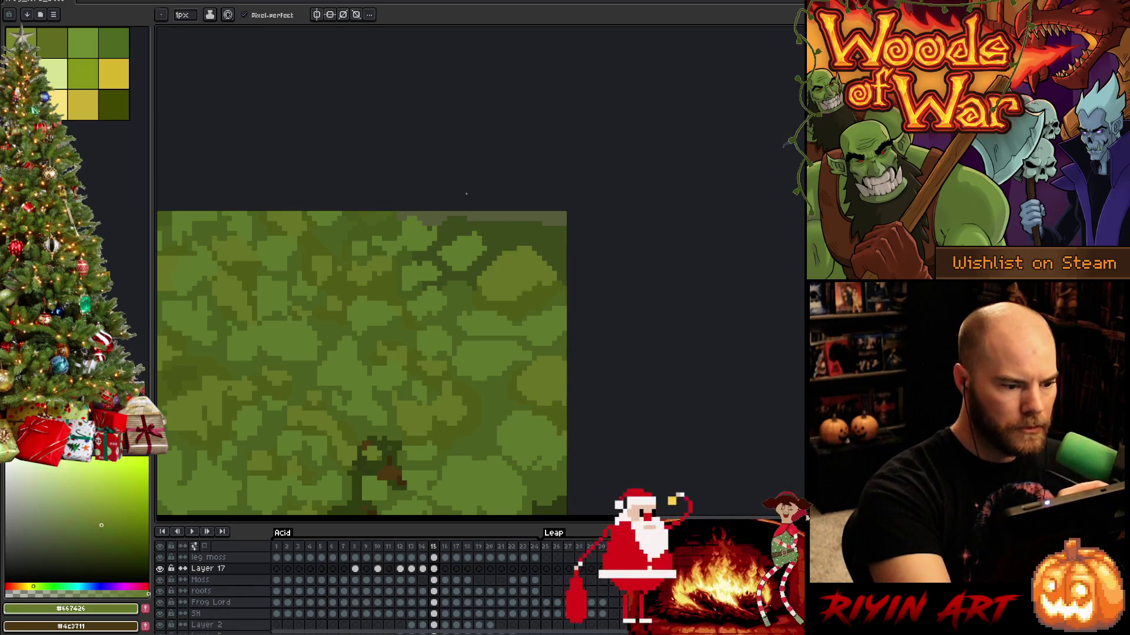
drag(512, 226, 569, 219)
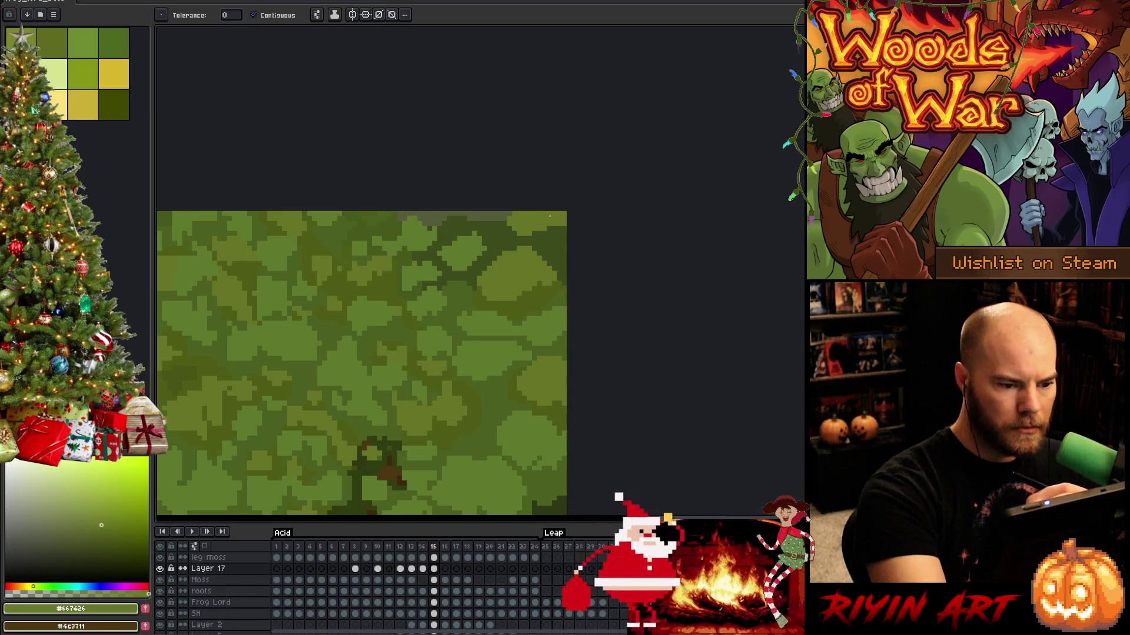
alt+click(514, 233)
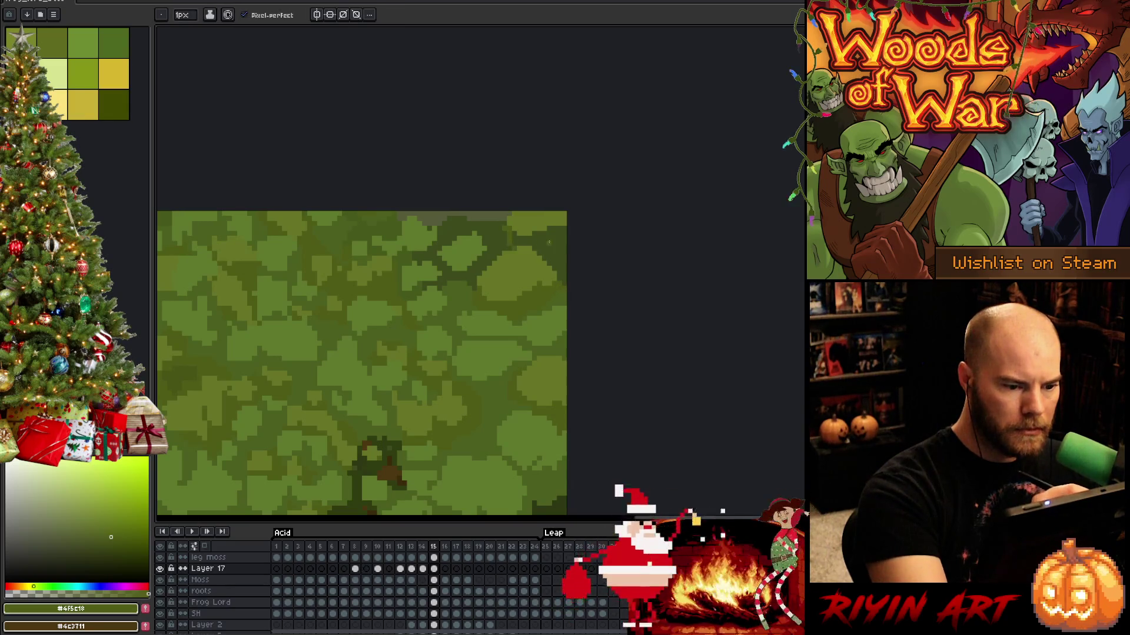
key(g)
alt+click(563, 321)
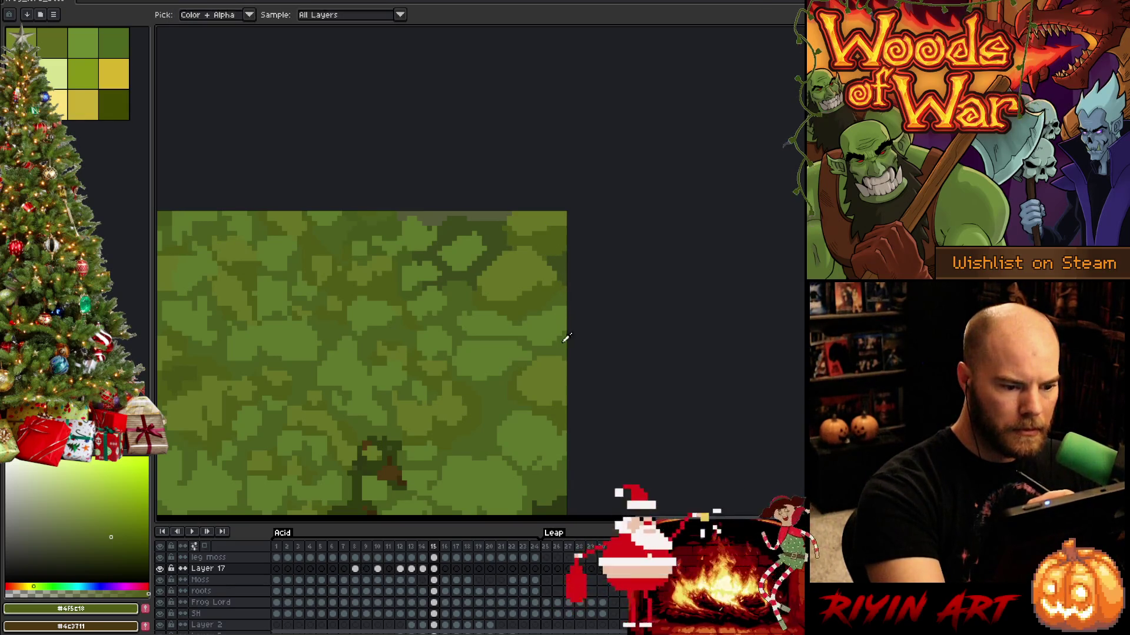
click(482, 258)
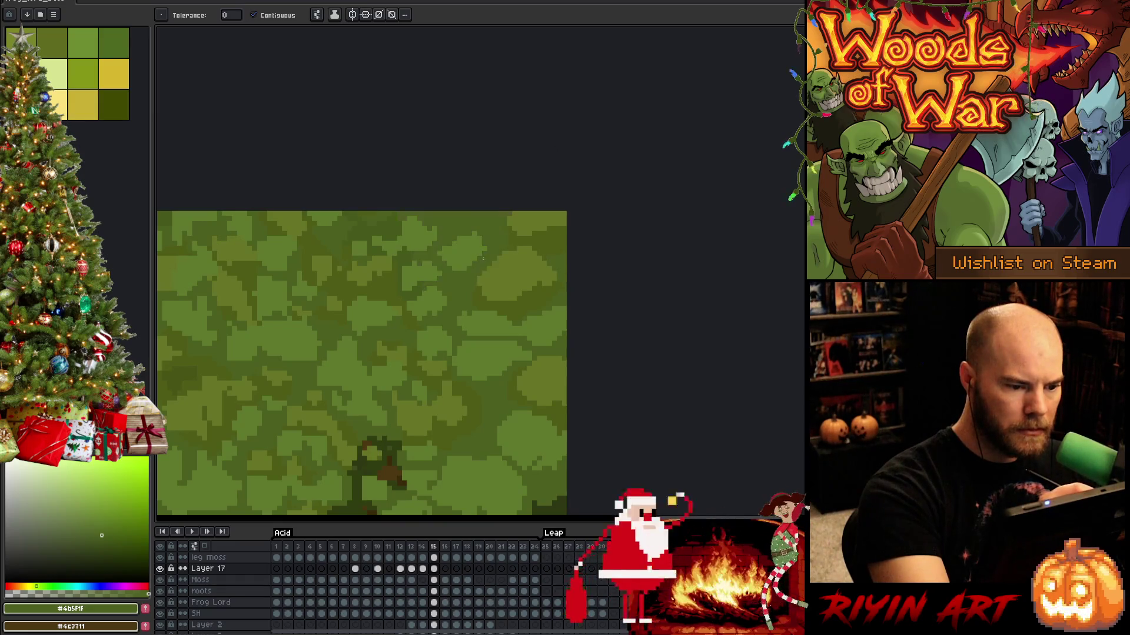
alt+click(431, 267)
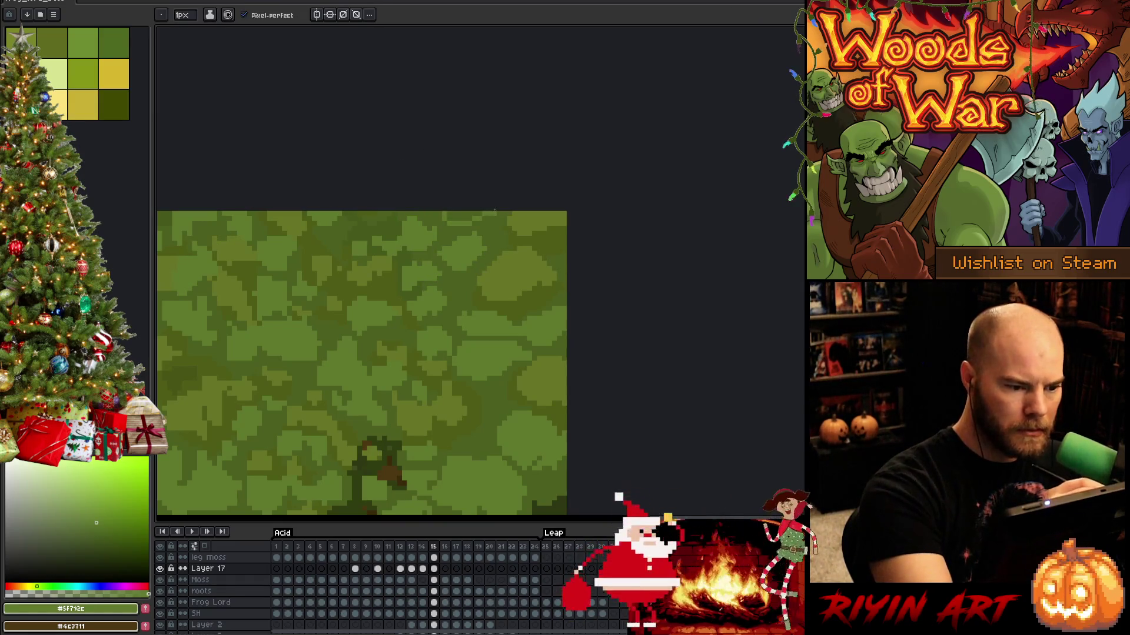
key(b)
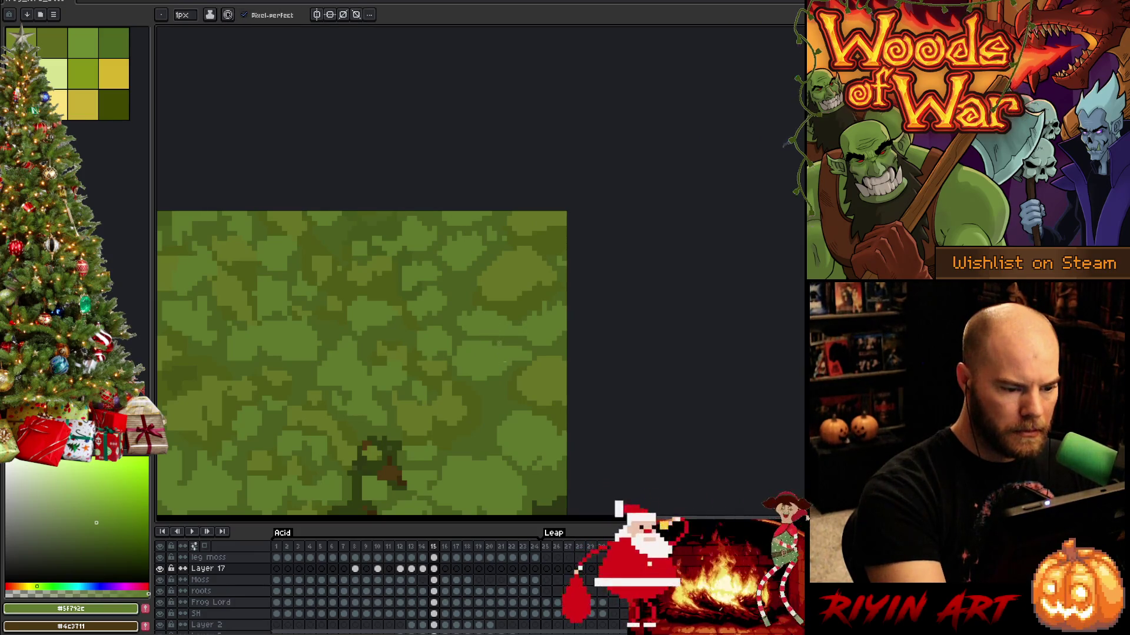
alt+click(559, 370)
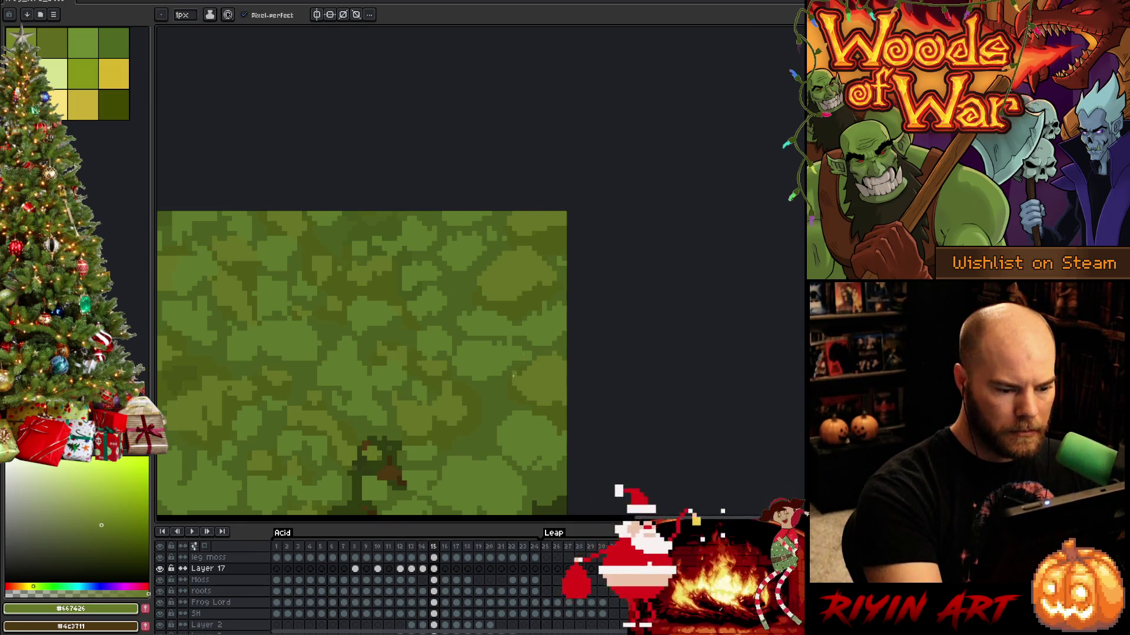
alt+click(509, 399)
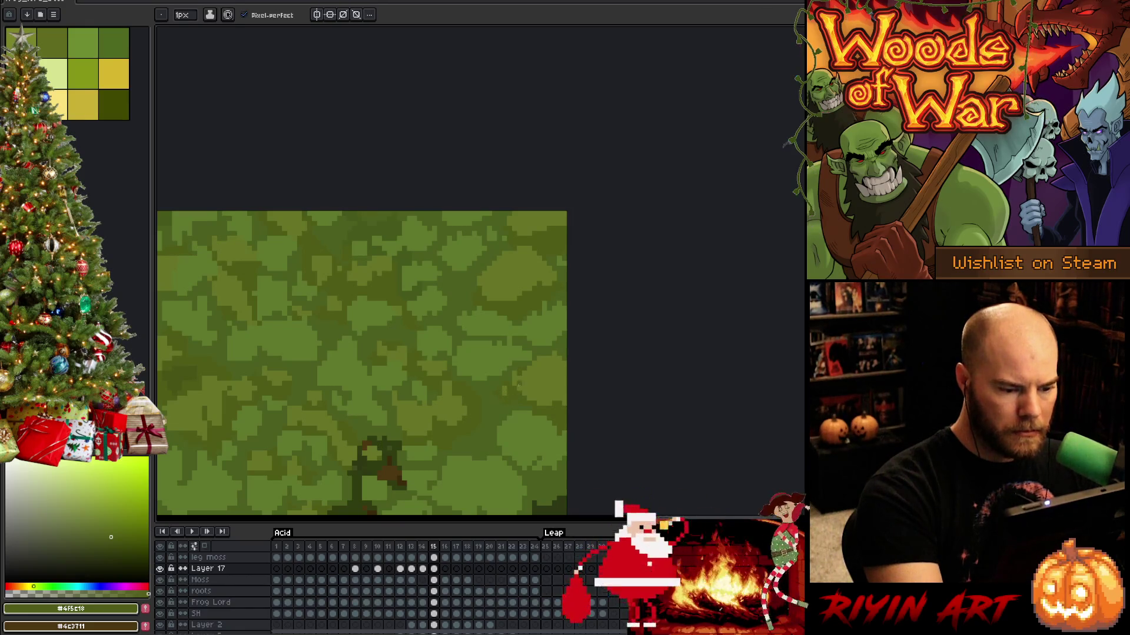
alt+click(510, 371)
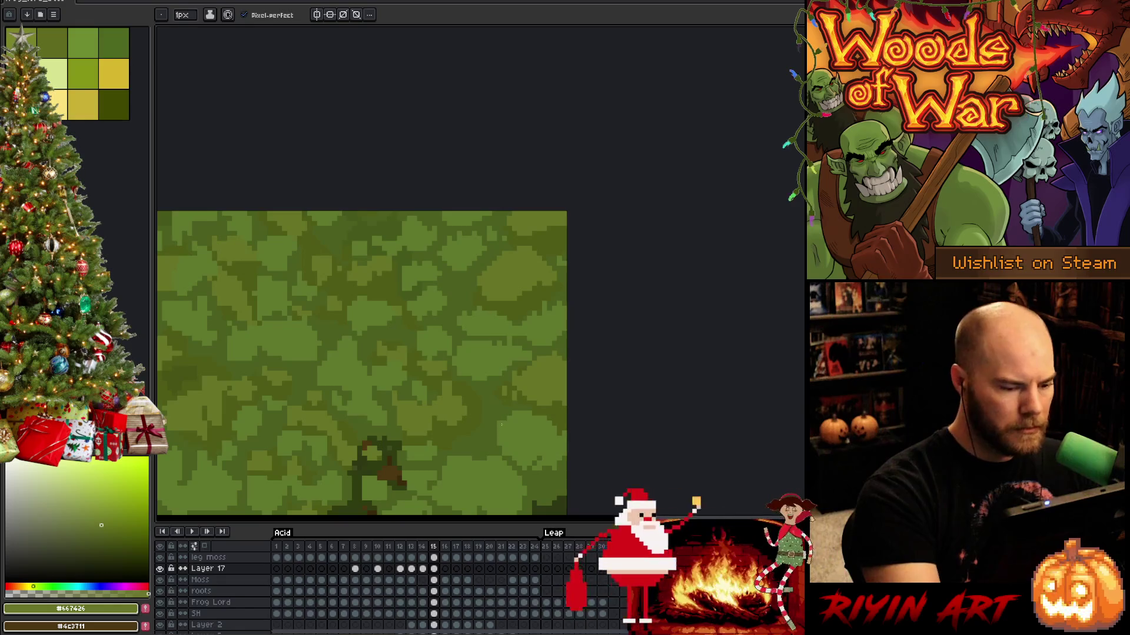
Pan across the lower and upper moss and eyedrop a deep moss green from the artwork.
drag(559, 373, 598, 219)
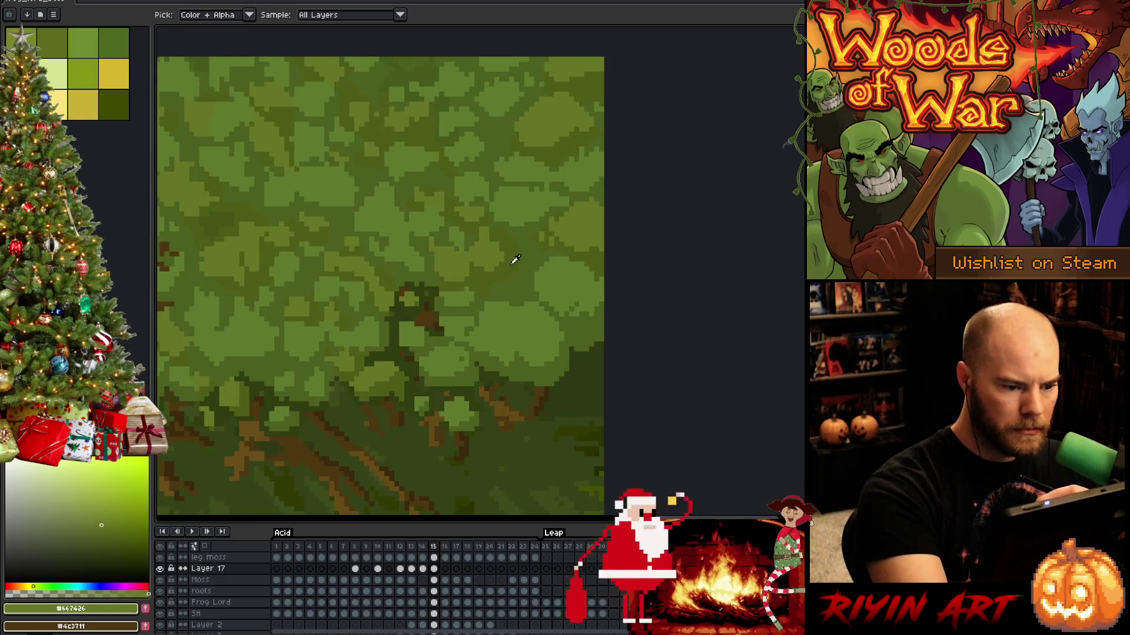
alt+click(505, 282)
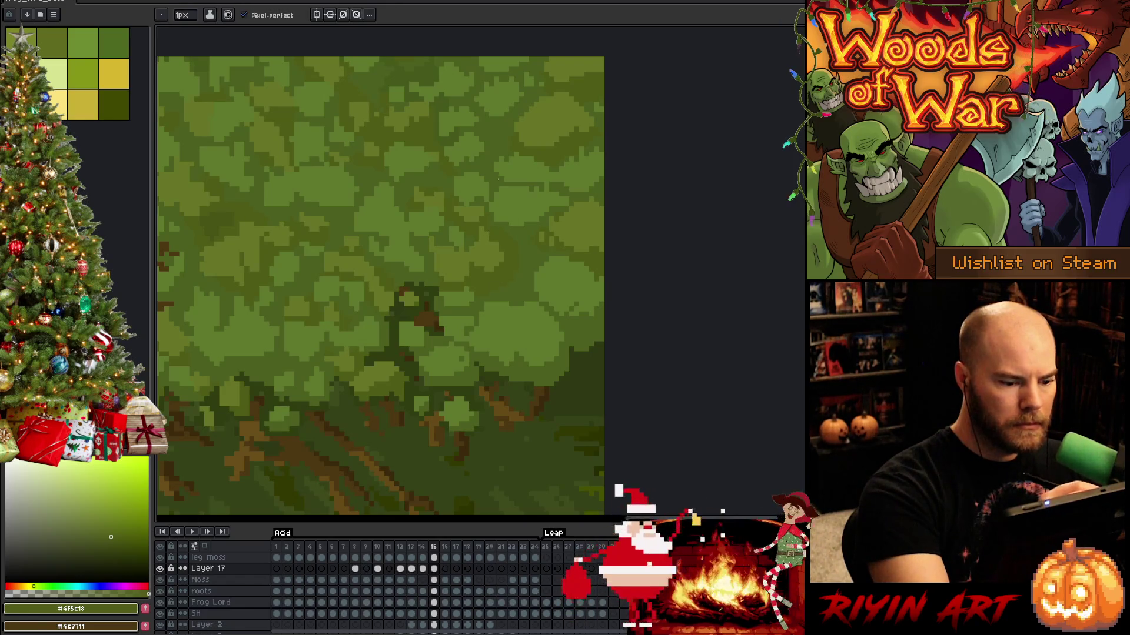
alt+click(504, 211)
drag(508, 203, 616, 317)
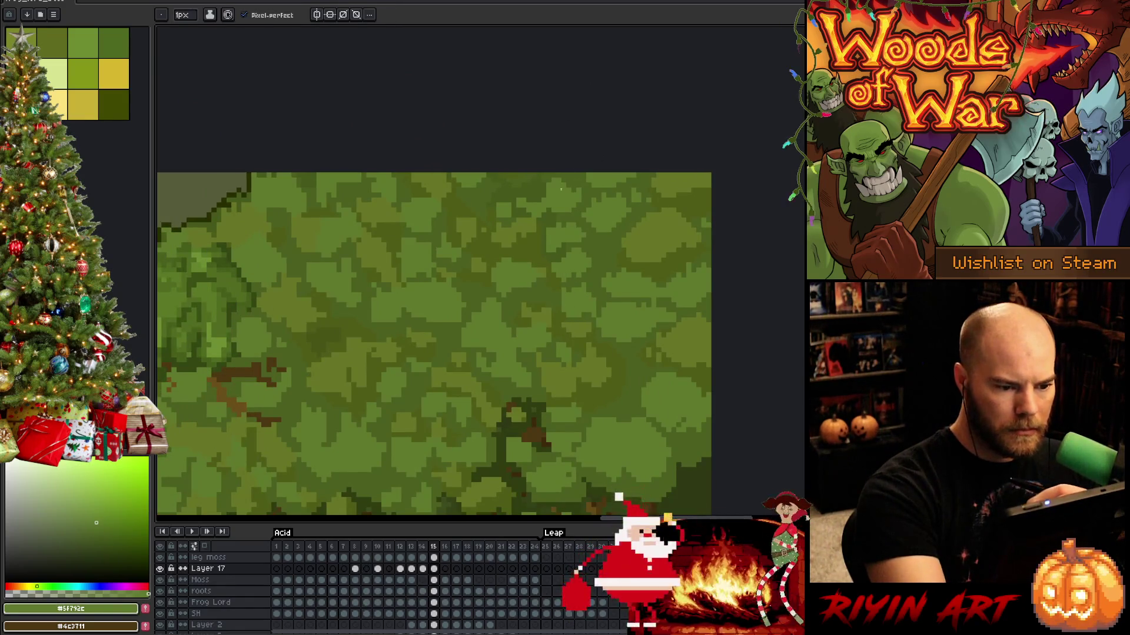
alt+click(560, 217)
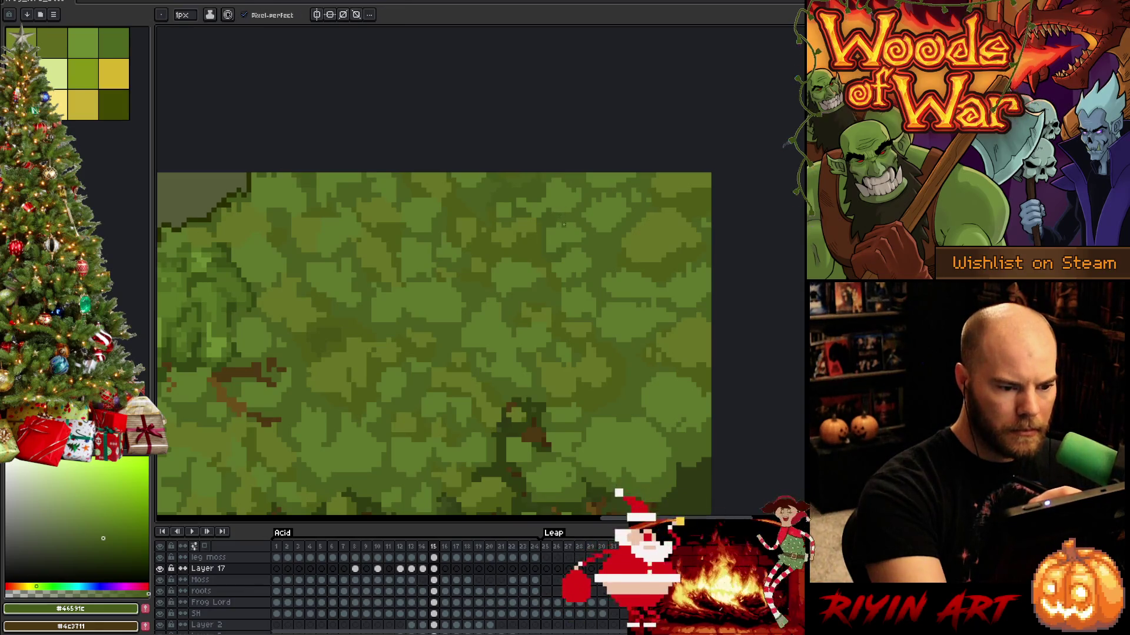
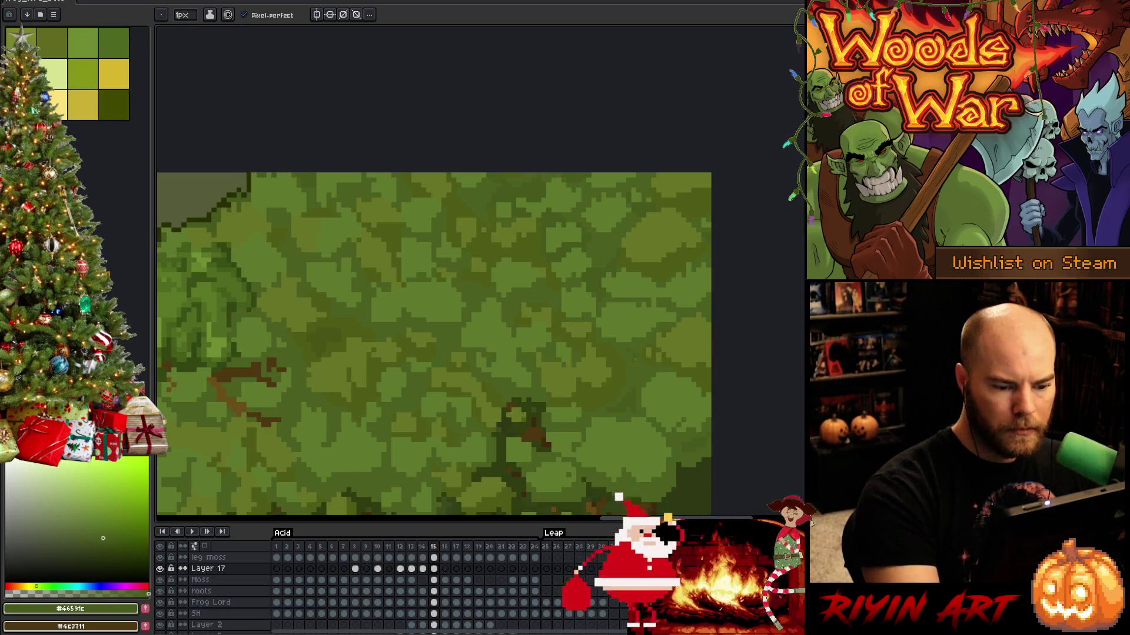
Bring the roots below the moss into view and sample a slightly different moss green.
mouse_move(628, 361)
mouse_down()
mouse_move(696, 386)
mouse_move(739, 310)
mouse_up()
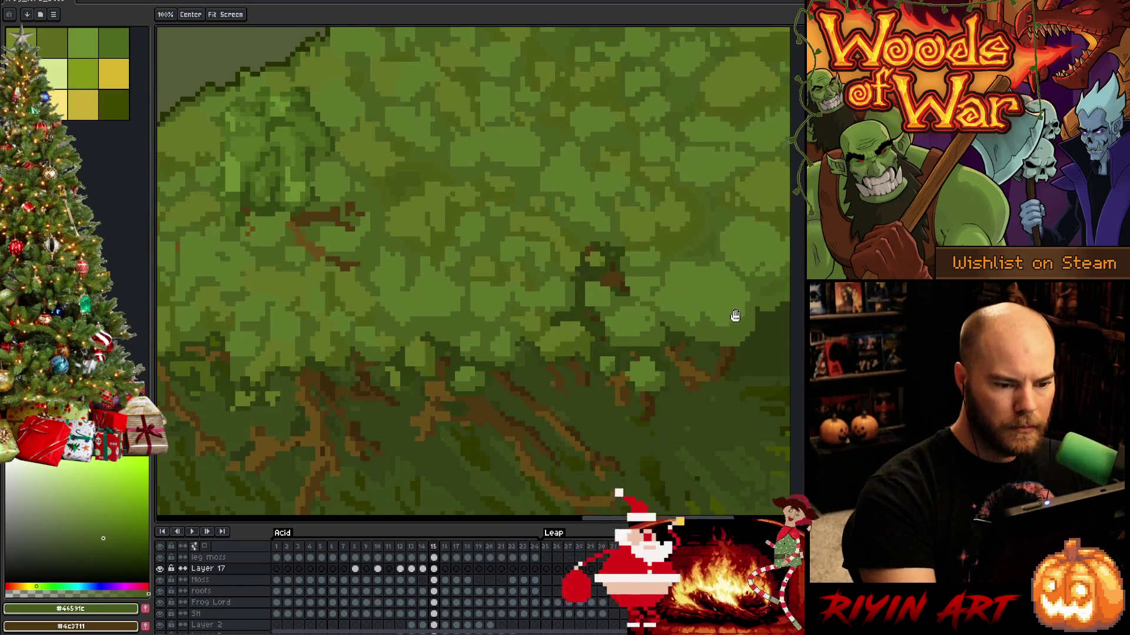
key(b)
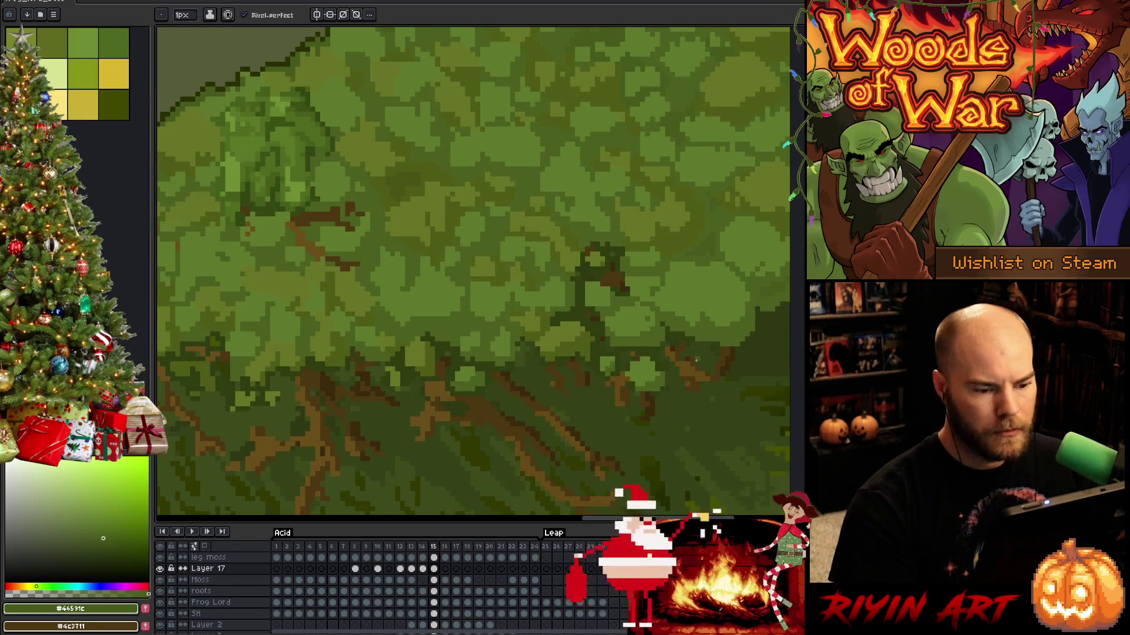
alt+click(652, 321)
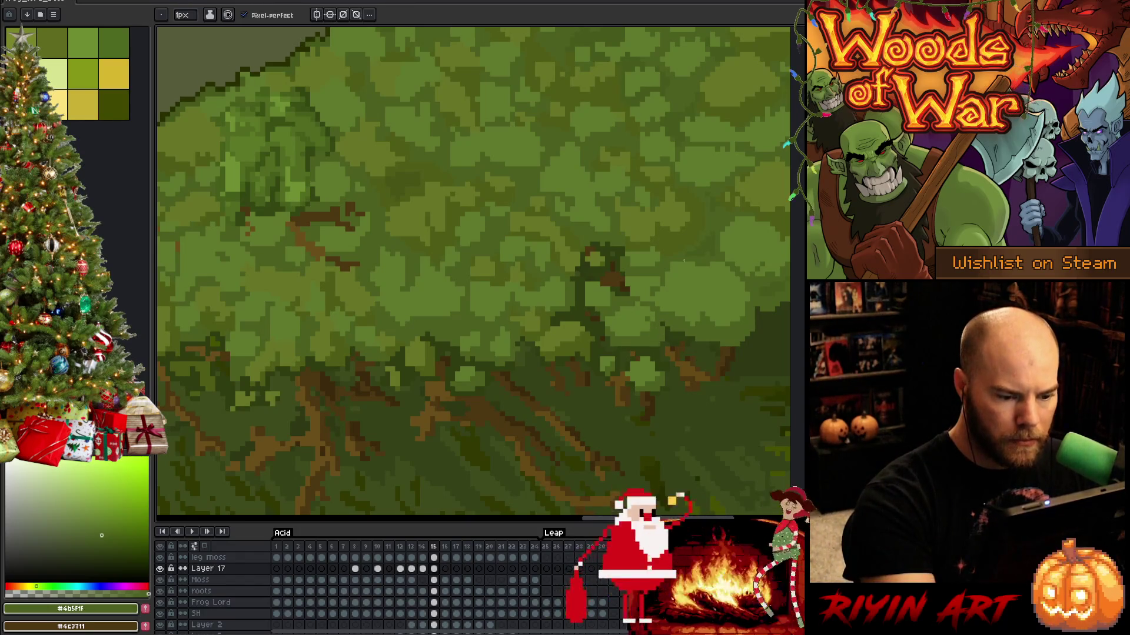
scroll(651, 322, down, 2)
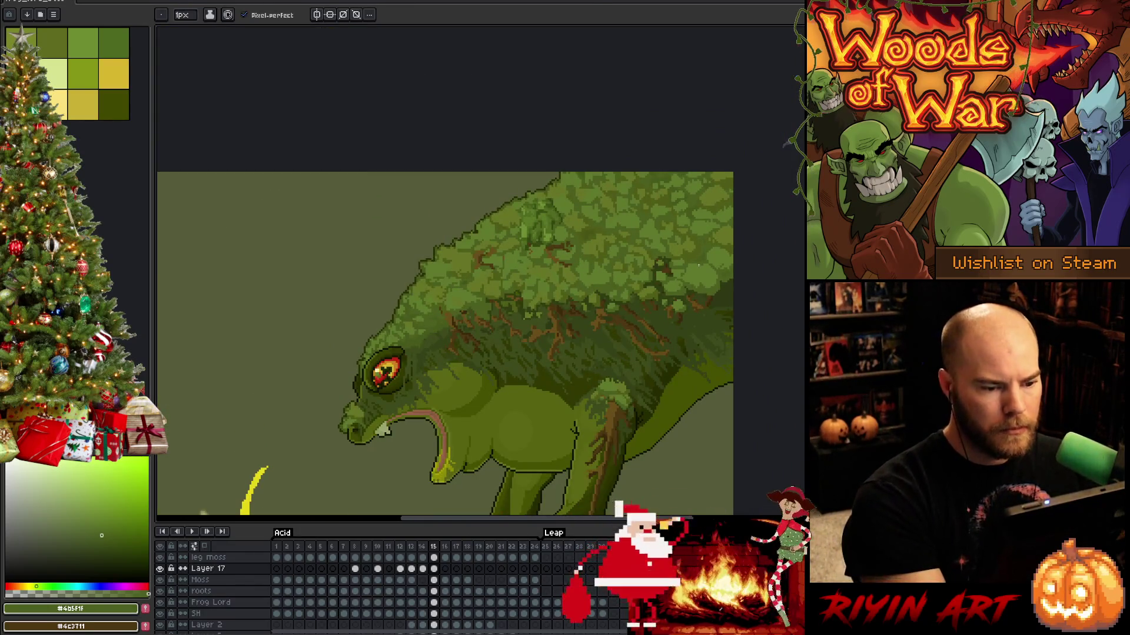
scroll(531, 172, up, 3)
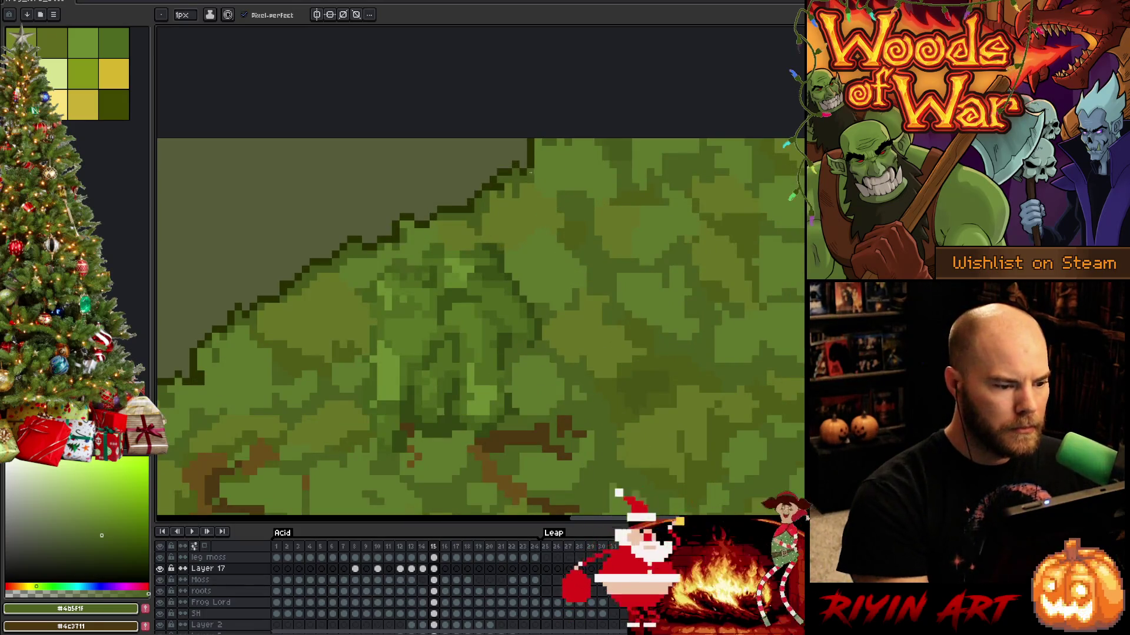
scroll(371, 254, down, 1)
Pan across the mossy back to frame the whole frog and acid flame, then save.
mouse_move(370, 255)
mouse_down()
mouse_move(497, 247)
mouse_move(469, 298)
mouse_move(504, 262)
mouse_up()
scroll(487, 289, up, 2)
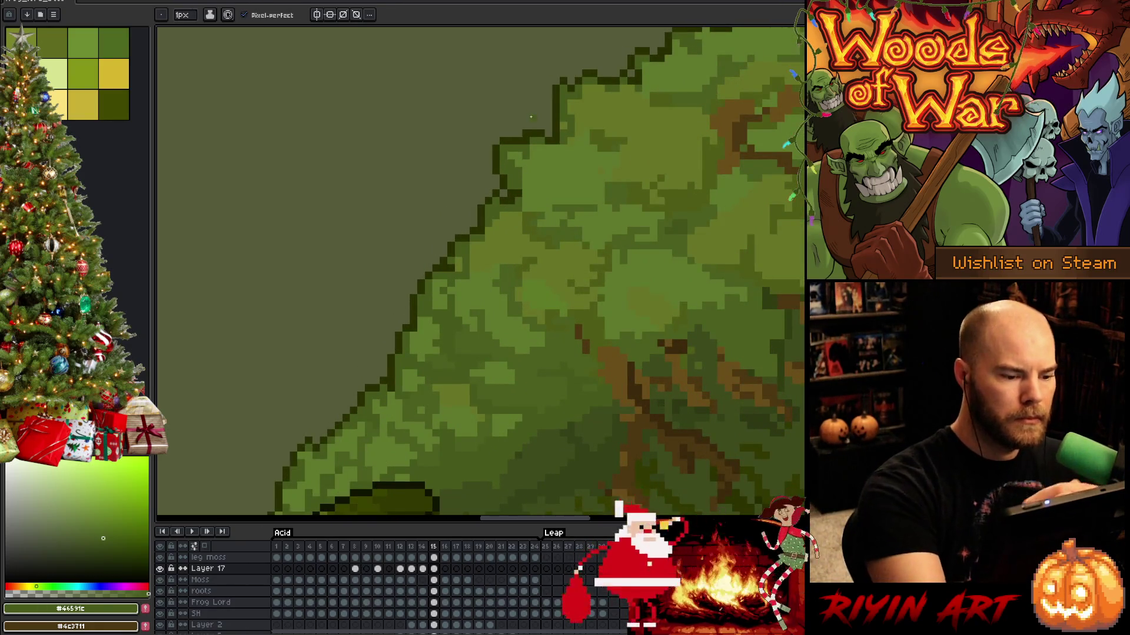
scroll(402, 301, down, 1)
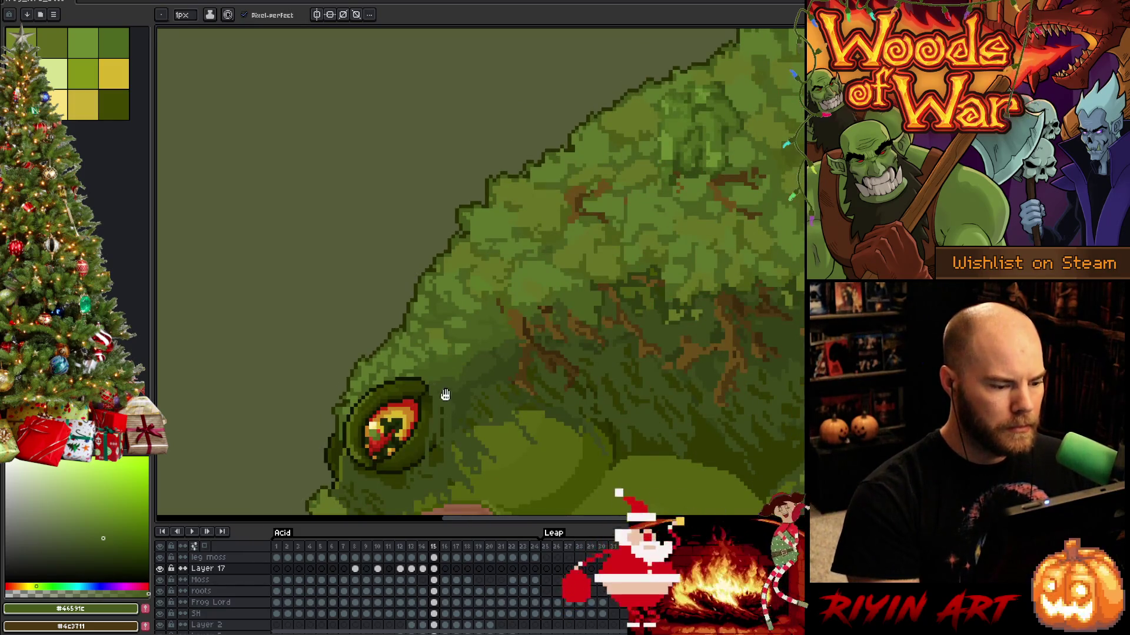
drag(444, 396, 413, 245)
scroll(422, 240, down, 3)
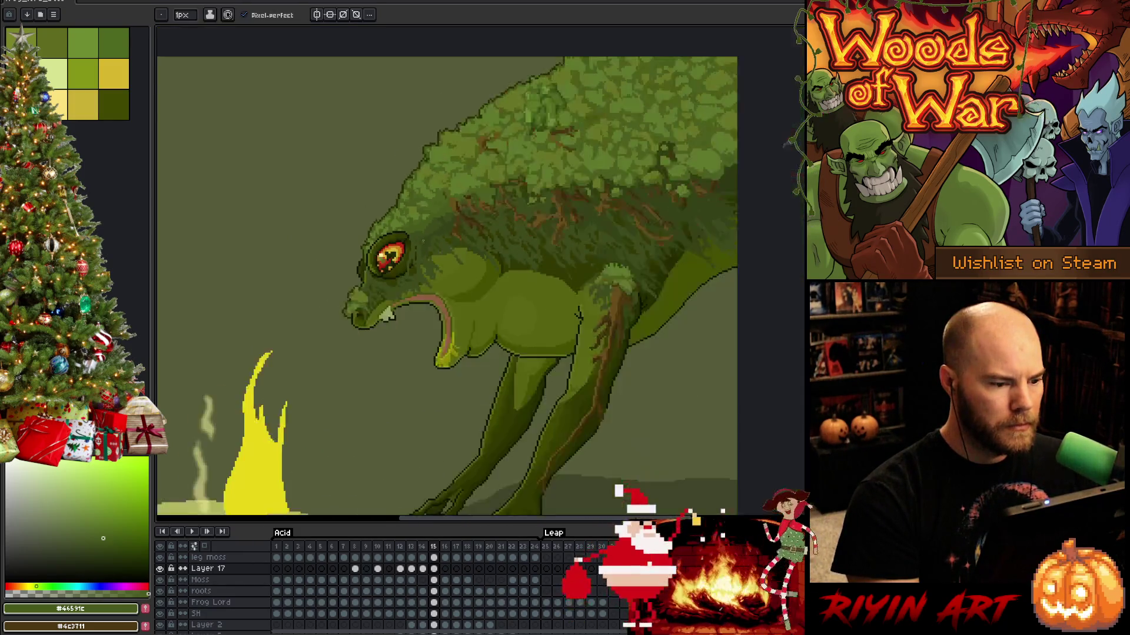
drag(571, 267, 540, 247)
key(b)
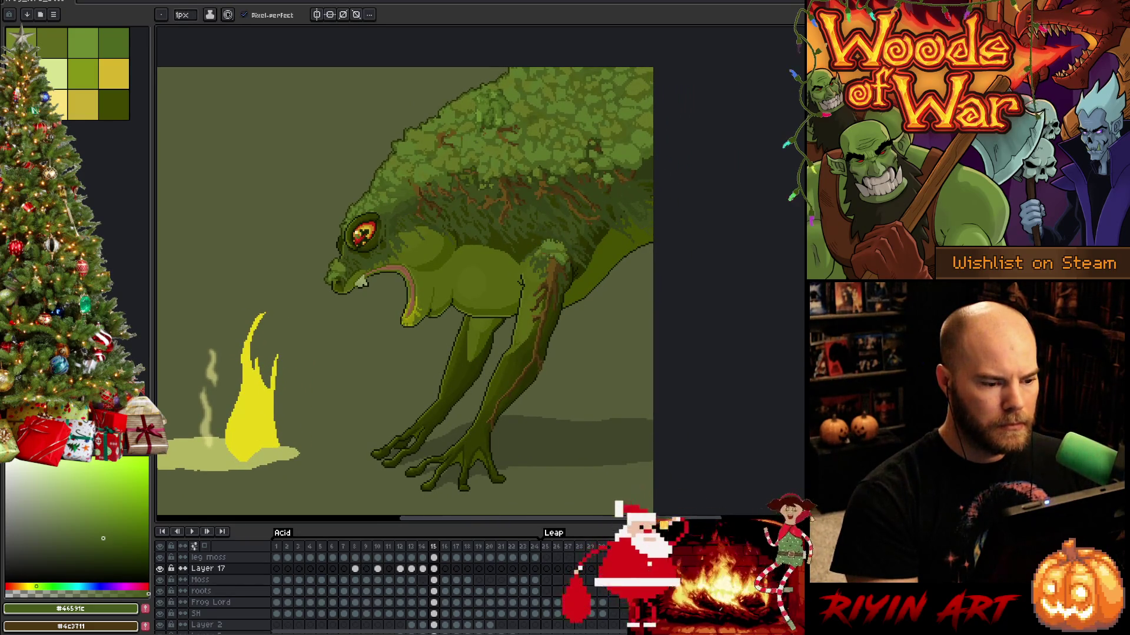
key(ctrl+s)
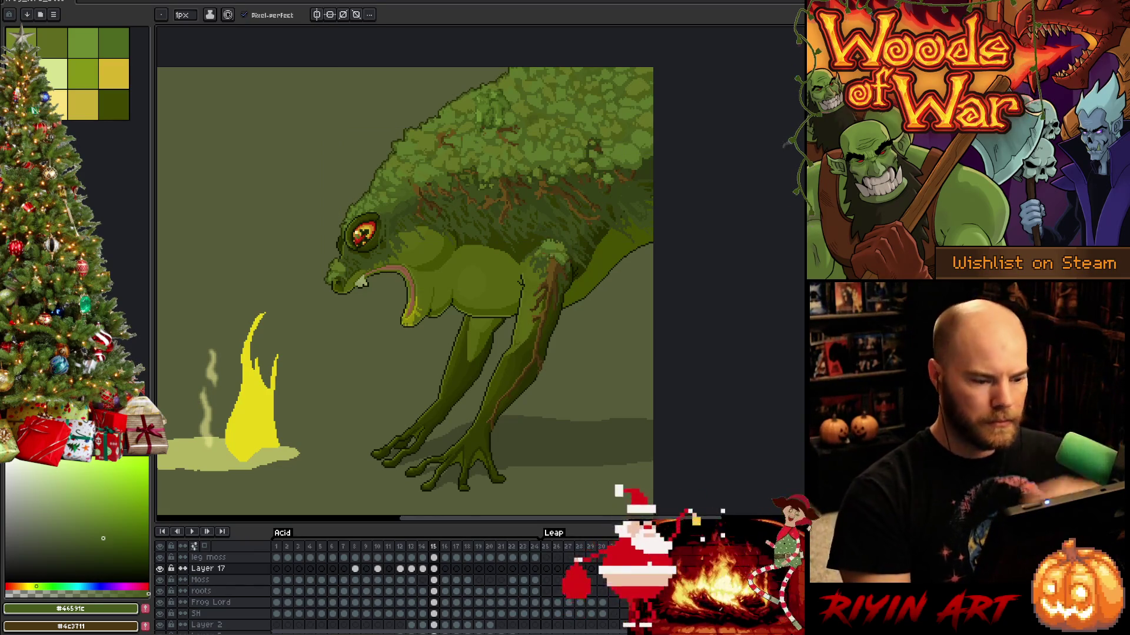
Compare frames 14 and 16, then paste the copied mossy back onto frame 16.
key(period)
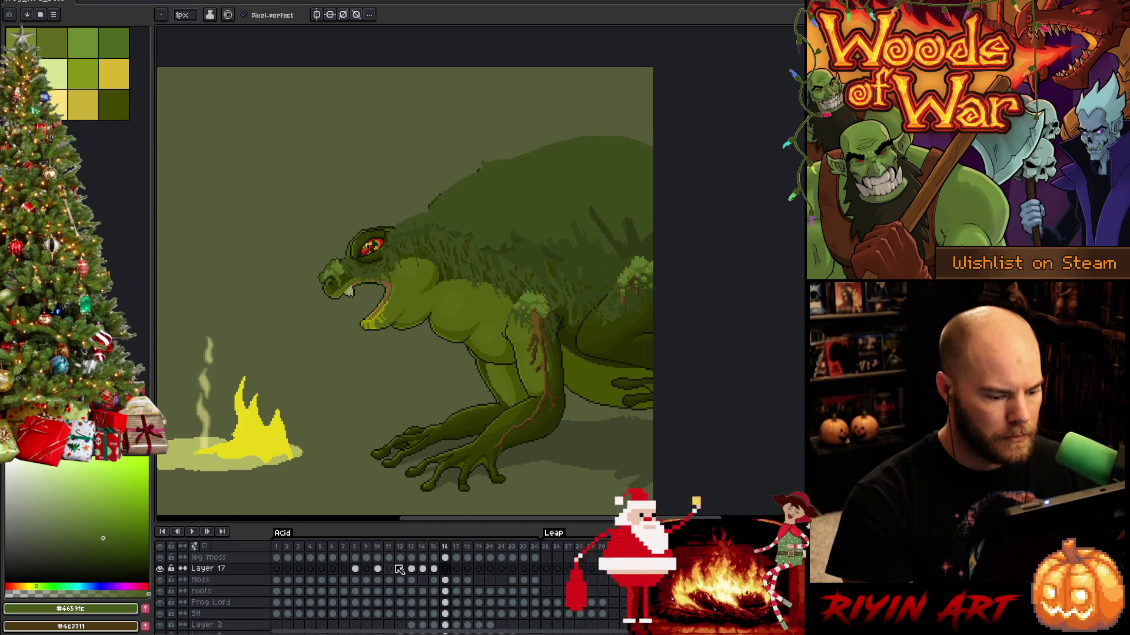
key(comma)
key(comma)
key(period)
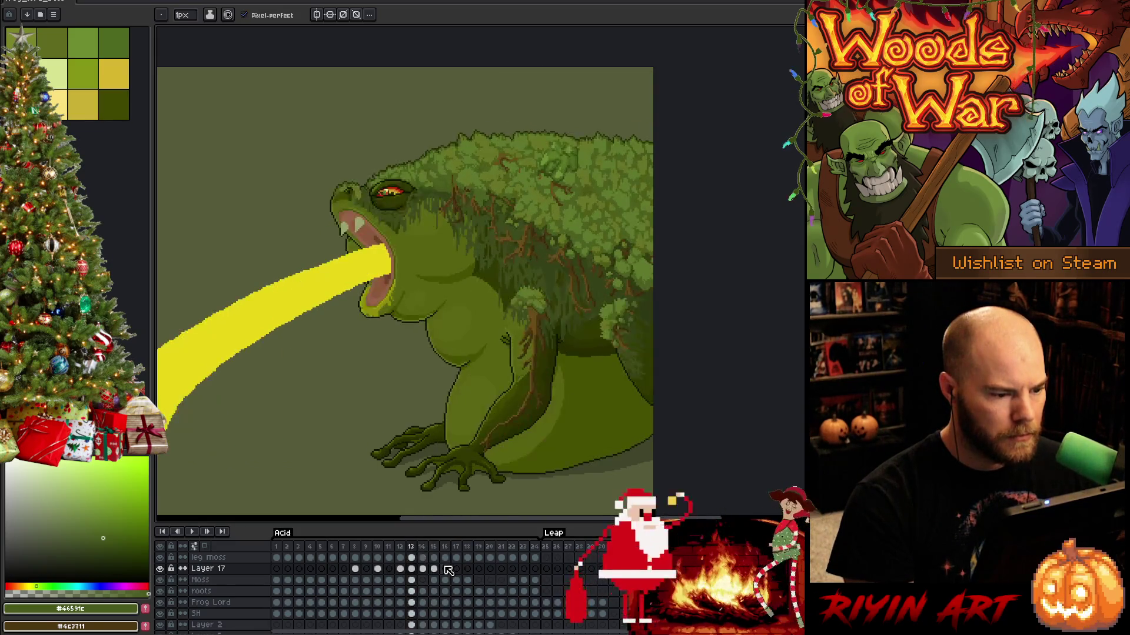
key(comma)
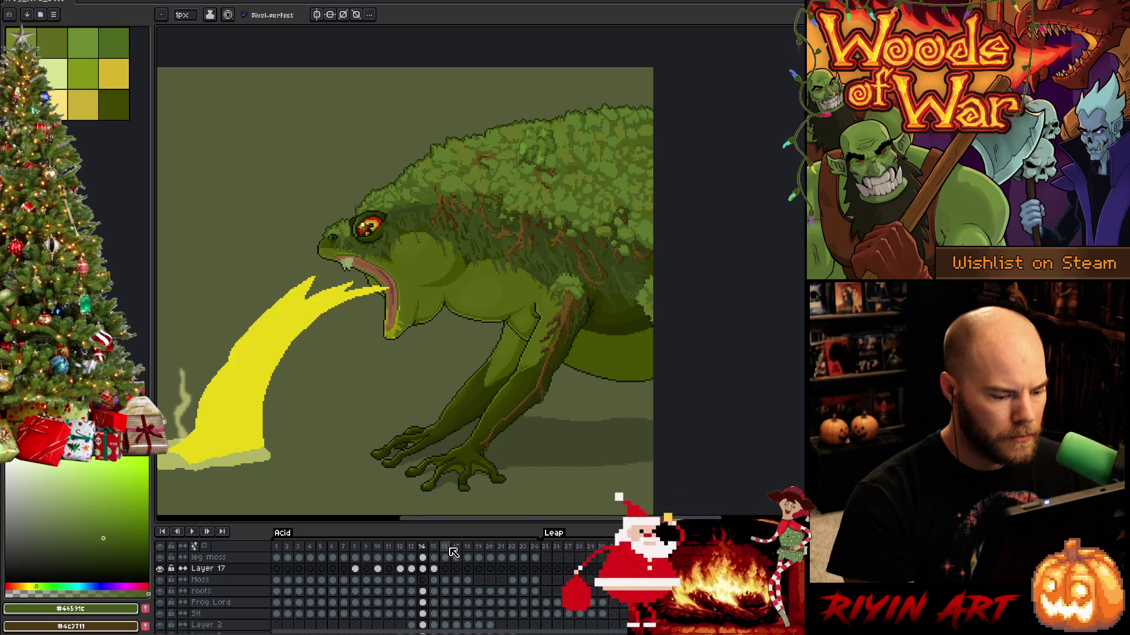
click(447, 548)
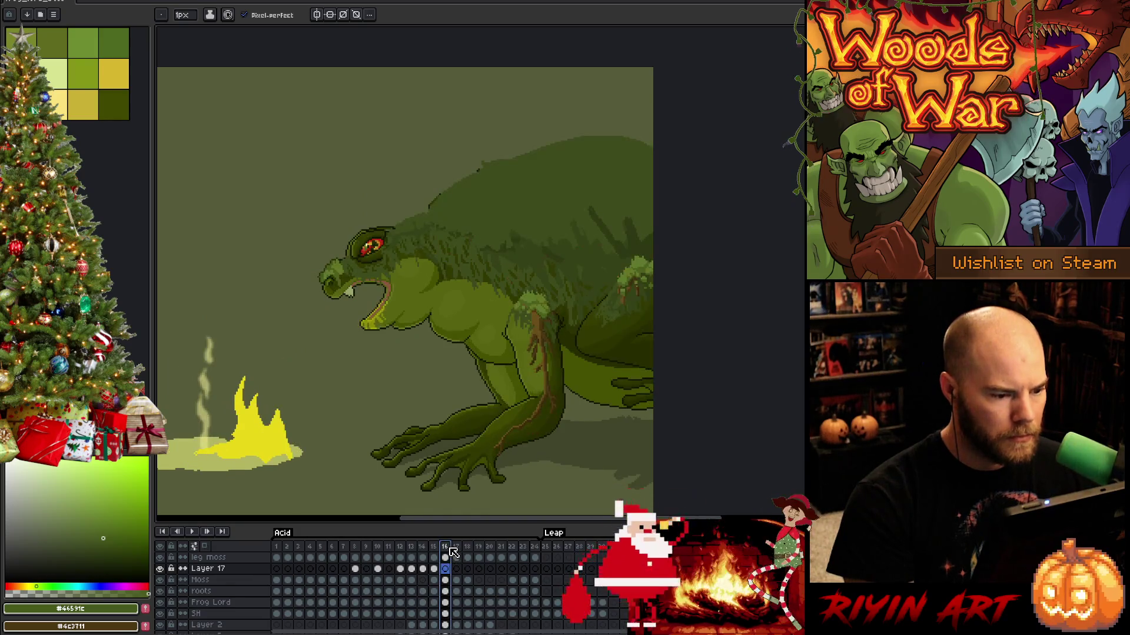
click(422, 569)
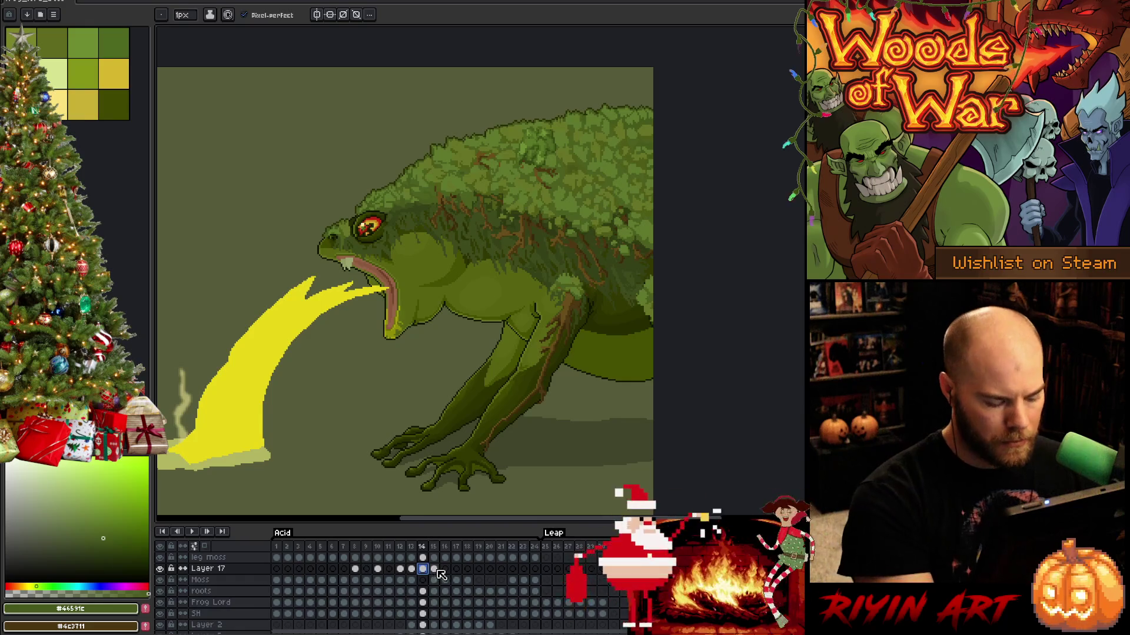
click(446, 570)
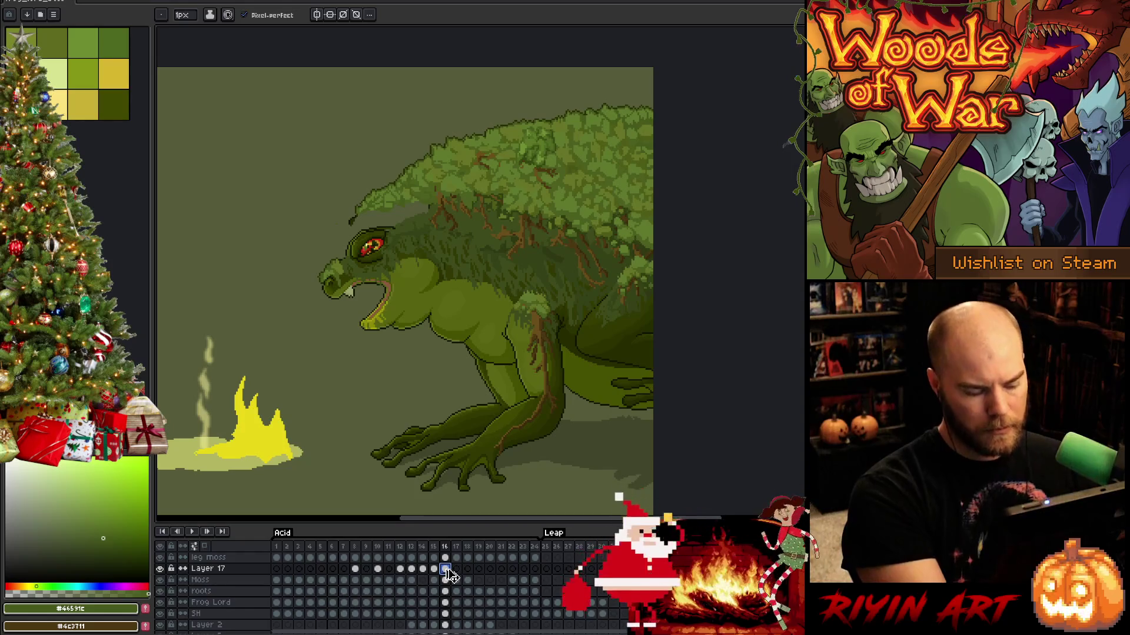
key(ctrl+v)
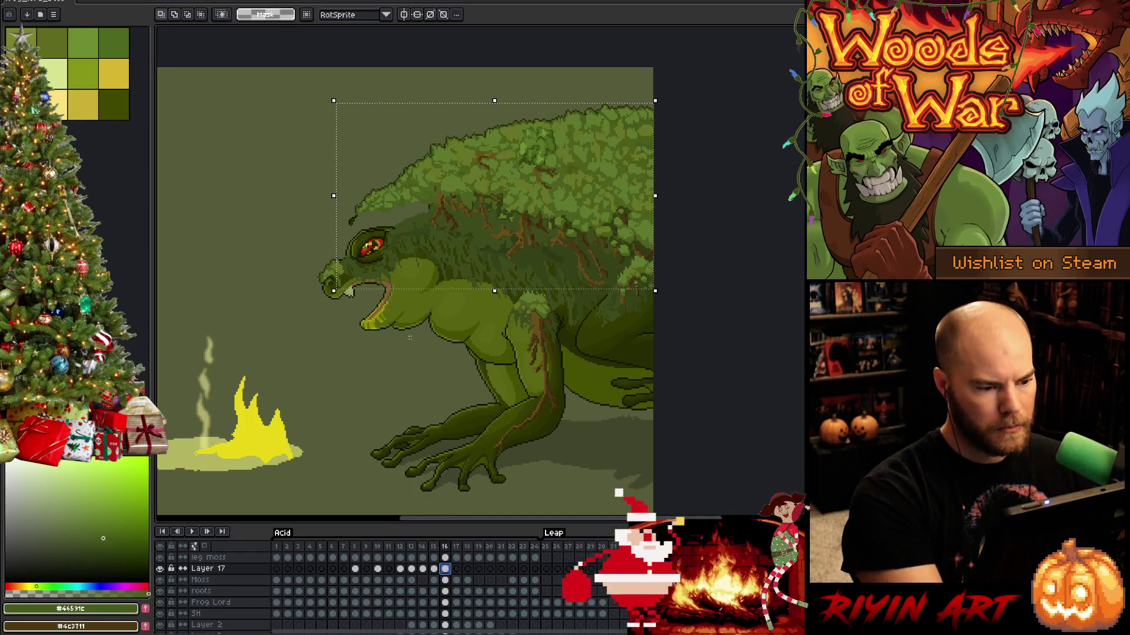
Lower the pasted moss onto the frog's back and compare it against the adjacent frames.
key(shift+Down)
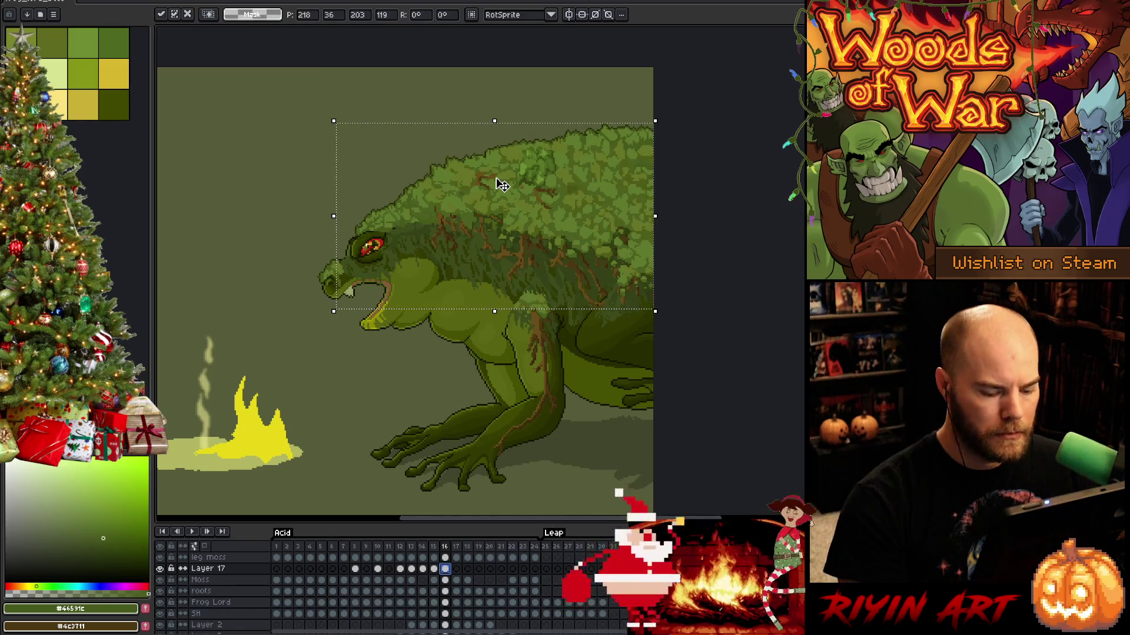
key(comma)
key(period)
key(comma)
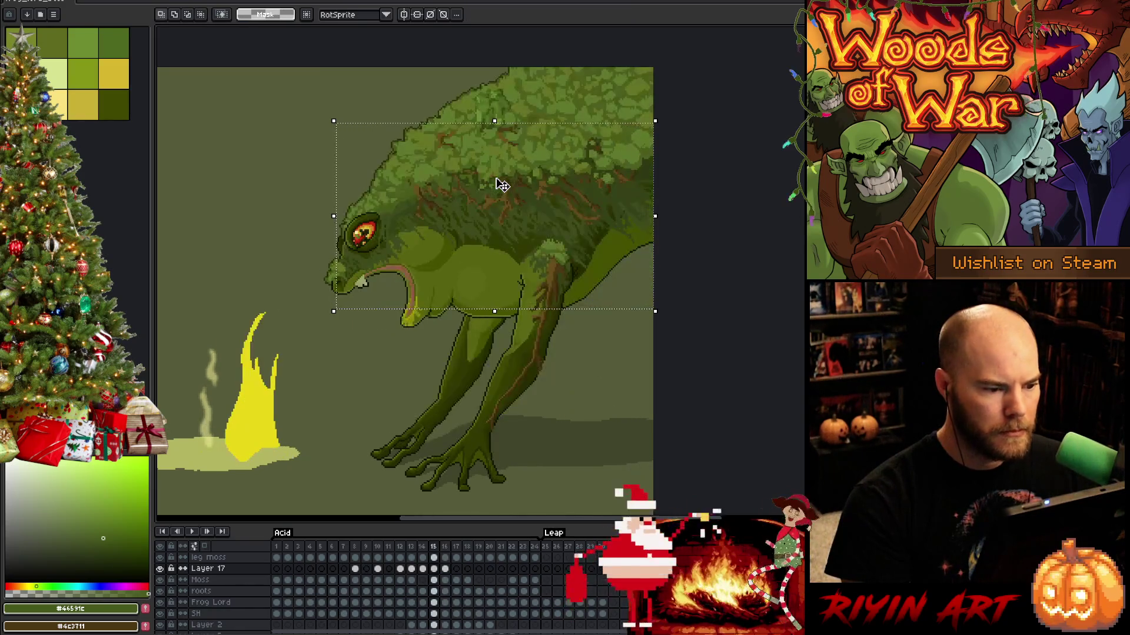
key(period)
key(period)
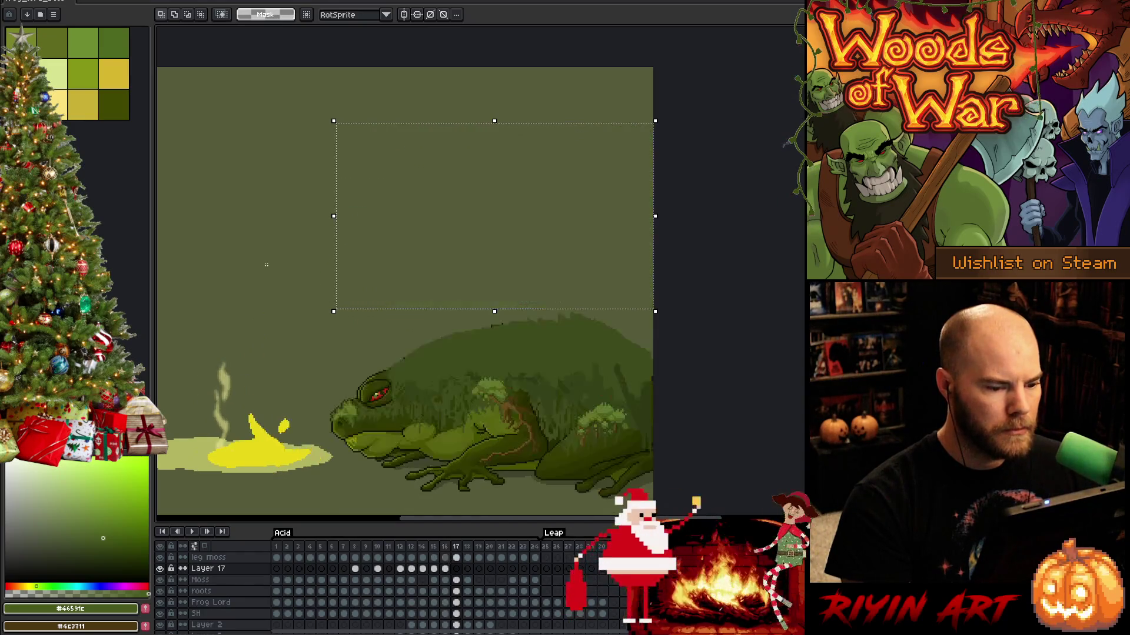
key(comma)
key(period)
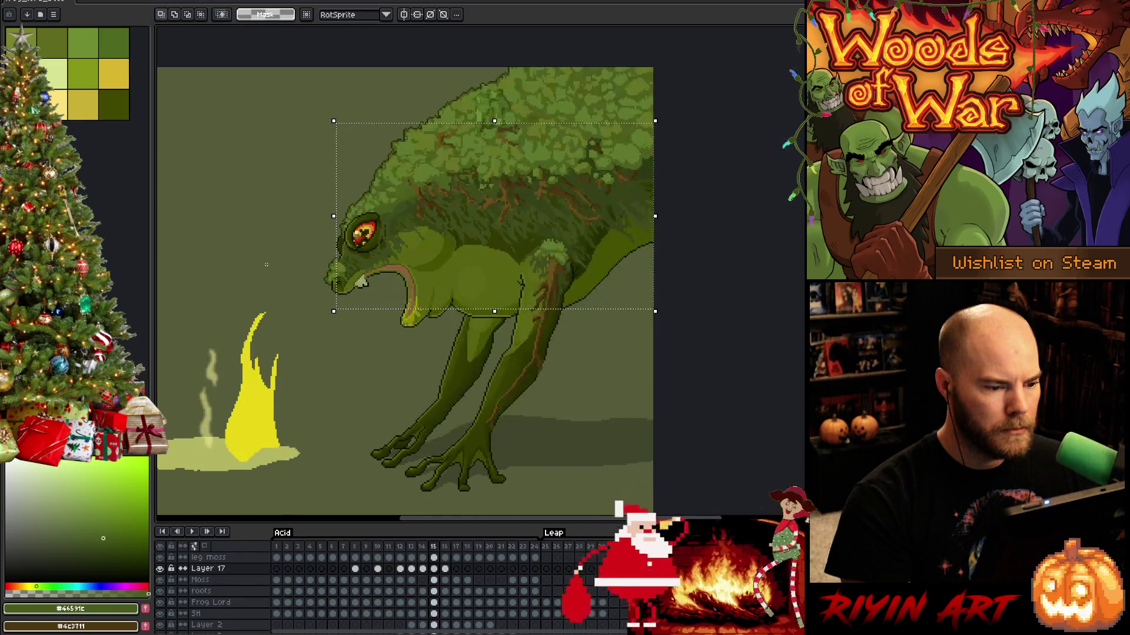
key(comma)
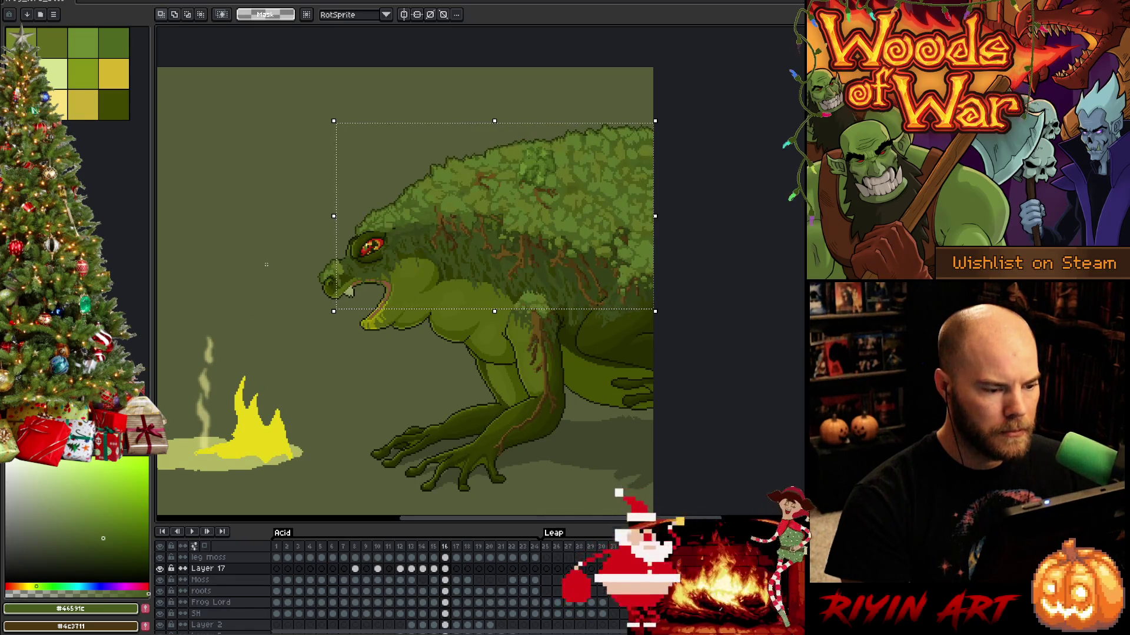
key(period)
key(comma)
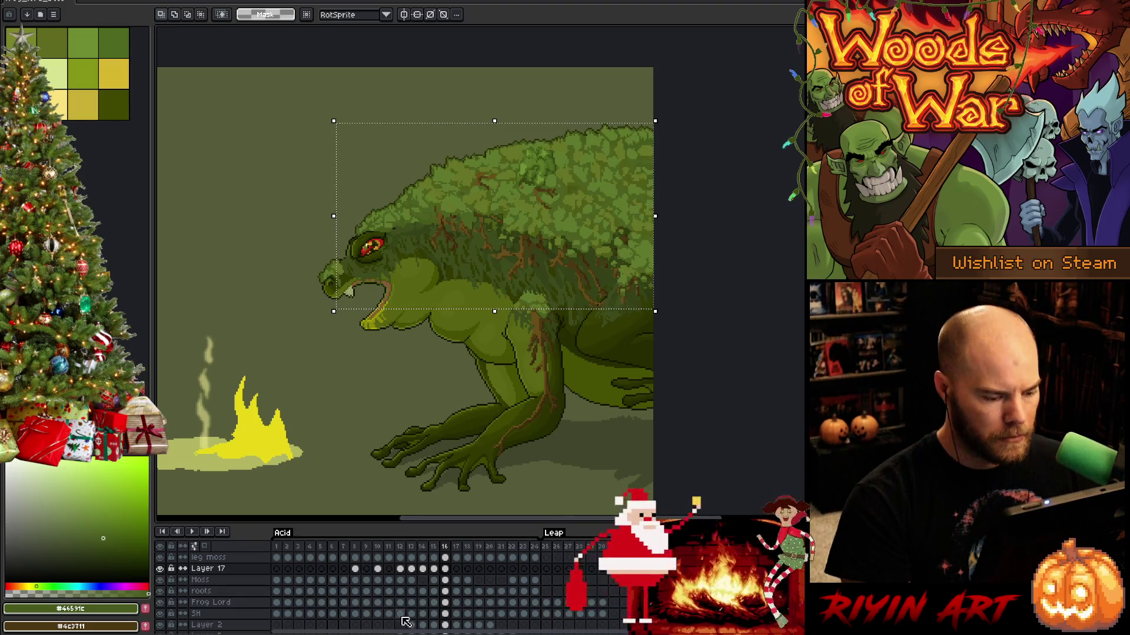
Select the Moss, roots, leg moss and Layer 17 cels on frame 16, ending on Moss.
click(447, 580)
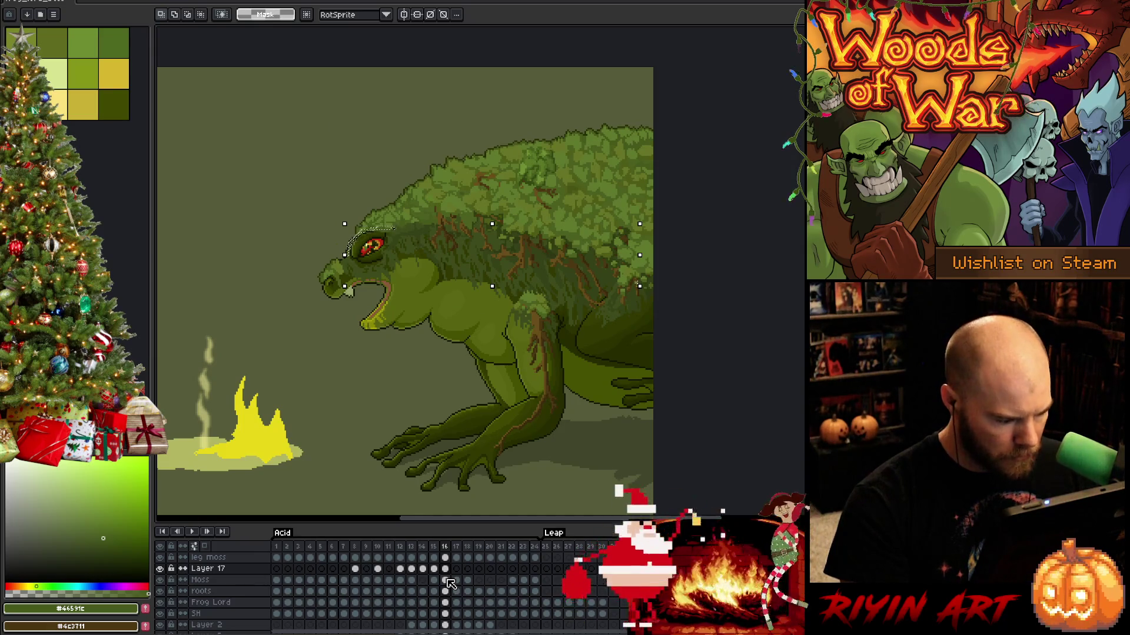
click(447, 591)
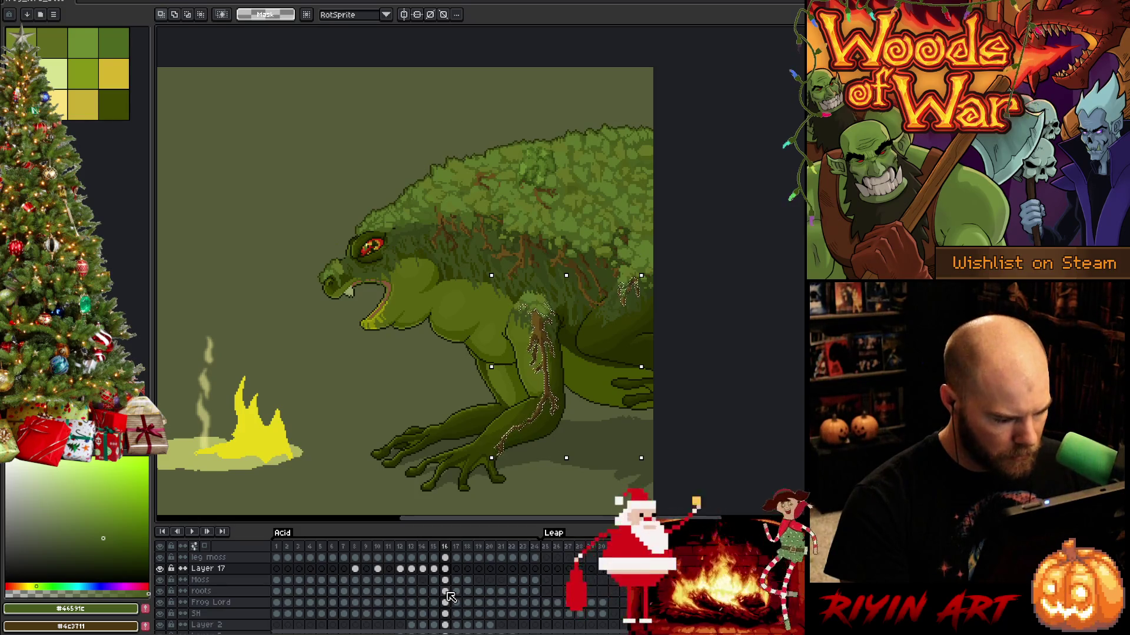
click(445, 558)
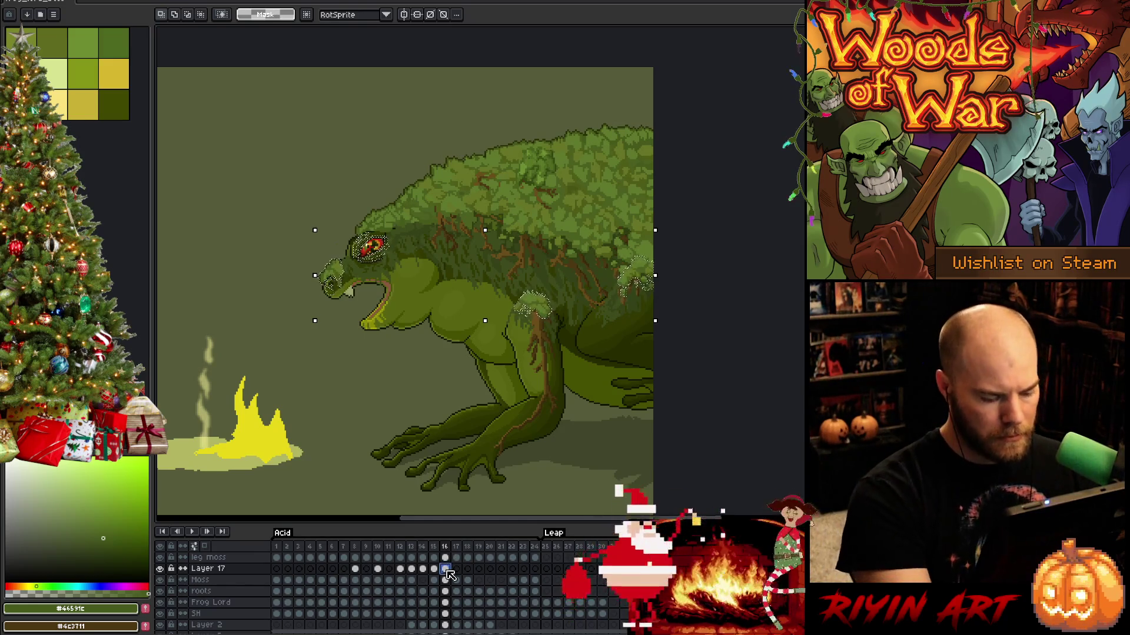
click(445, 569)
click(445, 580)
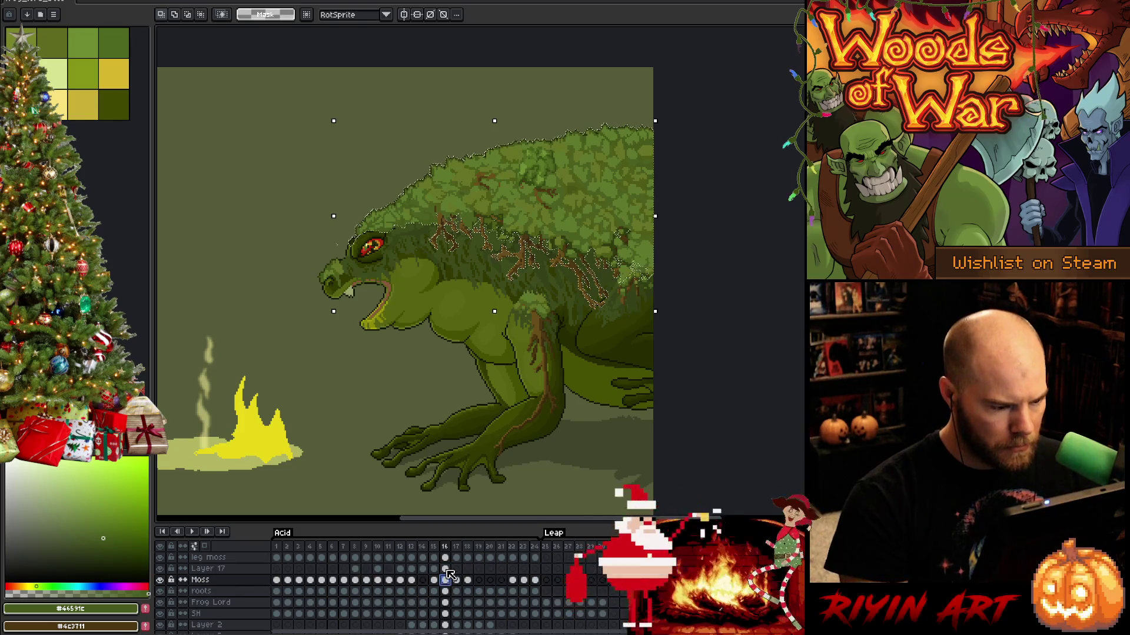
Switch to the pencil, work on Layer 17 at frame 16, and clear the selection.
key(b)
scroll(316, 261, up, 3)
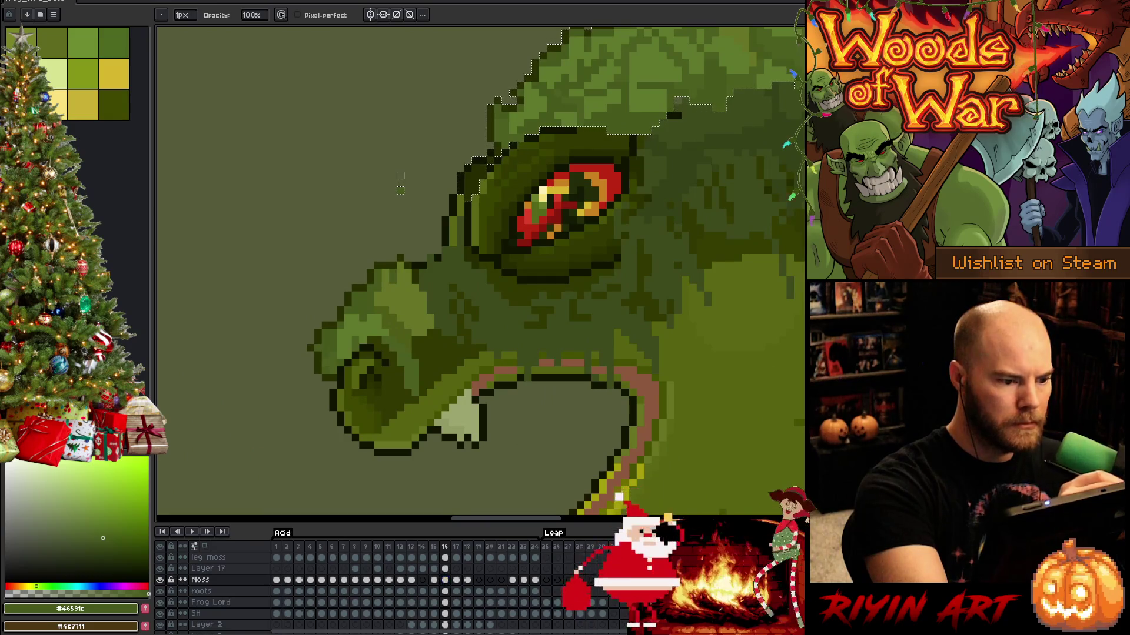
click(446, 570)
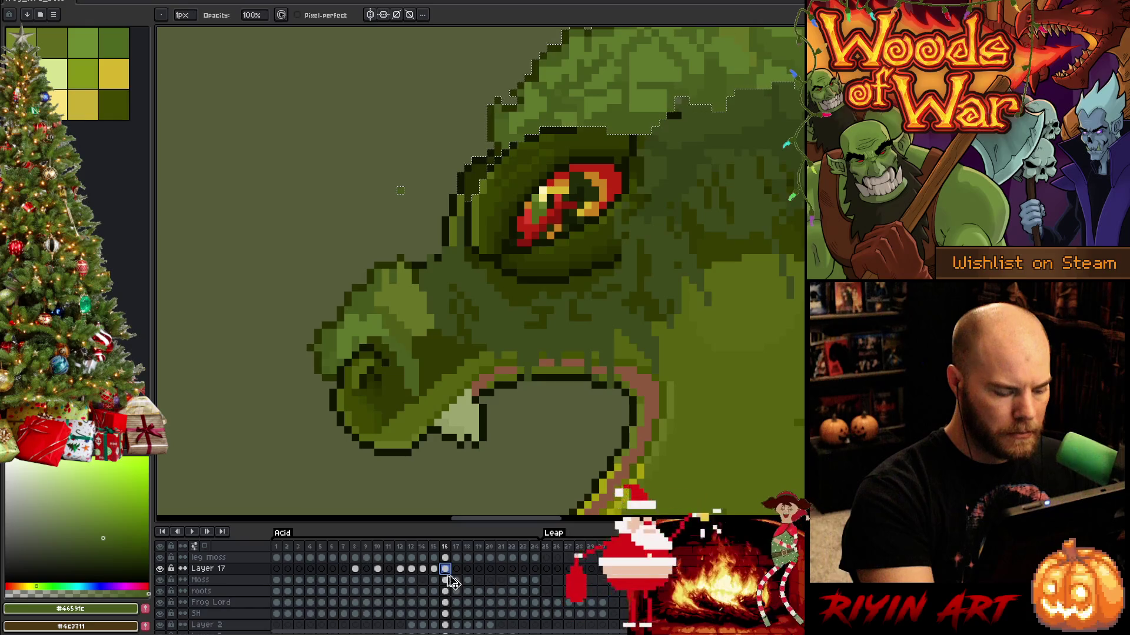
key(ctrl+d)
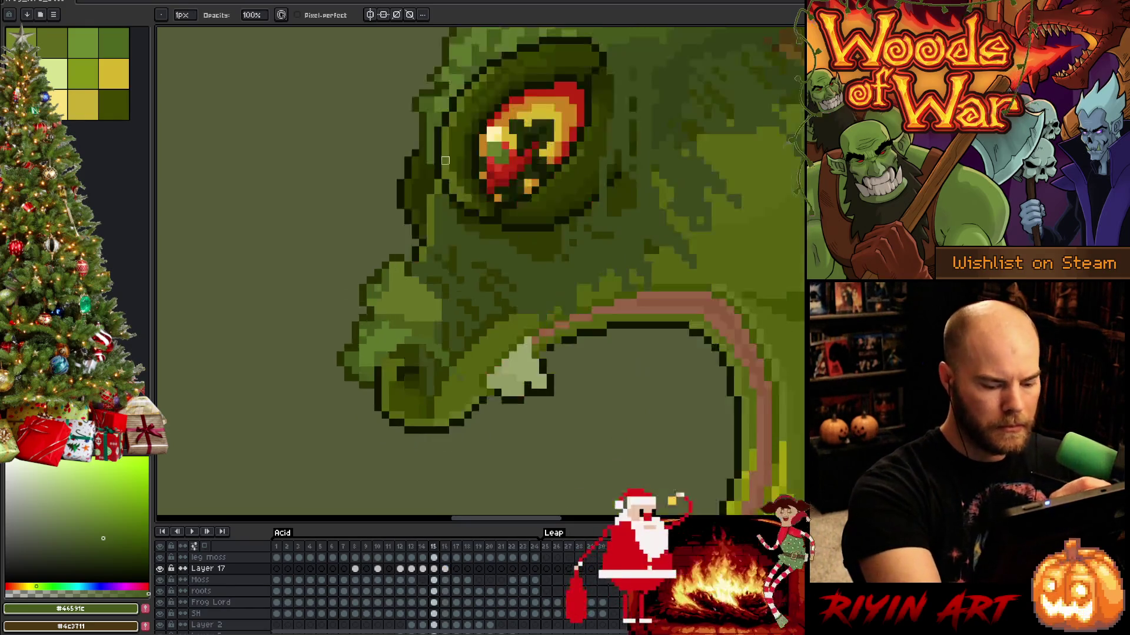
Step back through frames 15, 14 and 13 to review the acid spray, then return to 14.
key(comma)
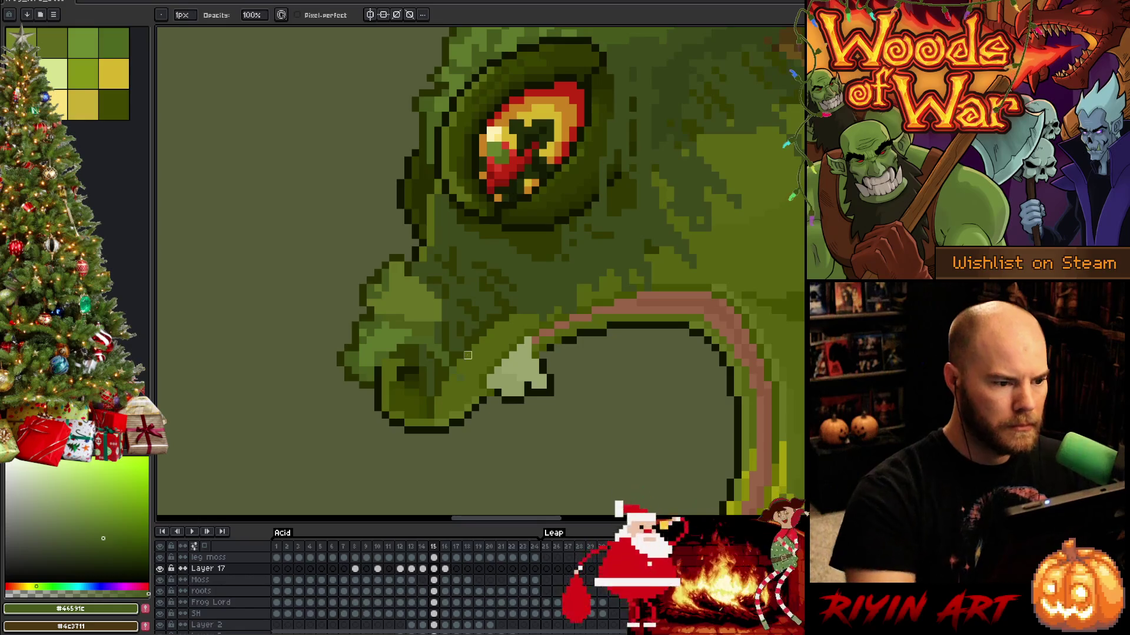
scroll(468, 353, down, 3)
key(comma)
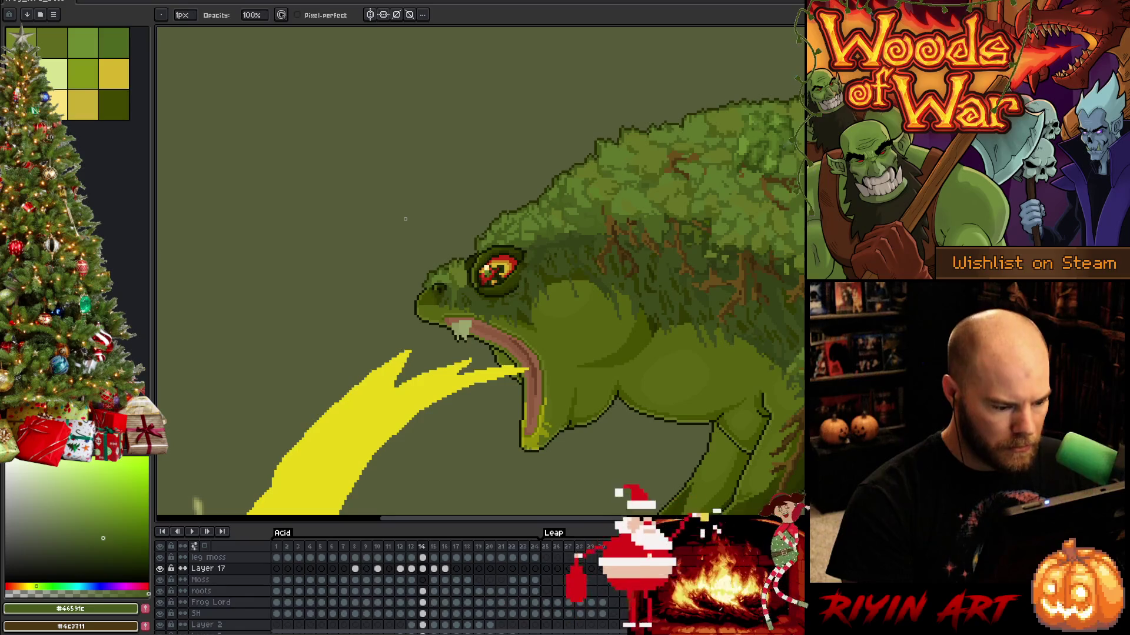
key(comma)
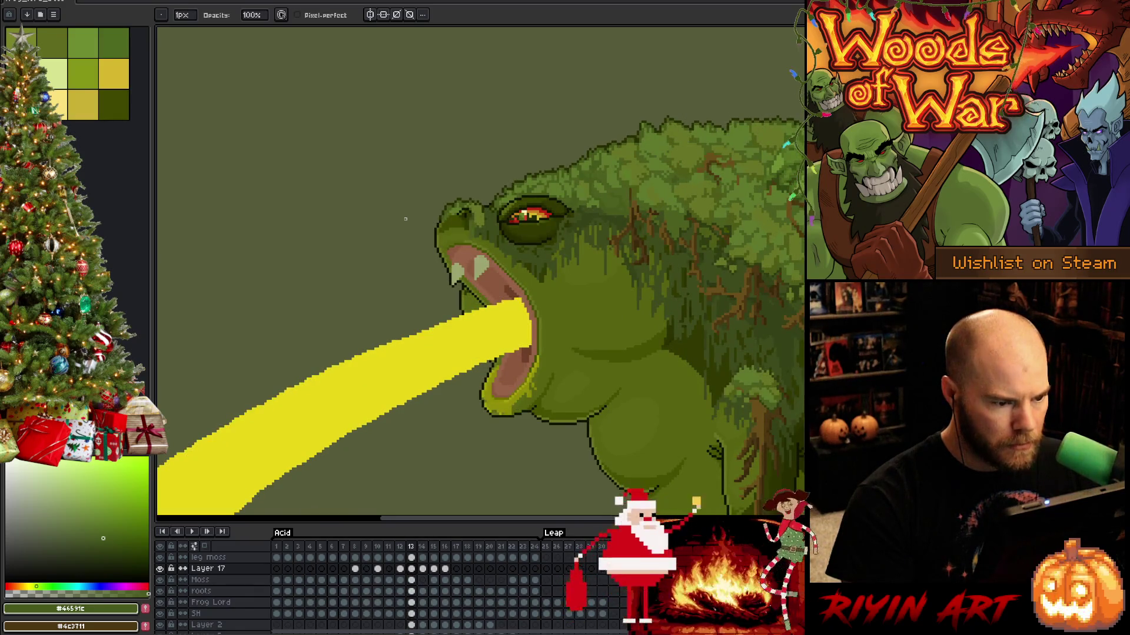
click(426, 570)
scroll(428, 271, up, 3)
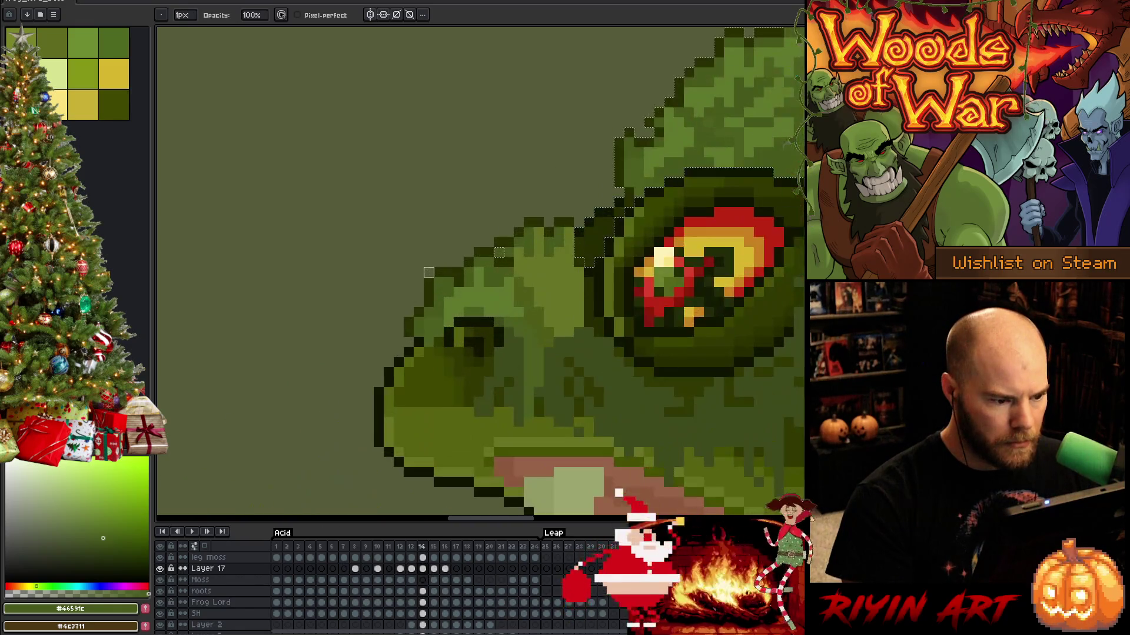
scroll(428, 272, down, 3)
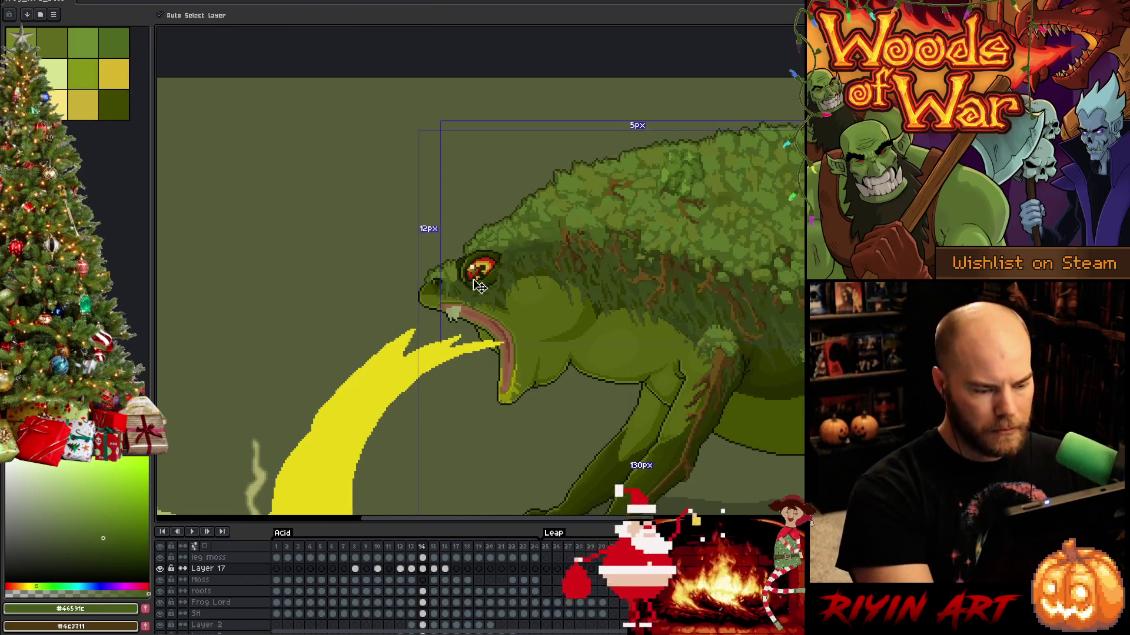
scroll(499, 288, down, 2)
Compare frames 15 and 16 and settle back on frame 16.
key(Right)
key(Right)
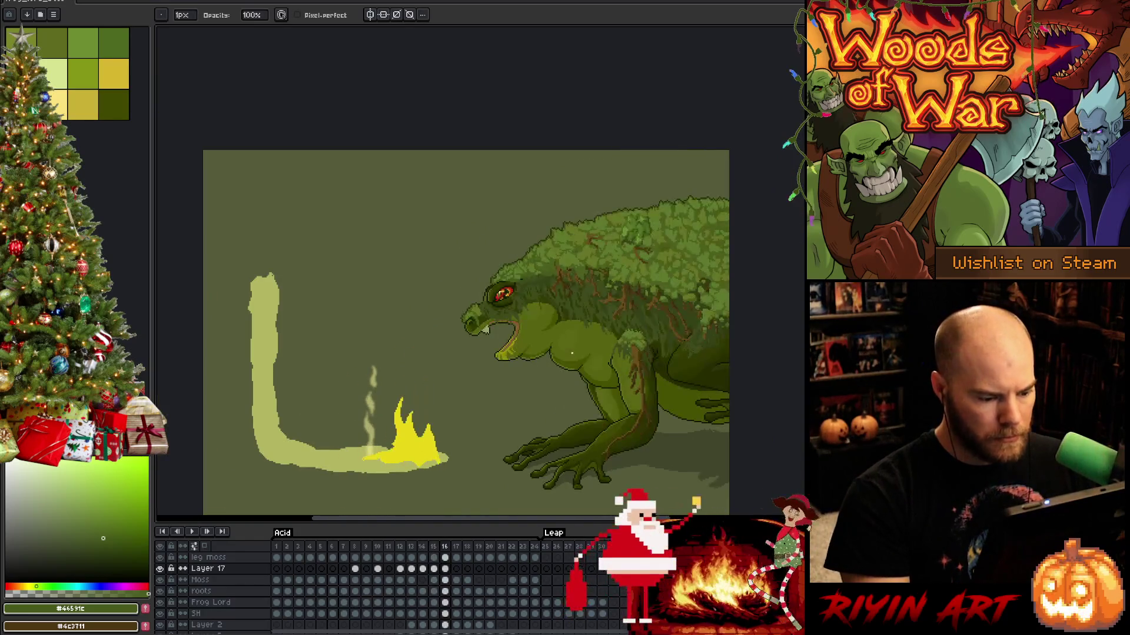
click(435, 569)
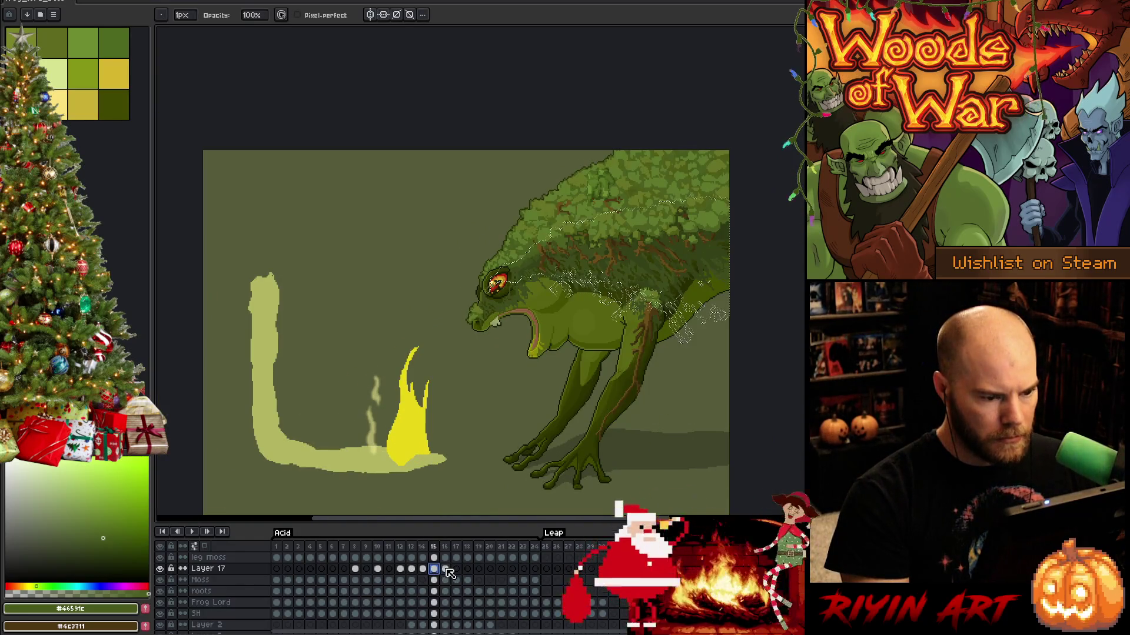
click(446, 569)
scroll(533, 340, up, 4)
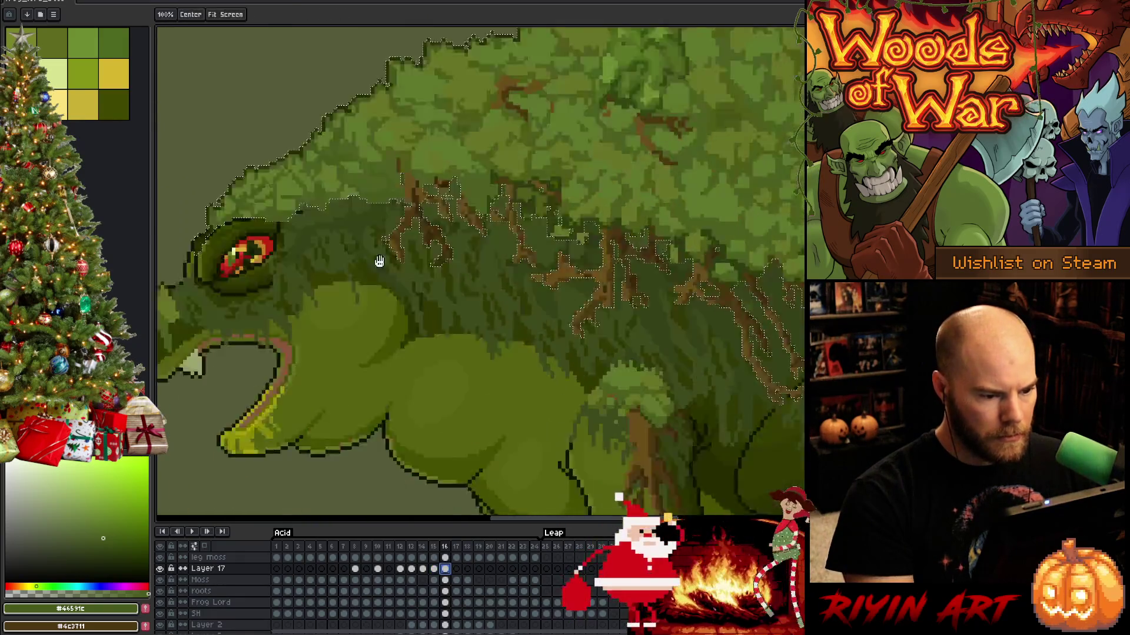
scroll(533, 340, down, 1)
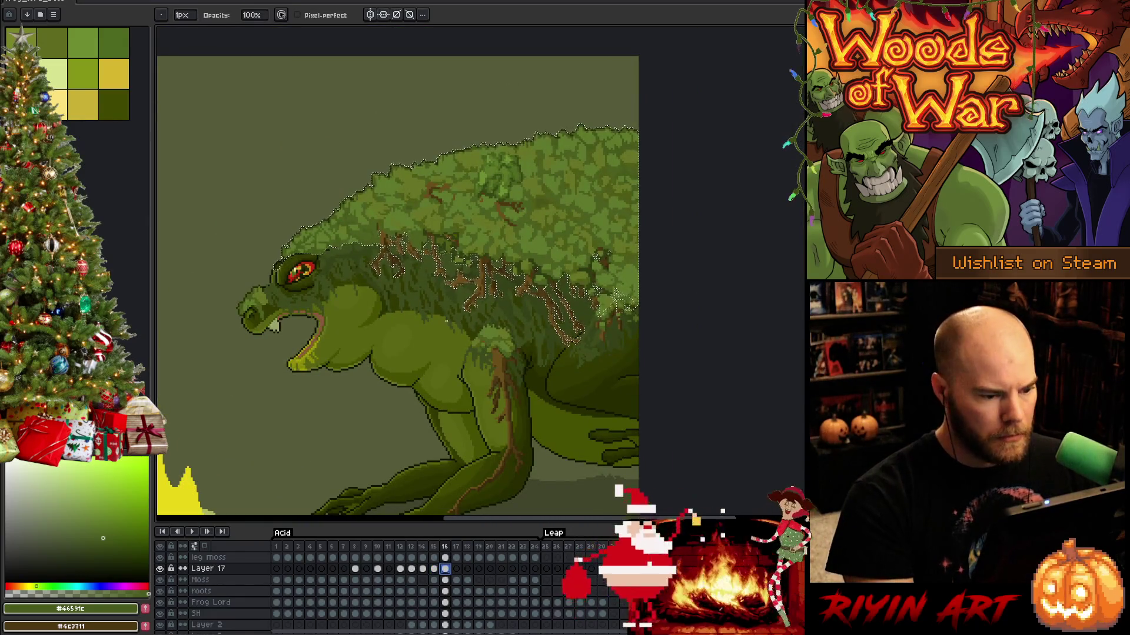
scroll(277, 241, up, 3)
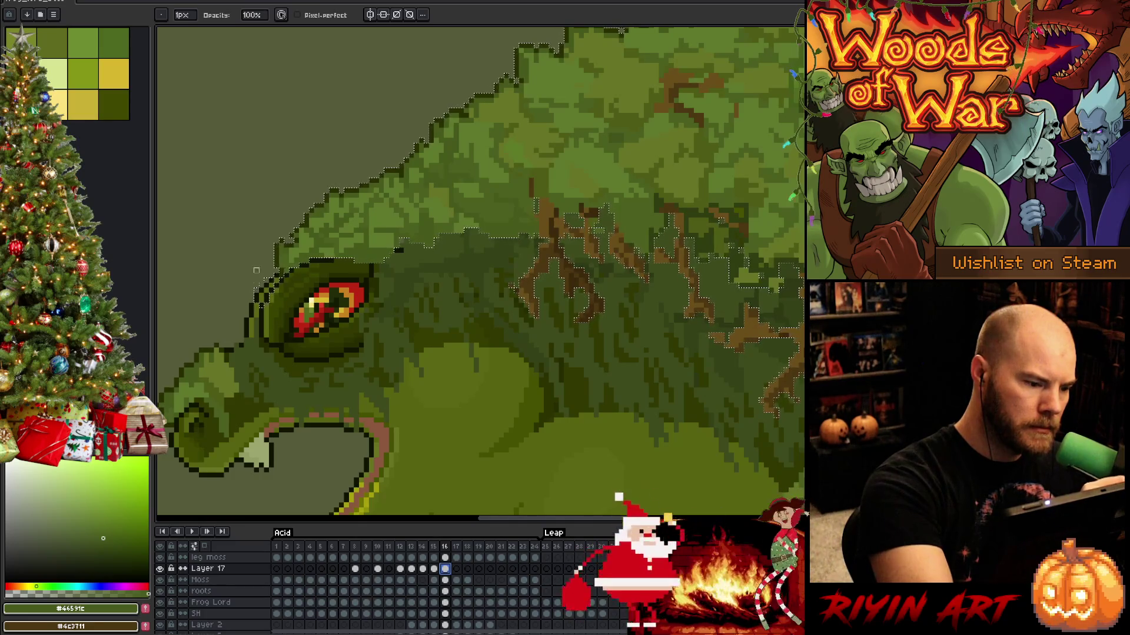
Drop the selection around the moss and sample a mid green from it.
click(280, 271)
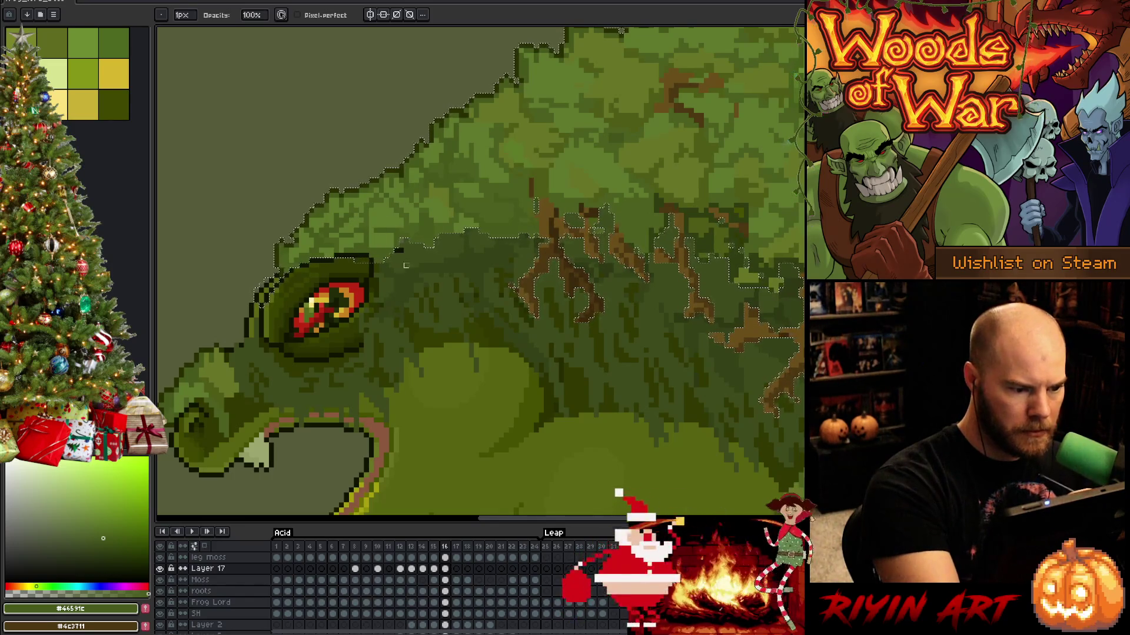
key(ctrl+d)
key(e)
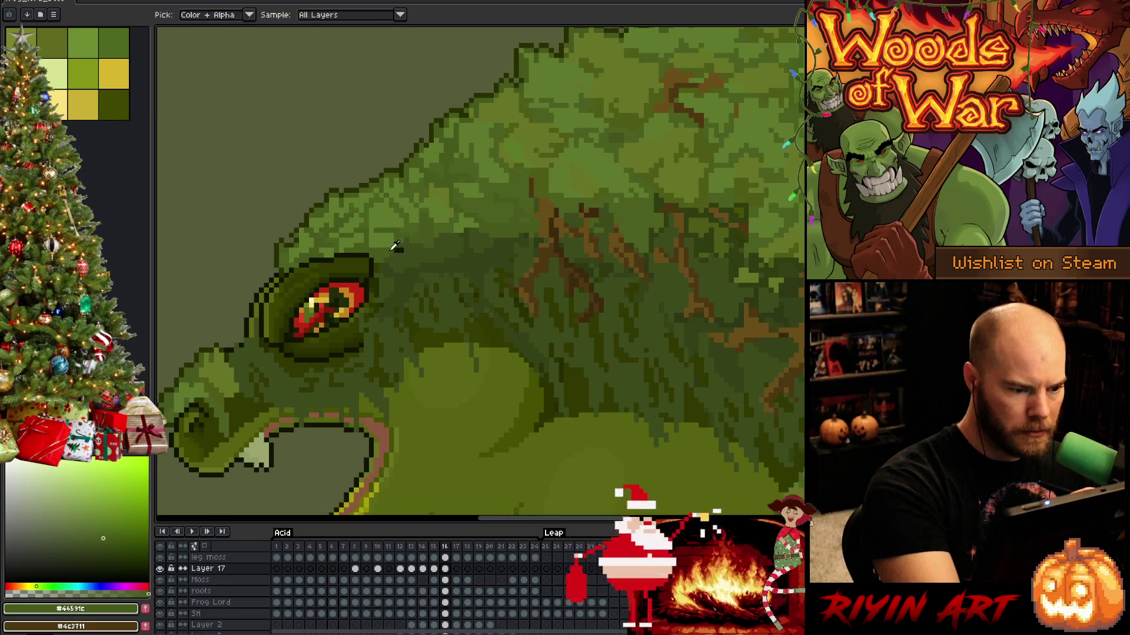
alt+click(438, 214)
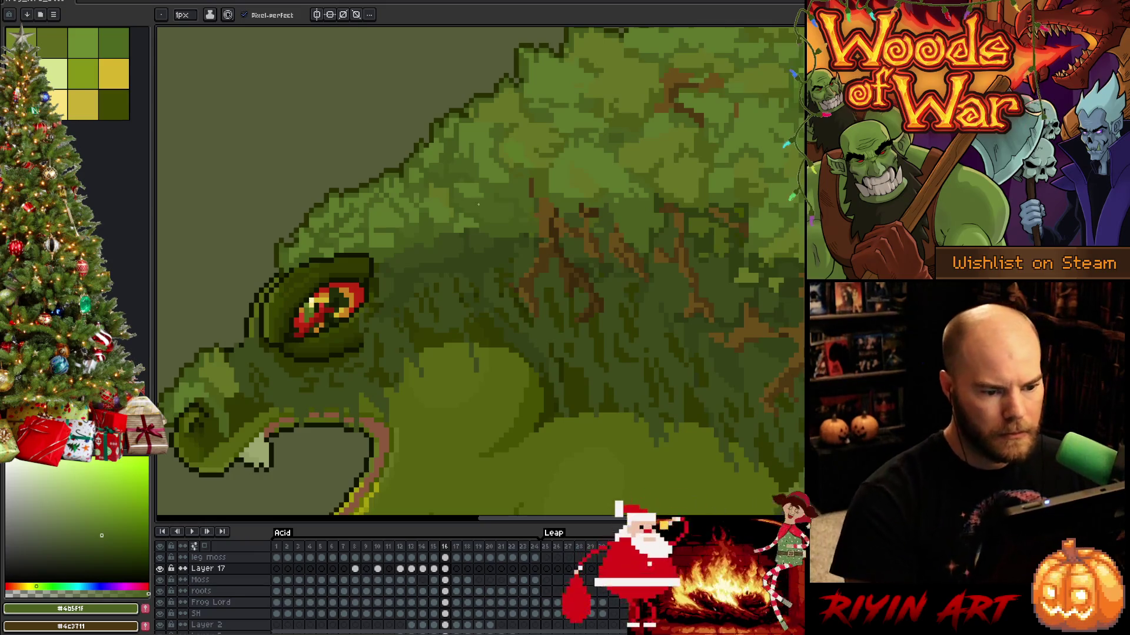
Sample a near-black outline tone, then the dark leg green #354117 as the foreground colour.
scroll(478, 204, down, 5)
scroll(578, 259, up, 4)
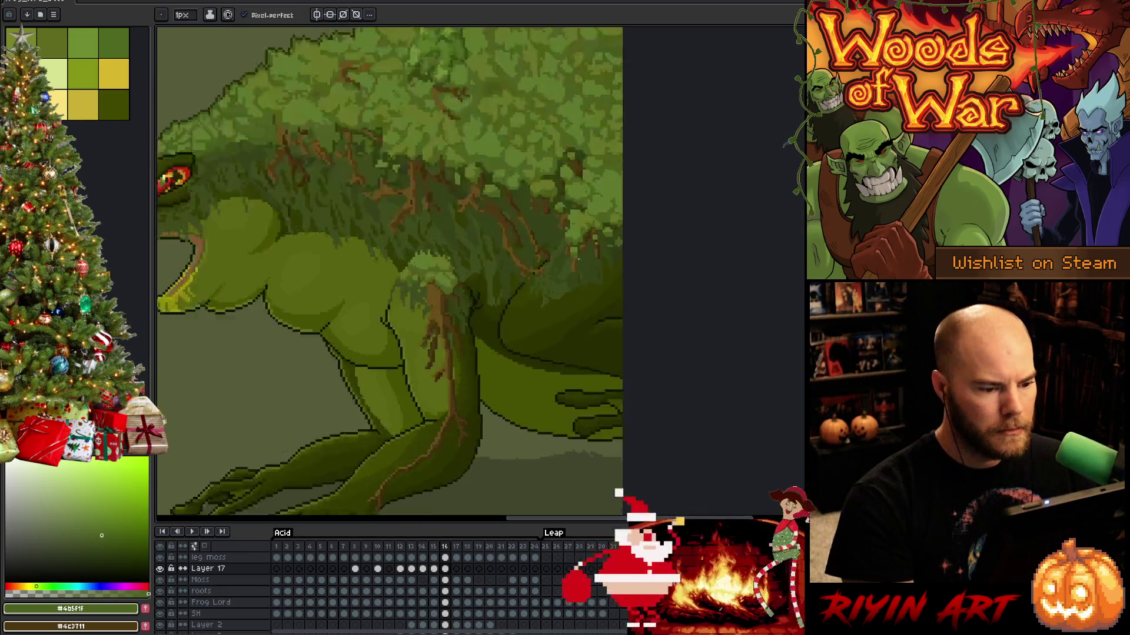
scroll(578, 259, up, 2)
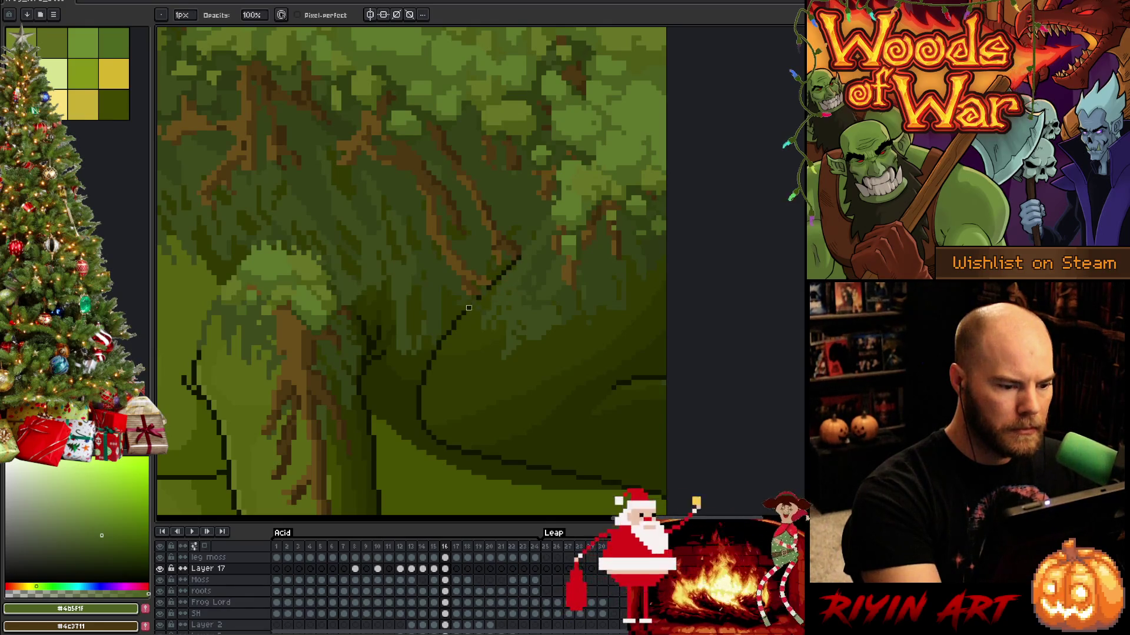
alt+click(475, 301)
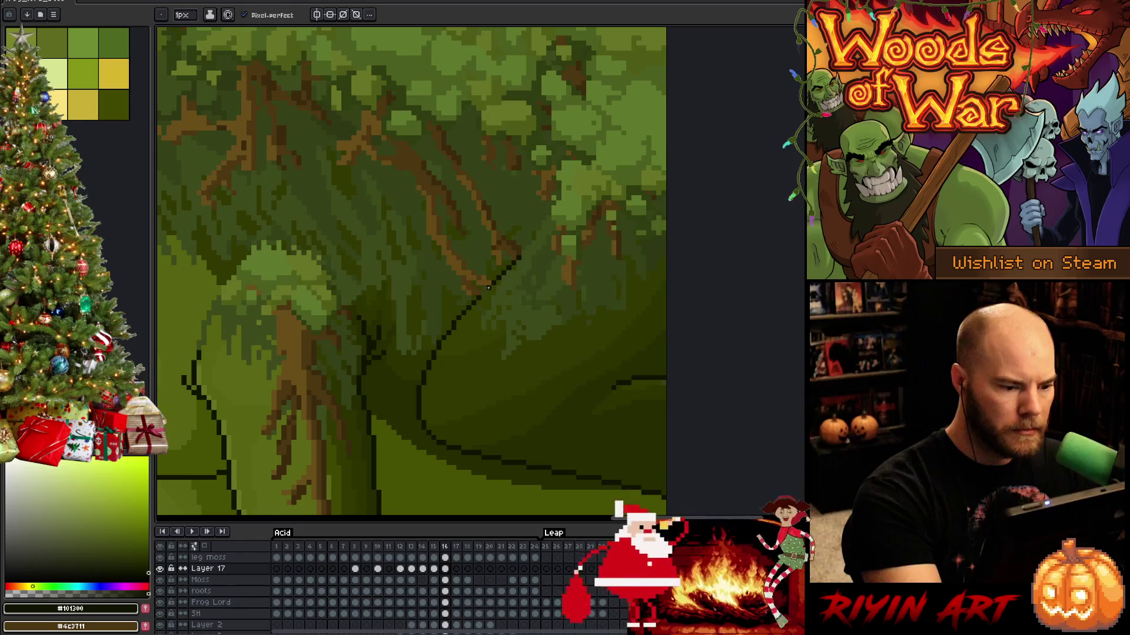
scroll(455, 254, down, 3)
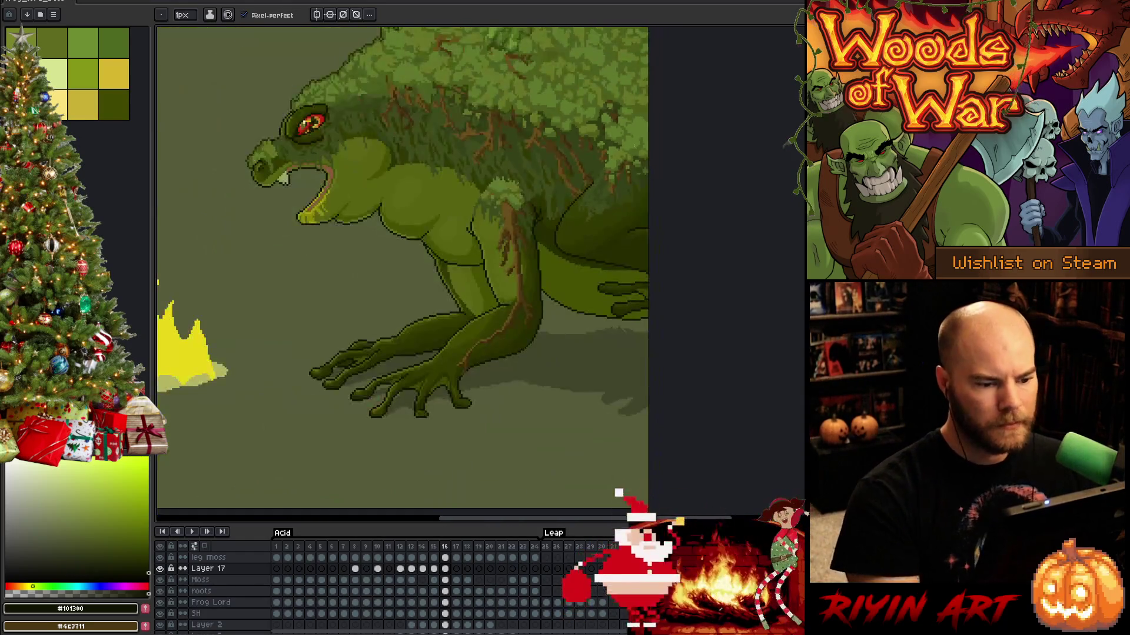
scroll(558, 213, up, 3)
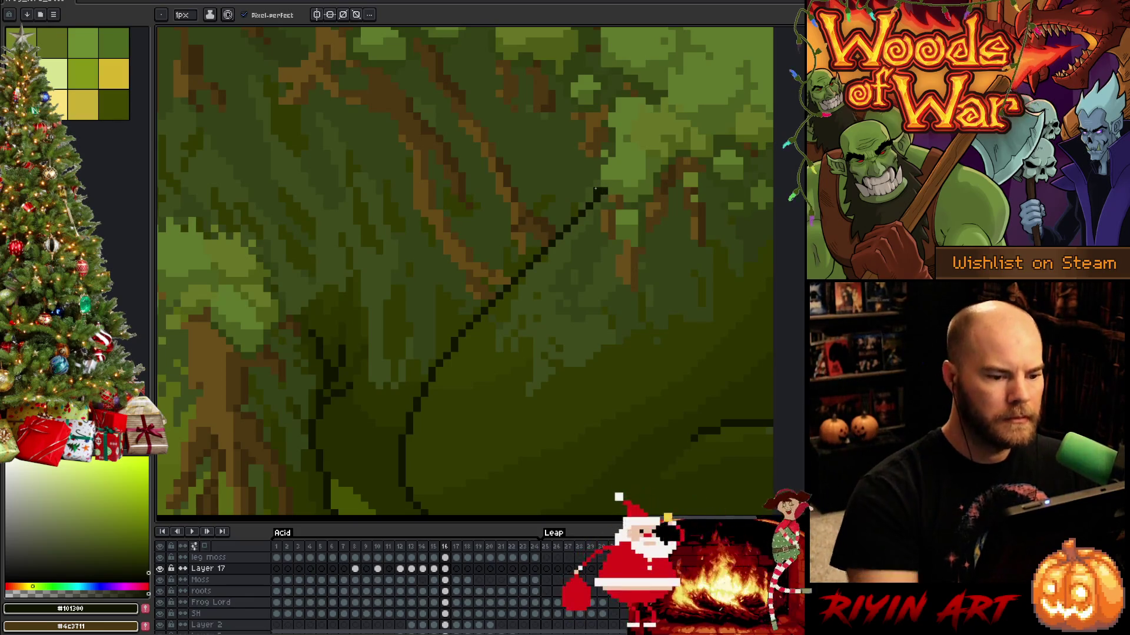
alt+click(581, 174)
scroll(596, 185, down, 4)
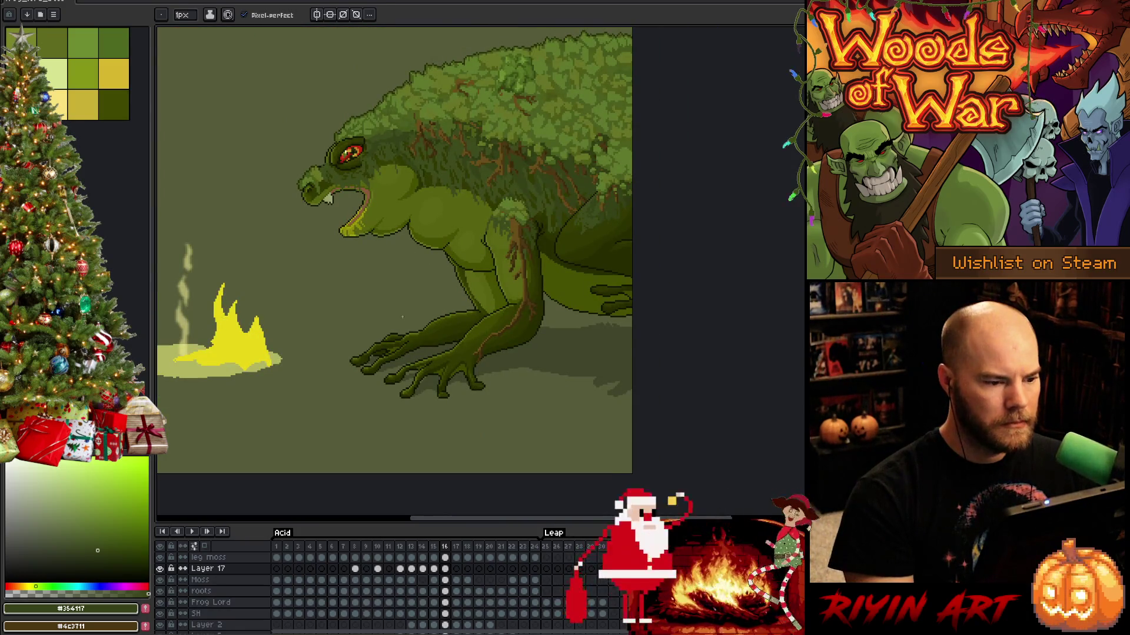
Flip through the neighbouring frames back to frame 16 and zoom in.
key(Left)
key(Right)
key(Left)
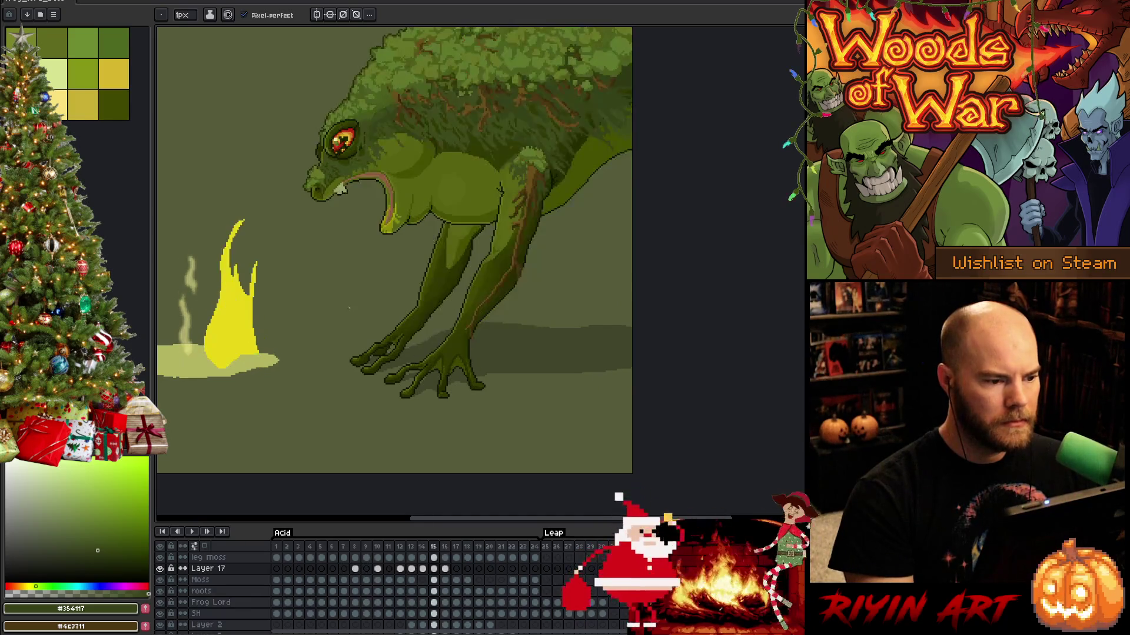
key(Left)
scroll(328, 192, up, 5)
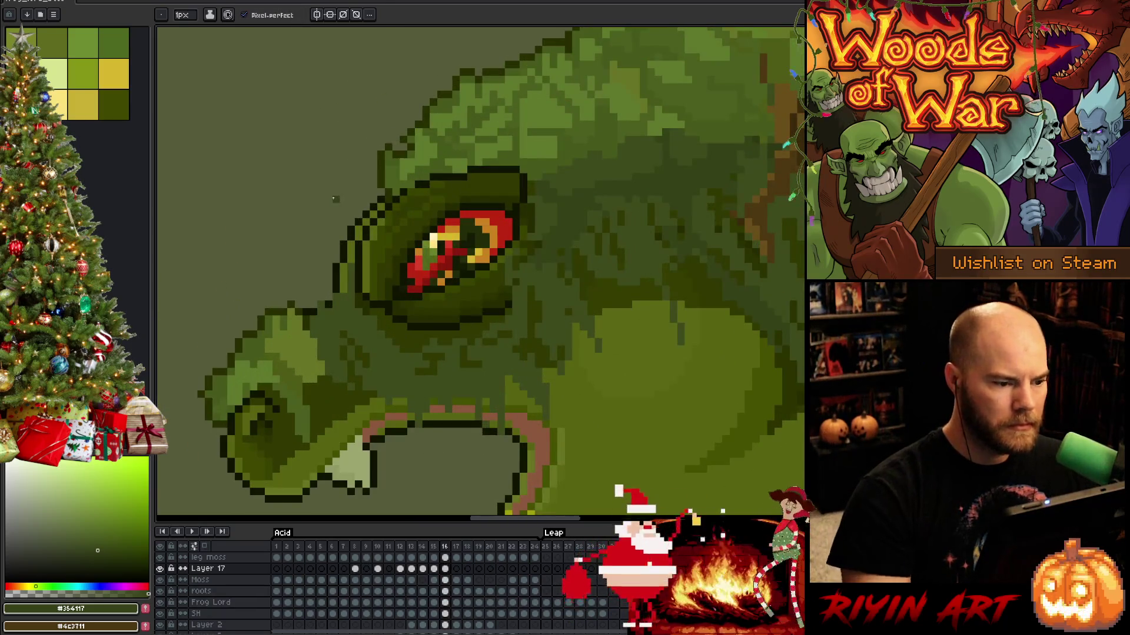
key(e)
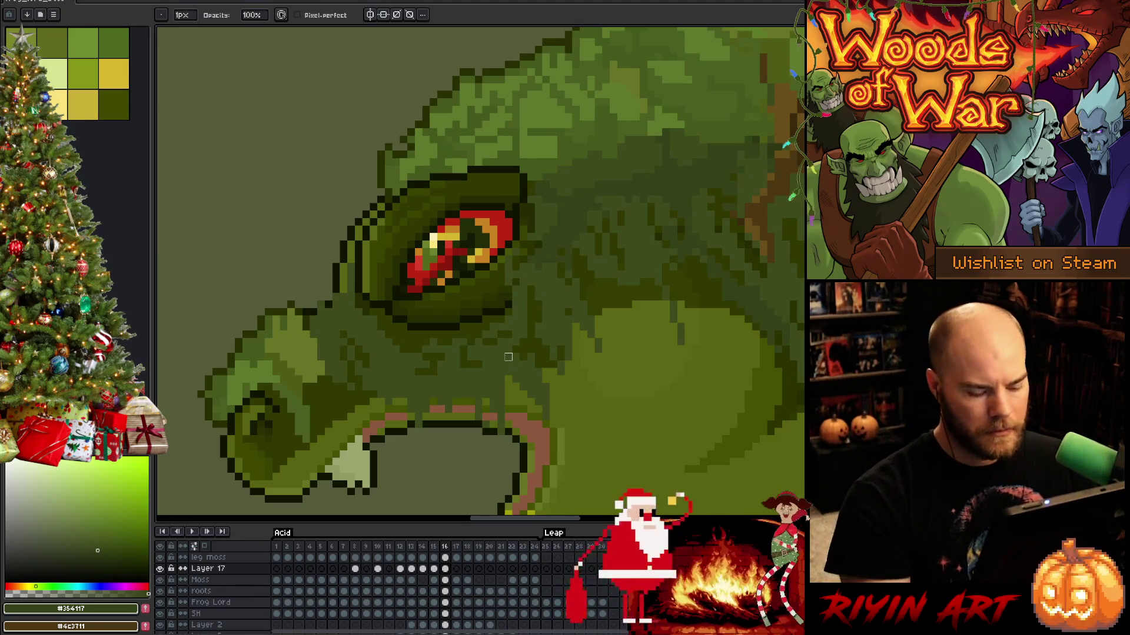
Place a face-green pixel on the frog's face in frame 16, then sample the darkest green.
alt+click(510, 261)
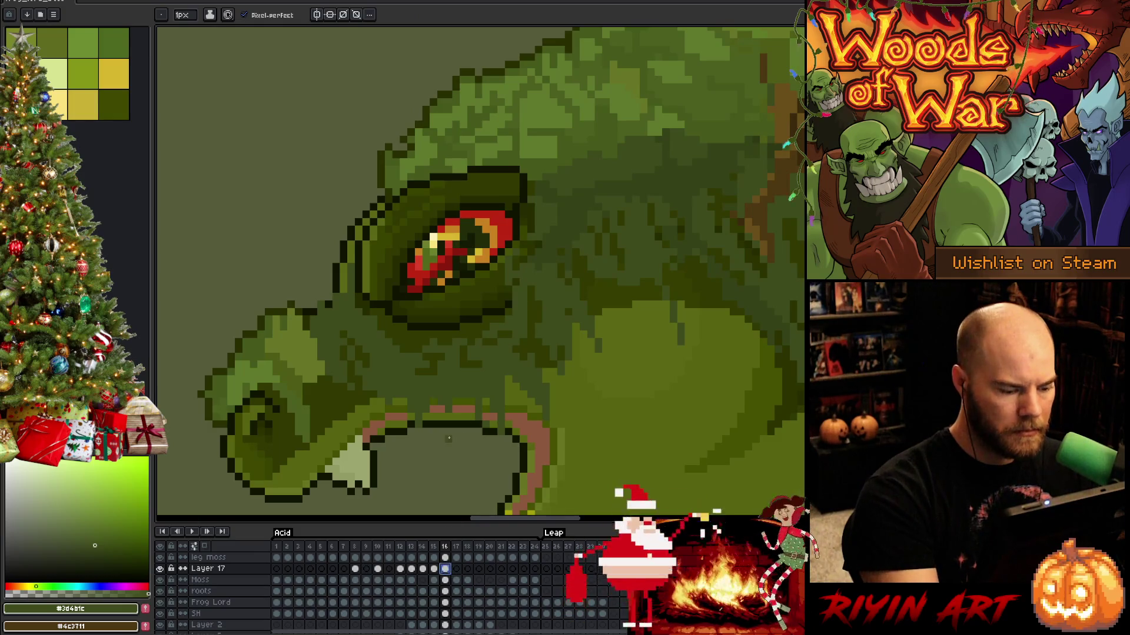
key(alt)
click(509, 307)
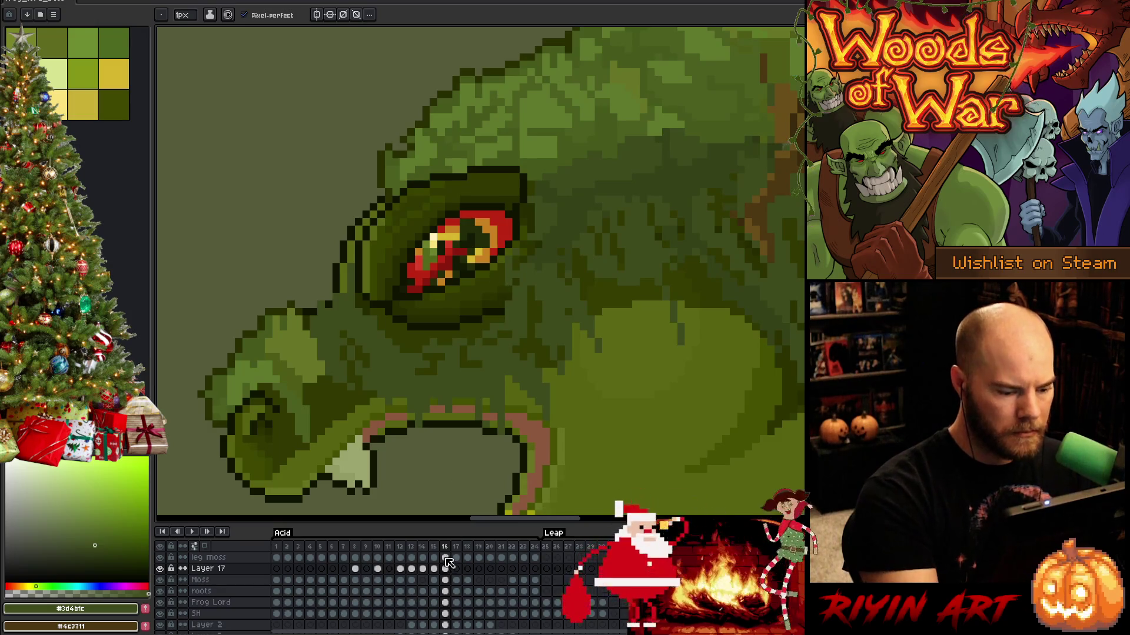
key(Up)
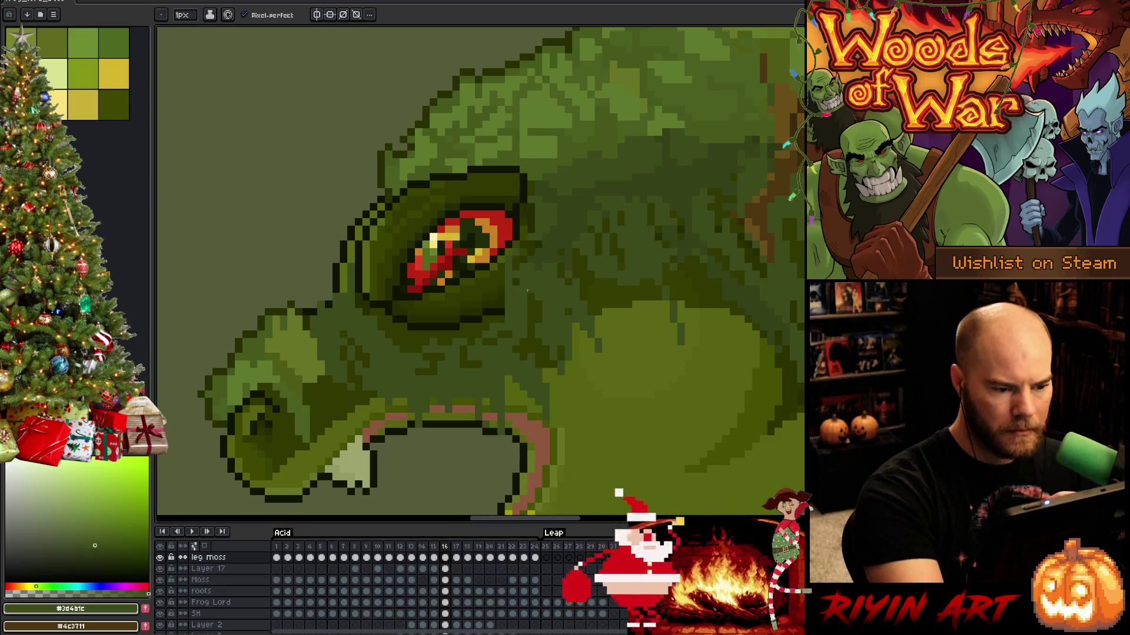
alt+click(517, 290)
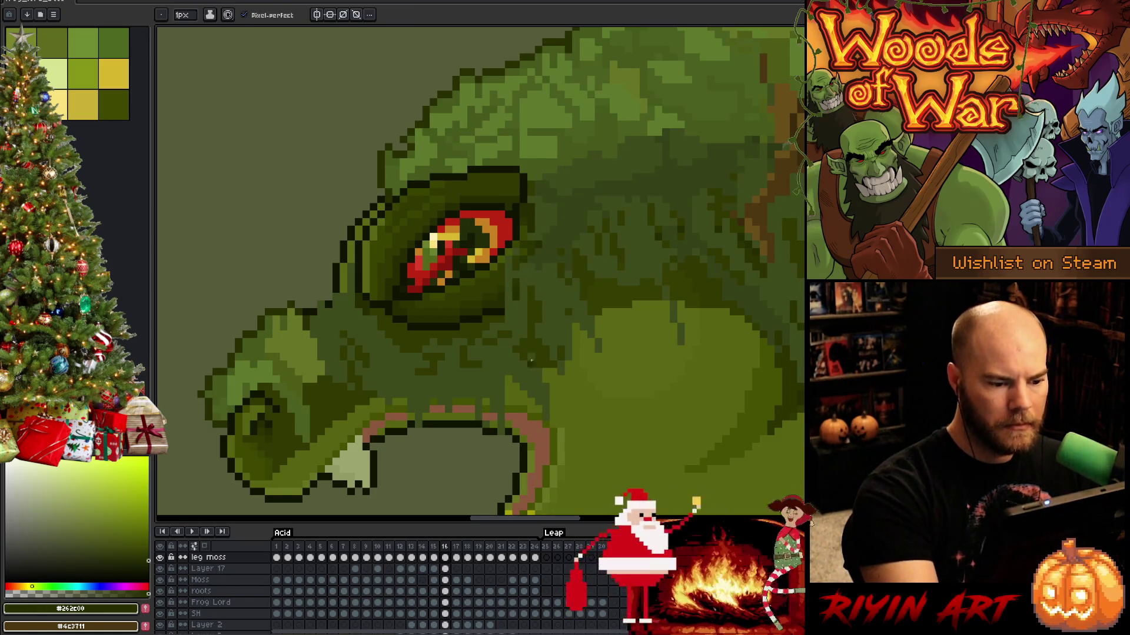
scroll(515, 341, down, 5)
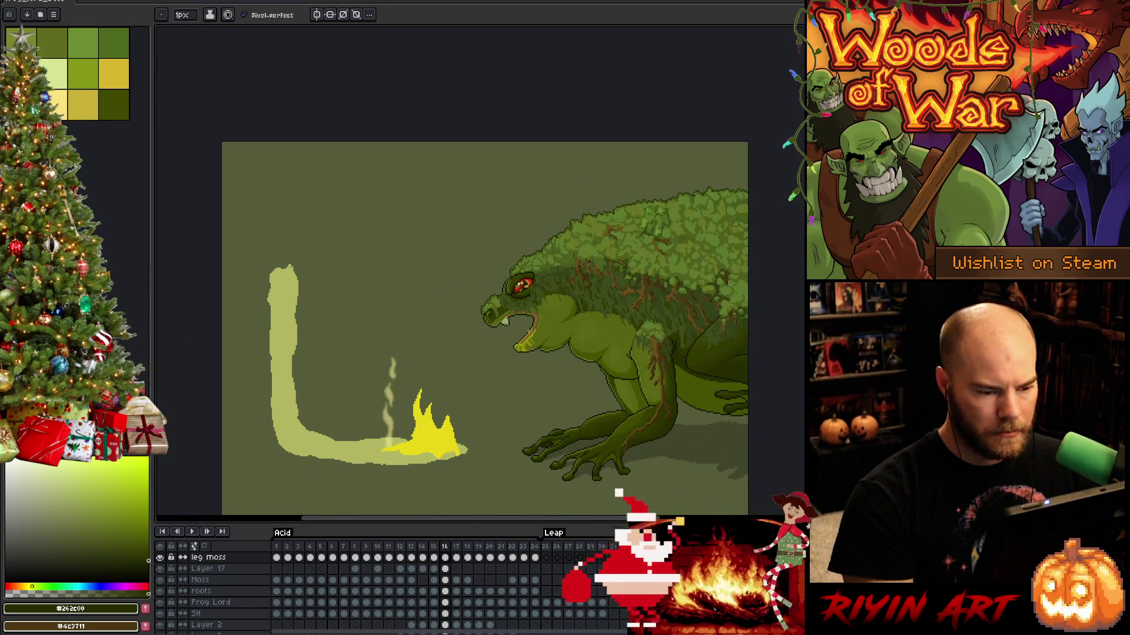
Play through frames 17–21, then review Layer 17 at frames 16, 17 and 18, ending on 18.
key(Right)
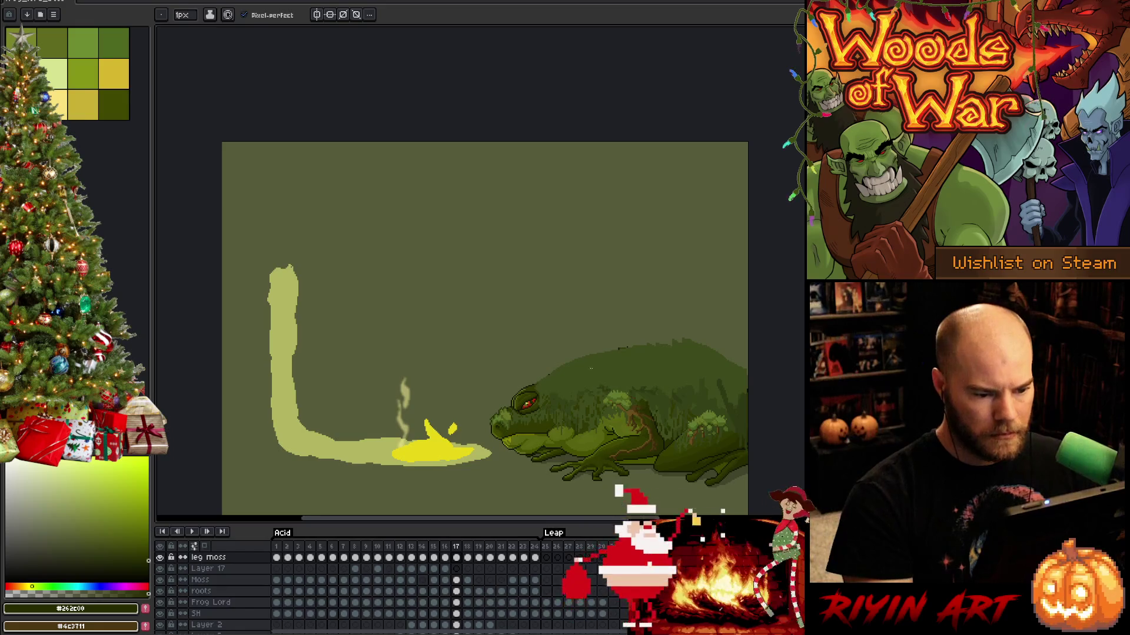
drag(498, 535, 371, 481)
key(Right)
key(Right)
key(Right)
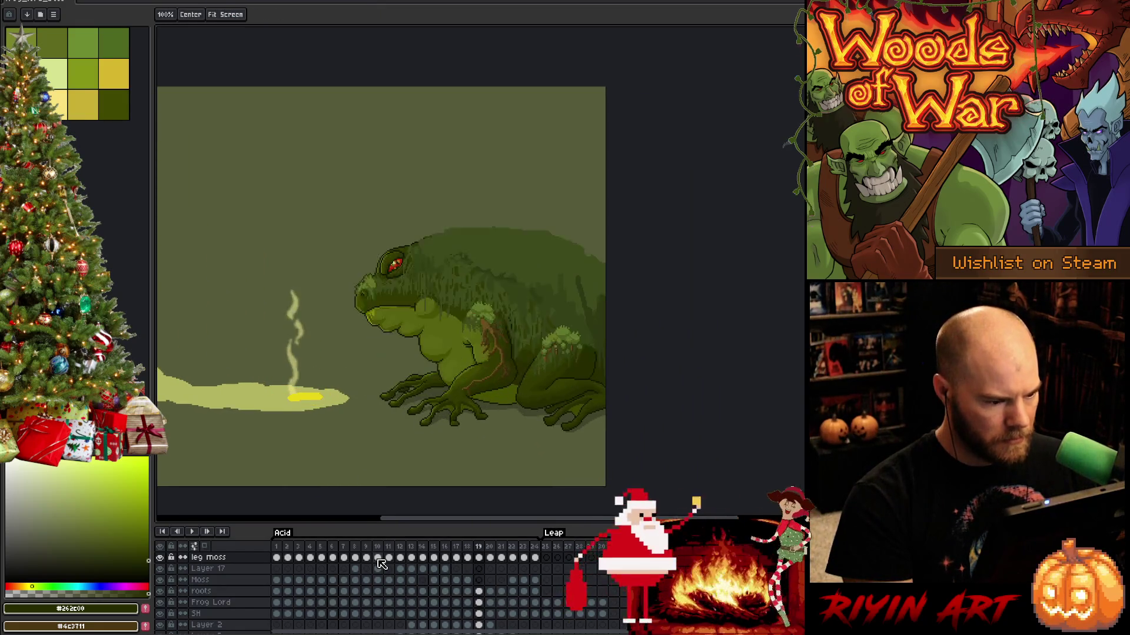
key(Left)
key(Left)
key(Left)
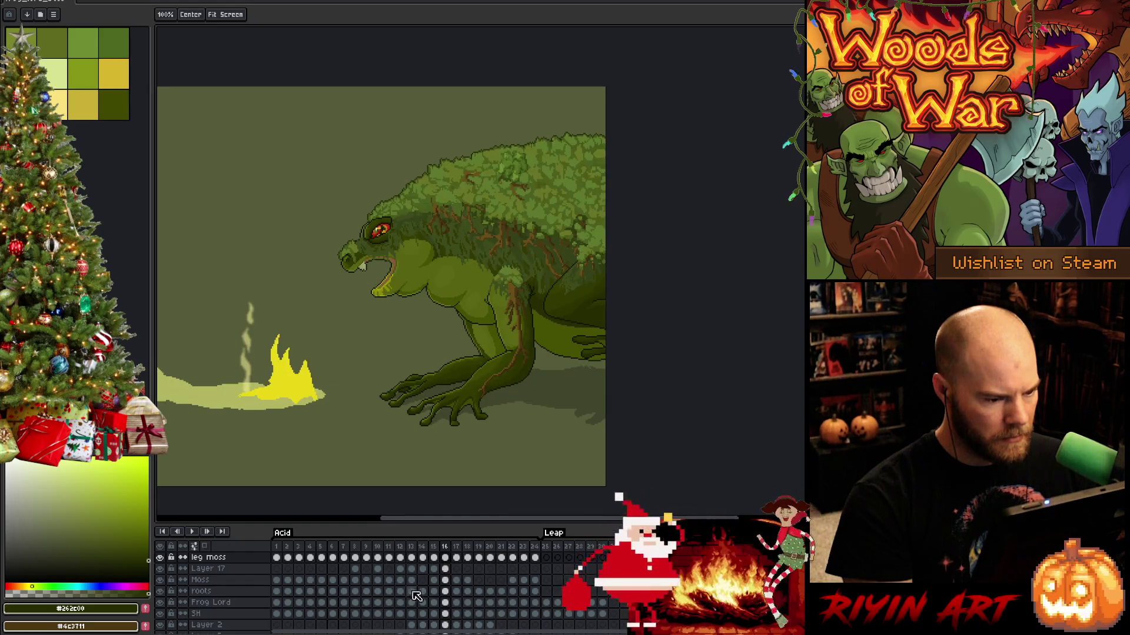
click(446, 569)
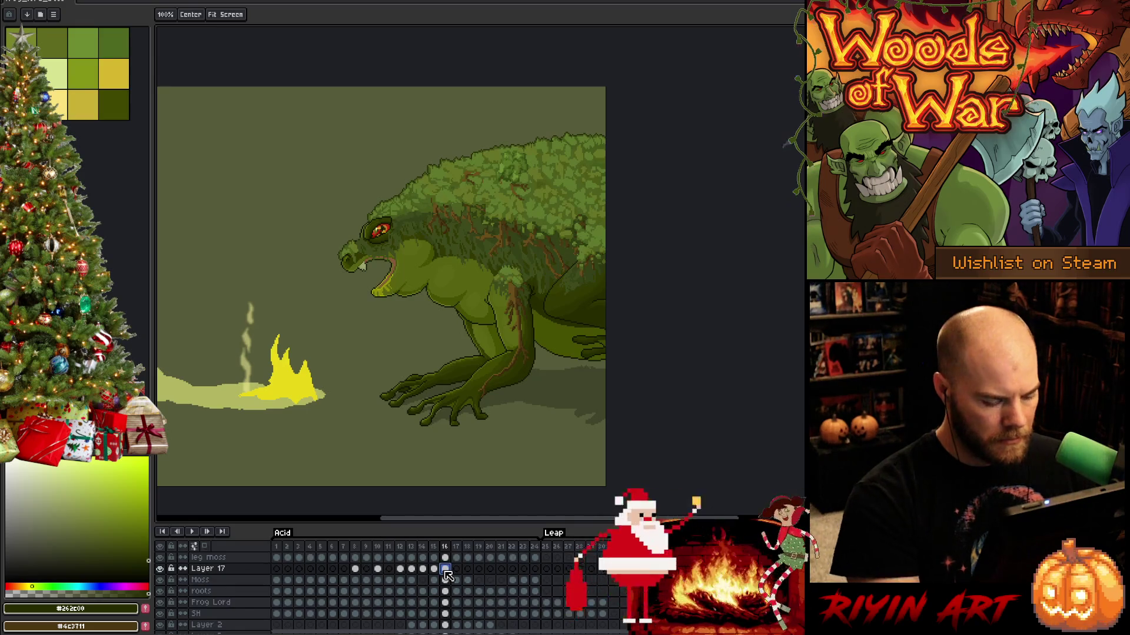
click(456, 569)
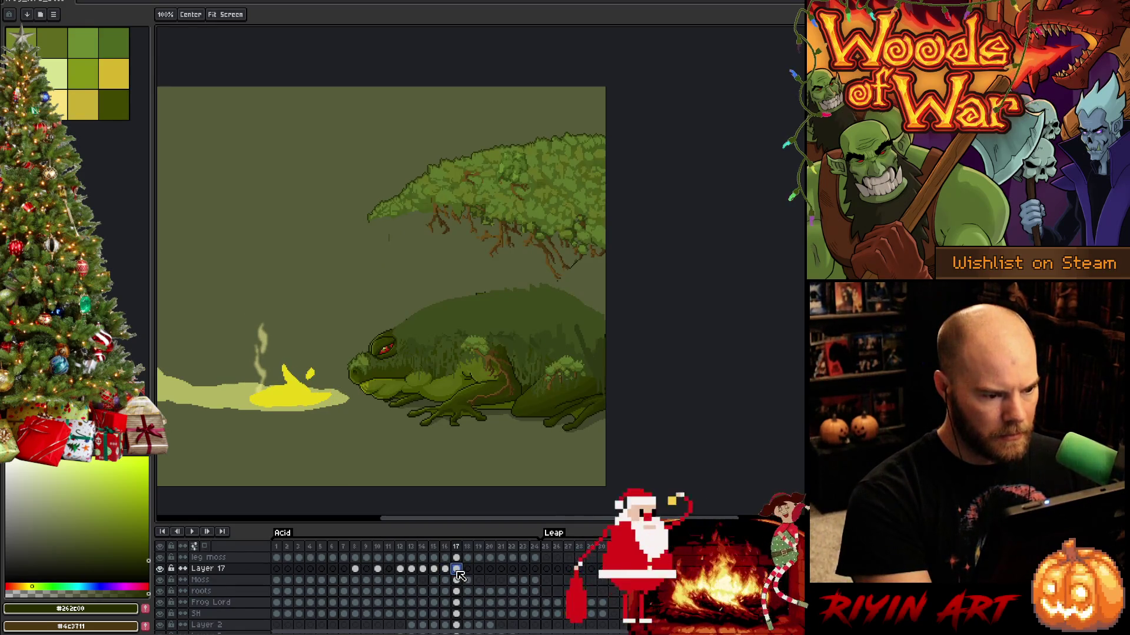
click(468, 570)
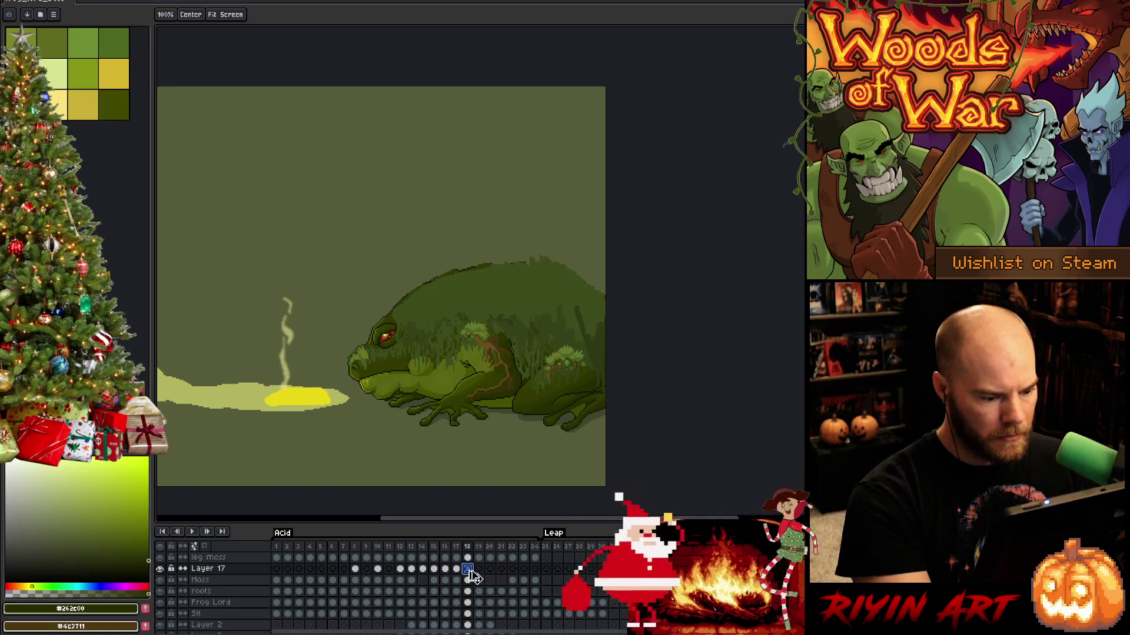
click(458, 570)
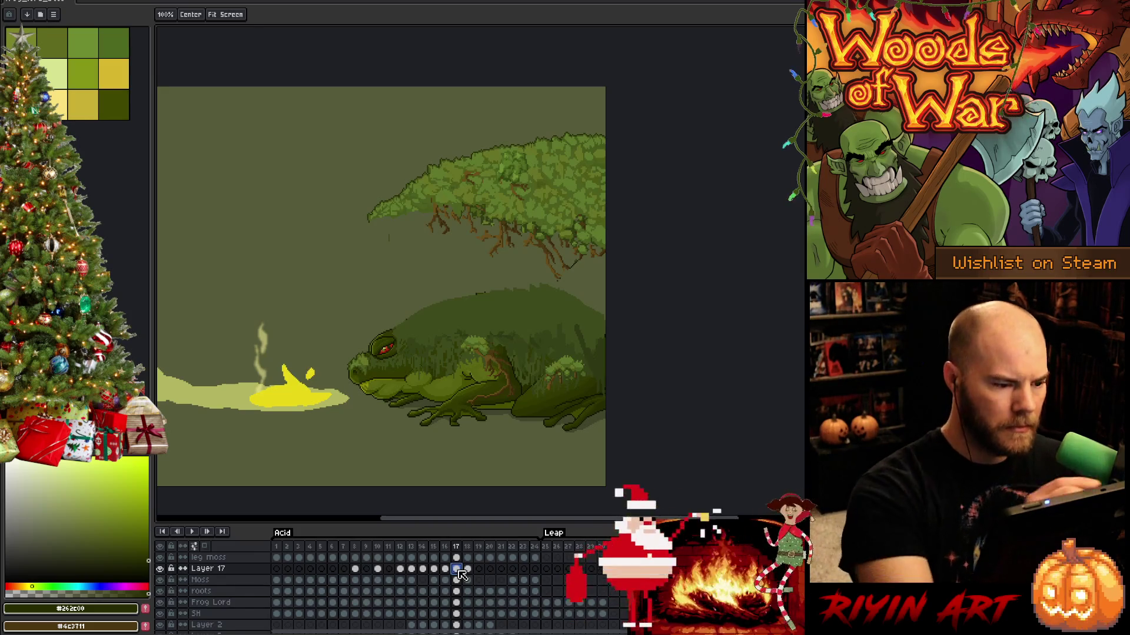
key(b)
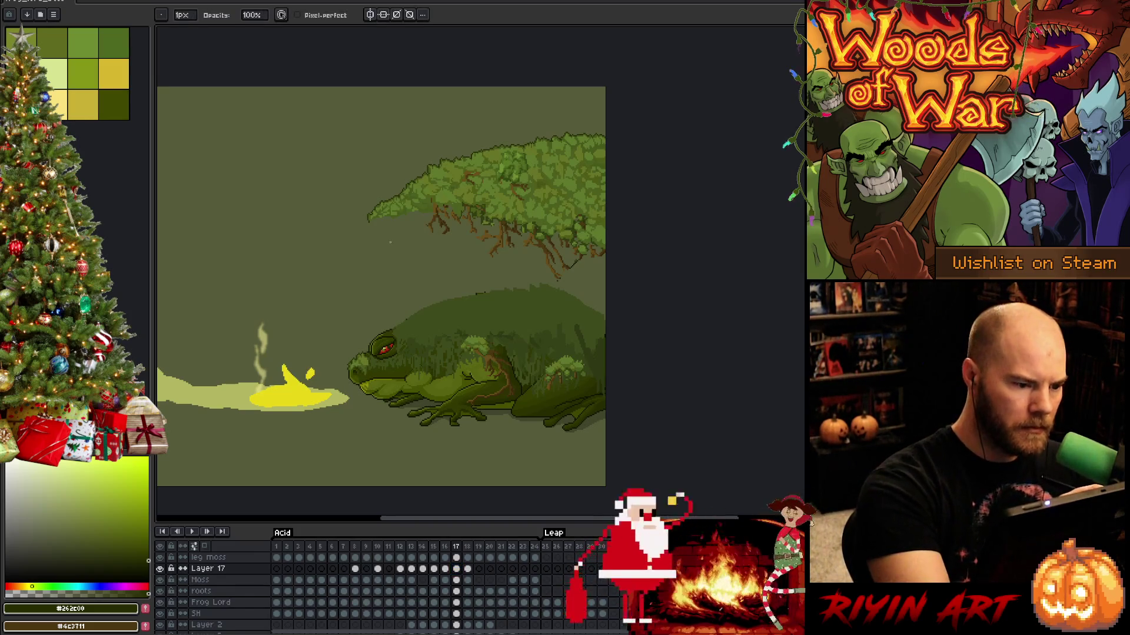
click(468, 570)
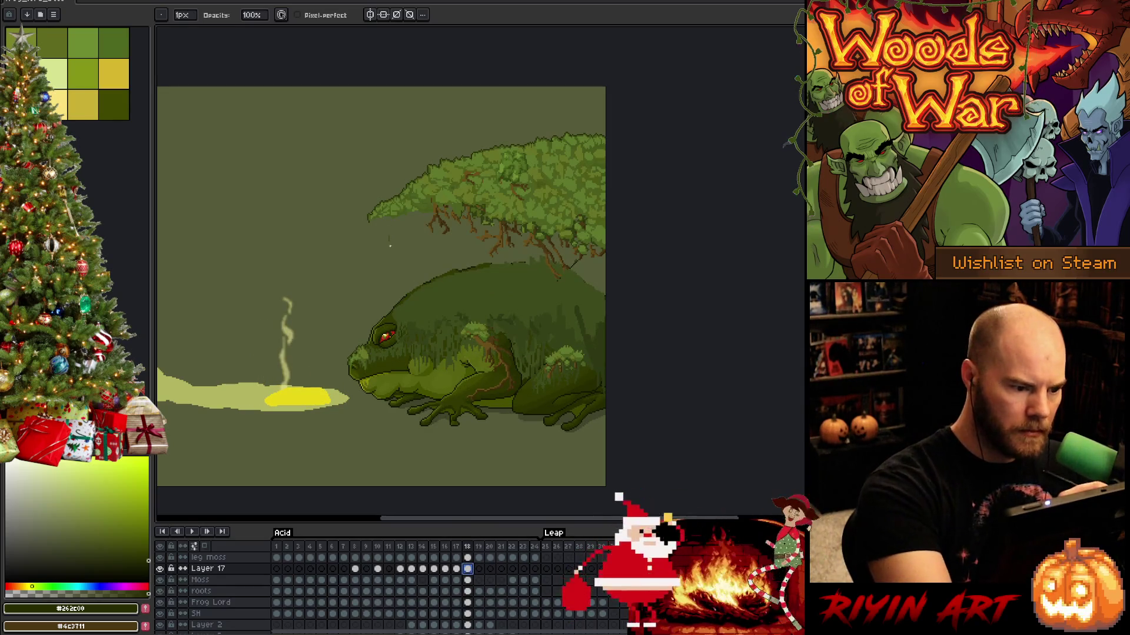
Drop the moss canopy onto the frog's back on frame 17 and squash it from 120 to 95 tall.
click(457, 569)
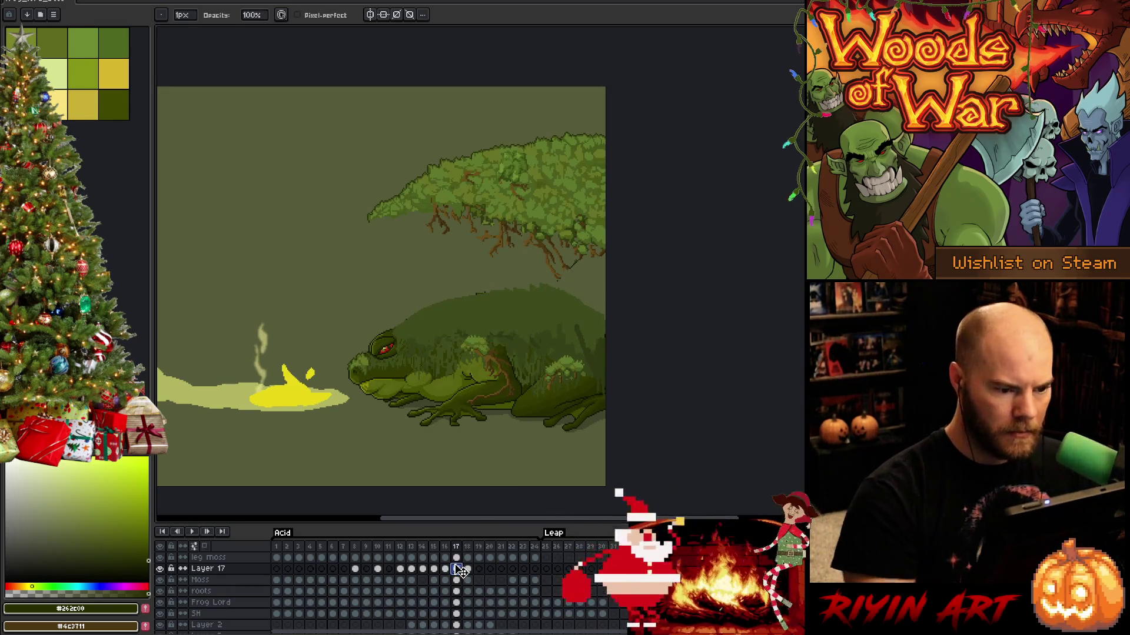
key(ctrl+t)
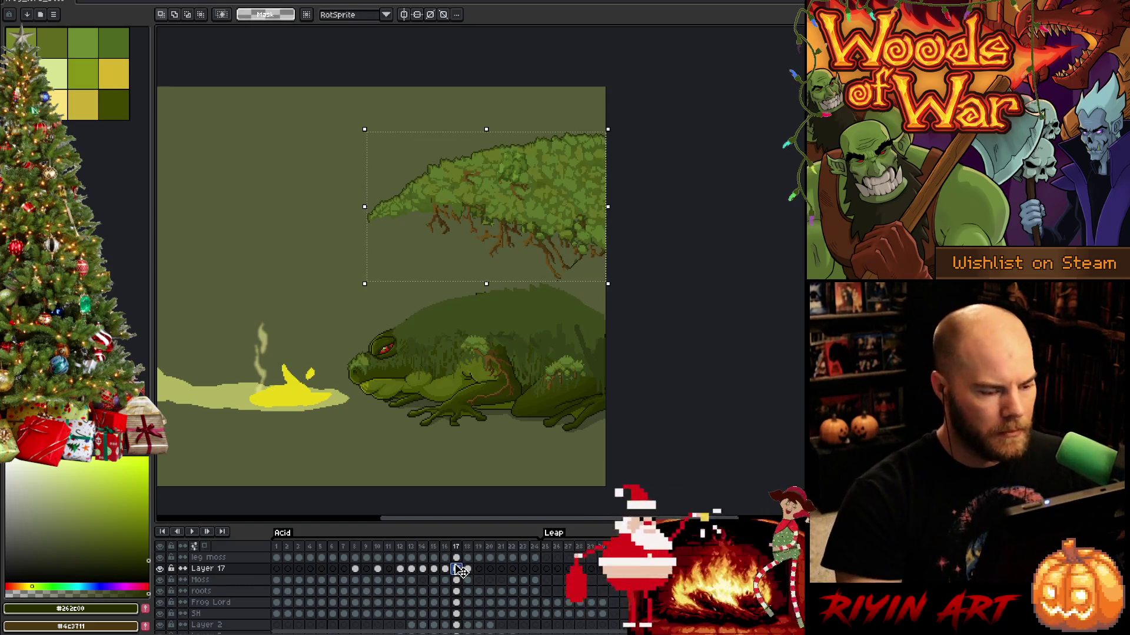
drag(486, 212, 486, 331)
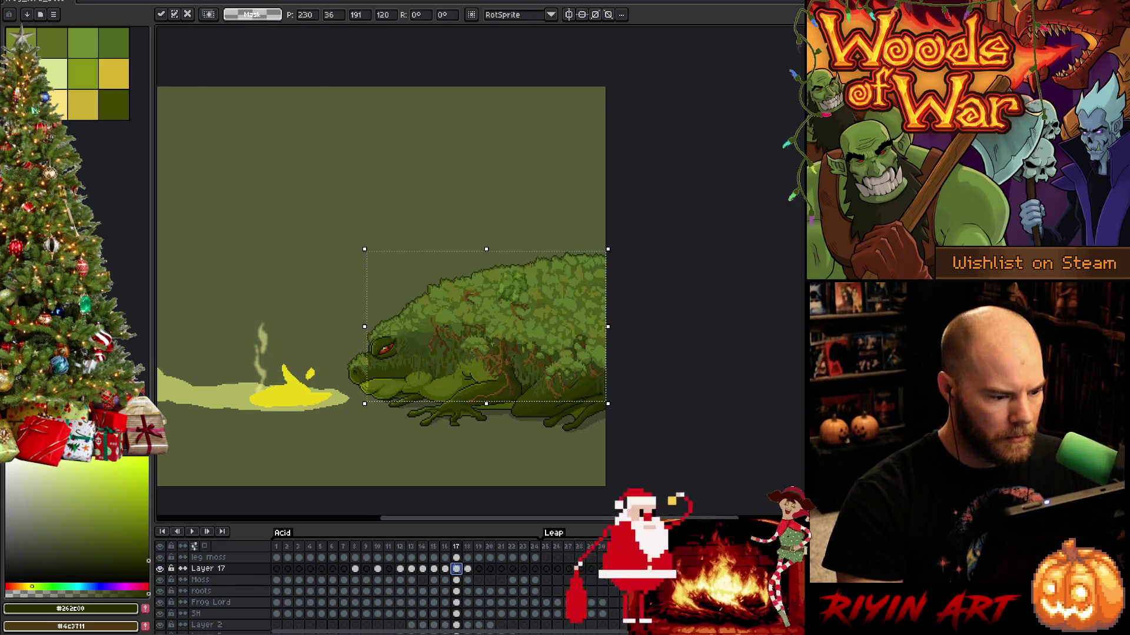
key(Down)
key(Right)
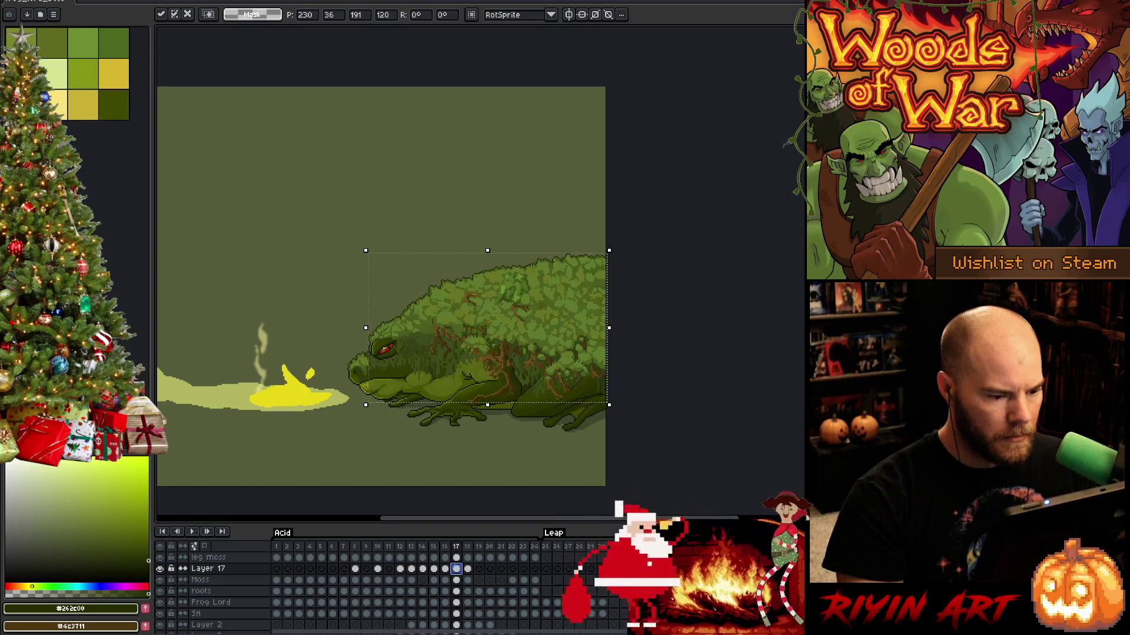
key(Left)
key(Left)
key(Left)
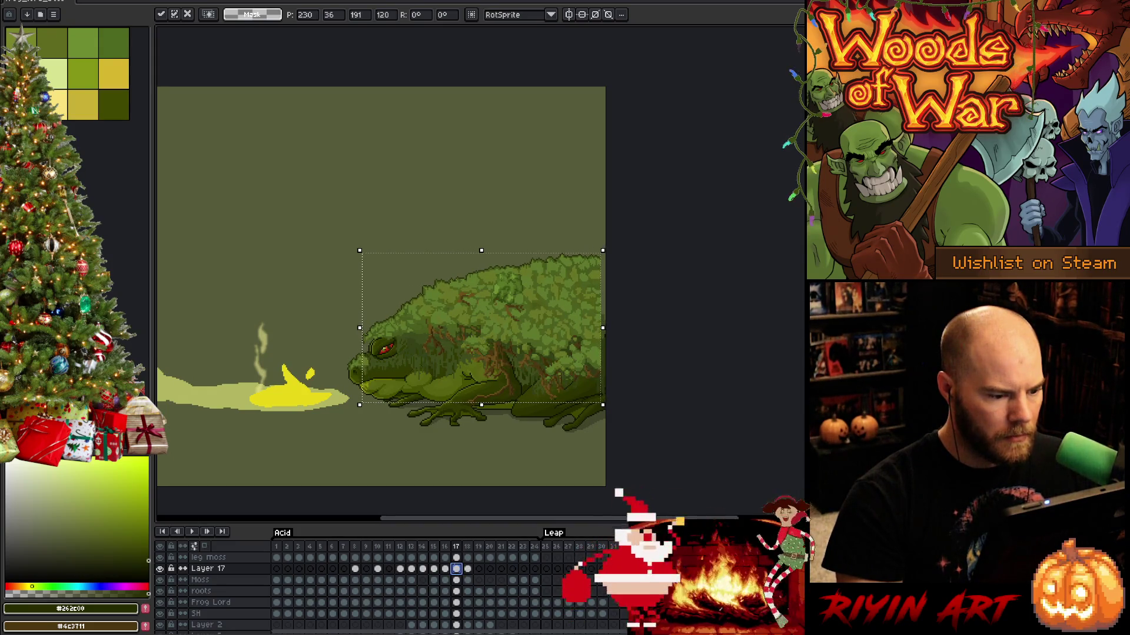
key(Right)
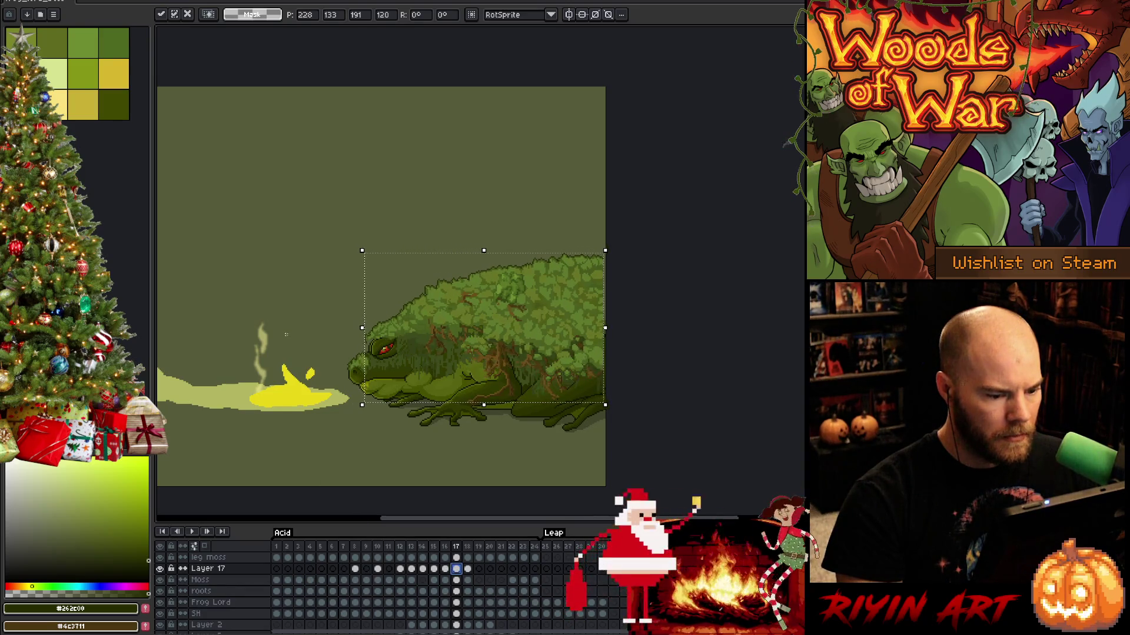
key(Right)
key(Right)
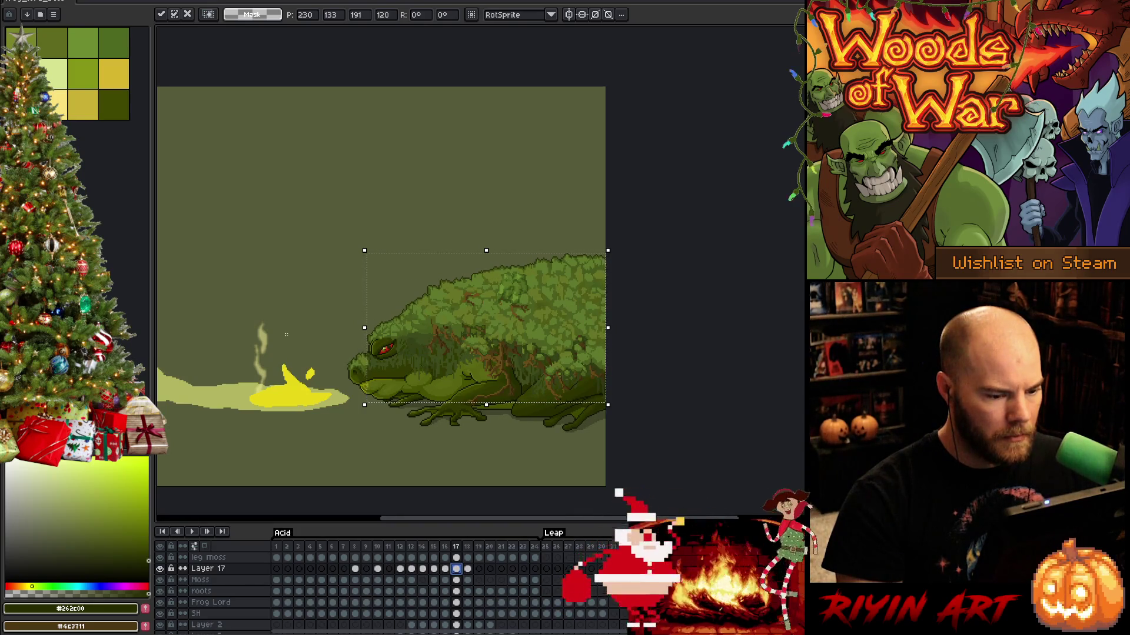
key(Right)
key(Up)
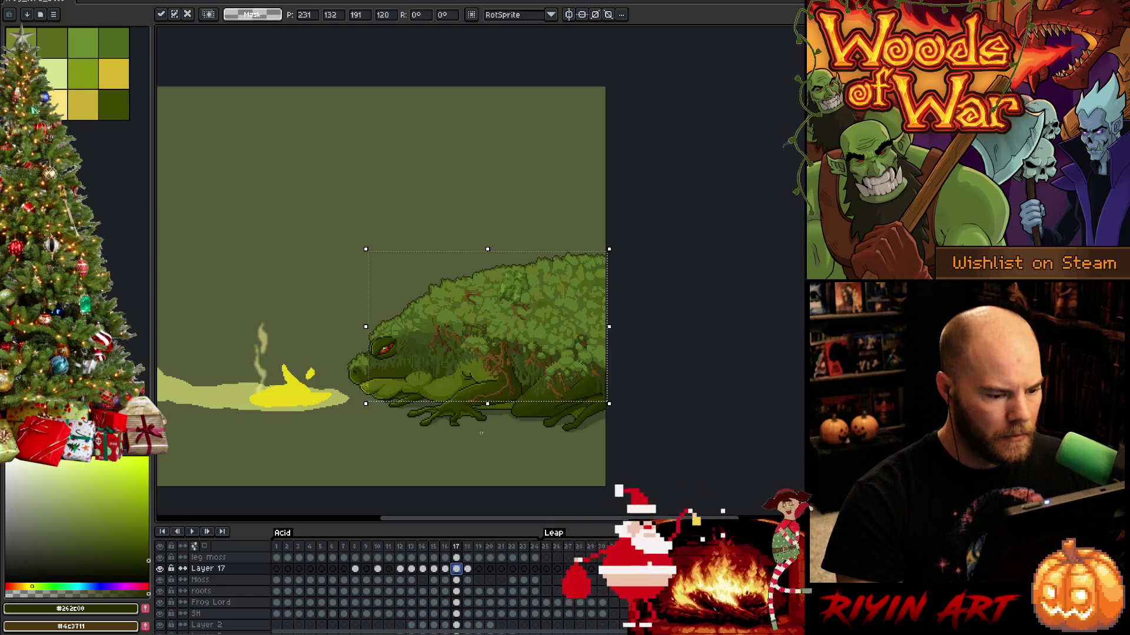
mouse_move(488, 403)
mouse_down()
mouse_move(488, 372)
mouse_move(491, 383)
mouse_up()
Nudge the frog a few pixels into place, stretch it slightly wider, and apply.
key(Down)
key(Down)
key(Down)
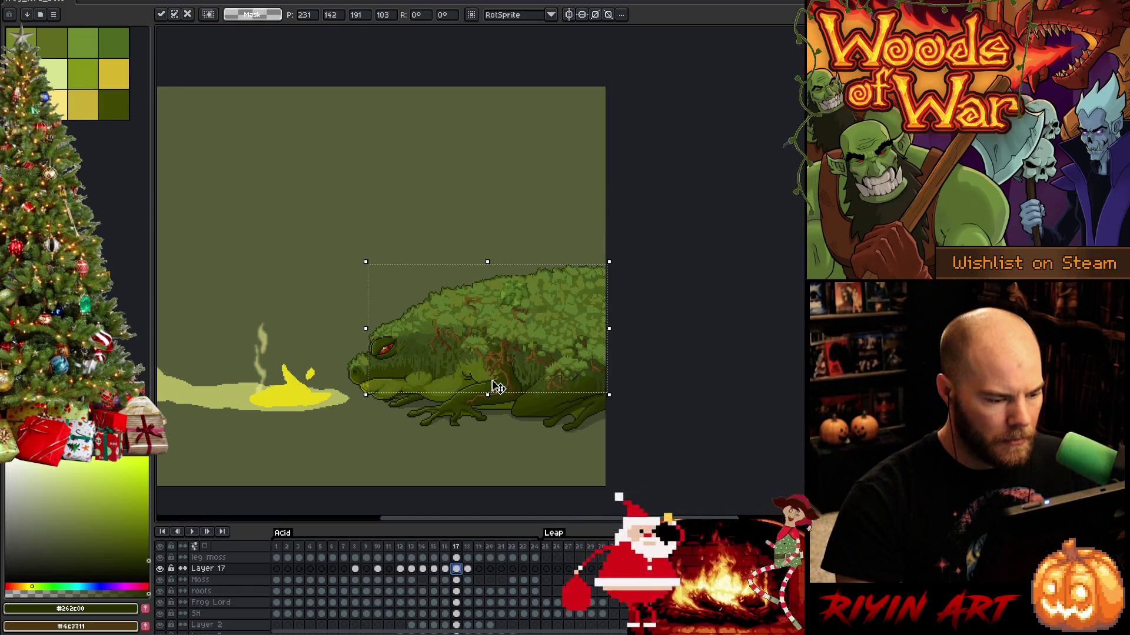
key(Up)
key(Down)
key(Right)
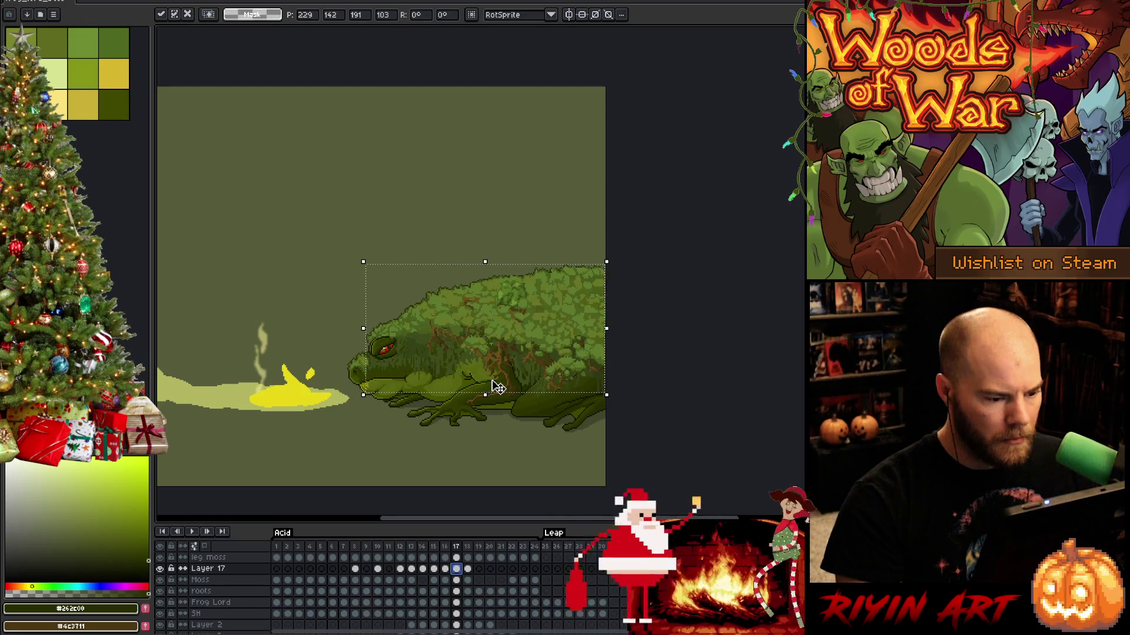
key(Left)
key(Left)
key(Left)
key(Right)
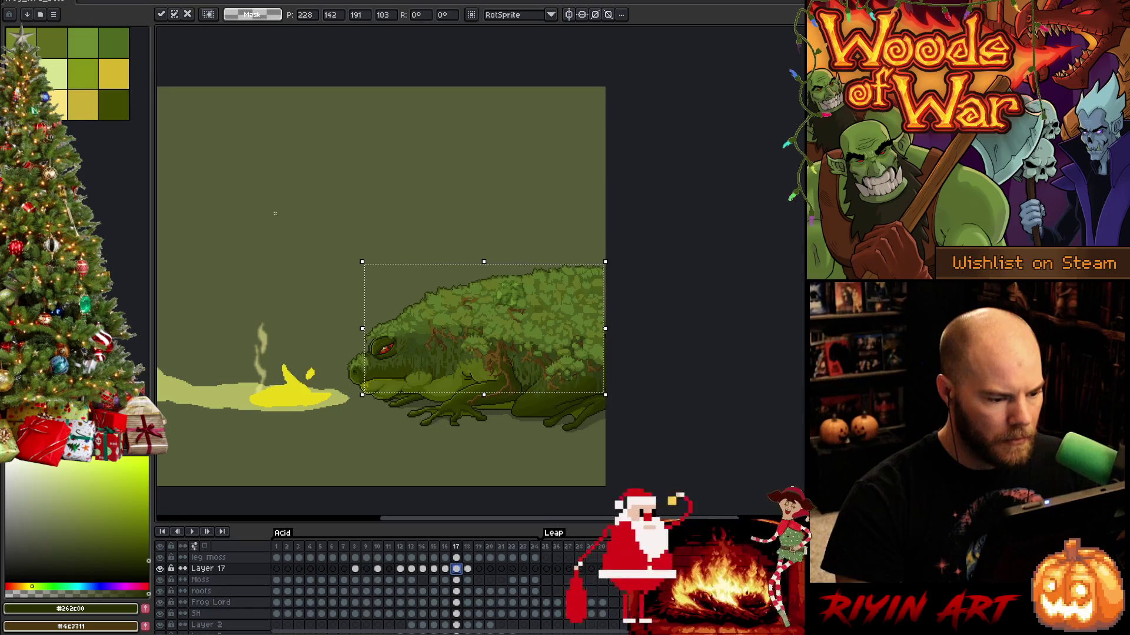
key(Right)
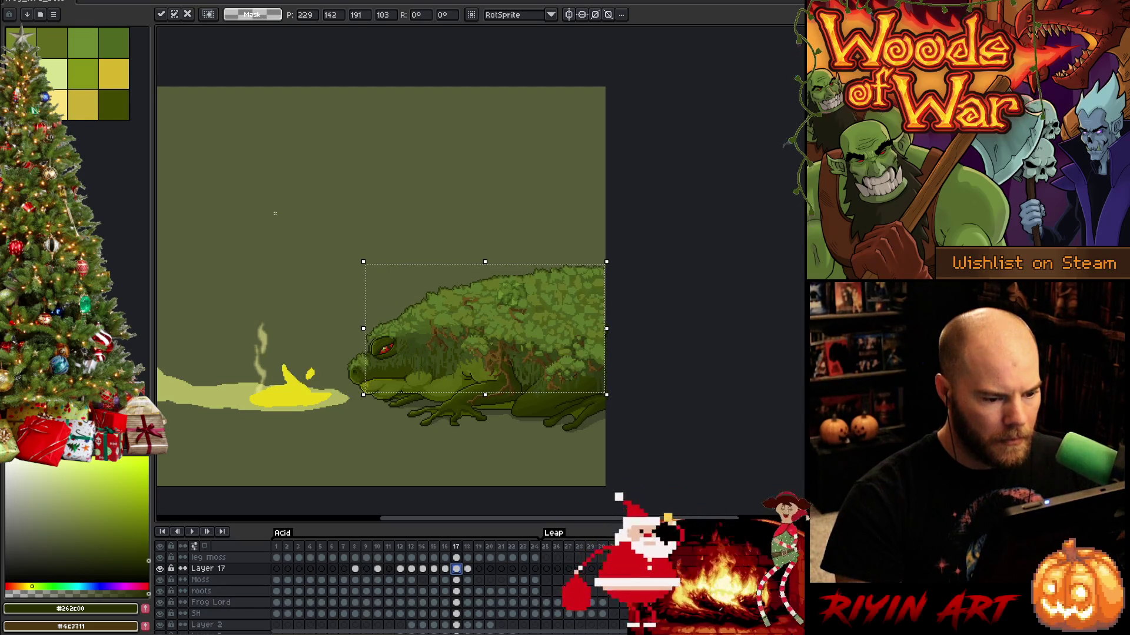
key(Left)
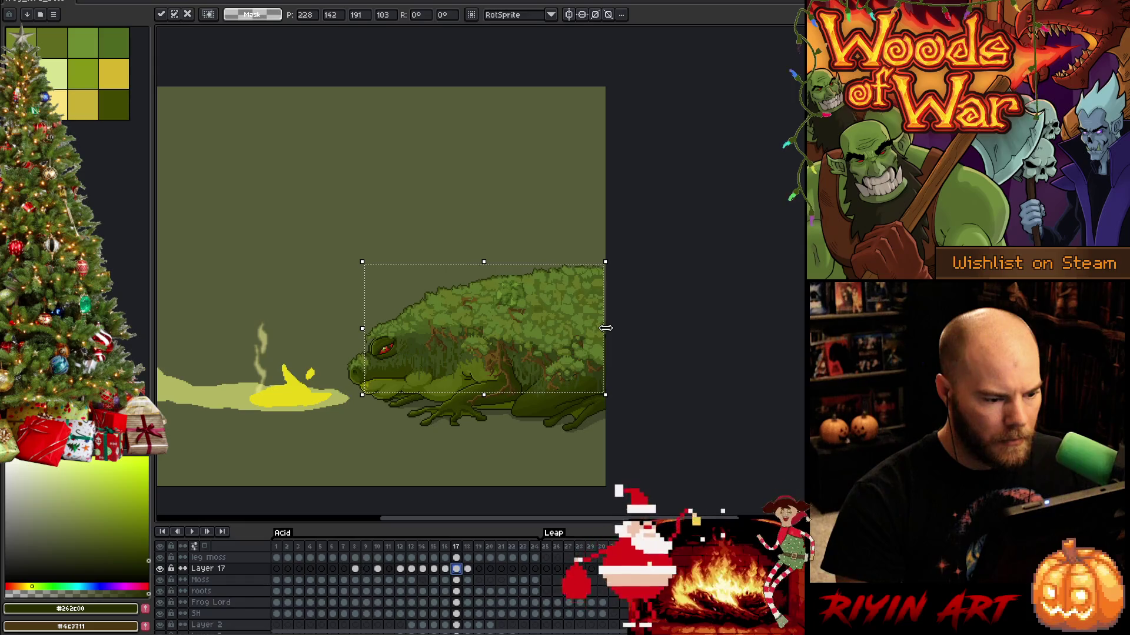
drag(606, 328, 607, 328)
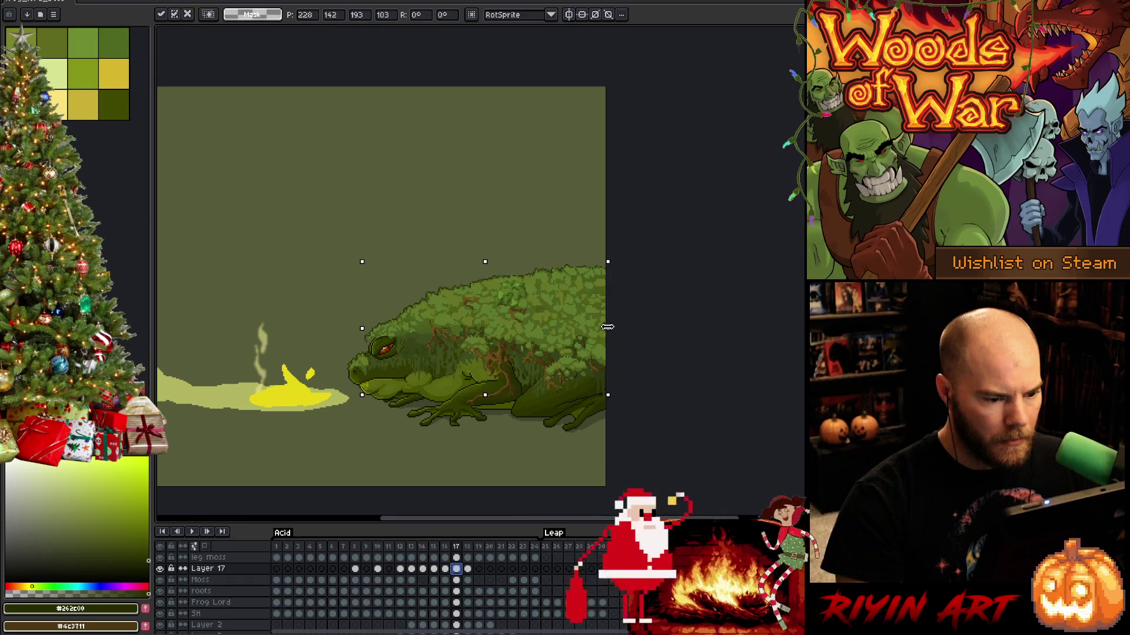
mouse_move(319, 224)
mouse_down()
mouse_move(404, 461)
mouse_move(418, 460)
mouse_up()
click(328, 336)
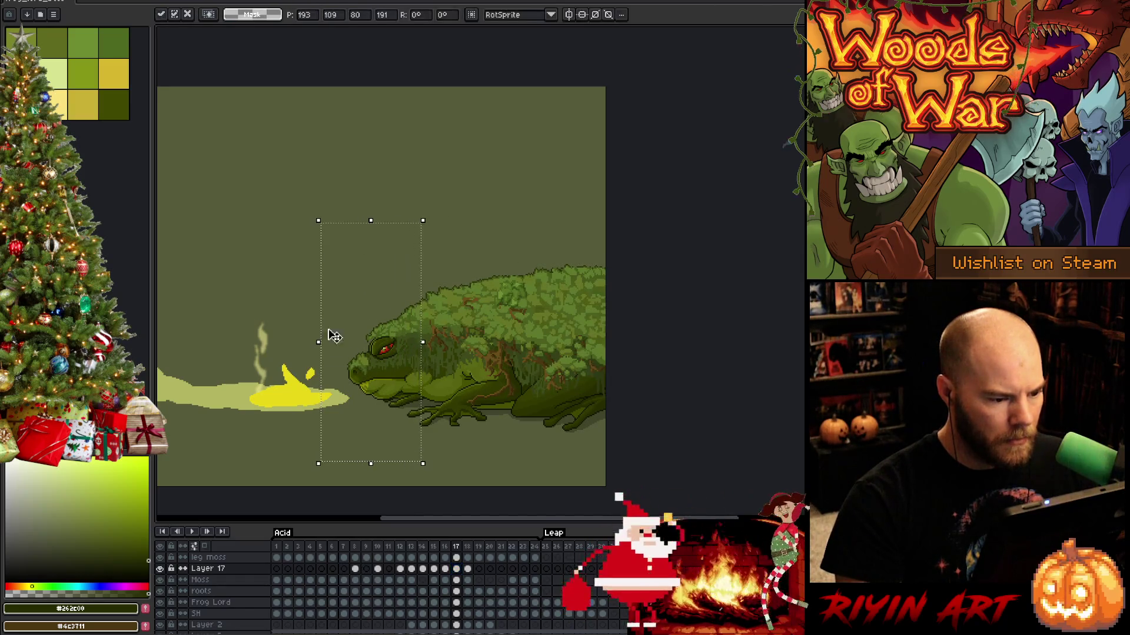
mouse_move(270, 211)
mouse_down()
mouse_move(365, 466)
mouse_move(409, 467)
mouse_move(413, 421)
mouse_up()
click(222, 224)
drag(218, 216, 402, 411)
drag(286, 167, 395, 429)
mouse_move(237, 248)
mouse_down()
mouse_move(355, 388)
mouse_move(386, 406)
mouse_up()
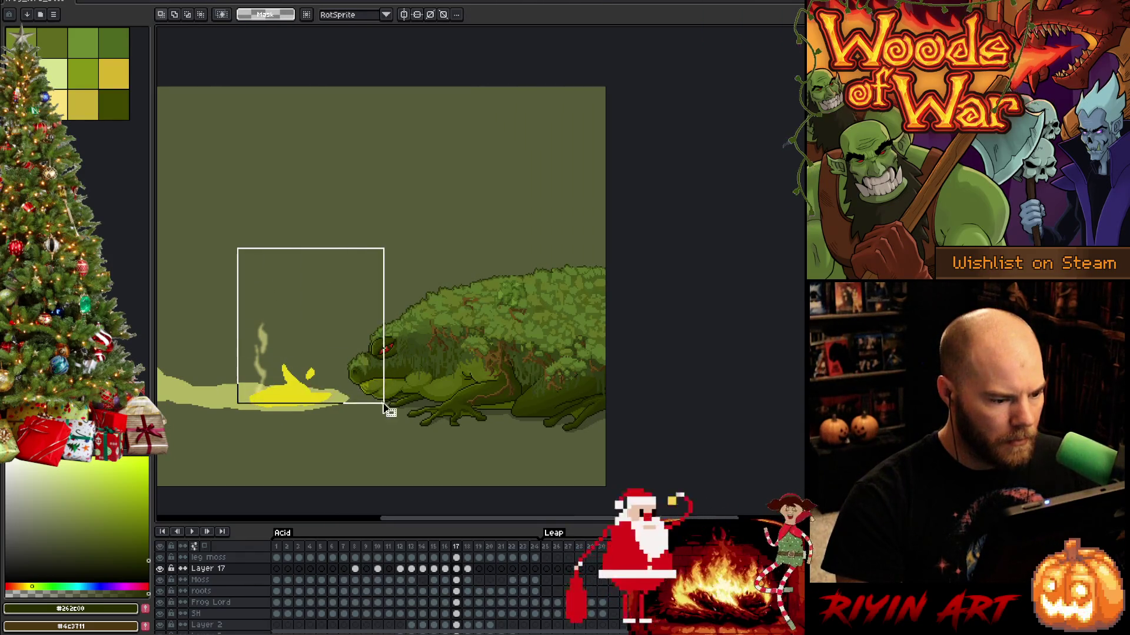
mouse_move(304, 221)
mouse_down()
mouse_move(395, 403)
mouse_move(385, 414)
mouse_up()
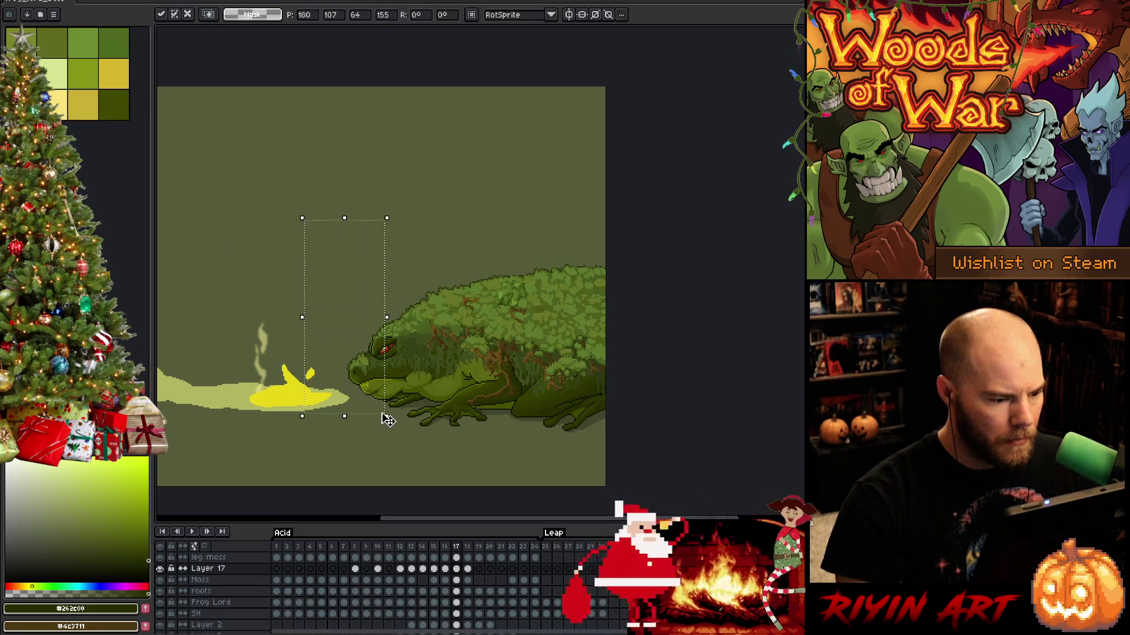
click(396, 372)
Touch up the moss pixel clusters around the frog's head with pencil and eraser.
scroll(396, 371, up, 3)
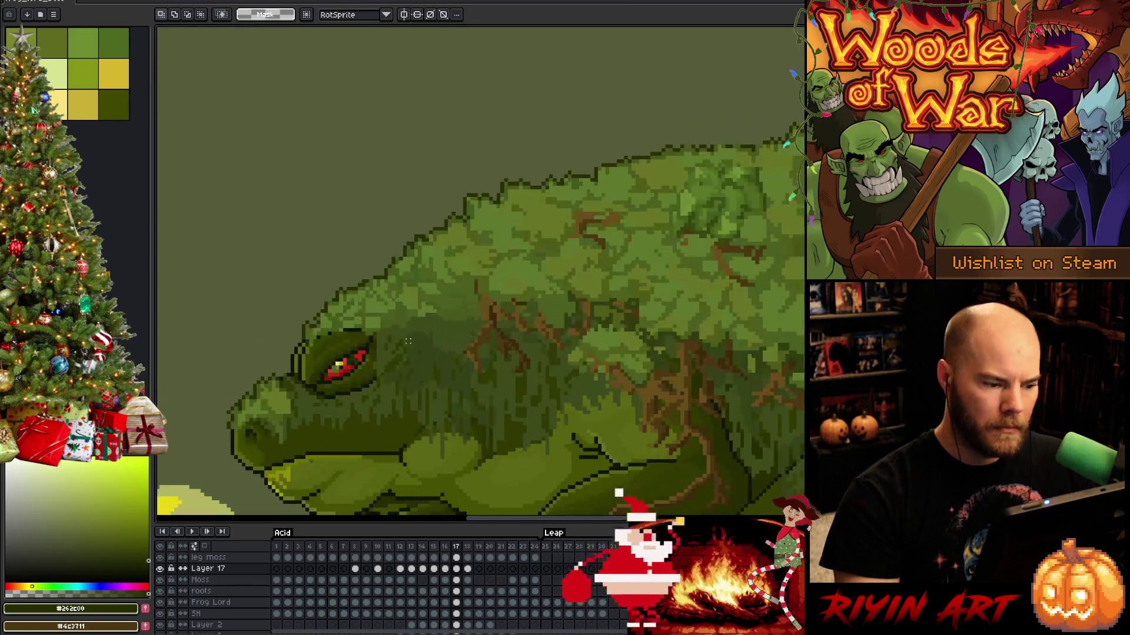
key(b)
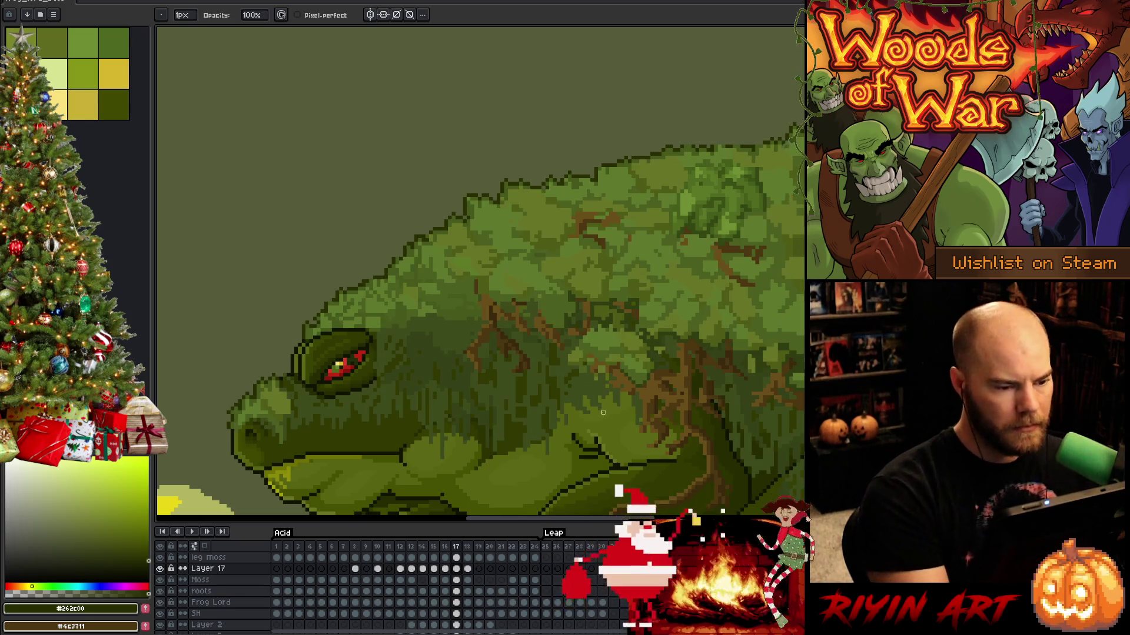
key(space)
drag(498, 220, 465, 267)
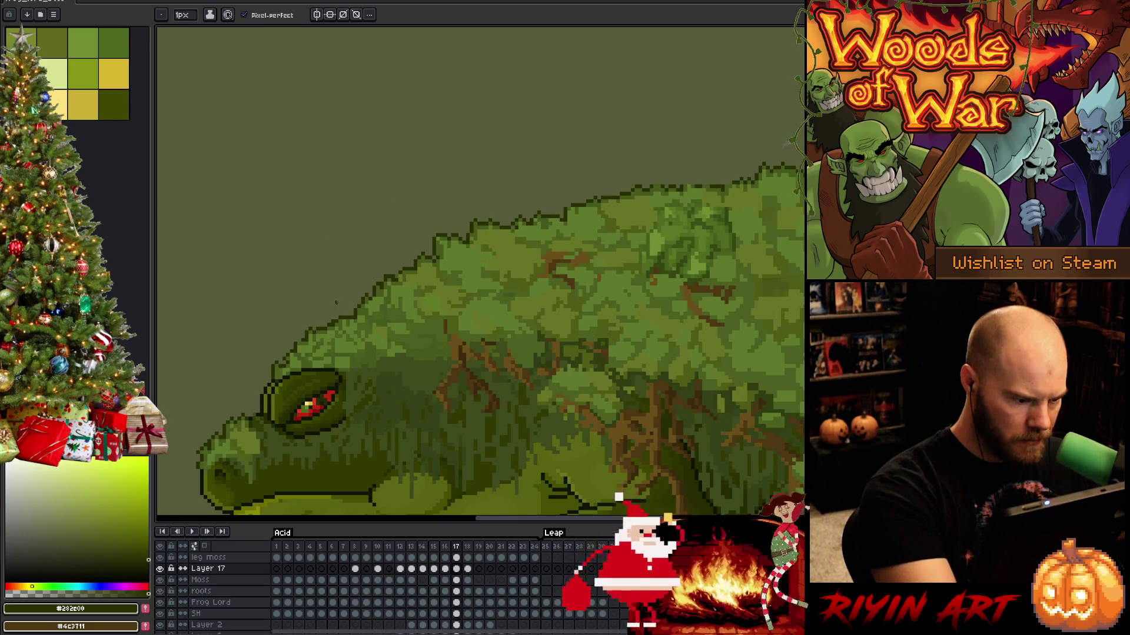
key(e)
key(b)
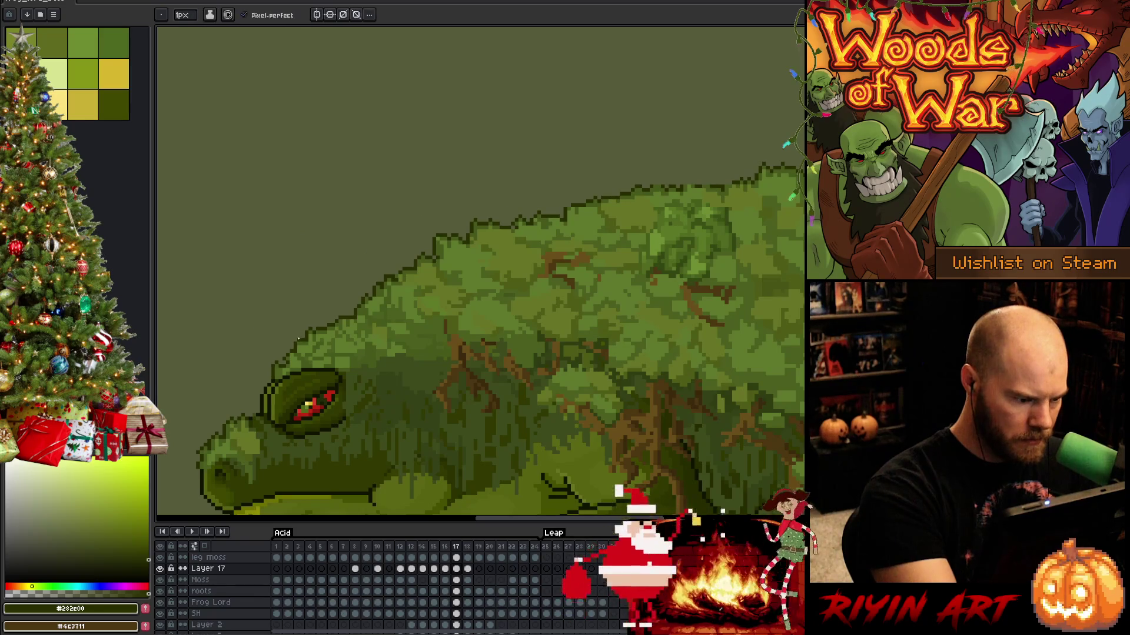
Refine the moss along the top outline of the back, then zoom out to view the frog.
mouse_move(369, 361)
mouse_down()
mouse_move(479, 423)
mouse_move(567, 415)
mouse_up()
key(b)
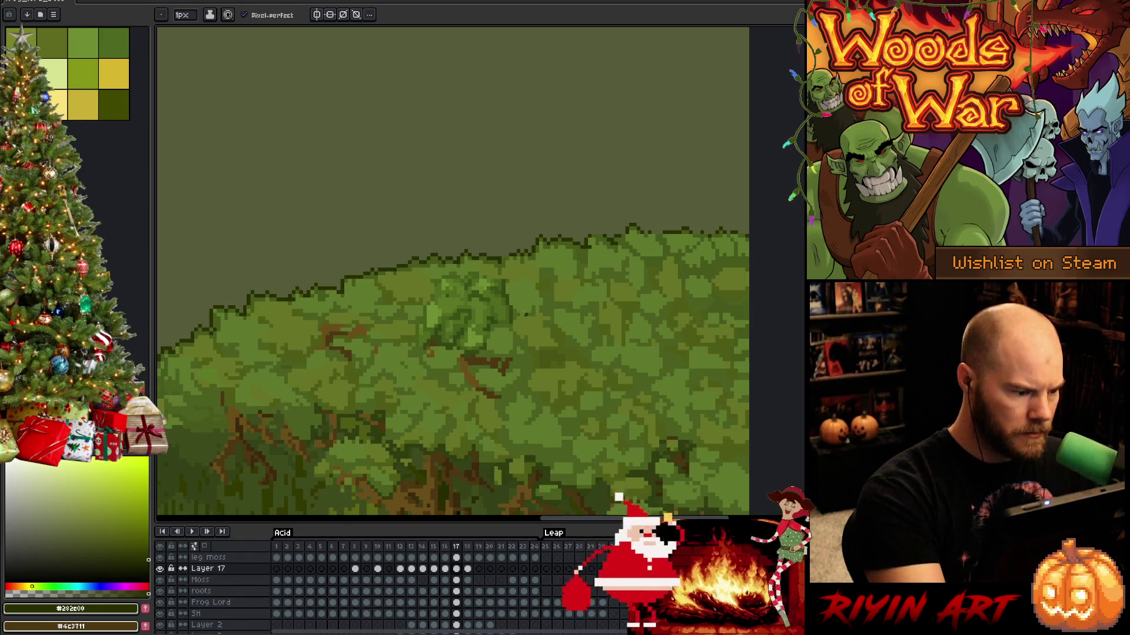
drag(539, 270, 469, 284)
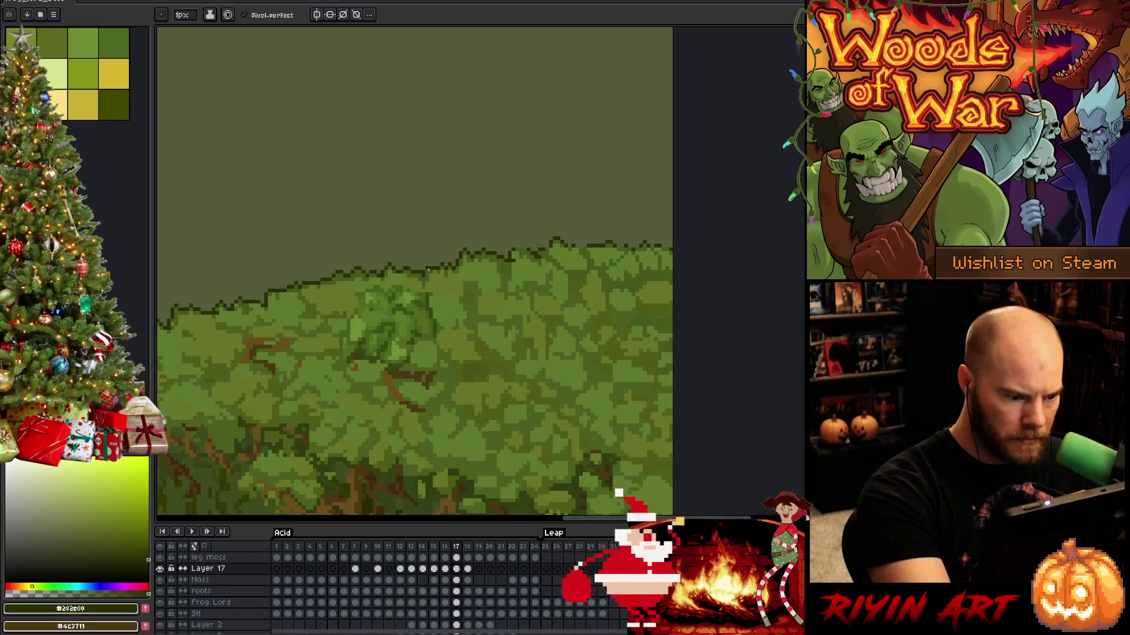
key(e)
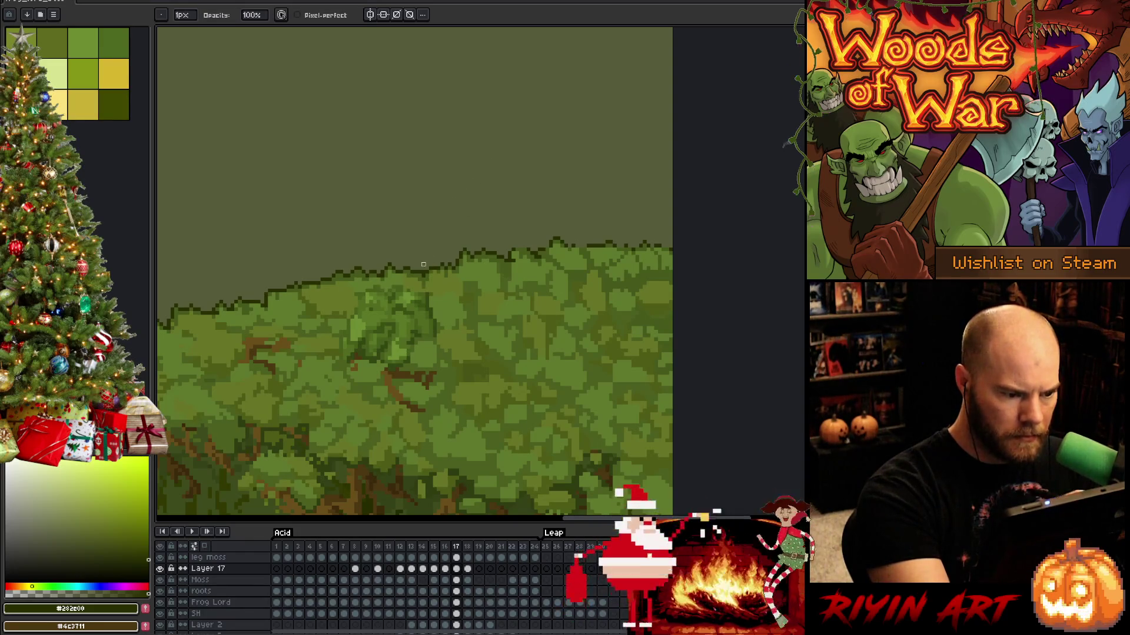
drag(517, 171, 431, 185)
key(b)
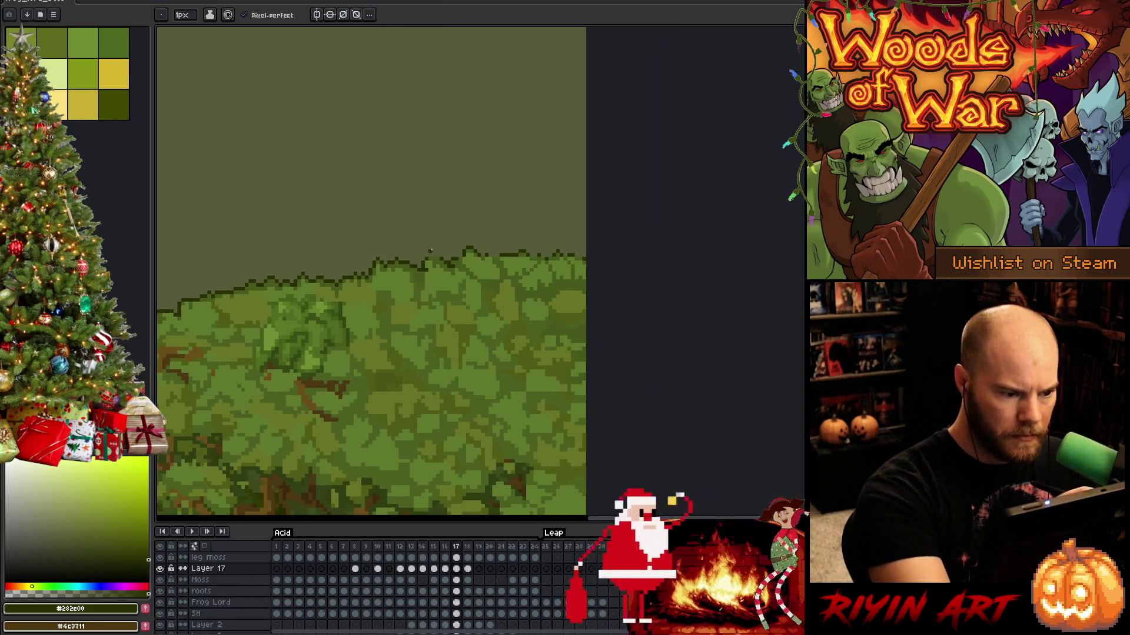
key(e)
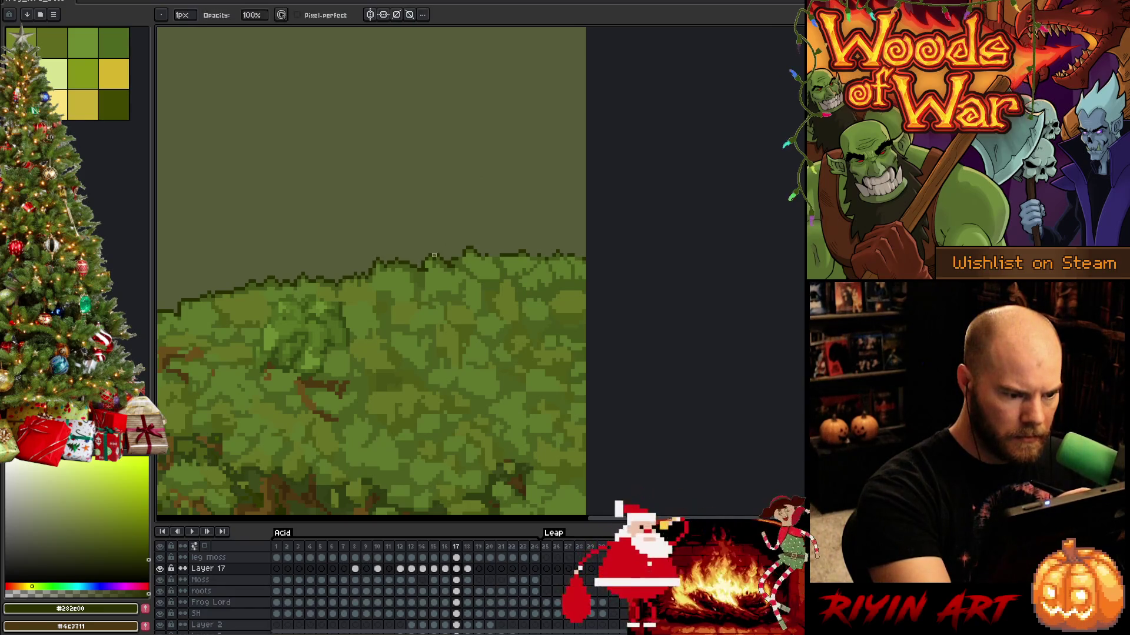
key(b)
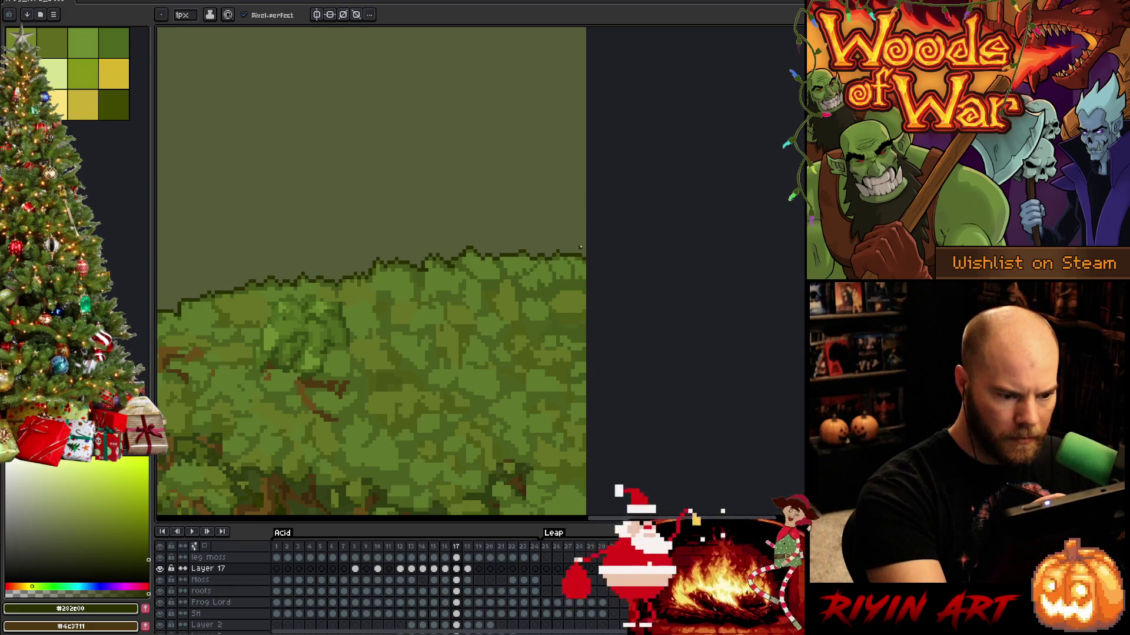
scroll(547, 345, down, 5)
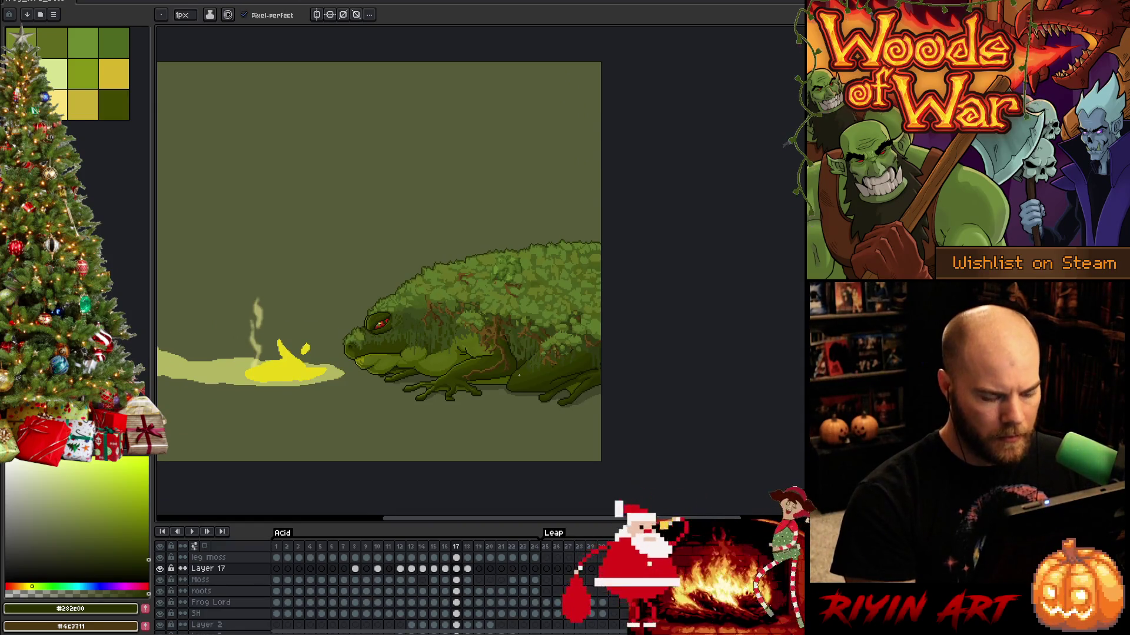
Compare against frame 16, return to frame 17, zoom in, and switch to the Lasso selection tool.
key(Left)
key(Right)
scroll(609, 330, up, 3)
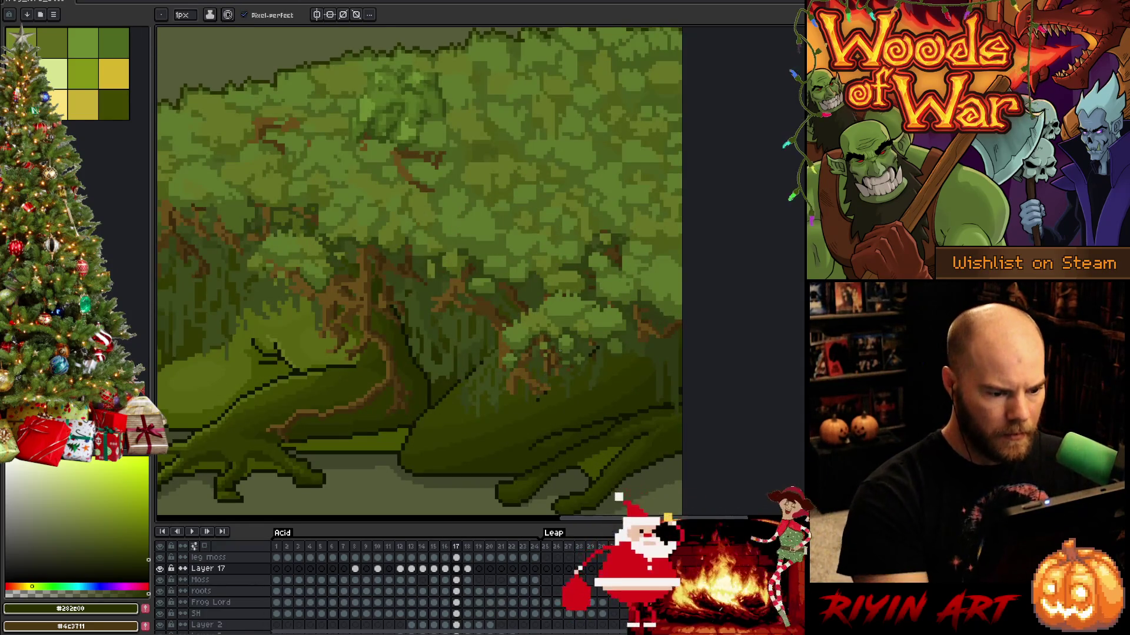
key(m)
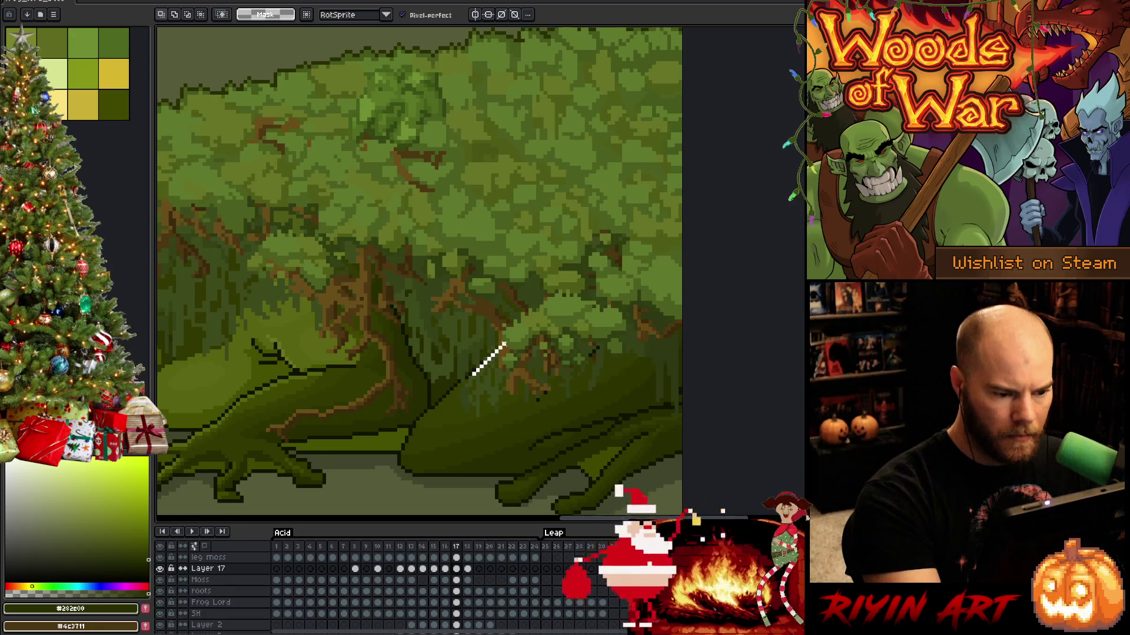